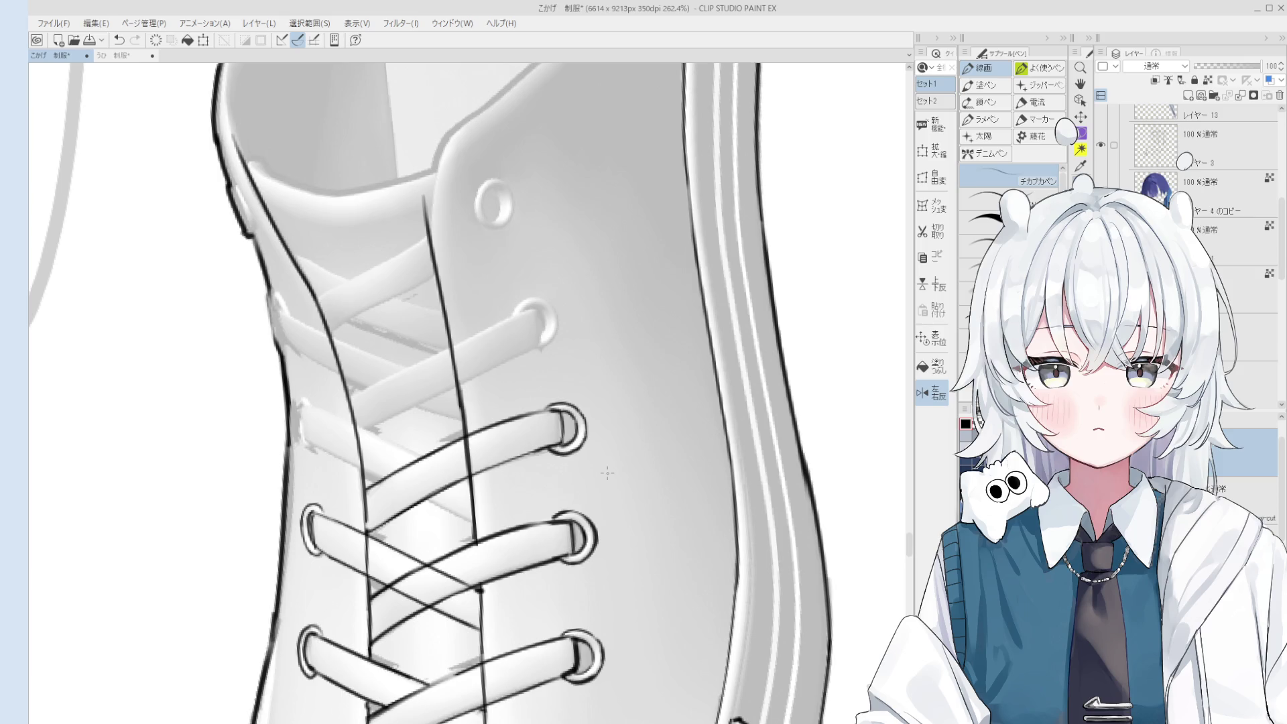
# Ink a short line from the tongue corner to the outline, then erase and undo it.
pyautogui.scroll(-2, 513, 340)
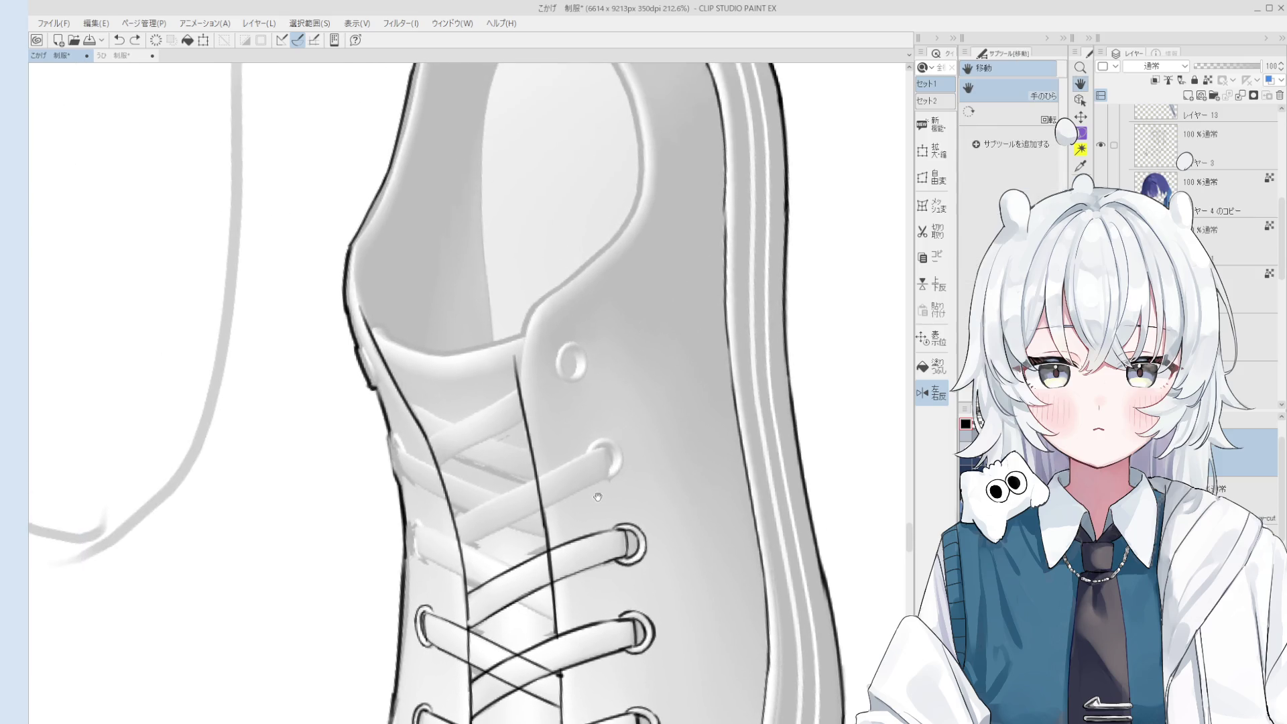
pyautogui.press('e')
pyautogui.scroll(3, 504, 363)
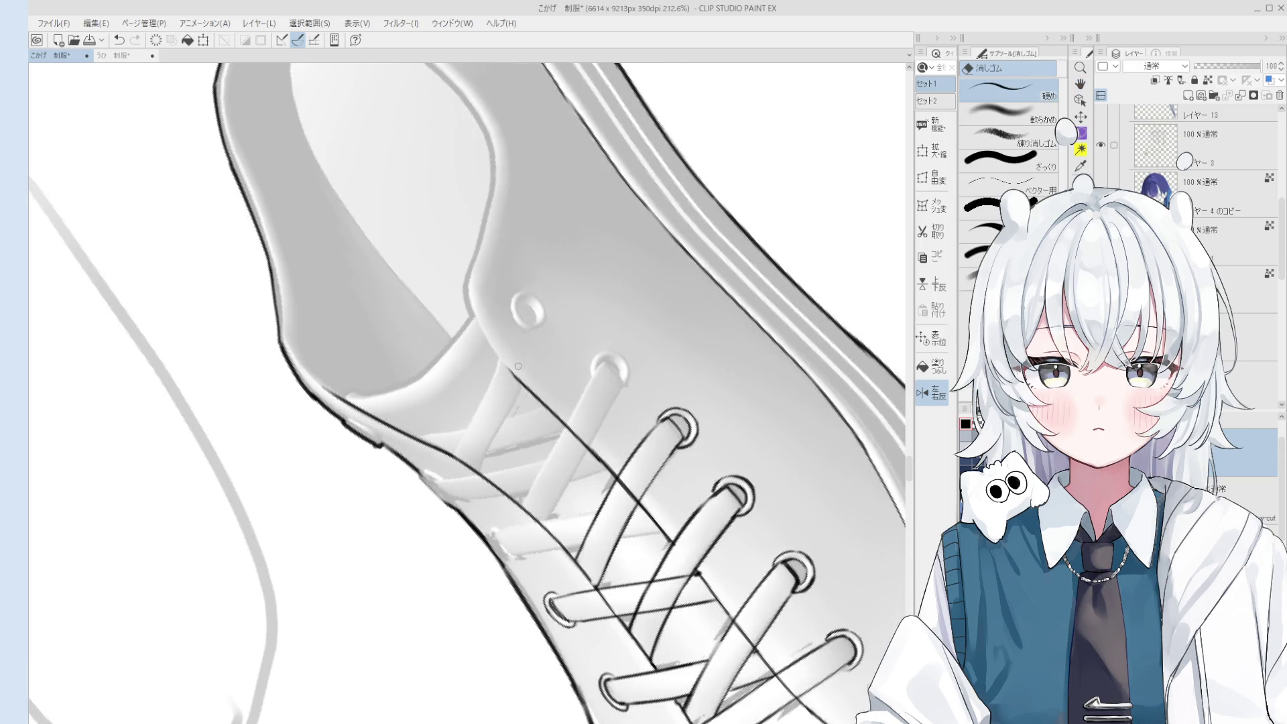
pyautogui.press('p')
pyautogui.moveTo(496, 351); pyautogui.dragTo(533, 424)
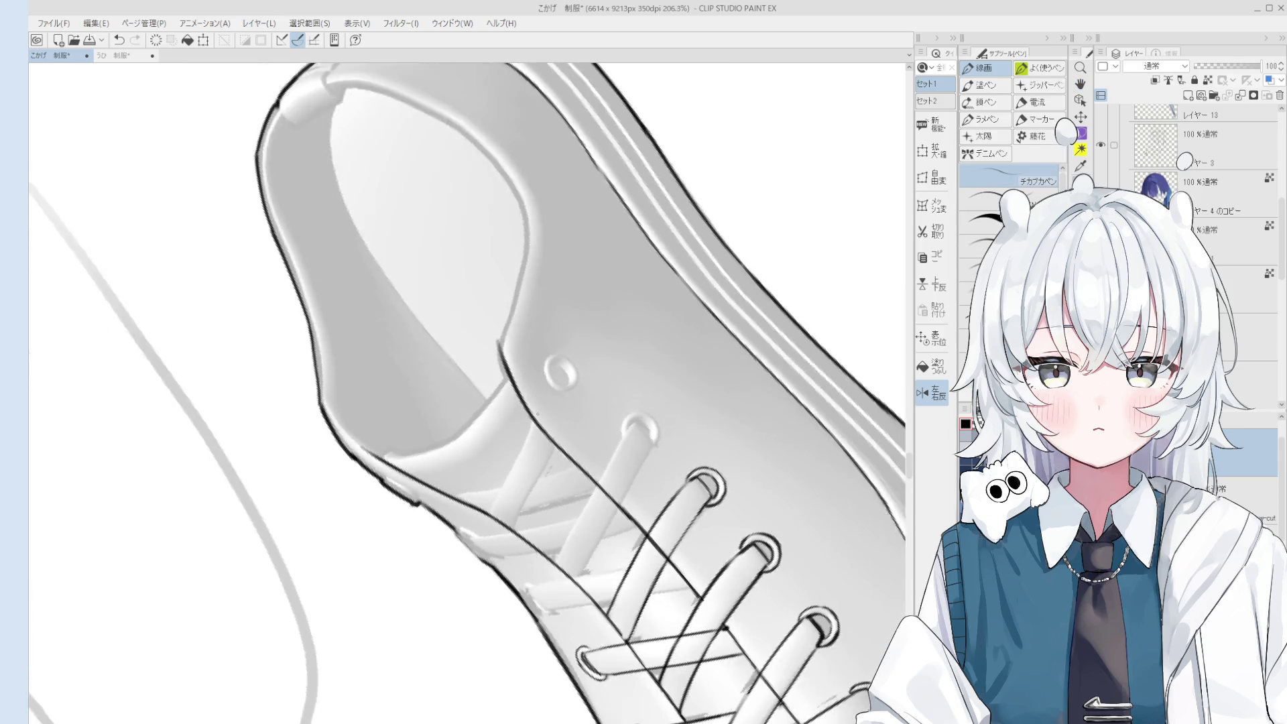
pyautogui.scroll(-2, 526, 391)
pyautogui.press('e')
pyautogui.scroll(6, 511, 363)
pyautogui.moveTo(515, 356)
pyautogui.mouseDown()
pyautogui.moveTo(534, 469)
pyautogui.moveTo(513, 354)
pyautogui.moveTo(528, 425)
pyautogui.mouseUp()
pyautogui.press('p')
pyautogui.hotkey('ctrl', 'z')
# Level the view along the collar and add a short stroke there with a different pen.
pyautogui.scroll(-3, 523, 375)
pyautogui.scroll(-1, 534, 352)
pyautogui.hotkey('ctrl', '@')
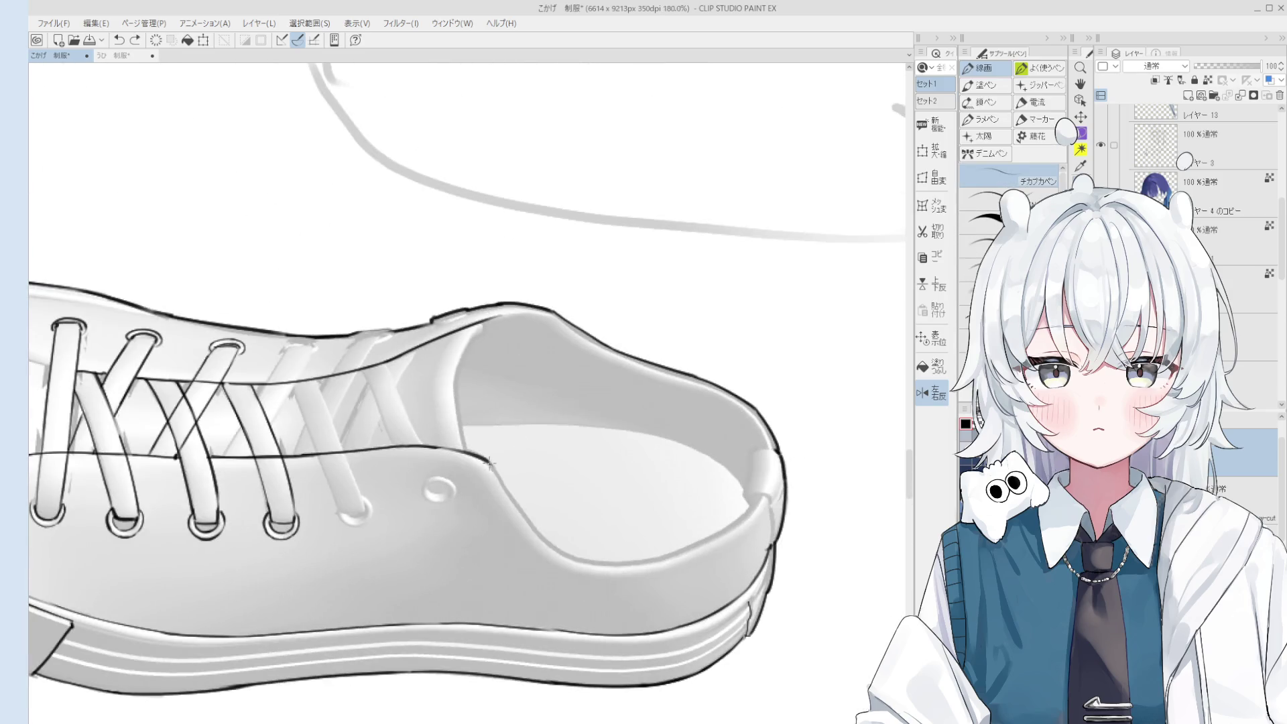
pyautogui.scroll(-1, 565, 544)
pyautogui.moveTo(565, 544)
pyautogui.mouseDown()
pyautogui.moveTo(501, 463)
pyautogui.moveTo(507, 442)
pyautogui.mouseUp()
pyautogui.scroll(3, 502, 463)
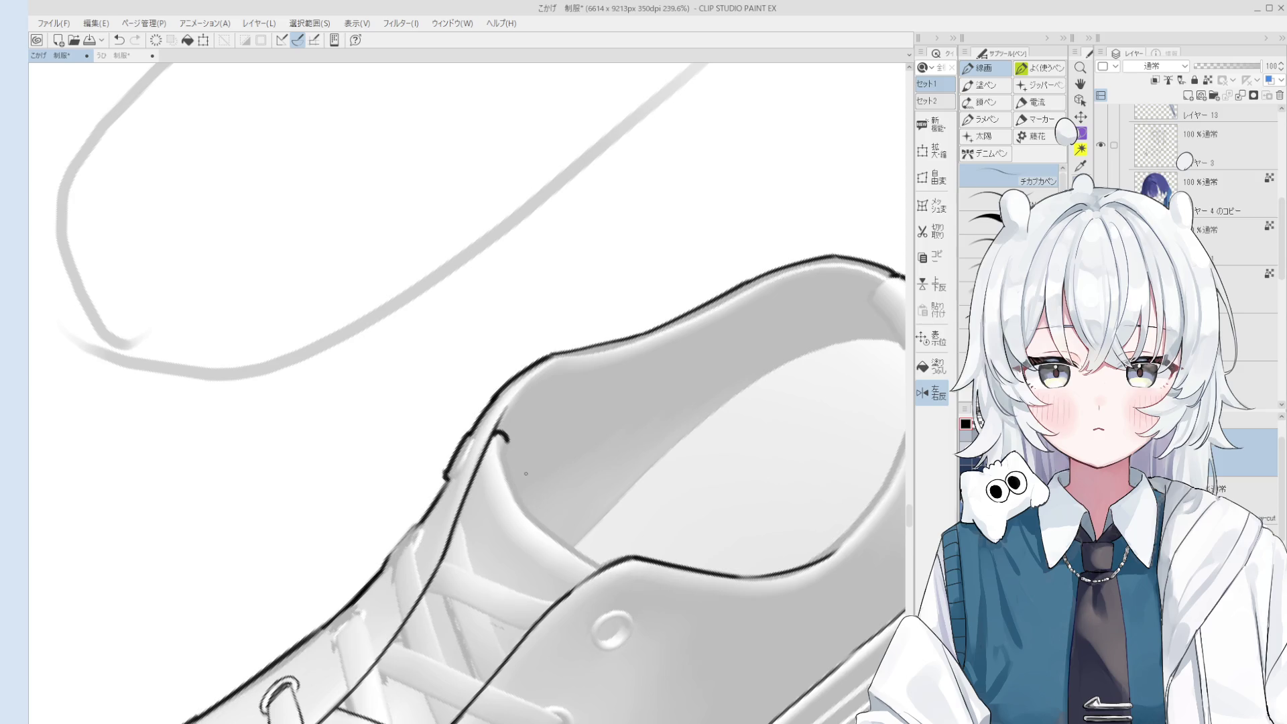
pyautogui.press('.')
pyautogui.moveTo(505, 440); pyautogui.dragTo(500, 447)
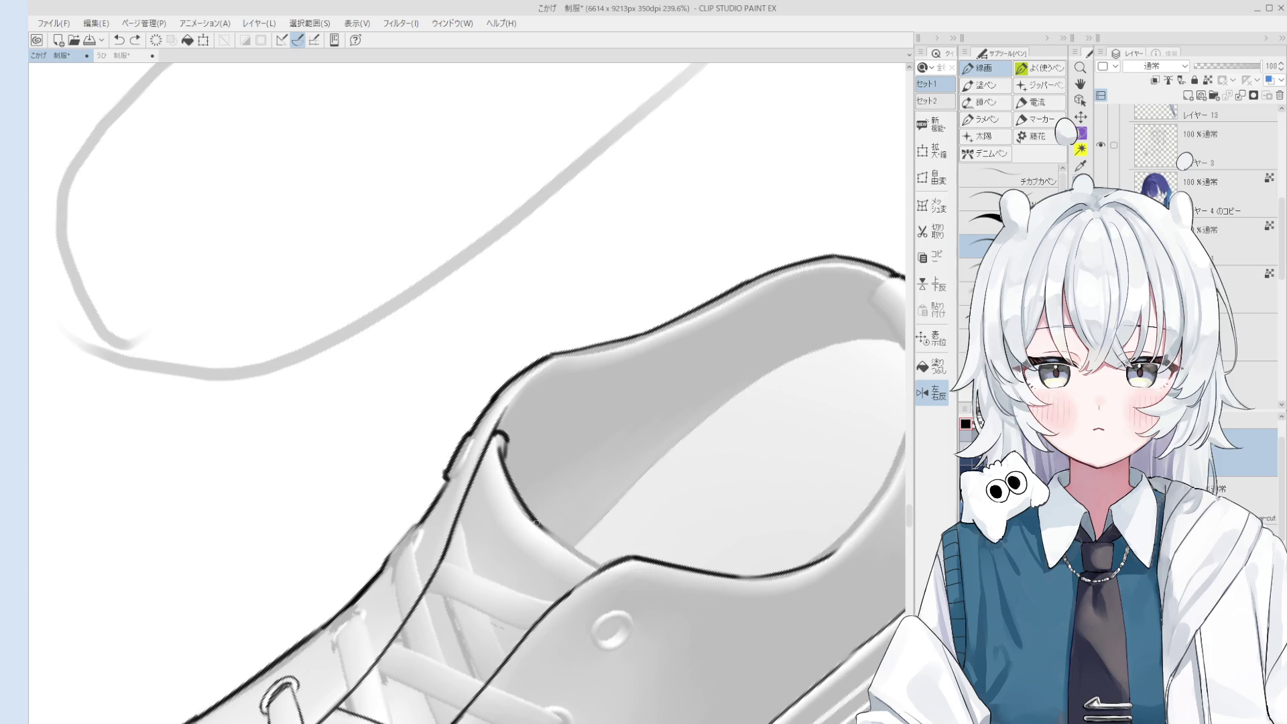
pyautogui.press('h')
pyautogui.scroll(-5, 579, 558)
# Ink a trial line across the laces, then undo it.
pyautogui.scroll(6, 579, 558)
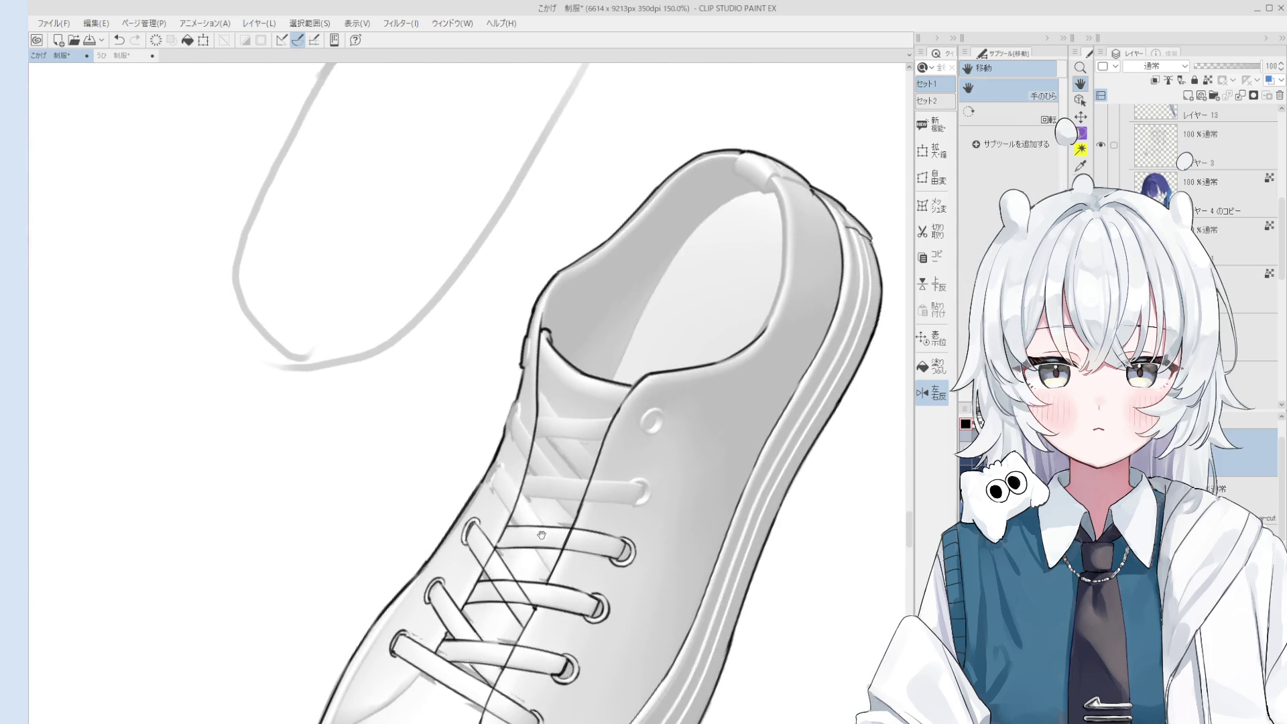
pyautogui.press('p')
pyautogui.hotkey('ctrl', 'z')
pyautogui.moveTo(477, 466); pyautogui.dragTo(584, 626)
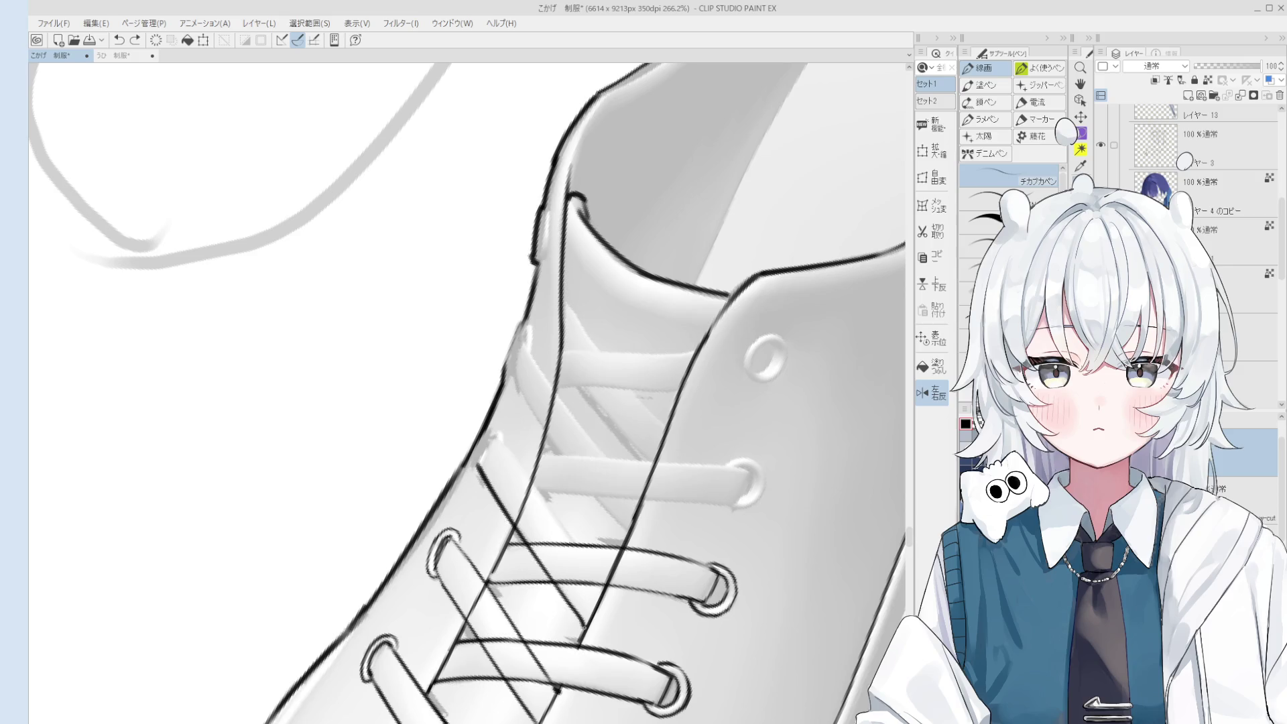
pyautogui.scroll(-4, 549, 577)
pyautogui.hotkey('ctrl', 'z')
pyautogui.hotkey('ctrl', 'y')
pyautogui.hotkey('ctrl', 'z')
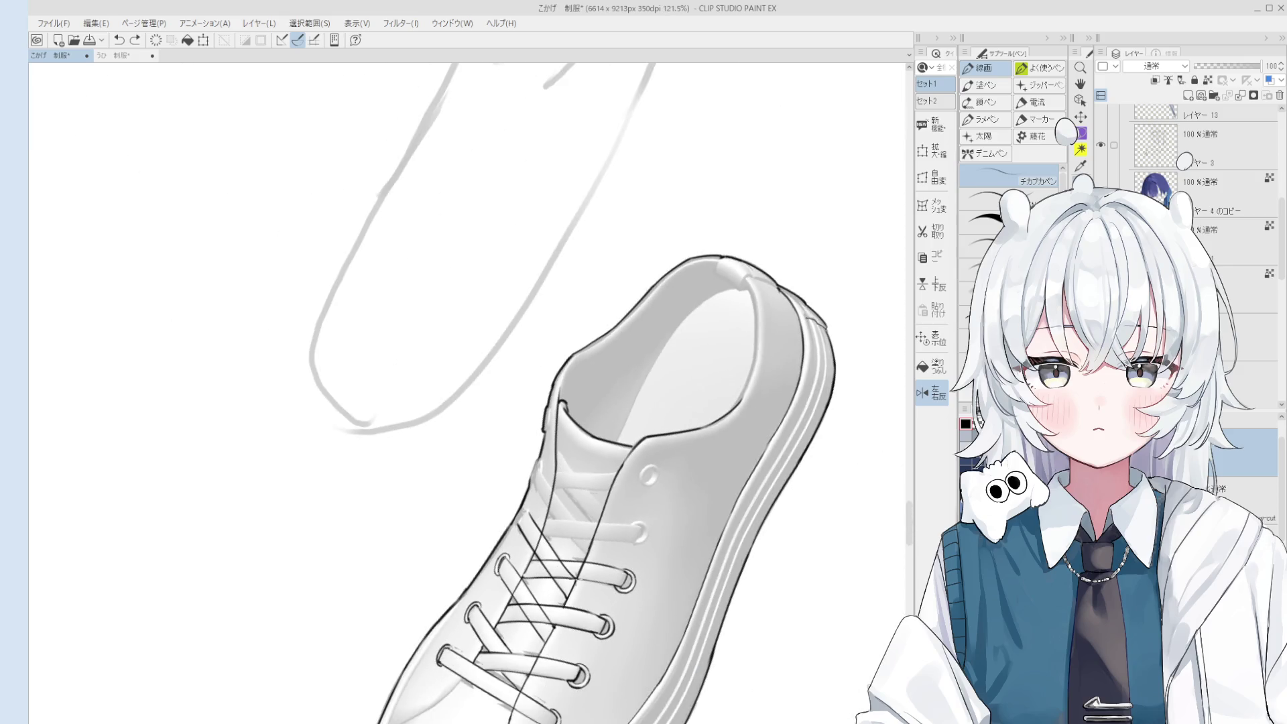
# Tilt the view and erase the stray sketch marks between the laces.
pyautogui.scroll(1, 568, 573)
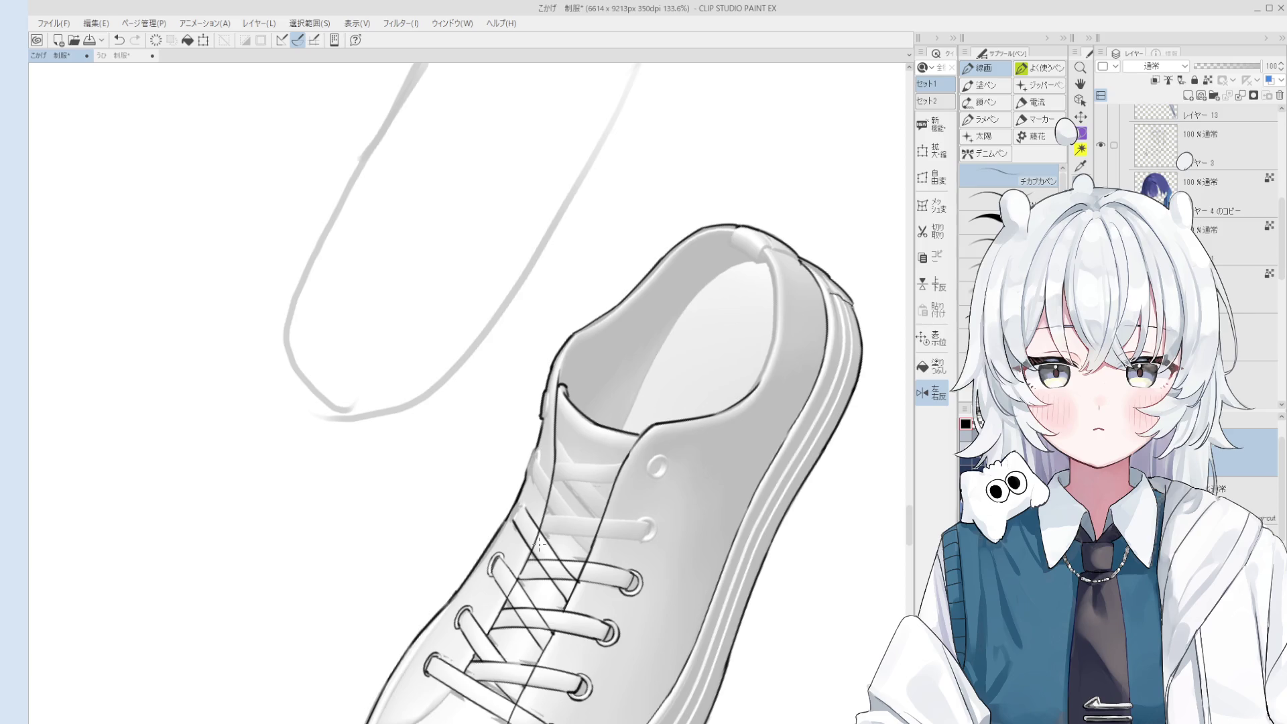
pyautogui.press('^')
pyautogui.press('^')
pyautogui.press('^')
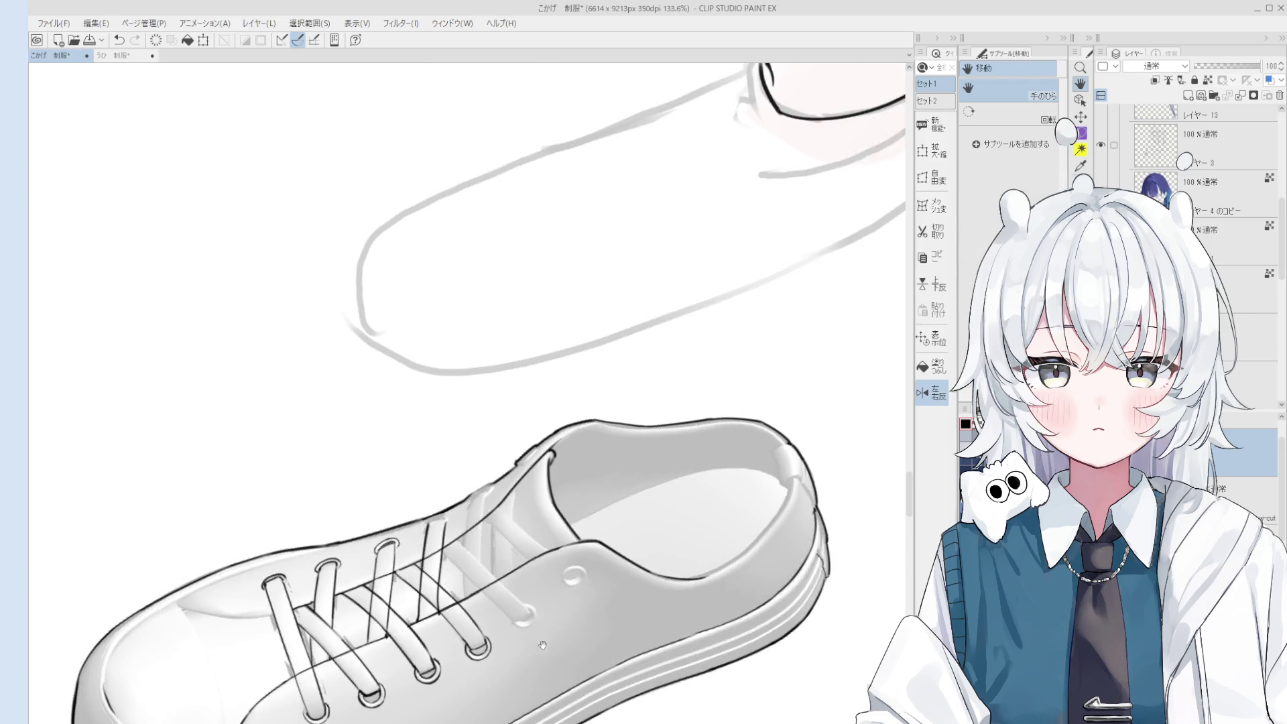
pyautogui.scroll(1, 474, 520)
pyautogui.press('^')
pyautogui.press('^')
pyautogui.press('^')
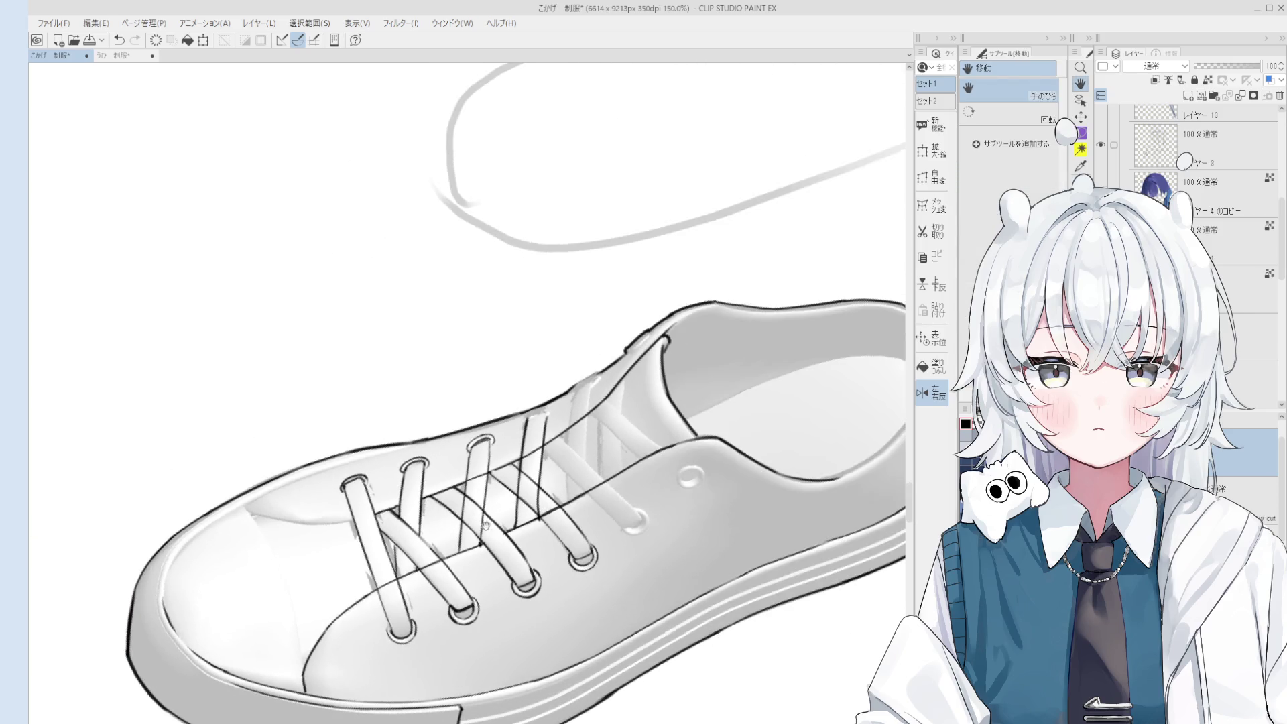
pyautogui.press('^')
pyautogui.press('-')
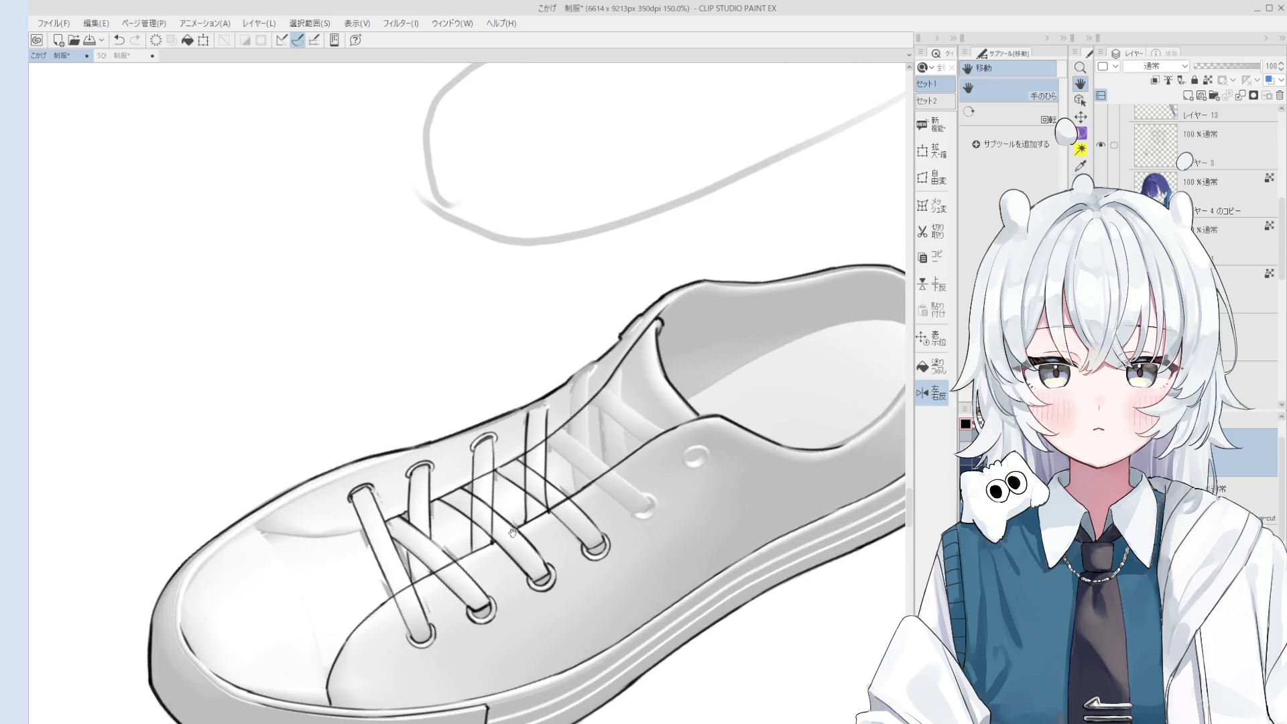
pyautogui.scroll(1, 527, 524)
pyautogui.press('e')
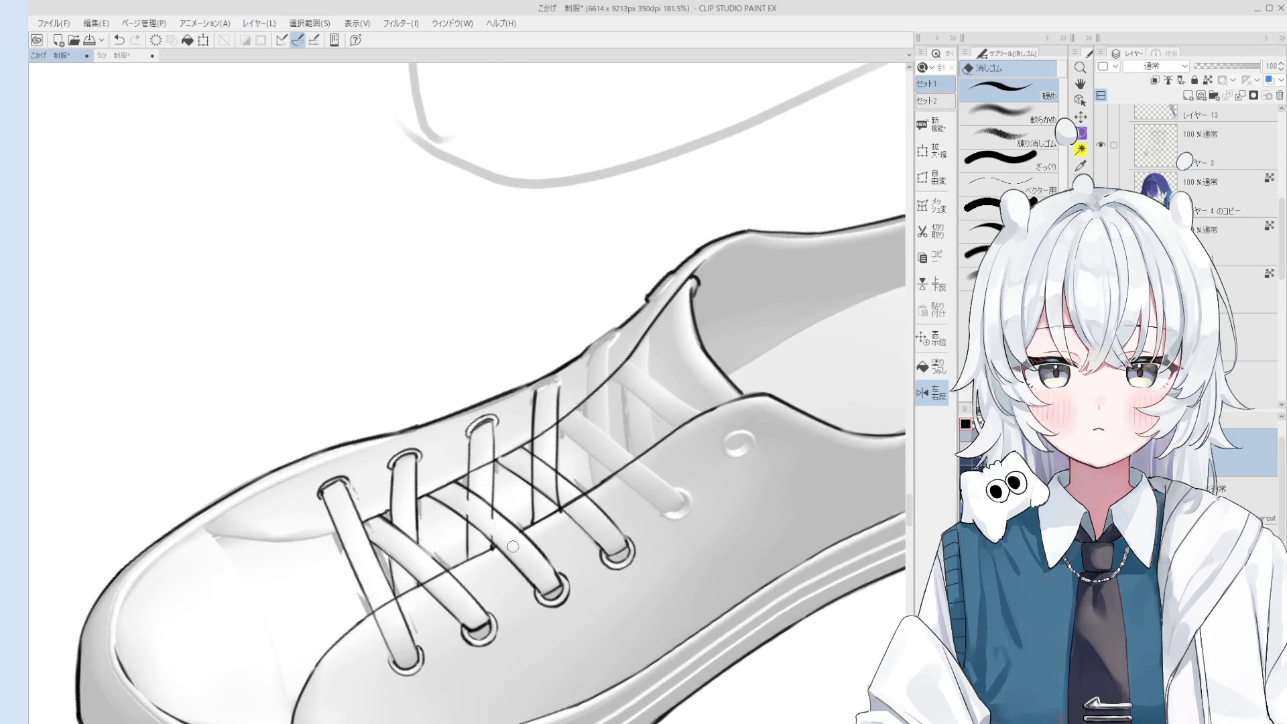
pyautogui.moveTo(497, 539)
pyautogui.mouseDown()
pyautogui.moveTo(496, 477)
pyautogui.moveTo(464, 451)
pyautogui.mouseUp()
pyautogui.scroll(-3, 499, 519)
pyautogui.scroll(2, 506, 499)
pyautogui.scroll(-1, 529, 502)
pyautogui.scroll(3, 464, 451)
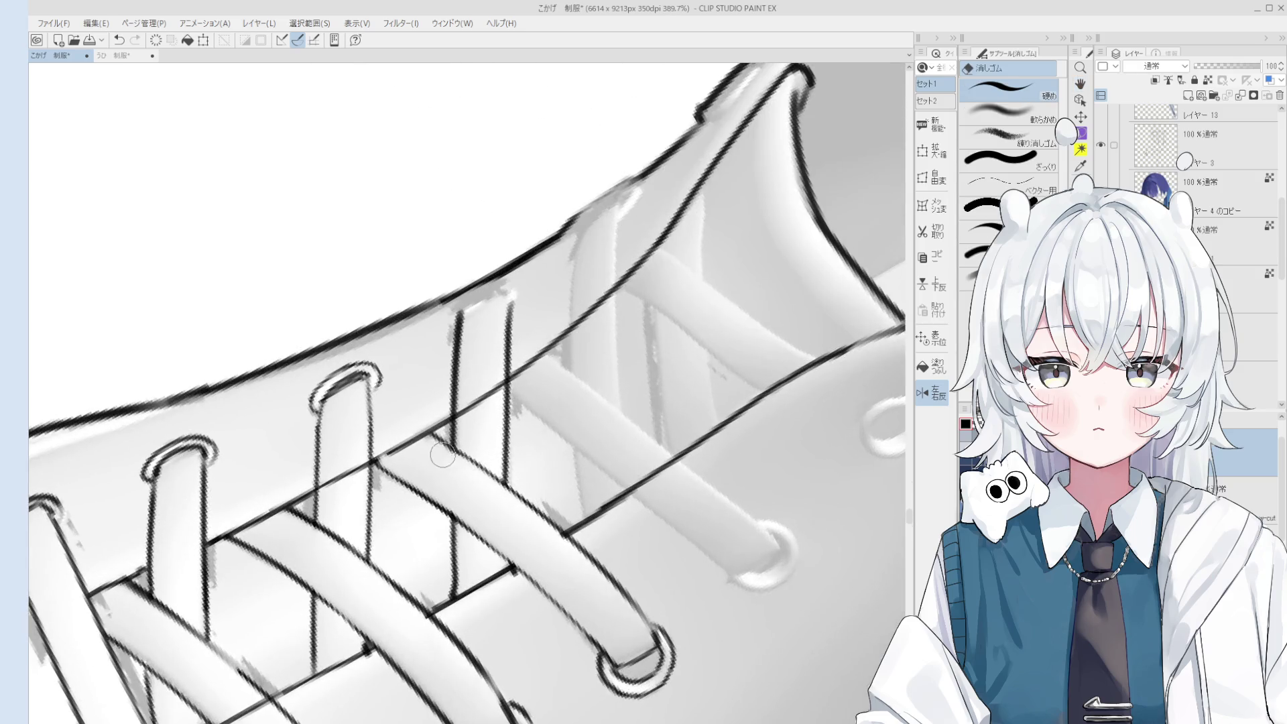
pyautogui.scroll(-1, 467, 412)
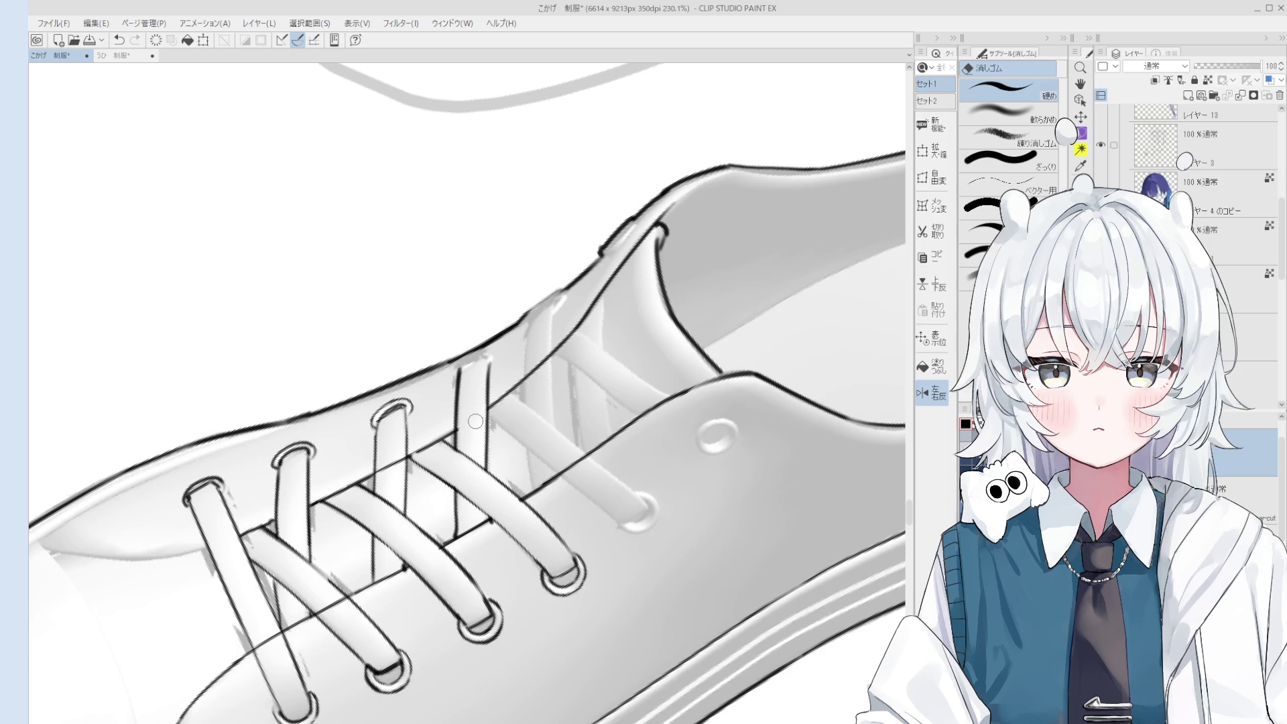
pyautogui.scroll(-1, 465, 432)
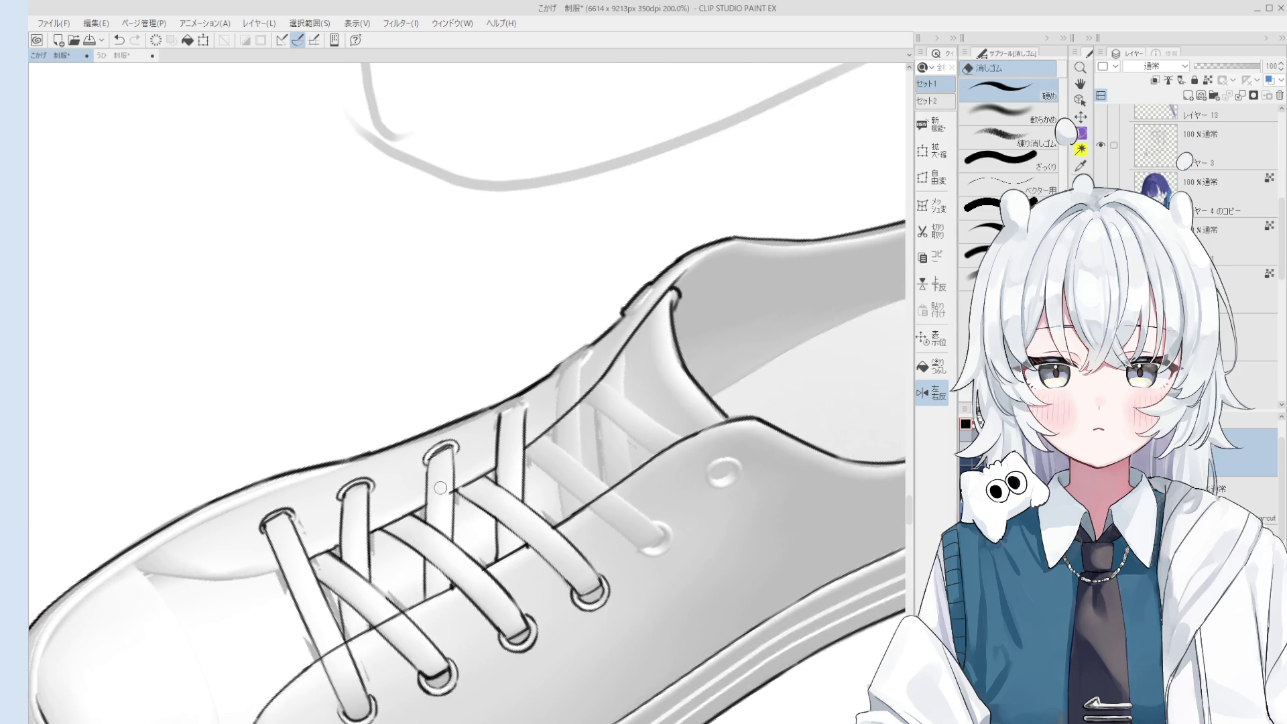
pyautogui.scroll(2, 462, 470)
# Try inking along a lace edge, then undo the stroke.
pyautogui.press('p')
pyautogui.scroll(-1, 476, 464)
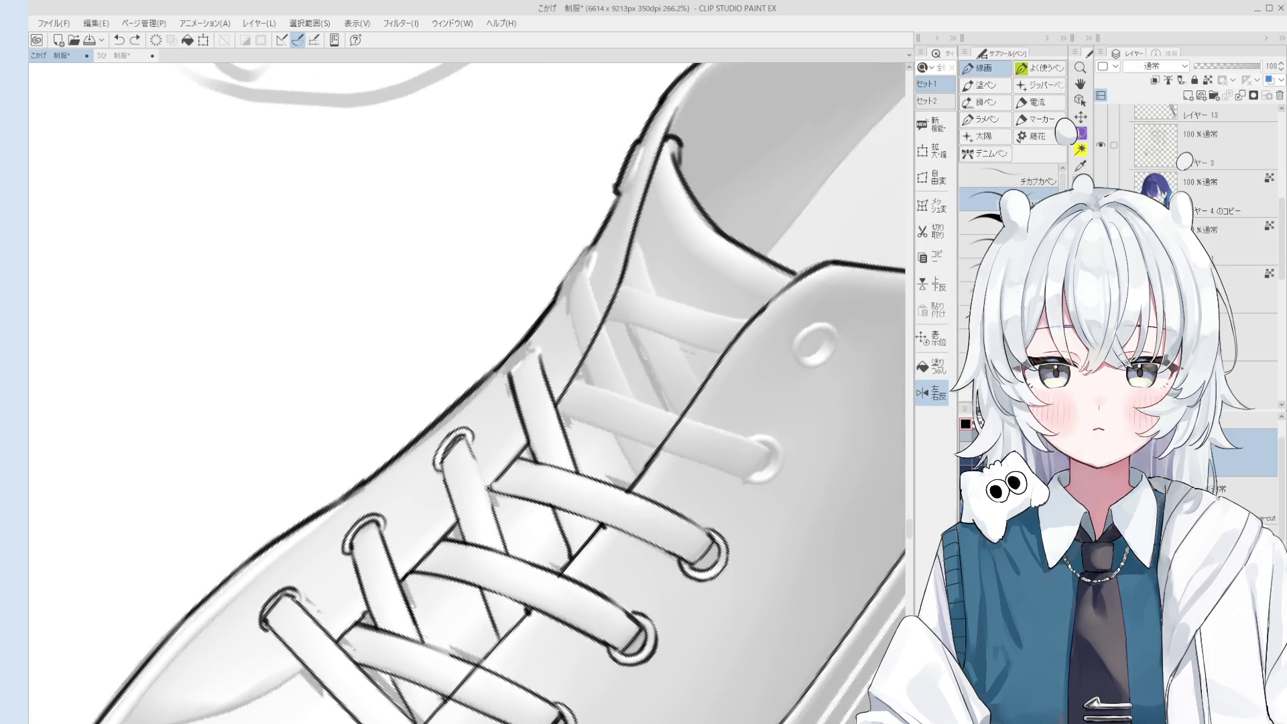
pyautogui.scroll(1, 496, 483)
pyautogui.scroll(-1, 496, 484)
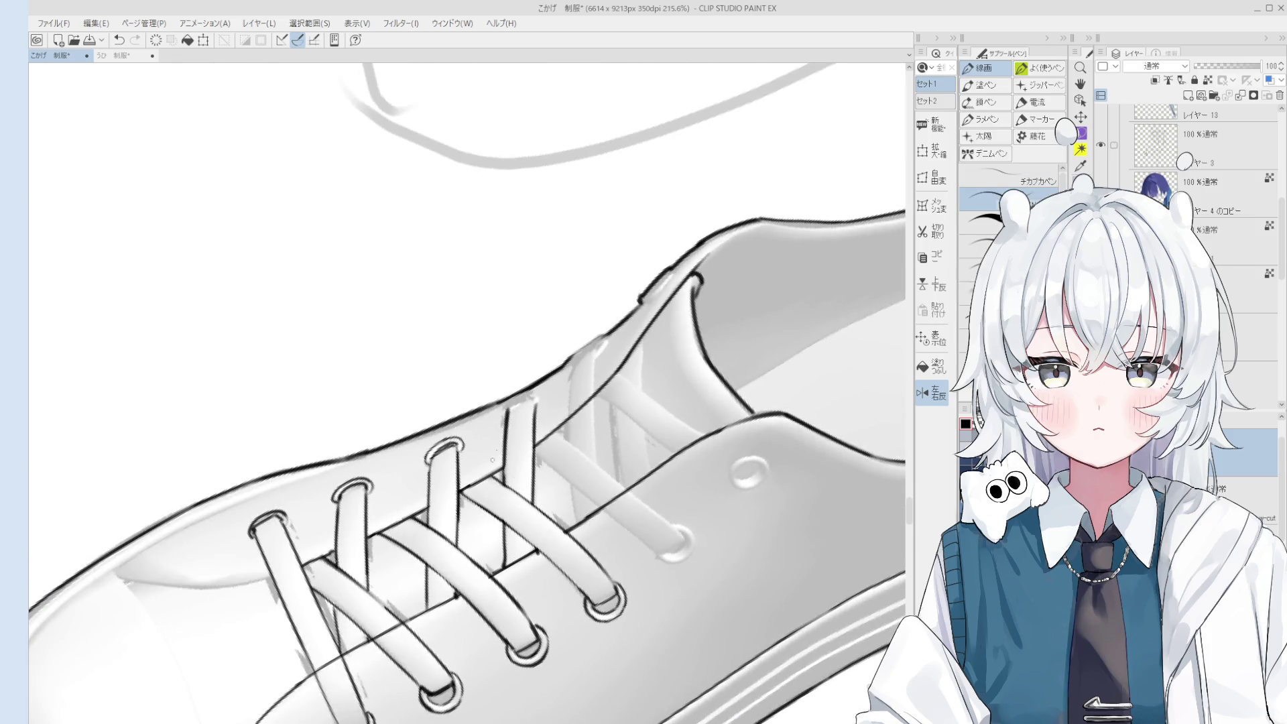
pyautogui.scroll(3, 521, 410)
pyautogui.press('e')
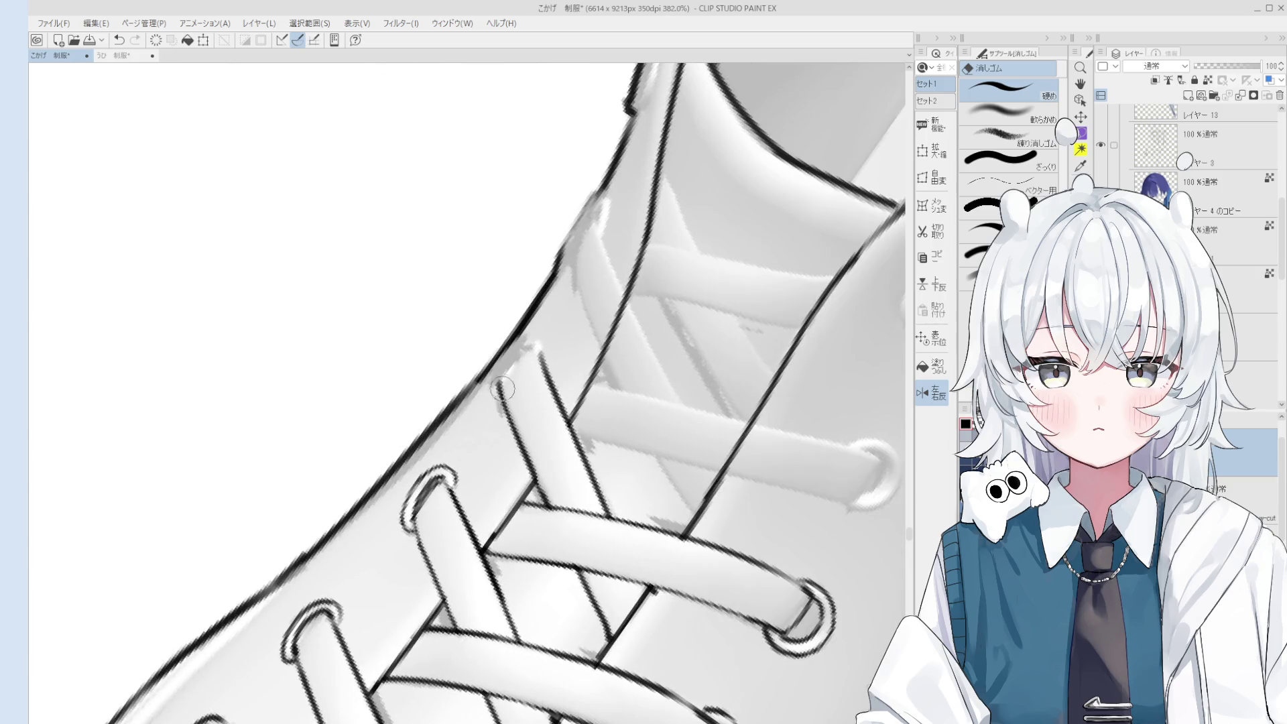
pyautogui.press('p')
pyautogui.moveTo(510, 397)
pyautogui.mouseDown()
pyautogui.moveTo(537, 368)
pyautogui.moveTo(501, 377)
pyautogui.moveTo(534, 343)
pyautogui.mouseUp()
pyautogui.hotkey('ctrl', 'z')
pyautogui.hotkey('ctrl', 'z')
pyautogui.hotkey('ctrl', 'z')
pyautogui.hotkey('ctrl', 'z')
pyautogui.hotkey('ctrl', 'z')
pyautogui.scroll(-5, 507, 386)
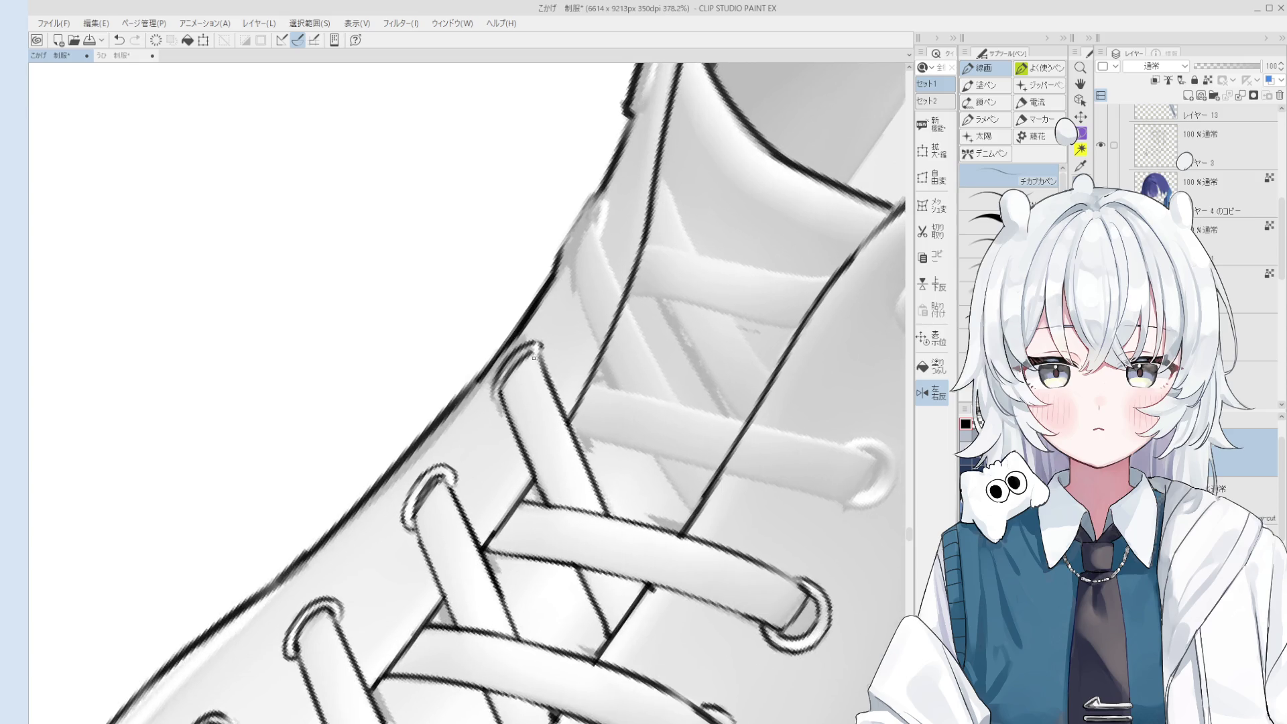
pyautogui.moveTo(576, 455); pyautogui.dragTo(541, 400)
pyautogui.scroll(1, 568, 459)
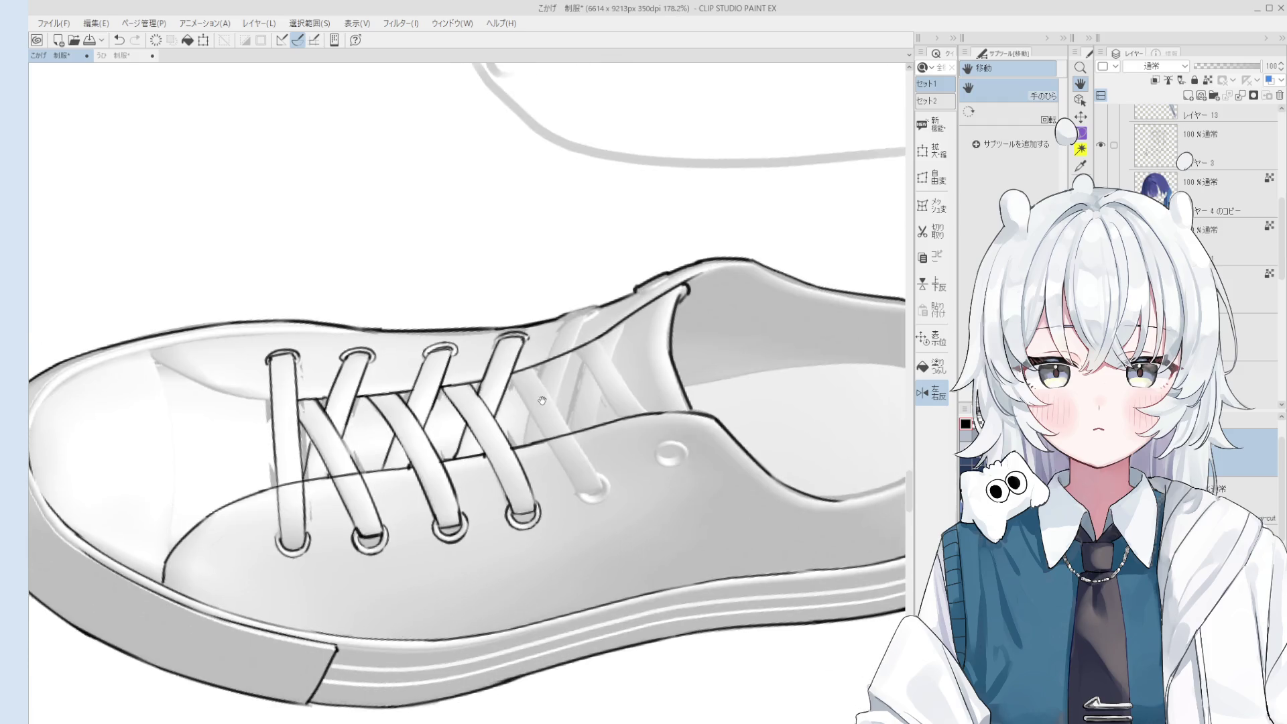
pyautogui.press('p')
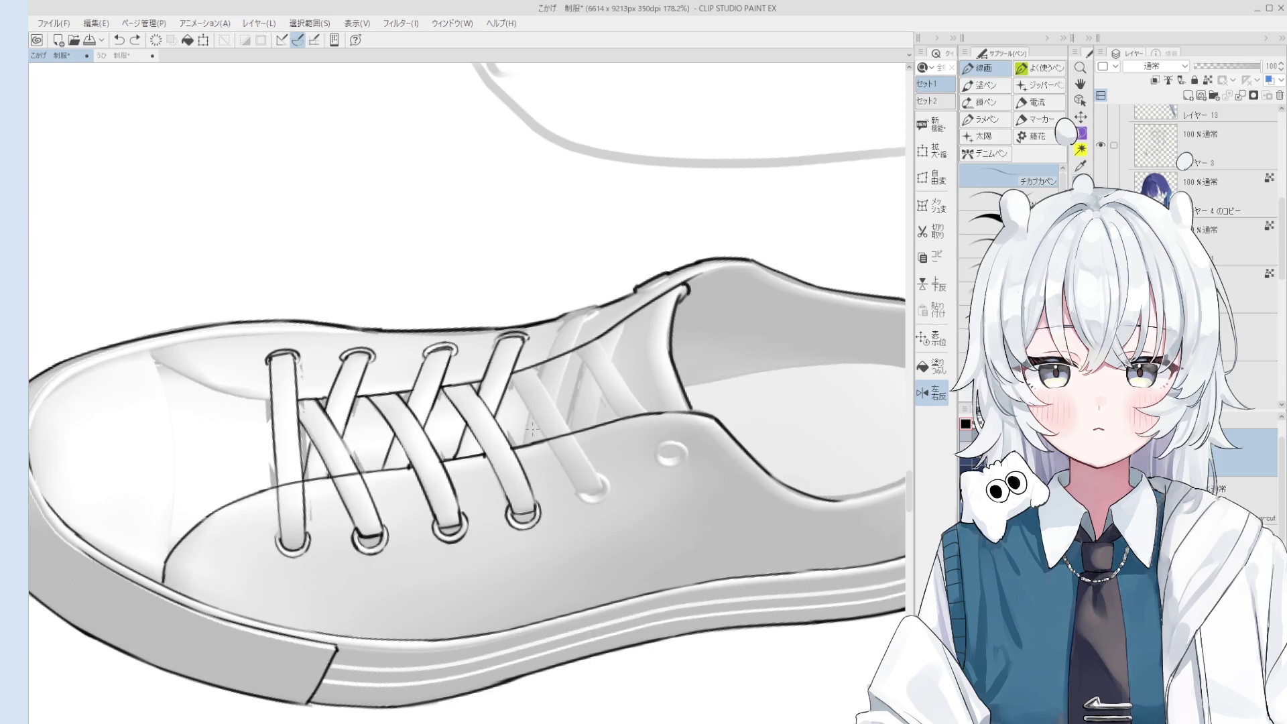
# Raise the shoe in view and toggle the faint lace strokes with undo and redo.
pyautogui.moveTo(530, 429); pyautogui.dragTo(536, 394)
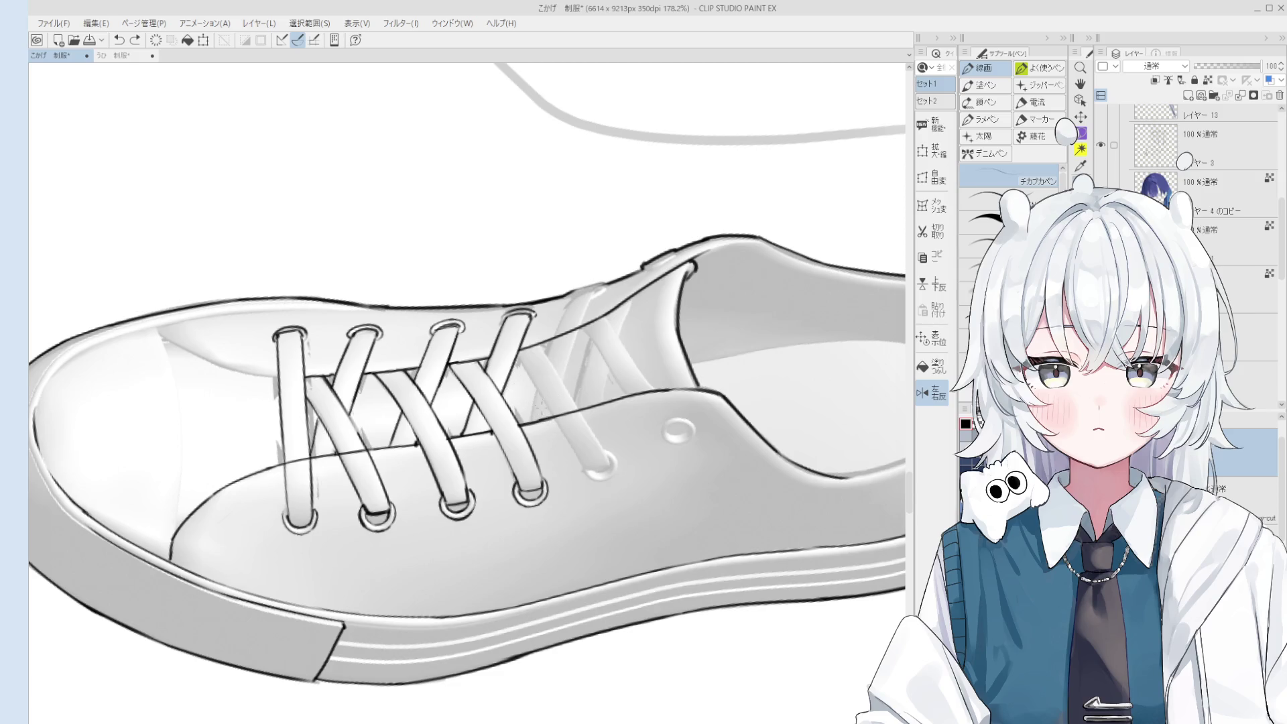
pyautogui.hotkey('ctrl', 'y')
pyautogui.hotkey('ctrl', 'z')
pyautogui.hotkey('ctrl', 'y')
pyautogui.hotkey('ctrl', 'z')
pyautogui.hotkey('ctrl', 'y')
pyautogui.hotkey('ctrl', 'z')
# Ink the lace outline down toward the eyelet, then mirror the view horizontally.
pyautogui.moveTo(536, 346); pyautogui.dragTo(609, 455)
pyautogui.press('h')
pyautogui.scroll(-1, 512, 355)
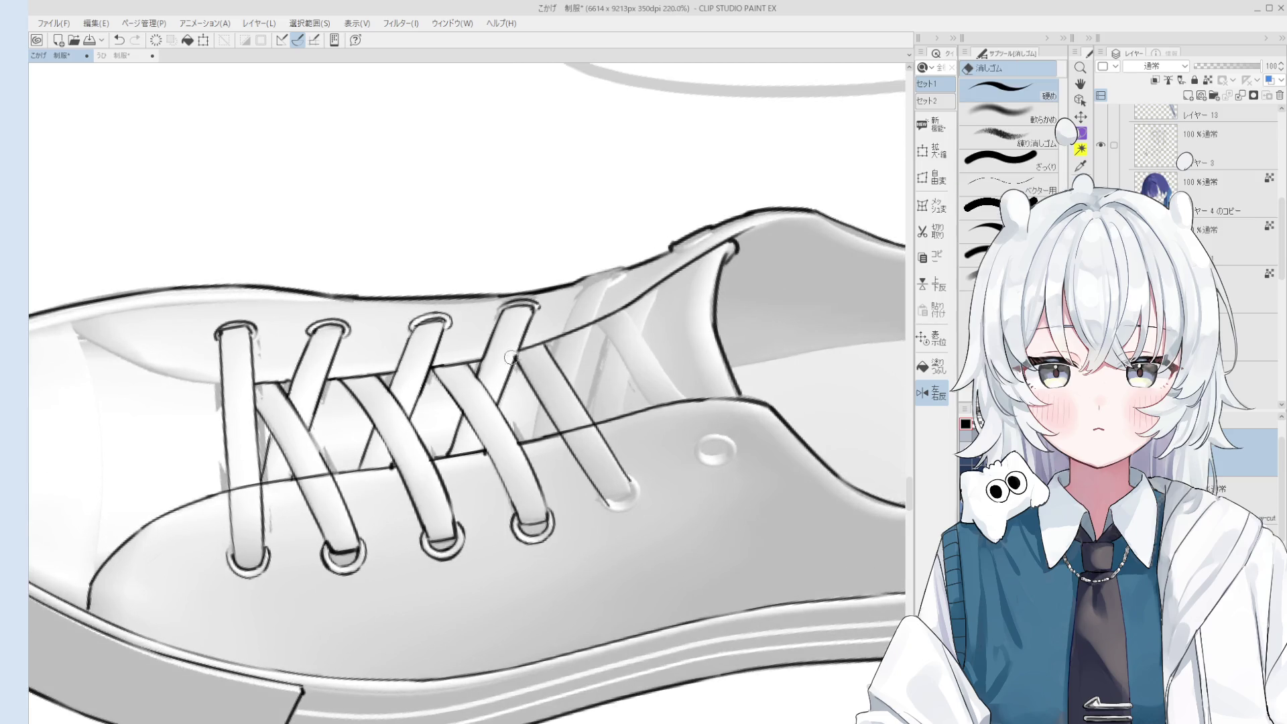
pyautogui.hotkey('ctrl', 'shift', 'h')
pyautogui.moveTo(540, 420); pyautogui.dragTo(606, 380)
pyautogui.press('p')
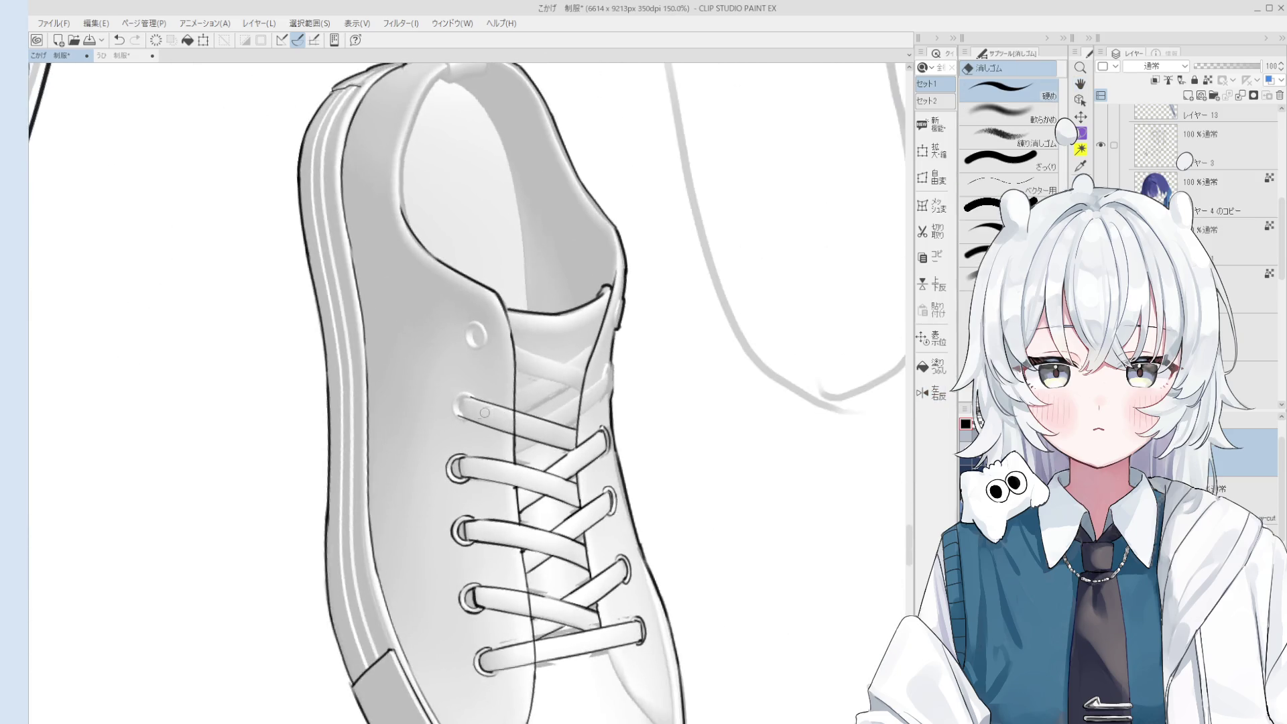
pyautogui.scroll(3, 467, 418)
# Try tracing the eyelet's edge and top arc, undoing each attempt.
pyautogui.moveTo(467, 418); pyautogui.dragTo(469, 368)
pyautogui.hotkey('ctrl', 'z')
pyautogui.moveTo(463, 421); pyautogui.dragTo(464, 366)
pyautogui.hotkey('ctrl', 'z')
pyautogui.moveTo(469, 418)
pyautogui.mouseDown()
pyautogui.moveTo(463, 368)
pyautogui.moveTo(463, 406)
pyautogui.moveTo(499, 372)
pyautogui.moveTo(483, 374)
pyautogui.mouseUp()
pyautogui.hotkey('ctrl', 'z')
pyautogui.hotkey('ctrl', 'z')
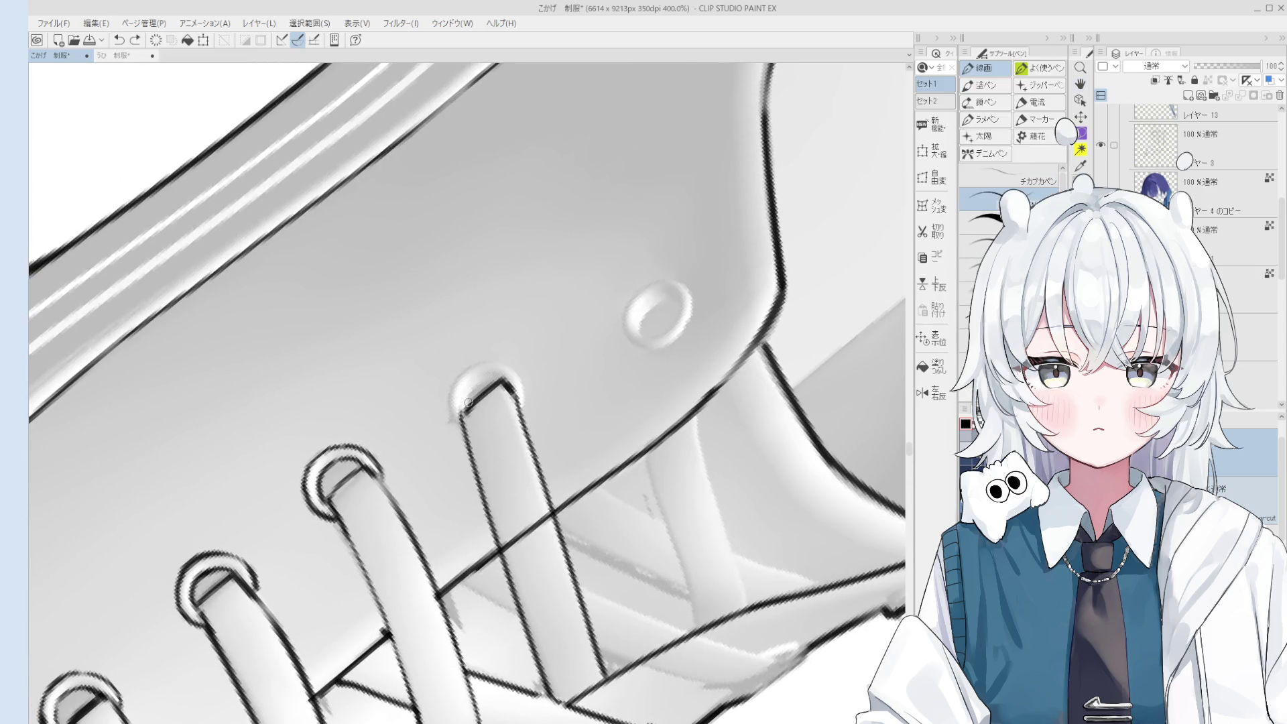
pyautogui.moveTo(463, 417)
pyautogui.mouseDown()
pyautogui.moveTo(492, 361)
pyautogui.moveTo(522, 400)
pyautogui.mouseUp()
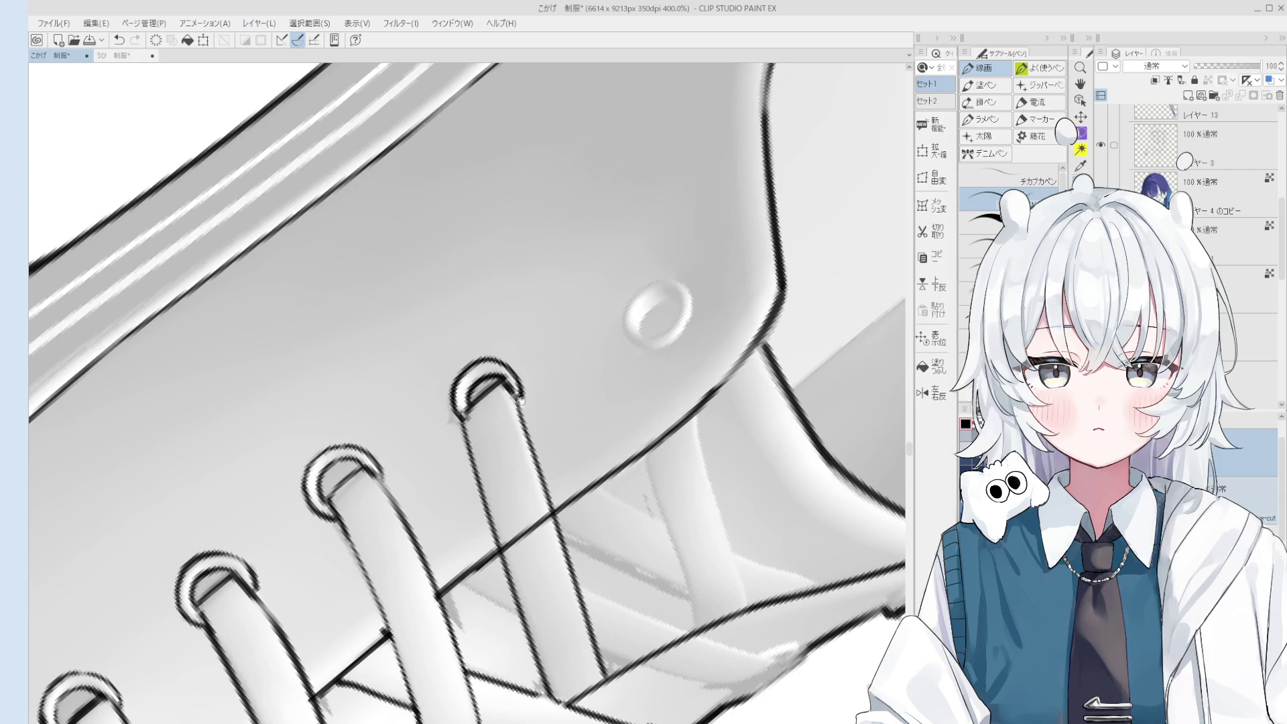
pyautogui.hotkey('ctrl', 'z')
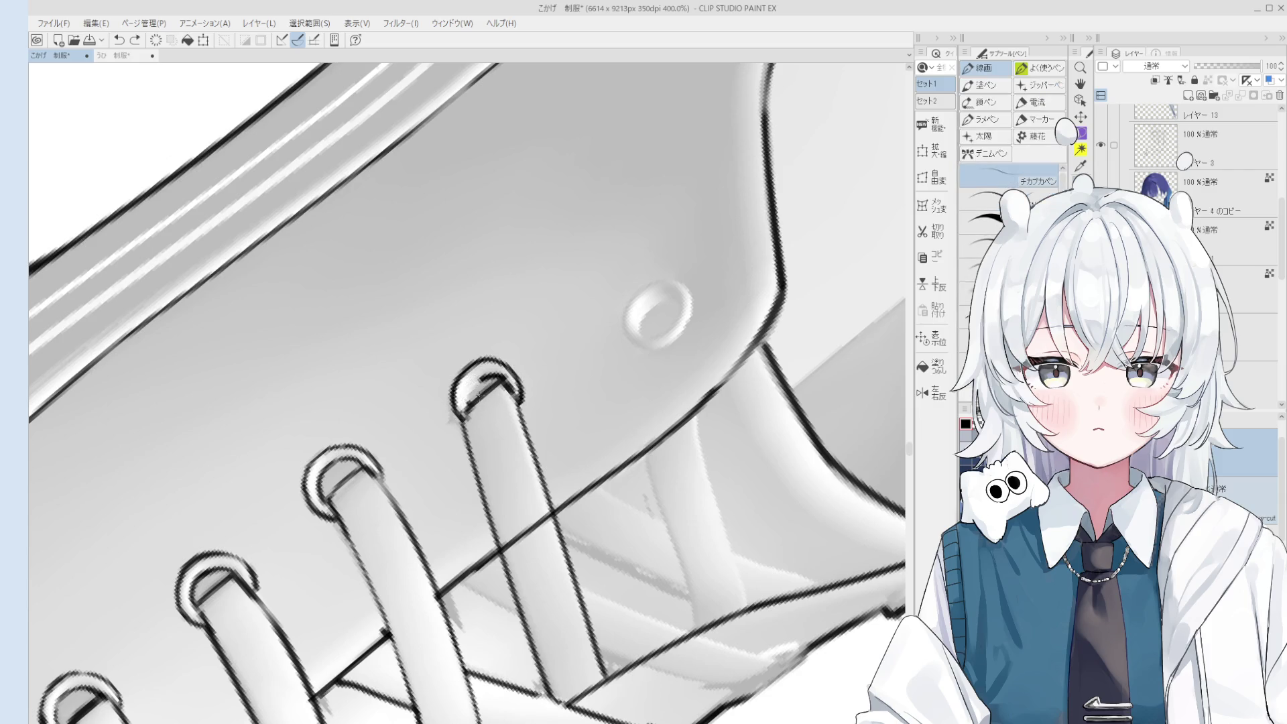
# Draw the remaining edge of the top eyelet ring with the inking pen.
pyautogui.press('e')
pyautogui.press('h')
pyautogui.scroll(-5, 492, 385)
pyautogui.scroll(5, 493, 386)
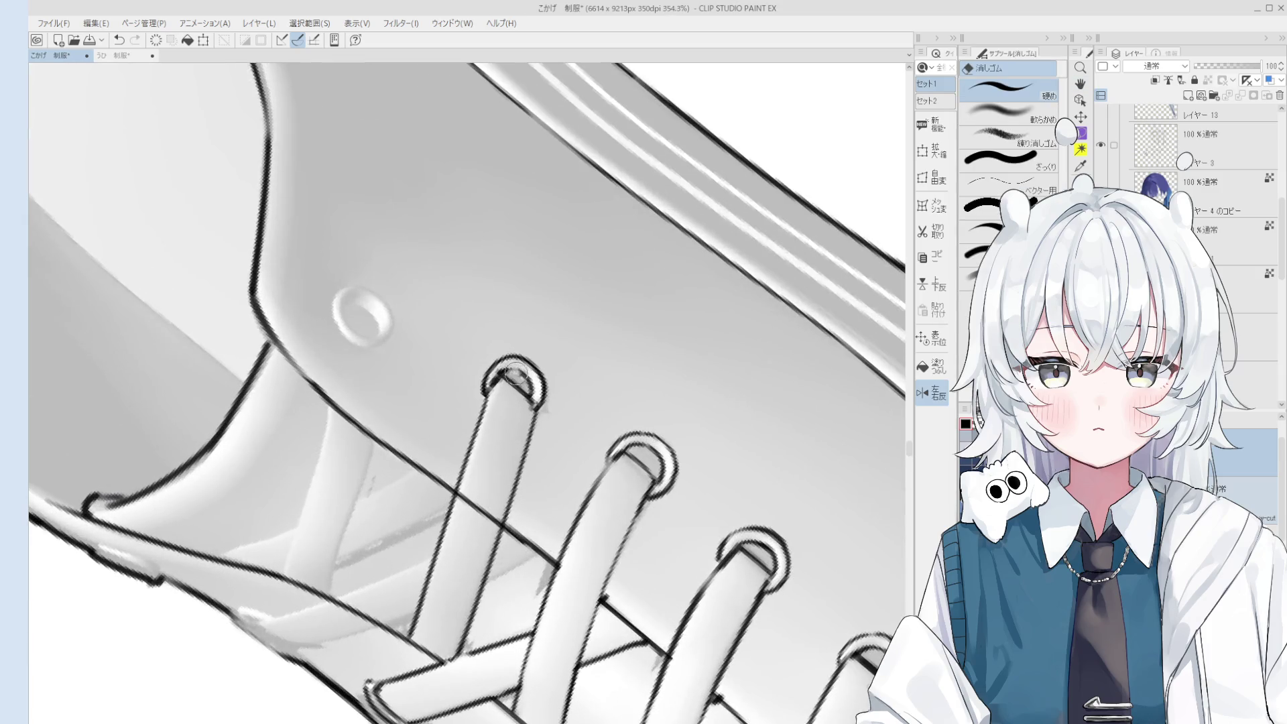
pyautogui.scroll(-4, 518, 409)
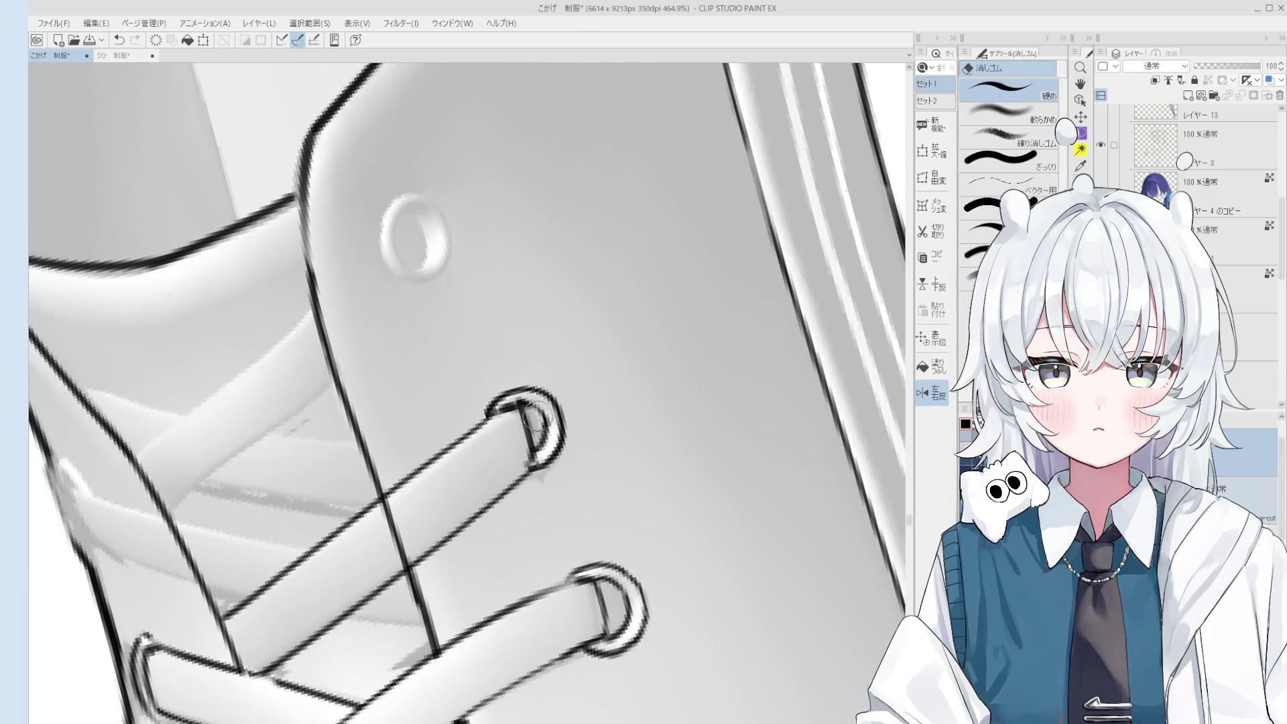
pyautogui.press('space')
pyautogui.scroll(-3, 535, 436)
pyautogui.press('p')
pyautogui.scroll(6, 498, 360)
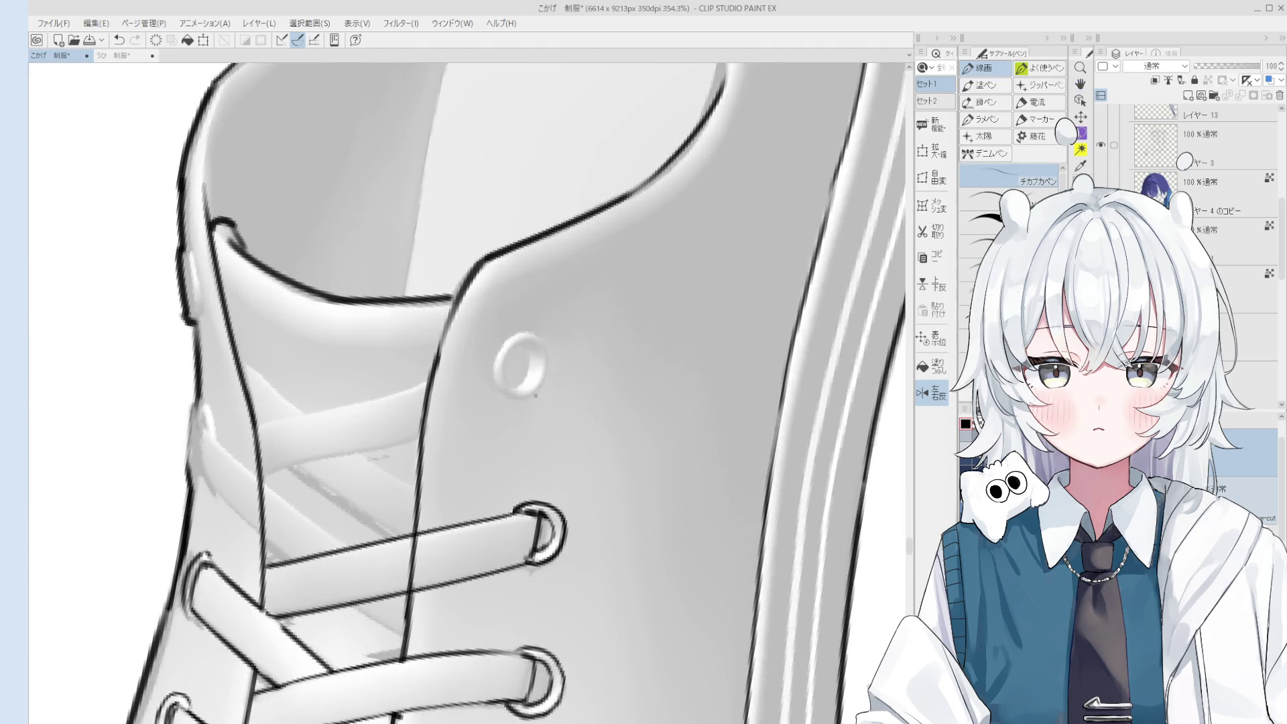
pyautogui.moveTo(498, 360)
pyautogui.mouseDown()
pyautogui.moveTo(546, 355)
pyautogui.moveTo(533, 398)
pyautogui.mouseUp()
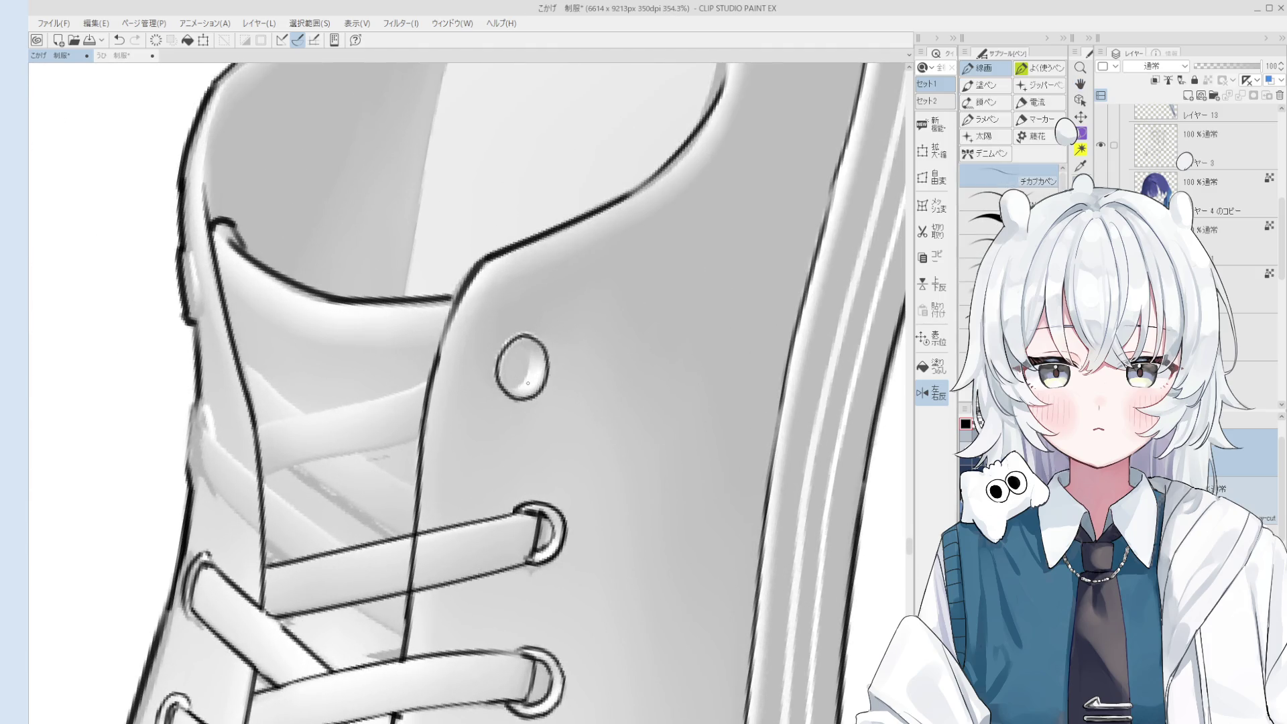
# Bring the laced front into view, undo the last stroke, and rotate the canvas counter-clockwise.
pyautogui.scroll(-5, 470, 383)
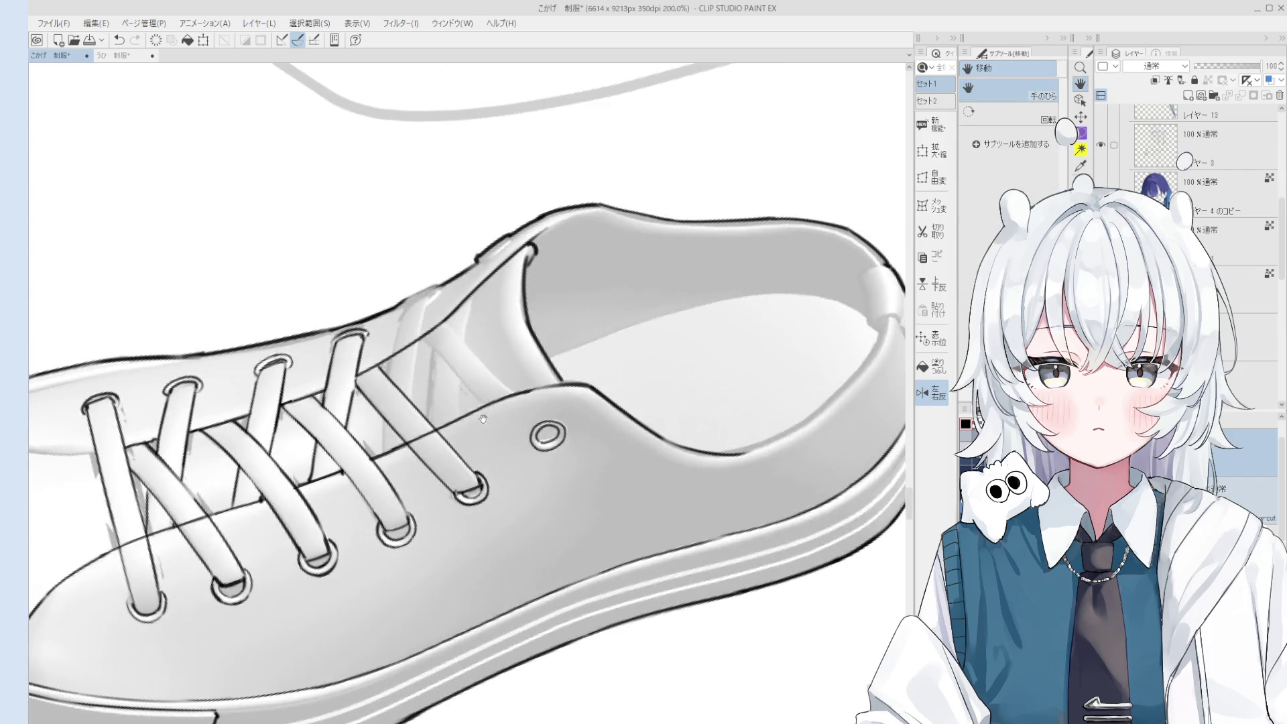
pyautogui.scroll(2, 470, 383)
pyautogui.moveTo(456, 359)
pyautogui.mouseDown()
pyautogui.moveTo(469, 383)
pyautogui.moveTo(557, 436)
pyautogui.mouseUp()
pyautogui.press('p')
pyautogui.hotkey('ctrl', 'z')
pyautogui.moveTo(515, 360); pyautogui.dragTo(556, 439)
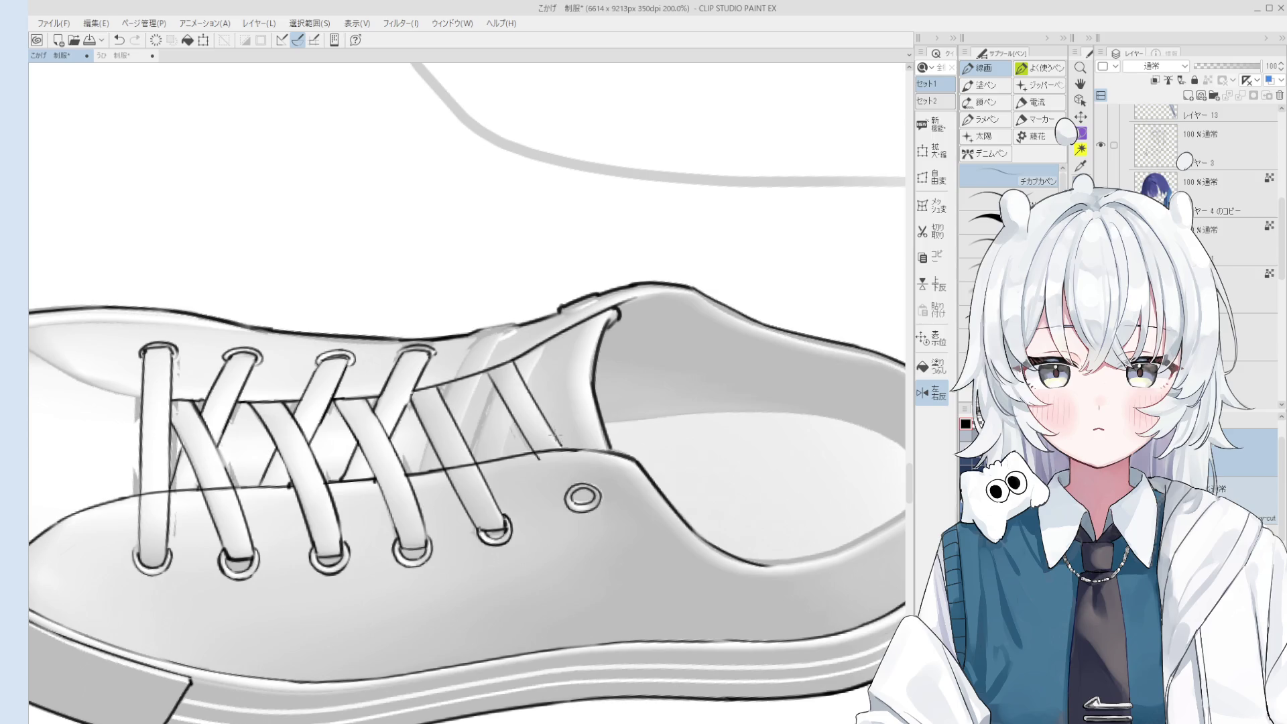
# Rotate the canvas and try the short line at the lace crossing, undoing the attempts.
pyautogui.press('e')
pyautogui.moveTo(523, 375)
pyautogui.mouseDown()
pyautogui.moveTo(528, 391)
pyautogui.moveTo(497, 426)
pyautogui.mouseUp()
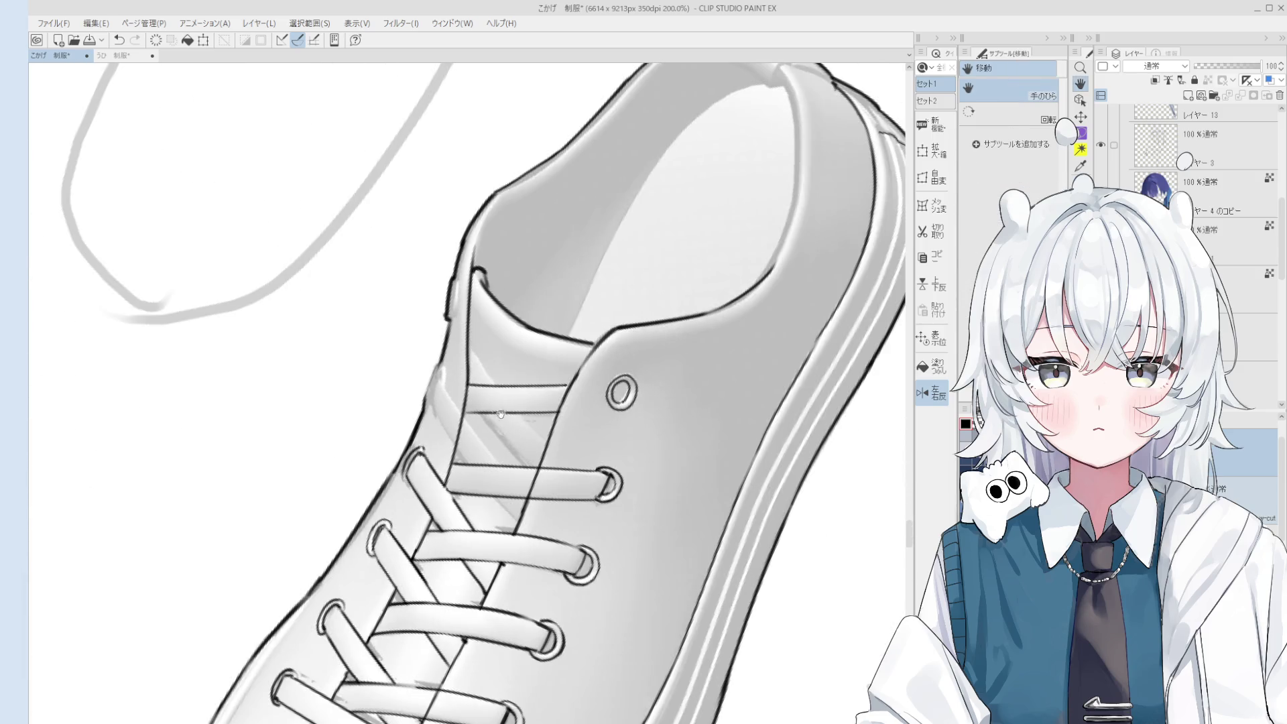
pyautogui.press('p')
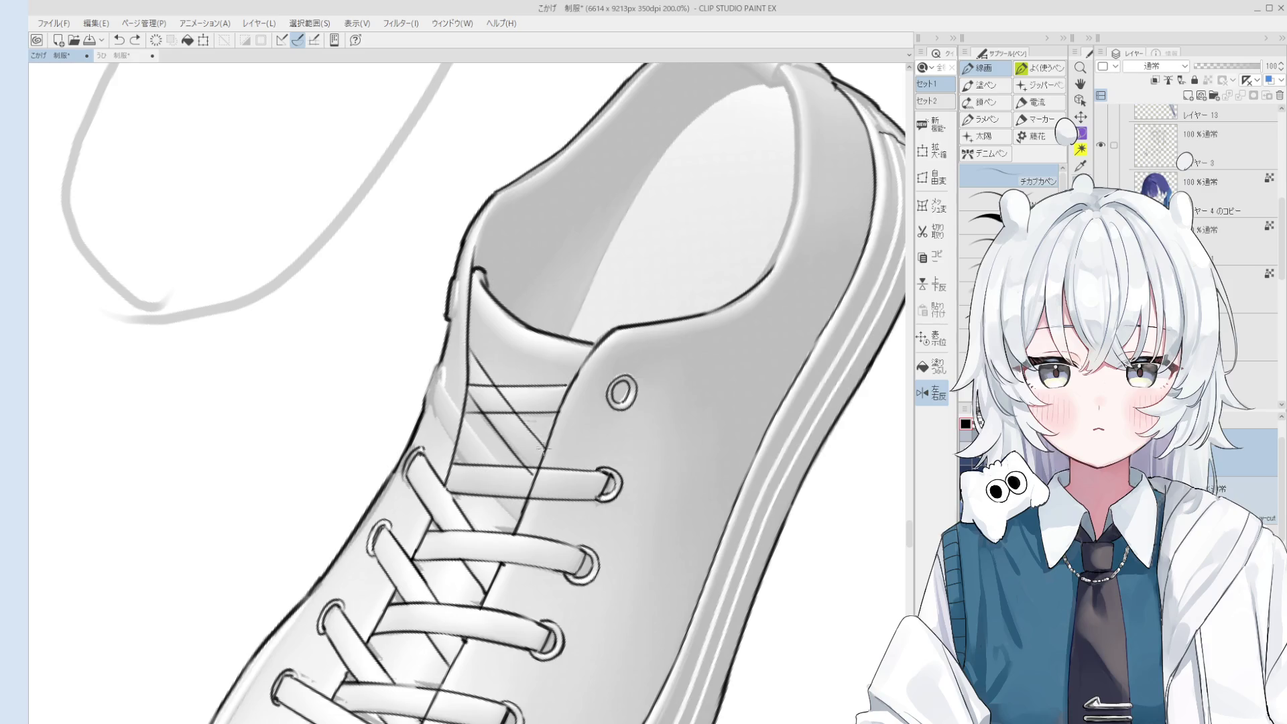
pyautogui.scroll(-2, 510, 429)
pyautogui.press('e')
pyautogui.moveTo(529, 467); pyautogui.dragTo(509, 471)
pyautogui.moveTo(464, 398); pyautogui.dragTo(496, 454)
pyautogui.press('p')
pyautogui.hotkey('ctrl', 'z')
pyautogui.hotkey('ctrl', 'z')
pyautogui.moveTo(447, 404)
pyautogui.mouseDown()
pyautogui.moveTo(484, 465)
pyautogui.moveTo(454, 409)
pyautogui.moveTo(459, 382)
pyautogui.moveTo(466, 400)
pyautogui.mouseUp()
pyautogui.hotkey('ctrl', 'z')
# Undo earlier strokes, try another lace-crossing line, and rotate the canvas about 15° counter-clockwise.
pyautogui.scroll(1, 484, 466)
pyautogui.press('e')
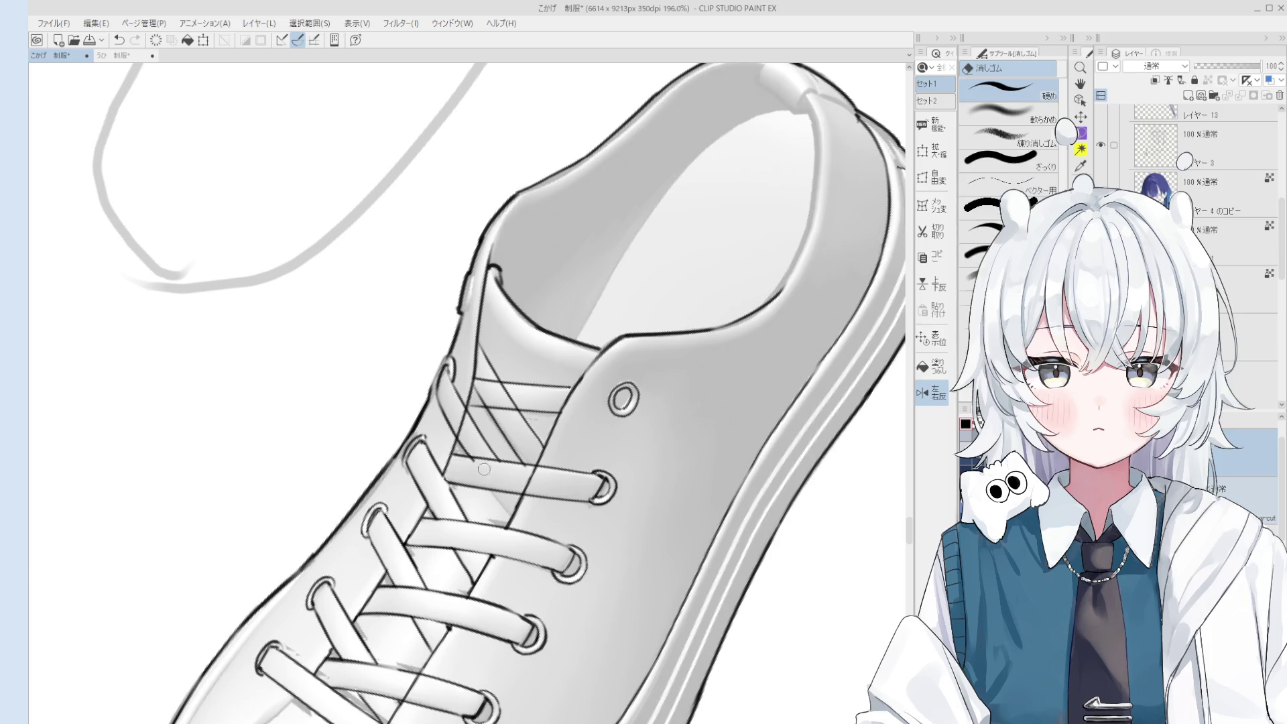
pyautogui.press('p')
pyautogui.hotkey('ctrl', 'z')
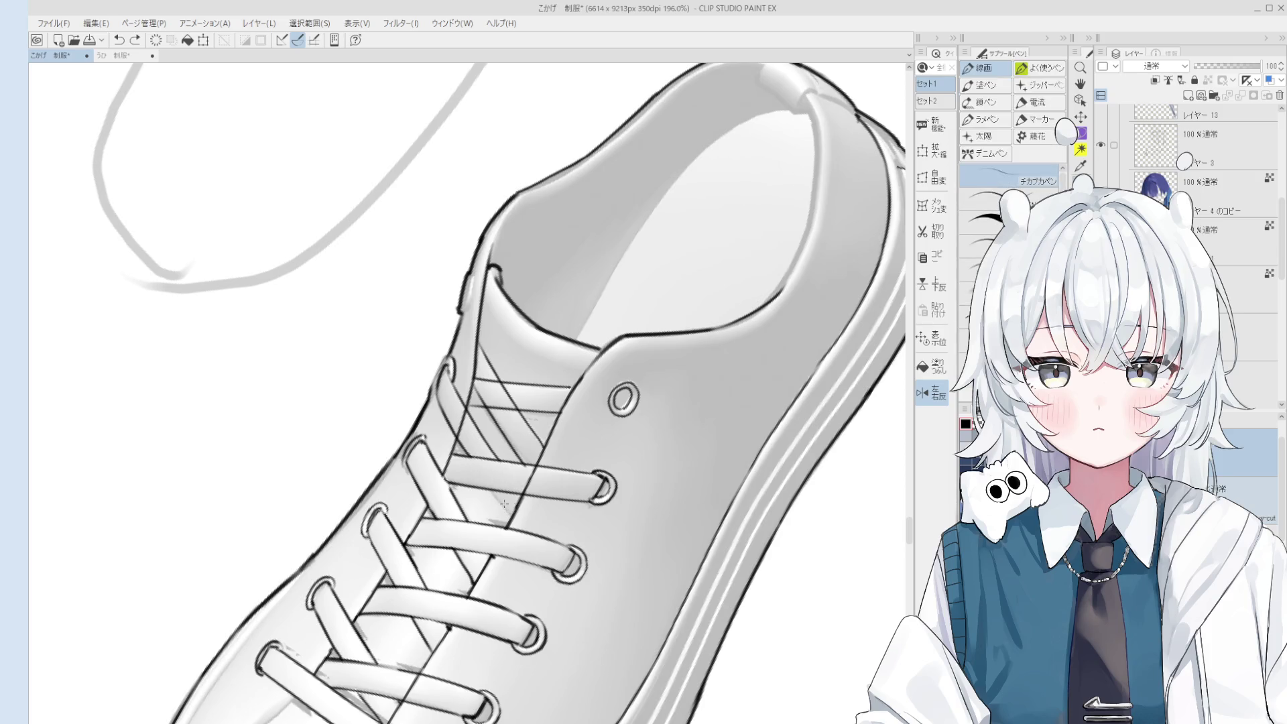
pyautogui.scroll(-4, 509, 514)
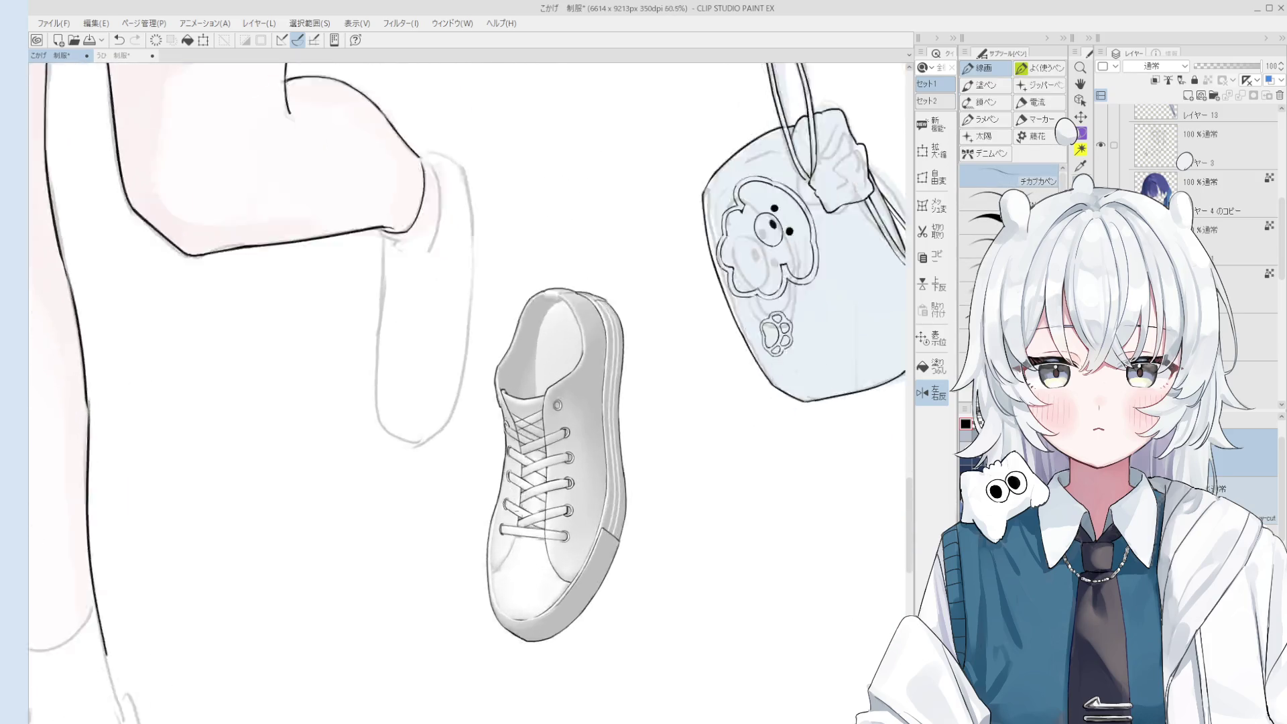
pyautogui.scroll(5, 543, 509)
pyautogui.hotkey('ctrl', 'z')
pyautogui.moveTo(650, 474); pyautogui.dragTo(664, 509)
pyautogui.hotkey('ctrl', 'z')
pyautogui.press('-')
pyautogui.moveTo(670, 424); pyautogui.dragTo(717, 526)
pyautogui.hotkey('ctrl', 'z')
pyautogui.hotkey('ctrl', 'z')
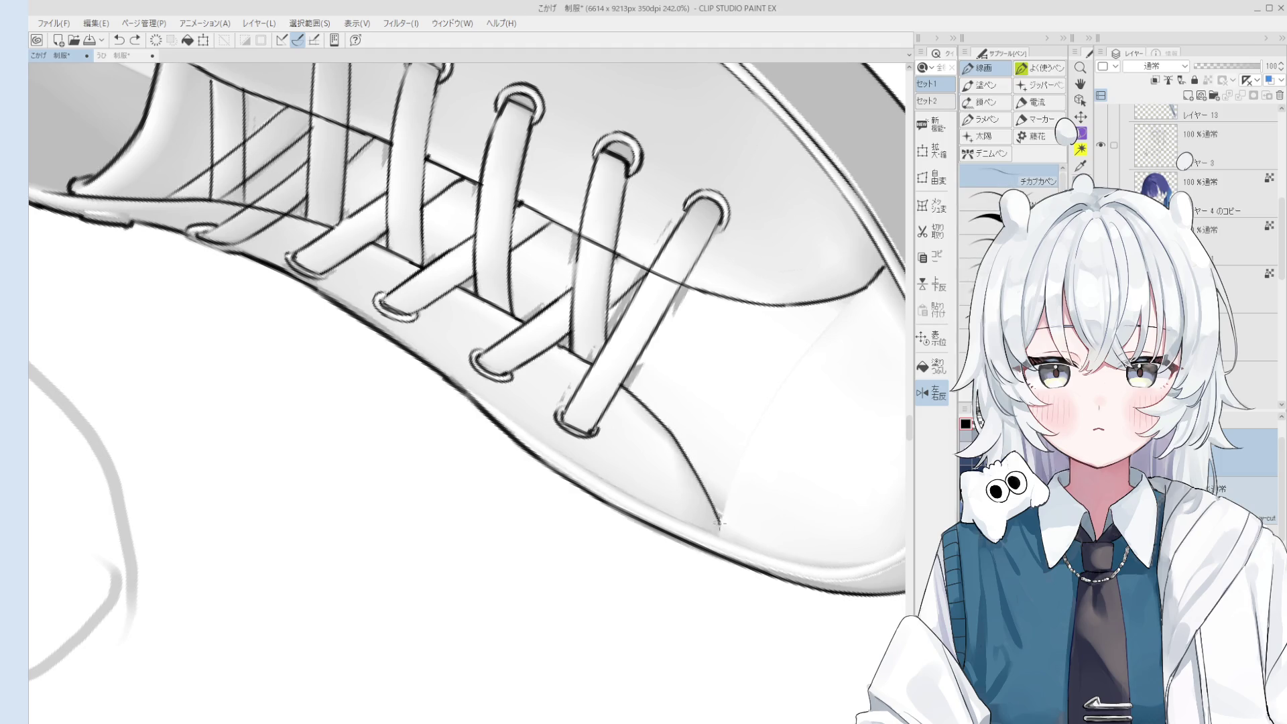
# Fit the whole shoe with the toe pointing up-right, then try and undo the toe cap line.
pyautogui.press('^')
pyautogui.press('^')
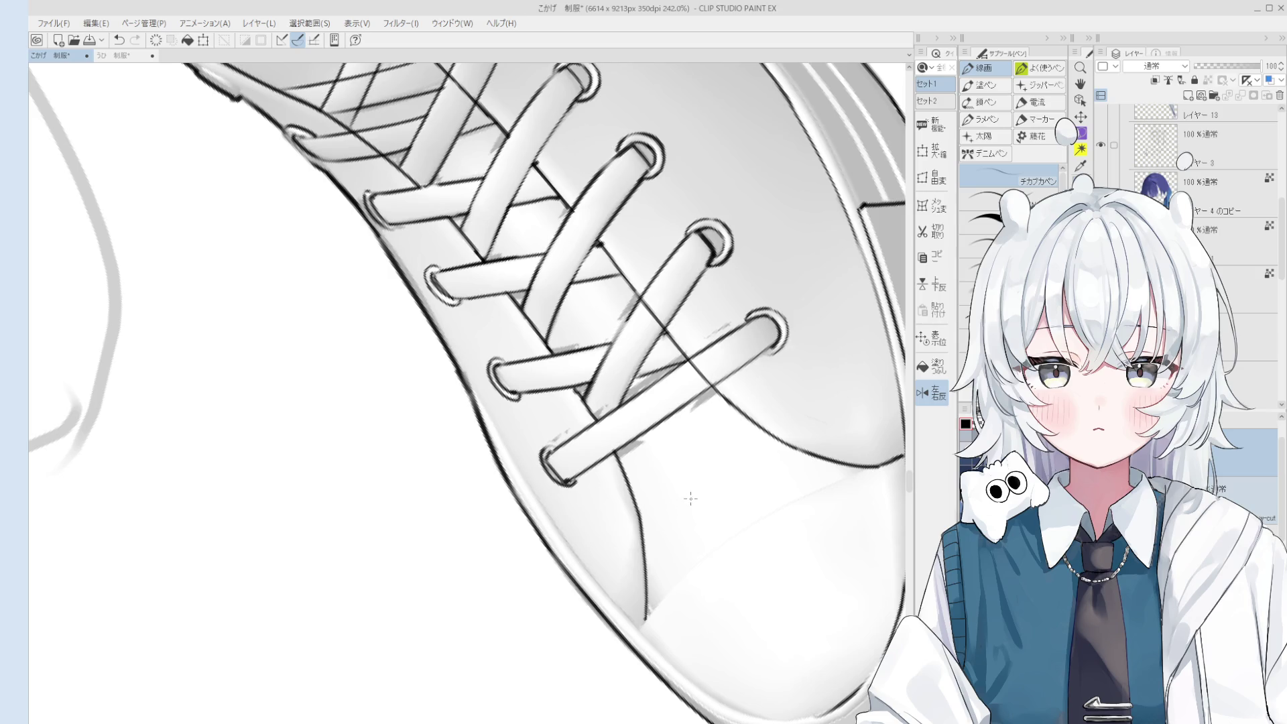
pyautogui.scroll(-5, 683, 515)
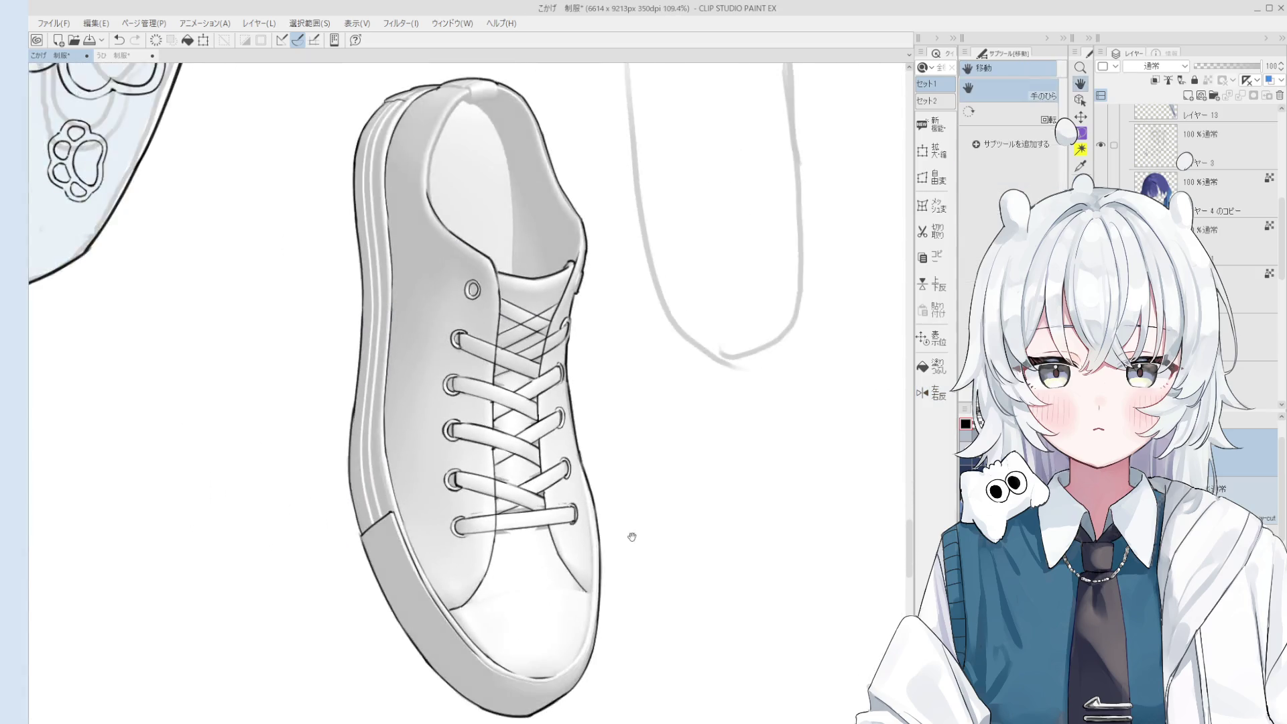
pyautogui.moveTo(632, 535); pyautogui.dragTo(648, 468)
pyautogui.scroll(3, 647, 468)
pyautogui.press('-')
pyautogui.press('-')
pyautogui.press('-')
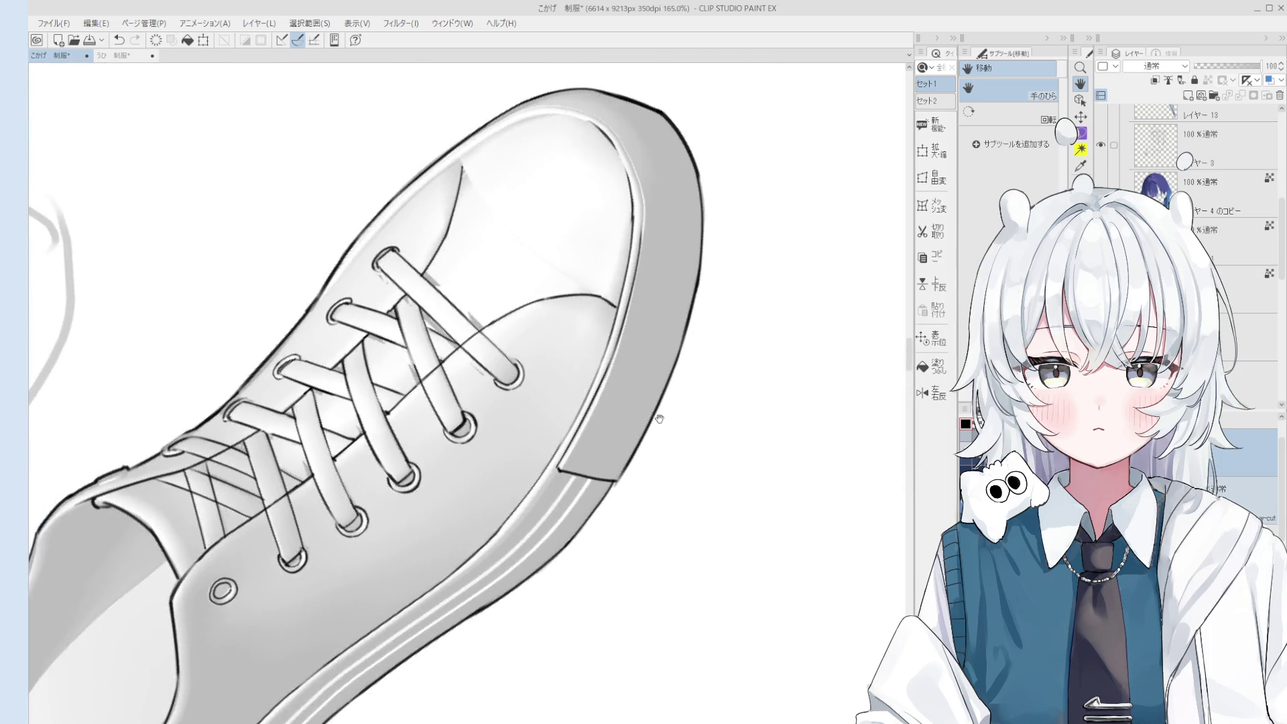
pyautogui.press('p')
pyautogui.moveTo(535, 292)
pyautogui.mouseDown()
pyautogui.moveTo(580, 417)
pyautogui.moveTo(570, 411)
pyautogui.moveTo(564, 387)
pyautogui.moveTo(588, 425)
pyautogui.mouseUp()
pyautogui.hotkey('ctrl', 'z')
pyautogui.hotkey('ctrl', 'z')
pyautogui.hotkey('ctrl', 'z')
pyautogui.hotkey('ctrl', 'z')
# Ink the toe cap line across the toe, redrawing the toe edge stroke several times.
pyautogui.moveTo(559, 375); pyautogui.dragTo(609, 459)
pyautogui.scroll(-3, 593, 435)
pyautogui.press('^')
pyautogui.press('^')
pyautogui.press('^')
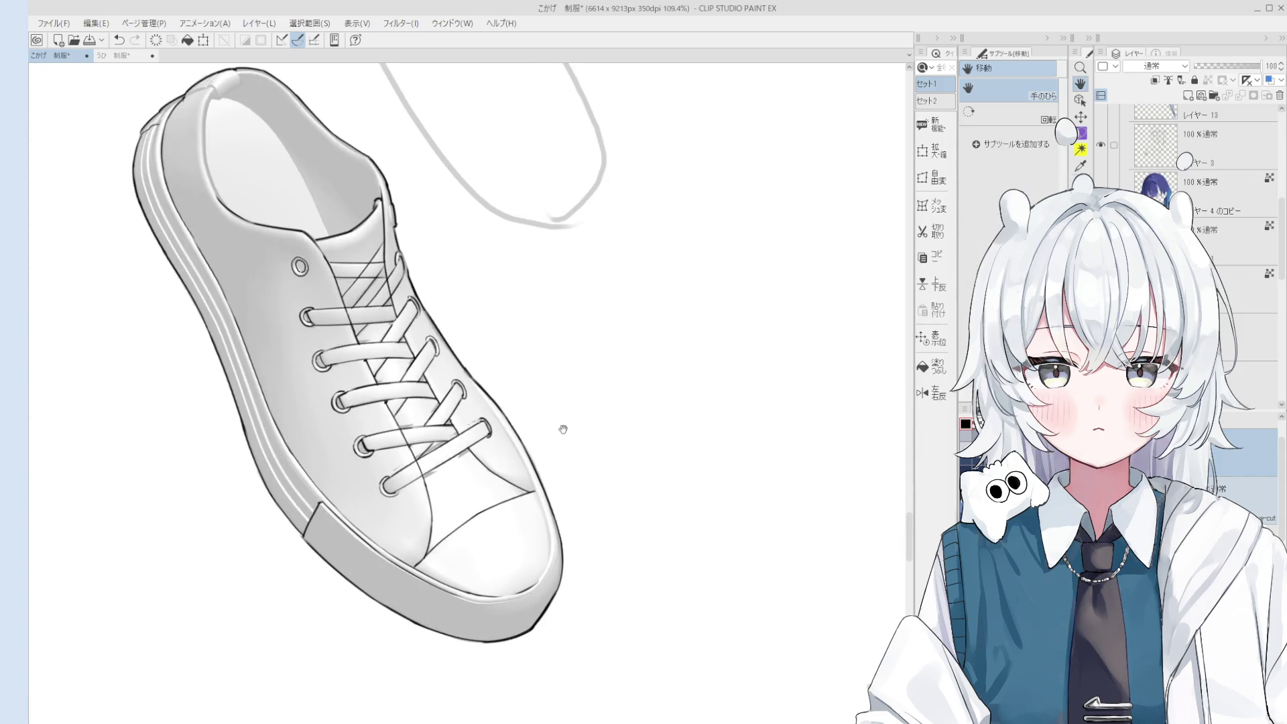
pyautogui.moveTo(486, 399); pyautogui.dragTo(521, 439)
pyautogui.hotkey('ctrl', 'z')
pyautogui.moveTo(463, 372); pyautogui.dragTo(566, 486)
pyautogui.scroll(3, 523, 436)
pyautogui.press('e')
pyautogui.press('p')
pyautogui.hotkey('ctrl', 'z')
pyautogui.moveTo(509, 416)
pyautogui.mouseDown()
pyautogui.moveTo(575, 497)
pyautogui.moveTo(558, 469)
pyautogui.mouseUp()
pyautogui.hotkey('ctrl', 'z')
# Rotate and flip the view, then ink short strokes along the toe edge.
pyautogui.press('-')
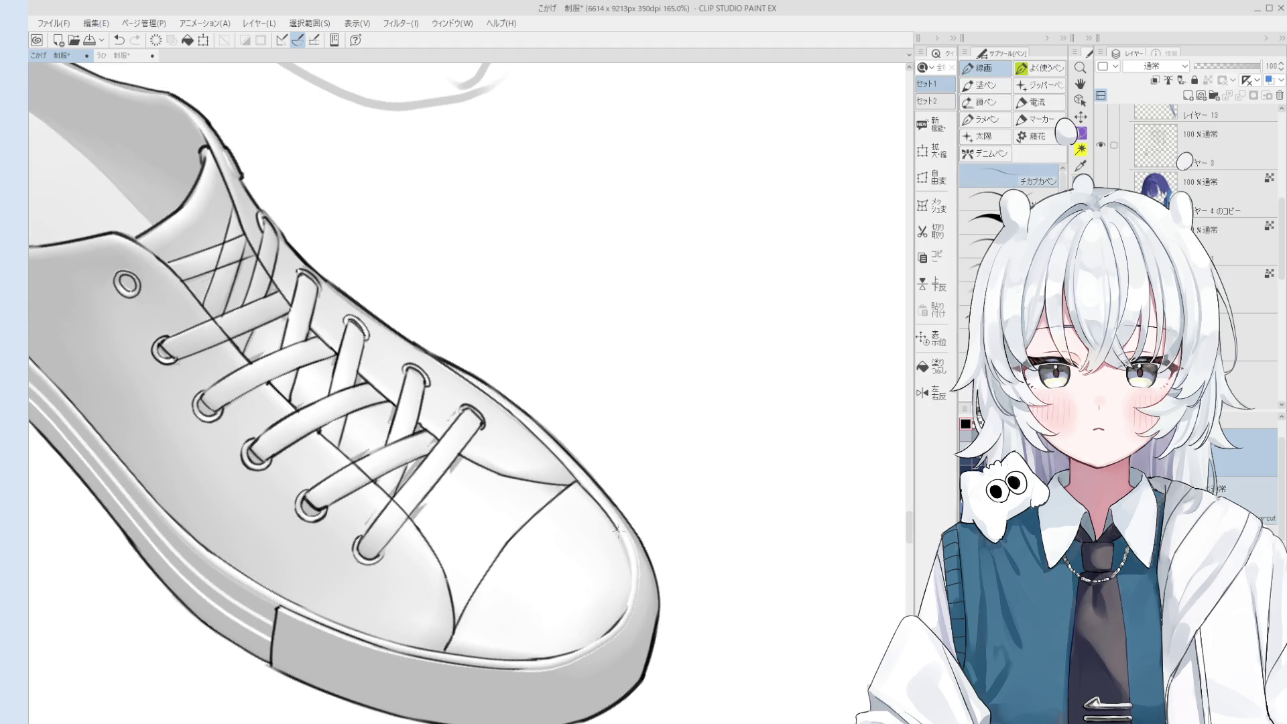
pyautogui.press('h')
pyautogui.scroll(3, 604, 527)
pyautogui.hotkey('ctrl', 'z')
pyautogui.moveTo(479, 620); pyautogui.dragTo(543, 670)
pyautogui.scroll(-3, 535, 663)
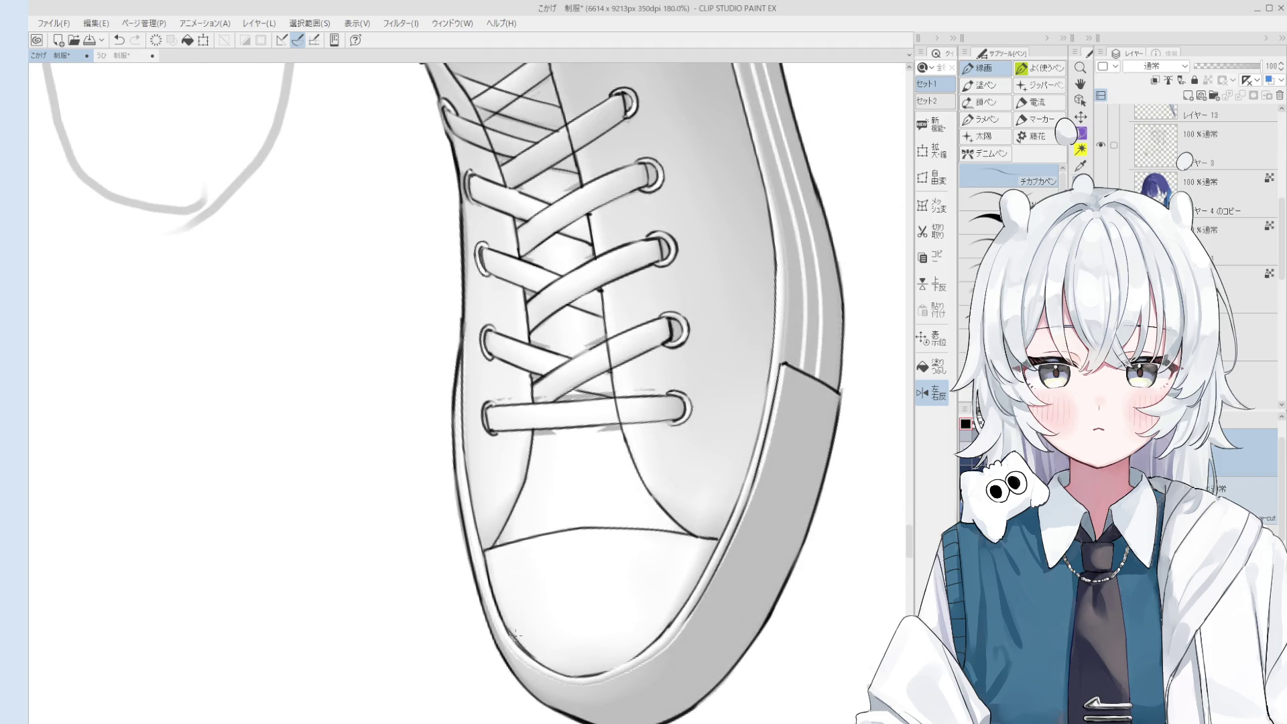
pyautogui.scroll(1, 533, 657)
pyautogui.moveTo(533, 657); pyautogui.dragTo(543, 623)
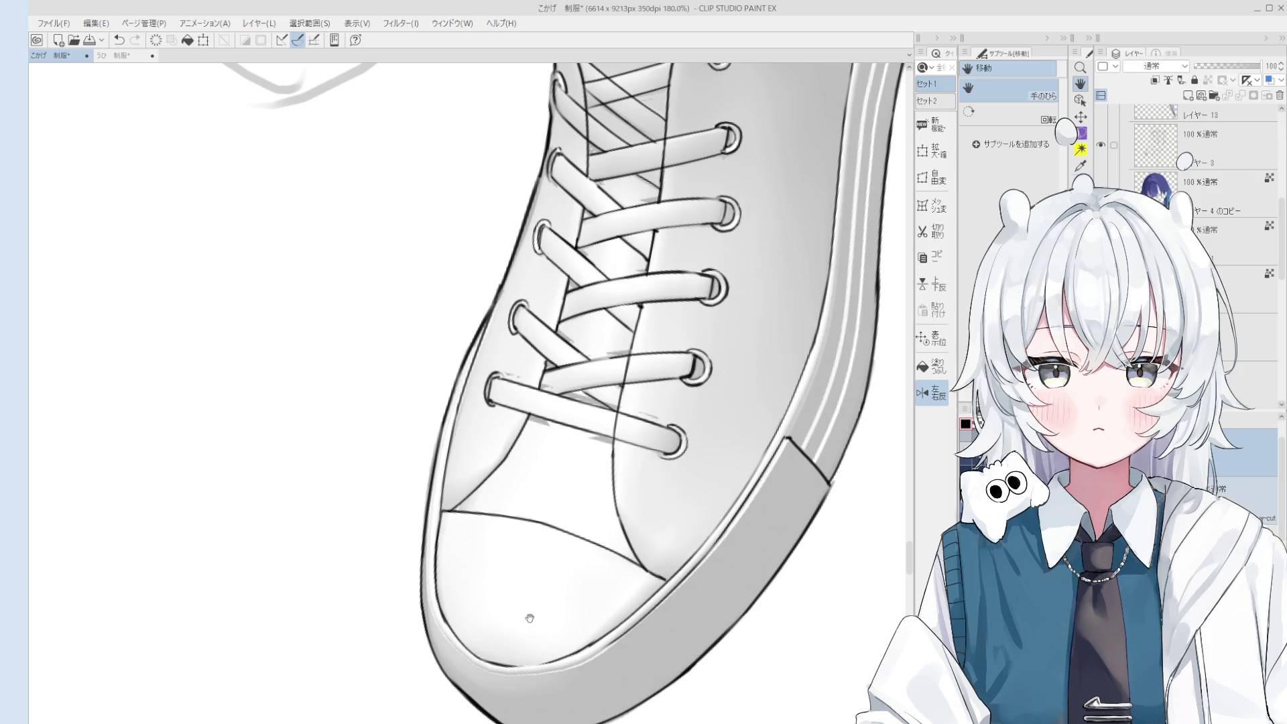
pyautogui.scroll(-4, 529, 617)
pyautogui.moveTo(530, 618); pyautogui.dragTo(614, 627)
pyautogui.scroll(5, 459, 422)
pyautogui.press('p')
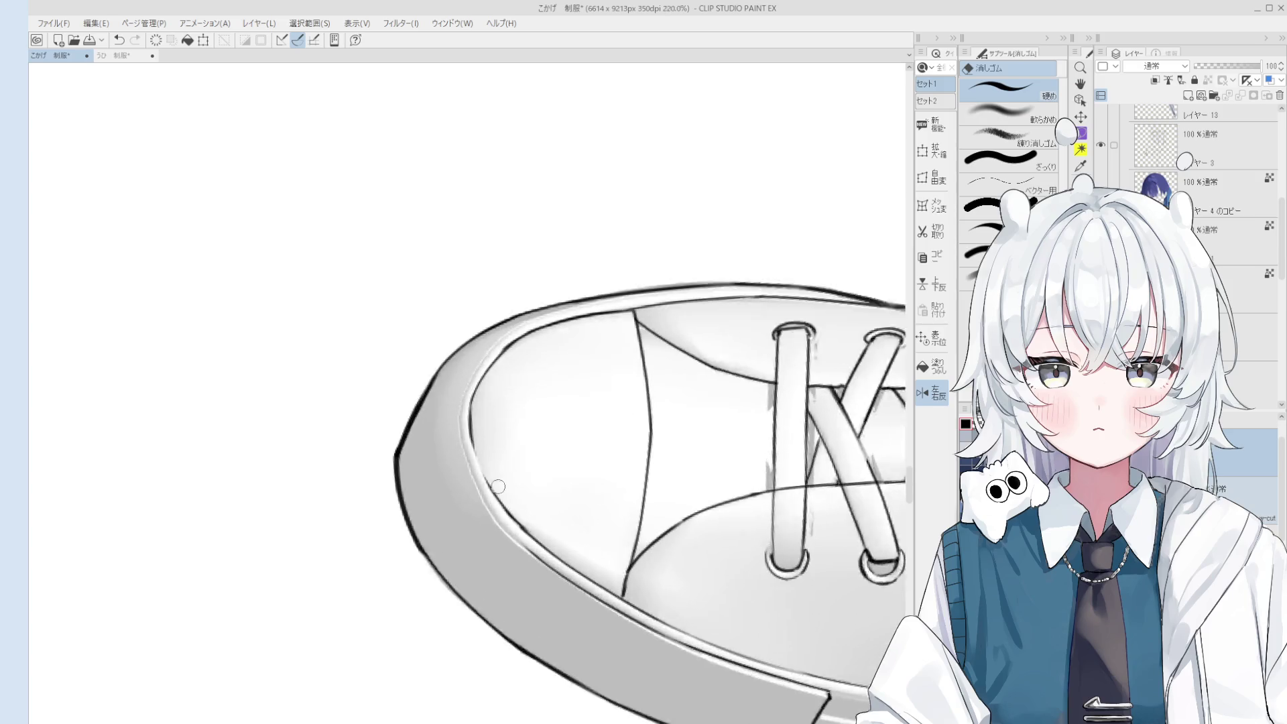
pyautogui.scroll(-1, 523, 543)
pyautogui.scroll(1, 557, 581)
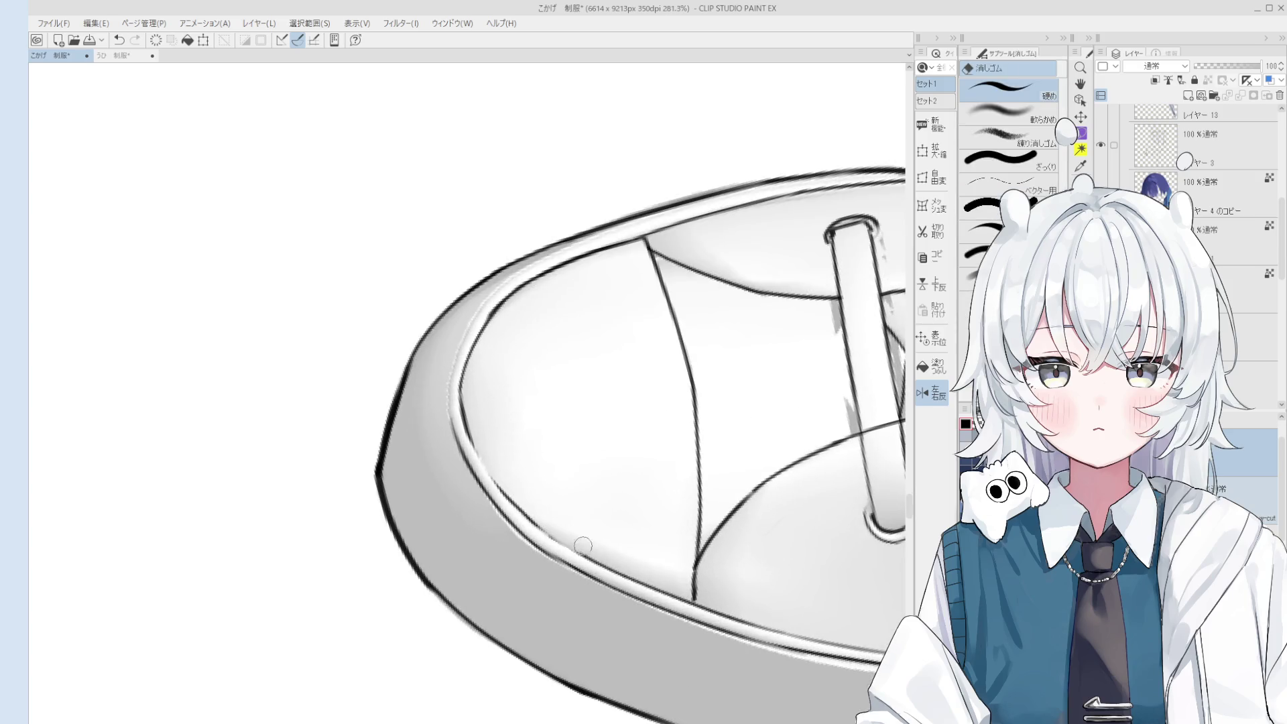
pyautogui.scroll(-1, 556, 570)
pyautogui.moveTo(556, 570)
pyautogui.mouseDown()
pyautogui.moveTo(511, 400)
pyautogui.moveTo(612, 482)
pyautogui.mouseUp()
# Settle on the toe bumper's inner rim stroke and reposition the view around the toe.
pyautogui.hotkey('ctrl', 'z')
pyautogui.hotkey('ctrl', 'y')
pyautogui.hotkey('ctrl', 'z')
pyautogui.hotkey('ctrl', 'y')
pyautogui.hotkey('ctrl', 'z')
pyautogui.hotkey('ctrl', 'y')
pyautogui.hotkey('ctrl', 'z')
pyautogui.hotkey('ctrl', 'z')
pyautogui.hotkey('ctrl', 'y')
pyautogui.scroll(-1, 603, 479)
pyautogui.moveTo(536, 402); pyautogui.dragTo(486, 305)
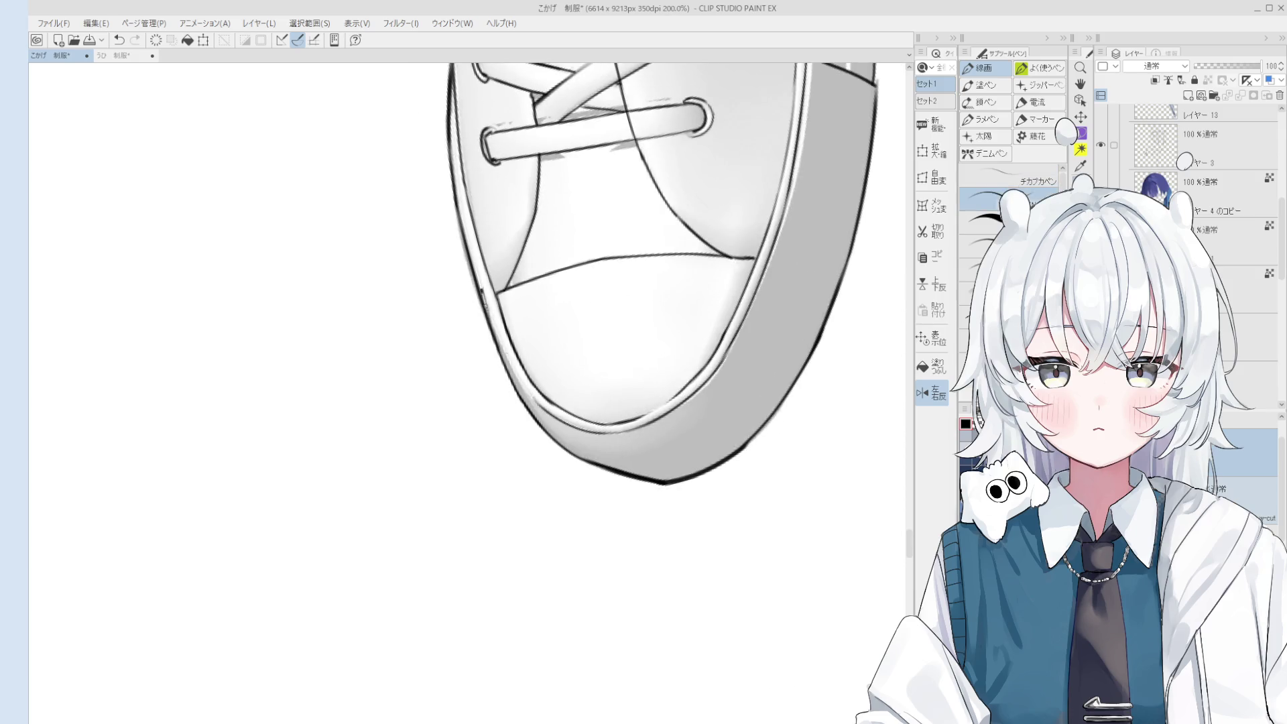
pyautogui.hotkey('ctrl', 'y')
pyautogui.press('e')
pyautogui.scroll(-4, 581, 369)
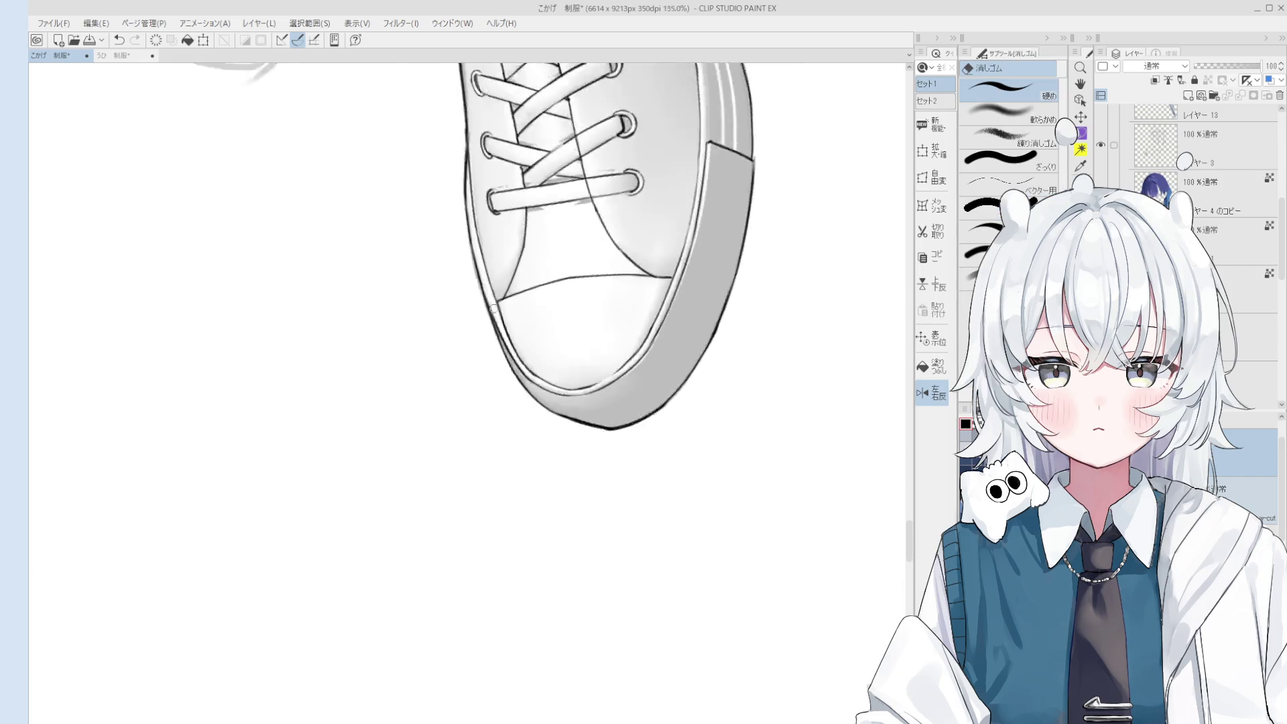
pyautogui.press('space')
pyautogui.moveTo(581, 369); pyautogui.dragTo(569, 386)
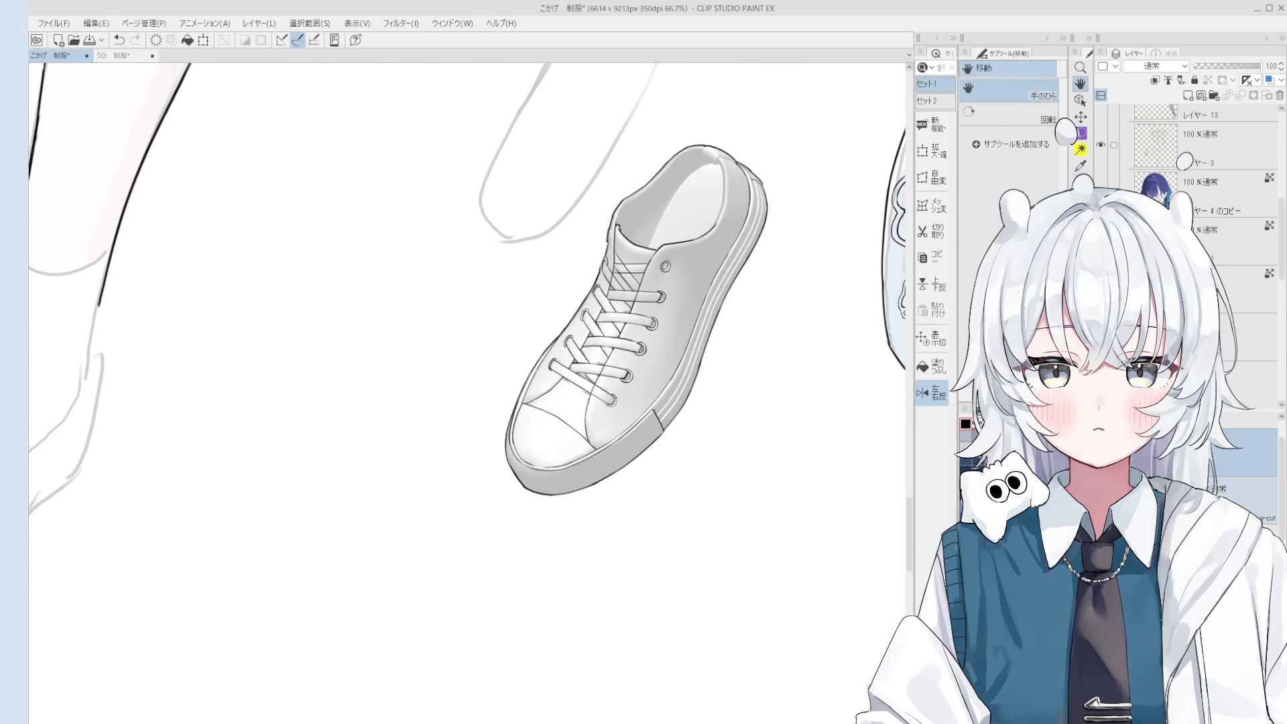
# Zoom toward the shoe opening and ink a short line on the heel collar.
pyautogui.hotkey('ctrl', 'z')
pyautogui.hotkey('ctrl', 'y')
pyautogui.moveTo(825, 283)
pyautogui.mouseDown()
pyautogui.moveTo(675, 454)
pyautogui.moveTo(804, 574)
pyautogui.moveTo(492, 490)
pyautogui.mouseUp()
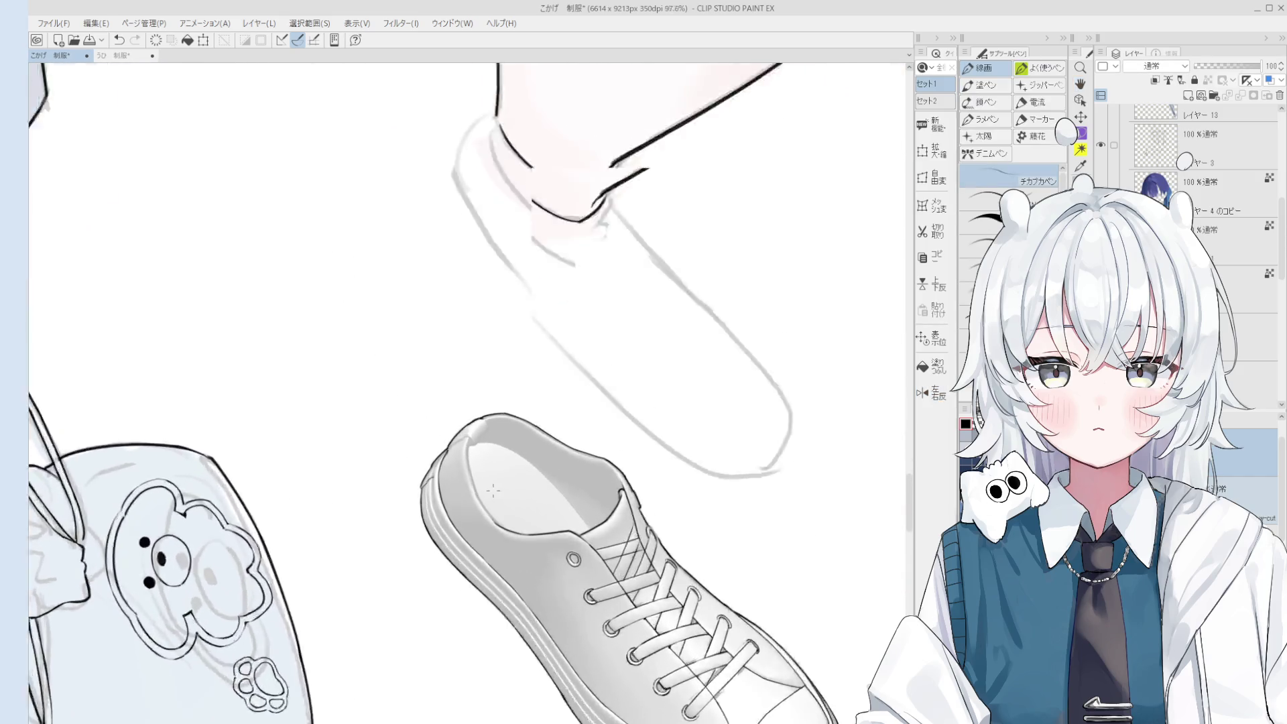
pyautogui.scroll(4, 492, 490)
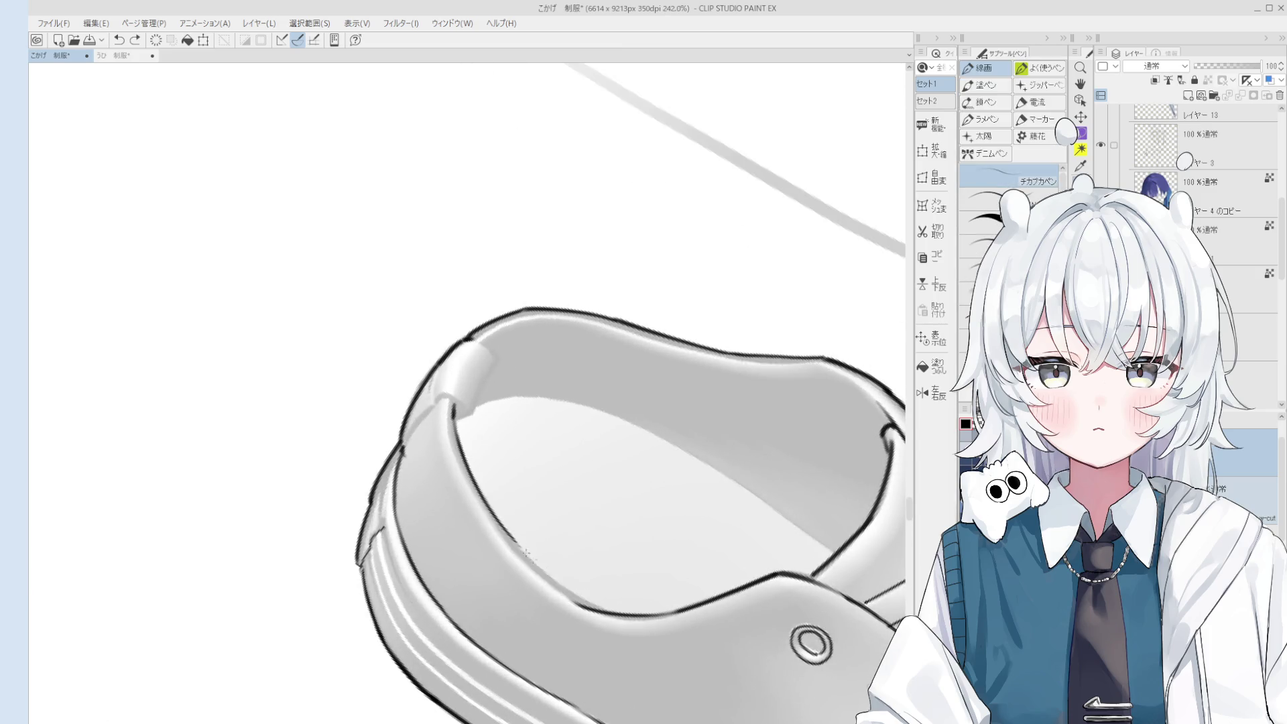
pyautogui.scroll(-1, 526, 553)
pyautogui.moveTo(592, 599)
pyautogui.mouseDown()
pyautogui.moveTo(606, 610)
pyautogui.moveTo(589, 621)
pyautogui.moveTo(554, 517)
pyautogui.moveTo(554, 467)
pyautogui.mouseUp()
pyautogui.scroll(-1, 607, 610)
pyautogui.press('e')
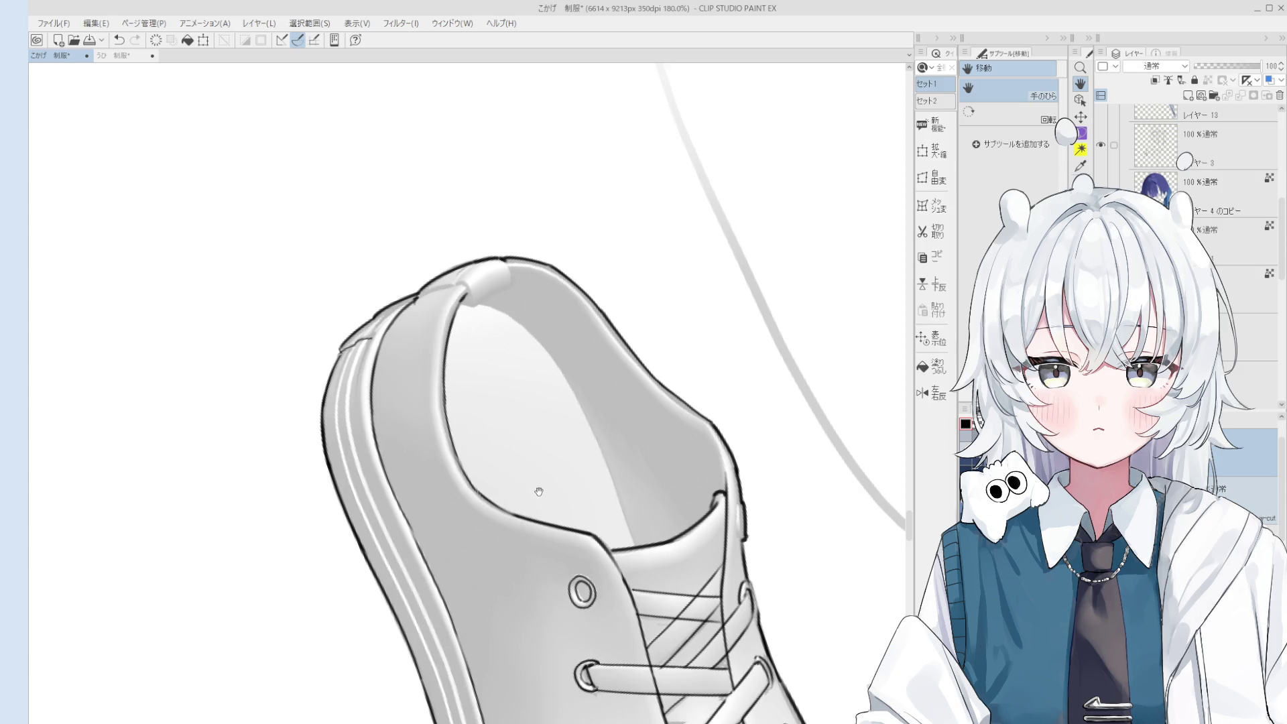
# Draw the seam line where the collar band meets at the back, undoing misplaced strokes.
pyautogui.moveTo(484, 357); pyautogui.dragTo(475, 367)
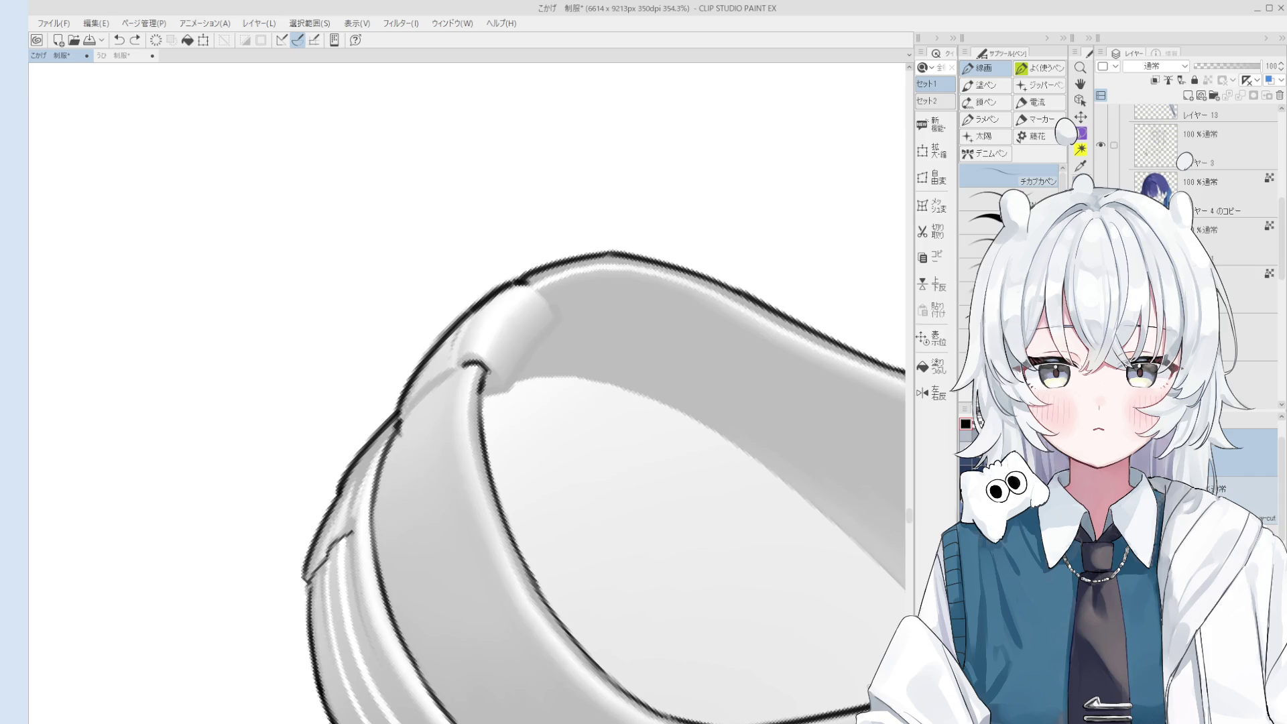
pyautogui.scroll(-1, 492, 384)
pyautogui.moveTo(484, 394)
pyautogui.mouseDown()
pyautogui.moveTo(512, 392)
pyautogui.moveTo(539, 344)
pyautogui.moveTo(521, 293)
pyautogui.moveTo(553, 326)
pyautogui.moveTo(603, 139)
pyautogui.moveTo(516, 406)
pyautogui.mouseUp()
pyautogui.hotkey('ctrl', 'z')
pyautogui.hotkey('ctrl', 'z')
pyautogui.hotkey('ctrl', 'z')
pyautogui.press('h')
pyautogui.scroll(-4, 549, 360)
pyautogui.press('p')
pyautogui.scroll(3, 509, 389)
pyautogui.press('p')
pyautogui.press('p')
pyautogui.hotkey('ctrl', 'z')
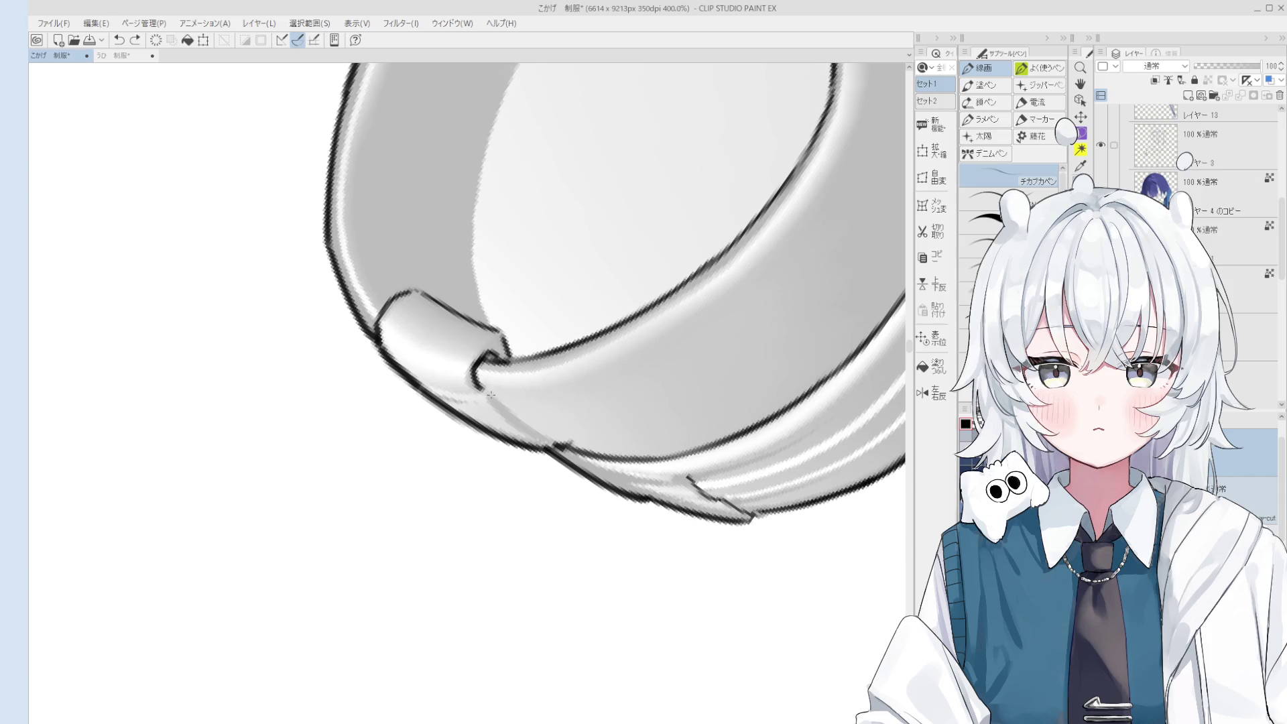
pyautogui.scroll(-2, 494, 392)
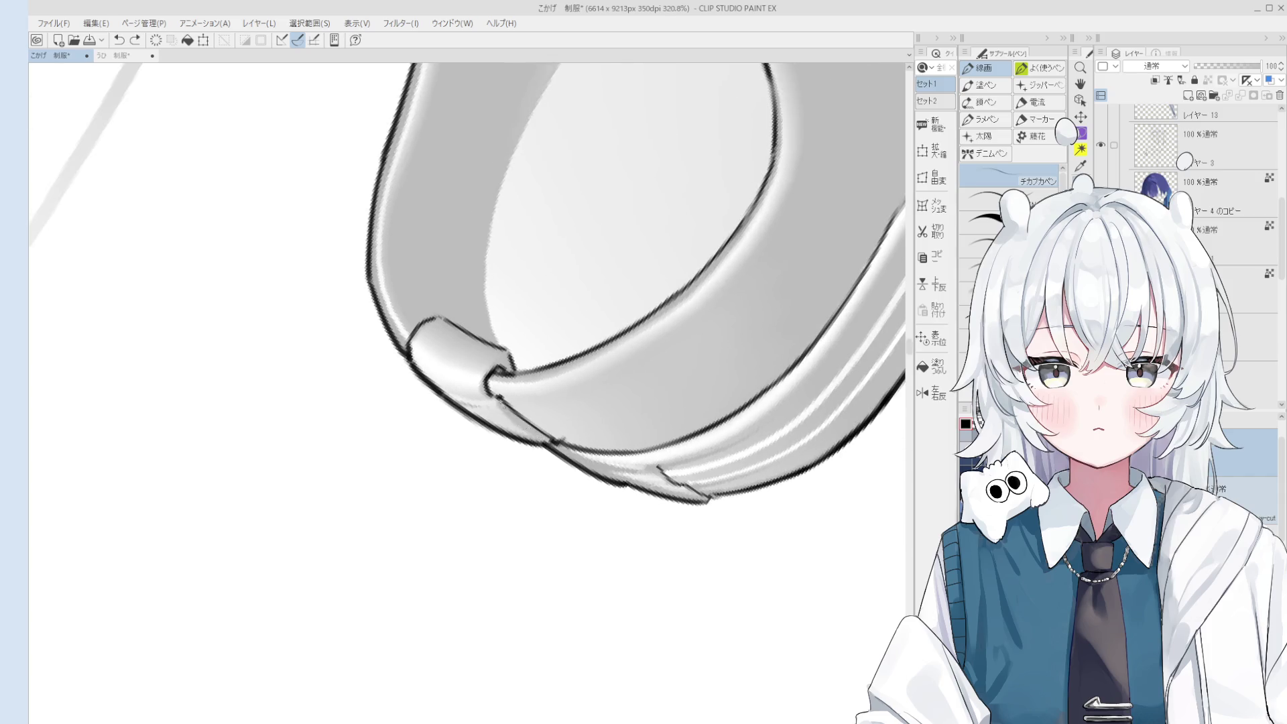
pyautogui.scroll(-2, 513, 415)
pyautogui.press('^')
pyautogui.press('^')
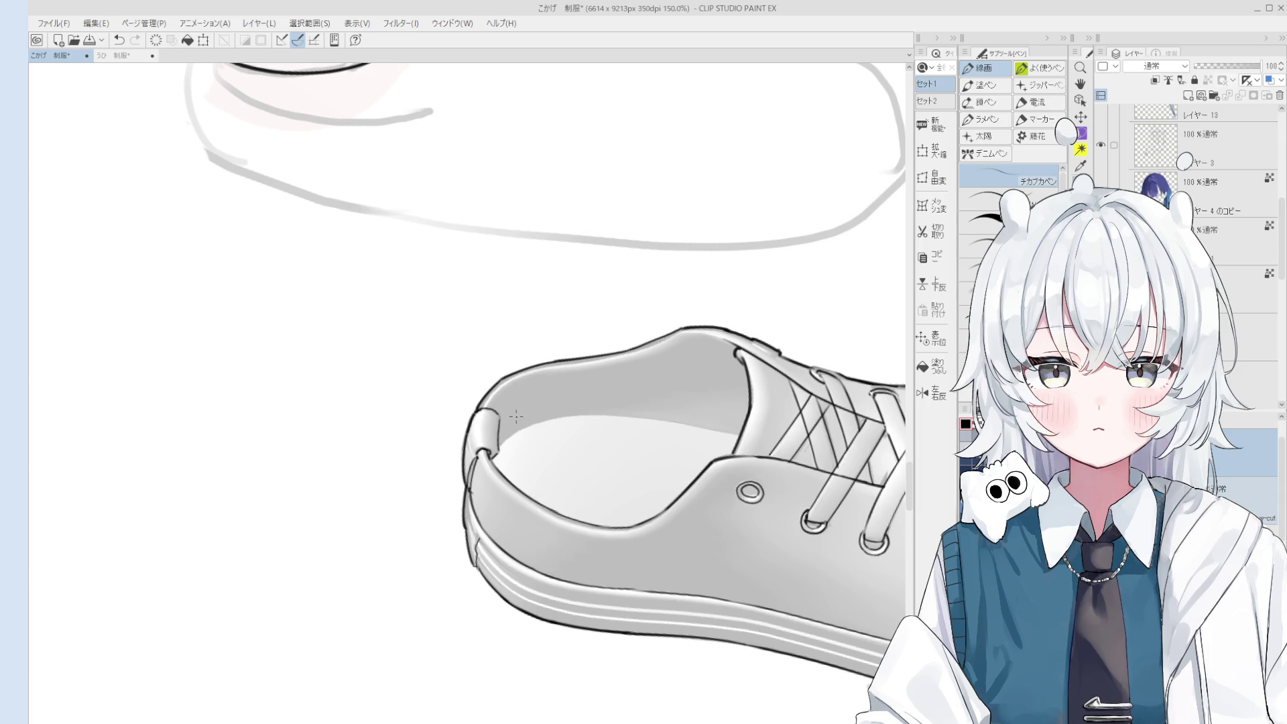
pyautogui.scroll(-5, 516, 417)
# Scale down and move the sneaker lineart onto the raised foot, then confirm the transform.
pyautogui.moveTo(808, 452)
pyautogui.mouseDown()
pyautogui.moveTo(734, 579)
pyautogui.moveTo(694, 435)
pyautogui.moveTo(701, 525)
pyautogui.mouseUp()
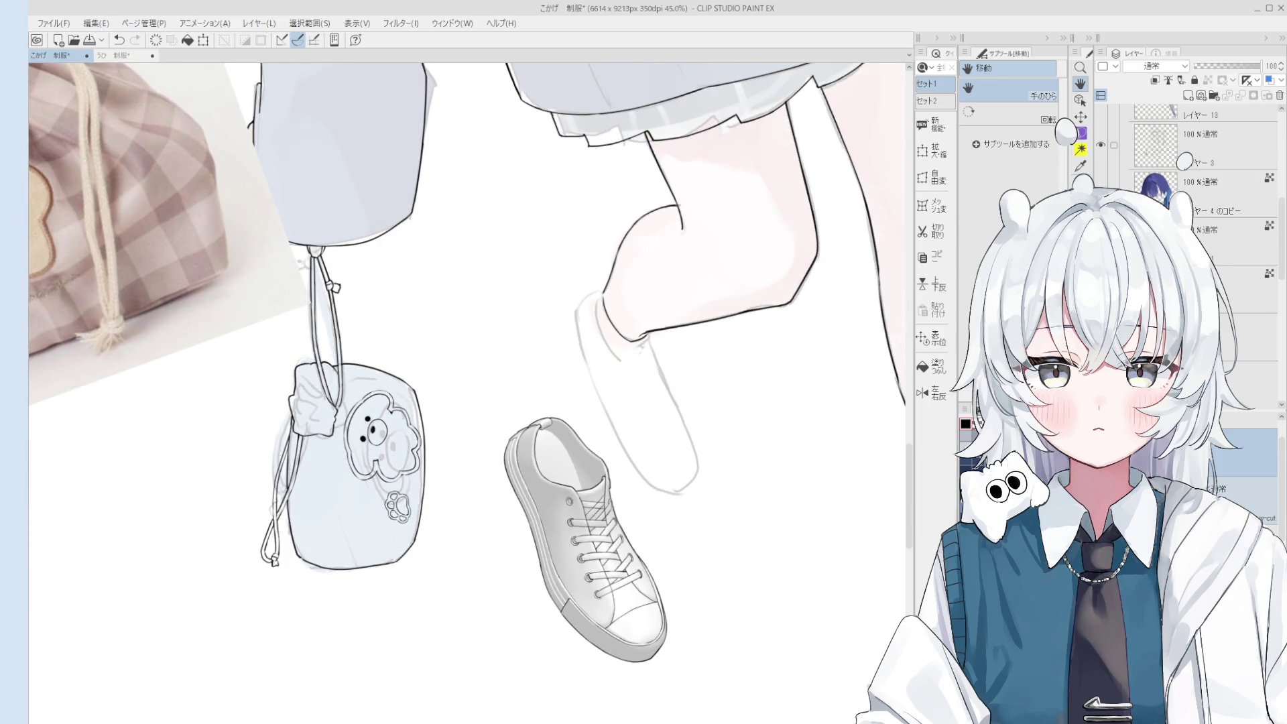
pyautogui.hotkey('ctrl', 'z')
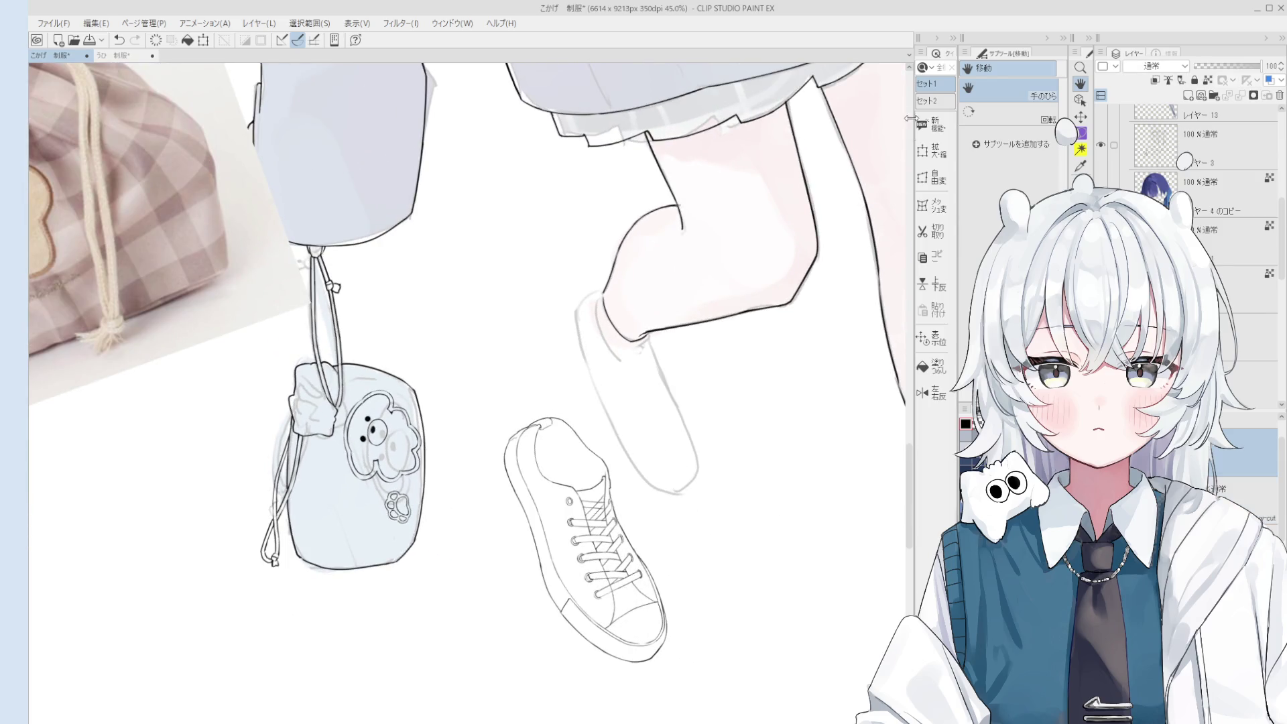
pyautogui.click(937, 148)
pyautogui.moveTo(596, 587); pyautogui.dragTo(645, 449)
pyautogui.moveTo(638, 262); pyautogui.dragTo(638, 287)
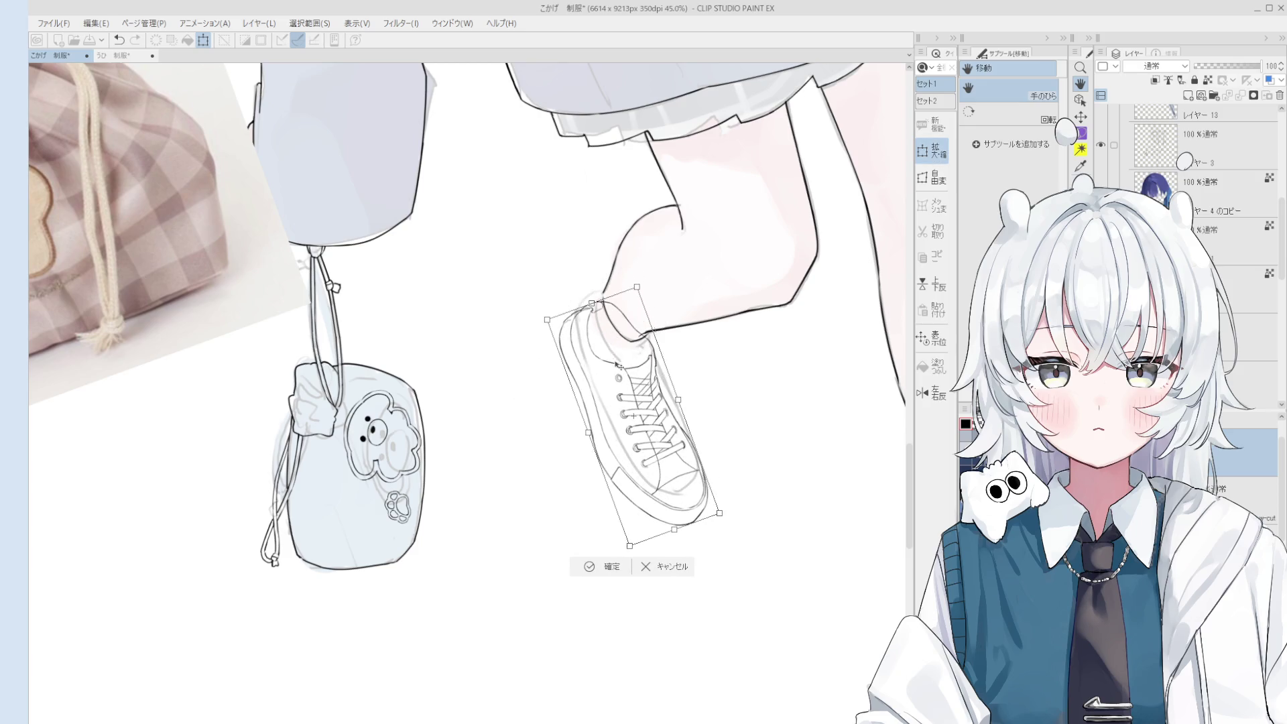
pyautogui.moveTo(619, 363); pyautogui.dragTo(623, 352)
pyautogui.moveTo(644, 276); pyautogui.dragTo(635, 337)
pyautogui.moveTo(642, 292)
pyautogui.mouseDown()
pyautogui.moveTo(626, 388)
pyautogui.moveTo(631, 352)
pyautogui.mouseUp()
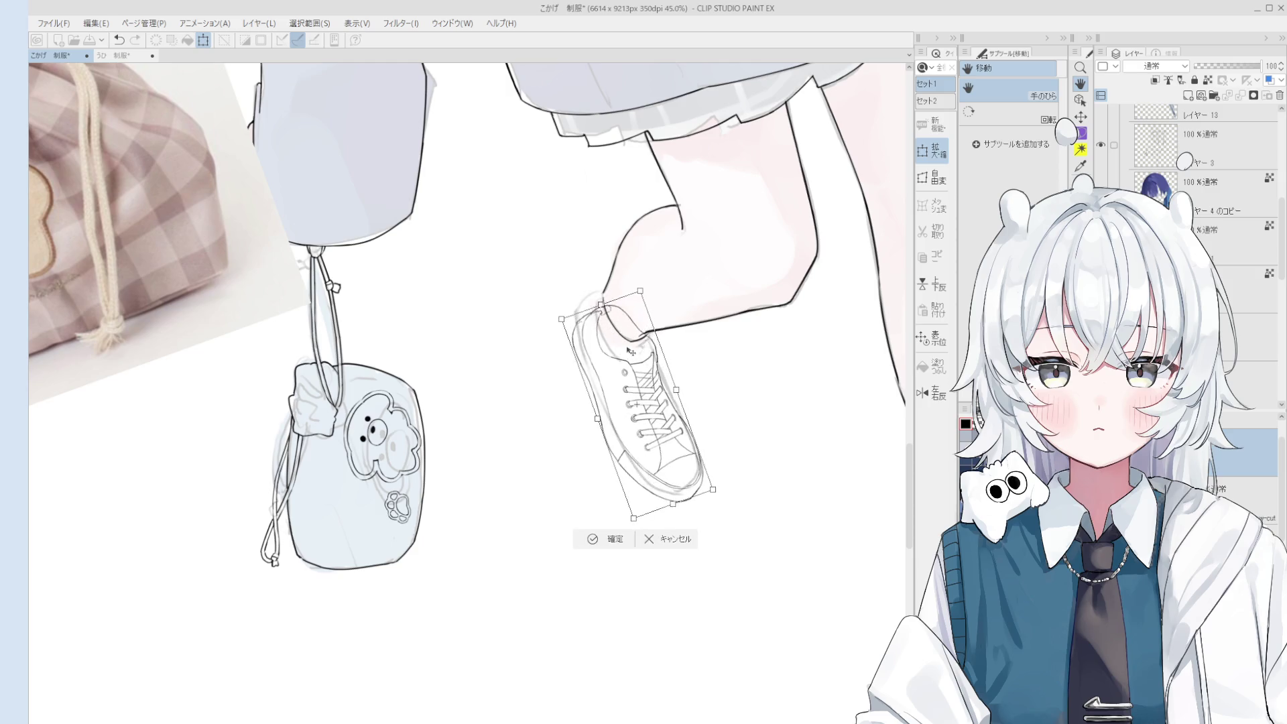
pyautogui.scroll(-6, 623, 416)
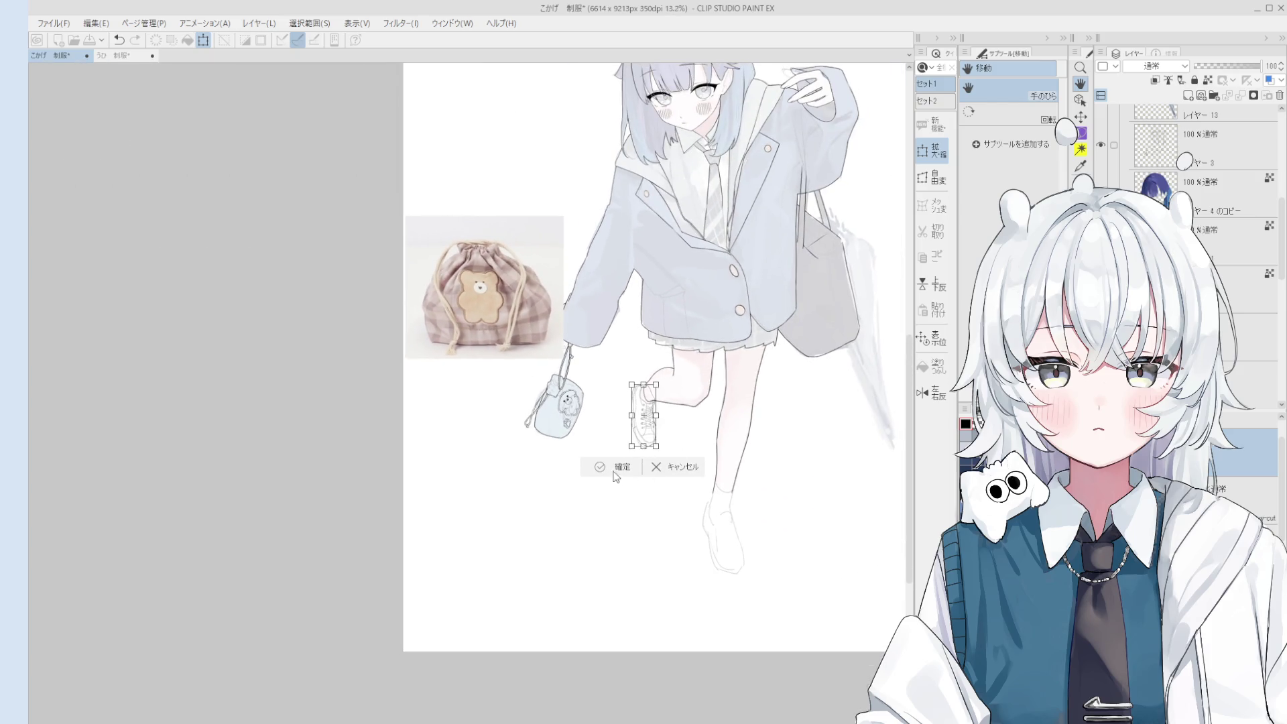
pyautogui.click(615, 467)
# Nudge the sneaker drawing slightly up-left, commit it, and tilt the view counter-clockwise.
pyautogui.scroll(-2, 664, 585)
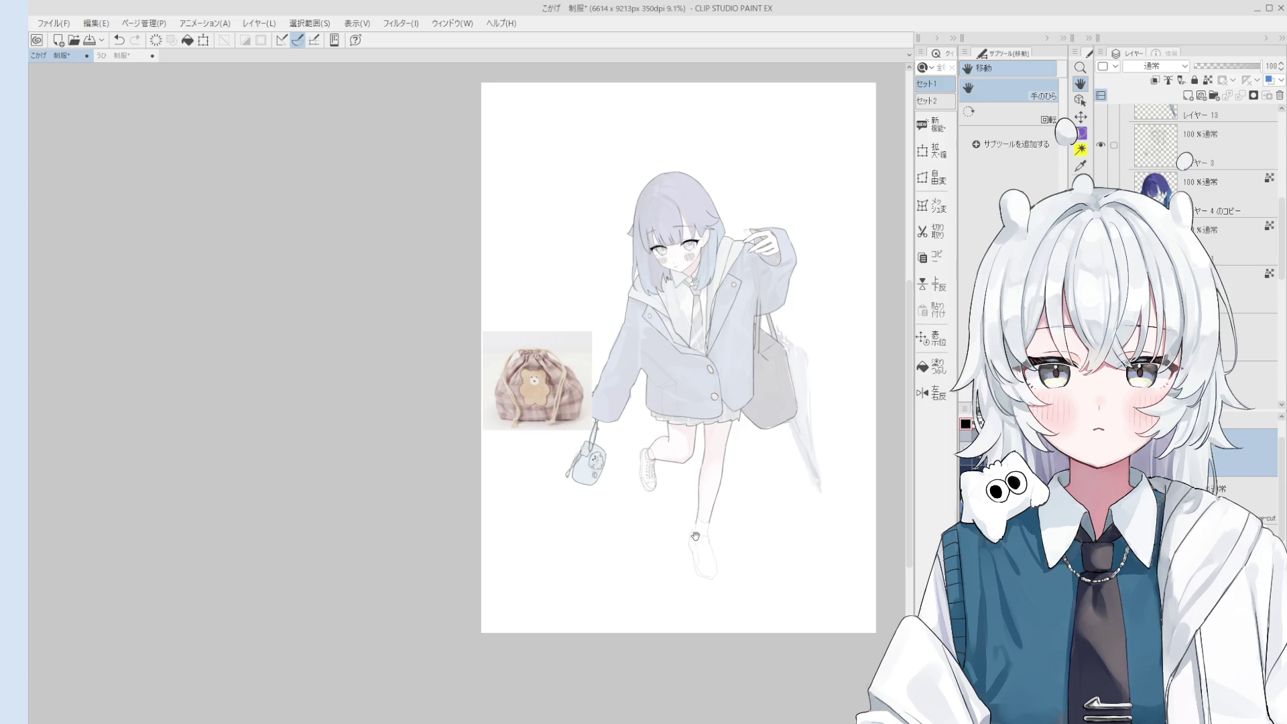
pyautogui.click(925, 153)
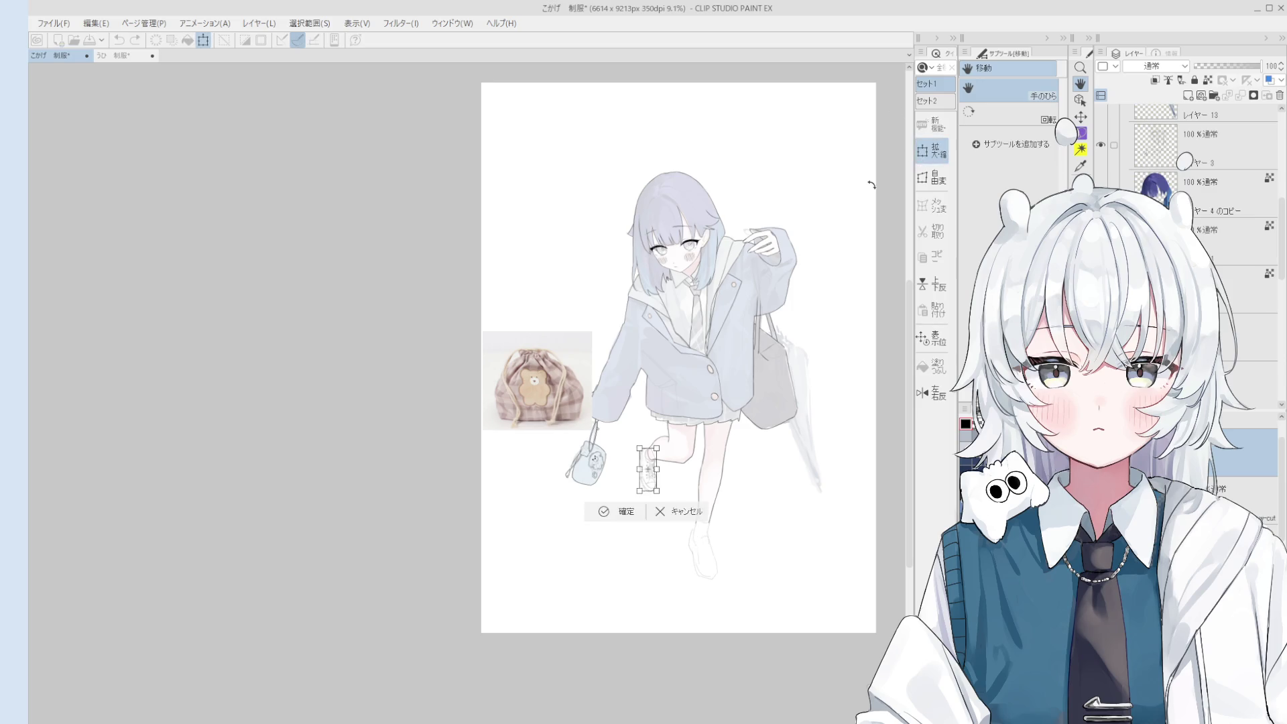
pyautogui.scroll(5, 604, 595)
pyautogui.moveTo(528, 640); pyautogui.dragTo(526, 638)
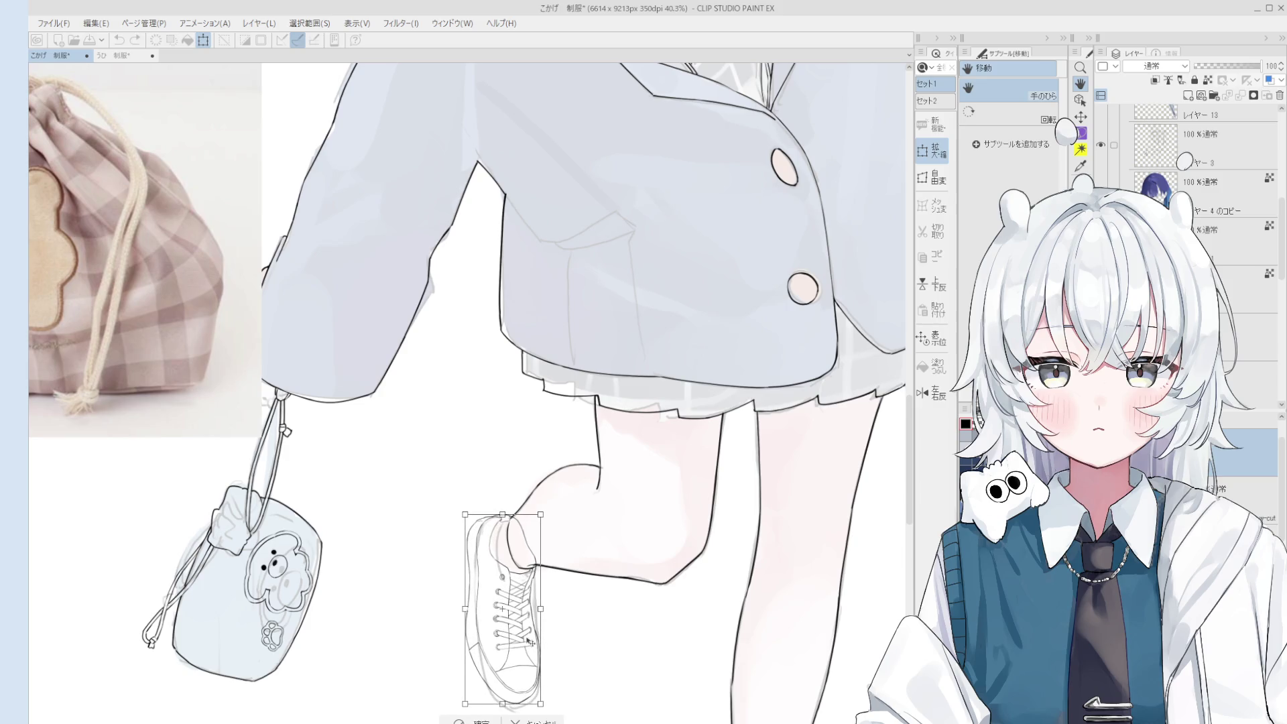
pyautogui.scroll(-4, 528, 641)
pyautogui.click(462, 699)
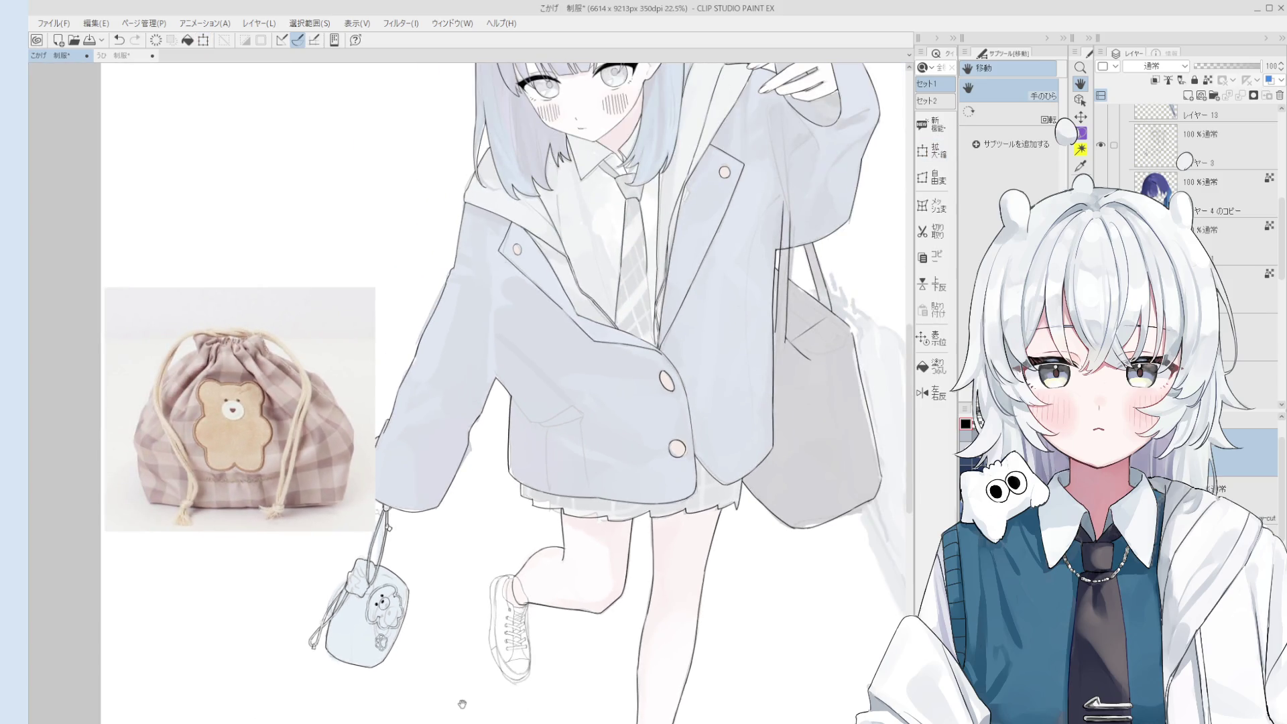
pyautogui.scroll(-2, 519, 688)
pyautogui.scroll(-1, 519, 688)
pyautogui.press('-')
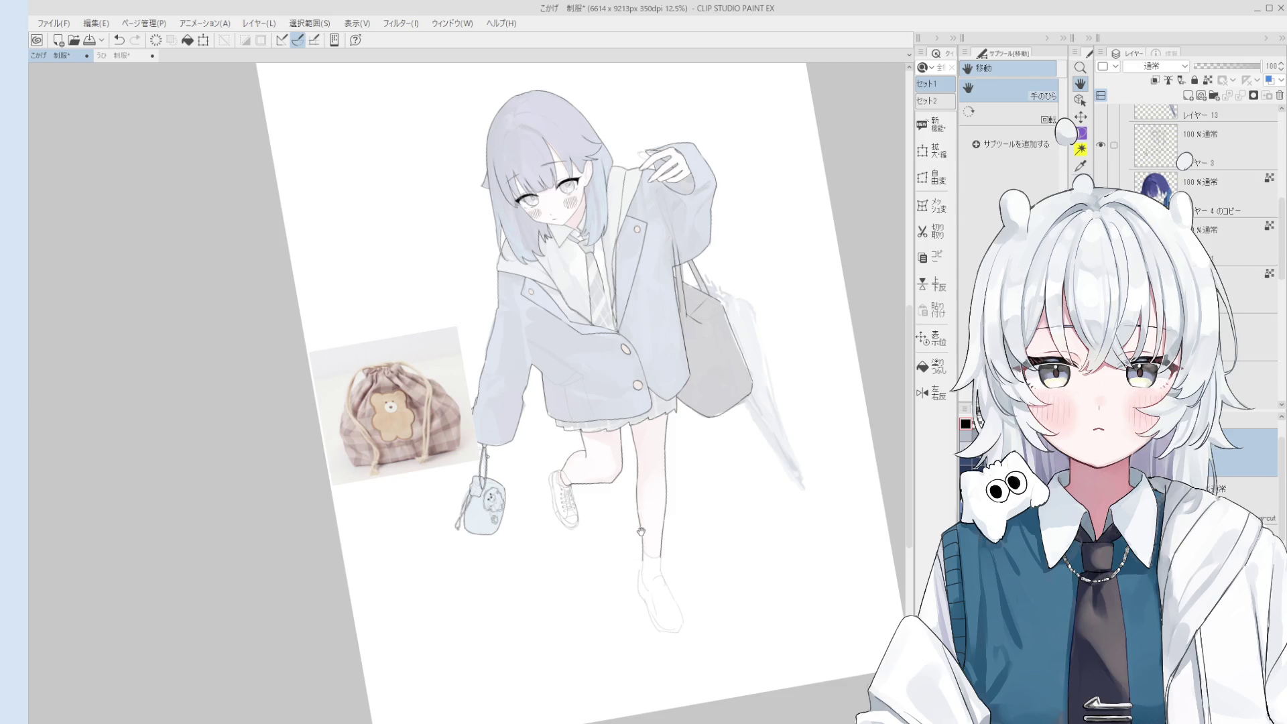
pyautogui.scroll(3, 641, 530)
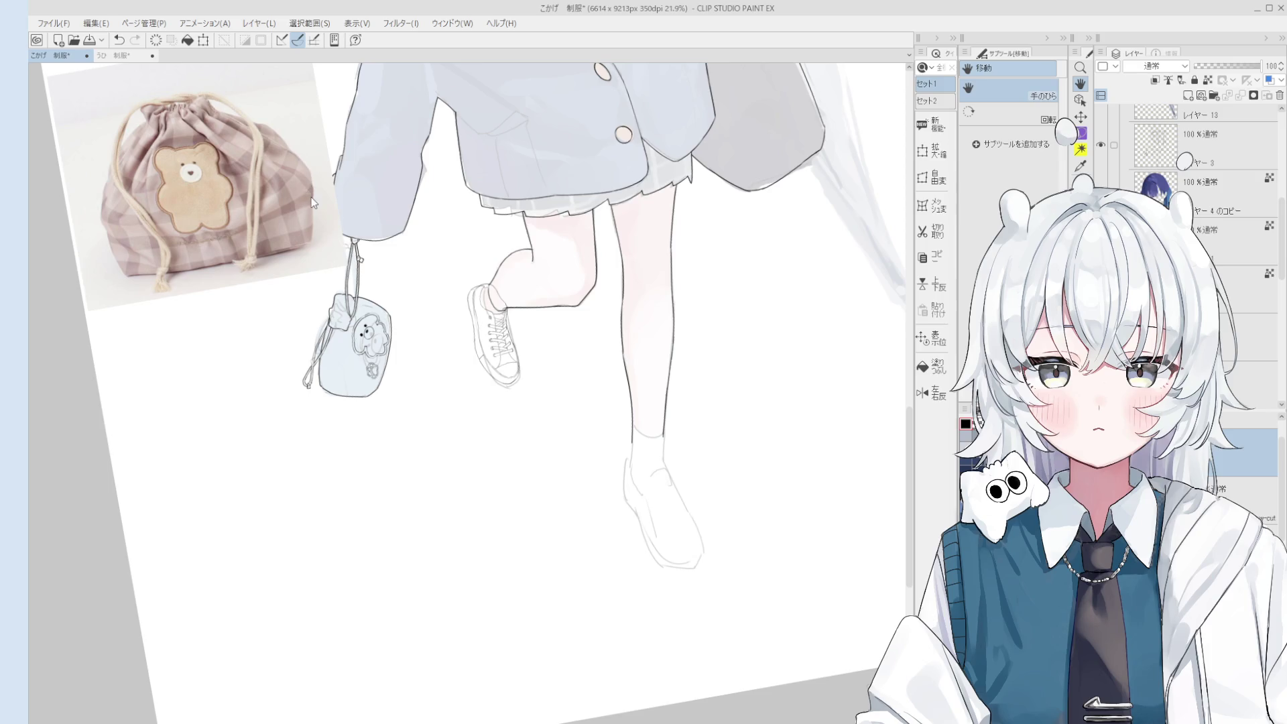
# Select the 3D sneaker model with the Object tool and tilt the canvas view.
pyautogui.press('o')
pyautogui.click(580, 416)
pyautogui.scroll(-5, 576, 398)
pyautogui.moveTo(592, 346)
pyautogui.mouseDown()
pyautogui.moveTo(536, 268)
pyautogui.moveTo(477, 130)
pyautogui.mouseUp()
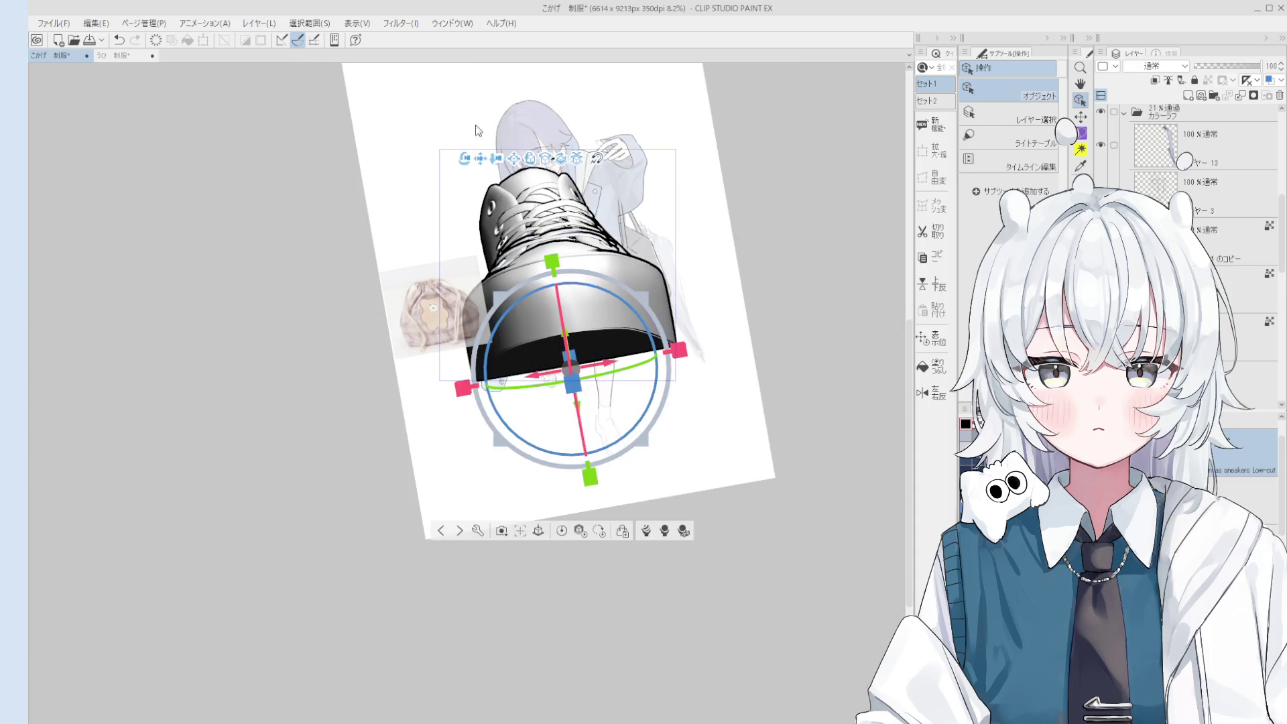
pyautogui.click(461, 24)
# Rotate and resize the 3D shoe into a new pose using its rotation rings.
pyautogui.moveTo(670, 453); pyautogui.dragTo(580, 215)
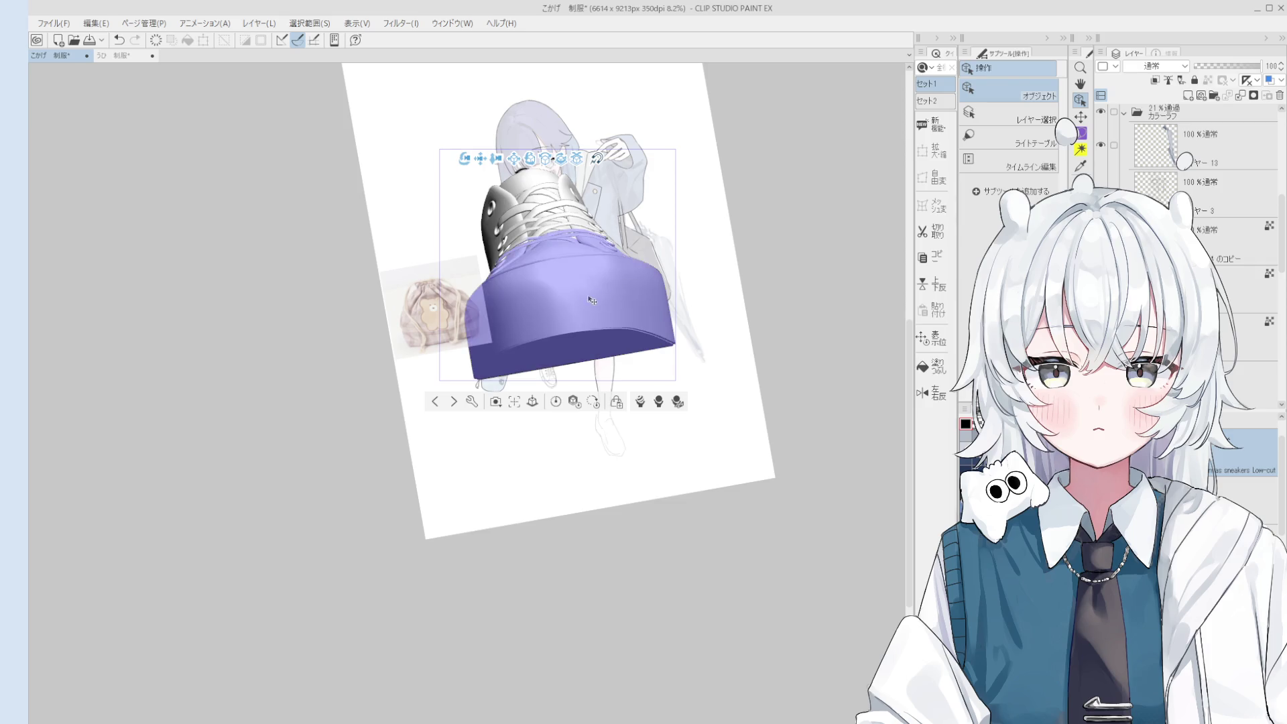
pyautogui.moveTo(597, 268)
pyautogui.mouseDown()
pyautogui.moveTo(582, 301)
pyautogui.moveTo(558, 244)
pyautogui.mouseUp()
pyautogui.click(556, 239)
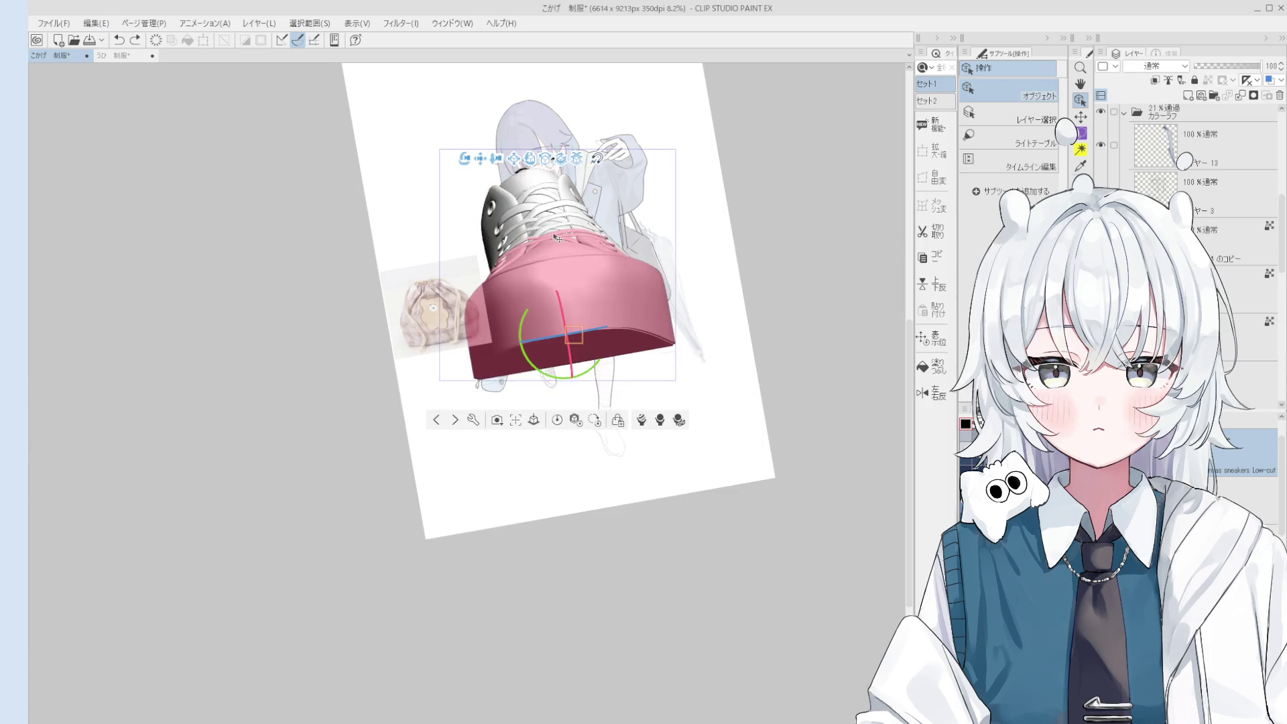
pyautogui.click(556, 253)
pyautogui.moveTo(573, 315)
pyautogui.mouseDown()
pyautogui.moveTo(674, 190)
pyautogui.moveTo(658, 295)
pyautogui.moveTo(536, 429)
pyautogui.moveTo(516, 409)
pyautogui.moveTo(566, 395)
pyautogui.moveTo(647, 477)
pyautogui.moveTo(630, 455)
pyautogui.moveTo(663, 427)
pyautogui.moveTo(644, 469)
pyautogui.moveTo(723, 528)
pyautogui.mouseUp()
pyautogui.scroll(1, 528, 436)
pyautogui.scroll(2, 662, 426)
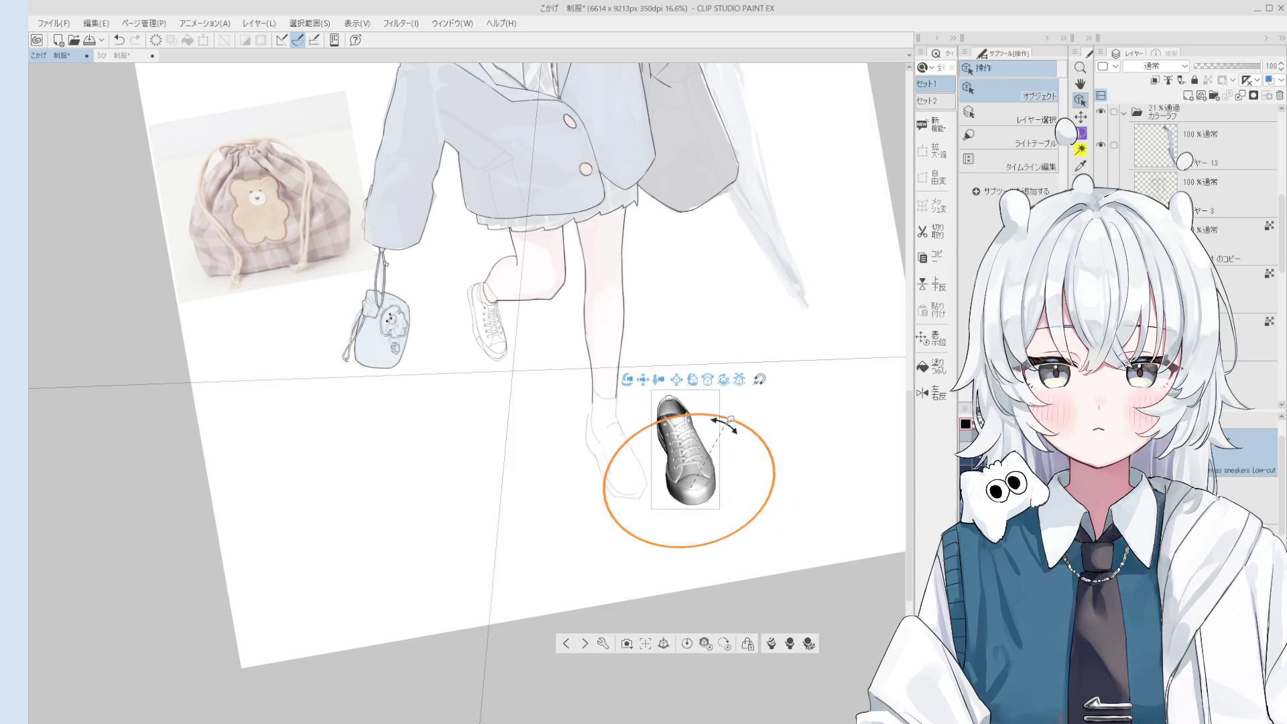
# Turn and tilt the 3D shoe, undo the last rotation, and save the document.
pyautogui.moveTo(727, 436); pyautogui.dragTo(747, 423)
pyautogui.moveTo(666, 544); pyautogui.dragTo(682, 547)
pyautogui.moveTo(722, 449)
pyautogui.mouseDown()
pyautogui.moveTo(681, 427)
pyautogui.moveTo(664, 462)
pyautogui.moveTo(693, 490)
pyautogui.moveTo(660, 435)
pyautogui.moveTo(691, 462)
pyautogui.moveTo(684, 450)
pyautogui.mouseUp()
pyautogui.hotkey('ctrl', 'z')
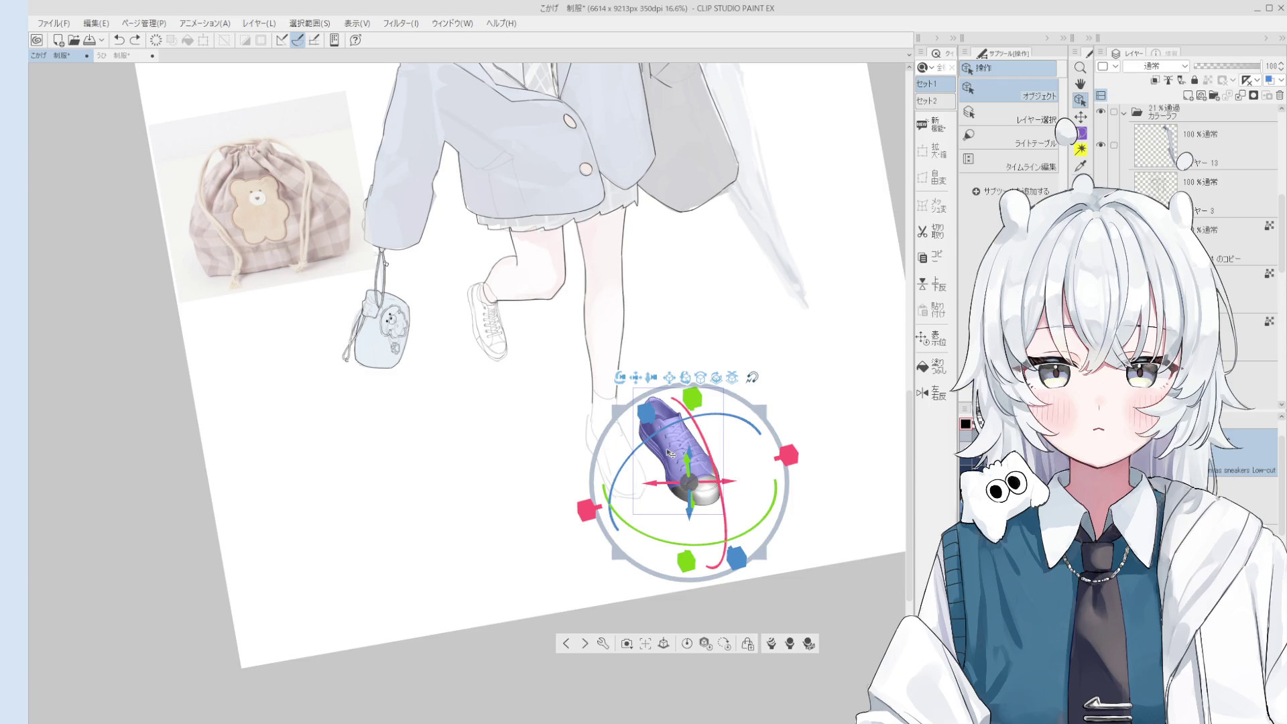
pyautogui.hotkey('ctrl', 's')
# Move the shoe onto the standing leg and refine its rotation to angle toe-down.
pyautogui.click(667, 454)
pyautogui.moveTo(685, 462)
pyautogui.mouseDown()
pyautogui.moveTo(653, 440)
pyautogui.moveTo(680, 359)
pyautogui.mouseUp()
pyautogui.click(726, 423)
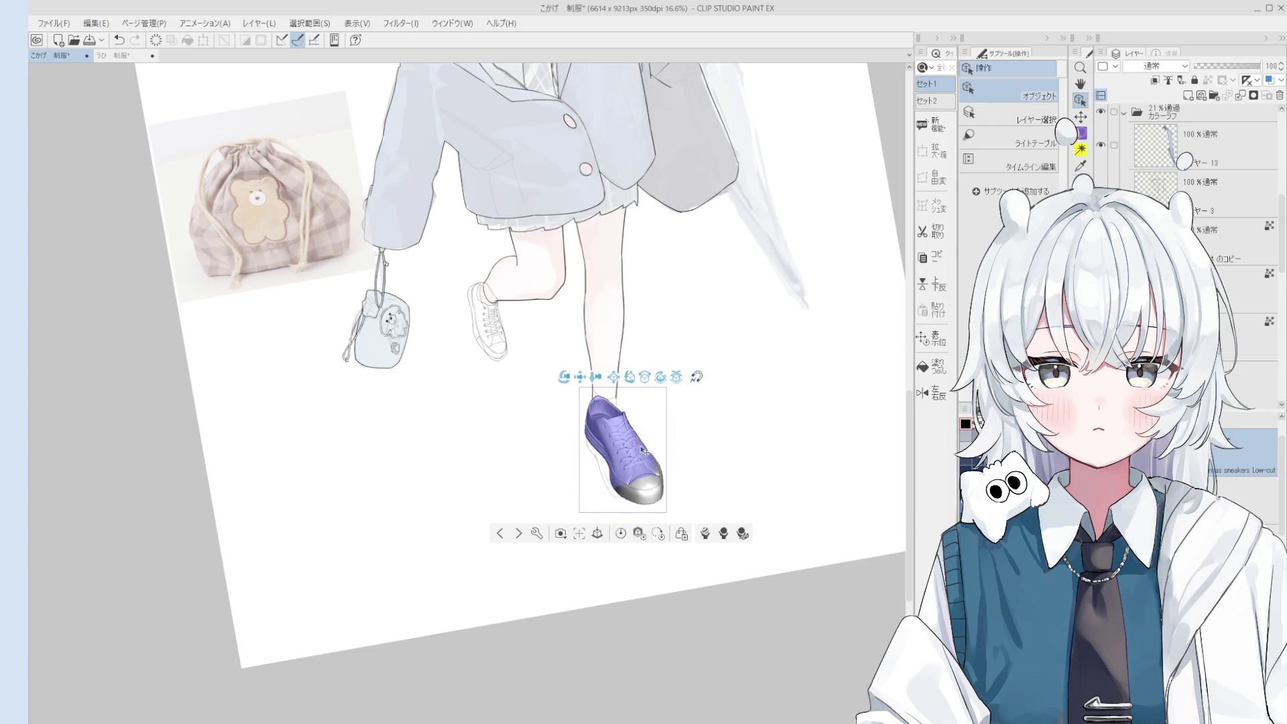
pyautogui.hotkey('ctrl', 'z')
pyautogui.moveTo(601, 537); pyautogui.dragTo(603, 536)
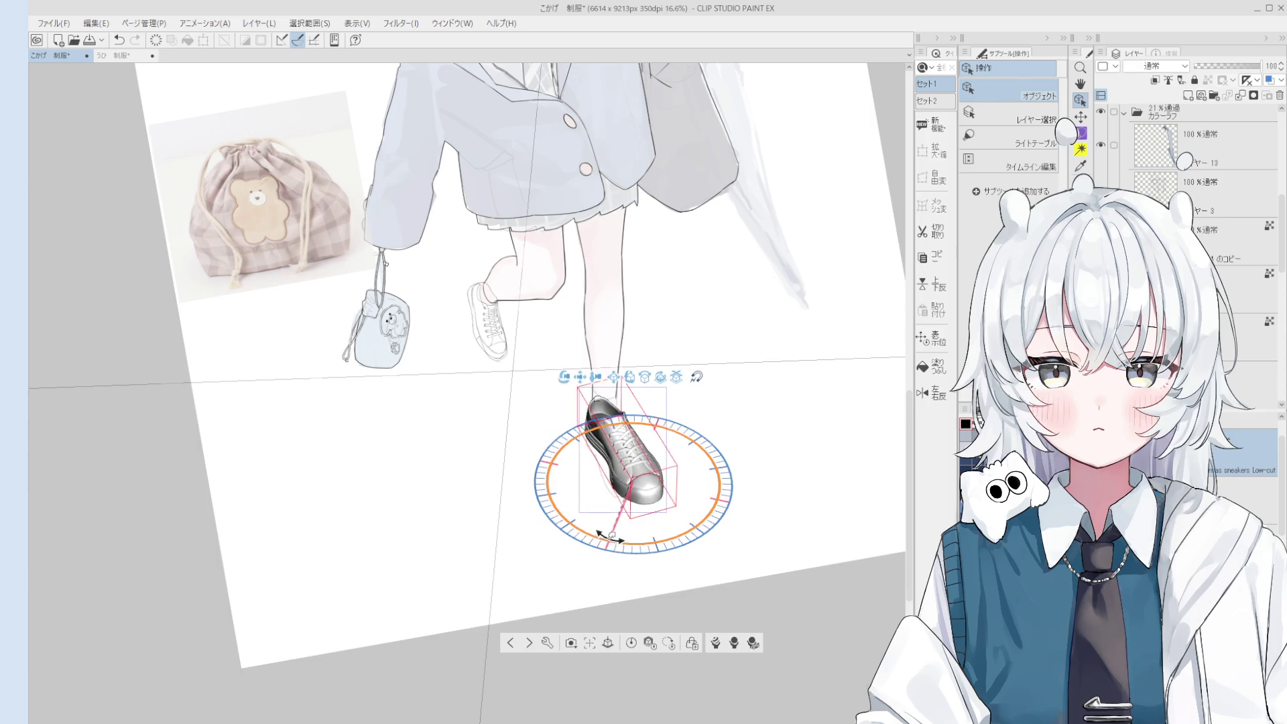
pyautogui.moveTo(690, 420)
pyautogui.mouseDown()
pyautogui.moveTo(704, 442)
pyautogui.moveTo(678, 436)
pyautogui.moveTo(691, 418)
pyautogui.mouseUp()
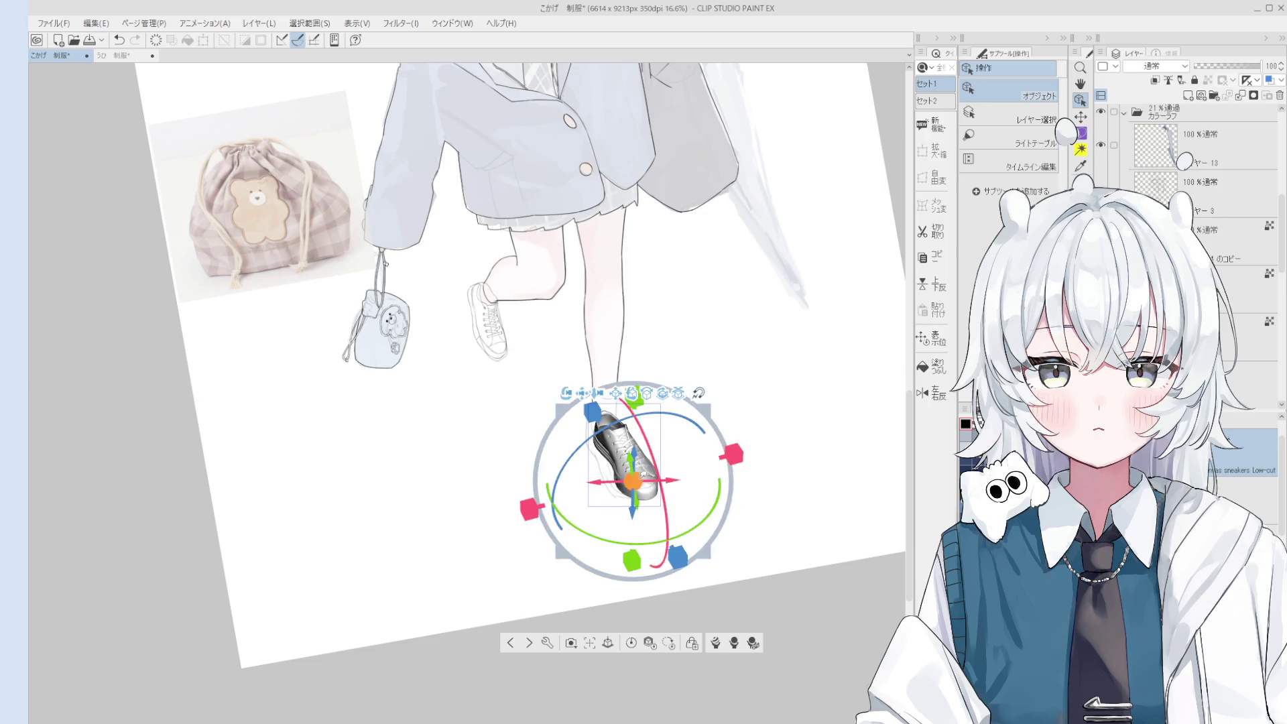
pyautogui.moveTo(566, 483); pyautogui.dragTo(597, 523)
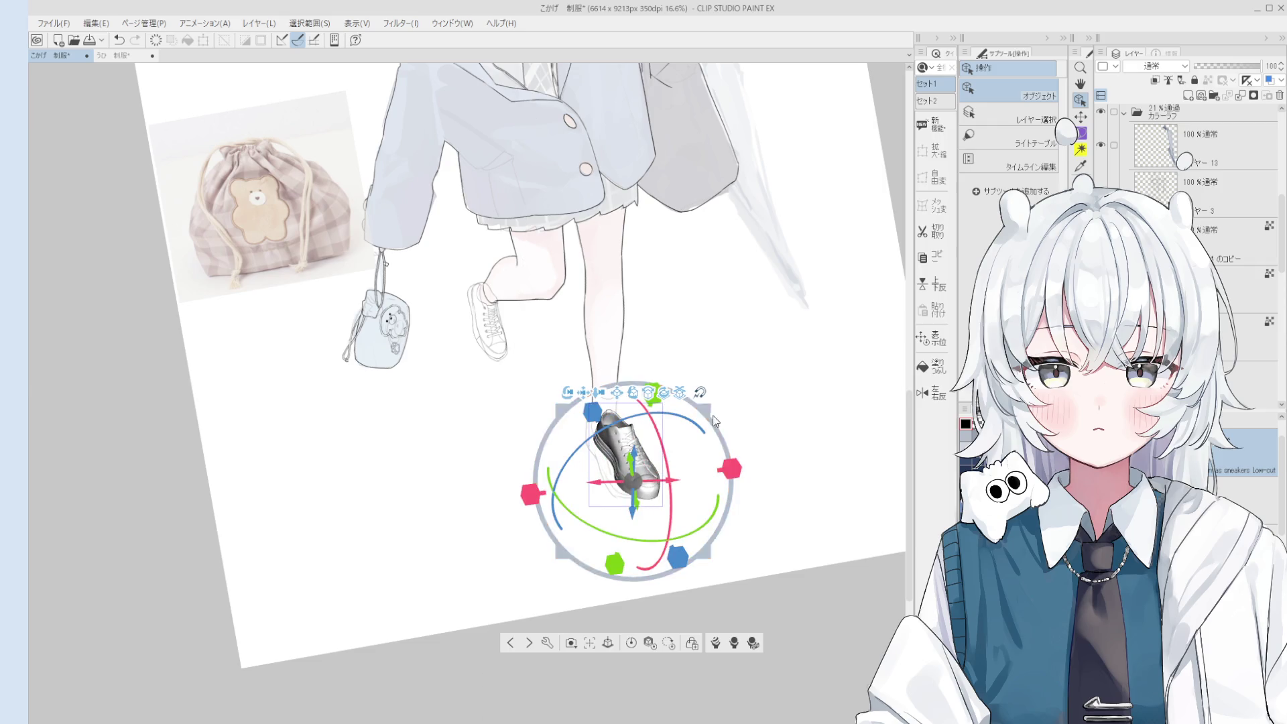
pyautogui.moveTo(681, 480); pyautogui.dragTo(662, 479)
pyautogui.moveTo(687, 428)
pyautogui.mouseDown()
pyautogui.moveTo(674, 410)
pyautogui.moveTo(690, 526)
pyautogui.mouseUp()
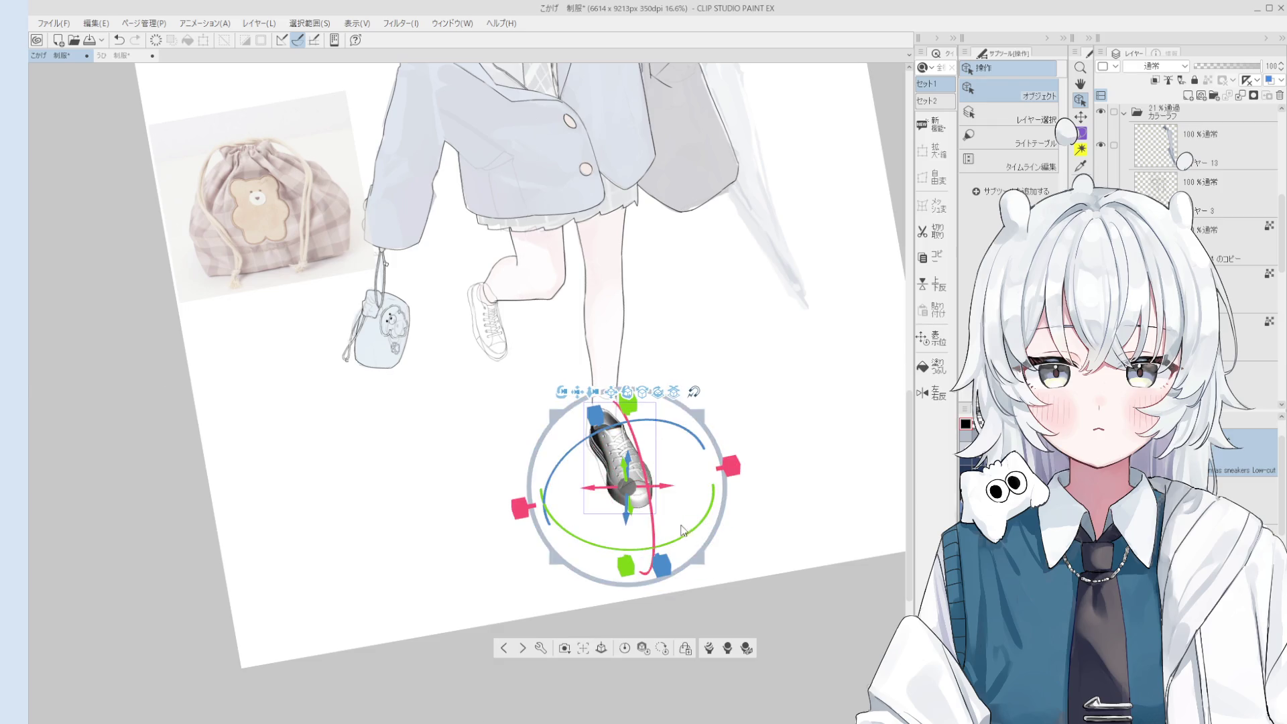
pyautogui.moveTo(630, 490); pyautogui.dragTo(664, 489)
pyautogui.moveTo(684, 477); pyautogui.dragTo(659, 483)
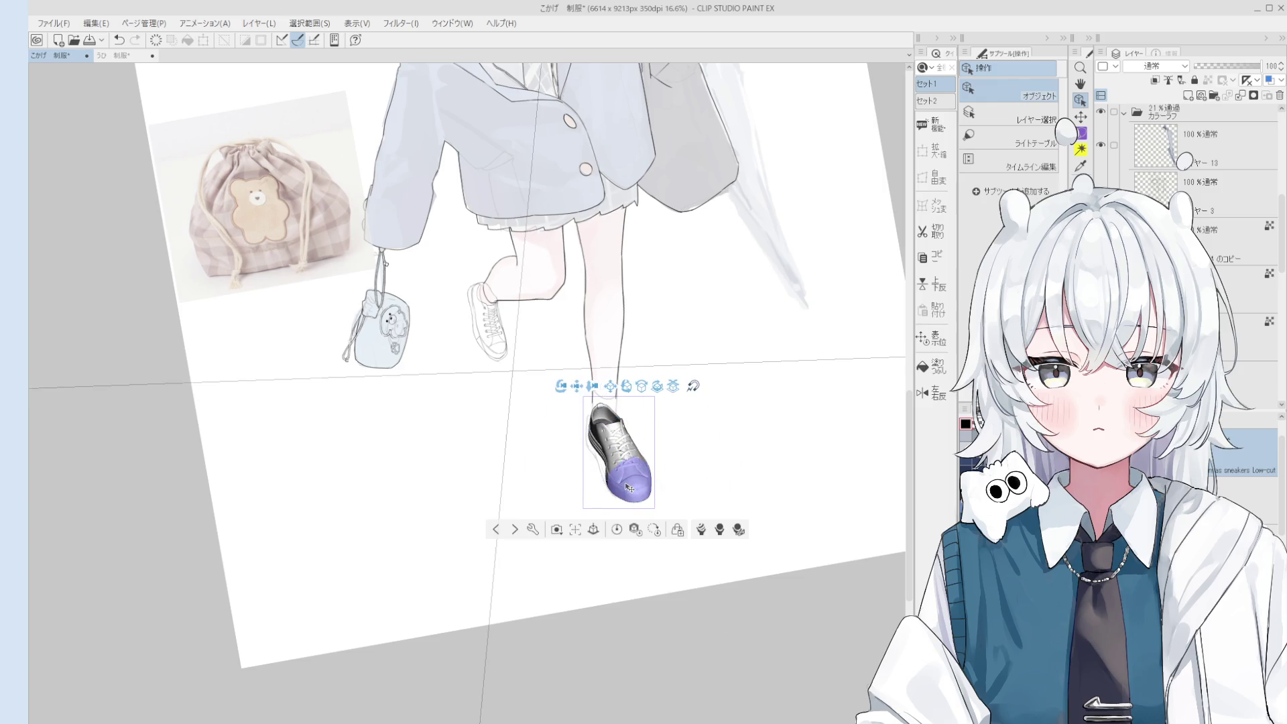
pyautogui.moveTo(630, 488)
pyautogui.mouseDown()
pyautogui.moveTo(617, 442)
pyautogui.moveTo(628, 484)
pyautogui.mouseUp()
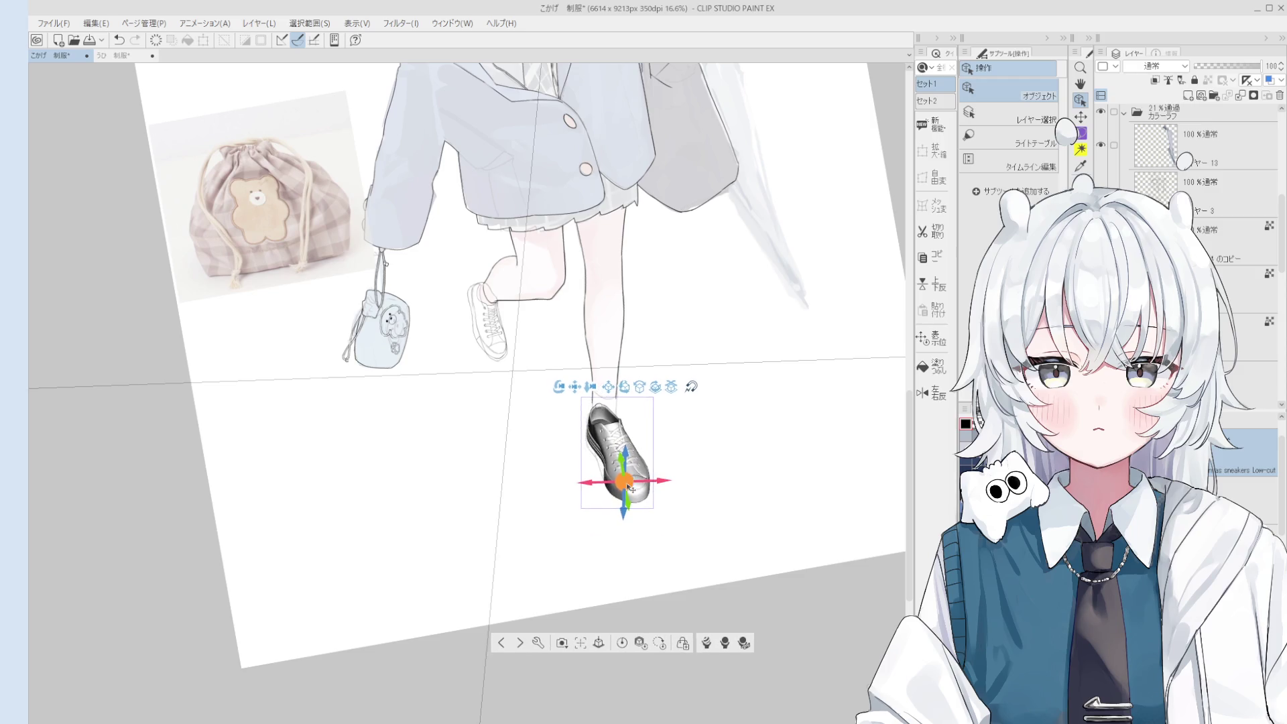
pyautogui.scroll(-4, 628, 483)
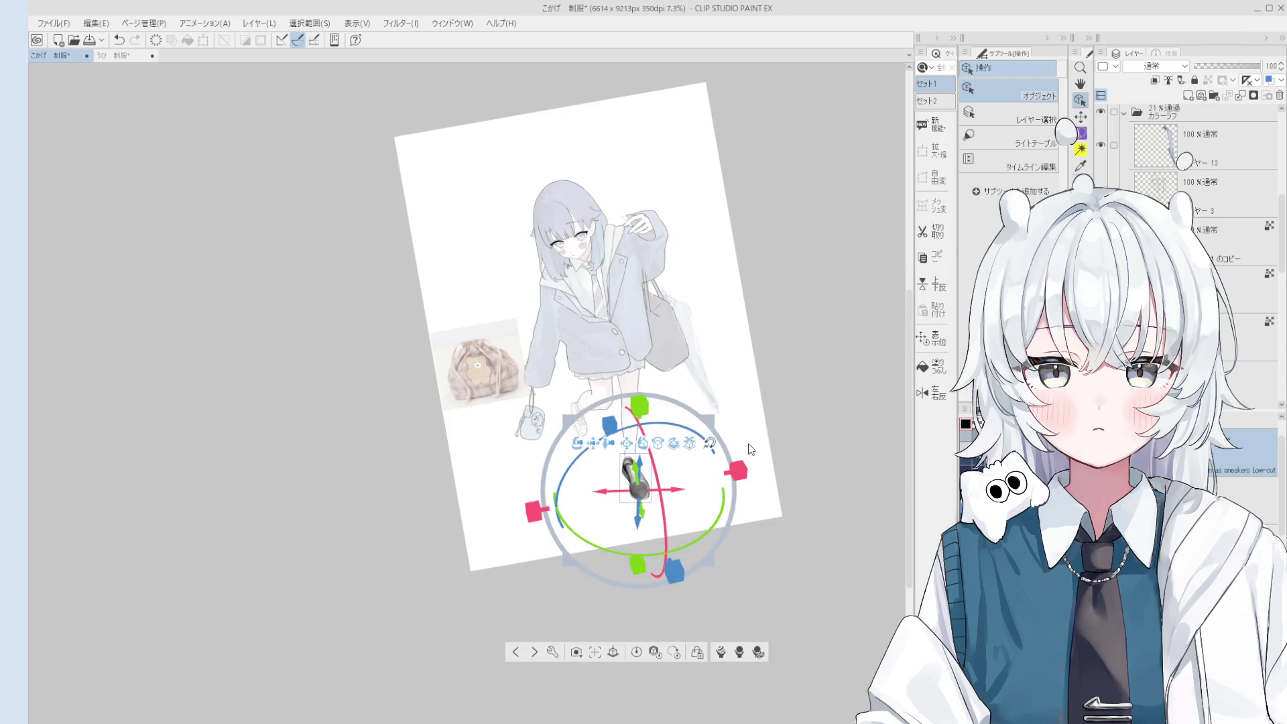
# Fade the sneakers layer to 15 opacity.
pyautogui.click(1218, 67)
pyautogui.click(703, 536)
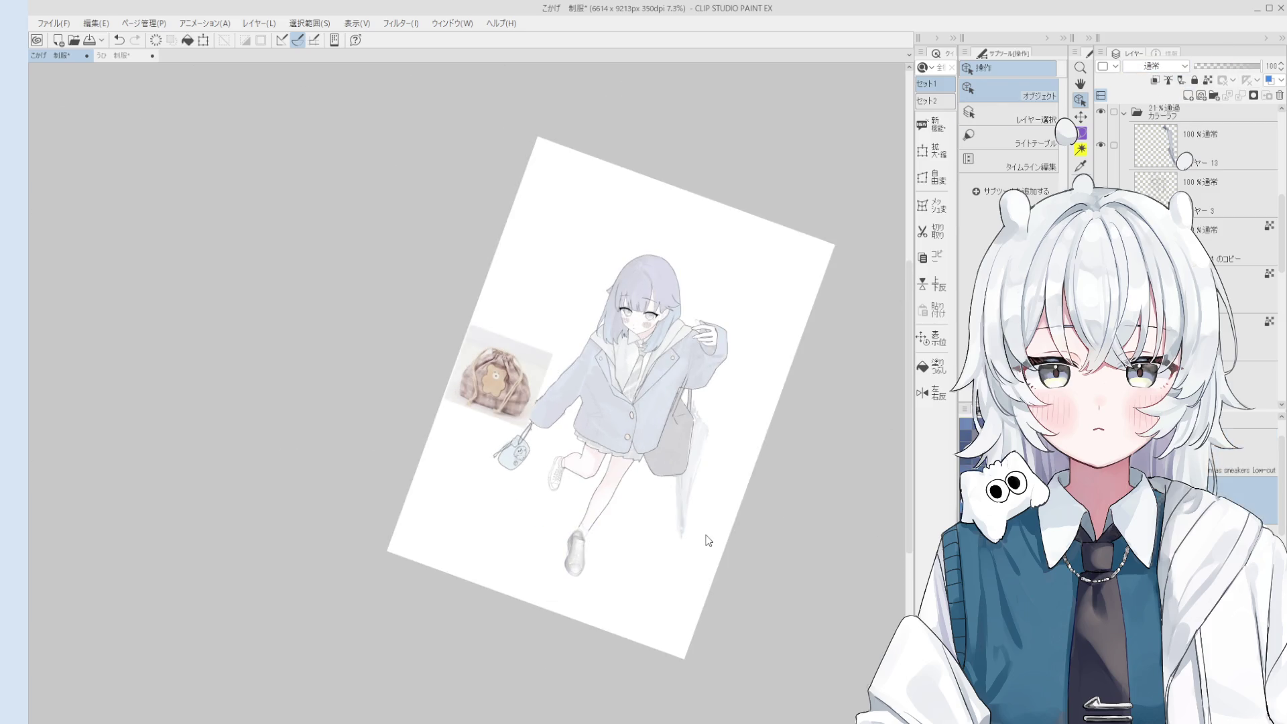
pyautogui.scroll(3, 663, 529)
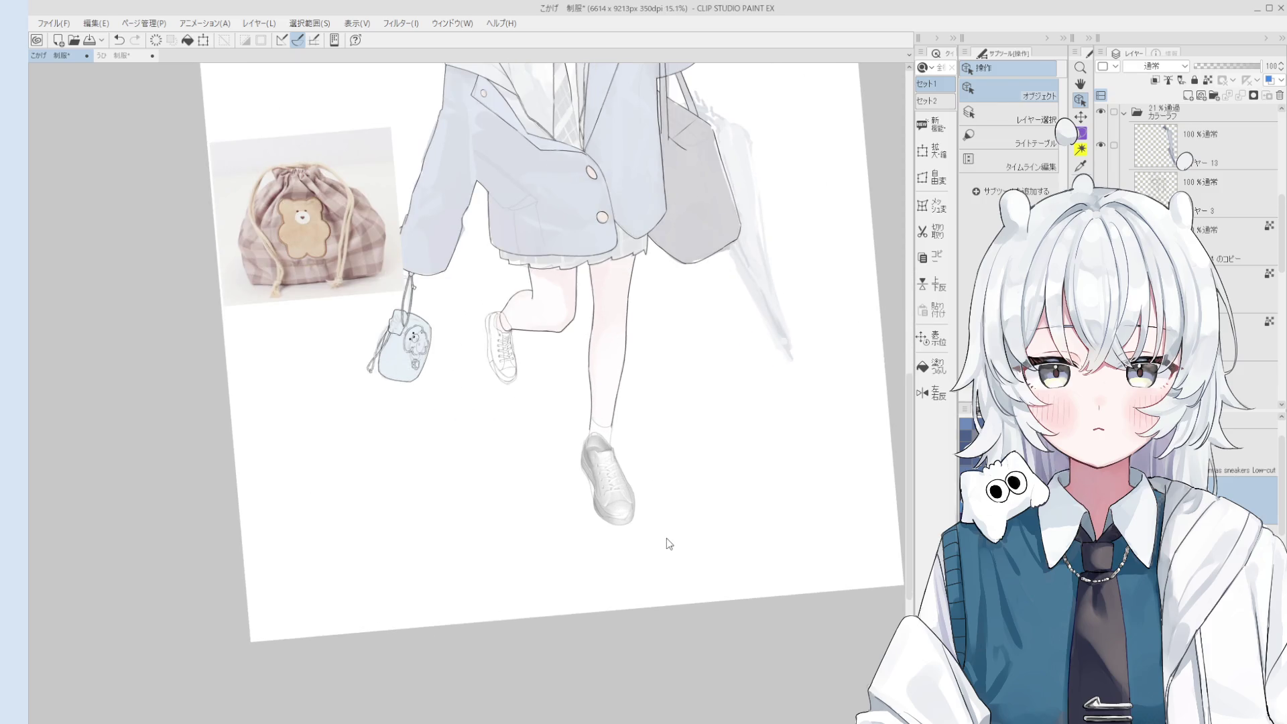
pyautogui.click(1240, 462)
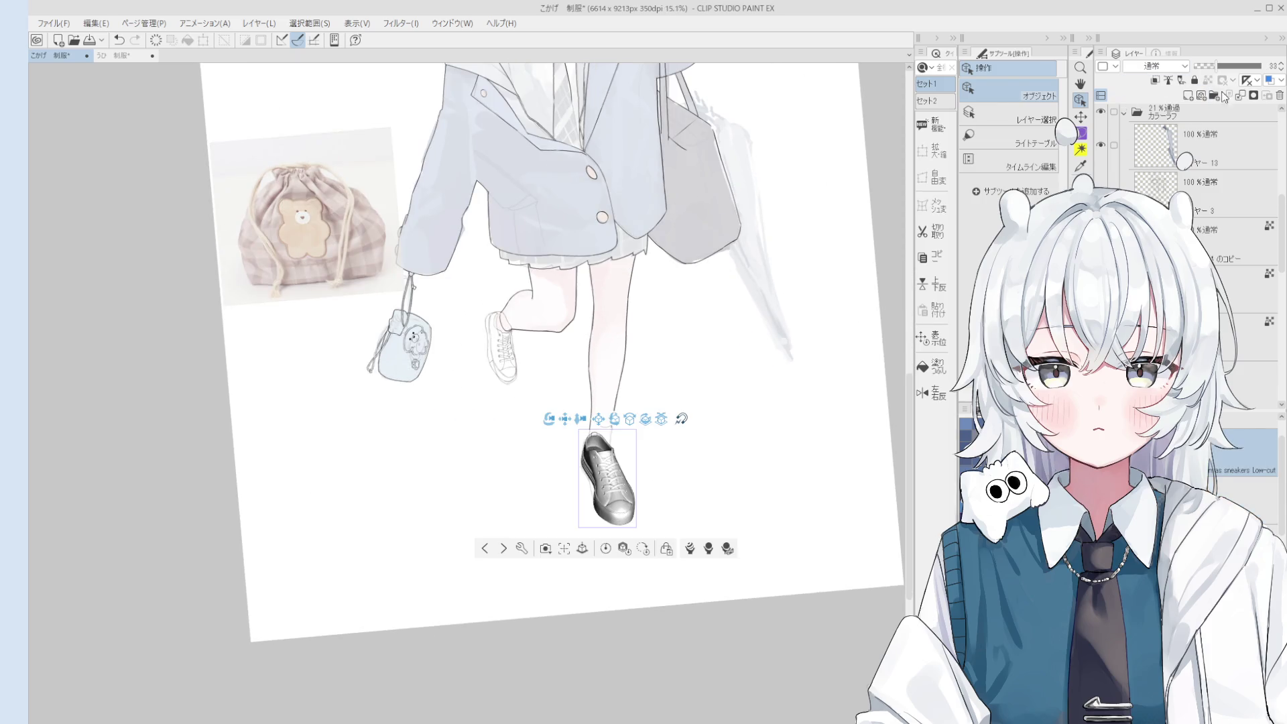
pyautogui.moveTo(1214, 66); pyautogui.dragTo(1203, 67)
# Shift the 3D shoe right and down beside the foot and add a new raster layer.
pyautogui.press('o')
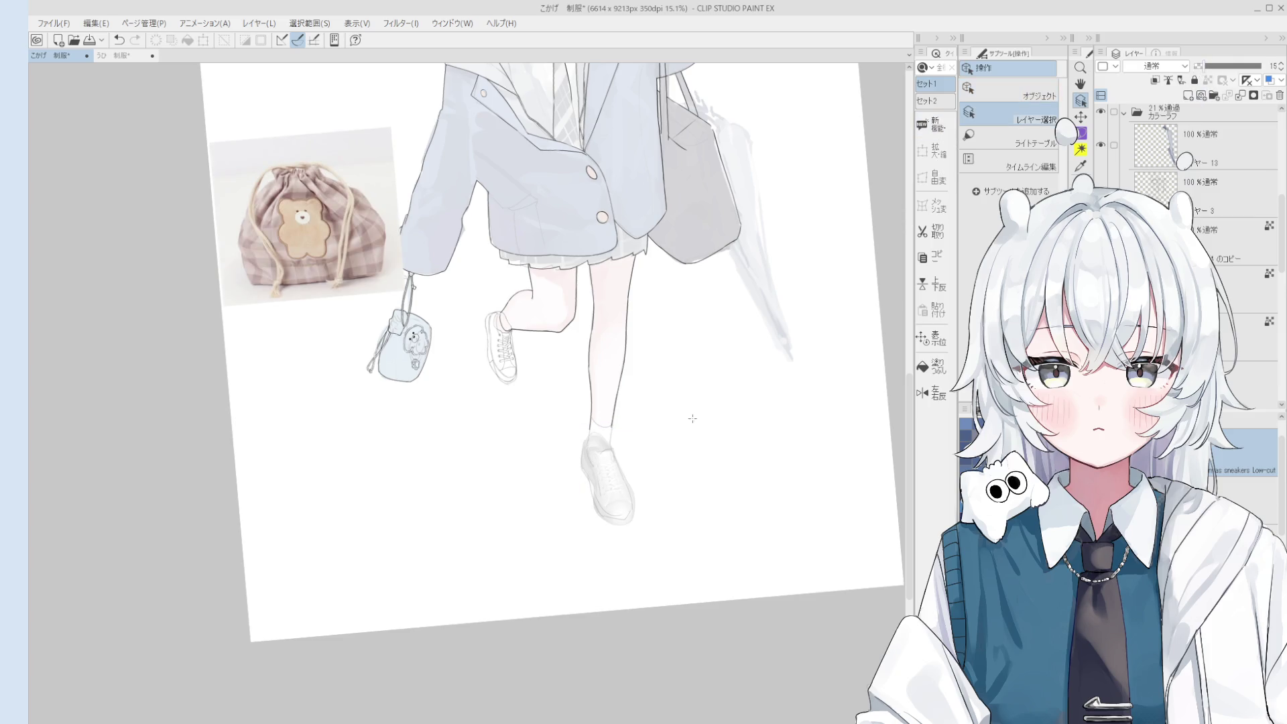
pyautogui.click(1032, 94)
pyautogui.scroll(2, 610, 526)
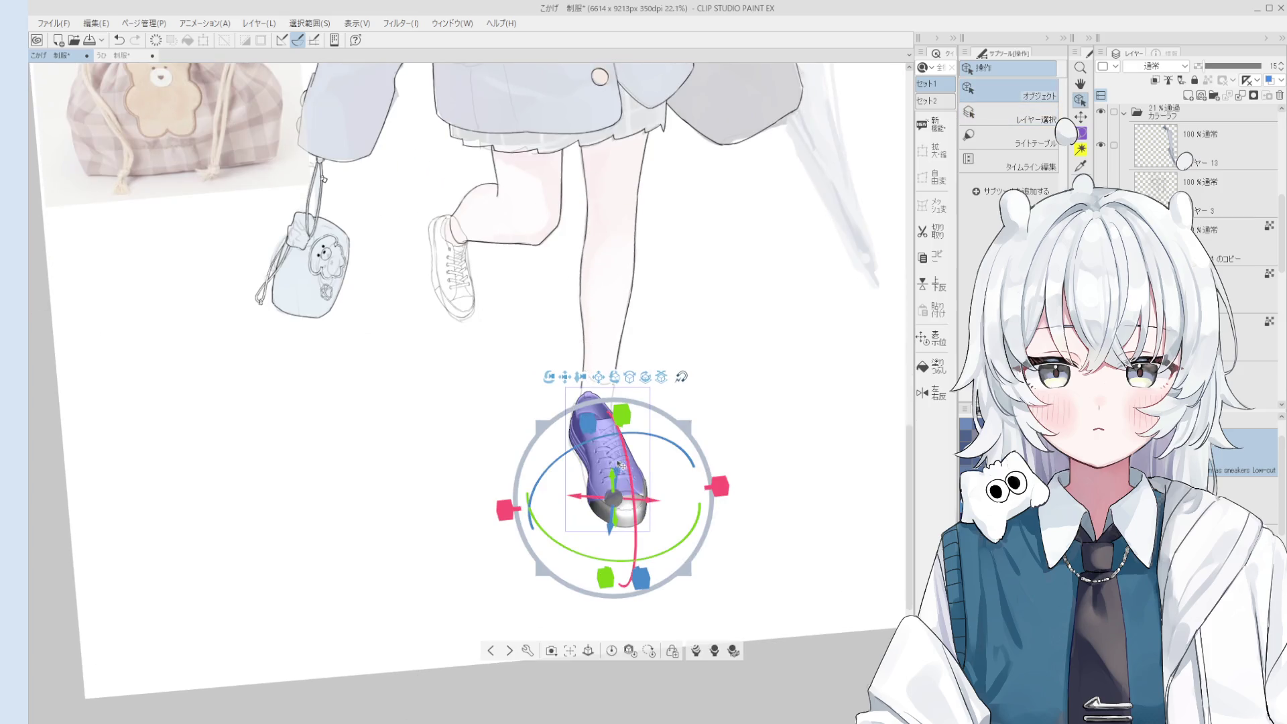
pyautogui.moveTo(620, 463)
pyautogui.mouseDown()
pyautogui.moveTo(630, 446)
pyautogui.moveTo(754, 462)
pyautogui.moveTo(740, 499)
pyautogui.mouseUp()
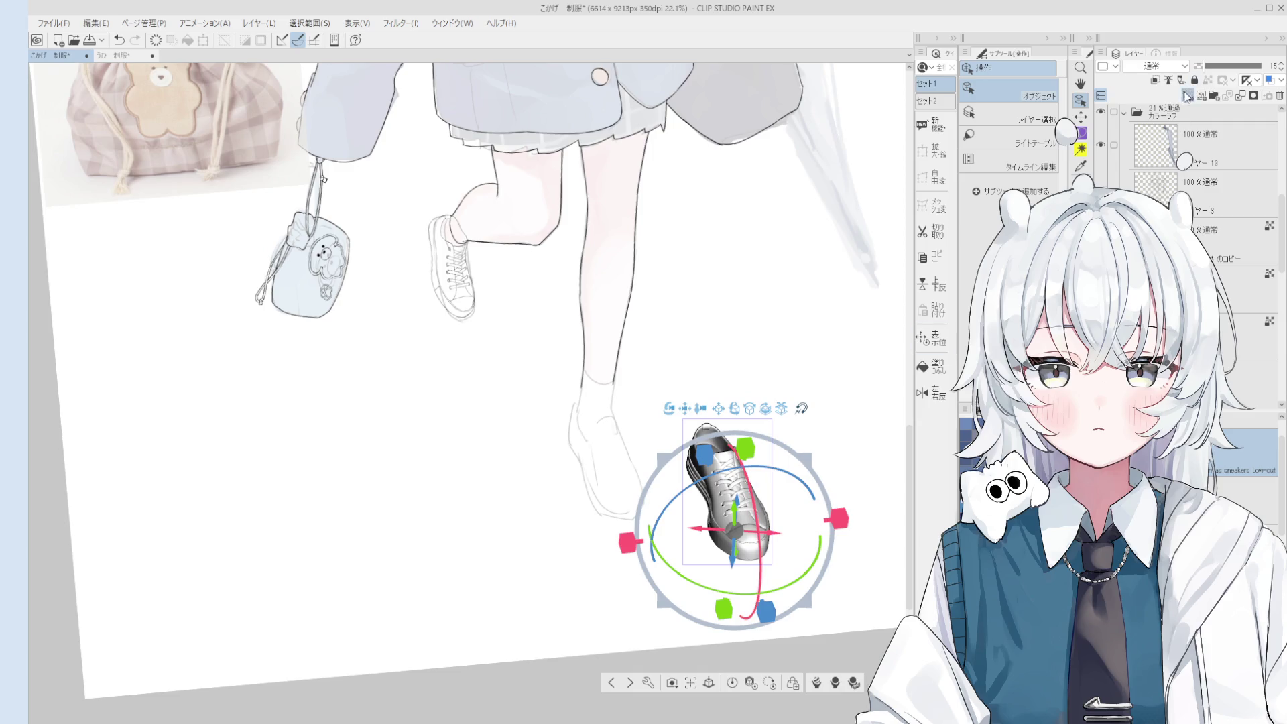
pyautogui.click(1187, 97)
pyautogui.scroll(5, 717, 483)
# Ink the shoe's left side edge, redoing the stroke until it sits right.
pyautogui.press('p')
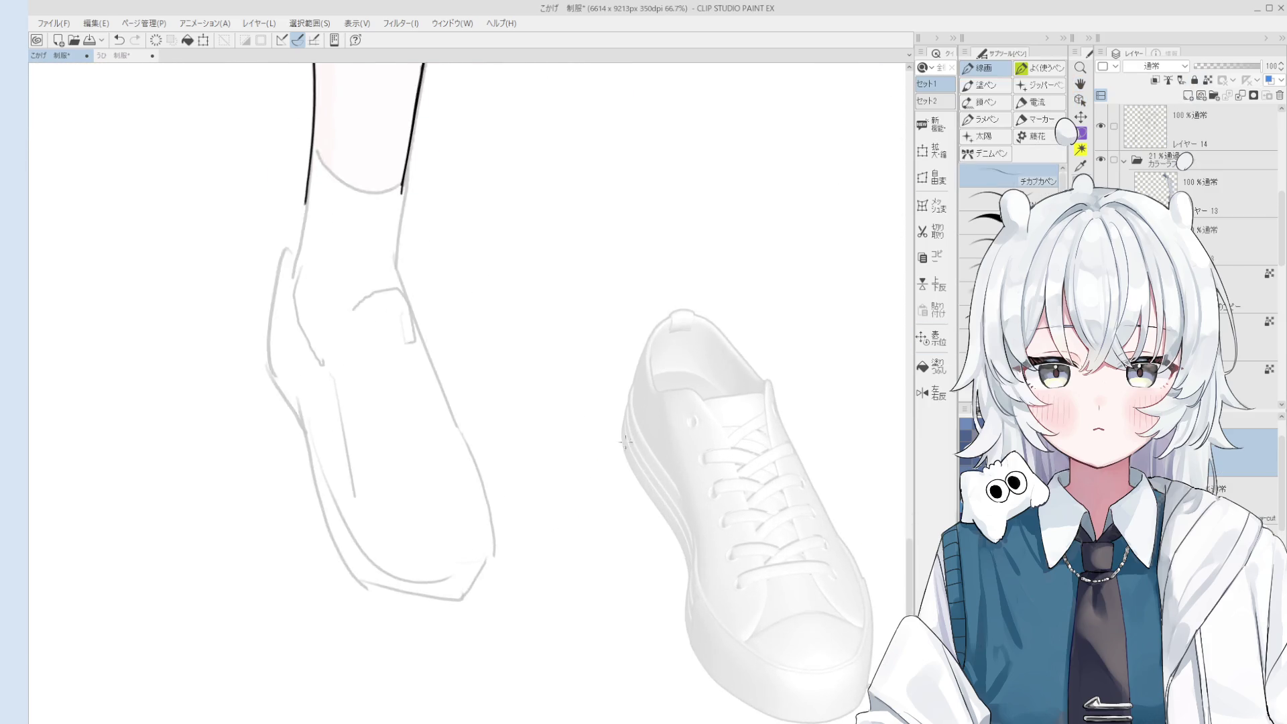
pyautogui.scroll(3, 623, 441)
pyautogui.hotkey('ctrl', 'z')
pyautogui.moveTo(622, 402); pyautogui.dragTo(660, 533)
pyautogui.hotkey('ctrl', 'z')
pyautogui.hotkey('ctrl', 'z')
pyautogui.moveTo(623, 402); pyautogui.dragTo(633, 489)
pyautogui.hotkey('ctrl', 'z')
pyautogui.moveTo(620, 388); pyautogui.dragTo(635, 488)
pyautogui.hotkey('ctrl', 'z')
pyautogui.moveTo(618, 392)
pyautogui.mouseDown()
pyautogui.moveTo(630, 479)
pyautogui.moveTo(690, 568)
pyautogui.mouseUp()
pyautogui.hotkey('ctrl', 'z')
pyautogui.moveTo(622, 461); pyautogui.dragTo(693, 573)
pyautogui.hotkey('ctrl', 'z')
pyautogui.moveTo(620, 457); pyautogui.dragTo(696, 577)
# Ink the sole's left edge downward and erase the overshooting tail of the stroke.
pyautogui.press('e')
pyautogui.scroll(3, 691, 570)
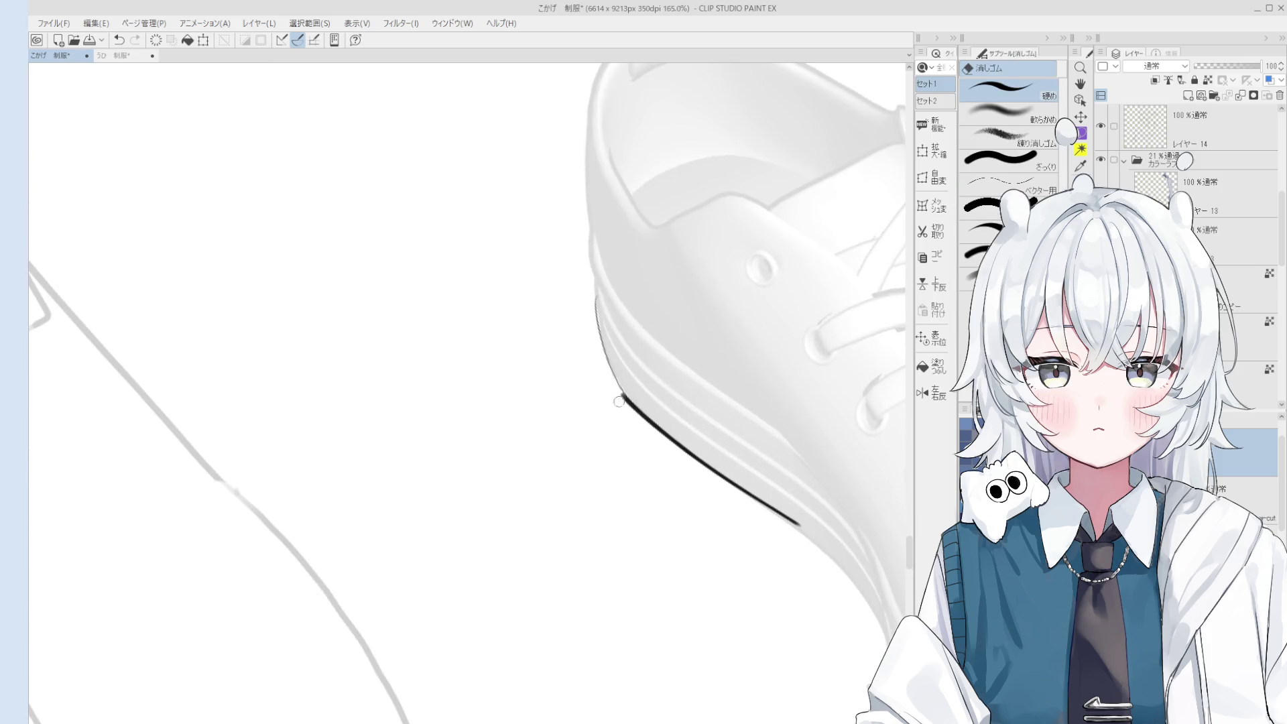
pyautogui.press('p')
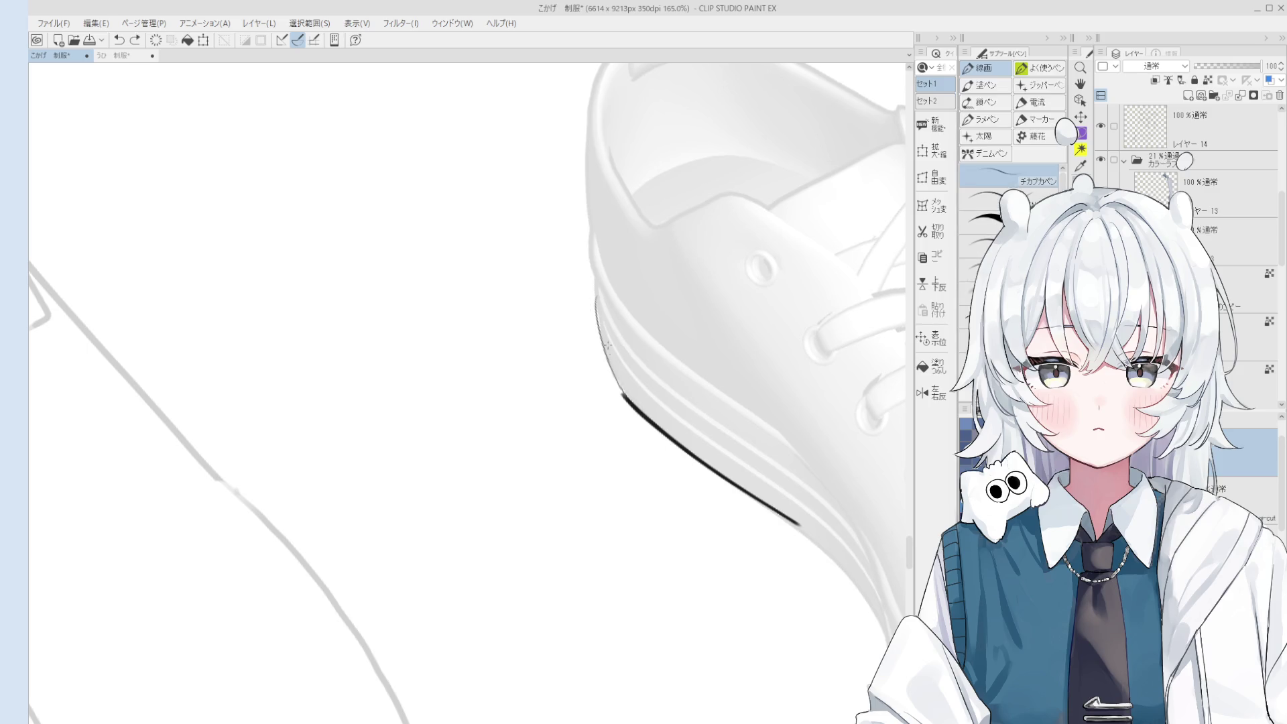
pyautogui.moveTo(596, 297); pyautogui.dragTo(626, 380)
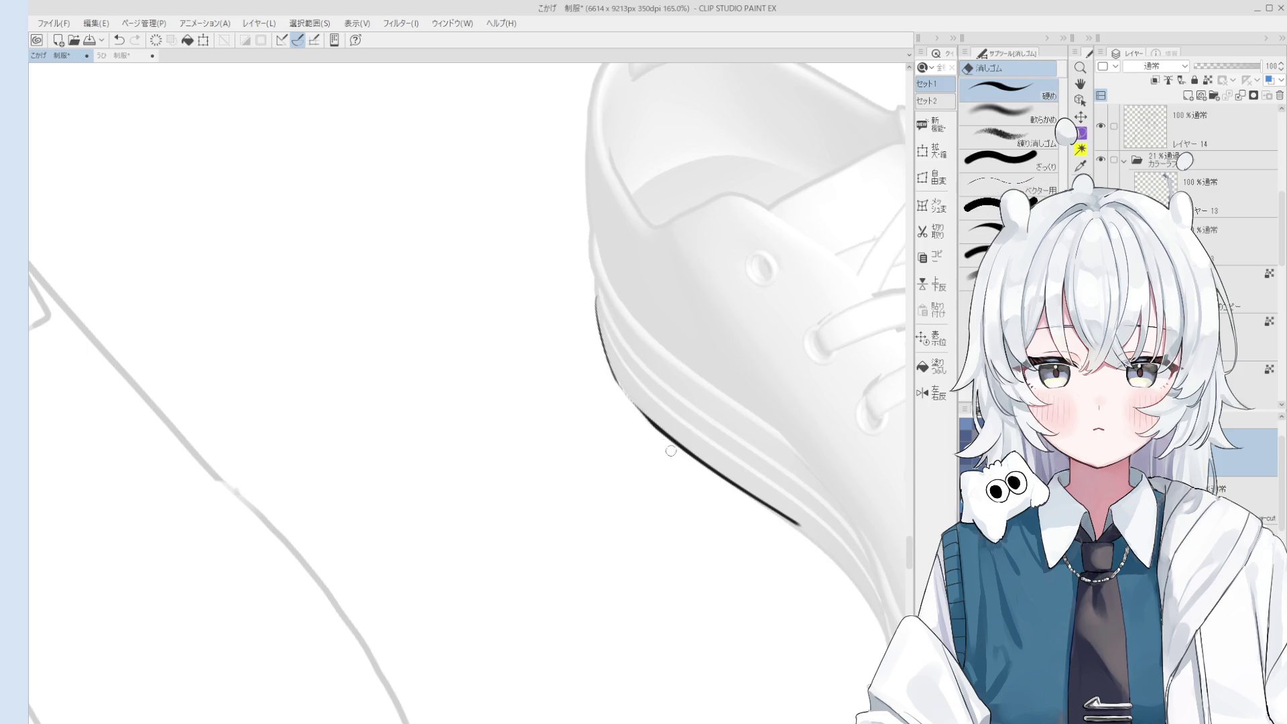
pyautogui.hotkey('ctrl', 'z')
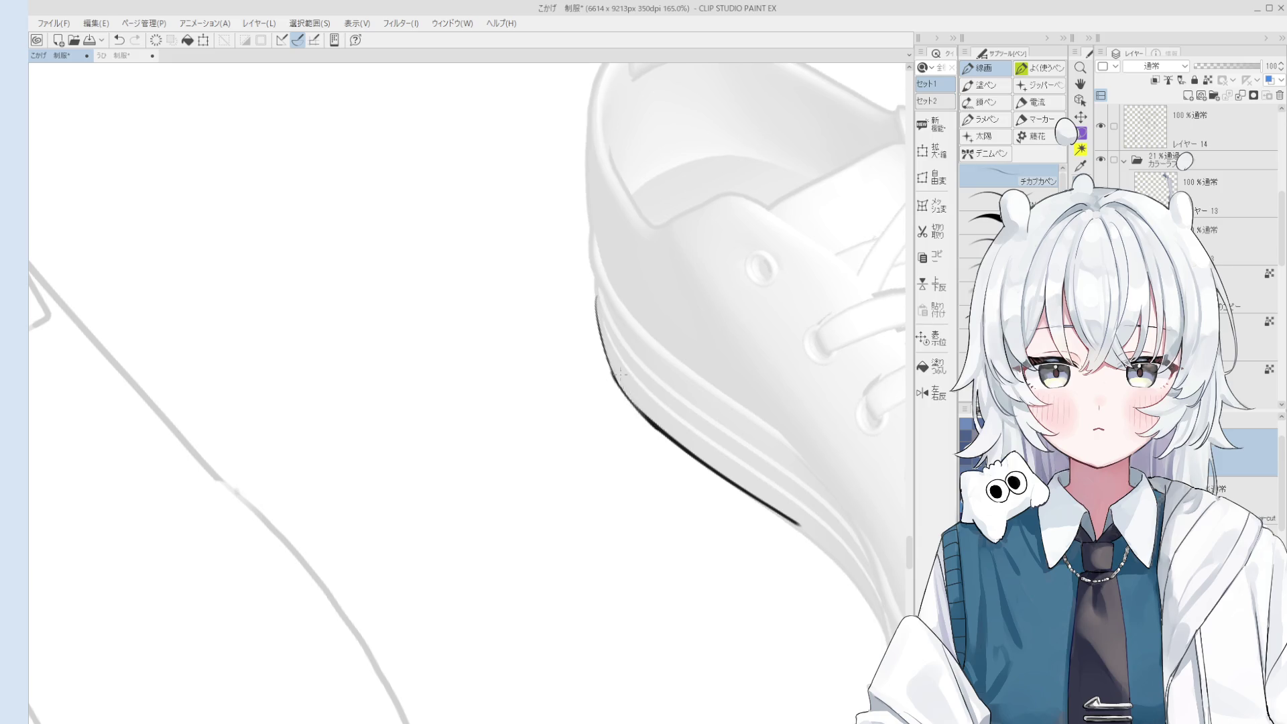
pyautogui.scroll(-1, 617, 362)
pyautogui.moveTo(598, 301)
pyautogui.mouseDown()
pyautogui.moveTo(610, 343)
pyautogui.moveTo(493, 126)
pyautogui.mouseUp()
pyautogui.press('e')
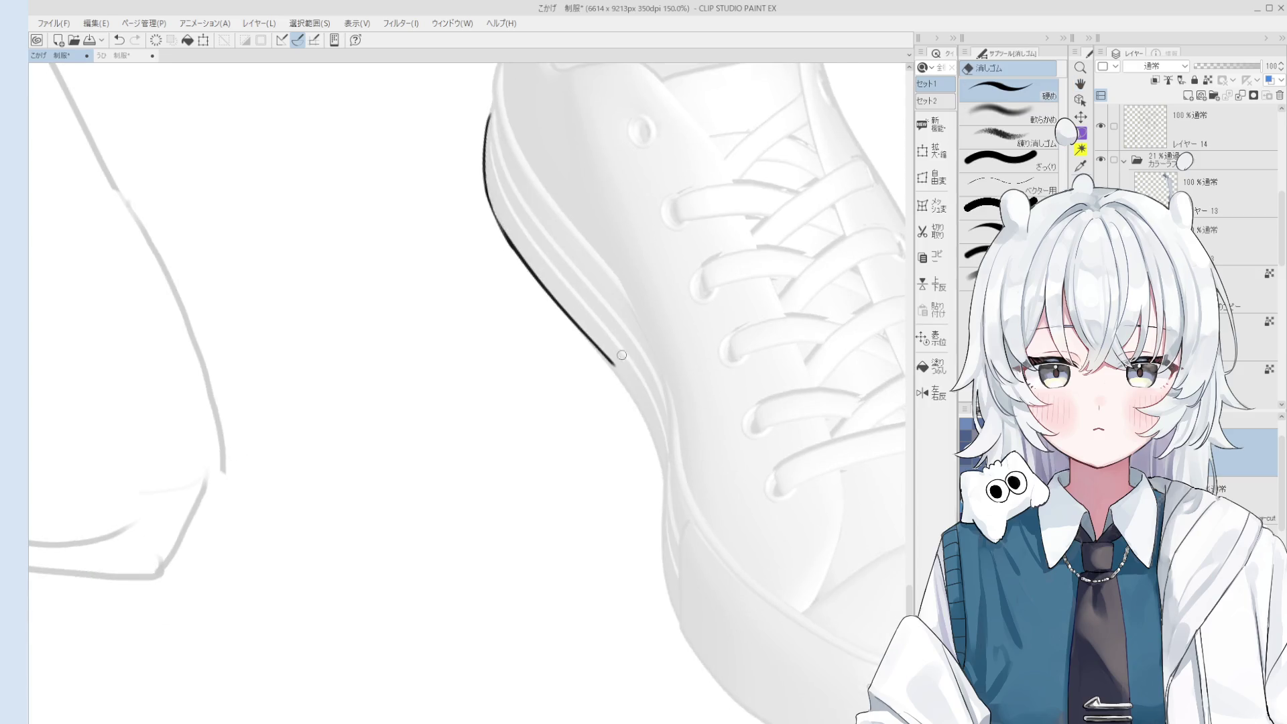
pyautogui.moveTo(574, 299); pyautogui.dragTo(647, 419)
pyautogui.press('p')
pyautogui.hotkey('ctrl', 'z')
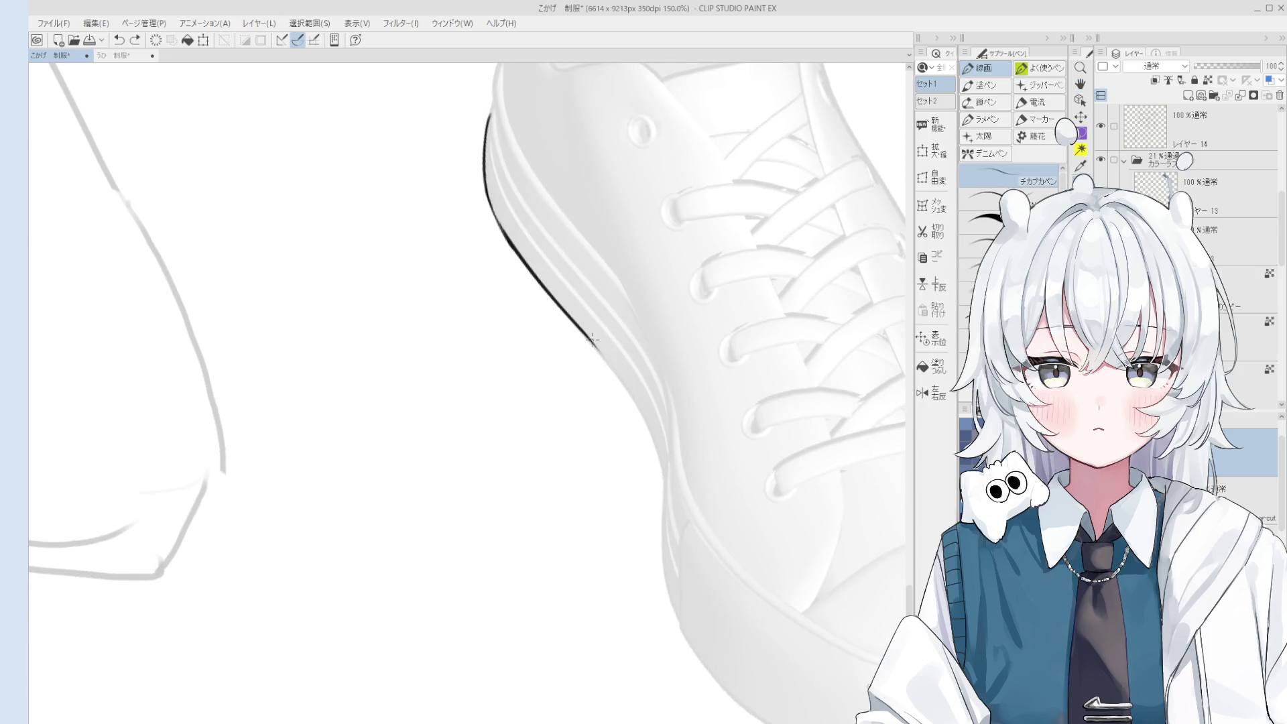
pyautogui.moveTo(606, 362)
pyautogui.mouseDown()
pyautogui.moveTo(653, 435)
pyautogui.moveTo(621, 401)
pyautogui.mouseUp()
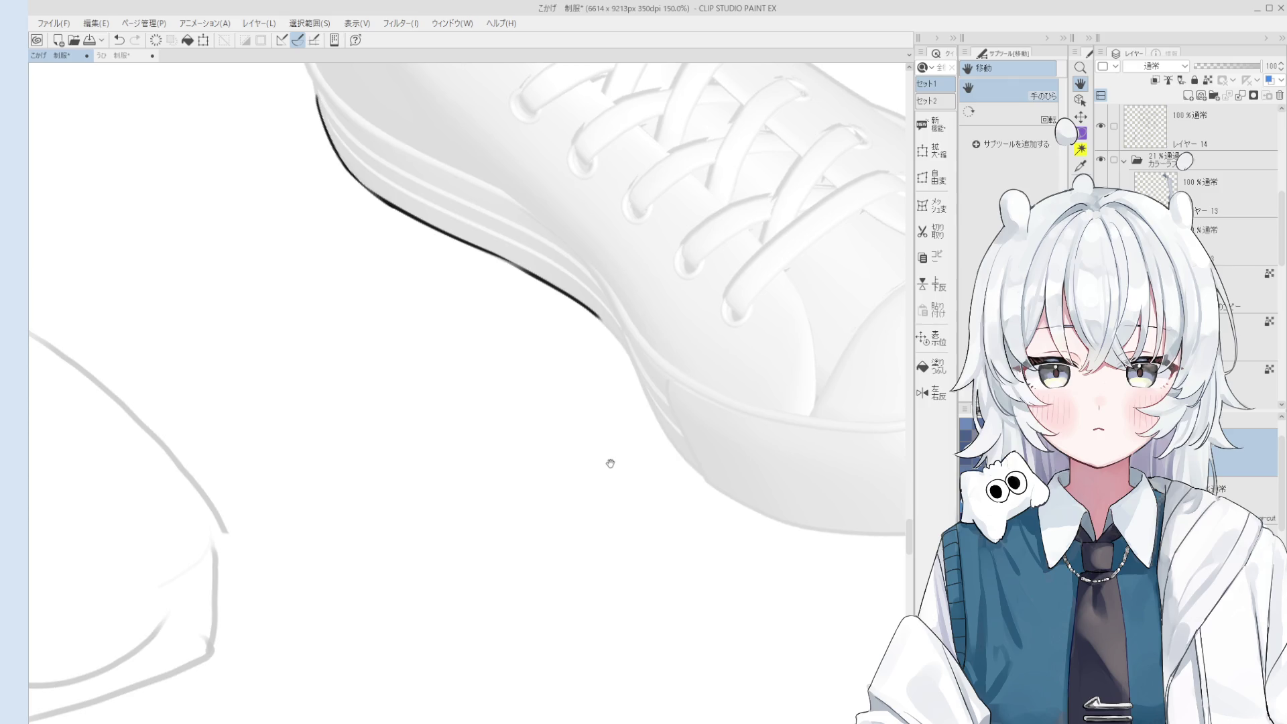
# Rotate the canvas, restore the lower side outline and erase its rough end.
pyautogui.press('^')
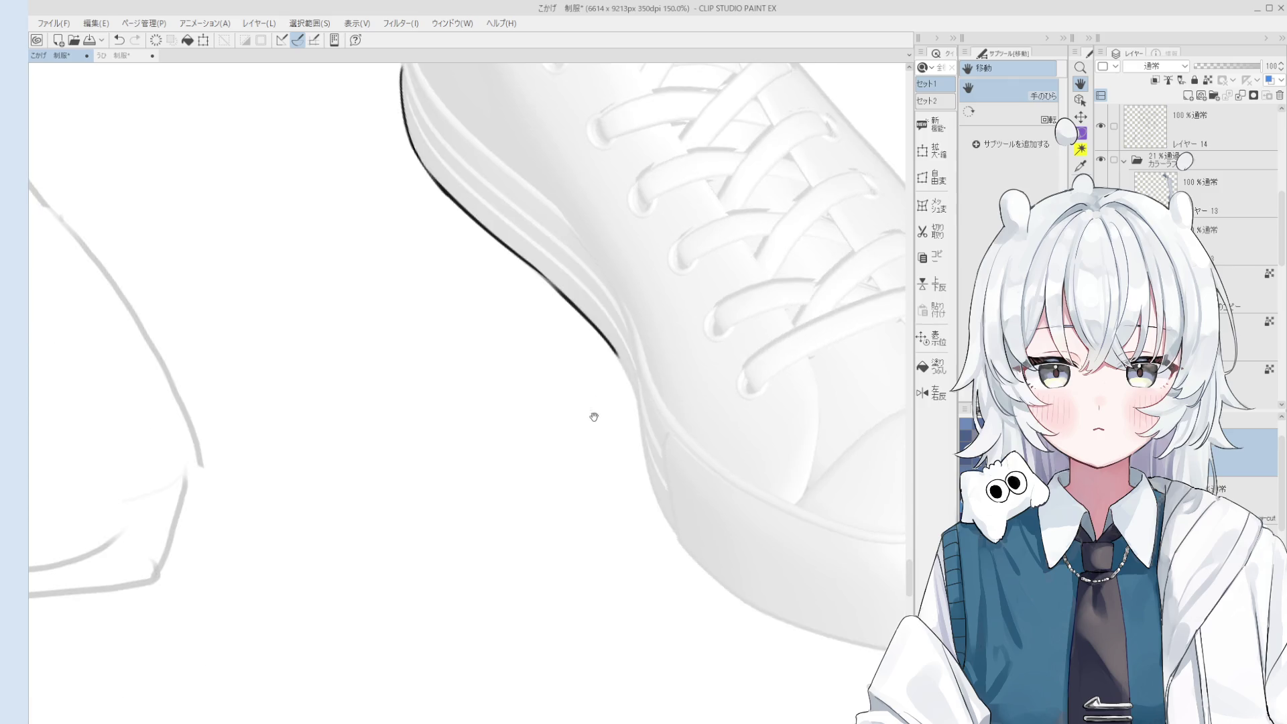
pyautogui.press('^')
pyautogui.press('p')
pyautogui.hotkey('ctrl', 'z')
pyautogui.moveTo(602, 375); pyautogui.dragTo(646, 520)
pyautogui.hotkey('ctrl', 'z')
pyautogui.scroll(-1, 630, 435)
pyautogui.press('e')
pyautogui.press('p')
pyautogui.hotkey('ctrl', 'z')
pyautogui.press('e')
pyautogui.moveTo(630, 427); pyautogui.dragTo(630, 458)
pyautogui.press('p')
pyautogui.scroll(-1, 633, 462)
# Continue the outline around the toe with a longer redrawn stroke.
pyautogui.press('^')
pyautogui.scroll(2, 653, 543)
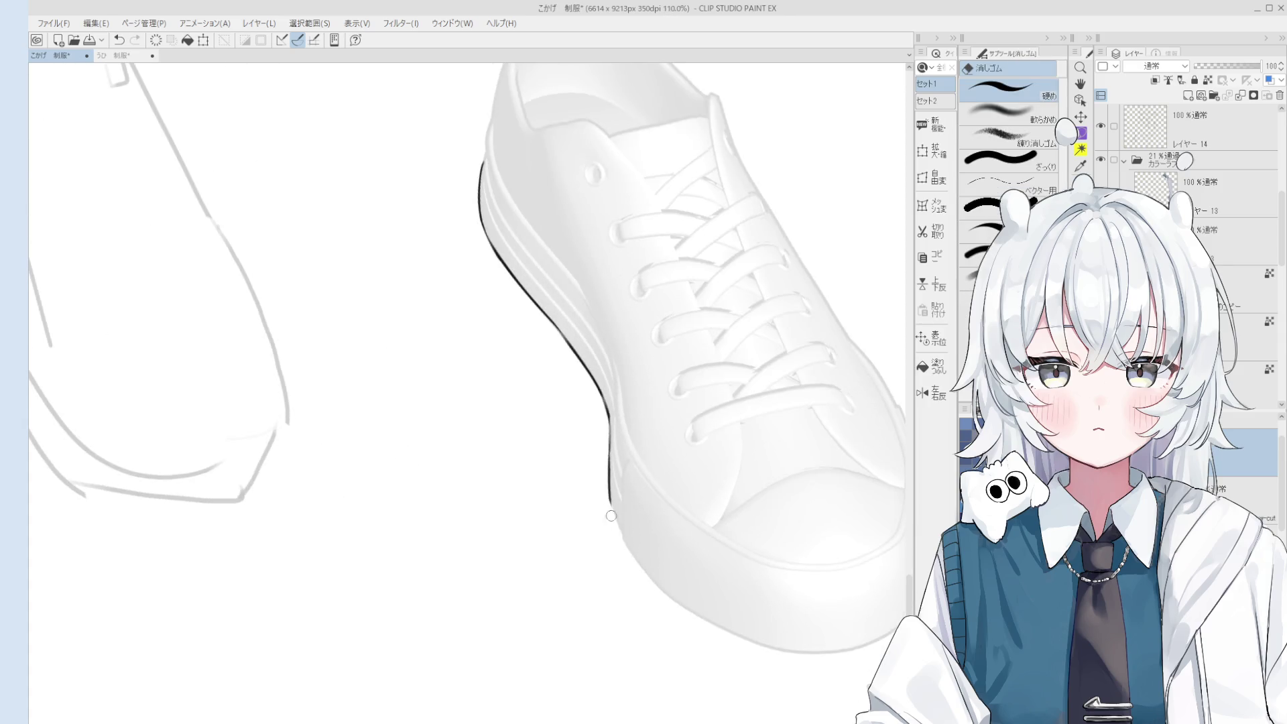
pyautogui.moveTo(609, 496); pyautogui.dragTo(640, 566)
pyautogui.press('^')
pyautogui.moveTo(566, 490)
pyautogui.mouseDown()
pyautogui.moveTo(589, 542)
pyautogui.moveTo(635, 586)
pyautogui.mouseUp()
pyautogui.hotkey('ctrl', 'z')
pyautogui.hotkey('ctrl', 'z')
pyautogui.moveTo(575, 514); pyautogui.dragTo(691, 623)
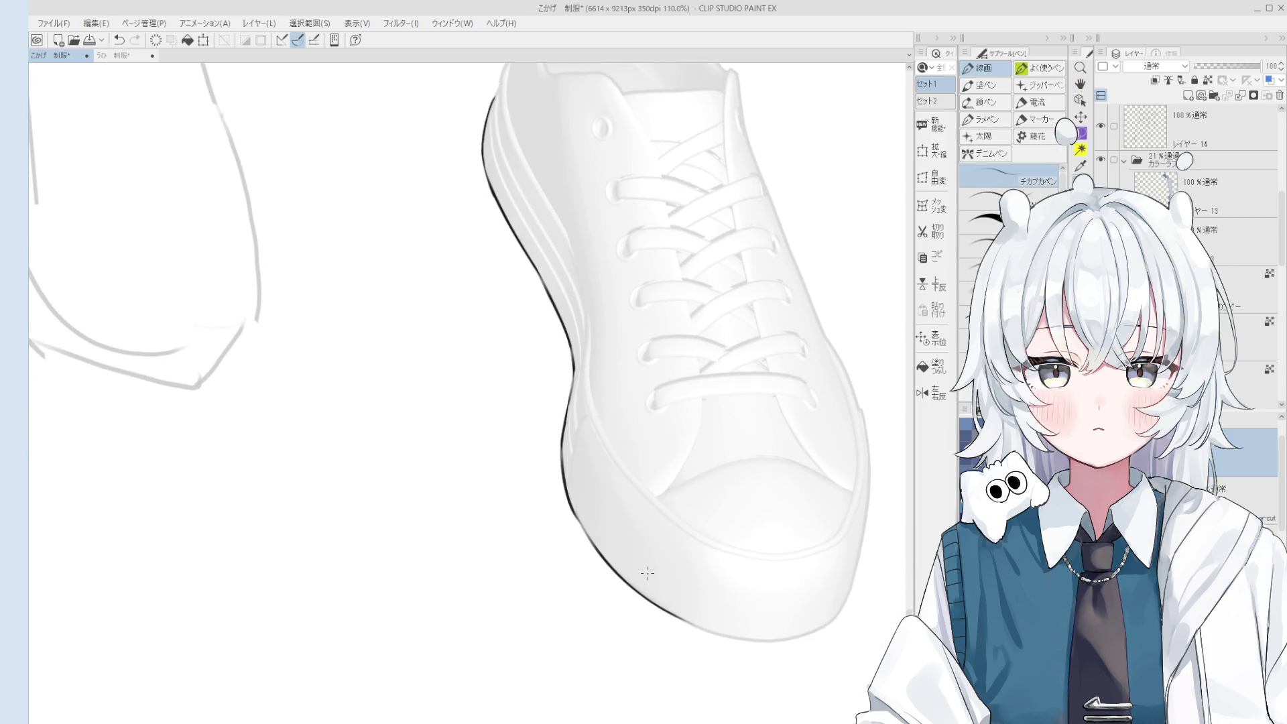
pyautogui.scroll(-2, 657, 590)
pyautogui.press('-')
pyautogui.scroll(5, 570, 301)
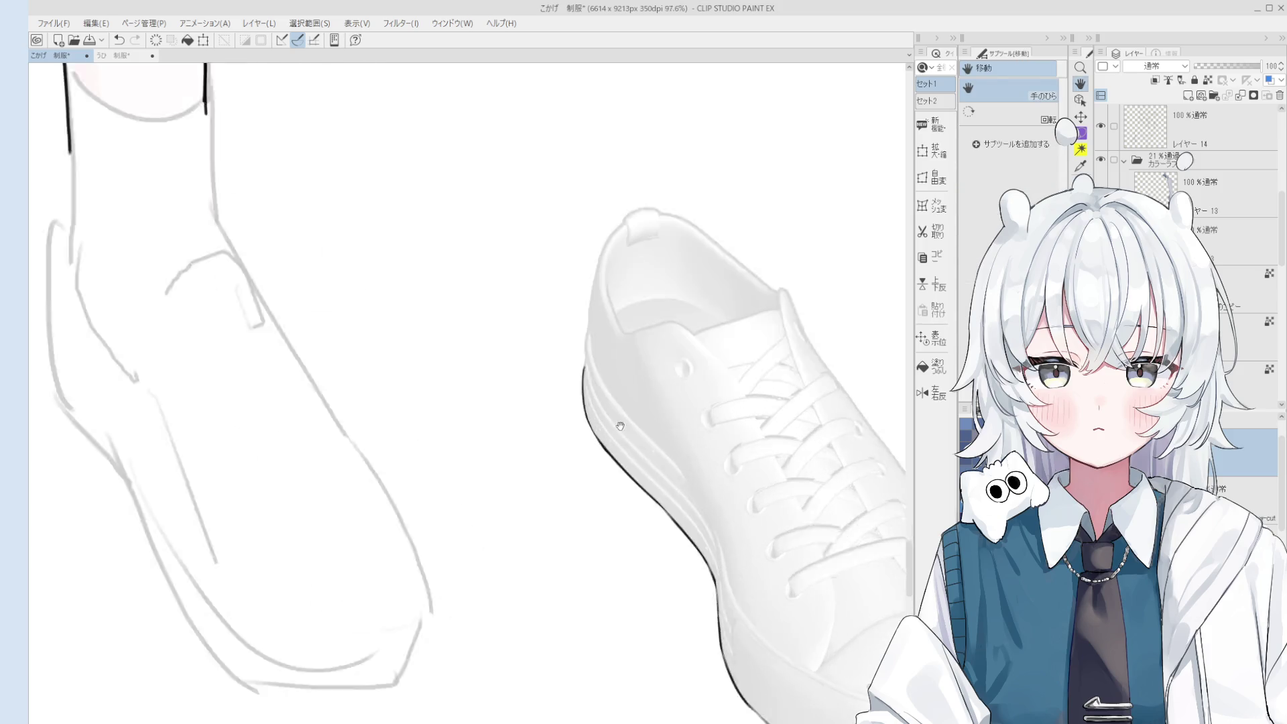
# Try a darker line along the heel edge, undoing it to retry.
pyautogui.moveTo(570, 354)
pyautogui.mouseDown()
pyautogui.moveTo(569, 317)
pyautogui.moveTo(595, 394)
pyautogui.mouseUp()
pyautogui.hotkey('ctrl', 'z')
pyautogui.scroll(-1, 583, 328)
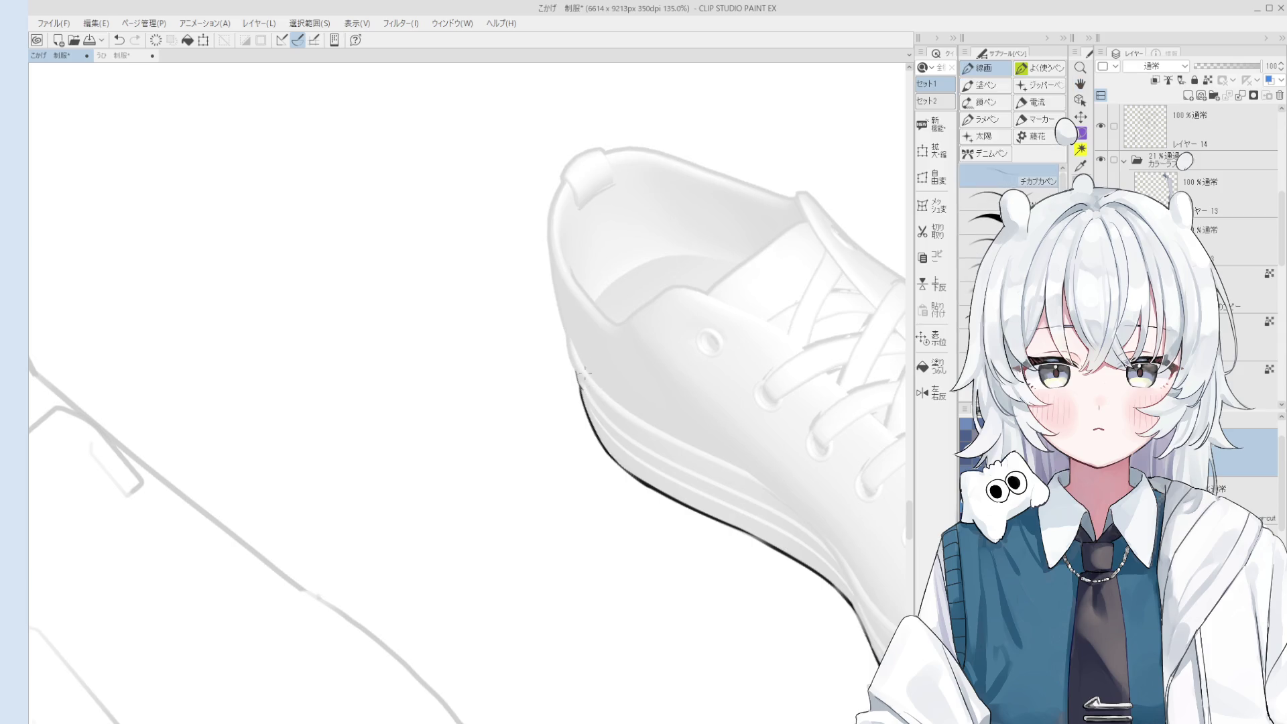
pyautogui.scroll(2, 582, 377)
pyautogui.hotkey('ctrl', 'z')
pyautogui.moveTo(568, 355)
pyautogui.mouseDown()
pyautogui.moveTo(578, 402)
pyautogui.moveTo(604, 432)
pyautogui.mouseUp()
pyautogui.hotkey('ctrl', 'z')
pyautogui.hotkey('ctrl', 'z')
pyautogui.hotkey('ctrl', 'z')
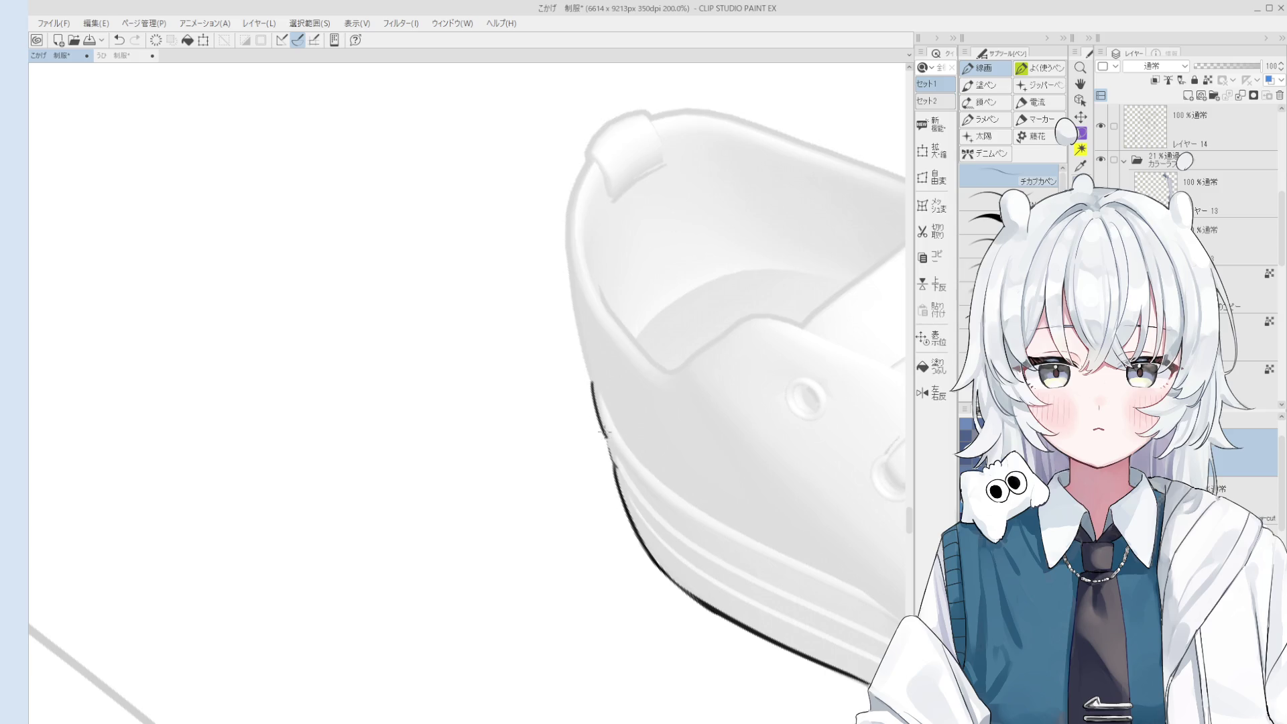
# Level the view and redraw the heel's back edge as a cleaner line.
pyautogui.scroll(-2, 604, 437)
pyautogui.press('-')
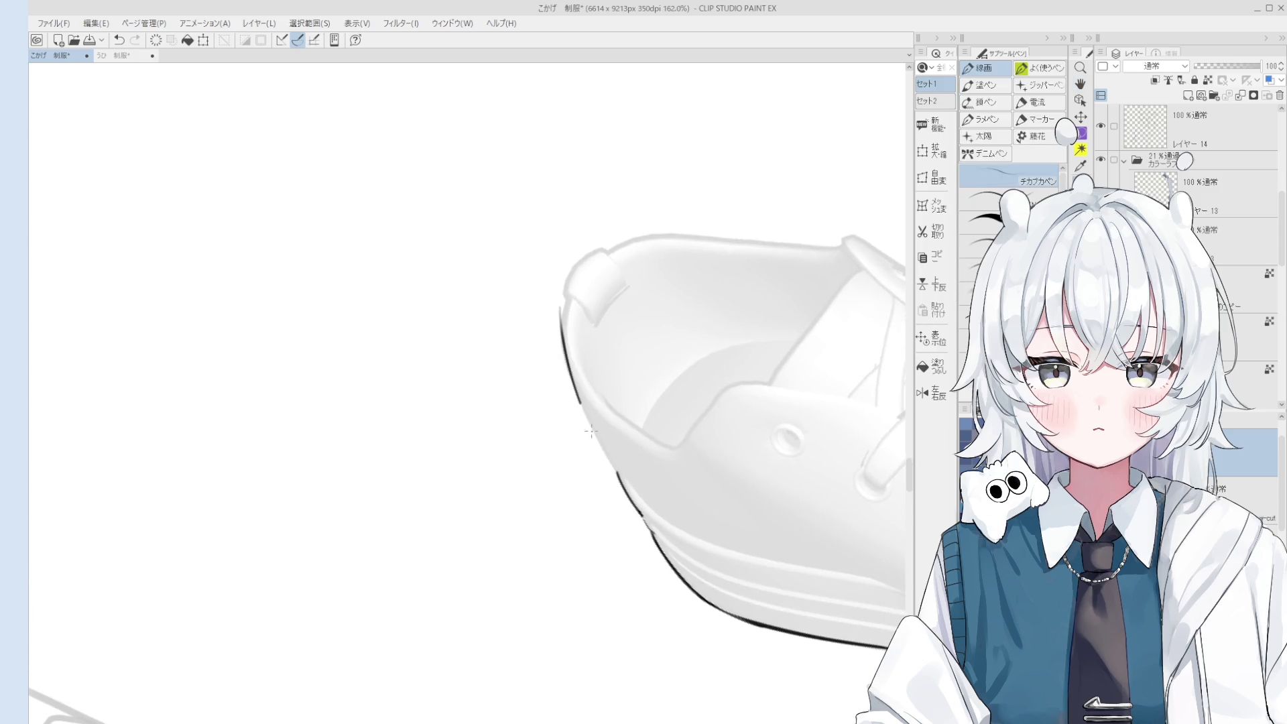
pyautogui.moveTo(563, 344)
pyautogui.mouseDown()
pyautogui.moveTo(620, 475)
pyautogui.moveTo(576, 402)
pyautogui.moveTo(636, 493)
pyautogui.moveTo(607, 462)
pyautogui.moveTo(622, 490)
pyautogui.mouseUp()
pyautogui.hotkey('ctrl', 'z')
pyautogui.scroll(2, 621, 474)
pyautogui.press('e')
pyautogui.scroll(-1, 606, 462)
pyautogui.press('p')
pyautogui.hotkey('ctrl', 'z')
pyautogui.hotkey('ctrl', 'z')
pyautogui.moveTo(569, 394)
pyautogui.mouseDown()
pyautogui.moveTo(620, 483)
pyautogui.moveTo(676, 530)
pyautogui.mouseUp()
pyautogui.moveTo(697, 580); pyautogui.dragTo(596, 430)
# Rotate the canvas and ink the heel line around the pull tab's top.
pyautogui.press('^')
pyautogui.press('^')
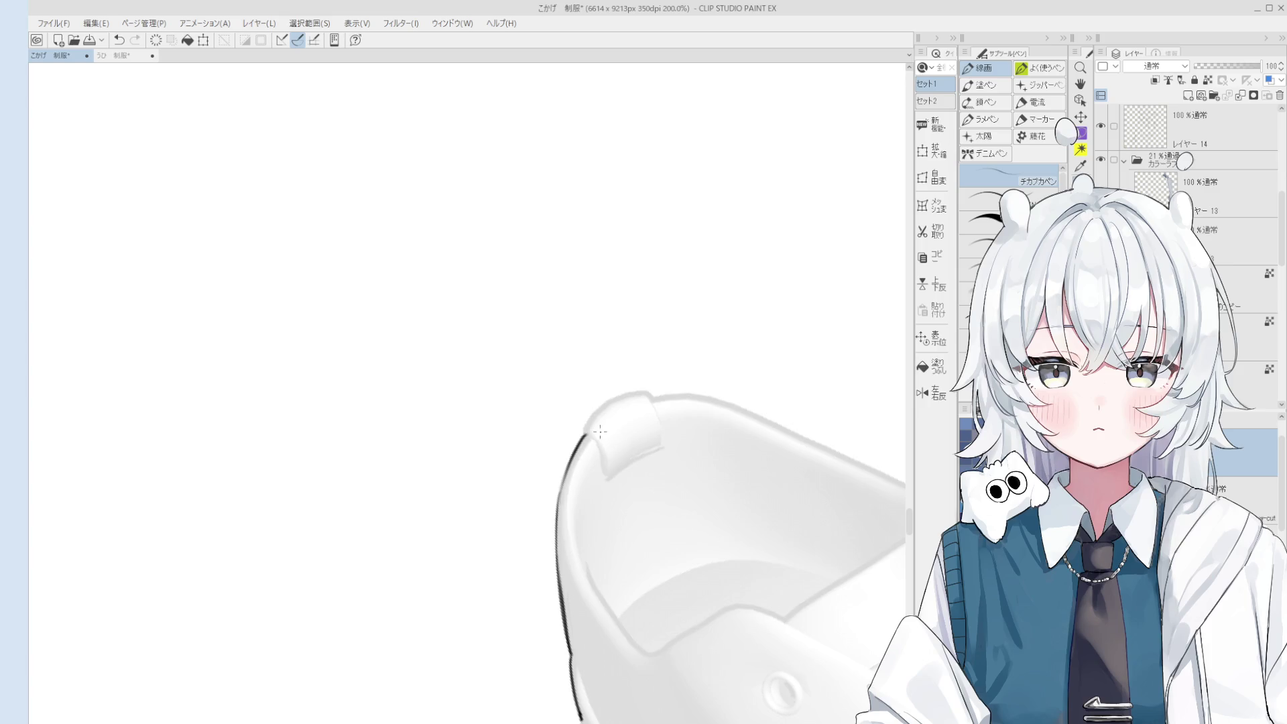
pyautogui.press('-')
pyautogui.hotkey('ctrl', 'z')
pyautogui.moveTo(585, 392); pyautogui.dragTo(630, 333)
pyautogui.hotkey('ctrl', 'z')
pyautogui.hotkey('ctrl', 'z')
pyautogui.moveTo(587, 390); pyautogui.dragTo(633, 329)
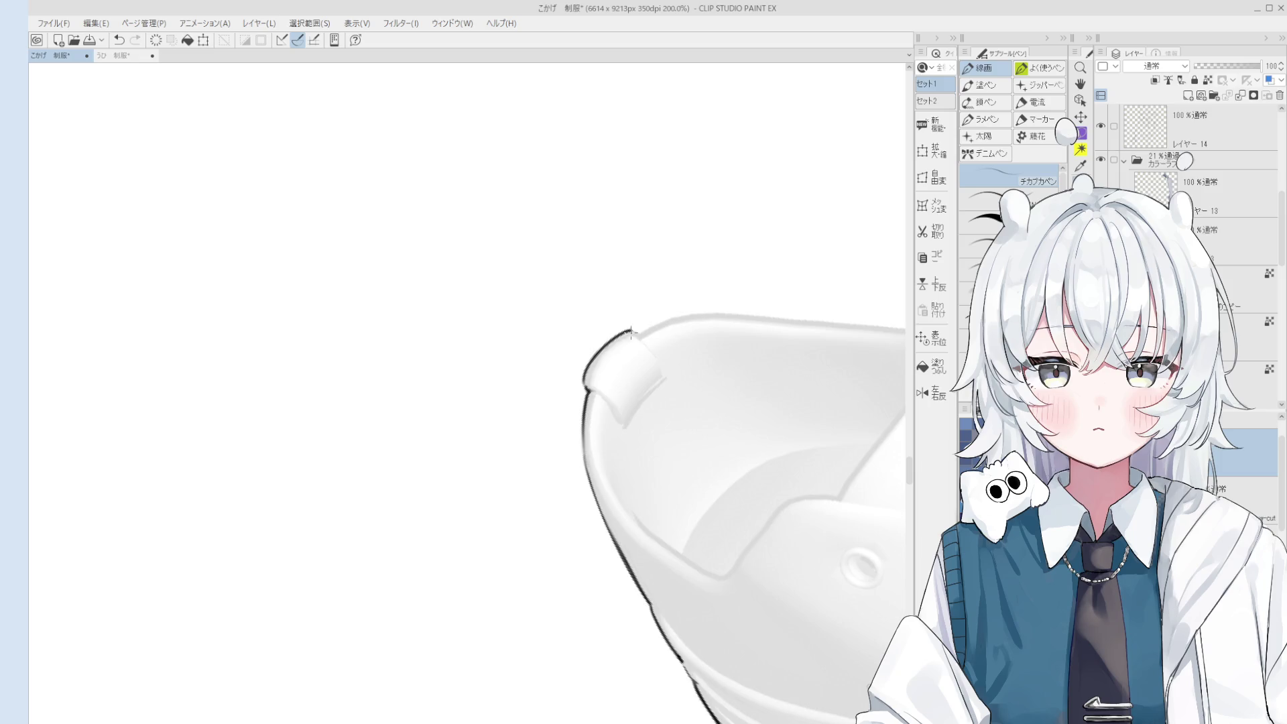
pyautogui.scroll(1, 638, 326)
pyautogui.scroll(-4, 630, 326)
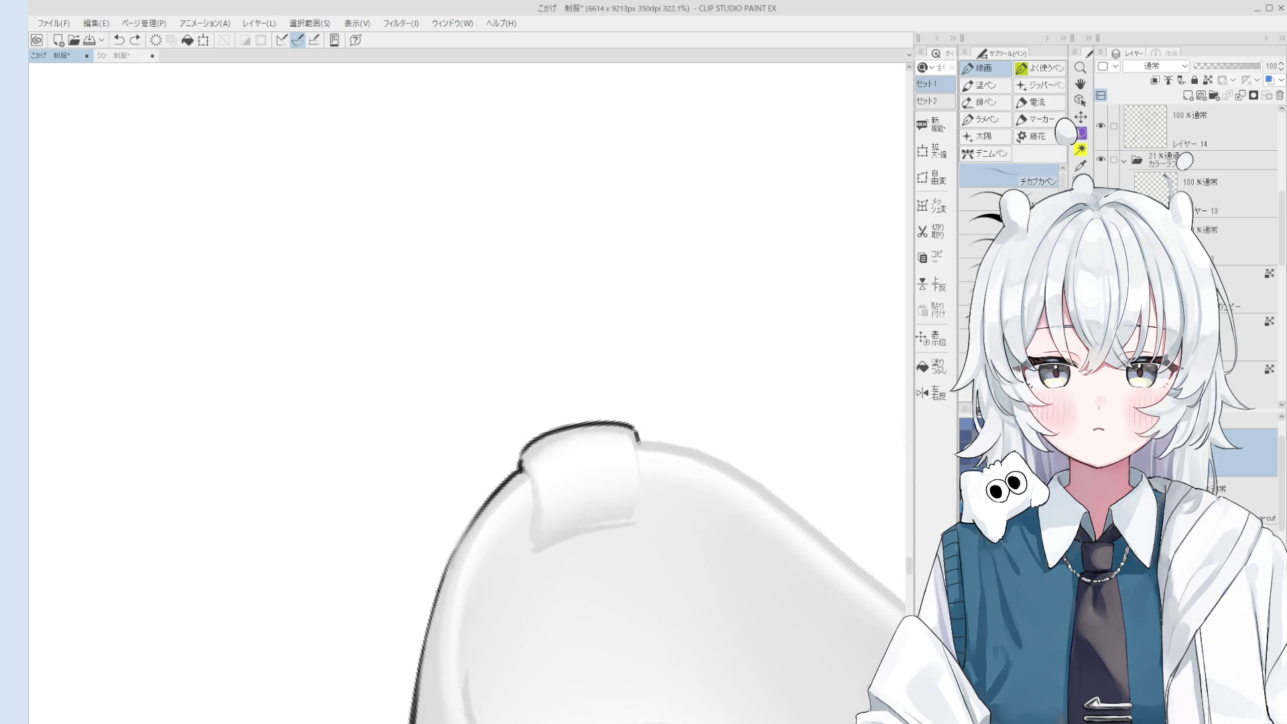
pyautogui.moveTo(541, 497); pyautogui.dragTo(604, 387)
pyautogui.scroll(-3, 604, 386)
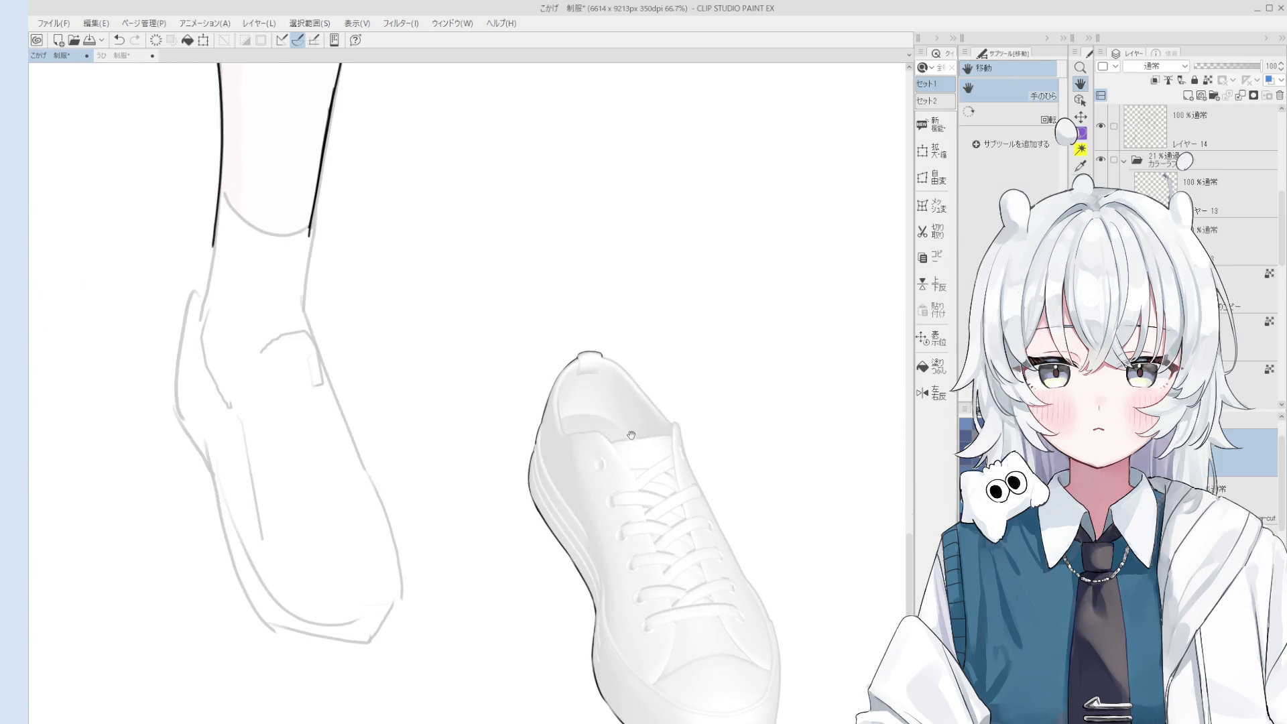
# Ink the collar curve from the pull tab along the heel, retrying several strokes.
pyautogui.press('-')
pyautogui.scroll(3, 547, 299)
pyautogui.scroll(1, 547, 299)
pyautogui.moveTo(557, 276); pyautogui.dragTo(518, 410)
pyautogui.hotkey('ctrl', 'z')
pyautogui.moveTo(554, 285); pyautogui.dragTo(515, 417)
pyautogui.press('e')
pyautogui.press('p')
pyautogui.moveTo(557, 348); pyautogui.dragTo(517, 423)
pyautogui.hotkey('ctrl', 'z')
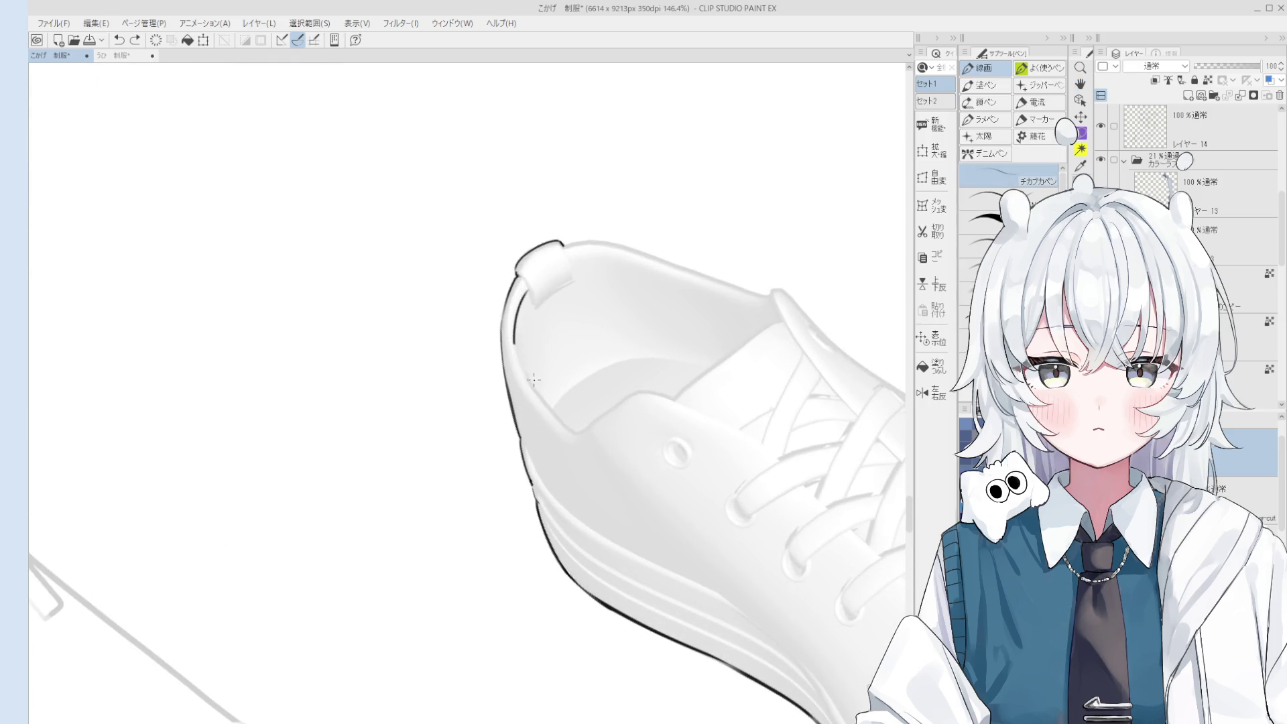
pyautogui.moveTo(512, 335); pyautogui.dragTo(575, 432)
pyautogui.hotkey('ctrl', 'z')
pyautogui.moveTo(516, 350); pyautogui.dragTo(580, 433)
pyautogui.hotkey('ctrl', 'z')
pyautogui.moveTo(518, 356); pyautogui.dragTo(561, 404)
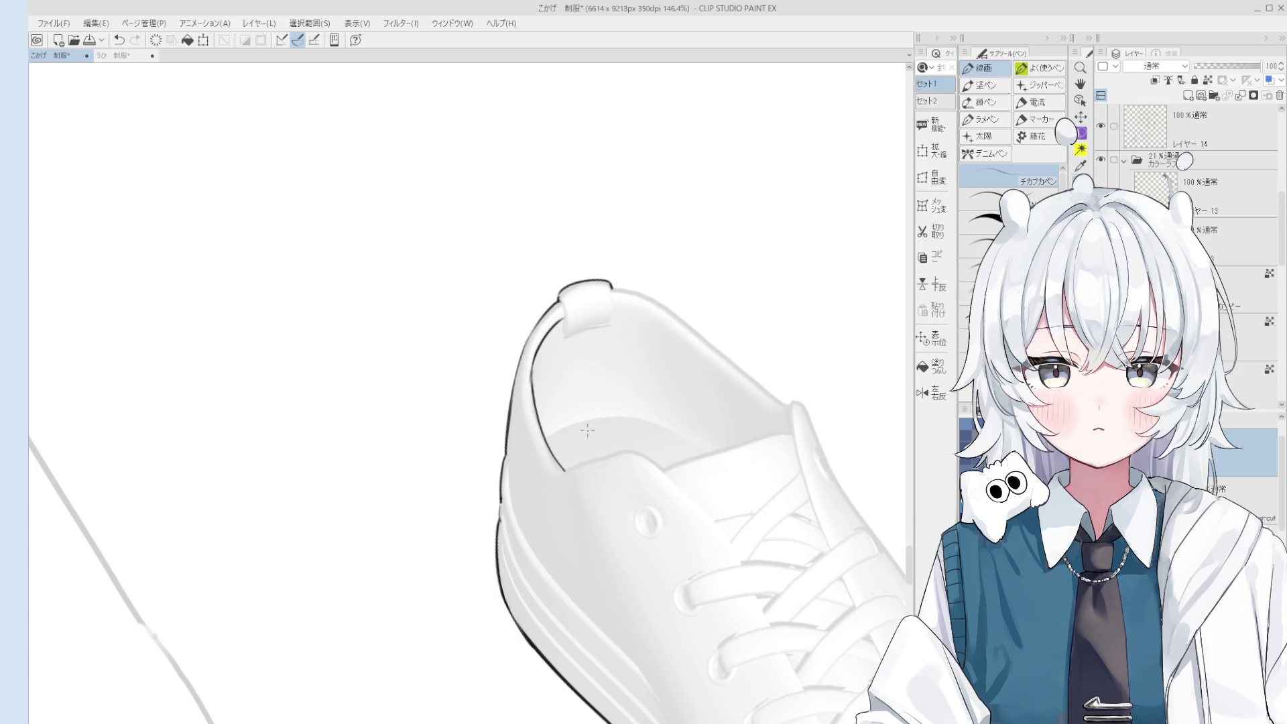
# Zoom to the tongue and draw the first pieces of its left edge.
pyautogui.scroll(4, 586, 433)
pyautogui.press('e')
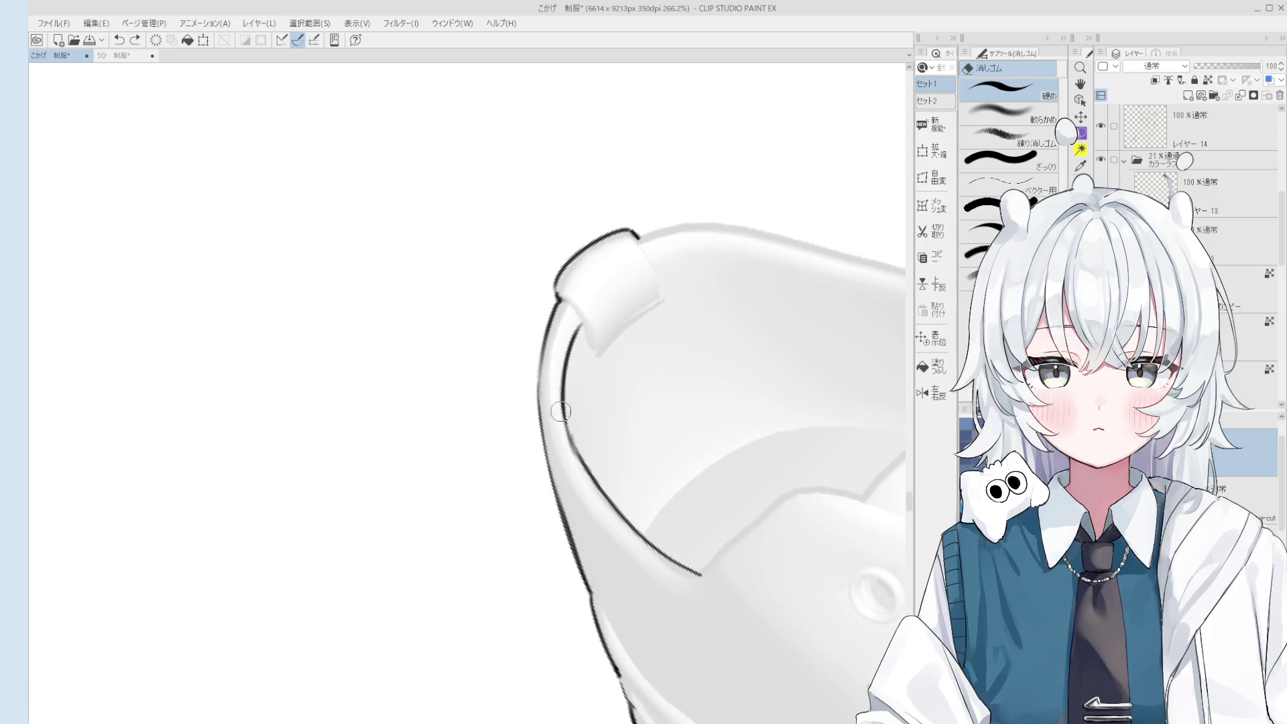
pyautogui.scroll(-1, 577, 464)
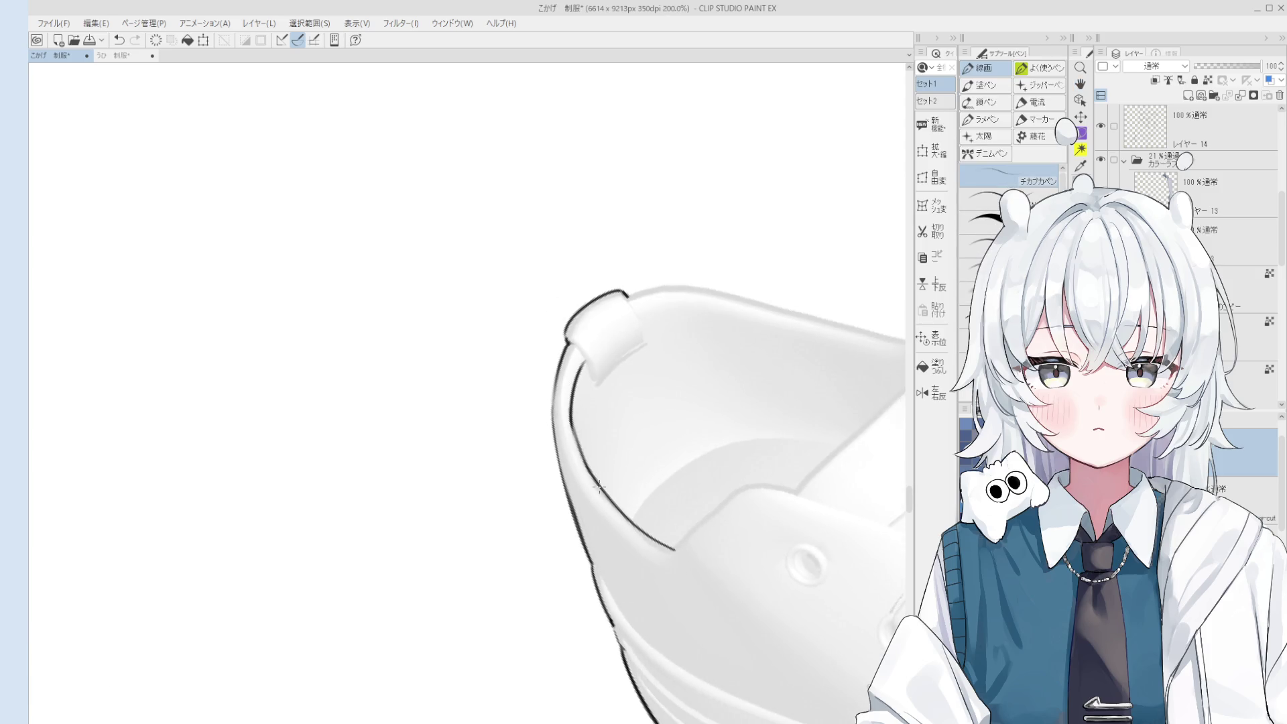
pyautogui.scroll(3, 591, 457)
pyautogui.scroll(-2, 600, 448)
pyautogui.press('p')
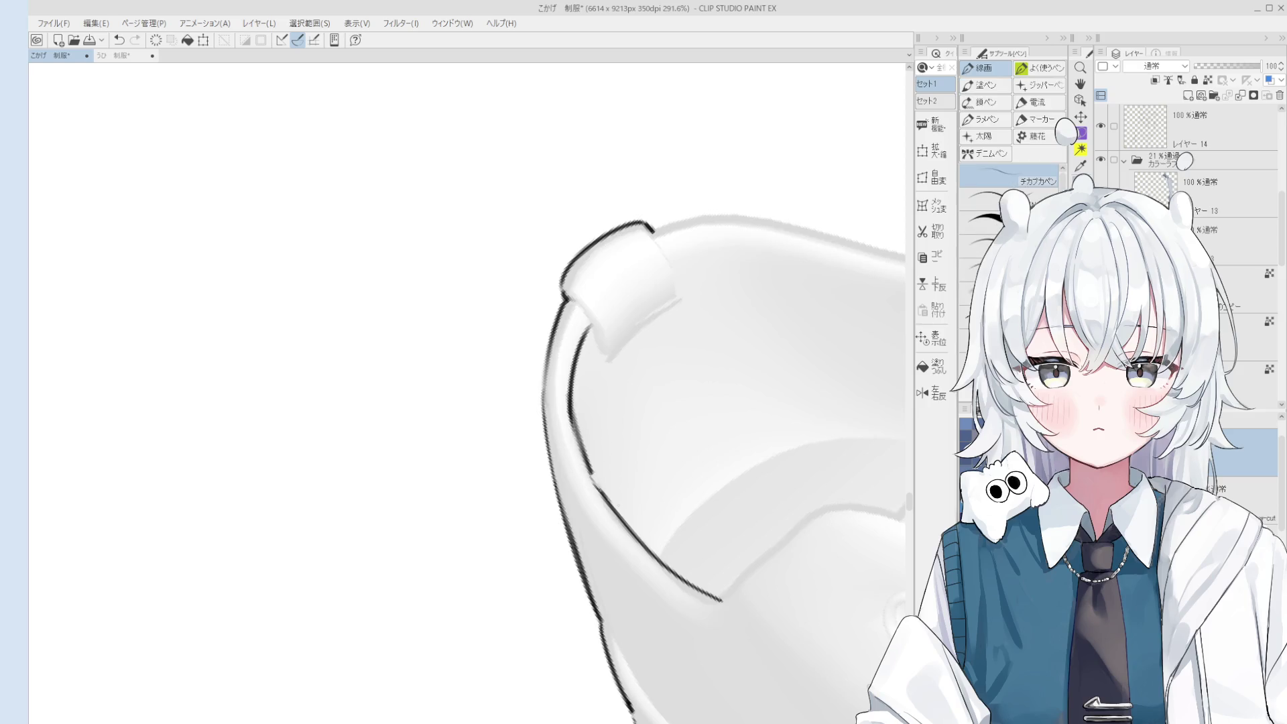
pyautogui.scroll(-2, 623, 493)
pyautogui.press('e')
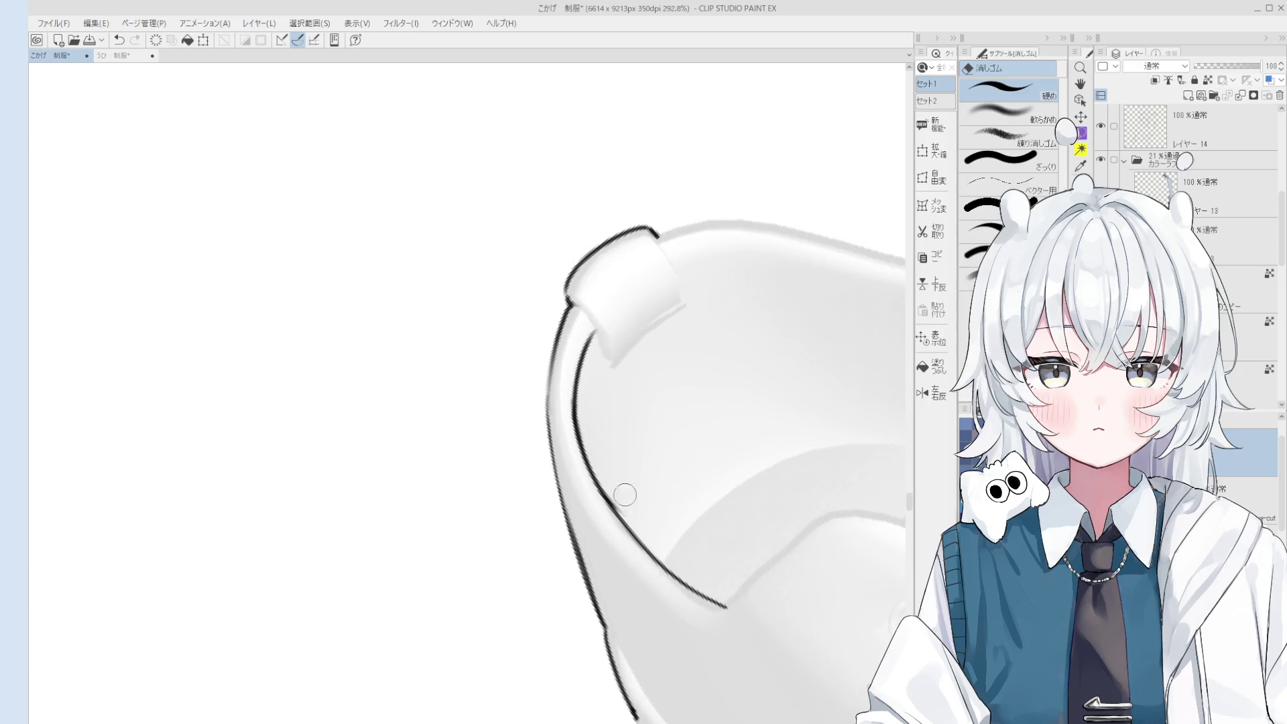
pyautogui.scroll(-2, 622, 494)
pyautogui.scroll(-1, 623, 493)
pyautogui.press('p')
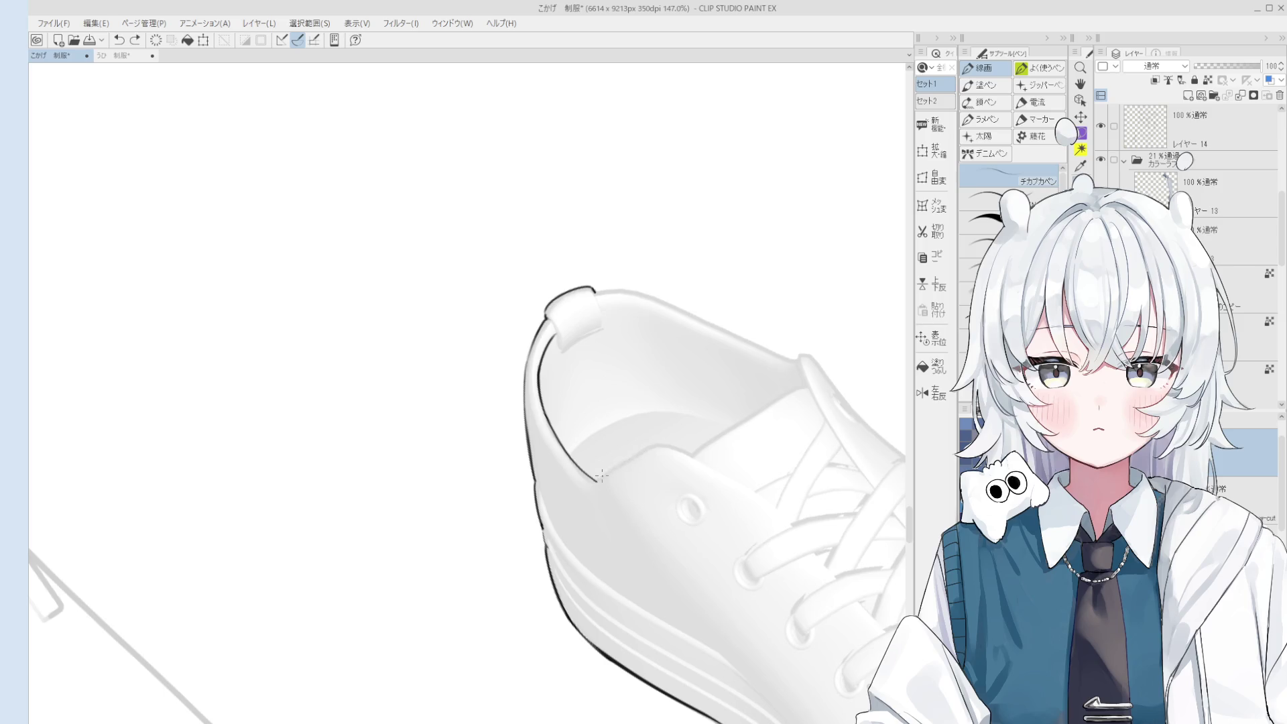
pyautogui.moveTo(597, 480); pyautogui.dragTo(663, 458)
pyautogui.scroll(3, 664, 457)
pyautogui.moveTo(586, 443); pyautogui.dragTo(639, 477)
# Extend the tongue's left edge down-right, undoing the rough pieces.
pyautogui.scroll(-2, 639, 476)
pyautogui.scroll(-2, 639, 476)
pyautogui.scroll(2, 619, 437)
pyautogui.moveTo(577, 394)
pyautogui.mouseDown()
pyautogui.moveTo(653, 469)
pyautogui.moveTo(654, 496)
pyautogui.mouseUp()
pyautogui.hotkey('ctrl', 'z')
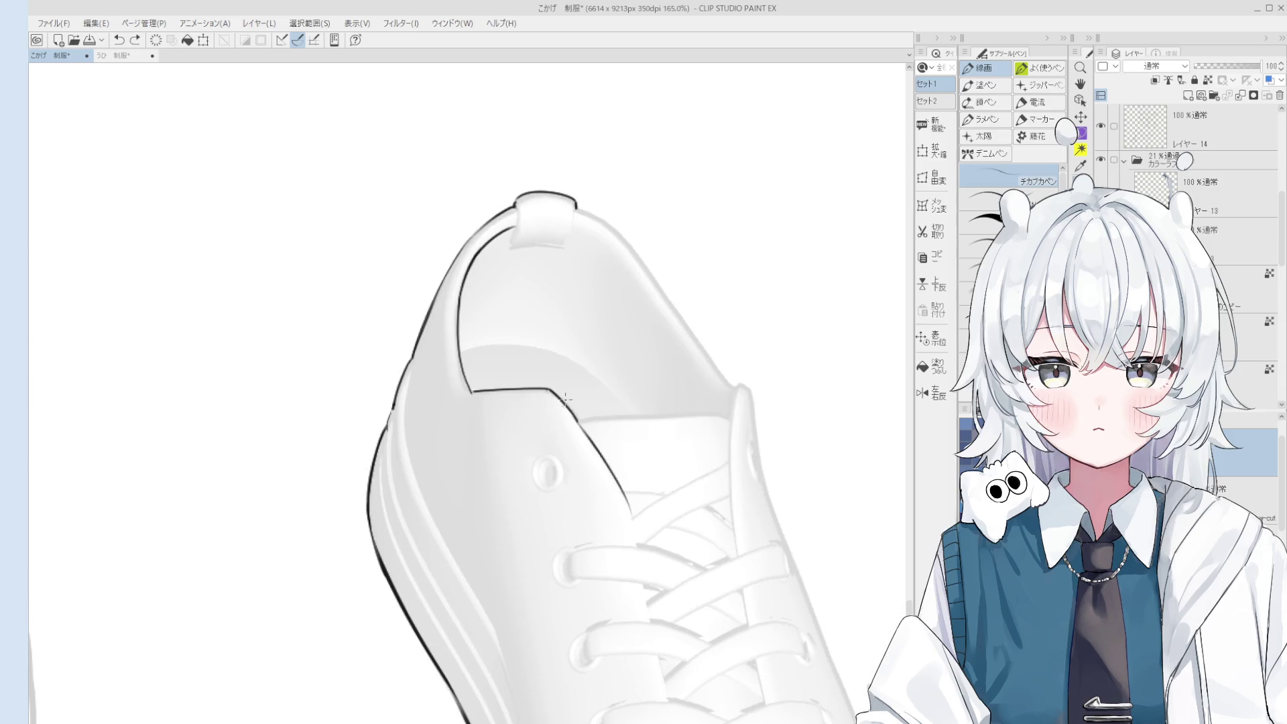
pyautogui.scroll(-3, 658, 464)
pyautogui.hotkey('ctrl', 'z')
pyautogui.scroll(3, 657, 463)
pyautogui.moveTo(639, 453); pyautogui.dragTo(661, 505)
pyautogui.scroll(-3, 657, 496)
# Carry the tongue edge line down to the toe cap and erase a stray mark.
pyautogui.press('e')
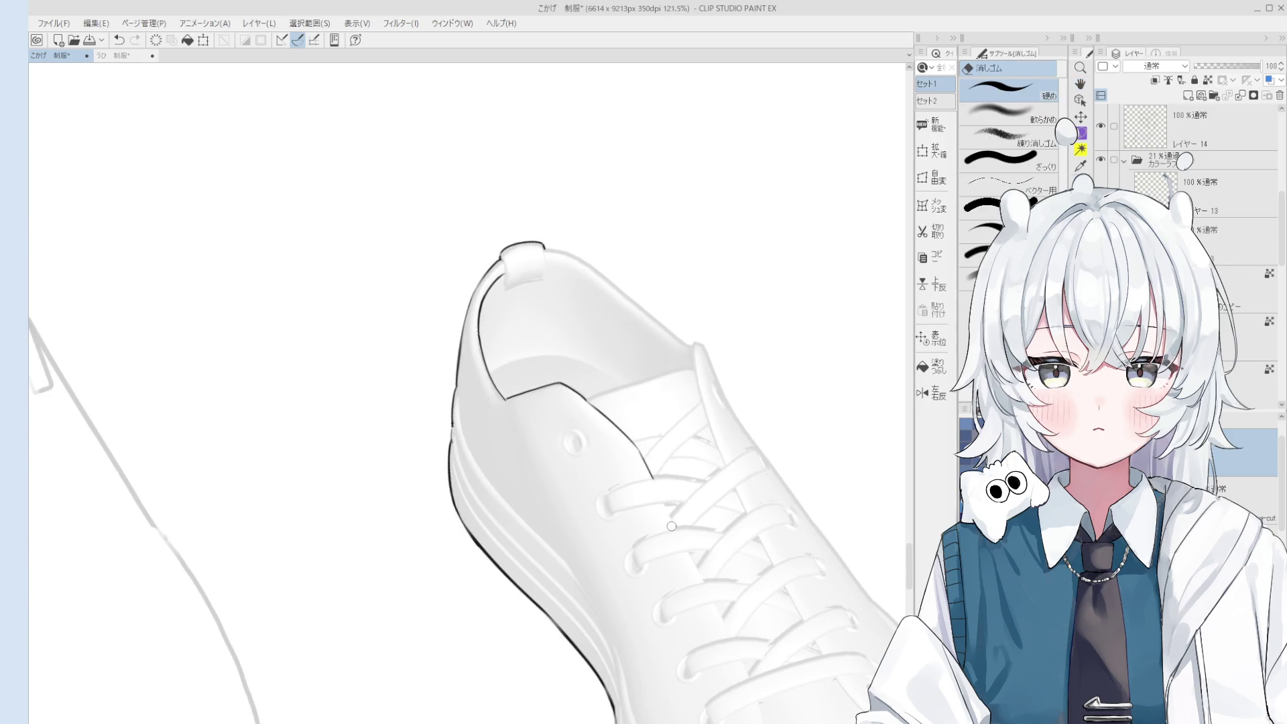
pyautogui.press('p')
pyautogui.hotkey('ctrl', 'z')
pyautogui.moveTo(659, 481); pyautogui.dragTo(708, 593)
pyautogui.moveTo(681, 547)
pyautogui.mouseDown()
pyautogui.moveTo(661, 477)
pyautogui.moveTo(730, 607)
pyautogui.moveTo(665, 440)
pyautogui.moveTo(717, 501)
pyautogui.mouseUp()
pyautogui.hotkey('ctrl', 'z')
pyautogui.hotkey('ctrl', 'z')
pyautogui.moveTo(685, 422)
pyautogui.mouseDown()
pyautogui.moveTo(712, 495)
pyautogui.moveTo(727, 467)
pyautogui.moveTo(717, 523)
pyautogui.mouseUp()
pyautogui.hotkey('ctrl', 'z')
pyautogui.moveTo(720, 448); pyautogui.dragTo(711, 528)
pyautogui.hotkey('ctrl', 'z')
pyautogui.hotkey('ctrl', 'z')
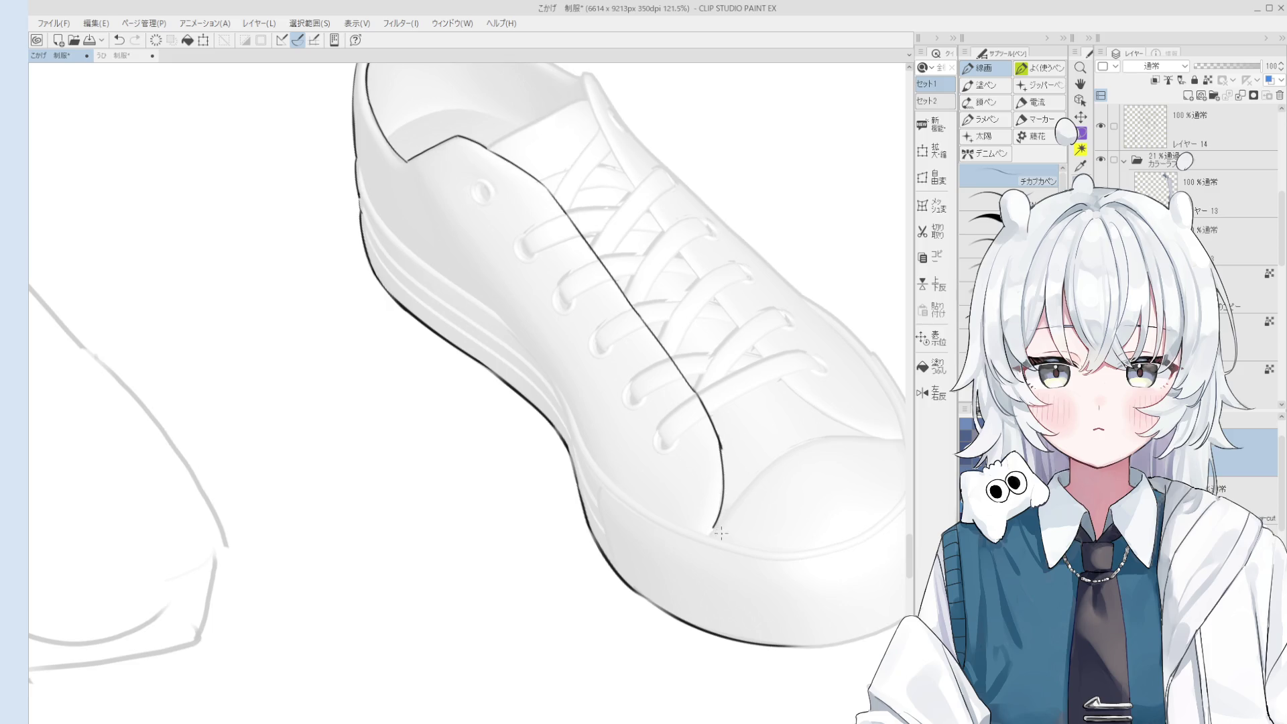
pyautogui.scroll(2, 724, 496)
pyautogui.press('e')
pyautogui.moveTo(726, 389); pyautogui.dragTo(723, 412)
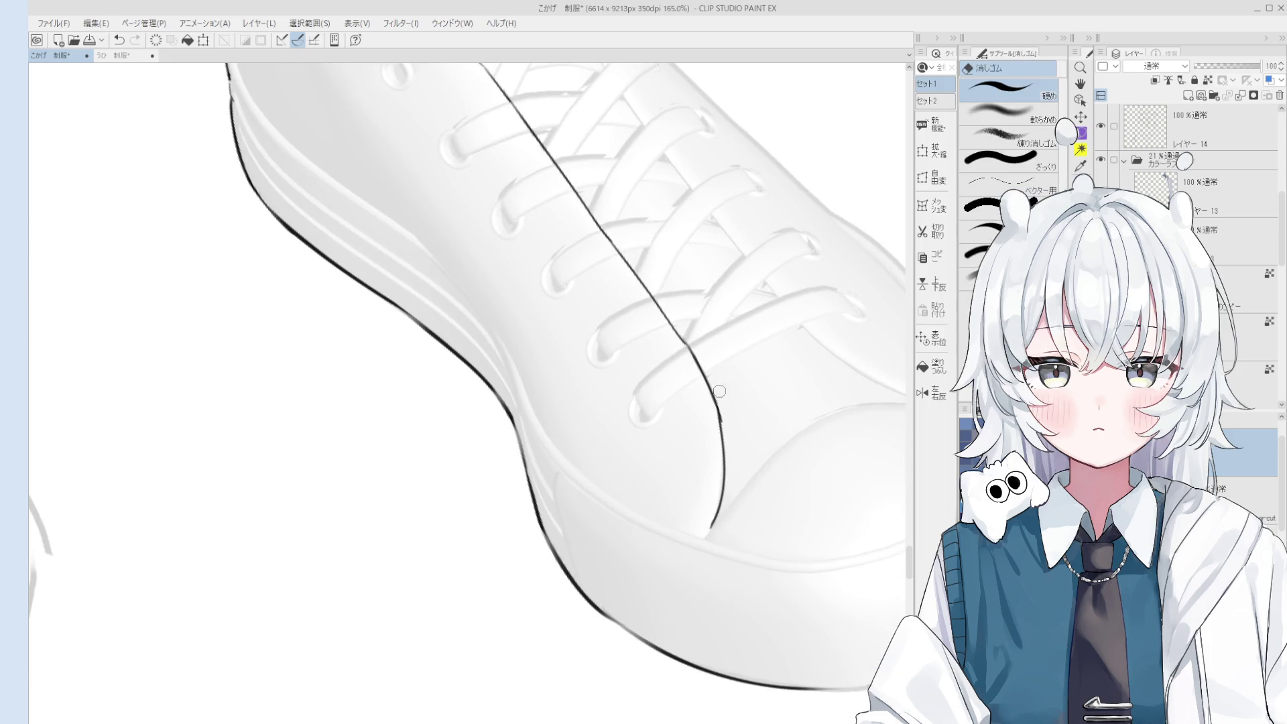
pyautogui.press('^')
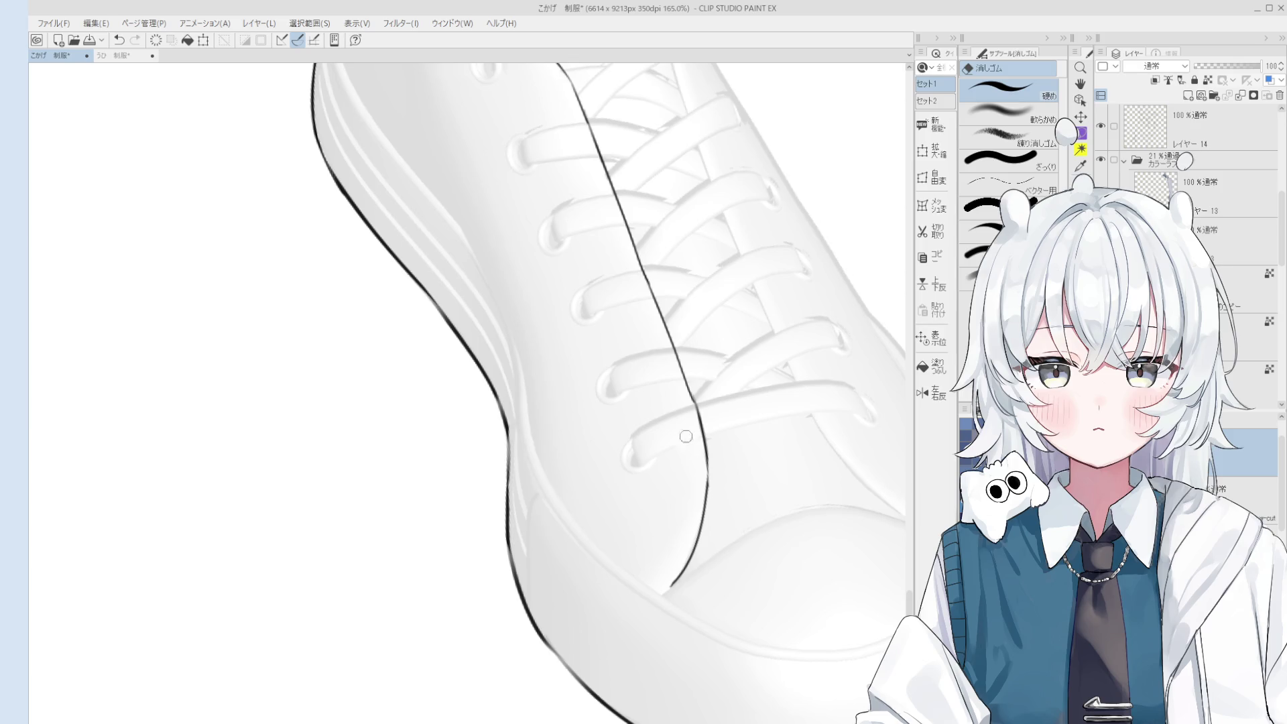
pyautogui.moveTo(704, 439)
pyautogui.mouseDown()
pyautogui.moveTo(692, 394)
pyautogui.moveTo(704, 439)
pyautogui.mouseUp()
# Ink the tongue's other edge down to the toe cap, redrawing the stroke several times.
pyautogui.press('p')
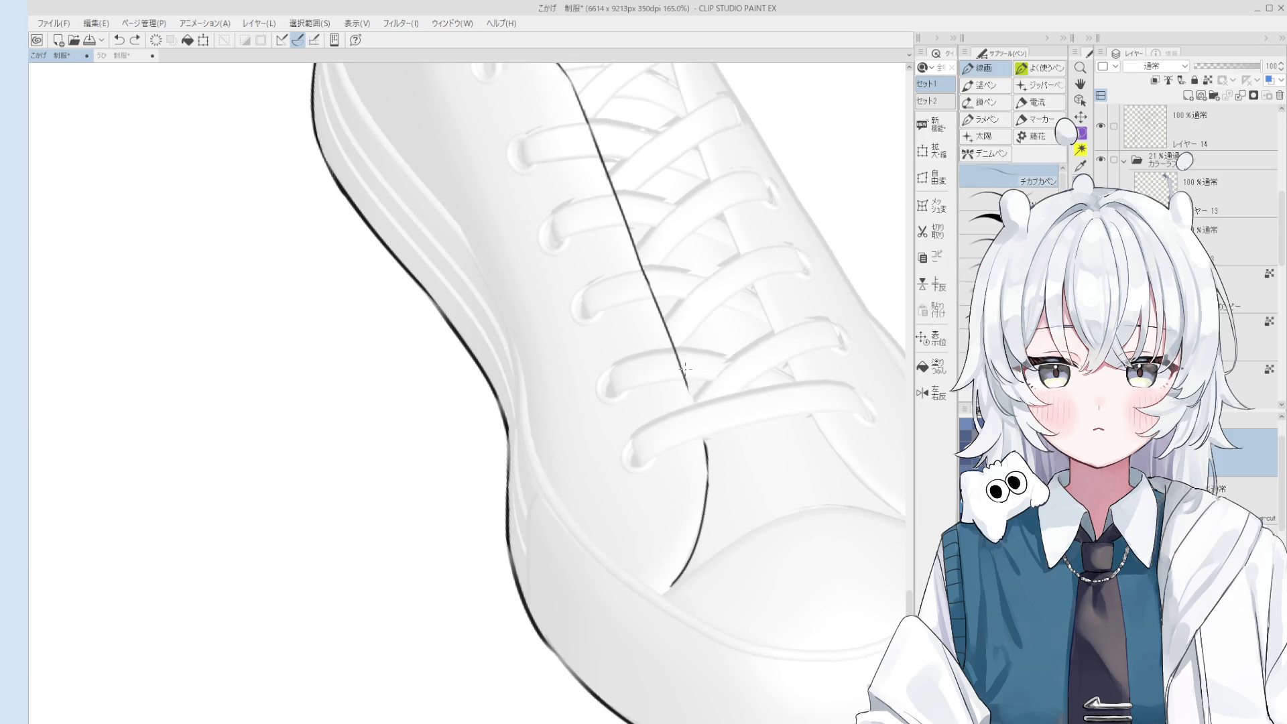
pyautogui.scroll(-5, 703, 416)
pyautogui.scroll(3, 703, 416)
pyautogui.scroll(-2, 705, 395)
pyautogui.scroll(2, 706, 395)
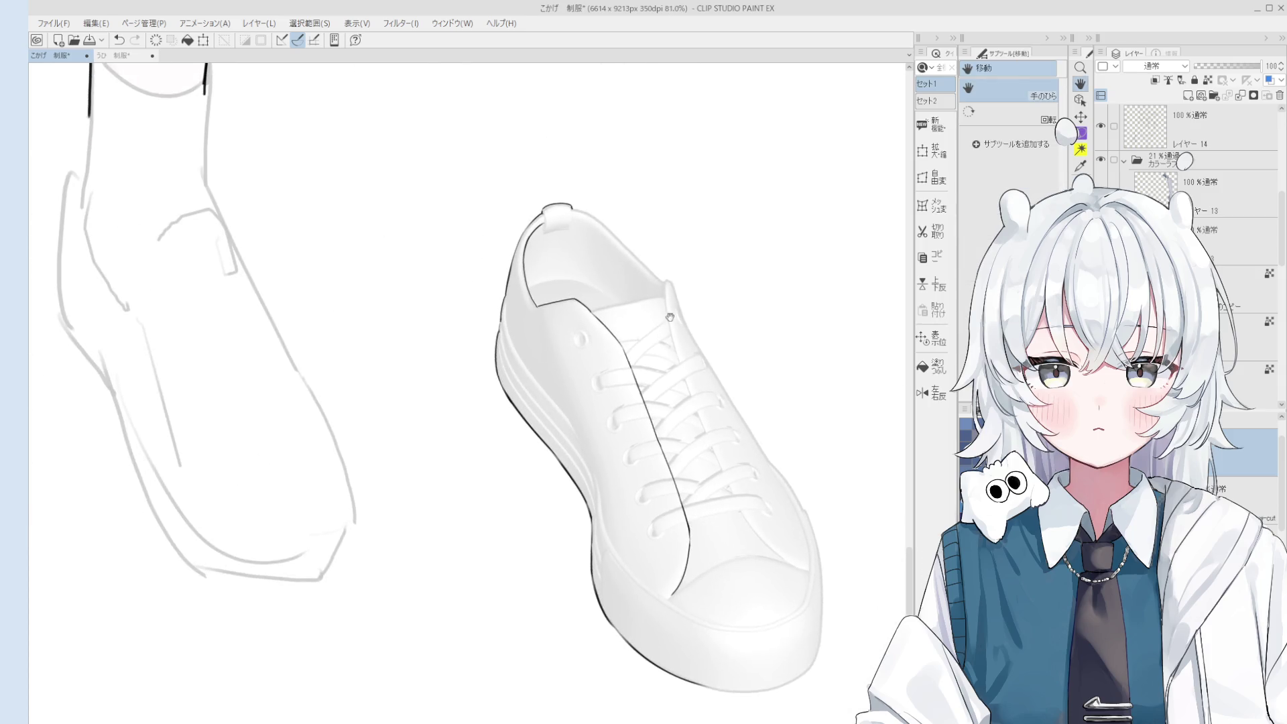
pyautogui.moveTo(681, 406)
pyautogui.mouseDown()
pyautogui.moveTo(668, 310)
pyautogui.moveTo(687, 412)
pyautogui.mouseUp()
pyautogui.hotkey('ctrl', 'z')
pyautogui.hotkey('ctrl', 'z')
pyautogui.moveTo(666, 300); pyautogui.dragTo(723, 519)
pyautogui.hotkey('ctrl', 'z')
pyautogui.moveTo(685, 418); pyautogui.dragTo(734, 536)
pyautogui.hotkey('ctrl', 'z')
pyautogui.moveTo(686, 414); pyautogui.dragTo(766, 592)
pyautogui.hotkey('ctrl', 'z')
pyautogui.moveTo(727, 519); pyautogui.dragTo(766, 591)
# Erase the middle section of that tongue line and redraw it.
pyautogui.press('e')
pyautogui.scroll(2, 729, 536)
pyautogui.moveTo(710, 494); pyautogui.dragTo(737, 546)
pyautogui.press('p')
pyautogui.moveTo(709, 470); pyautogui.dragTo(746, 566)
# Add a stroke down the lower tongue, keeping the restored version.
pyautogui.press('e')
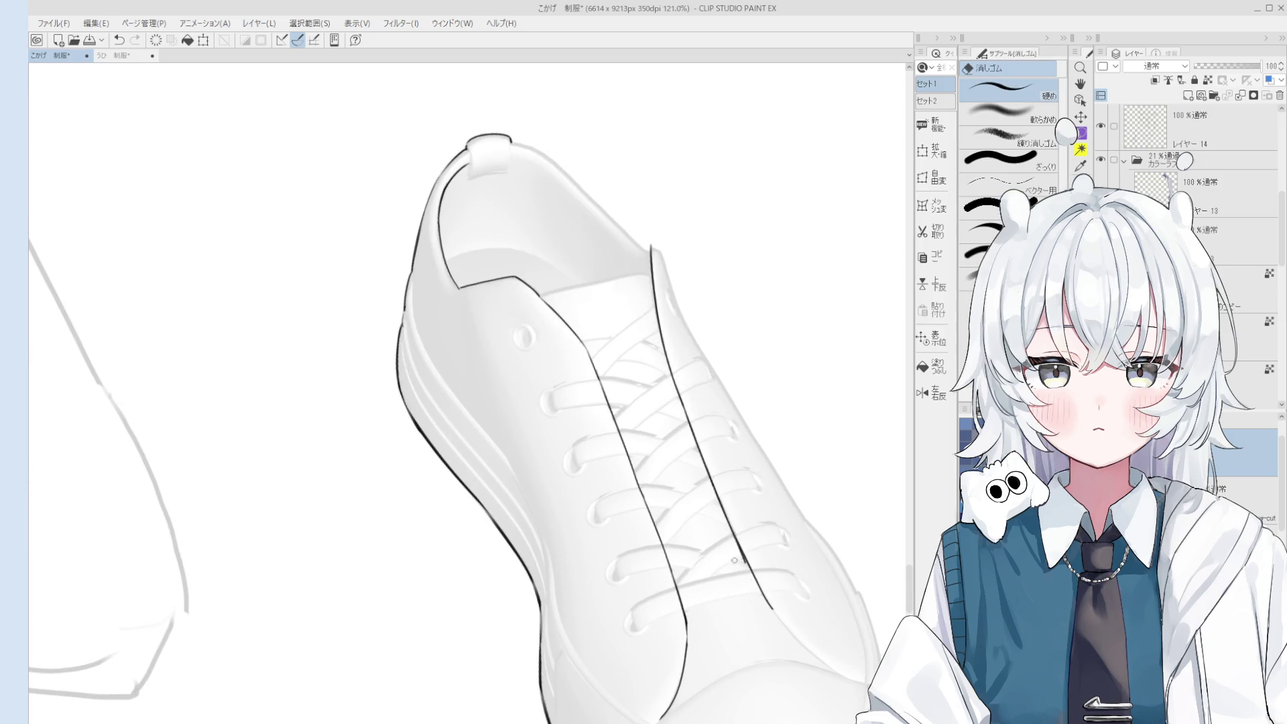
pyautogui.scroll(-1, 751, 581)
pyautogui.press('p')
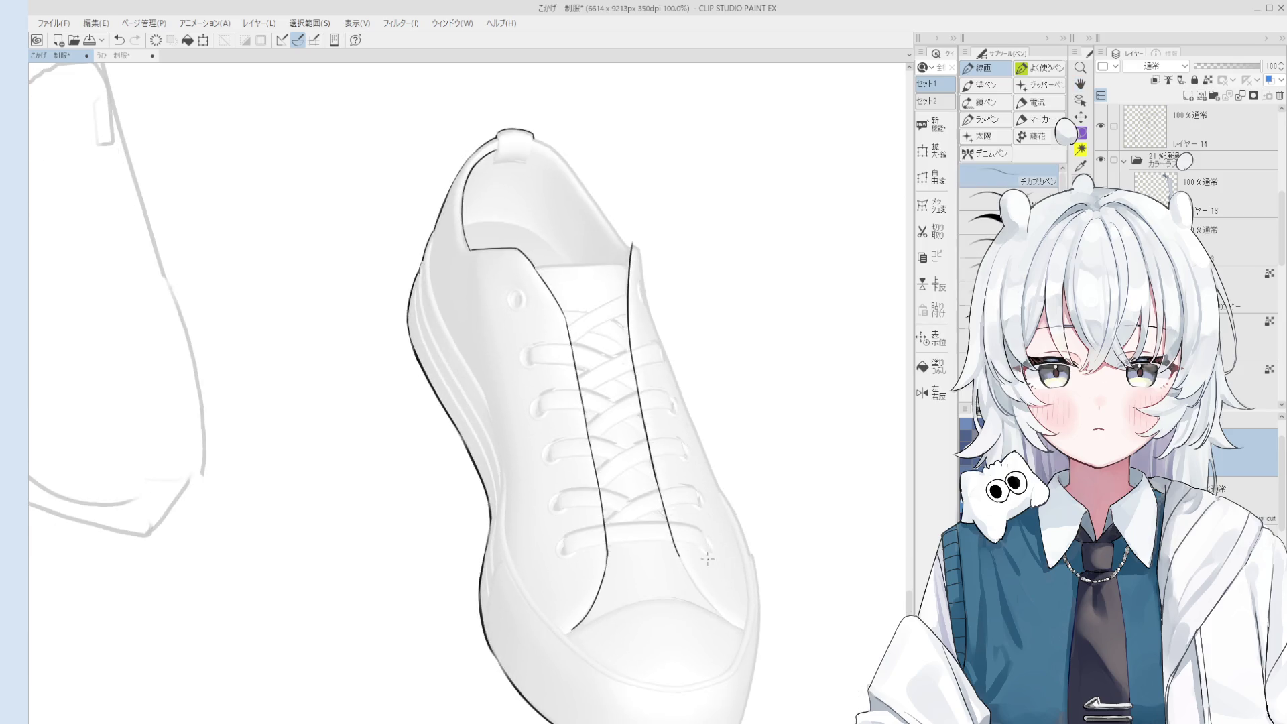
pyautogui.scroll(2, 660, 534)
pyautogui.moveTo(662, 538); pyautogui.dragTo(728, 642)
pyautogui.hotkey('ctrl', 'z')
pyautogui.moveTo(669, 545); pyautogui.dragTo(740, 652)
pyautogui.hotkey('ctrl', 'z')
pyautogui.scroll(-1, 670, 551)
pyautogui.hotkey('ctrl', 'y')
pyautogui.press('e')
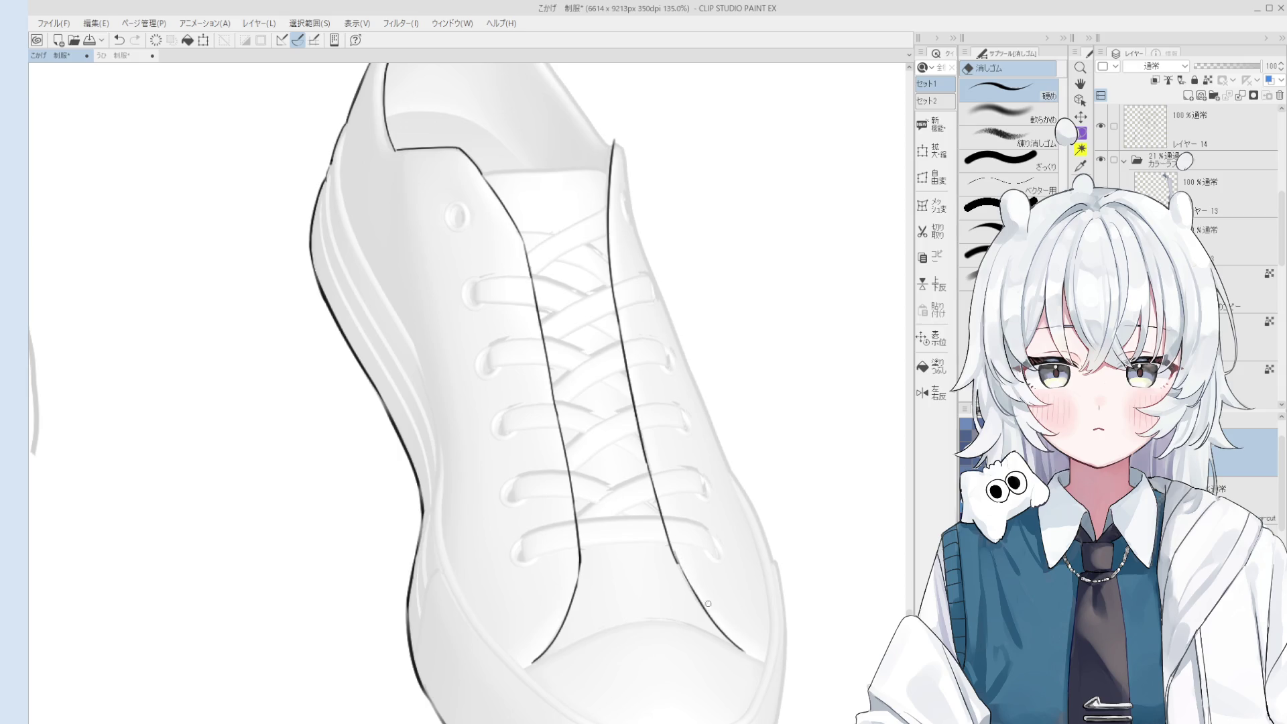
pyautogui.press('p')
pyautogui.scroll(-2, 695, 581)
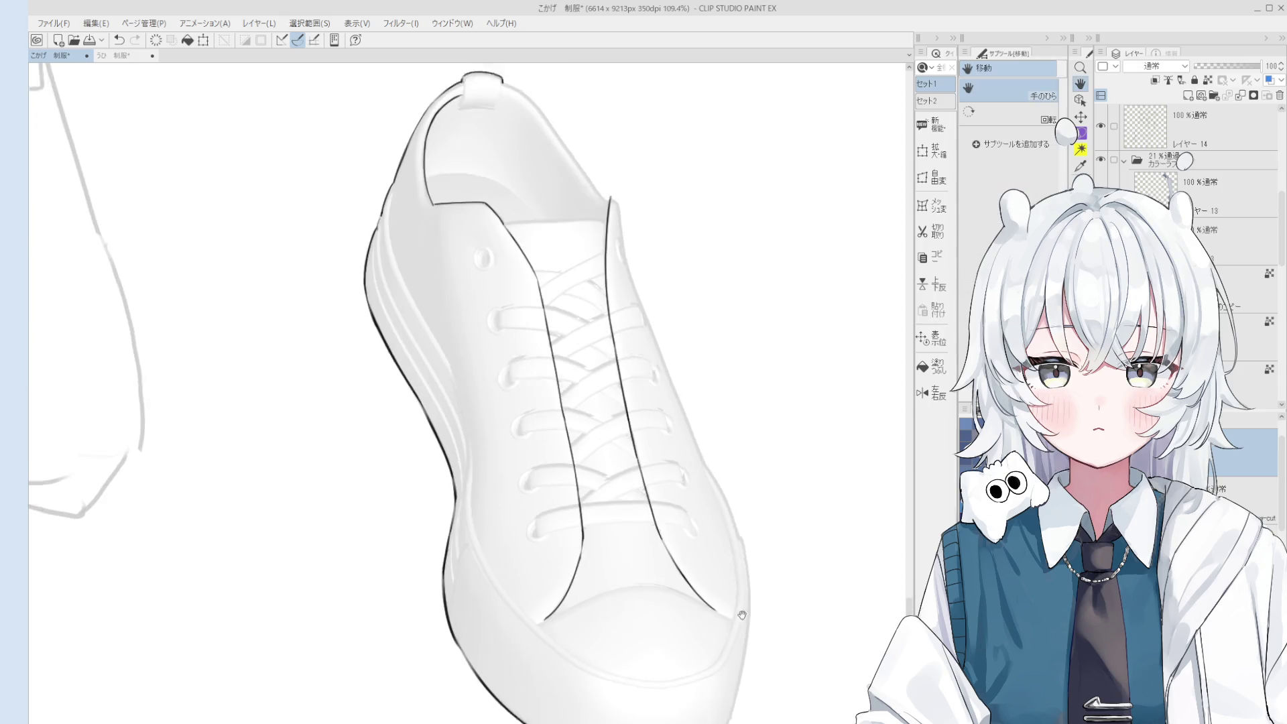
pyautogui.scroll(-4, 695, 581)
# Bring the whole shoe into view and draw a straight line along the upper tongue edge.
pyautogui.press('h')
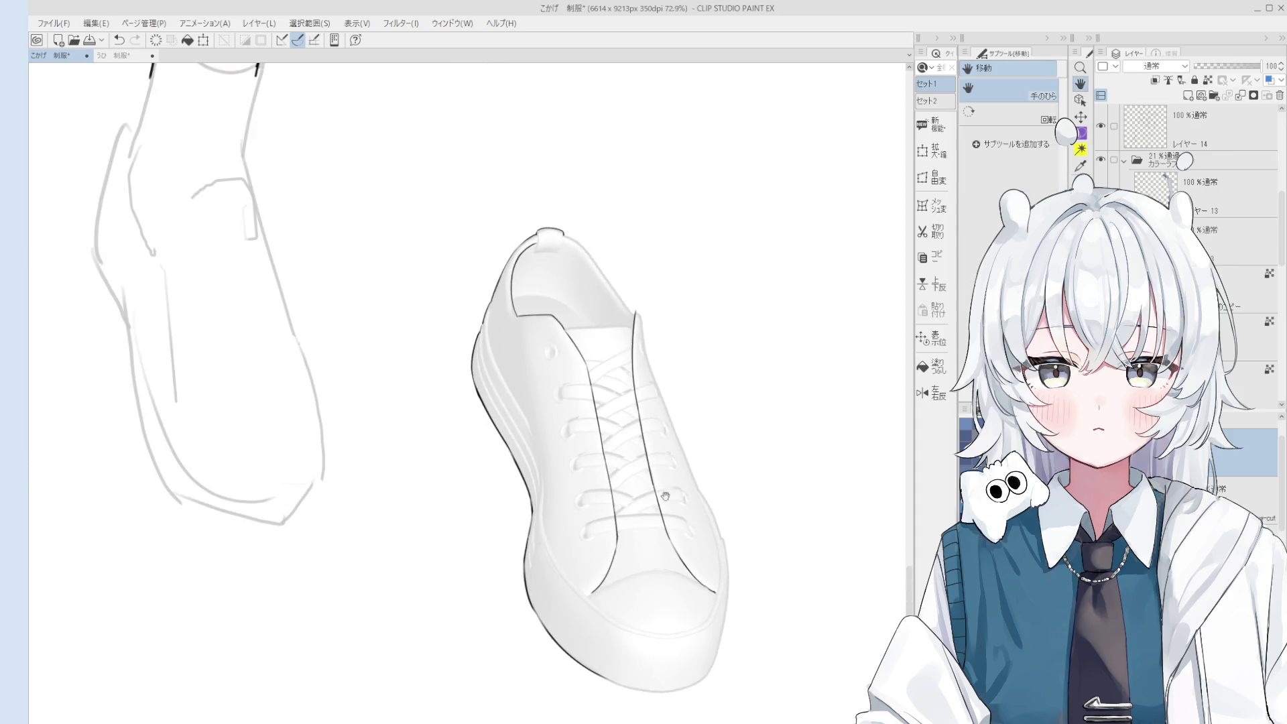
pyautogui.moveTo(578, 336); pyautogui.dragTo(630, 403)
pyautogui.scroll(6, 630, 402)
pyautogui.press('p')
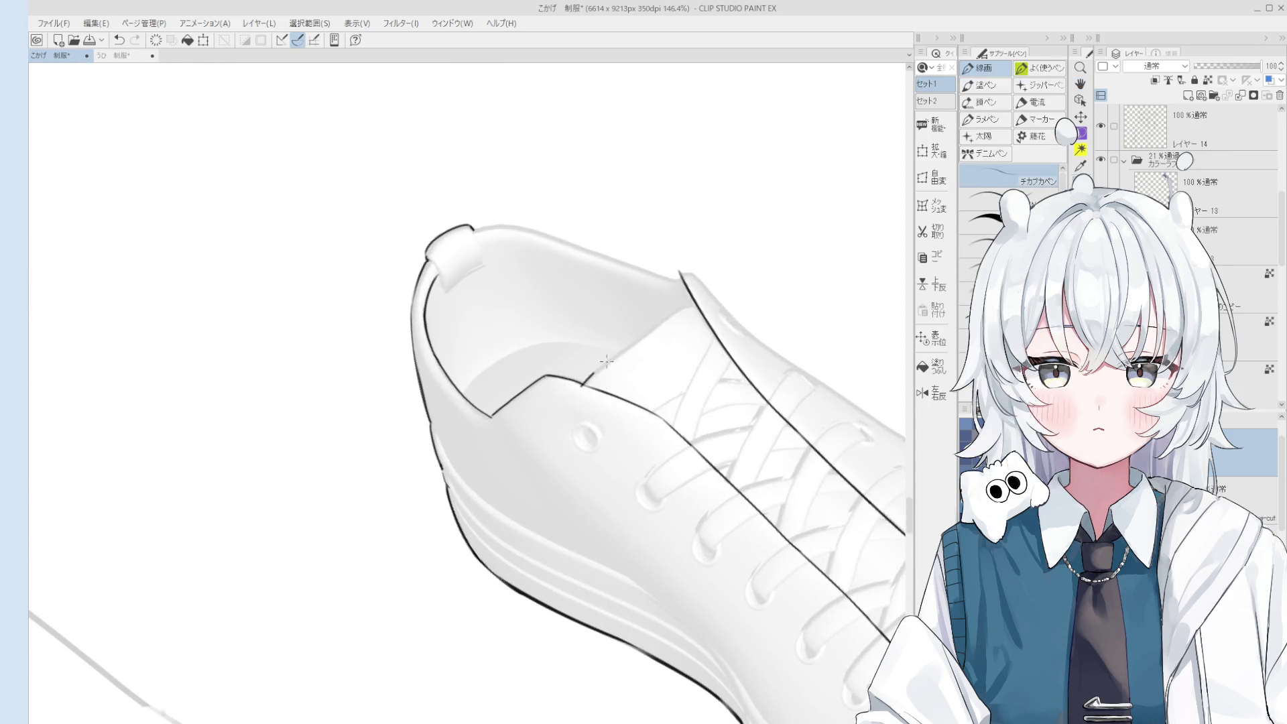
pyautogui.keyDown('shift'); pyautogui.click(686, 308); pyautogui.keyUp('shift')
pyautogui.hotkey('ctrl', 'z')
pyautogui.keyDown('shift'); pyautogui.click(691, 301); pyautogui.keyUp('shift')
pyautogui.press('e')
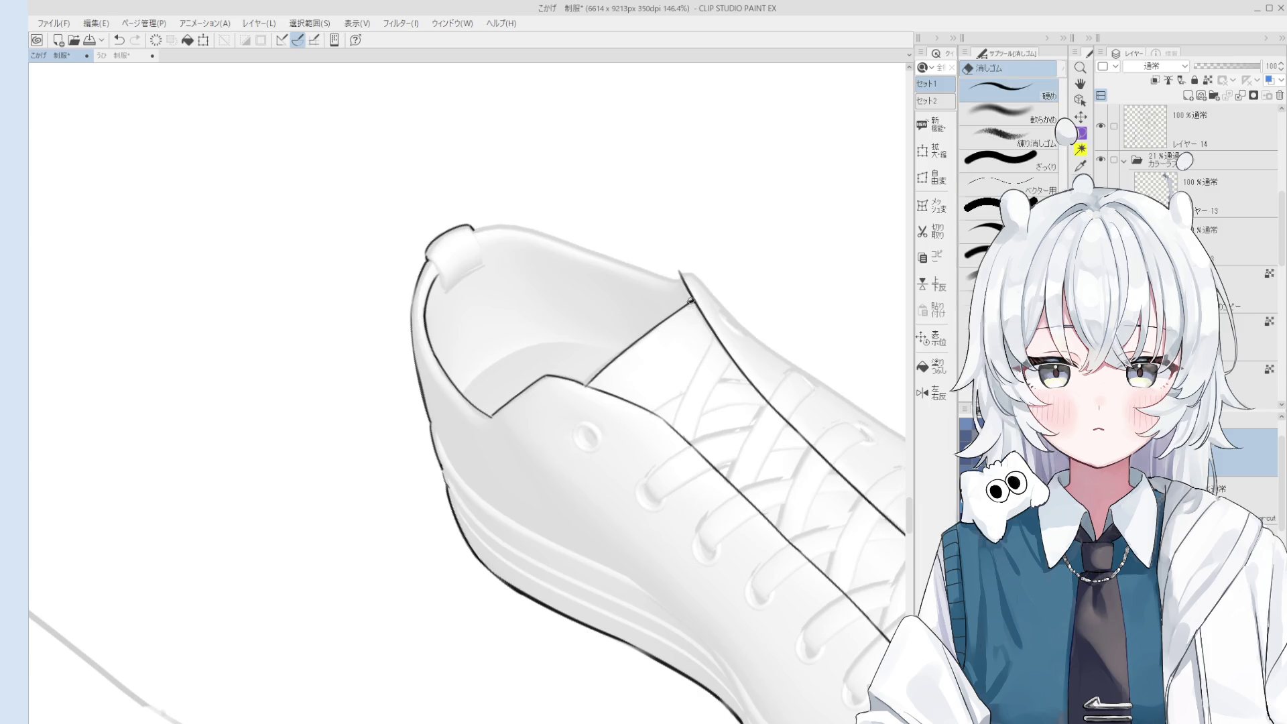
pyautogui.press('h')
pyautogui.moveTo(690, 301)
pyautogui.mouseDown()
pyautogui.moveTo(680, 407)
pyautogui.moveTo(658, 388)
pyautogui.mouseUp()
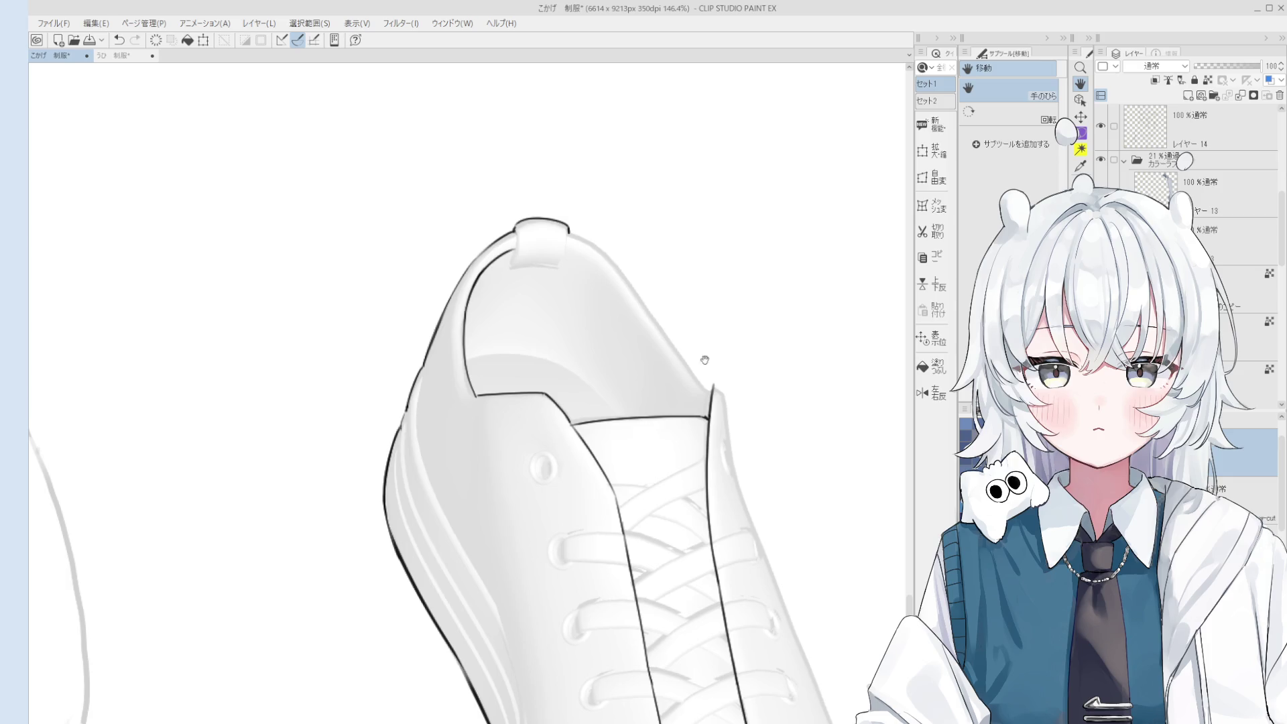
# Ink a short line further down the tongue edge.
pyautogui.scroll(-4, 709, 452)
pyautogui.scroll(3, 715, 477)
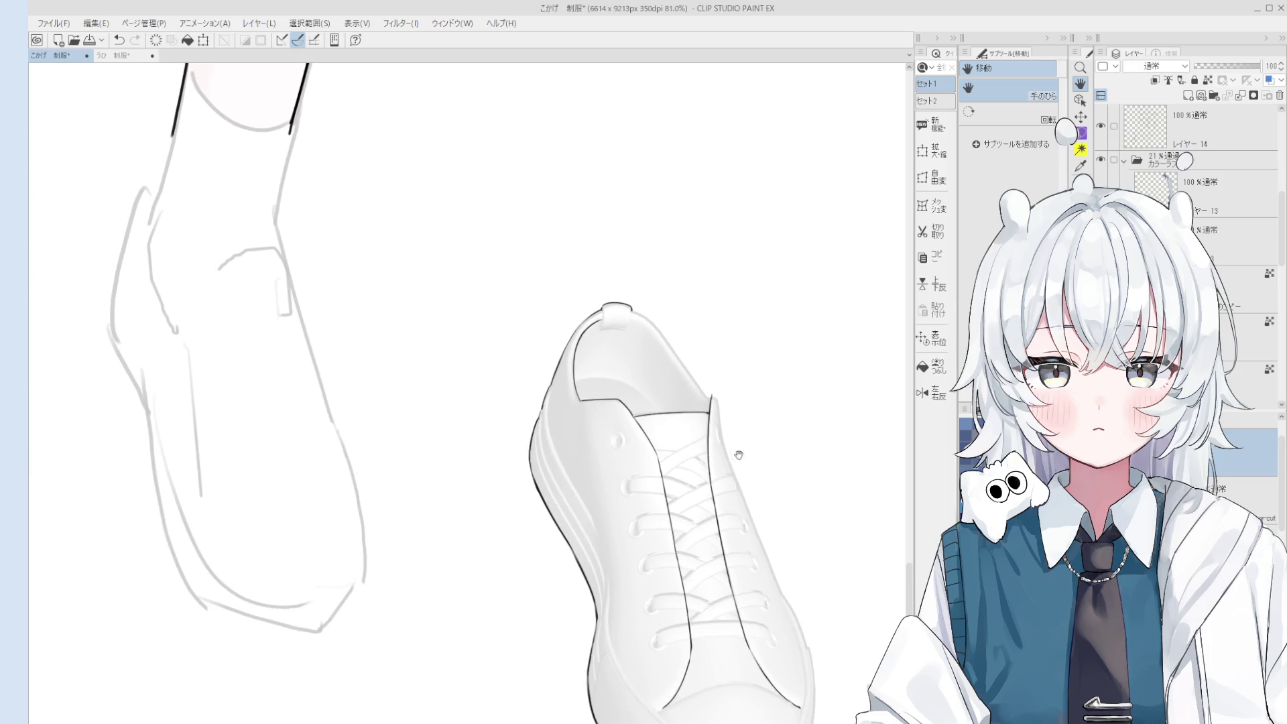
pyautogui.press('e')
pyautogui.press('p')
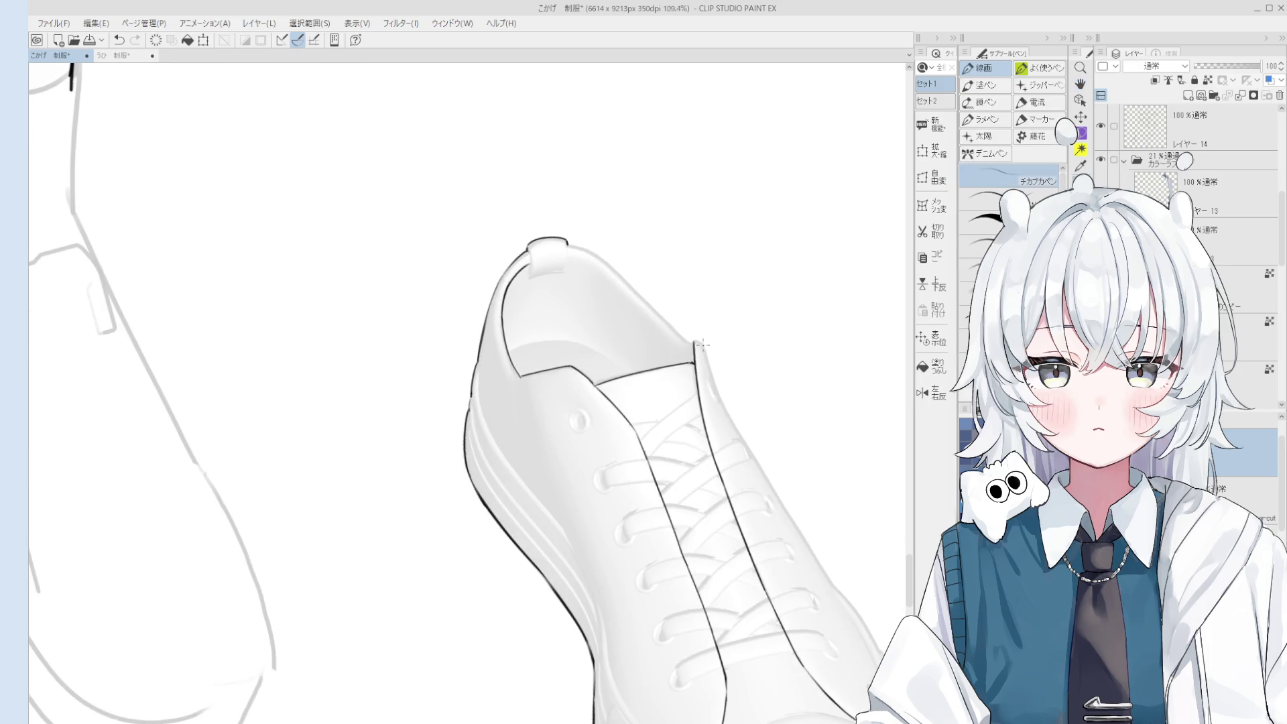
pyautogui.scroll(1, 727, 376)
pyautogui.scroll(-2, 727, 386)
pyautogui.moveTo(690, 329); pyautogui.dragTo(698, 376)
pyautogui.hotkey('ctrl', 'z')
pyautogui.hotkey('ctrl', 'y')
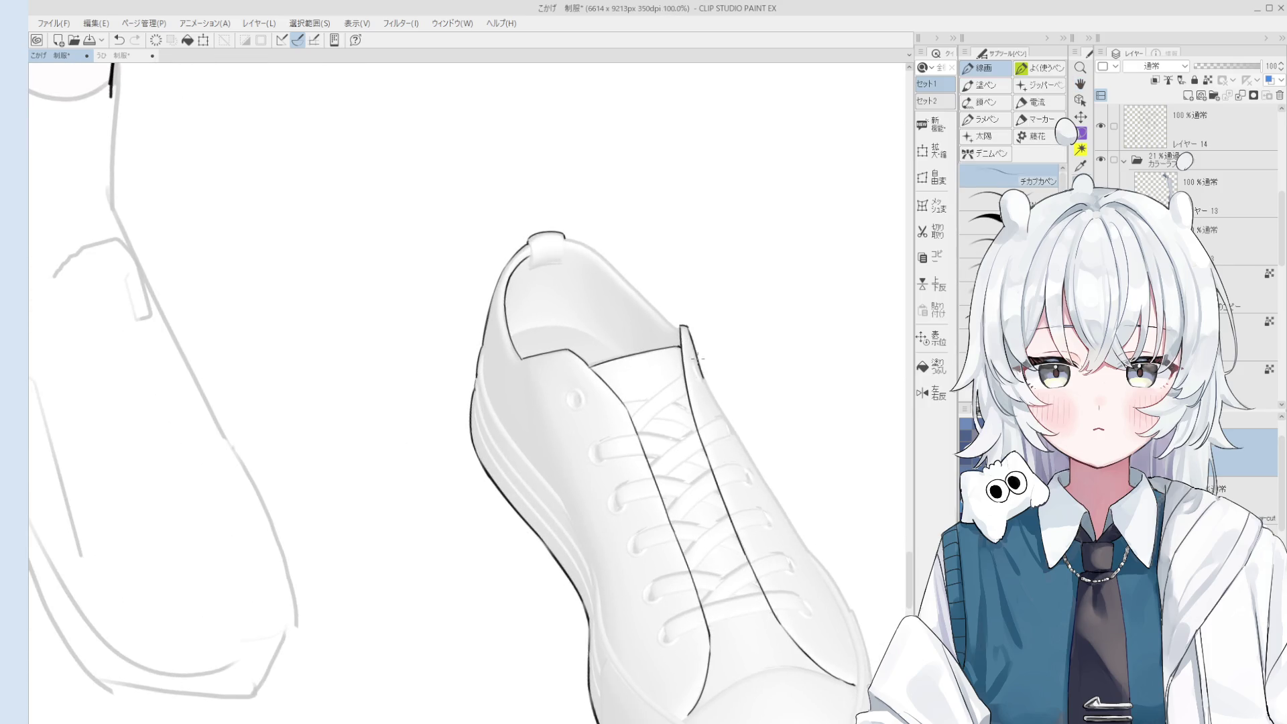
pyautogui.scroll(-3, 701, 382)
pyautogui.press('h')
pyautogui.scroll(3, 676, 348)
pyautogui.scroll(-1, 719, 453)
pyautogui.moveTo(719, 453); pyautogui.dragTo(696, 396)
# Try an ink stroke along the shoe's right-side edge, then undo it.
pyautogui.press('p')
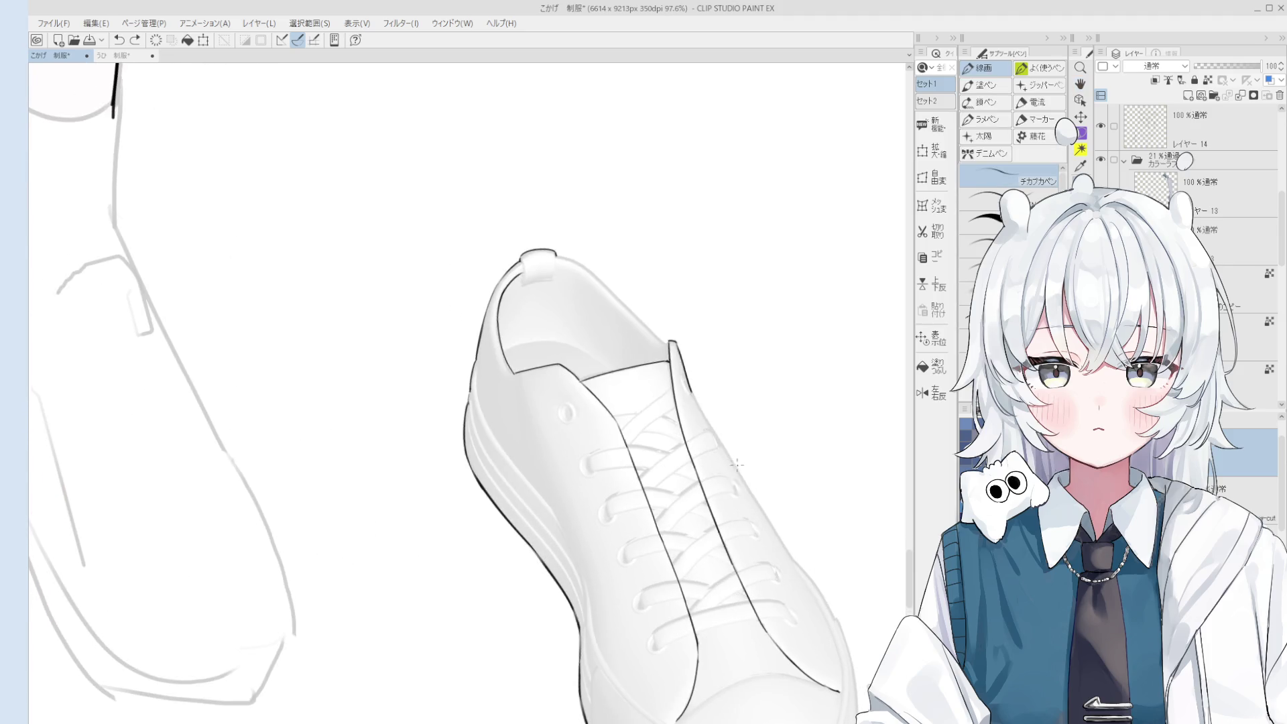
pyautogui.press('h')
pyautogui.scroll(-2, 707, 421)
pyautogui.press('p')
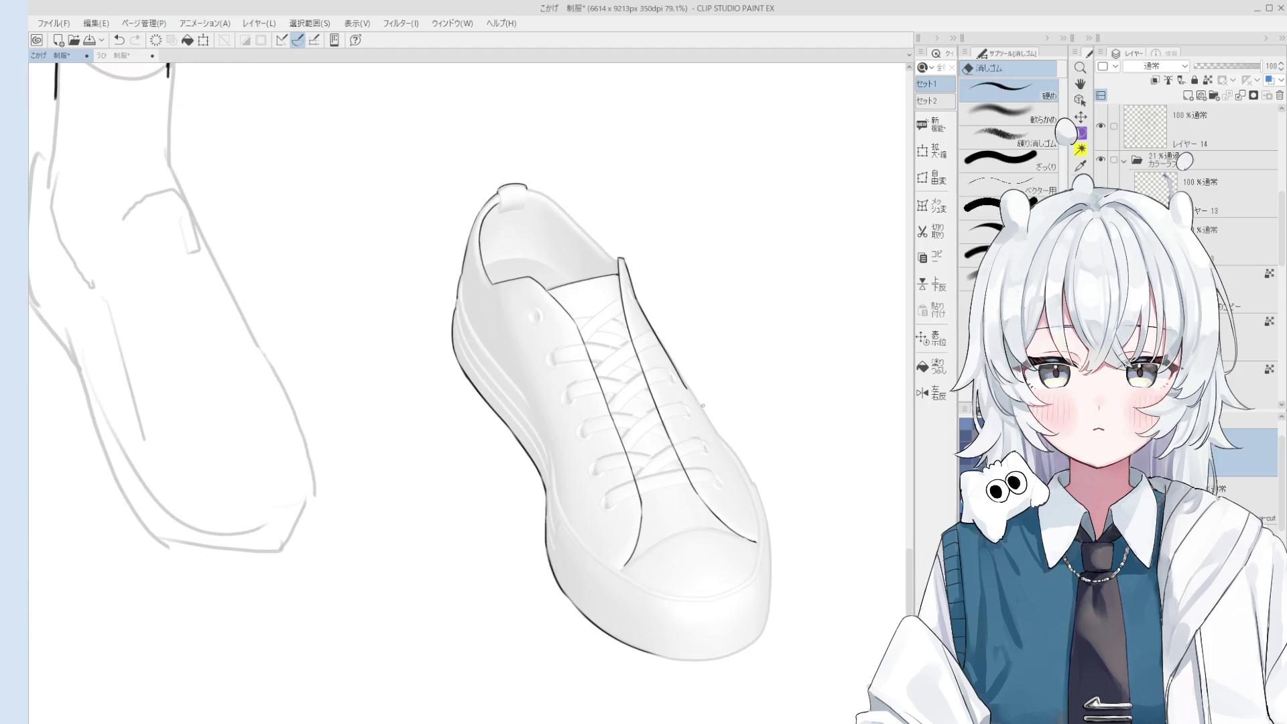
pyautogui.scroll(2, 707, 421)
pyautogui.moveTo(653, 325); pyautogui.dragTo(723, 439)
pyautogui.hotkey('ctrl', 'z')
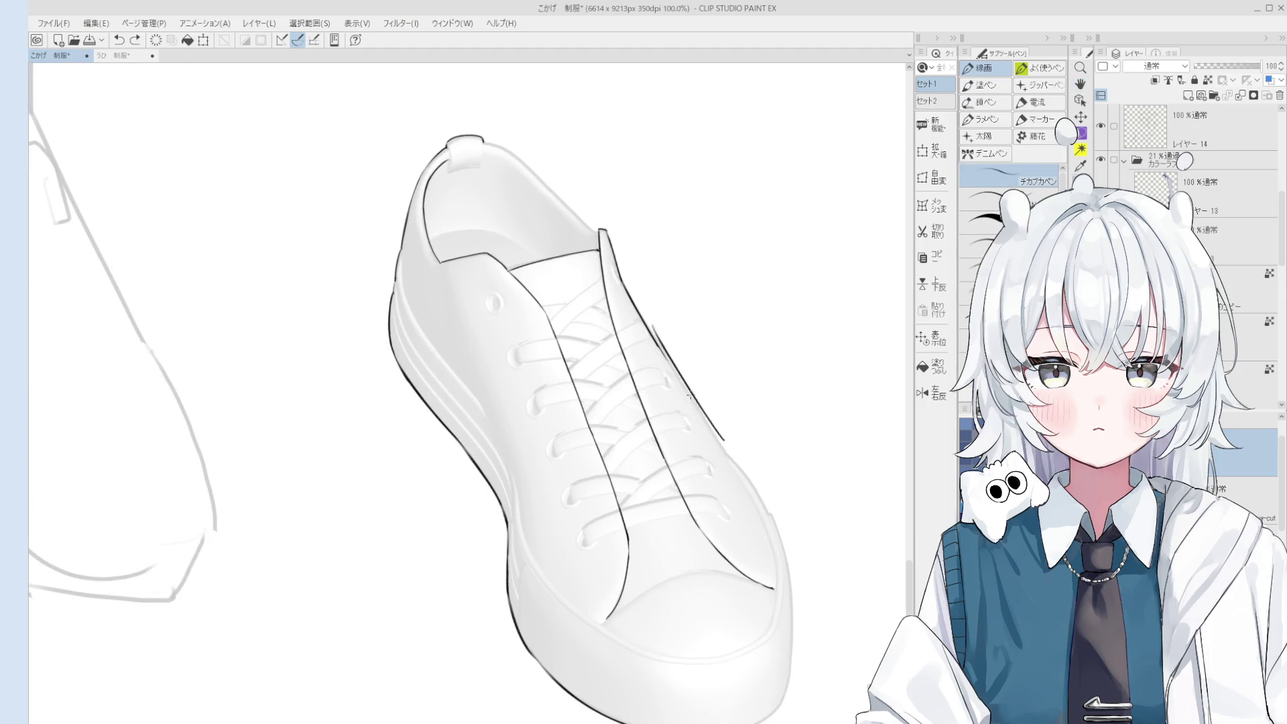
pyautogui.press('h')
pyautogui.scroll(-2, 678, 371)
pyautogui.press('p')
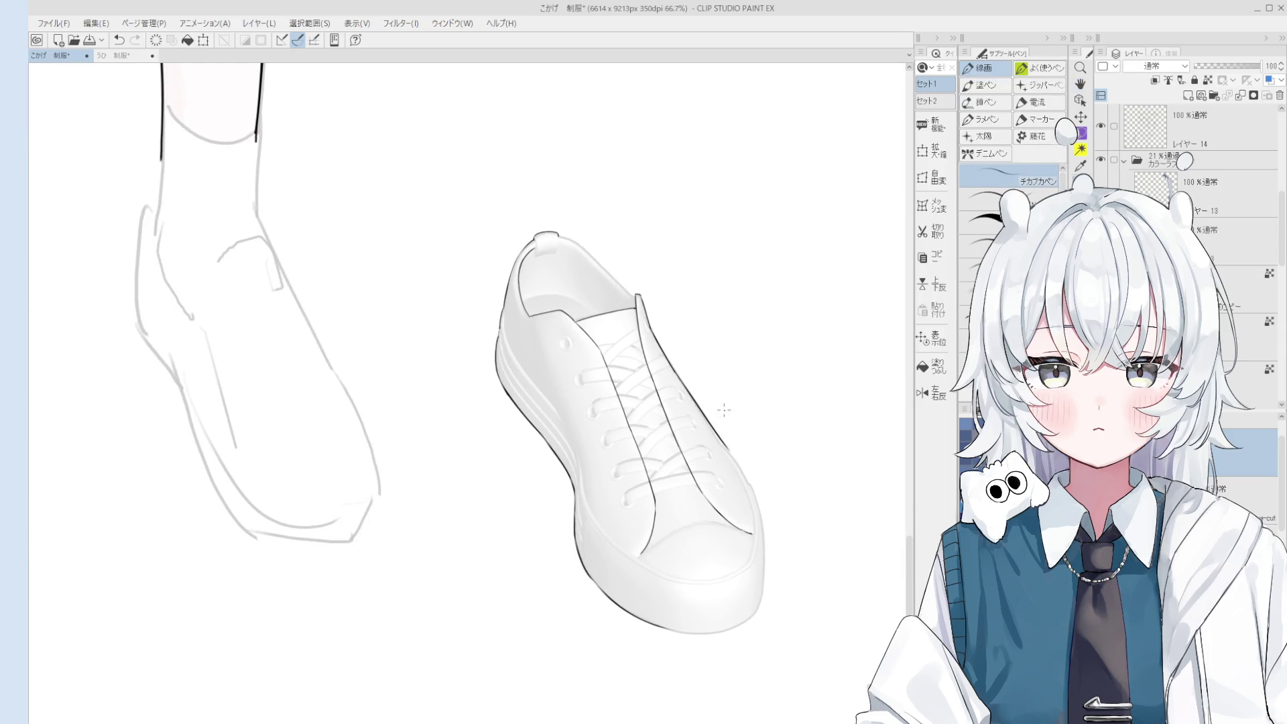
pyautogui.press('e')
pyautogui.scroll(3, 681, 372)
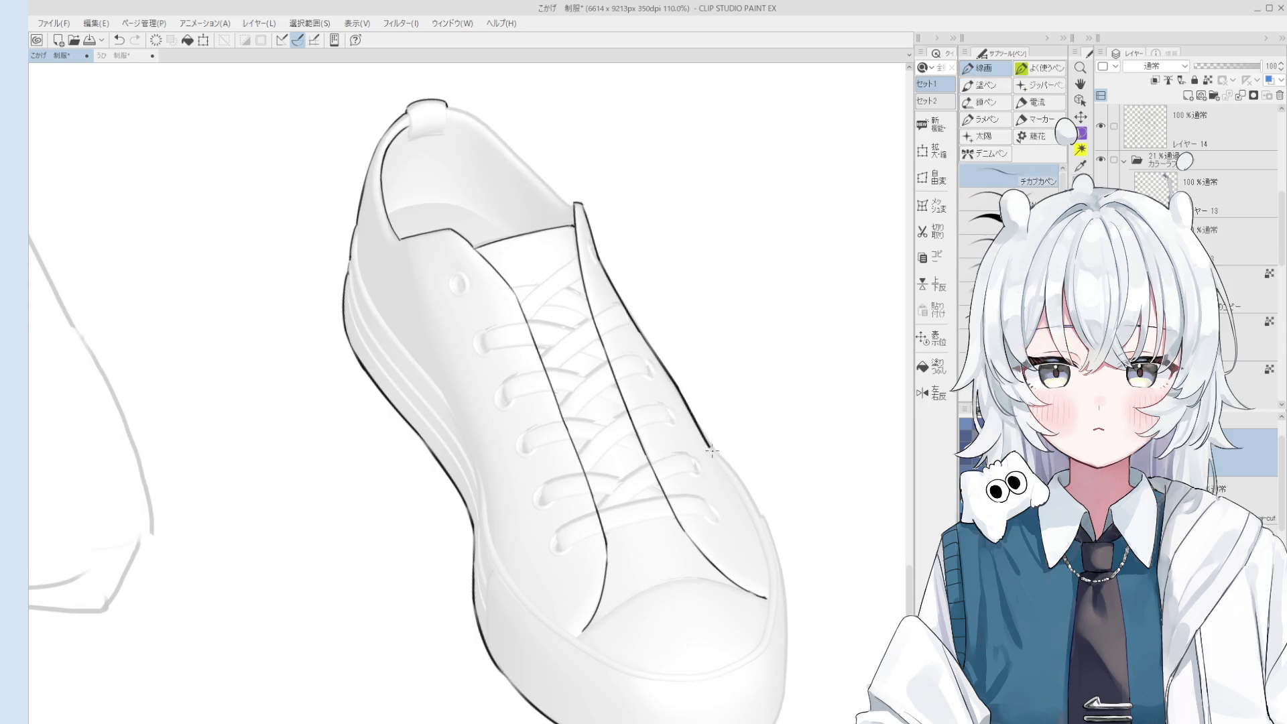
pyautogui.scroll(-2, 690, 386)
pyautogui.press('p')
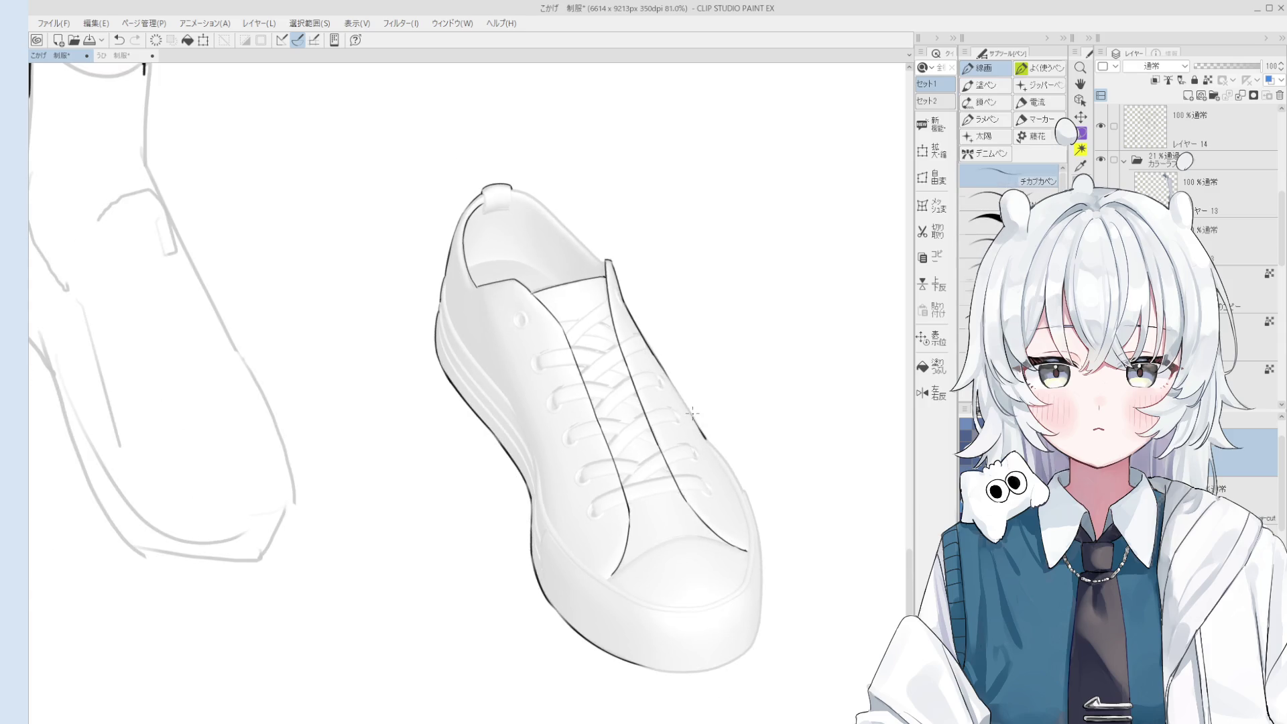
pyautogui.scroll(1, 718, 454)
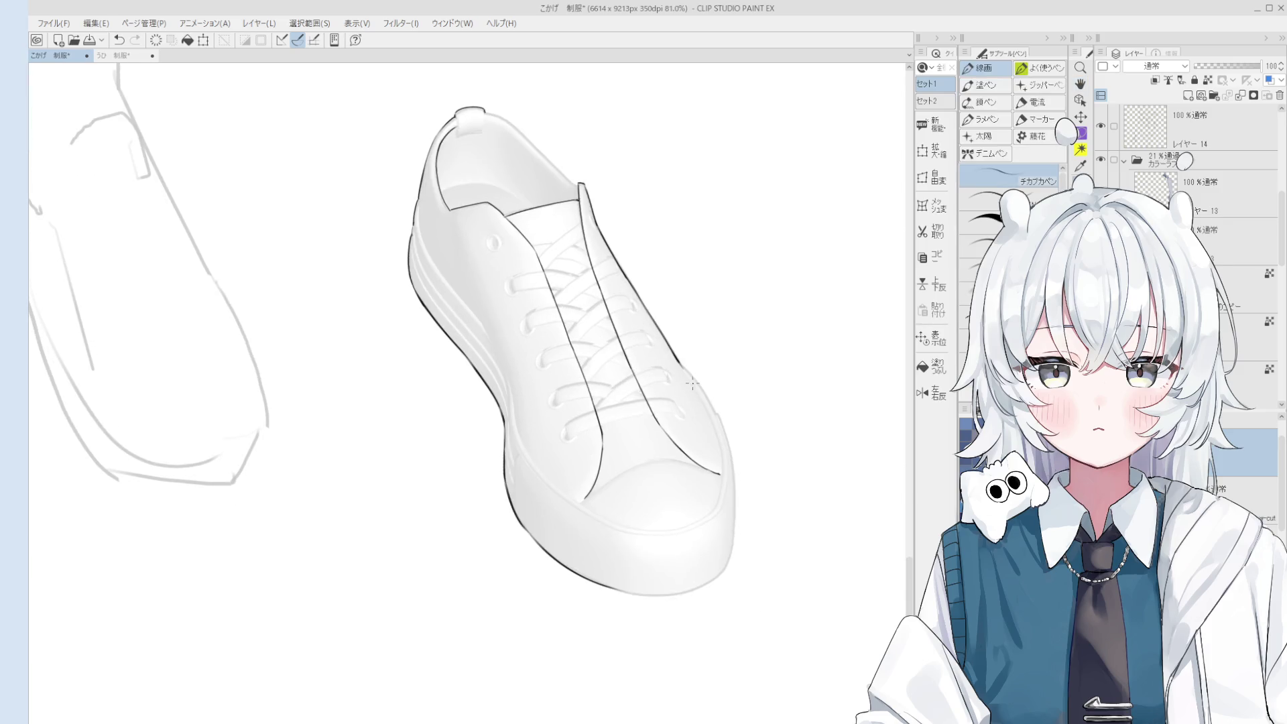
pyautogui.scroll(1, 720, 455)
pyautogui.press('h')
pyautogui.scroll(-2, 690, 431)
# Rotate the mirrored view and ink the shoe's outer left edge, trying the stroke twice.
pyautogui.moveTo(689, 431); pyautogui.dragTo(644, 524)
pyautogui.scroll(1, 509, 436)
pyautogui.scroll(1, 509, 435)
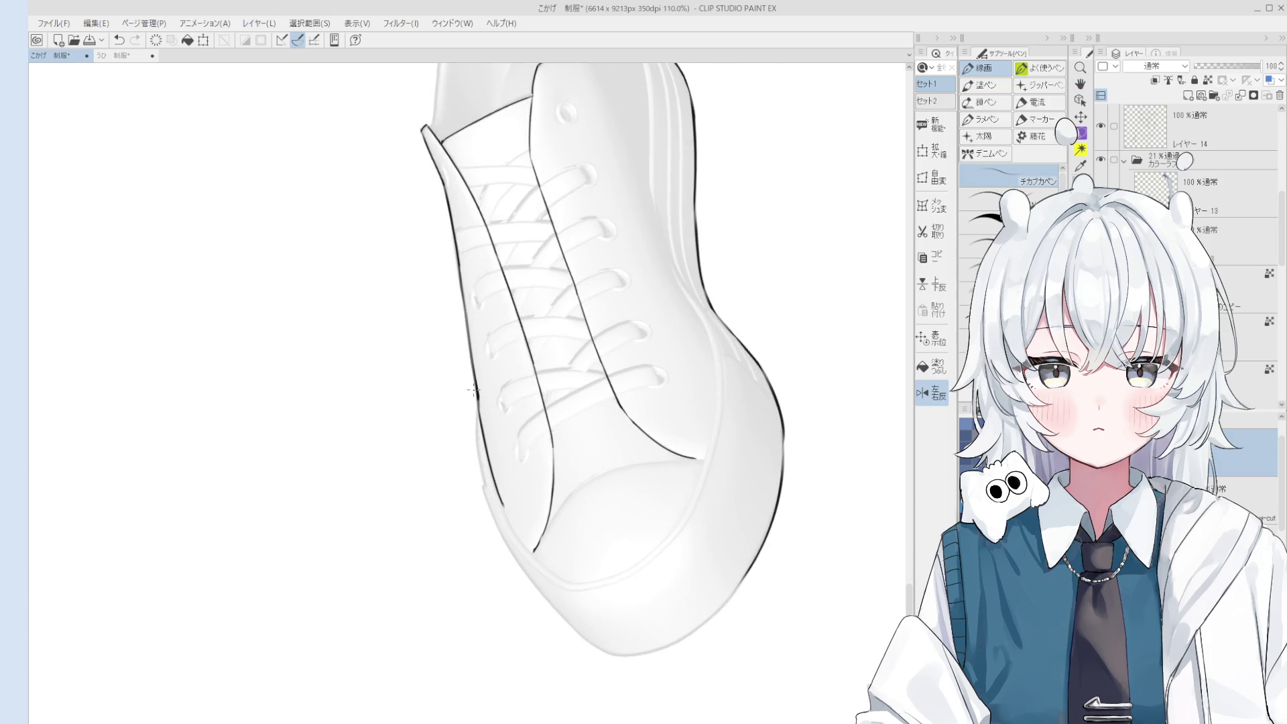
pyautogui.moveTo(473, 402); pyautogui.dragTo(487, 487)
pyautogui.hotkey('ctrl', 'z')
pyautogui.moveTo(473, 404)
pyautogui.mouseDown()
pyautogui.moveTo(487, 487)
pyautogui.moveTo(520, 534)
pyautogui.mouseUp()
pyautogui.hotkey('ctrl', 'z')
# Rotate the view slightly counterclockwise and adjust the zoom before inking again.
pyautogui.press('h')
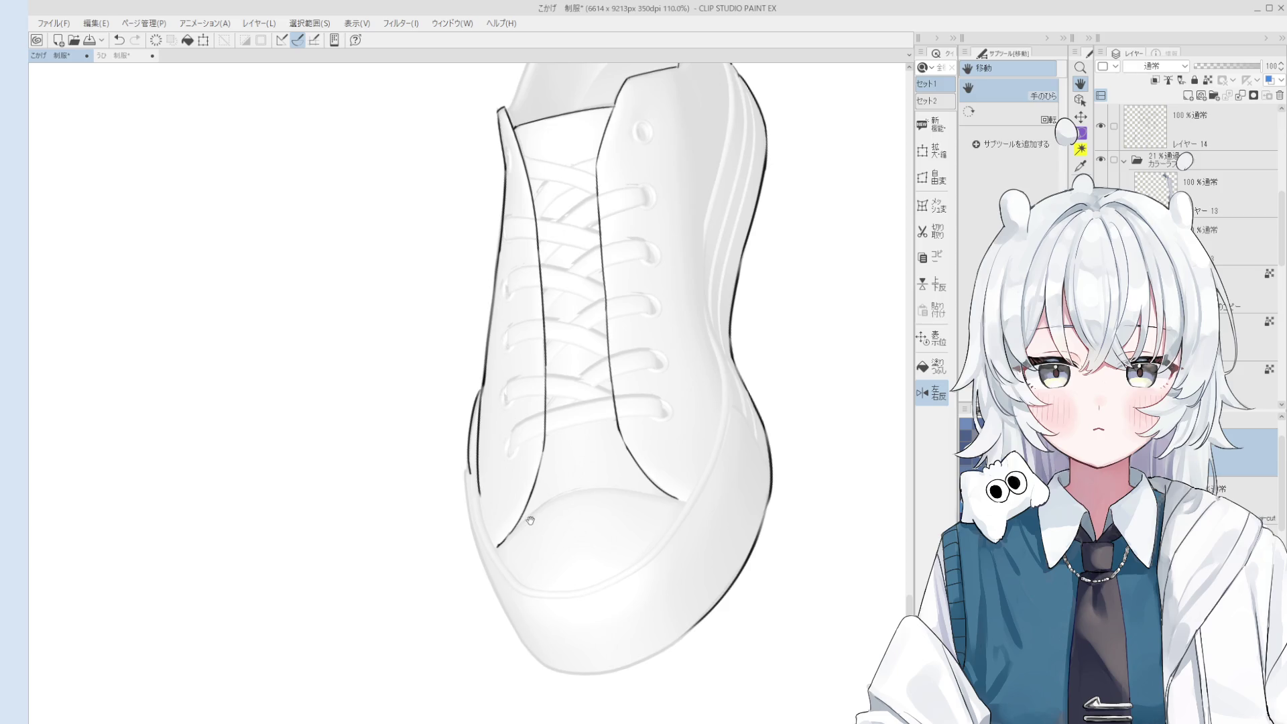
pyautogui.moveTo(530, 521); pyautogui.dragTo(531, 520)
pyautogui.scroll(5, 532, 519)
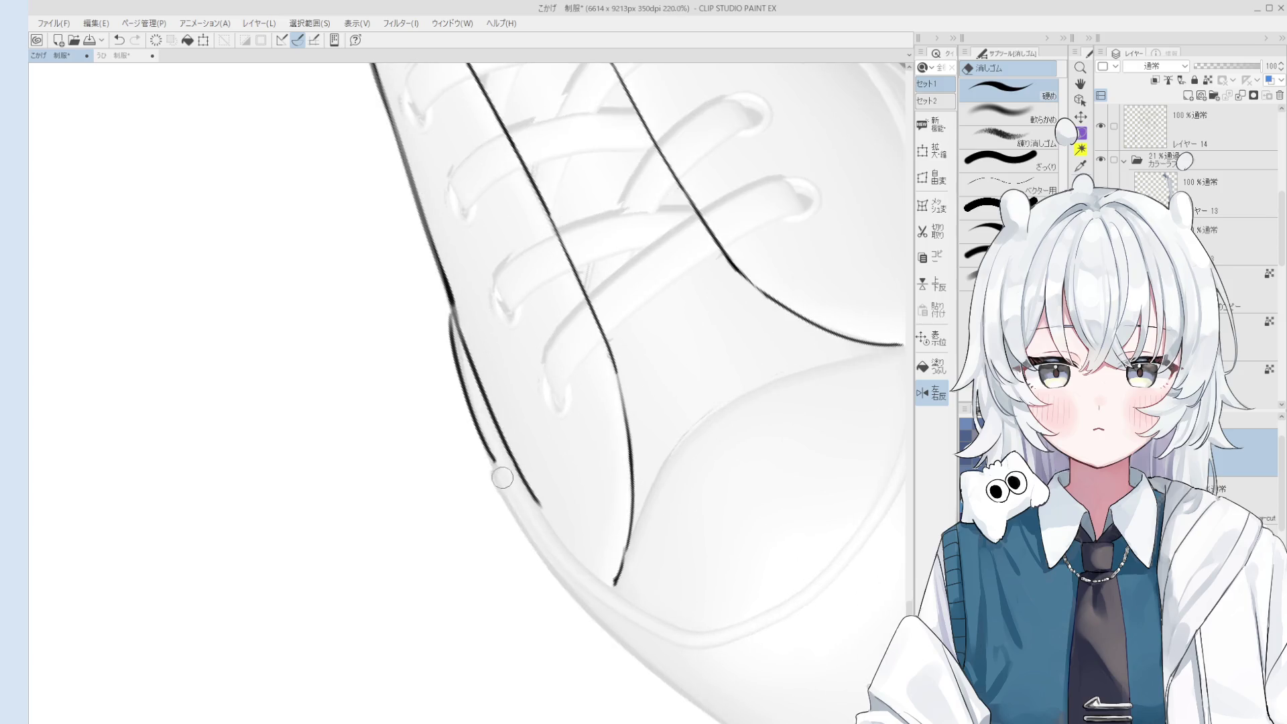
pyautogui.press('p')
pyautogui.scroll(-1, 492, 462)
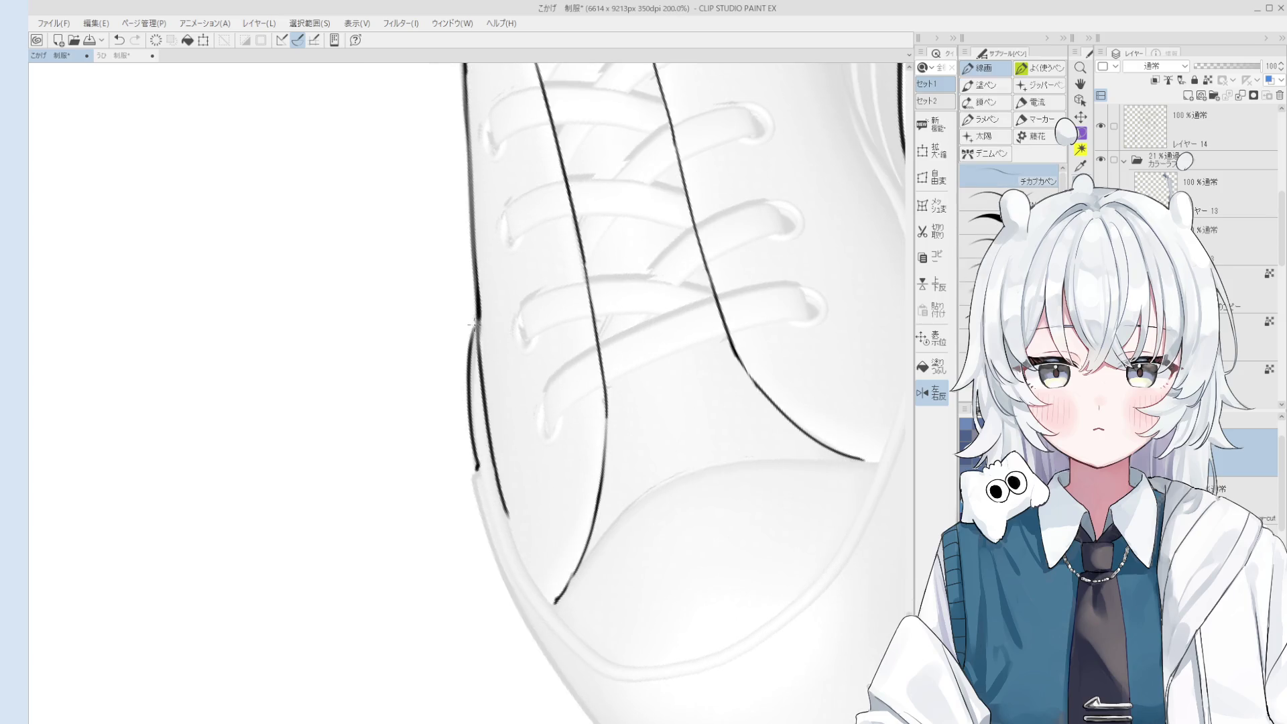
pyautogui.scroll(-1, 473, 323)
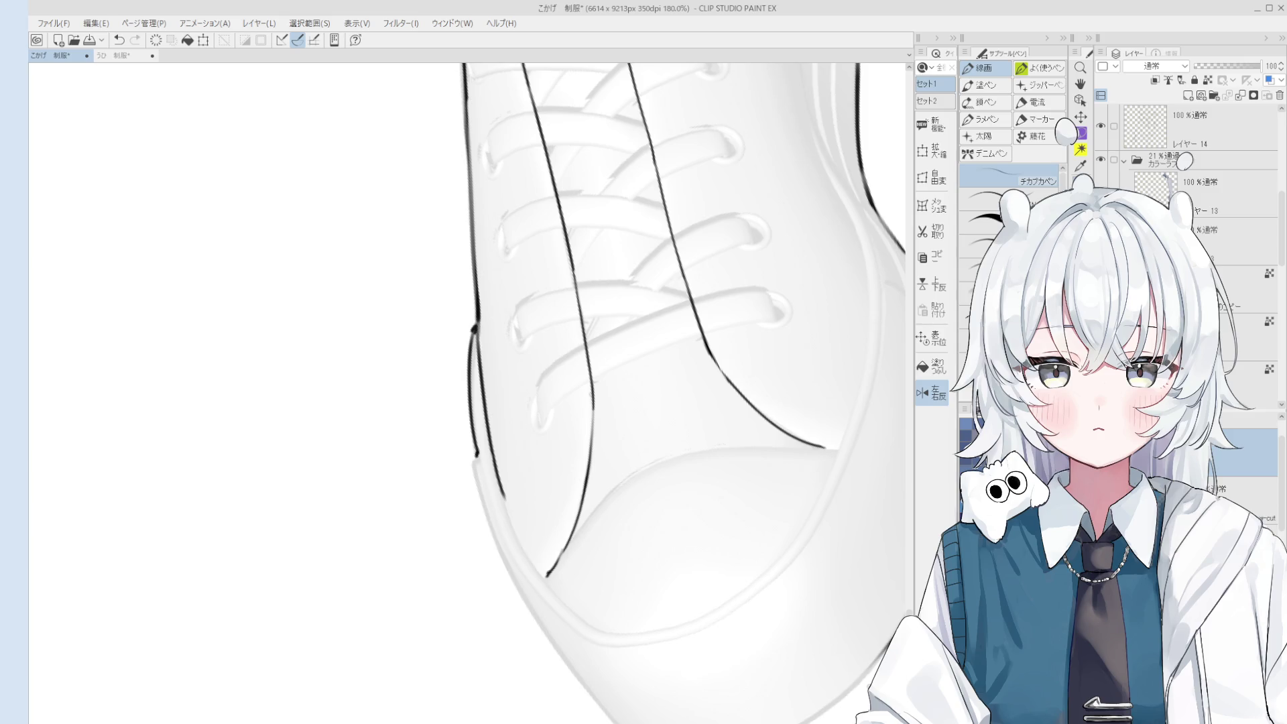
# Rotate the shoe upright, tilt it, mirror the canvas and pan onto the toe area.
pyautogui.press('^')
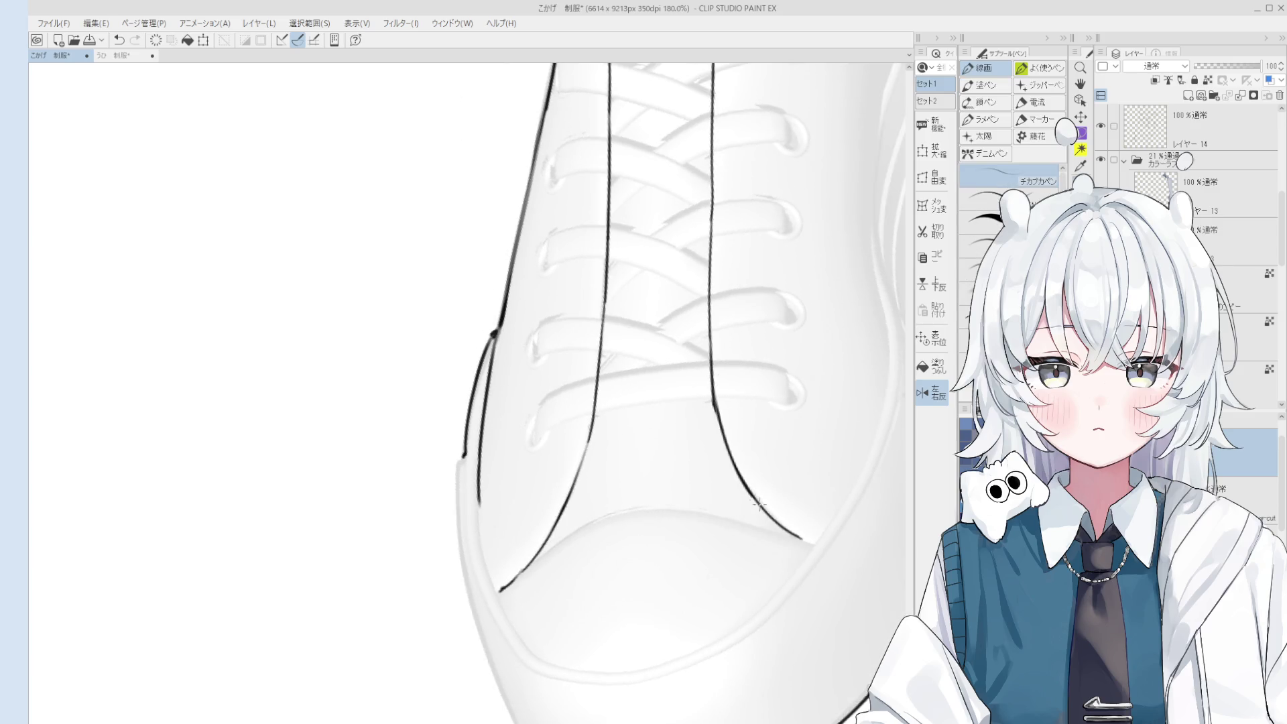
pyautogui.scroll(-3, 737, 482)
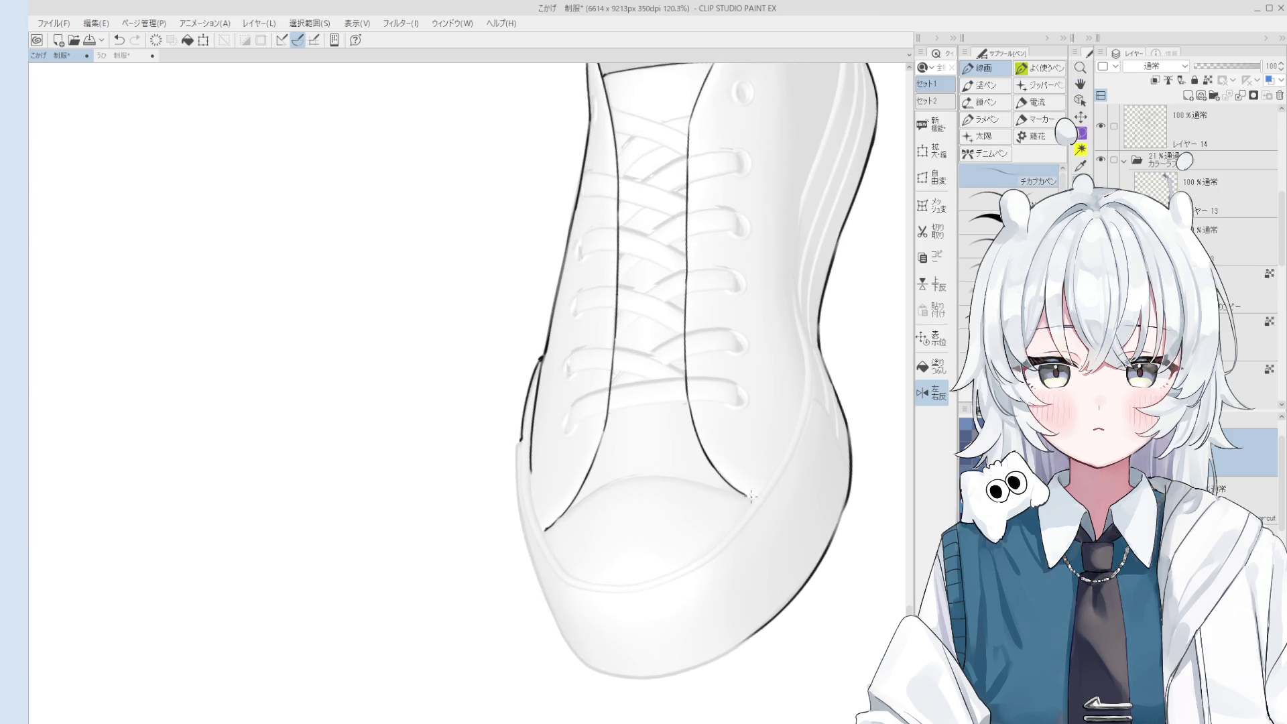
pyautogui.scroll(-2, 743, 506)
pyautogui.press('-')
pyautogui.press('-')
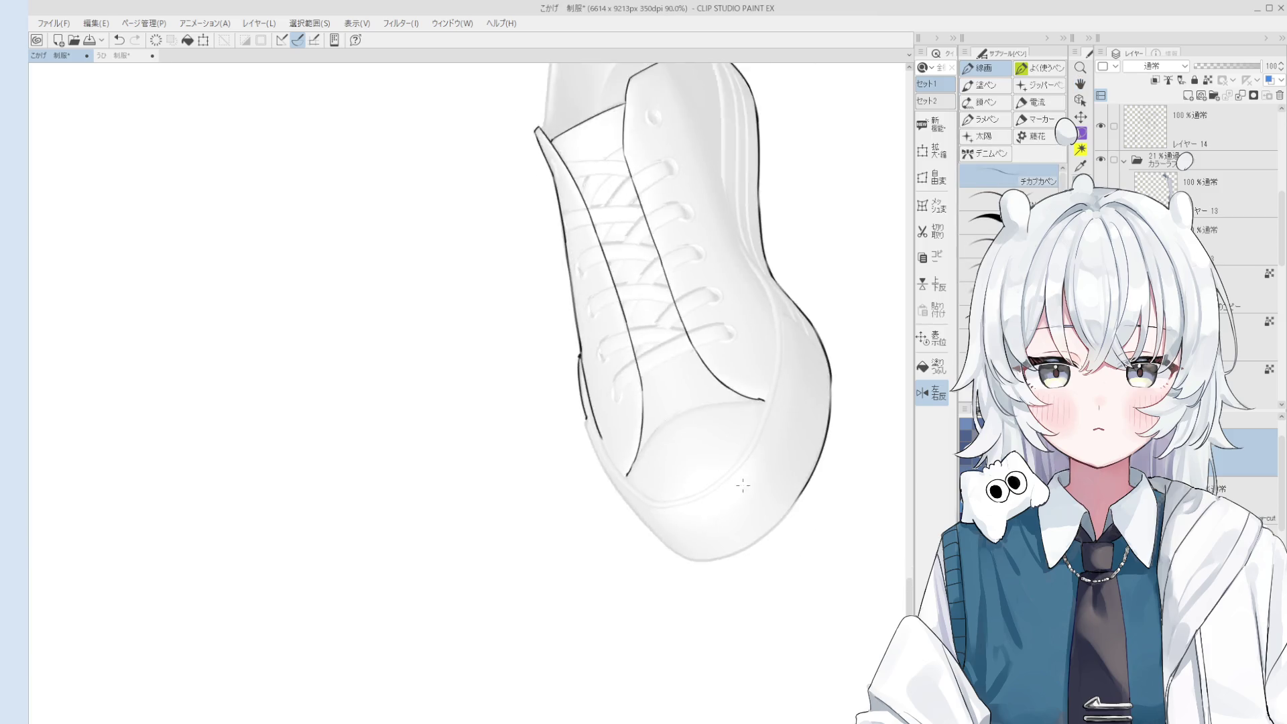
pyautogui.scroll(-2, 724, 496)
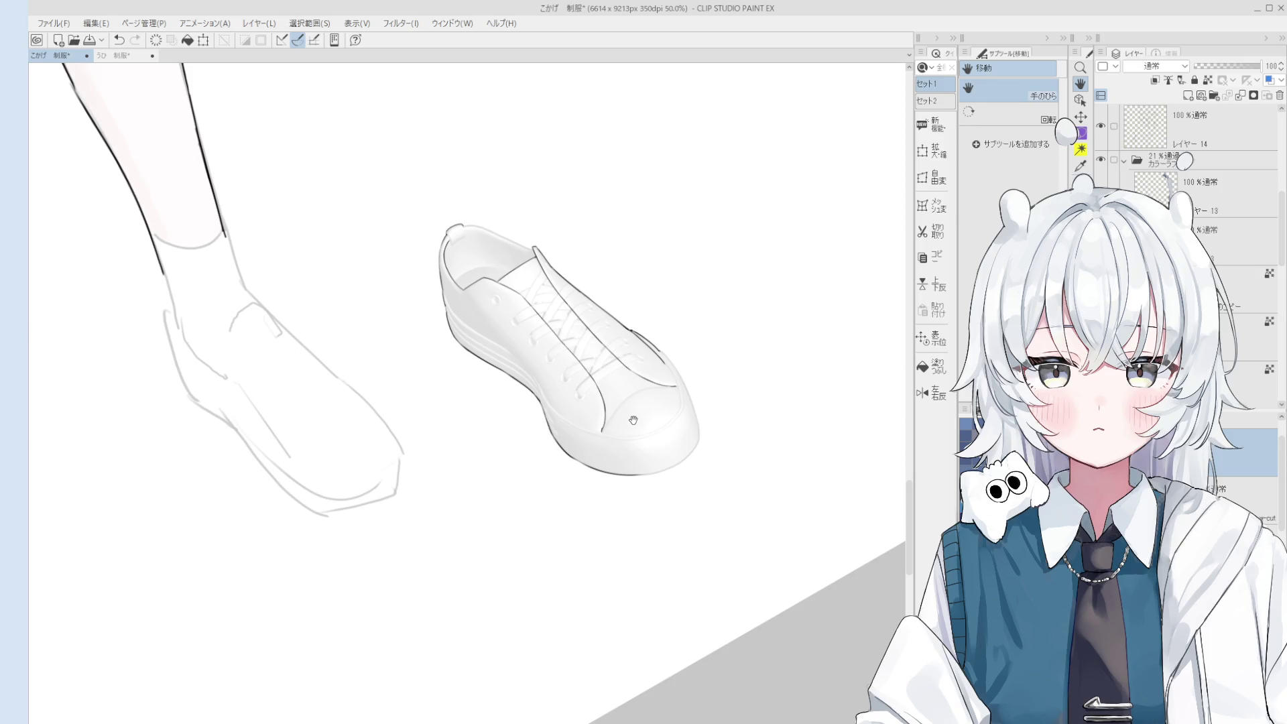
pyautogui.moveTo(673, 442); pyautogui.dragTo(623, 479)
pyautogui.scroll(5, 623, 479)
pyautogui.press('e')
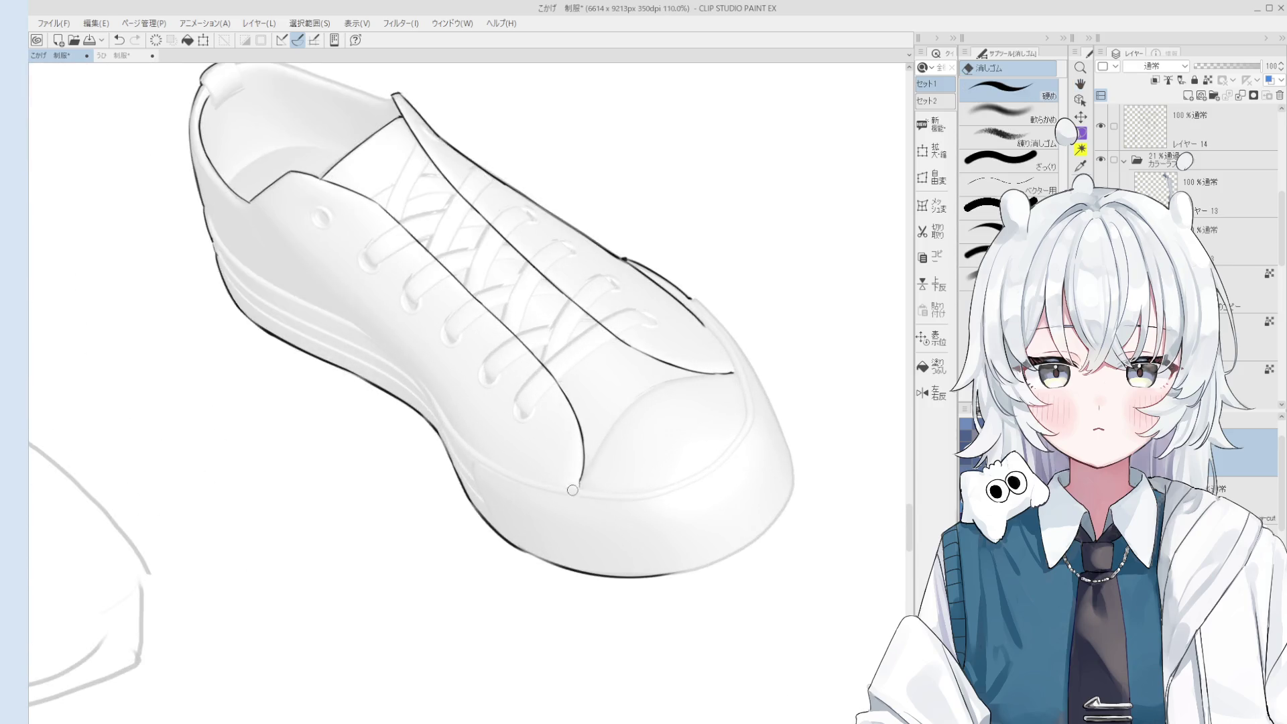
pyautogui.press('p')
pyautogui.scroll(-3, 642, 401)
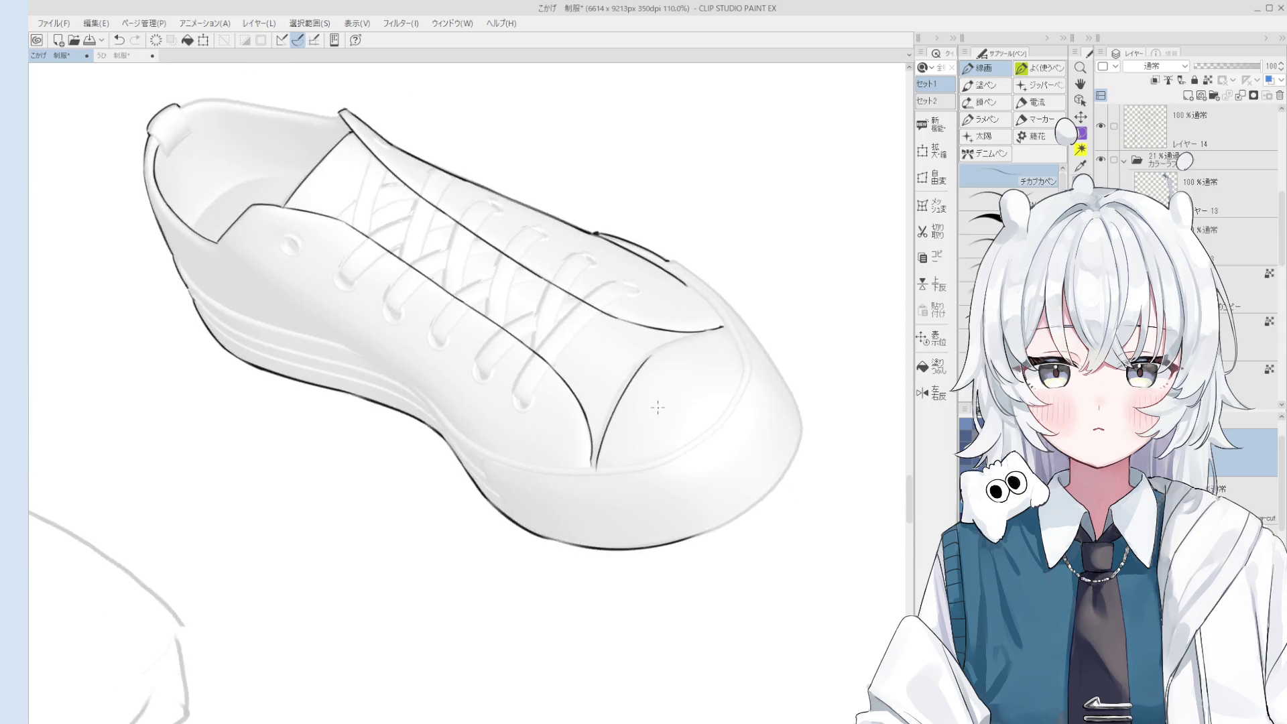
pyautogui.hotkey('ctrl', 'h')
pyautogui.scroll(-2, 617, 445)
pyautogui.moveTo(538, 477); pyautogui.dragTo(574, 517)
pyautogui.scroll(3, 440, 429)
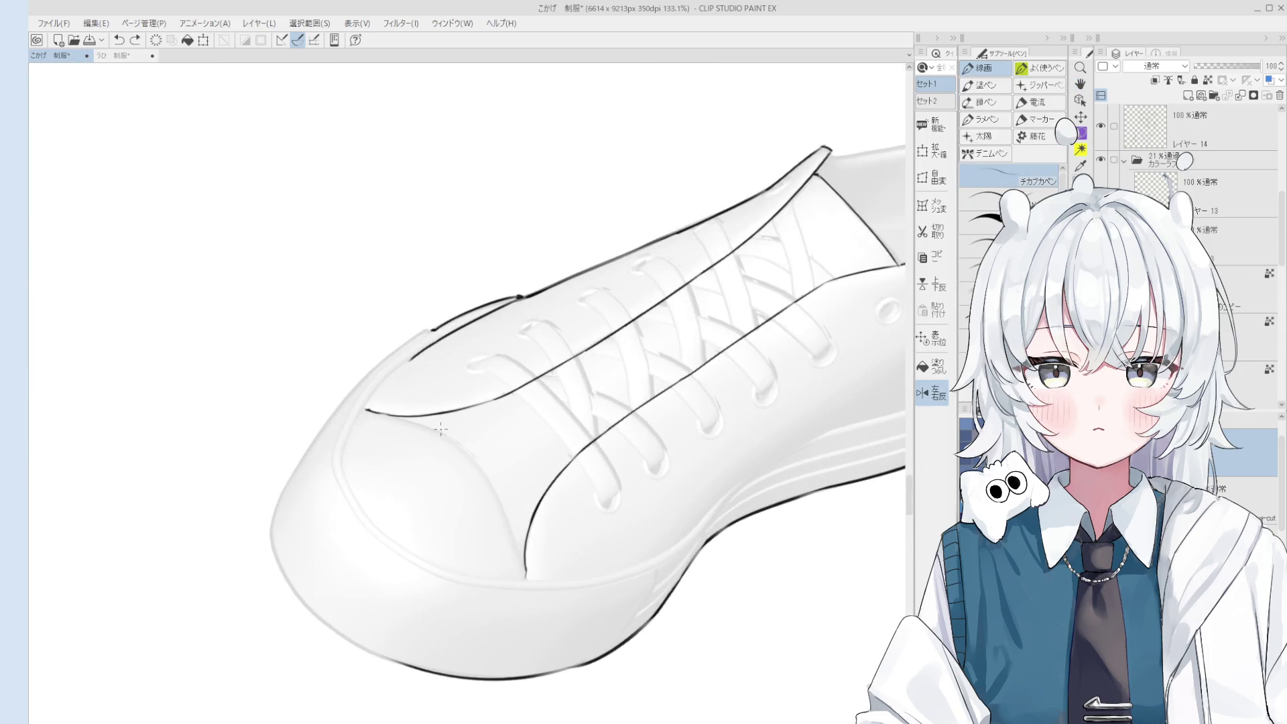
# Draw the curved toe-cap line, retrying the curve several times before extending it lower.
pyautogui.hotkey('ctrl', 'z')
pyautogui.hotkey('ctrl', 'z')
pyautogui.moveTo(445, 434)
pyautogui.mouseDown()
pyautogui.moveTo(513, 523)
pyautogui.moveTo(483, 469)
pyautogui.moveTo(503, 513)
pyautogui.mouseUp()
pyautogui.hotkey('ctrl', 'z')
pyautogui.hotkey('ctrl', 'z')
pyautogui.hotkey('ctrl', 'z')
pyautogui.moveTo(448, 437); pyautogui.dragTo(513, 522)
pyautogui.hotkey('ctrl', 'z')
pyautogui.moveTo(452, 439); pyautogui.dragTo(513, 523)
pyautogui.hotkey('ctrl', 'z')
pyautogui.moveTo(456, 444)
pyautogui.mouseDown()
pyautogui.moveTo(503, 482)
pyautogui.moveTo(536, 551)
pyautogui.mouseUp()
pyautogui.scroll(-3, 530, 537)
pyautogui.scroll(2, 529, 536)
pyautogui.moveTo(516, 508)
pyautogui.mouseDown()
pyautogui.moveTo(528, 538)
pyautogui.moveTo(589, 456)
pyautogui.moveTo(556, 402)
pyautogui.moveTo(523, 424)
pyautogui.moveTo(556, 529)
pyautogui.mouseUp()
pyautogui.scroll(3, 524, 424)
pyautogui.press('e')
pyautogui.press('p')
pyautogui.hotkey('ctrl', 'z')
pyautogui.hotkey('ctrl', 'z')
pyautogui.moveTo(514, 441); pyautogui.dragTo(593, 568)
# Erase part of the right toe line and redraw it with a smoother curve.
pyautogui.scroll(-1, 542, 470)
pyautogui.press('e')
pyautogui.scroll(-1, 542, 456)
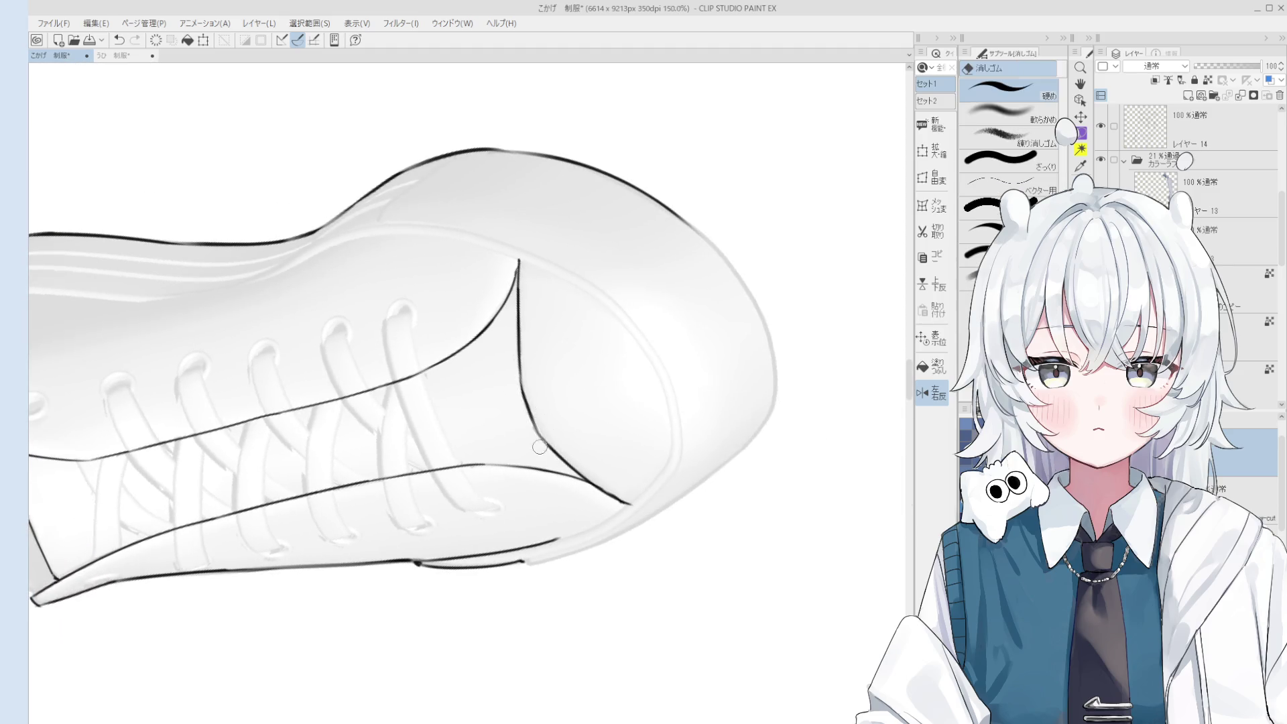
pyautogui.moveTo(512, 376); pyautogui.dragTo(530, 429)
pyautogui.scroll(2, 530, 402)
pyautogui.press('p')
pyautogui.hotkey('ctrl', 'z')
pyautogui.moveTo(516, 338); pyautogui.dragTo(560, 462)
pyautogui.hotkey('ctrl', 'z')
pyautogui.moveTo(517, 350); pyautogui.dragTo(560, 459)
pyautogui.press('e')
pyautogui.scroll(-1, 525, 402)
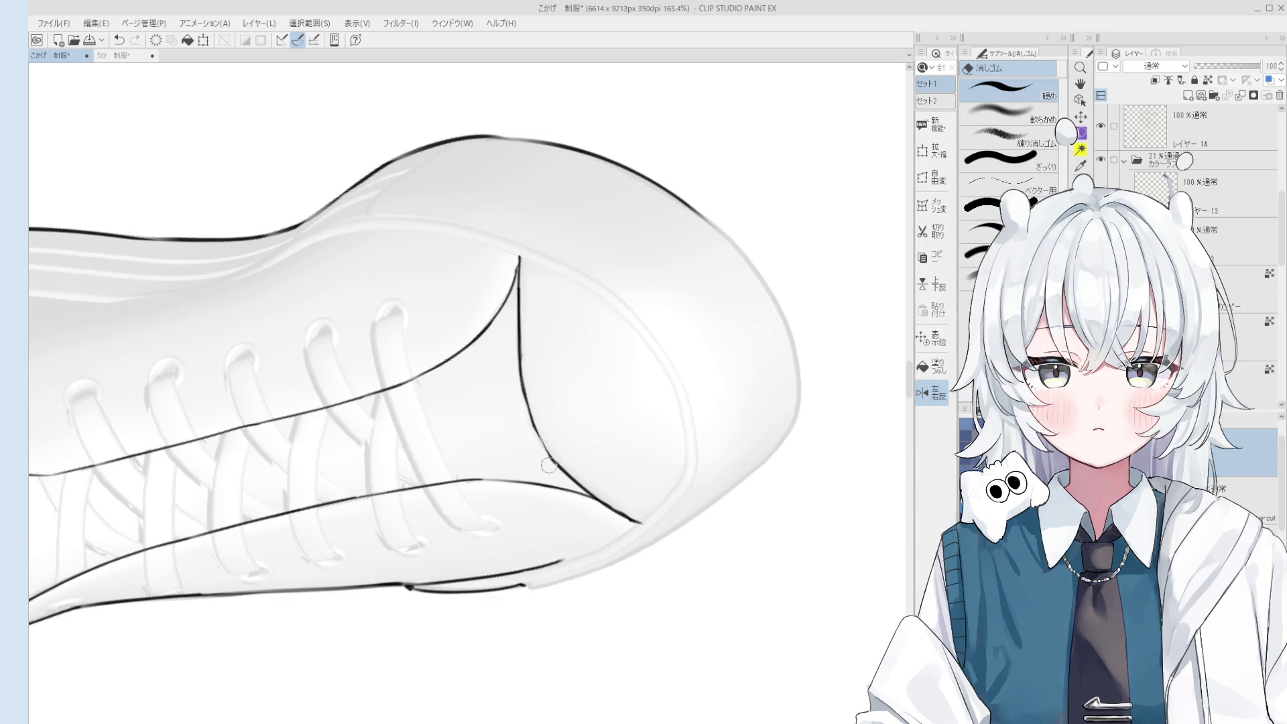
pyautogui.press('p')
pyautogui.scroll(-6, 539, 436)
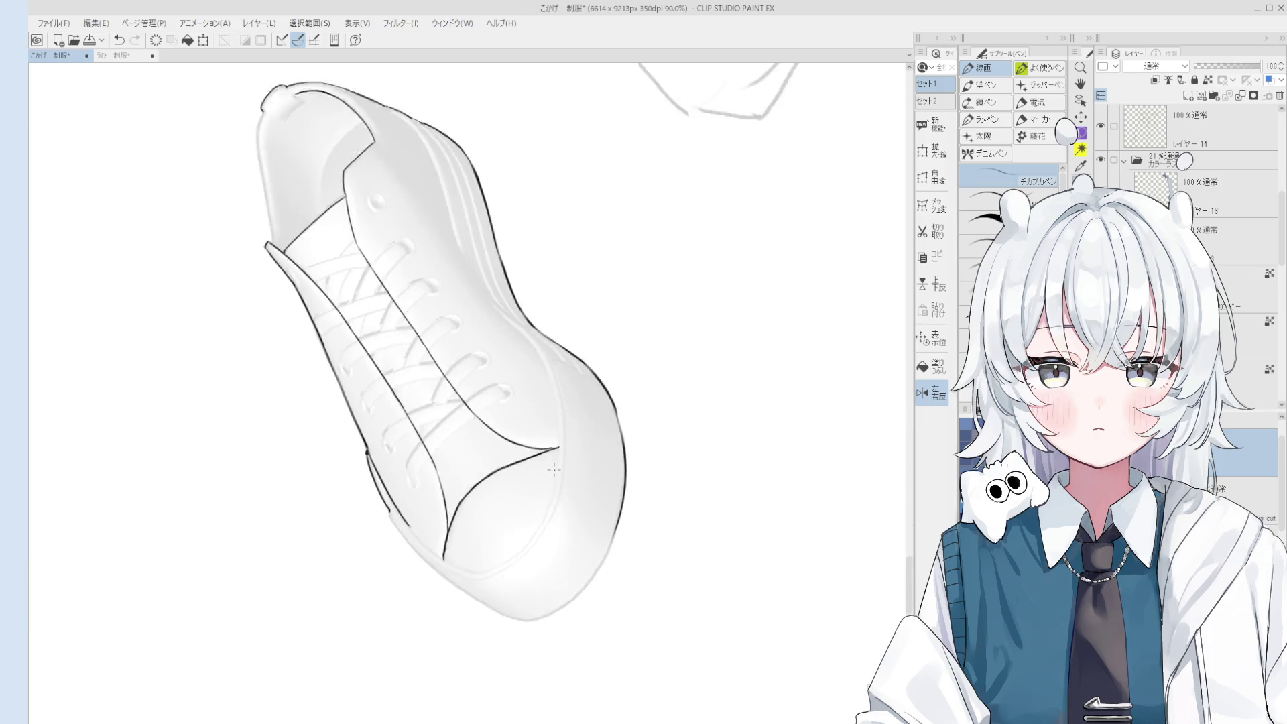
# Ink the toe's left edge down to the tip, redrawing the short tip stroke.
pyautogui.scroll(4, 533, 507)
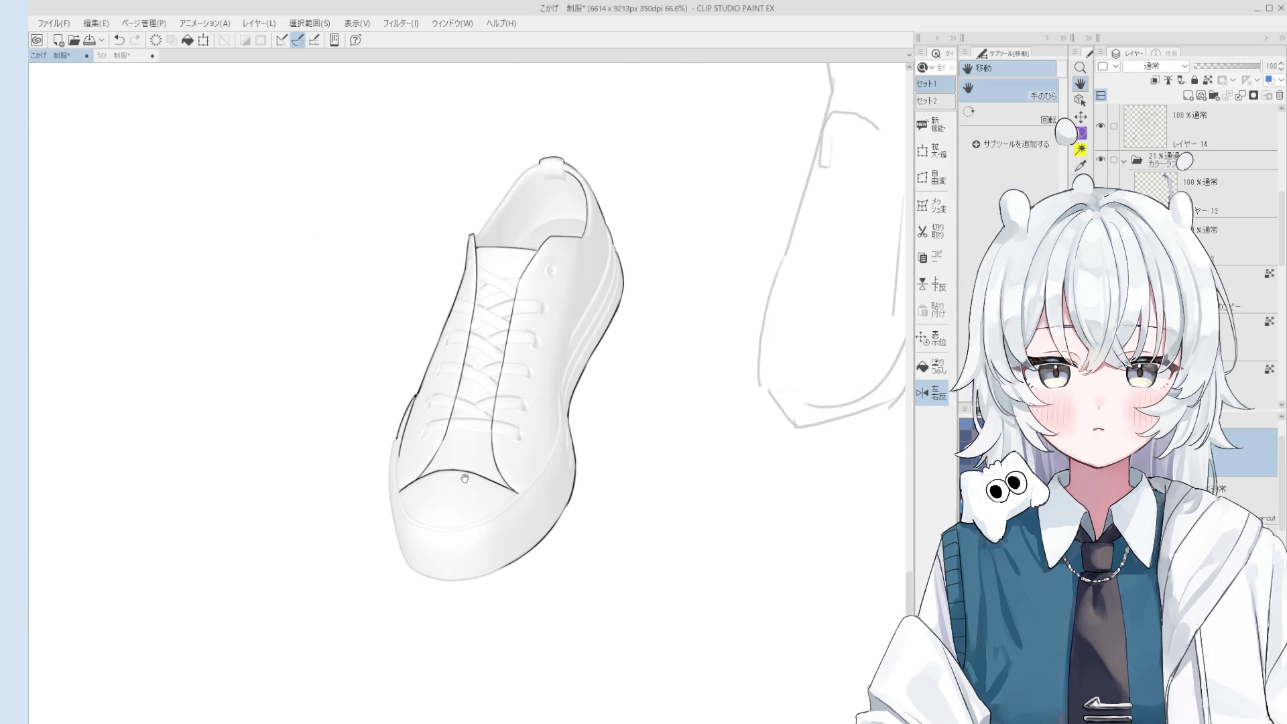
pyautogui.scroll(4, 455, 513)
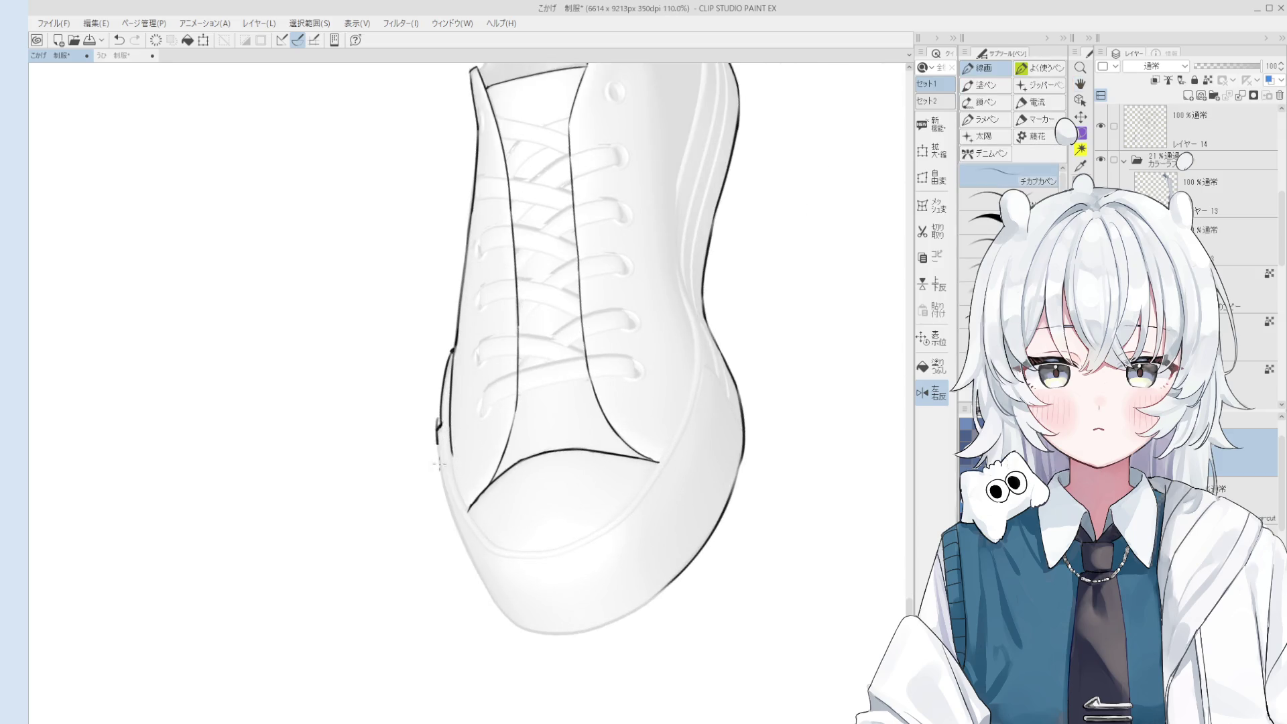
pyautogui.moveTo(440, 448); pyautogui.dragTo(496, 607)
pyautogui.scroll(1, 500, 609)
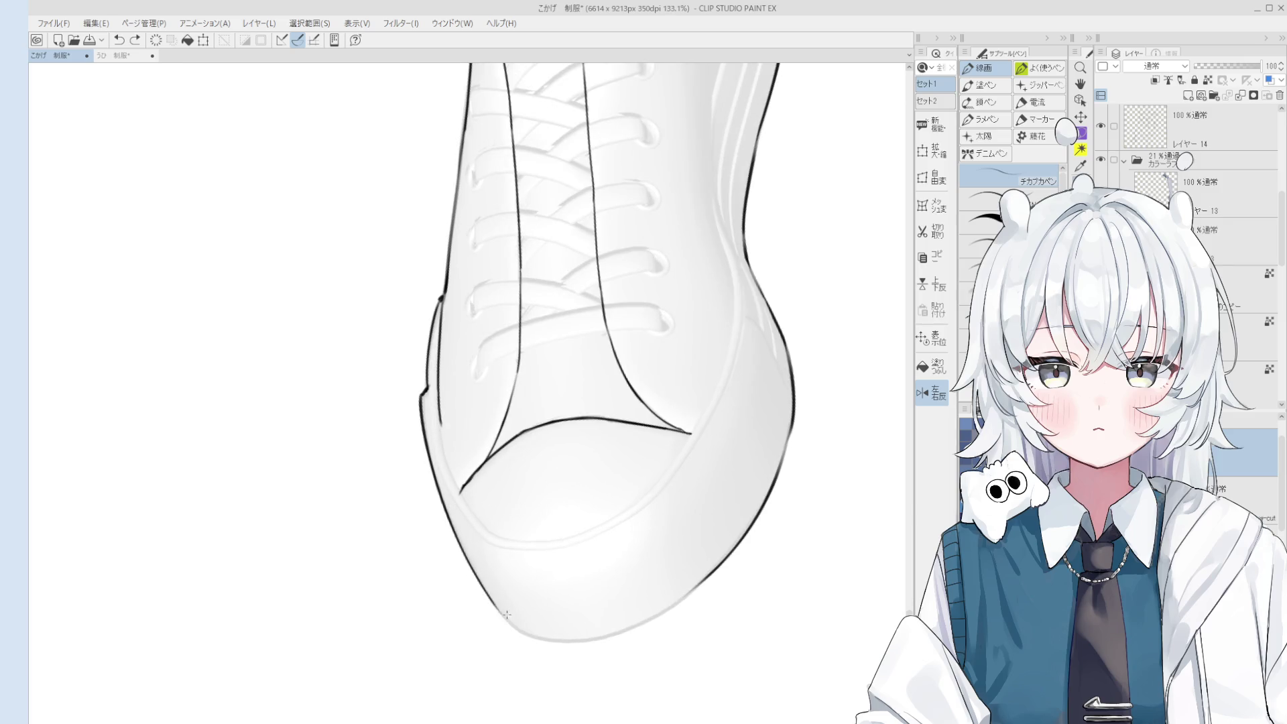
pyautogui.hotkey('ctrl', 'z')
pyautogui.moveTo(496, 603)
pyautogui.mouseDown()
pyautogui.moveTo(543, 637)
pyautogui.moveTo(523, 552)
pyautogui.mouseUp()
pyautogui.scroll(-1, 536, 637)
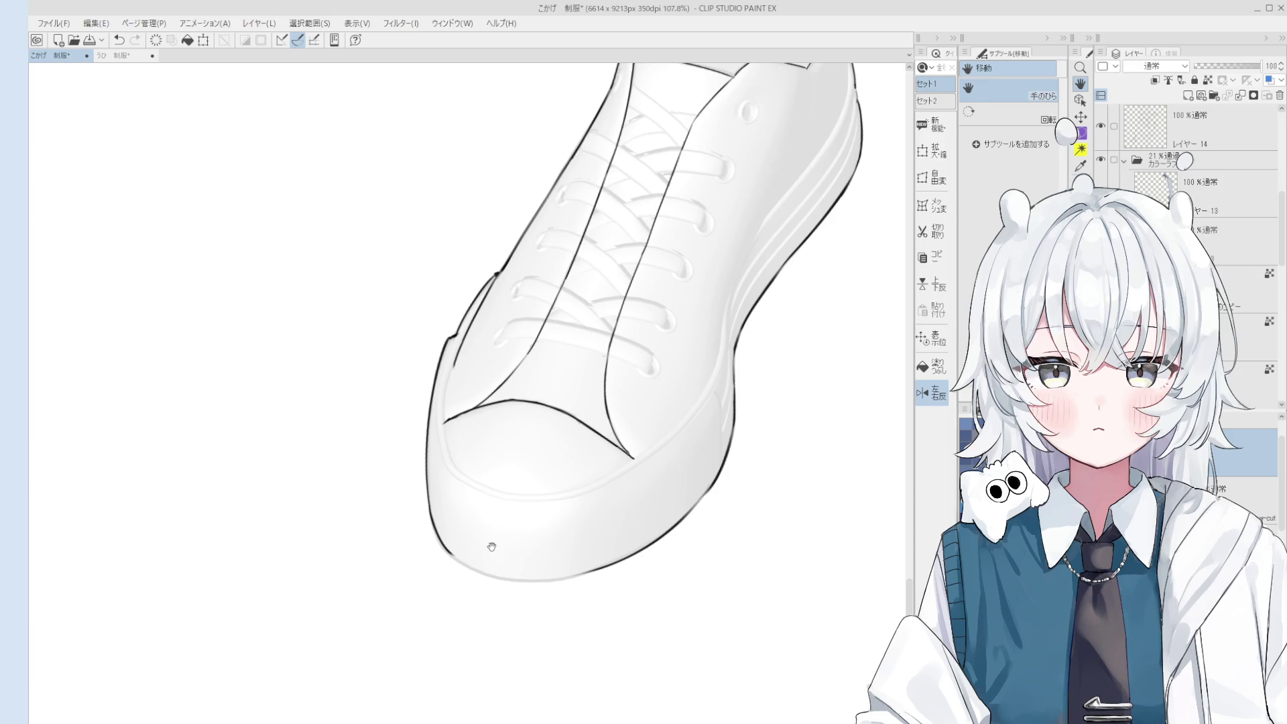
# Turn the shoe sideways and redraw the toe's lower-left outline farther along the bottom.
pyautogui.press('-')
pyautogui.press('p')
pyautogui.scroll(4, 508, 573)
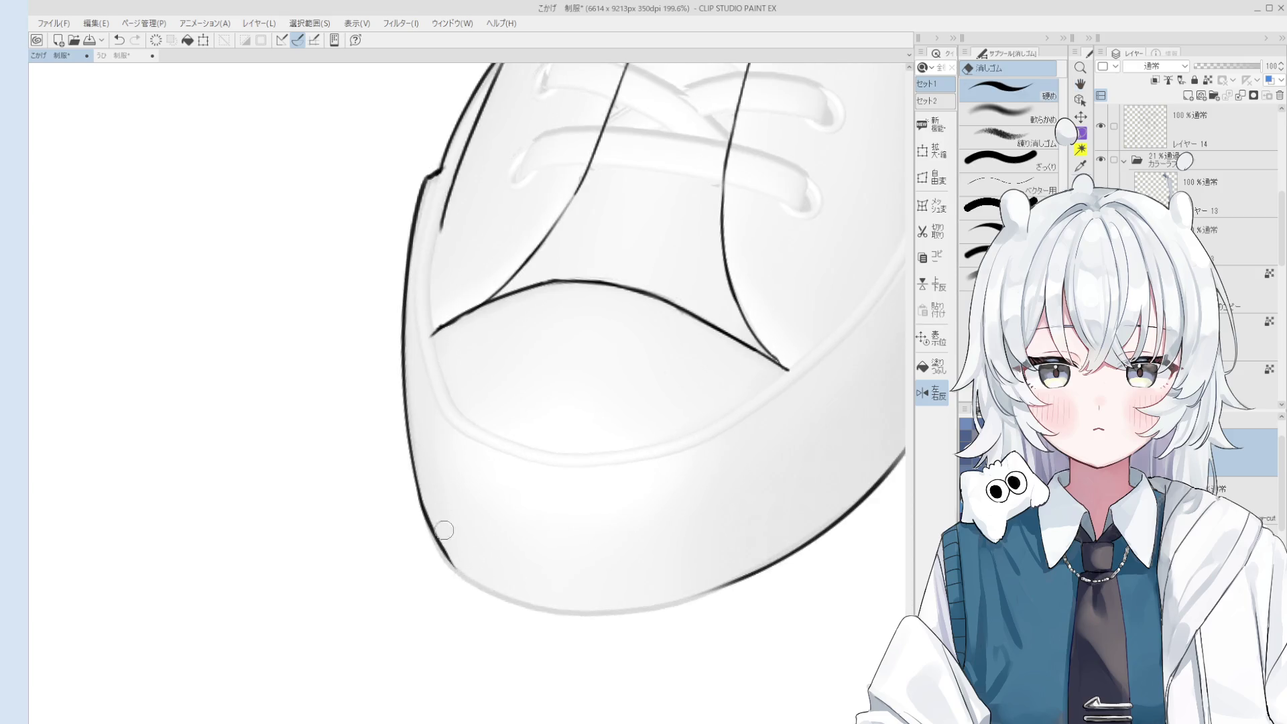
pyautogui.scroll(-3, 453, 558)
pyautogui.moveTo(454, 559)
pyautogui.mouseDown()
pyautogui.moveTo(502, 525)
pyautogui.moveTo(469, 568)
pyautogui.moveTo(426, 474)
pyautogui.moveTo(488, 559)
pyautogui.mouseUp()
pyautogui.hotkey('ctrl', 'z')
pyautogui.moveTo(424, 448)
pyautogui.mouseDown()
pyautogui.moveTo(496, 575)
pyautogui.moveTo(491, 558)
pyautogui.mouseUp()
pyautogui.hotkey('ctrl', 'z')
pyautogui.hotkey('ctrl', 'z')
pyautogui.hotkey('ctrl', 'z')
pyautogui.hotkey('ctrl', 'z')
pyautogui.moveTo(424, 452)
pyautogui.mouseDown()
pyautogui.moveTo(489, 567)
pyautogui.moveTo(527, 592)
pyautogui.mouseUp()
pyautogui.scroll(1, 527, 592)
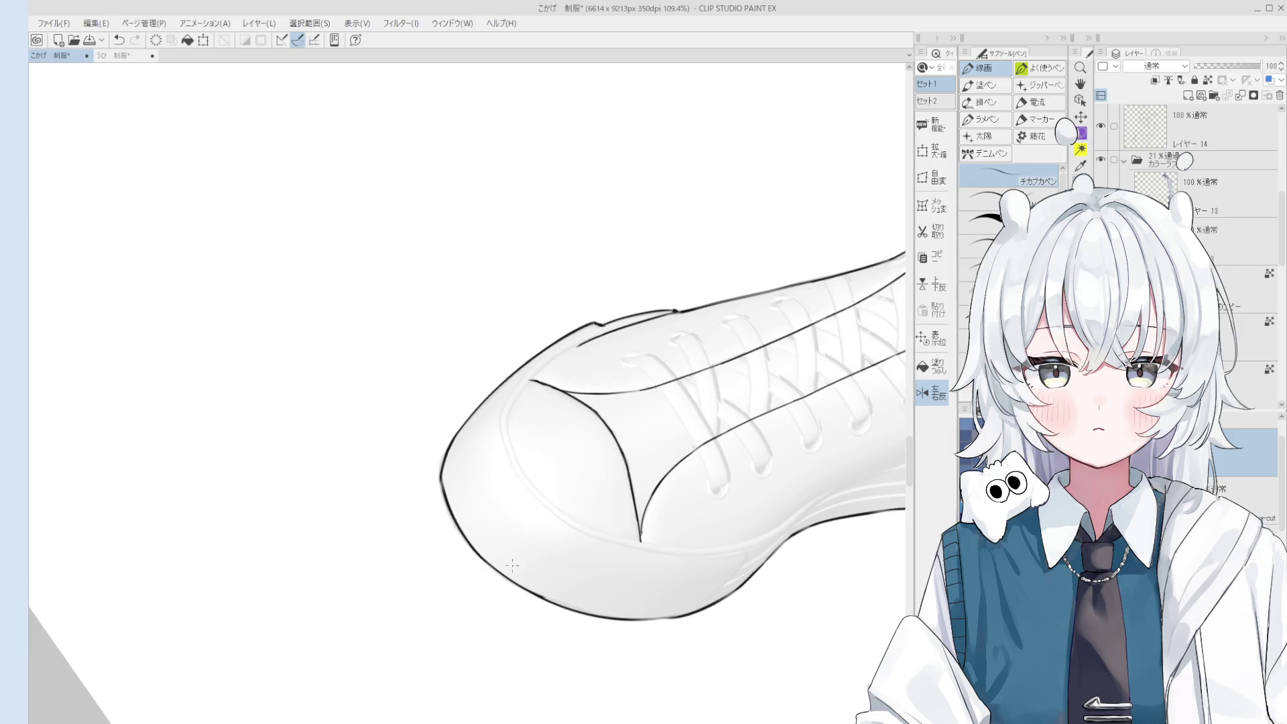
# Lighten part of the toe outline with the eraser.
pyautogui.press('e')
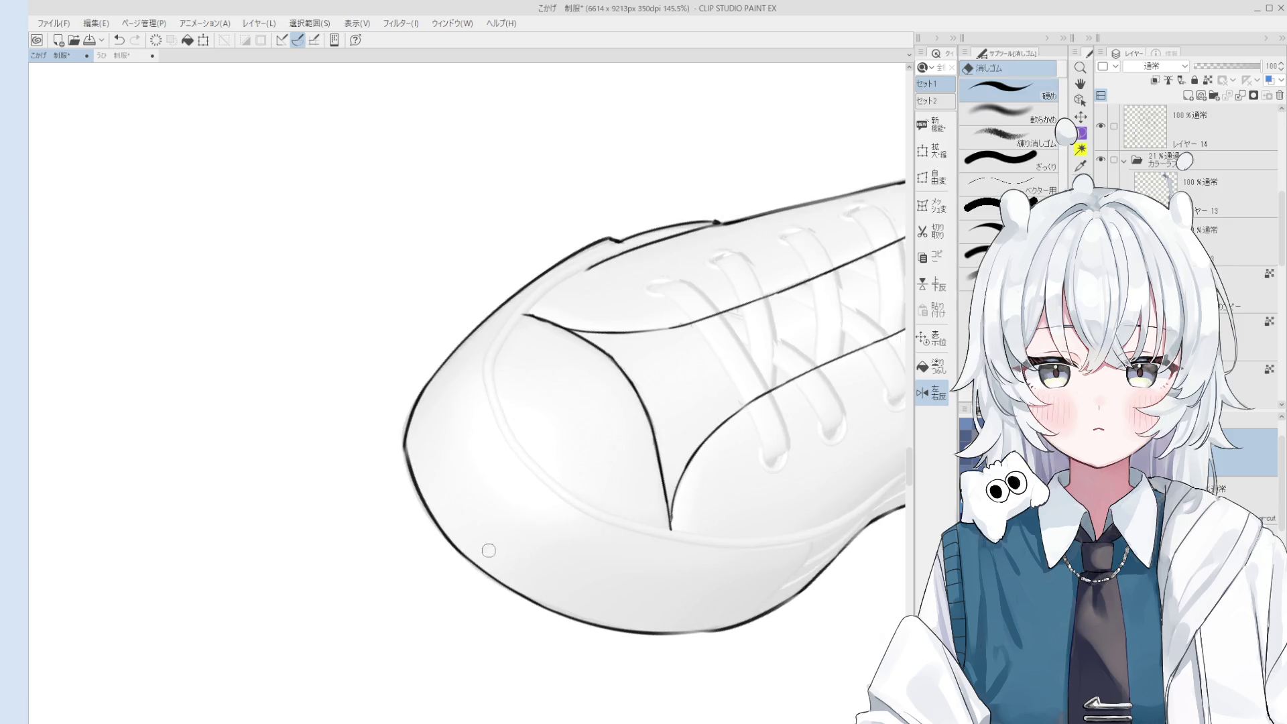
pyautogui.scroll(-2, 489, 551)
pyautogui.scroll(4, 488, 454)
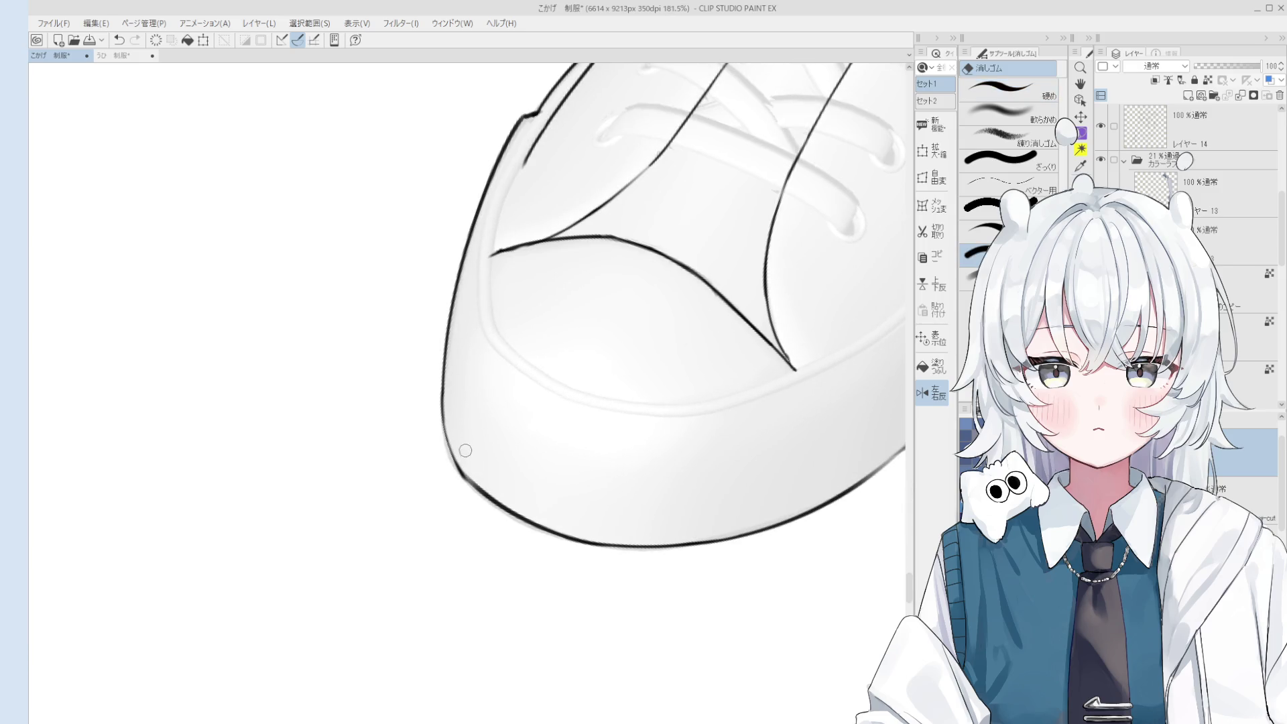
pyautogui.moveTo(453, 432); pyautogui.dragTo(470, 474)
pyautogui.press('p')
pyautogui.scroll(-3, 460, 457)
pyautogui.moveTo(460, 457); pyautogui.dragTo(453, 370)
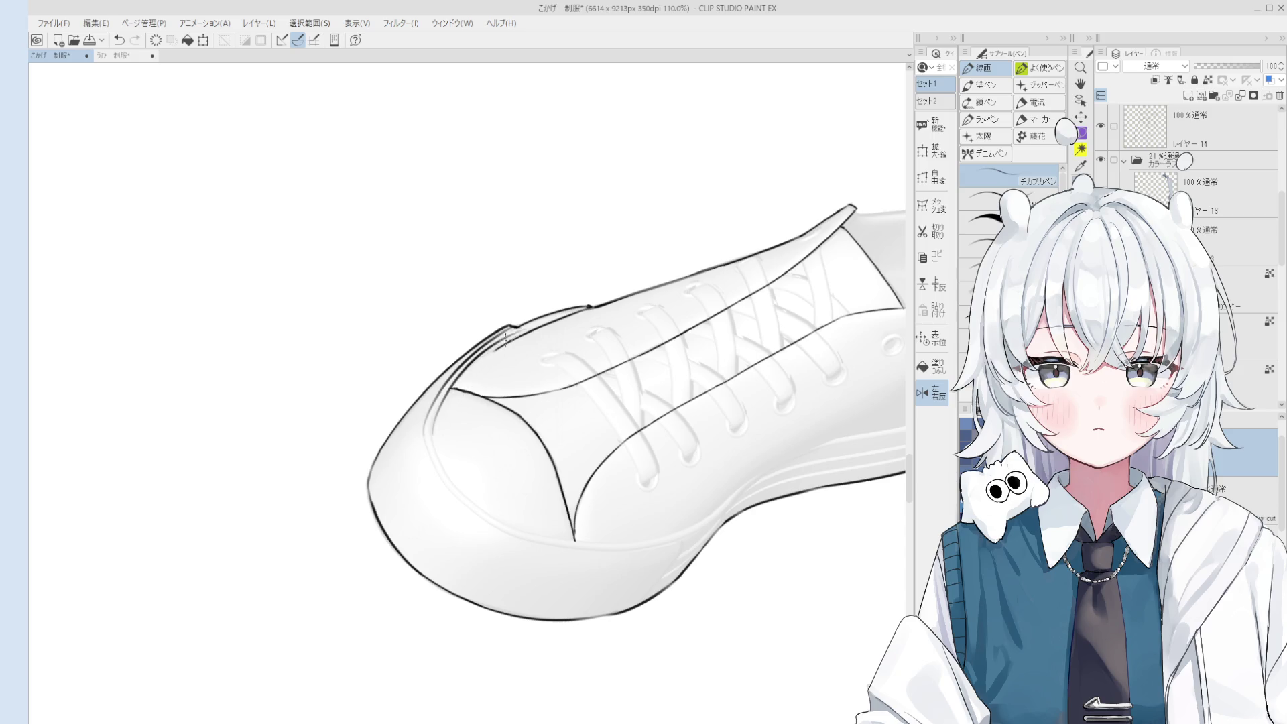
# Compare the toe's upper-outline stroke with undo and redo, then remove it.
pyautogui.hotkey('ctrl', 'z')
pyautogui.hotkey('ctrl', 'y')
pyautogui.hotkey('ctrl', 'z')
pyautogui.hotkey('ctrl', 'y')
pyautogui.hotkey('ctrl', 'z')
pyautogui.hotkey('ctrl', 'y')
pyautogui.hotkey('ctrl', 'z')
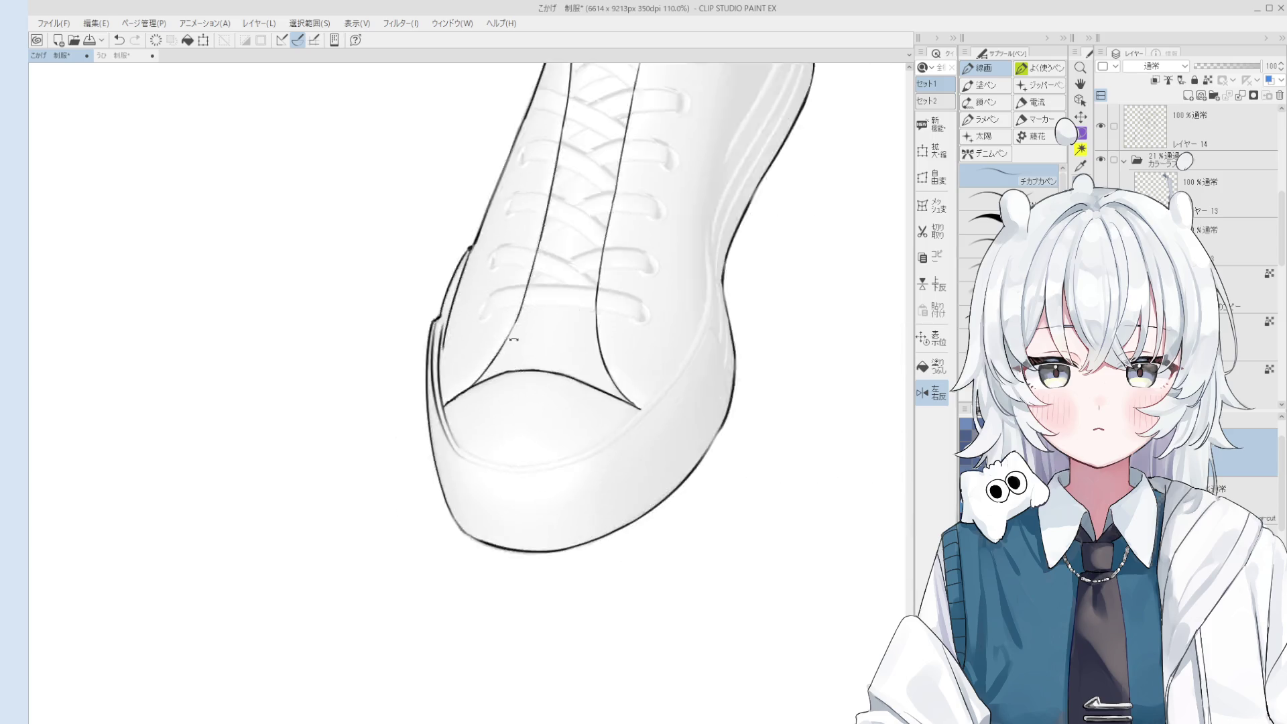
# Add a stroke along the toe outline and turn the shoe upright.
pyautogui.press('e')
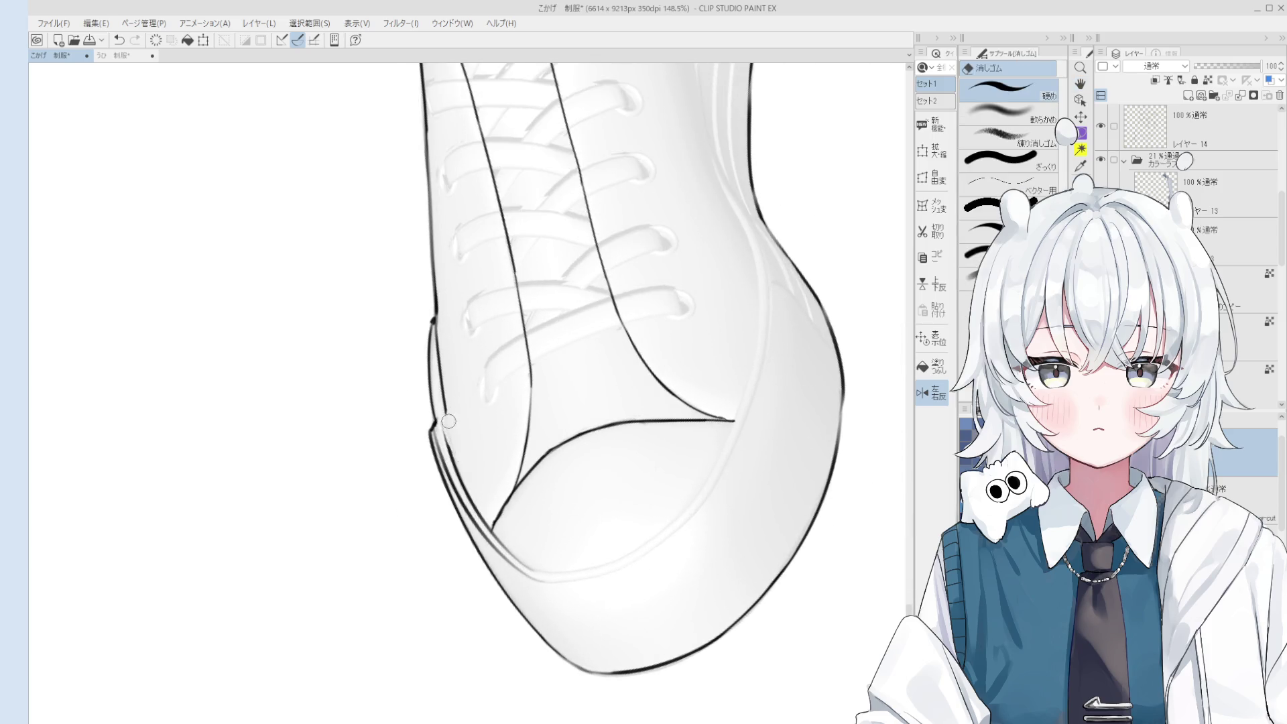
pyautogui.scroll(2, 449, 420)
pyautogui.press('p')
pyautogui.hotkey('ctrl', 'z')
pyautogui.moveTo(453, 410); pyautogui.dragTo(491, 504)
pyautogui.press('e')
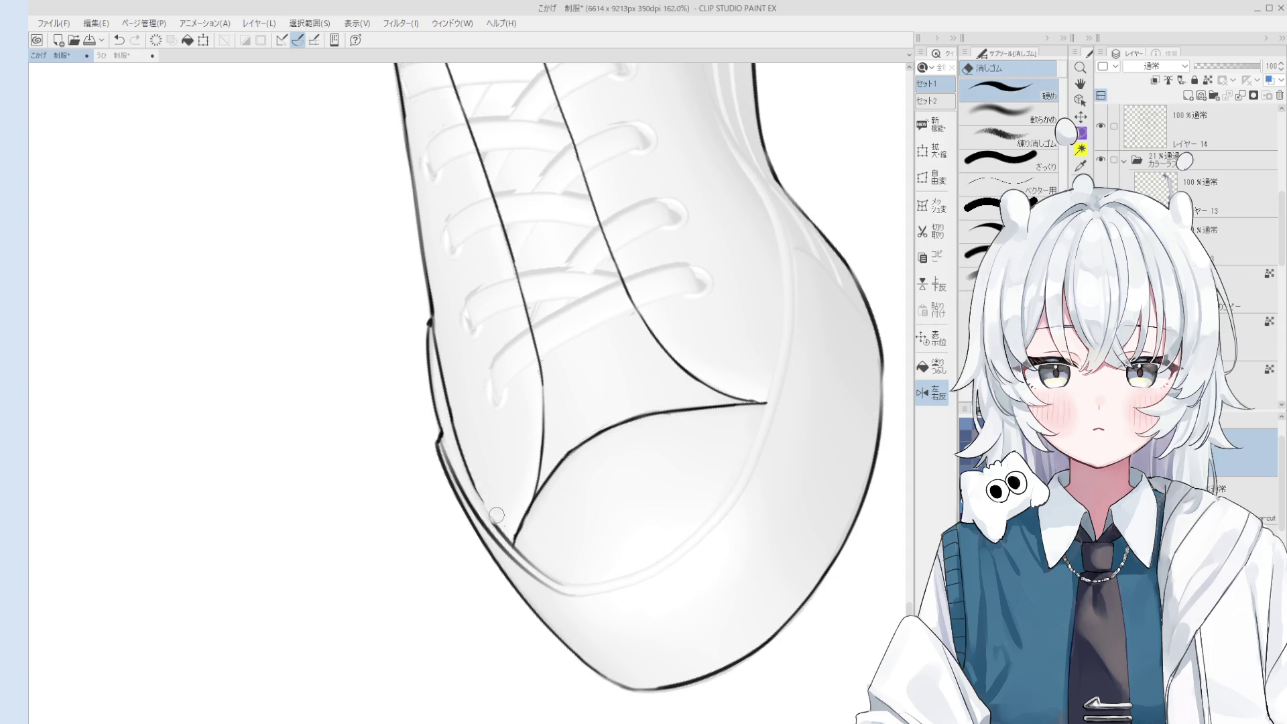
pyautogui.scroll(-2, 496, 515)
pyautogui.moveTo(501, 527); pyautogui.dragTo(488, 420)
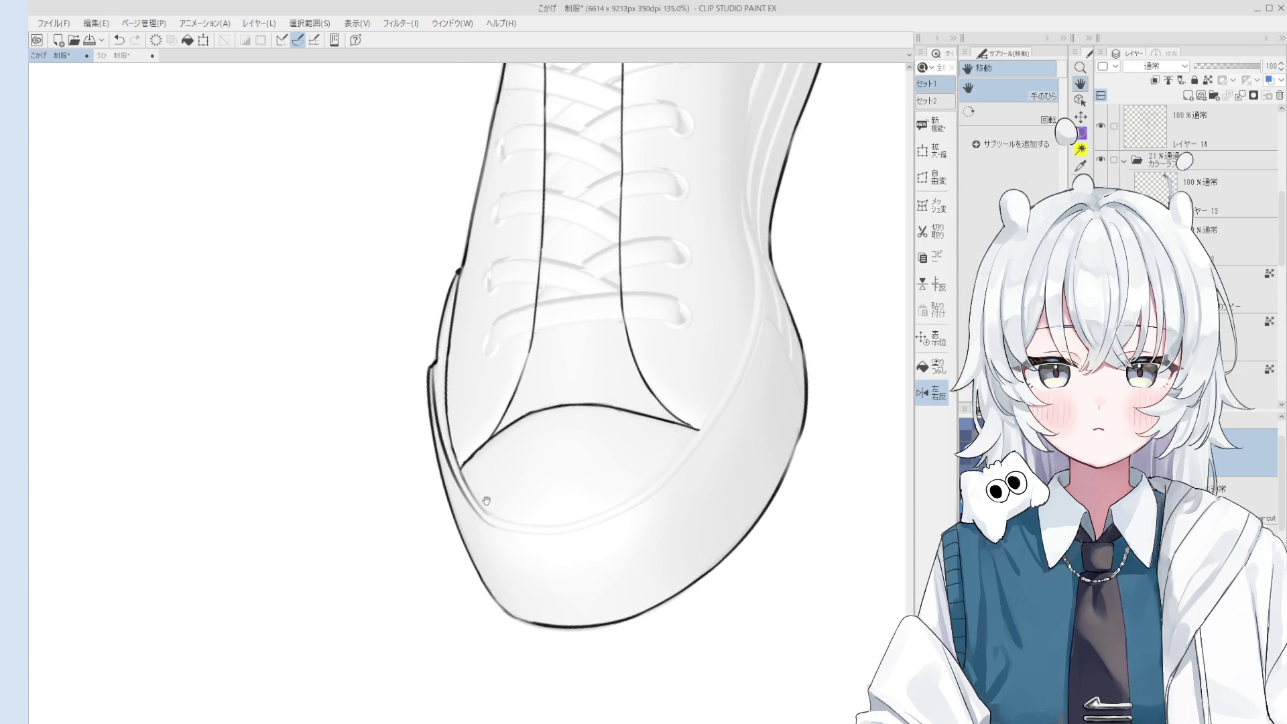
pyautogui.scroll(3, 486, 500)
pyautogui.press('p')
# Ink the bumper's inner edge line after two retries and lighten the inner double line.
pyautogui.moveTo(442, 380); pyautogui.dragTo(502, 520)
pyautogui.hotkey('ctrl', 'z')
pyautogui.hotkey('ctrl', 'z')
pyautogui.moveTo(442, 394); pyautogui.dragTo(499, 517)
pyautogui.hotkey('ctrl', 'z')
pyautogui.moveTo(439, 385); pyautogui.dragTo(499, 521)
pyautogui.scroll(-4, 504, 500)
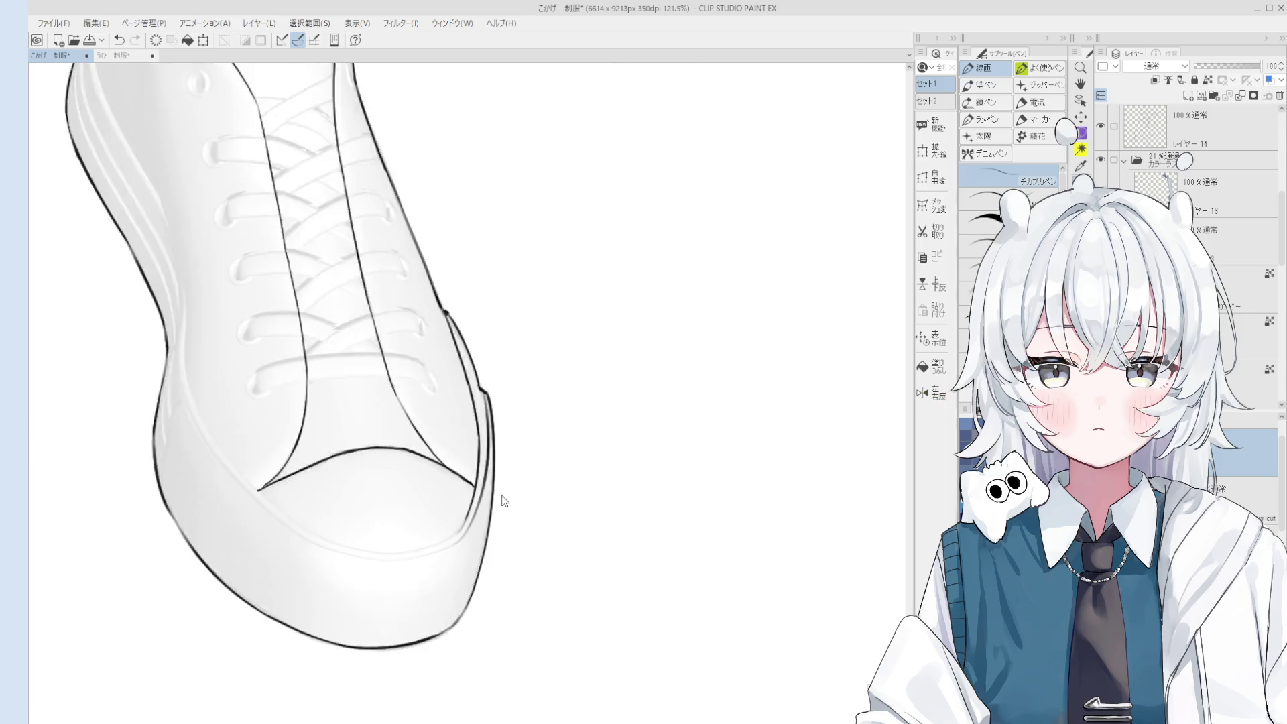
pyautogui.press('e')
pyautogui.scroll(-2, 504, 500)
pyautogui.scroll(4, 503, 469)
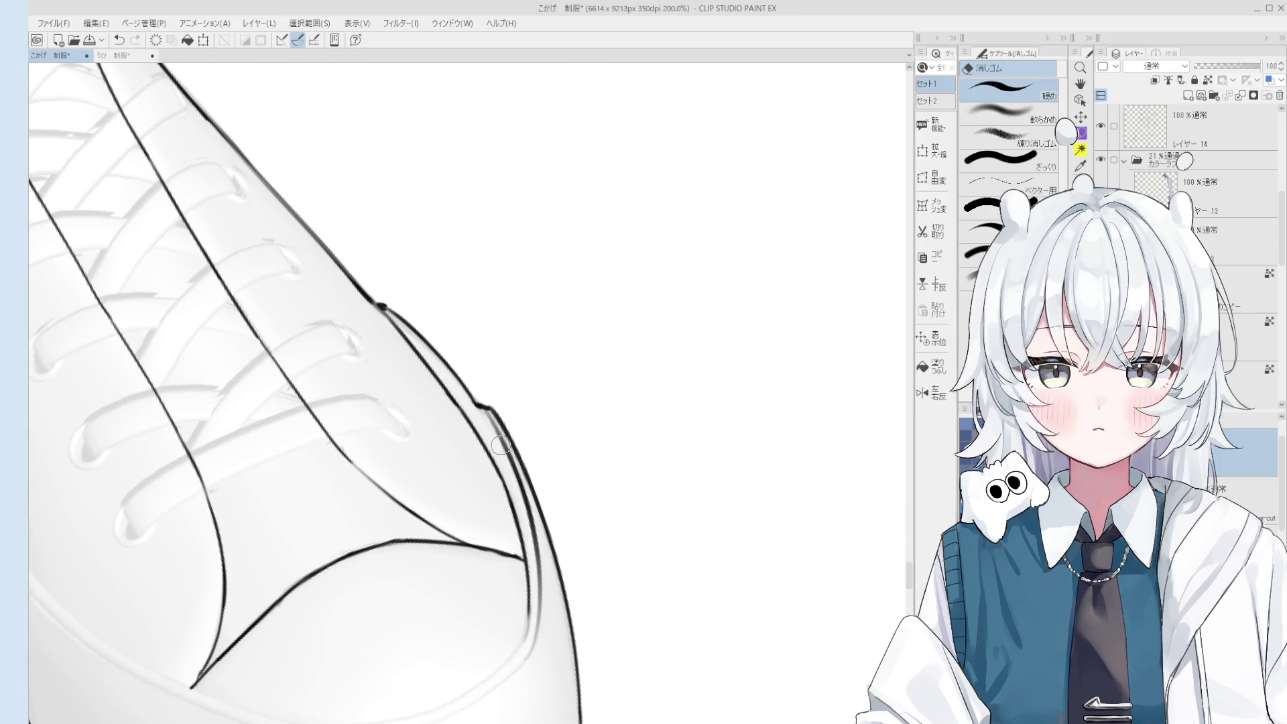
pyautogui.moveTo(495, 436)
pyautogui.mouseDown()
pyautogui.moveTo(533, 513)
pyautogui.moveTo(499, 433)
pyautogui.mouseUp()
# Pan the canvas to bring the whole shoe into view.
pyautogui.press('p')
pyautogui.scroll(-3, 479, 402)
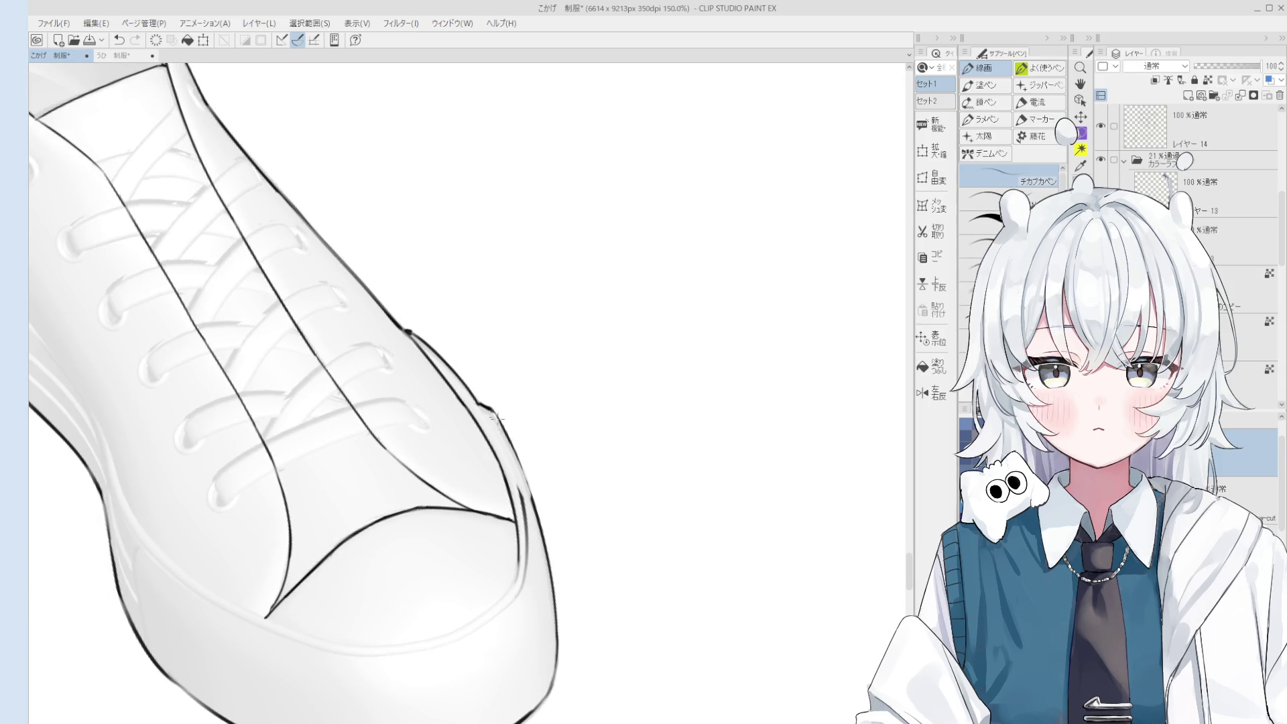
pyautogui.scroll(2, 507, 449)
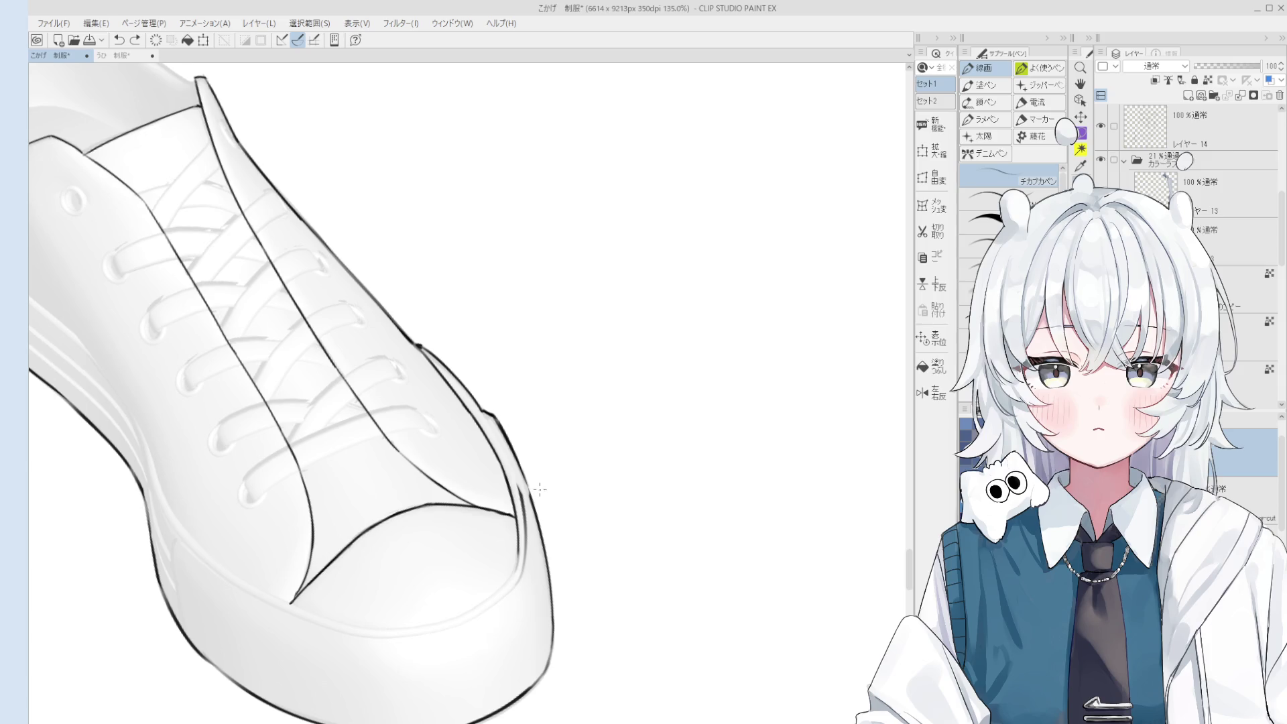
pyautogui.press('space')
pyautogui.press('p')
pyautogui.scroll(-2, 516, 474)
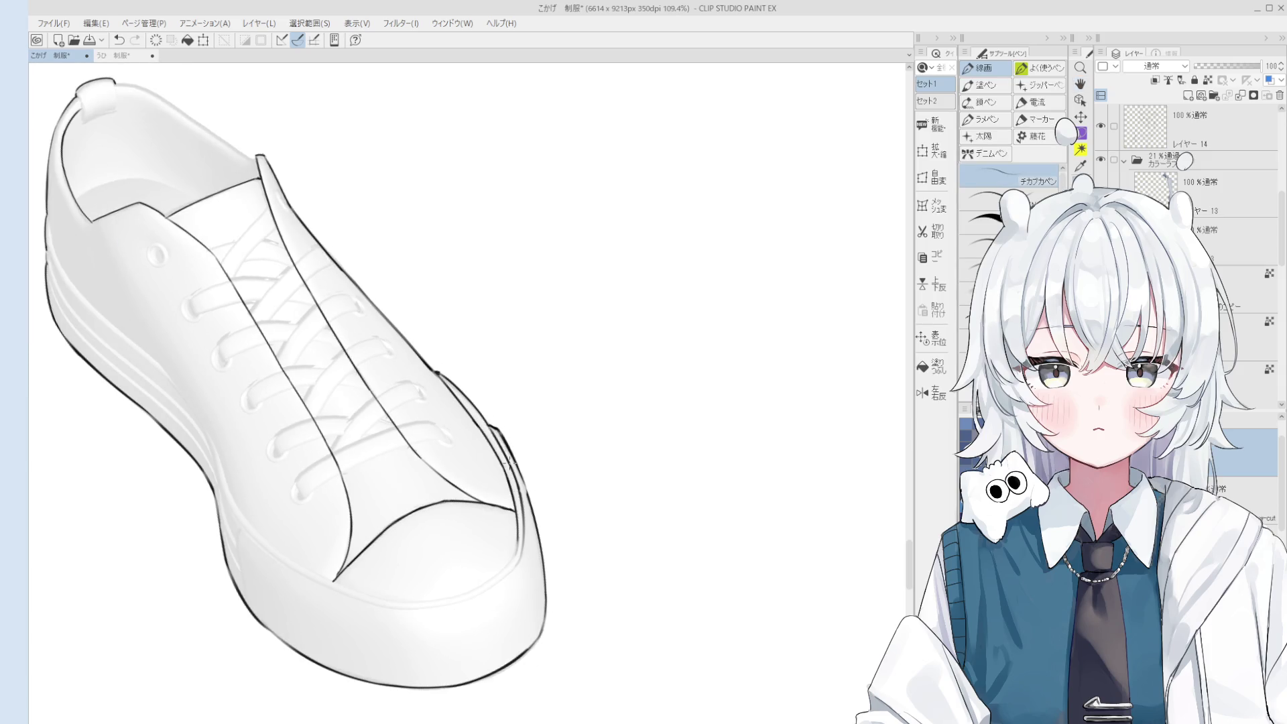
pyautogui.scroll(2, 509, 462)
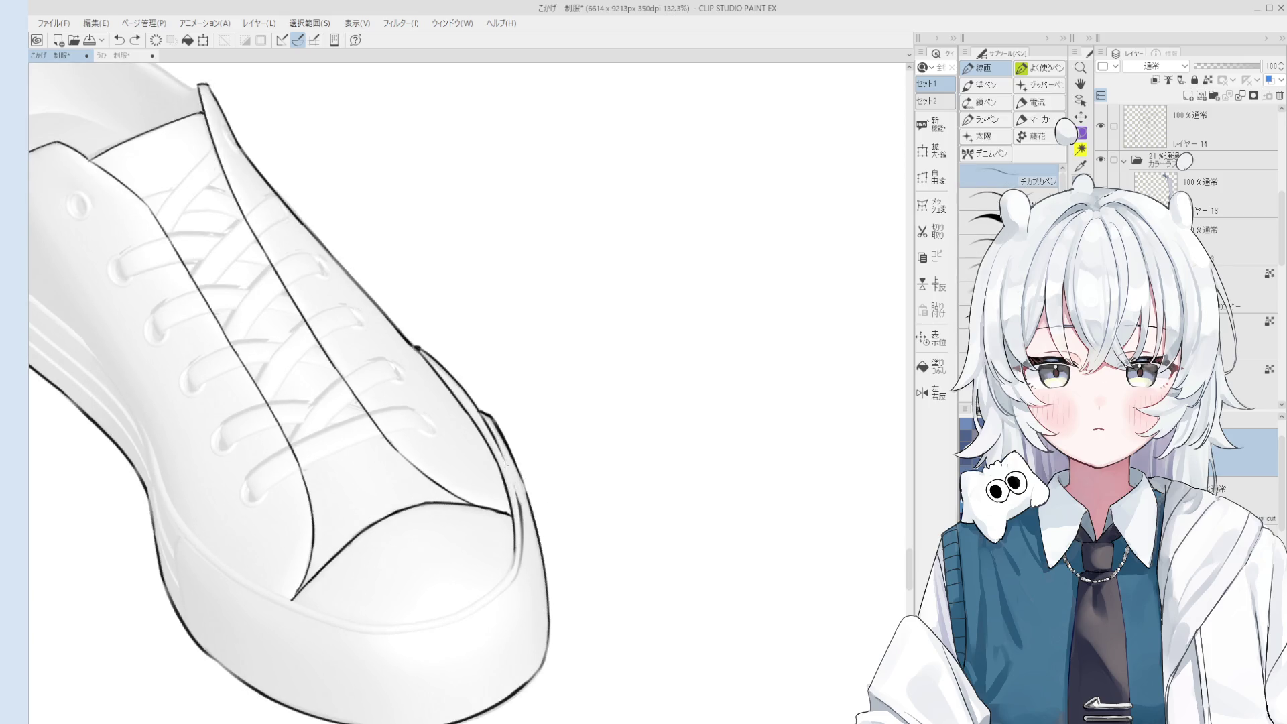
pyautogui.scroll(-1, 522, 512)
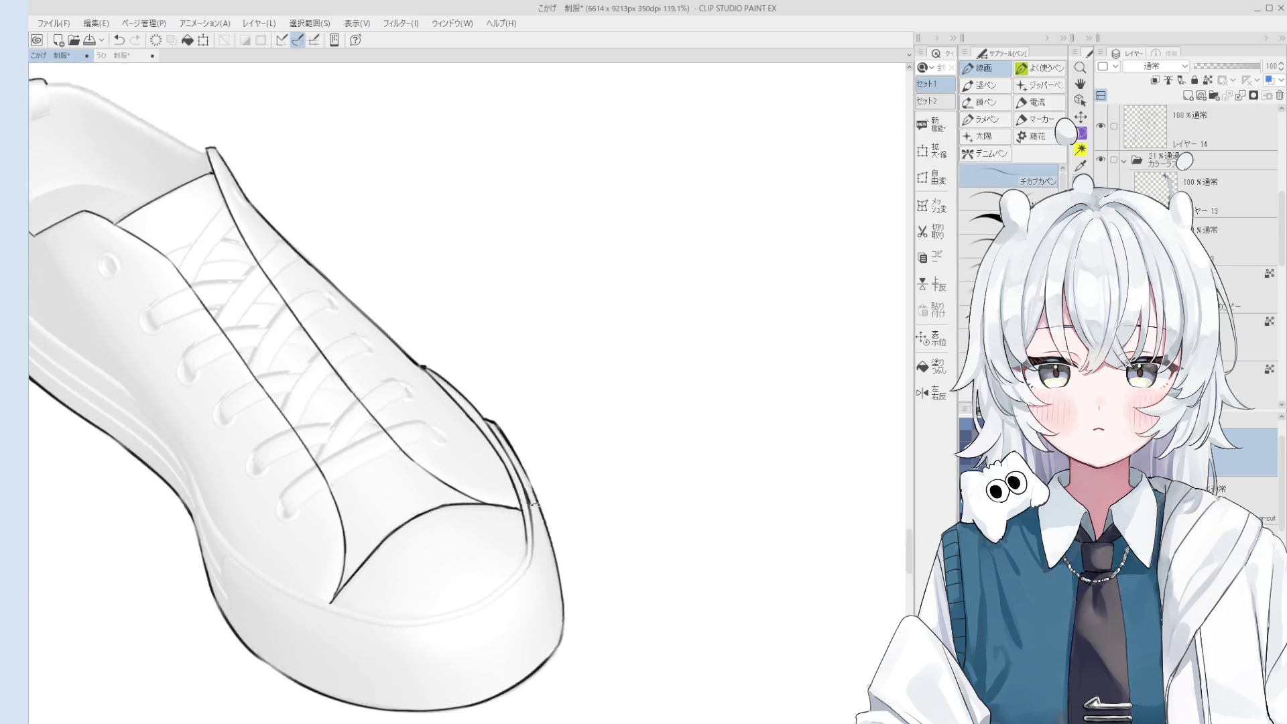
pyautogui.press('e')
pyautogui.press('p')
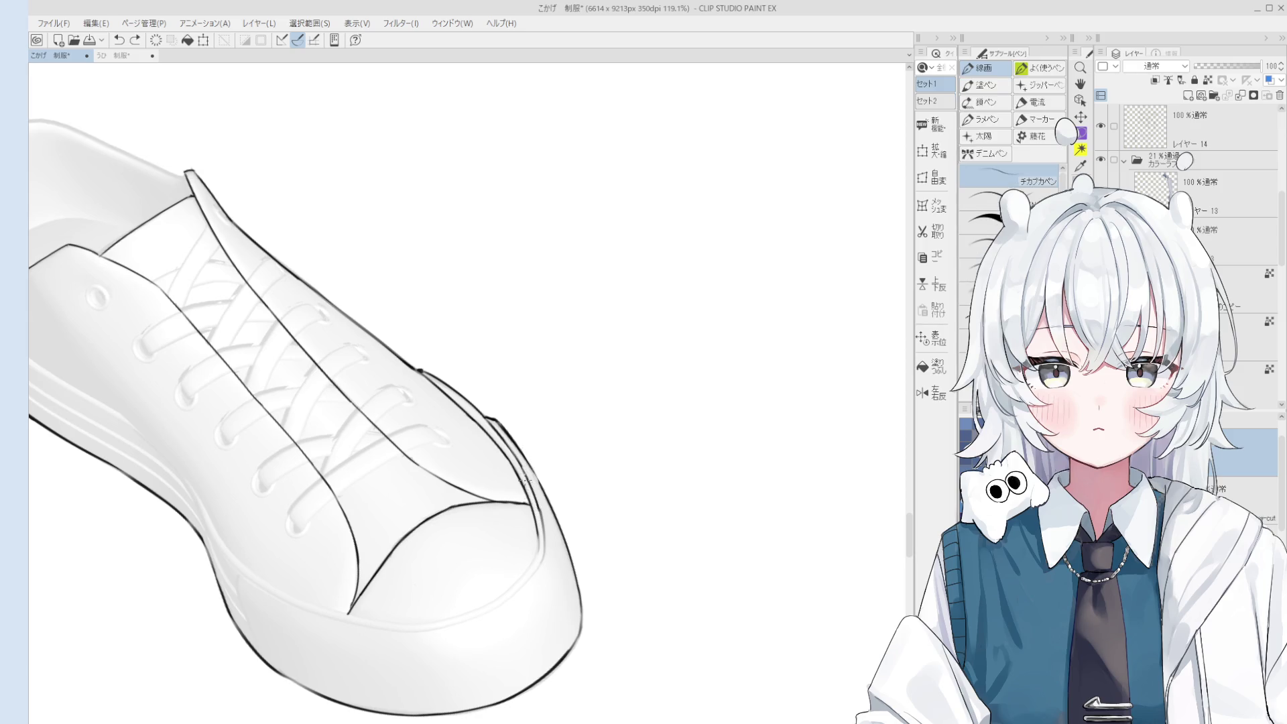
pyautogui.moveTo(526, 479); pyautogui.dragTo(526, 456)
# Rotate the view in 15° steps so the shoe stands upright.
pyautogui.scroll(-3, 525, 449)
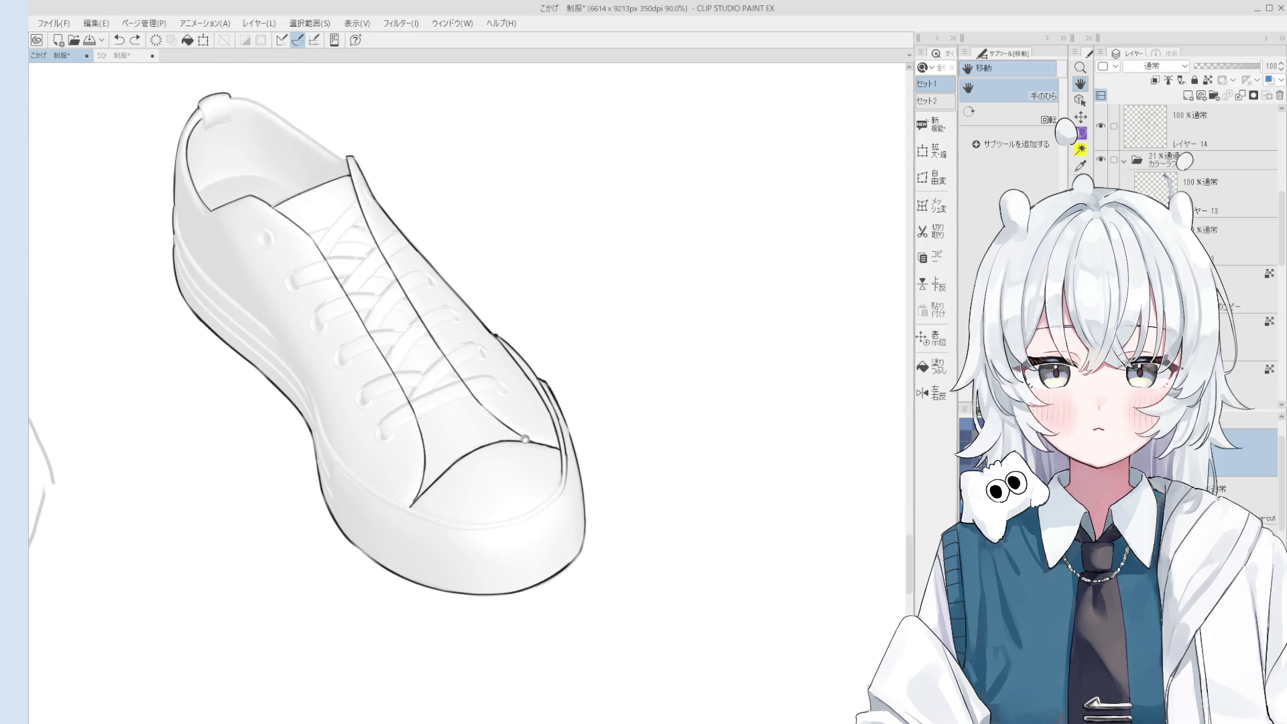
pyautogui.scroll(-2, 525, 439)
pyautogui.press('^')
pyautogui.press('^')
pyautogui.press('-')
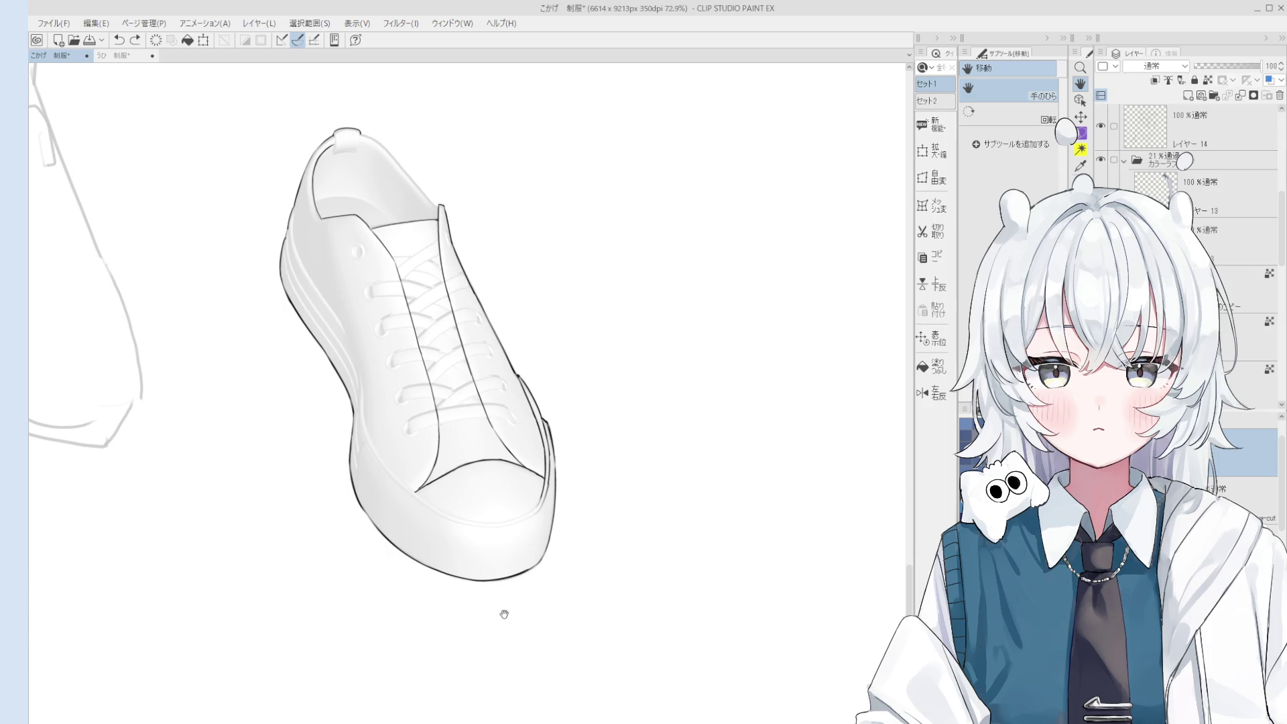
pyautogui.press('^')
pyautogui.press('-')
pyautogui.press('-')
pyautogui.scroll(2, 529, 569)
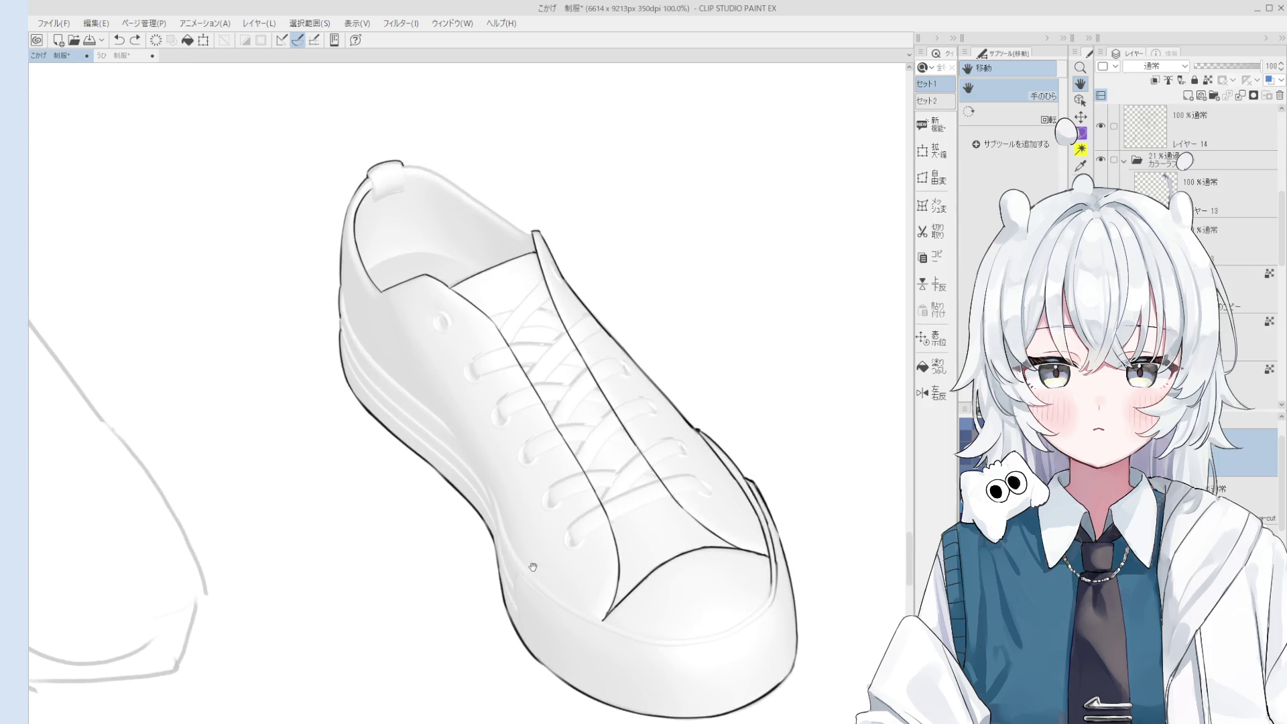
pyautogui.press('p')
pyautogui.scroll(2, 533, 567)
# Try short strokes along the toe's side and undo them.
pyautogui.hotkey('ctrl', 'z')
pyautogui.moveTo(473, 448); pyautogui.dragTo(515, 551)
pyautogui.hotkey('ctrl', 'z')
pyautogui.hotkey('ctrl', 'z')
pyautogui.scroll(1, 516, 552)
pyautogui.moveTo(475, 461); pyautogui.dragTo(504, 531)
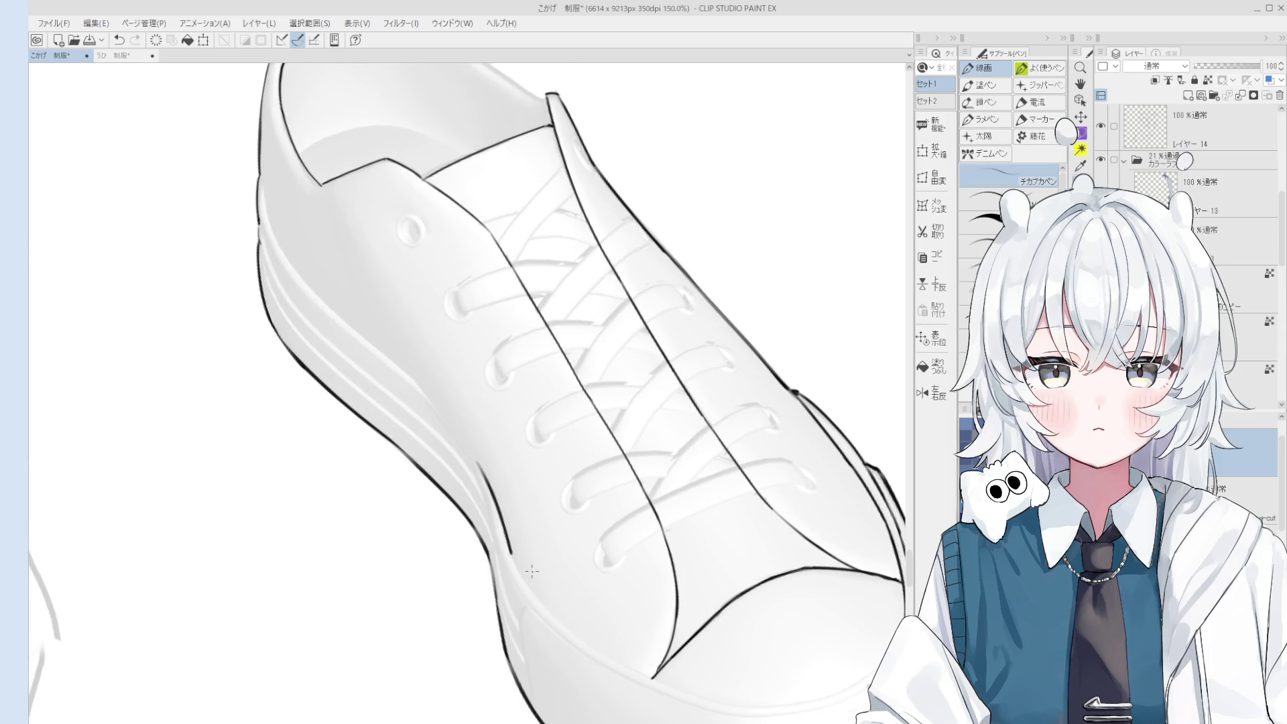
pyautogui.press('e')
pyautogui.scroll(1, 498, 545)
pyautogui.hotkey('ctrl', 'z')
pyautogui.press('p')
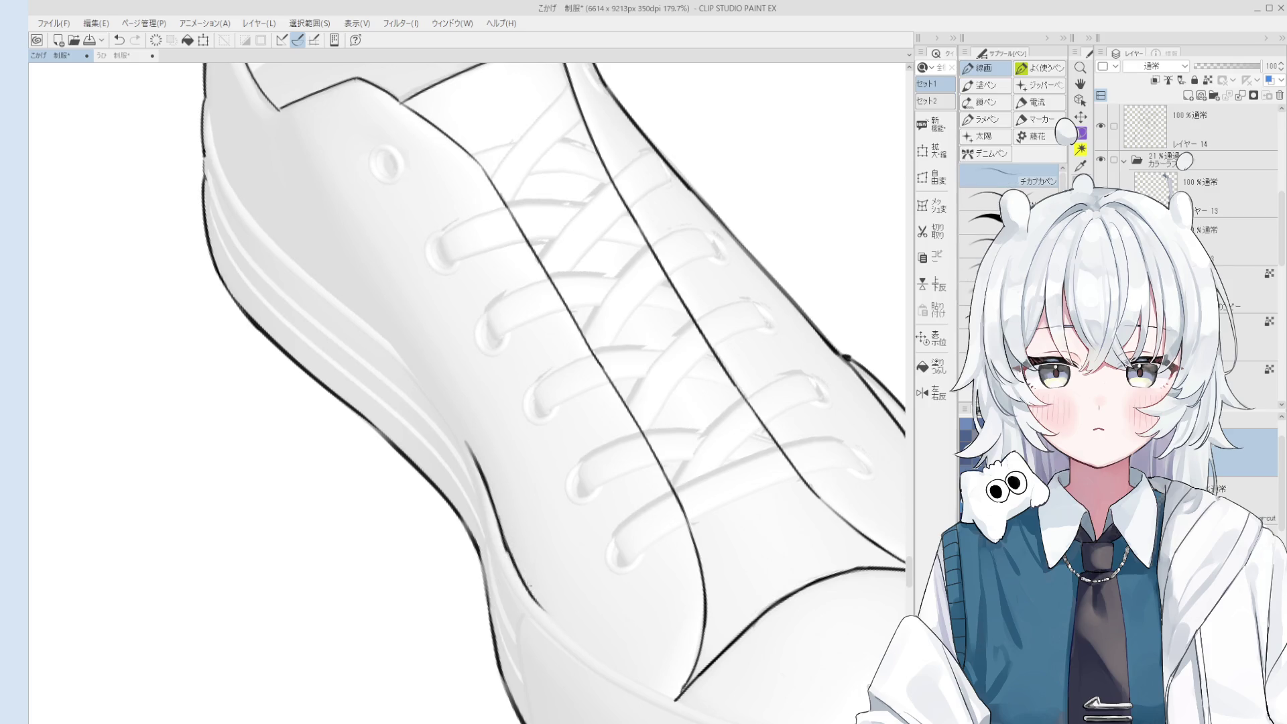
pyautogui.scroll(-1, 529, 585)
pyautogui.moveTo(529, 584)
pyautogui.mouseDown()
pyautogui.moveTo(500, 566)
pyautogui.moveTo(528, 582)
pyautogui.mouseUp()
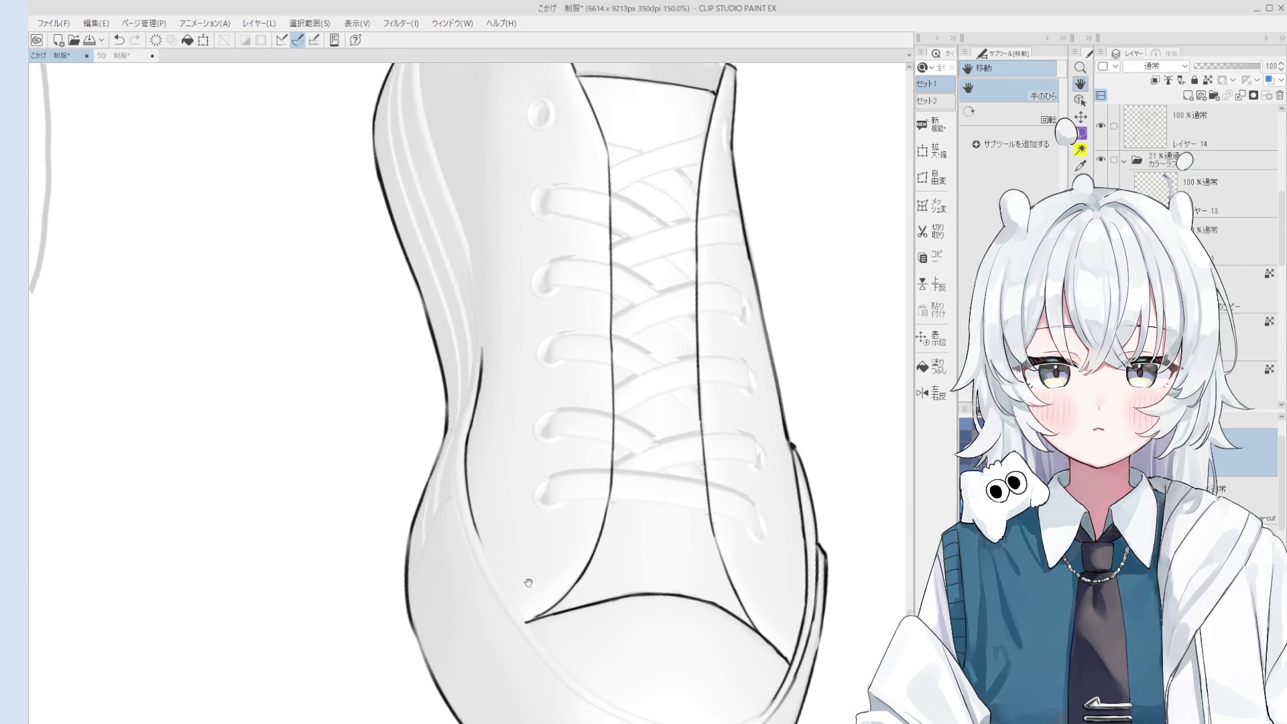
# Trace the inner sole line down and around the toe, erasing and restoring its end.
pyautogui.press('p')
pyautogui.moveTo(472, 519); pyautogui.dragTo(587, 689)
pyautogui.hotkey('ctrl', 'z')
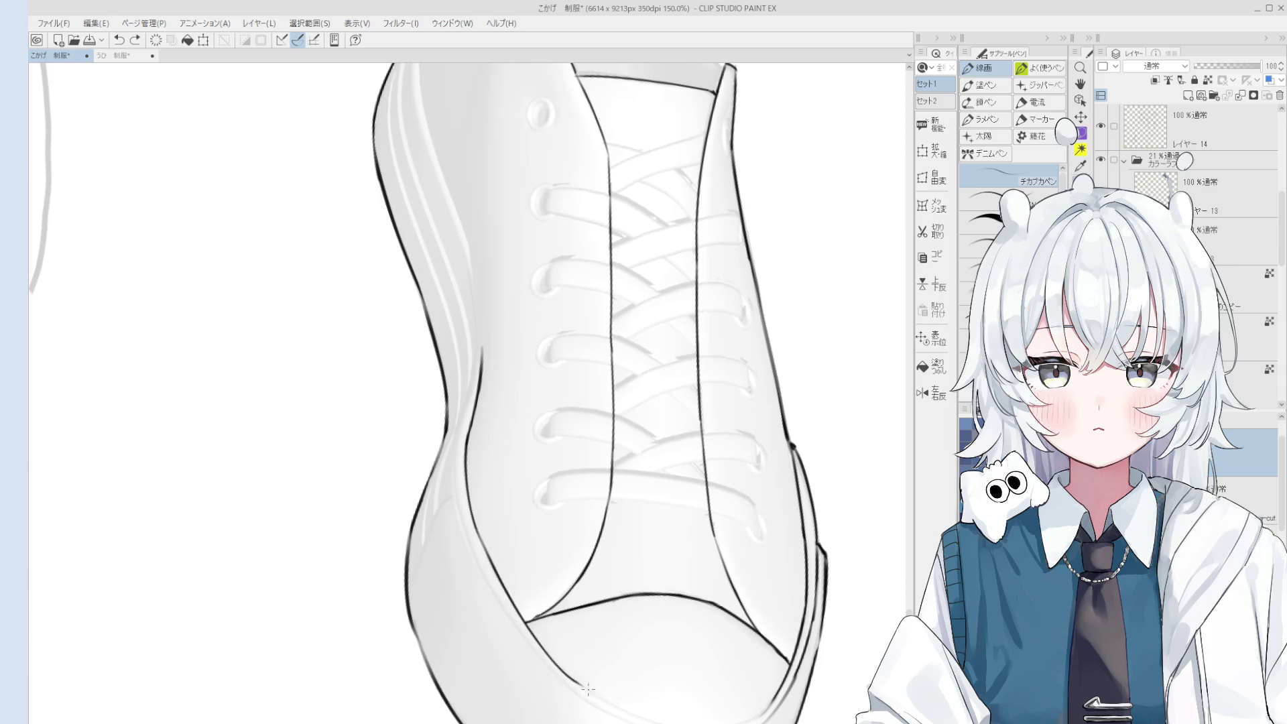
pyautogui.press('e')
pyautogui.moveTo(516, 620); pyautogui.dragTo(583, 690)
pyautogui.press('p')
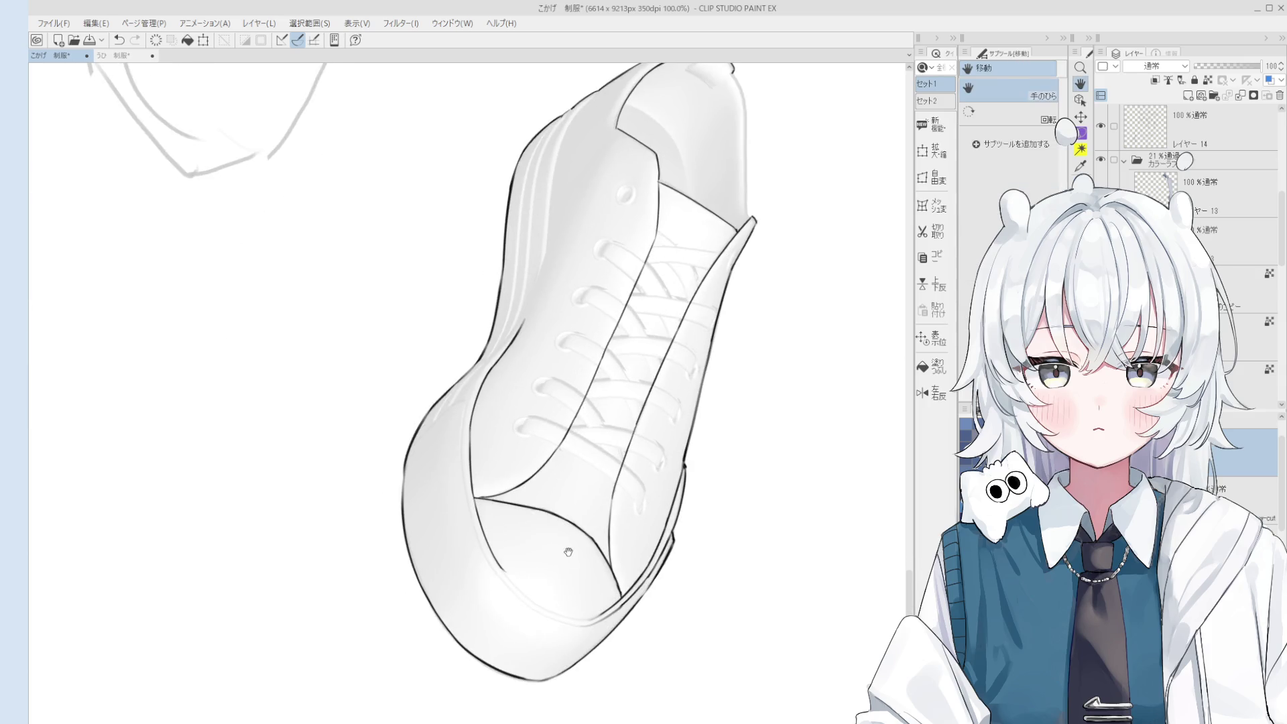
pyautogui.press('e')
pyautogui.hotkey('ctrl', 'z')
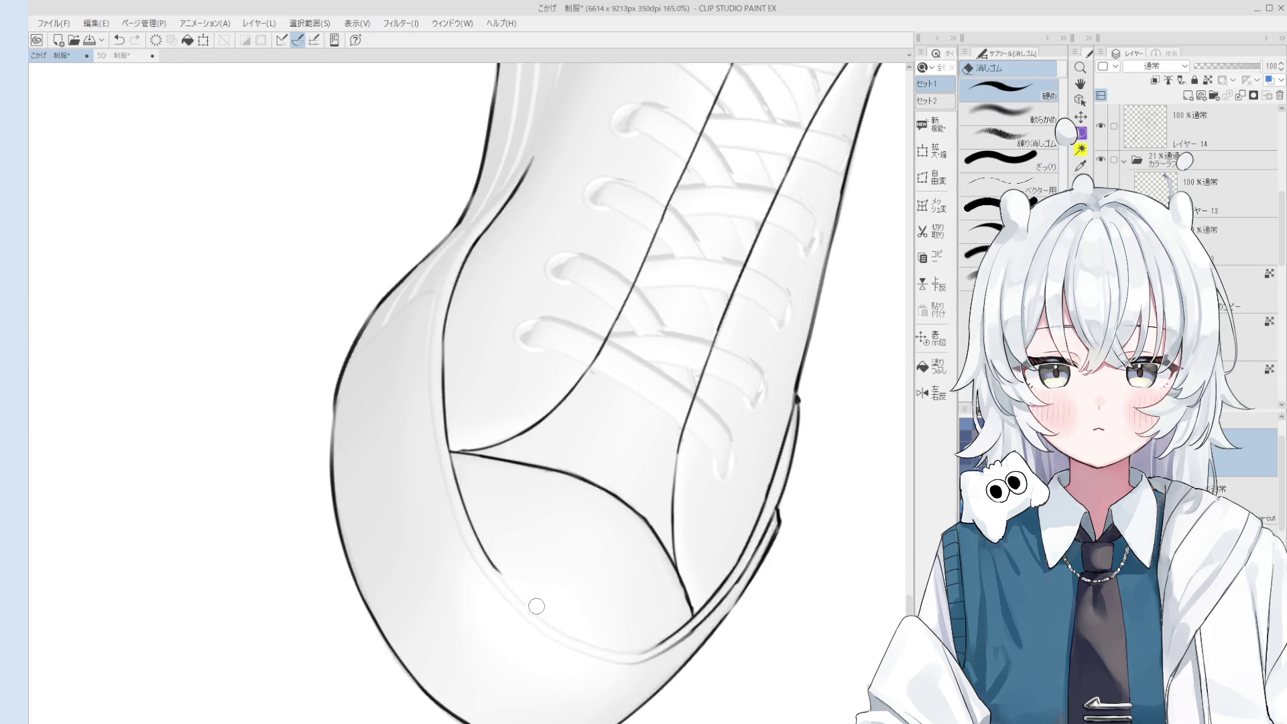
pyautogui.press('p')
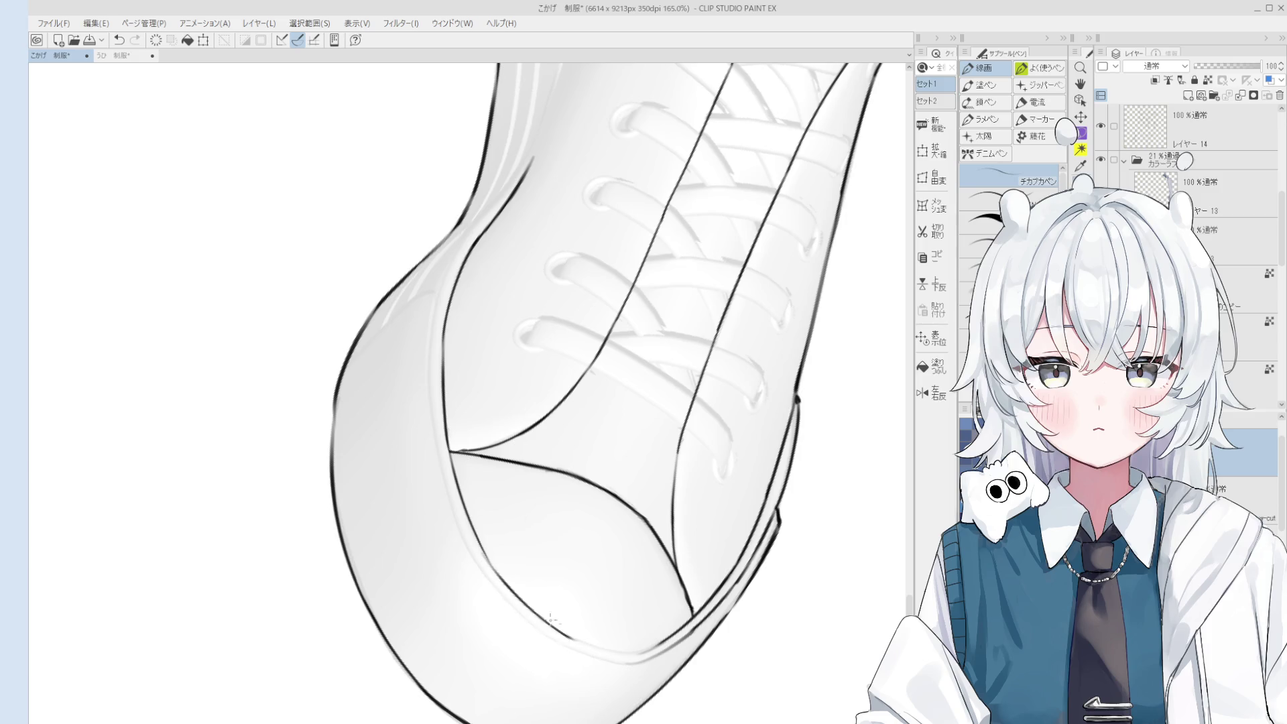
pyautogui.moveTo(486, 562); pyautogui.dragTo(578, 639)
pyautogui.press('e')
pyautogui.press('p')
# Add a short stroke along the toe's lower curve.
pyautogui.scroll(-1, 541, 616)
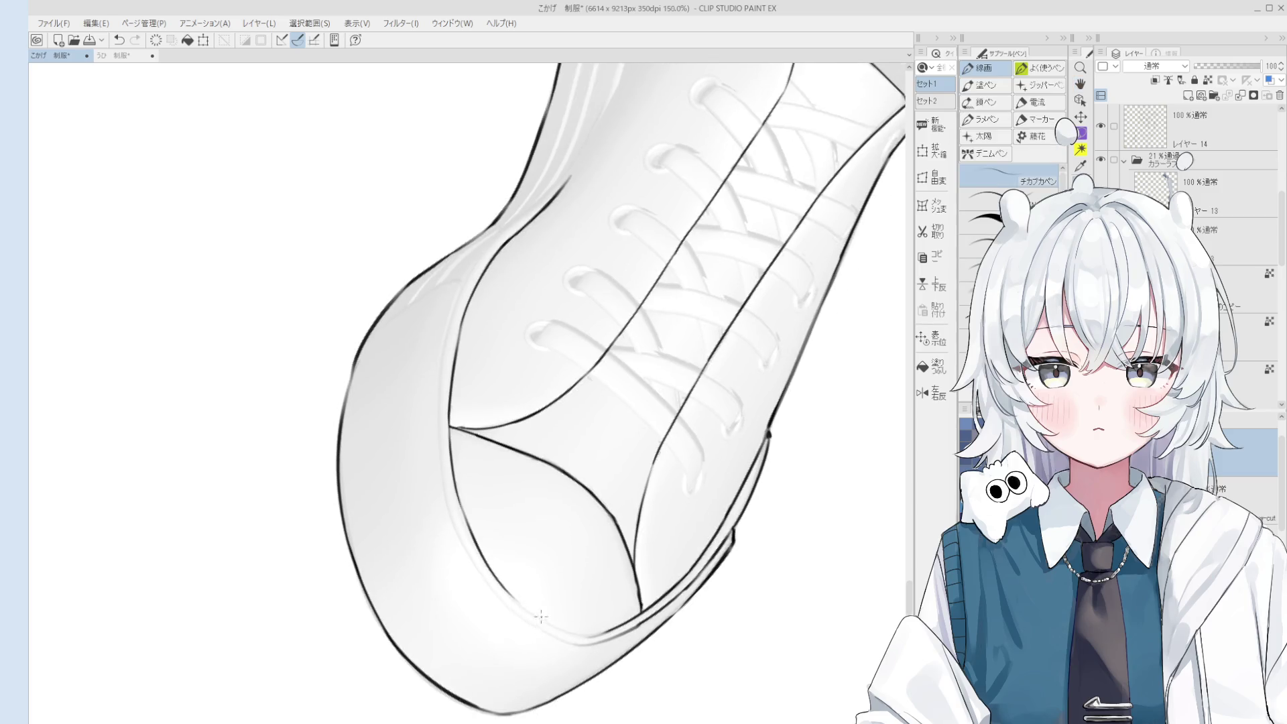
pyautogui.scroll(3, 541, 616)
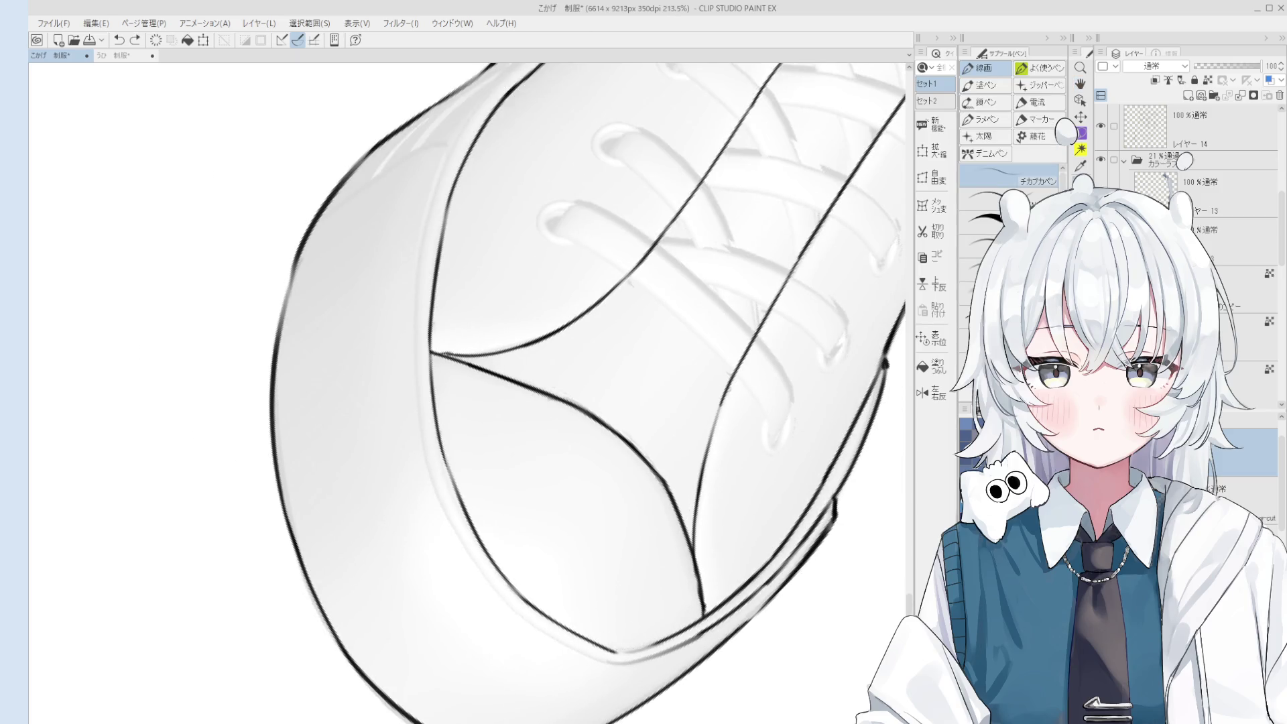
pyautogui.moveTo(603, 649); pyautogui.dragTo(657, 645)
pyautogui.scroll(3, 569, 613)
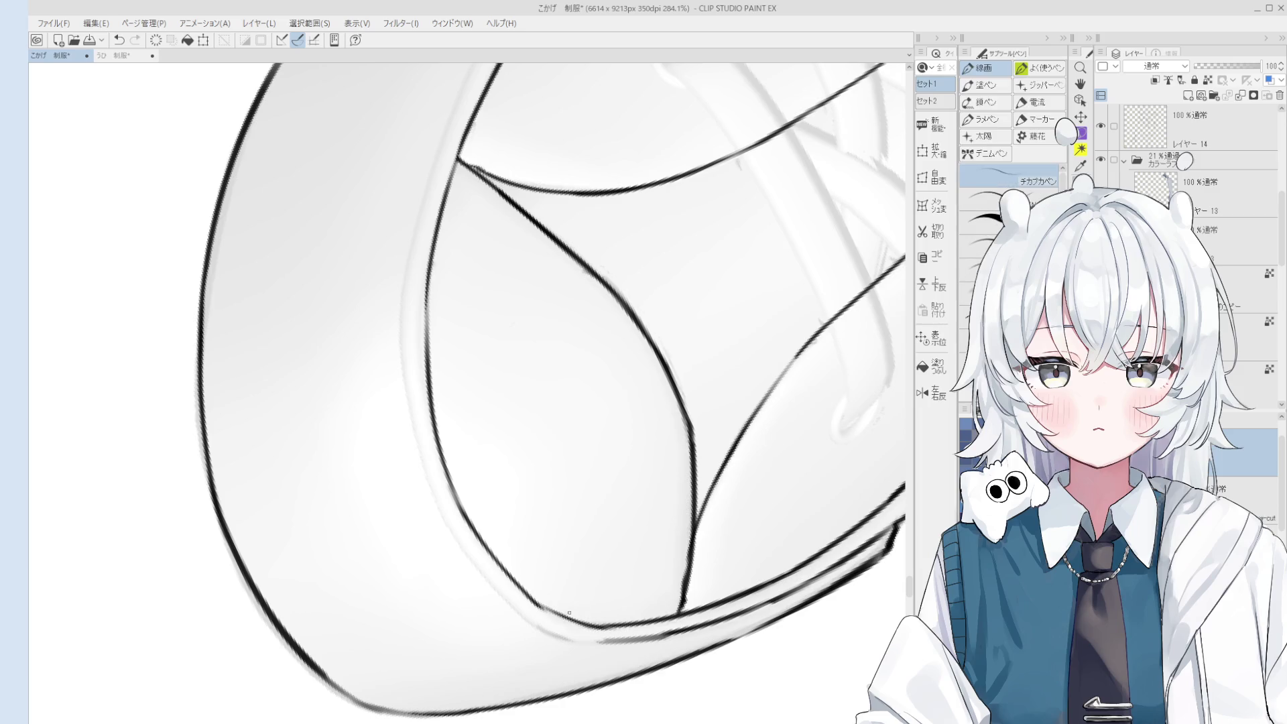
pyautogui.scroll(-9, 569, 613)
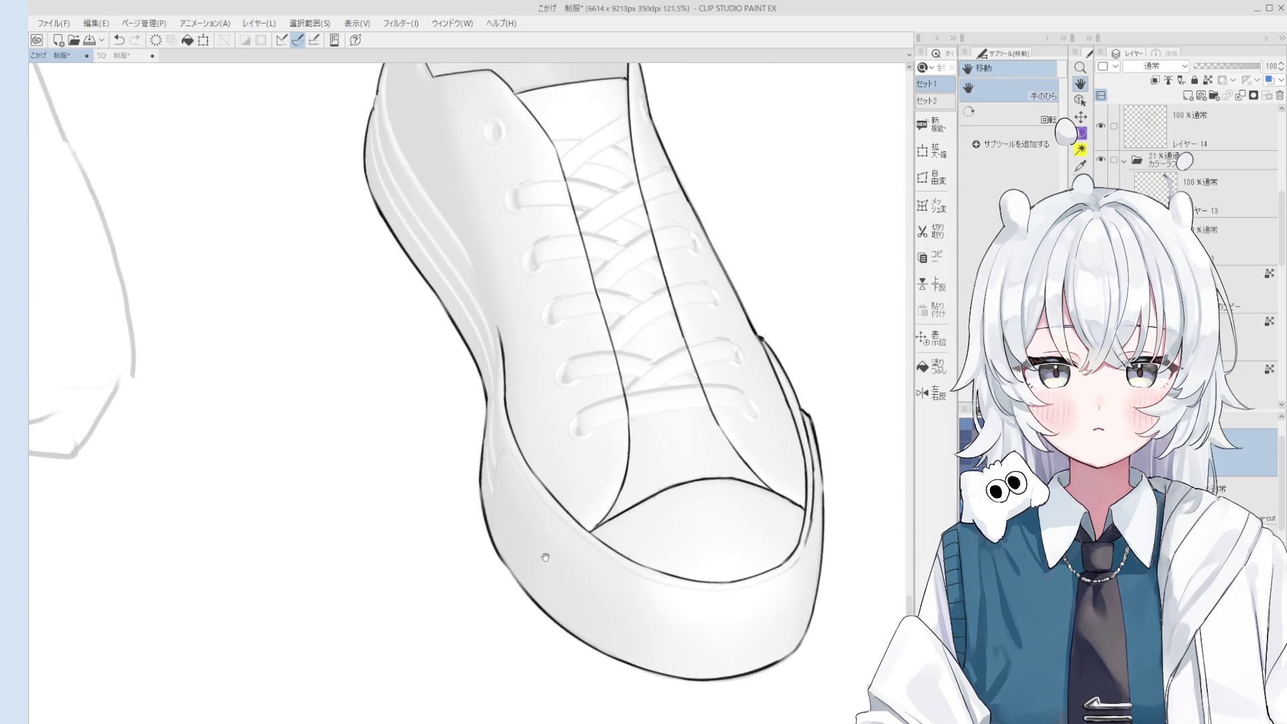
pyautogui.scroll(-2, 542, 556)
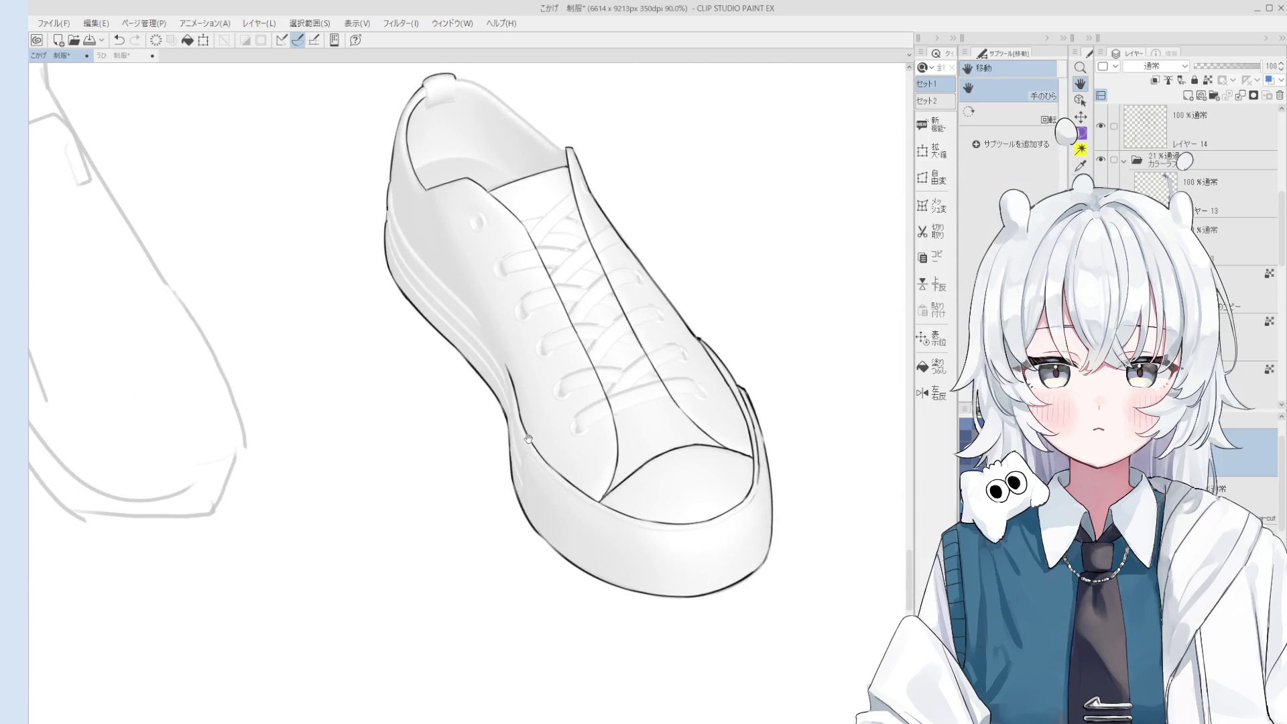
pyautogui.moveTo(516, 400); pyautogui.dragTo(536, 583)
pyautogui.press('p')
pyautogui.scroll(3, 419, 322)
pyautogui.hotkey('ctrl', 'z')
pyautogui.moveTo(422, 339)
pyautogui.mouseDown()
pyautogui.moveTo(413, 426)
pyautogui.moveTo(475, 481)
pyautogui.mouseUp()
pyautogui.hotkey('ctrl', 'z')
pyautogui.hotkey('ctrl', 'z')
pyautogui.hotkey('ctrl', 'z')
pyautogui.moveTo(425, 399); pyautogui.dragTo(567, 581)
pyautogui.press('h')
pyautogui.scroll(-2, 569, 565)
pyautogui.press('p')
pyautogui.scroll(2, 569, 564)
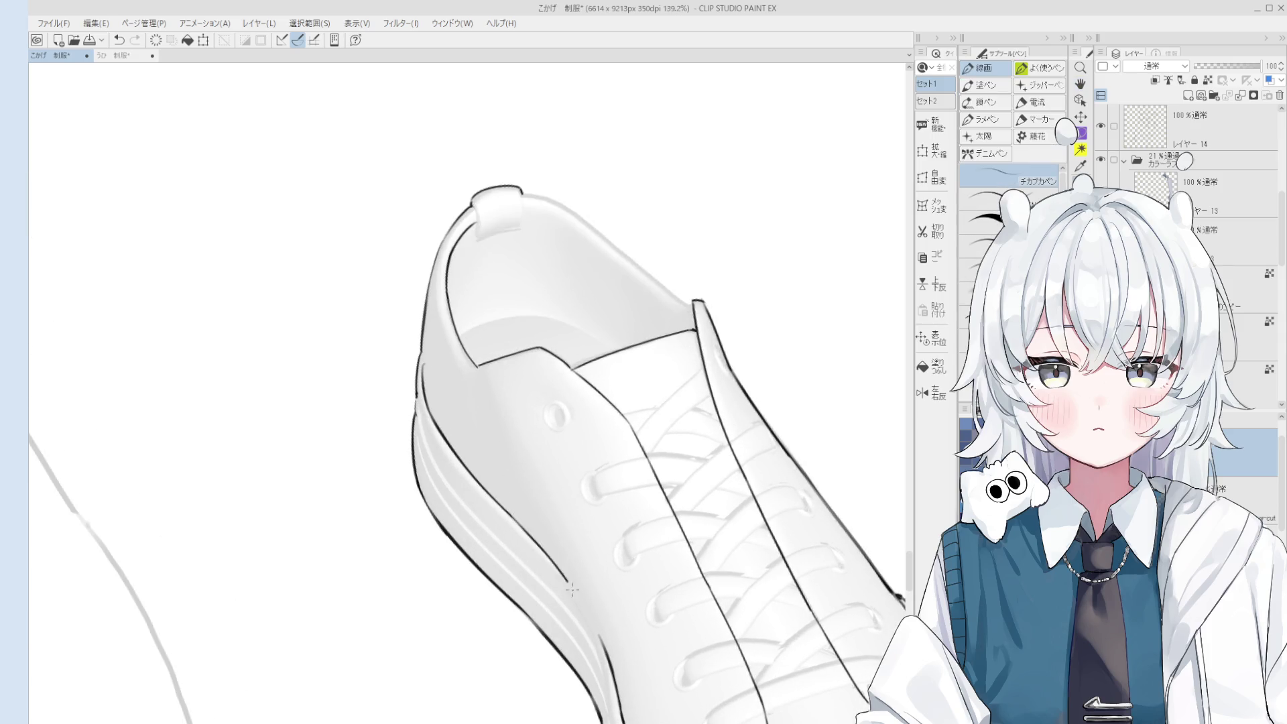
pyautogui.hotkey('ctrl', 'z')
pyautogui.scroll(-1, 561, 586)
pyautogui.scroll(2, 561, 587)
pyautogui.moveTo(509, 520); pyautogui.dragTo(580, 607)
pyautogui.hotkey('ctrl', 'z')
pyautogui.scroll(1, 567, 471)
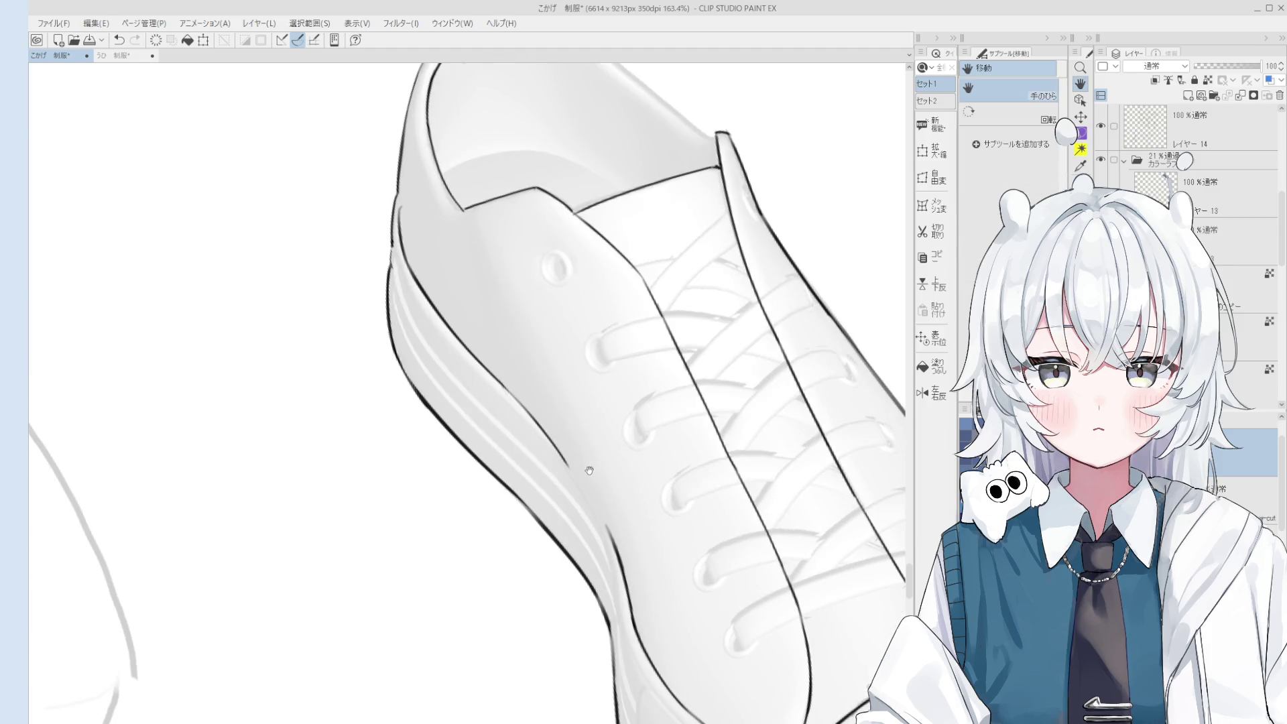
pyautogui.hotkey('ctrl', 'z')
pyautogui.moveTo(551, 441)
pyautogui.mouseDown()
pyautogui.moveTo(614, 529)
pyautogui.moveTo(606, 520)
pyautogui.mouseUp()
pyautogui.scroll(-1, 601, 514)
pyautogui.press('e')
pyautogui.hotkey('ctrl', 'z')
pyautogui.scroll(-2, 620, 536)
pyautogui.press('p')
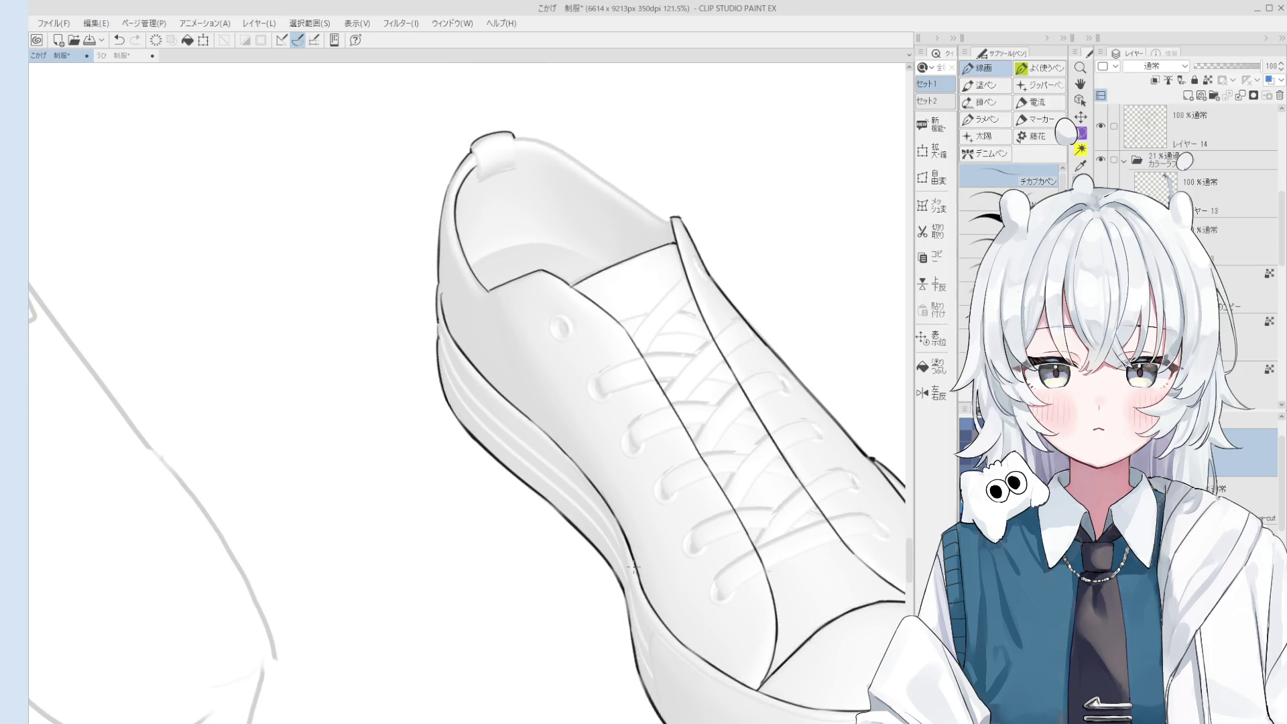
pyautogui.scroll(-2, 589, 514)
pyautogui.scroll(3, 589, 515)
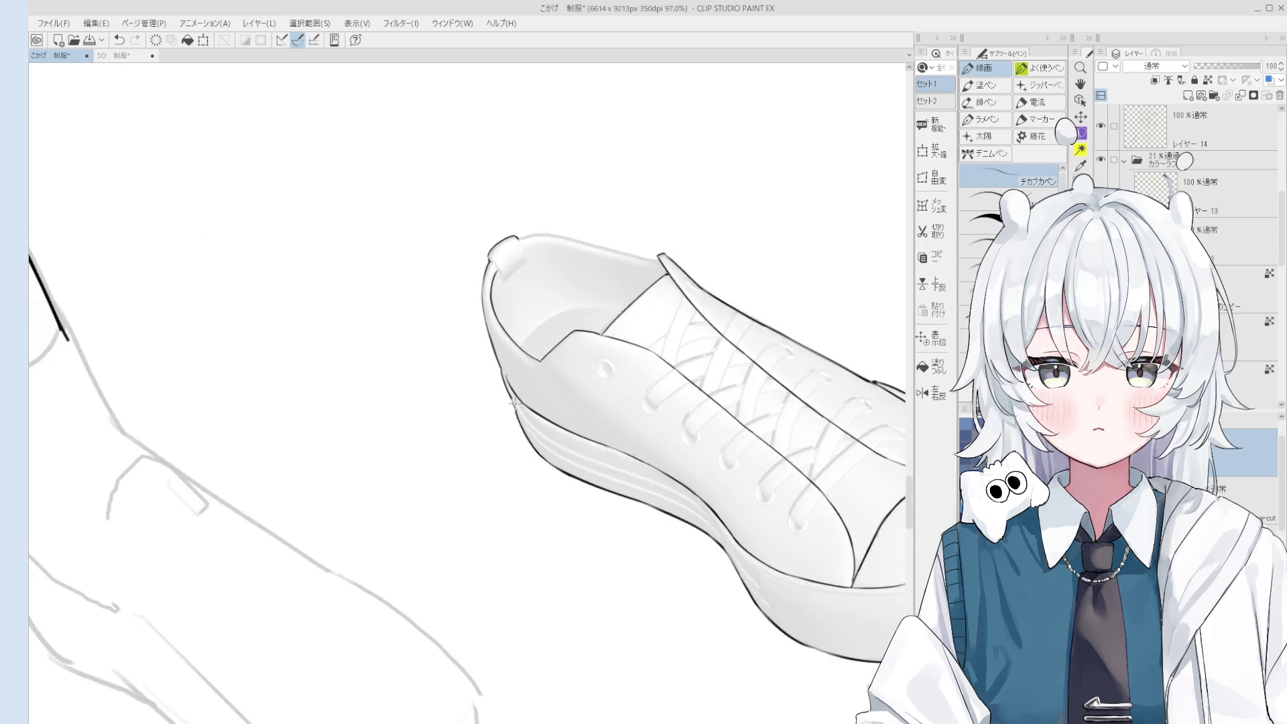
pyautogui.scroll(2, 519, 422)
pyautogui.press('e')
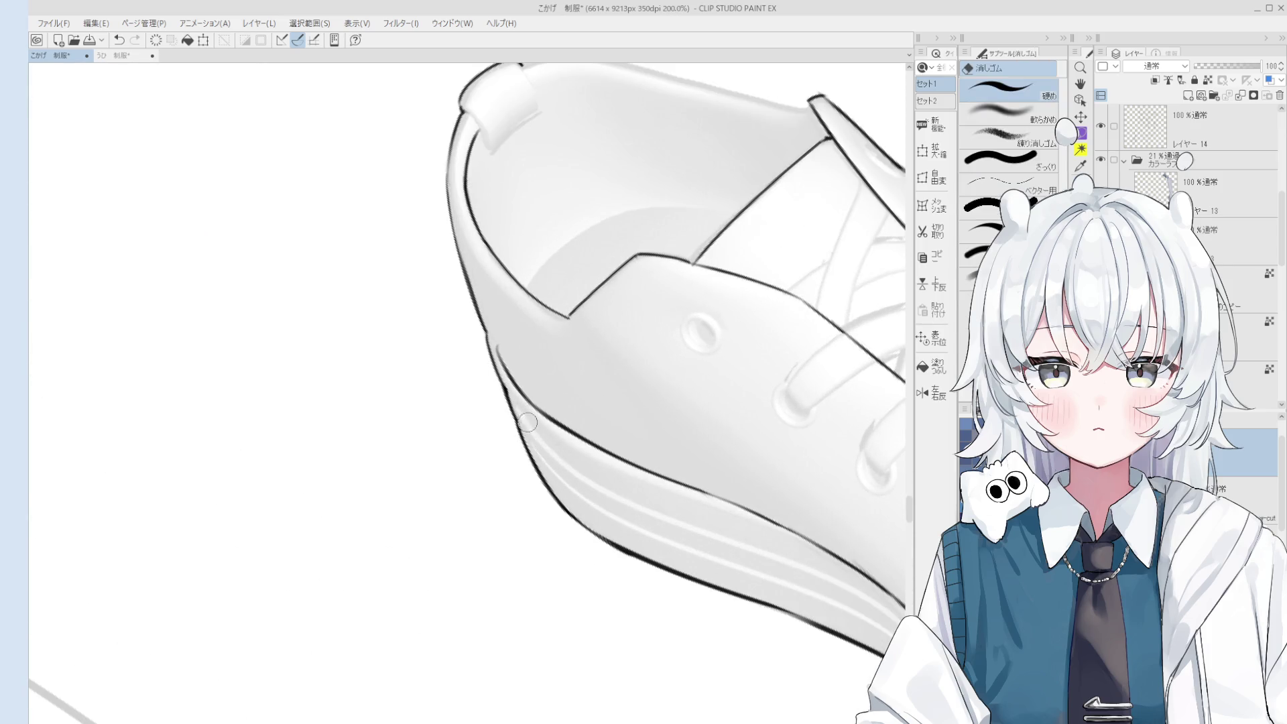
pyautogui.scroll(1, 538, 391)
pyautogui.scroll(1, 537, 391)
pyautogui.press('p')
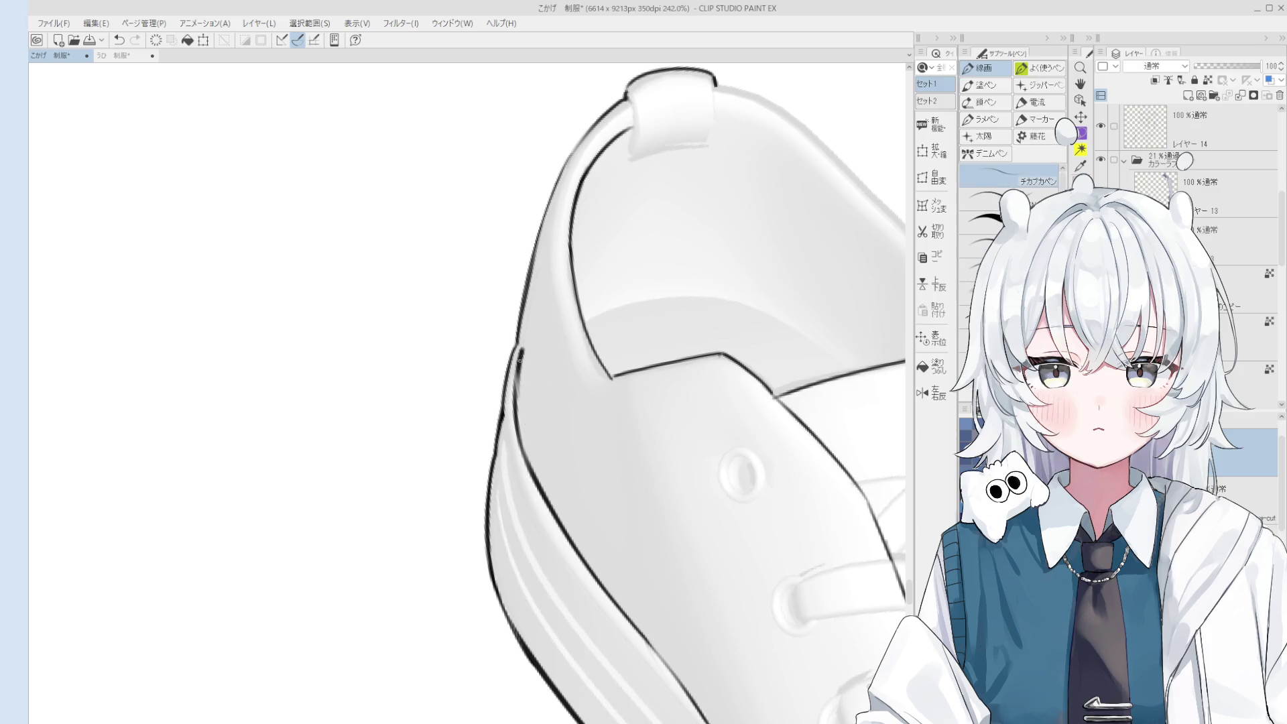
pyautogui.hotkey('ctrl', 'z')
pyautogui.scroll(-2, 522, 364)
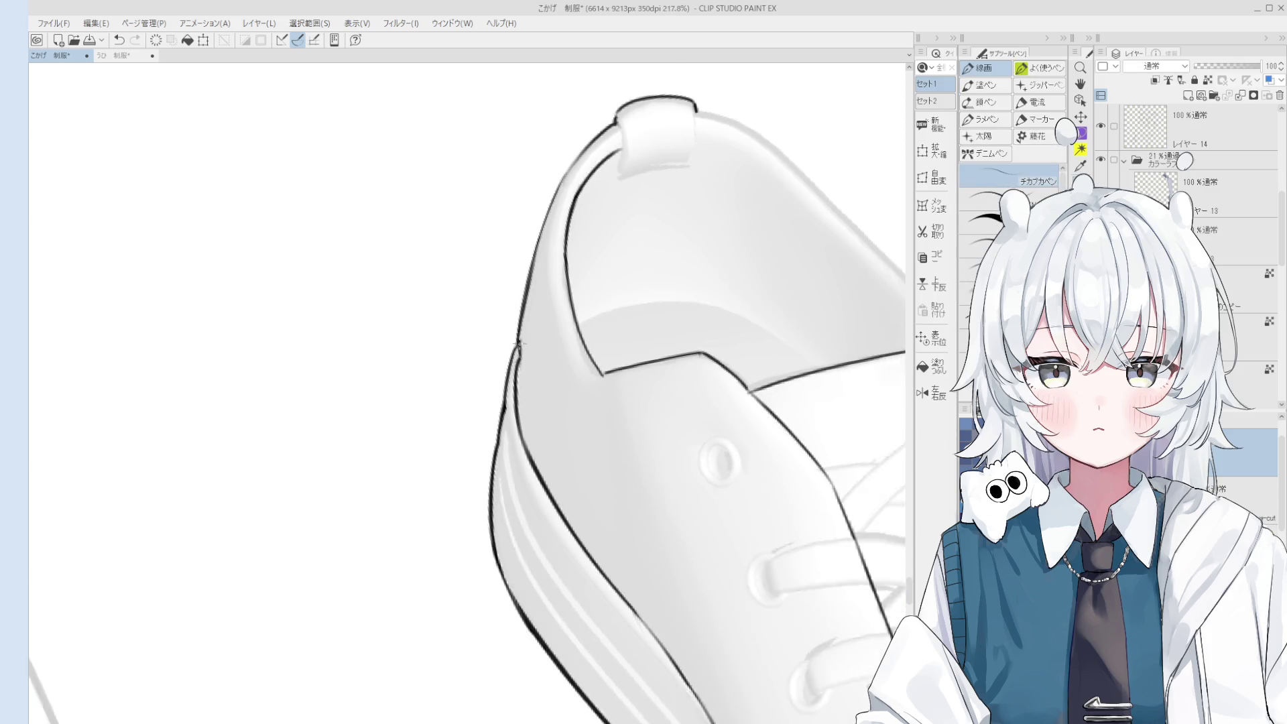
pyautogui.press('e')
pyautogui.press('h')
pyautogui.scroll(-5, 536, 375)
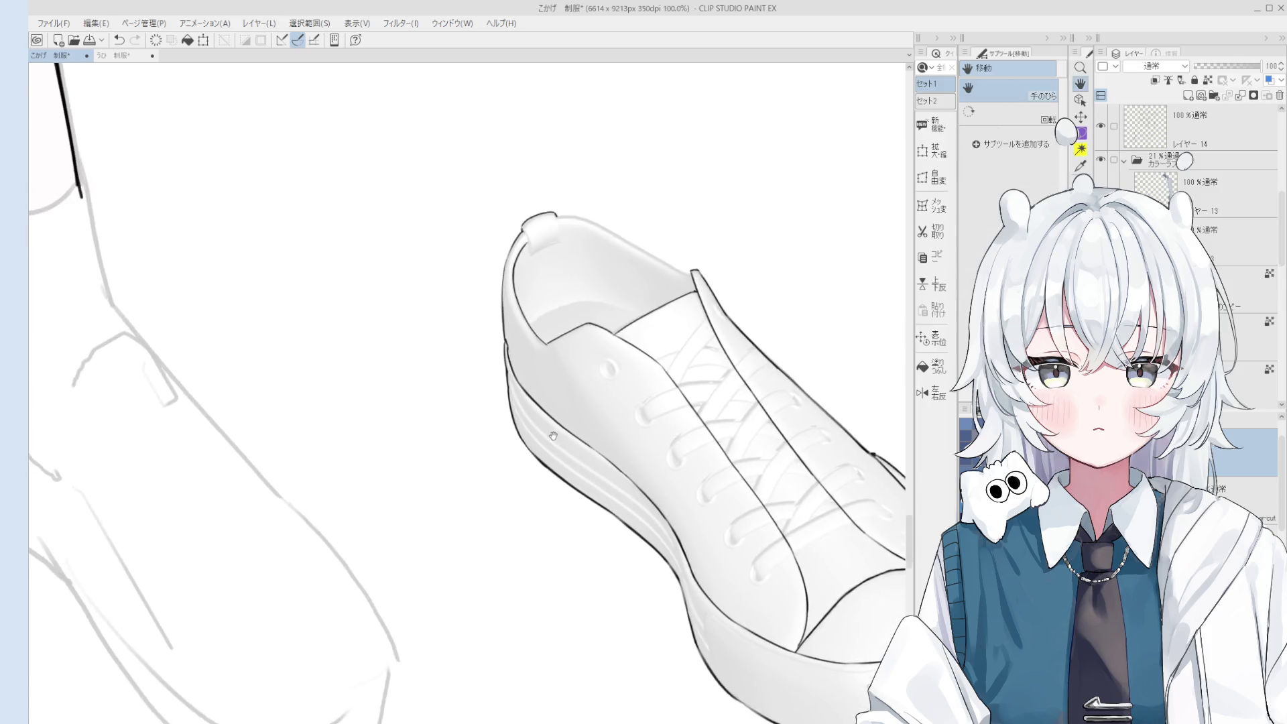
pyautogui.moveTo(565, 509); pyautogui.dragTo(564, 429)
pyautogui.scroll(2, 564, 435)
pyautogui.scroll(1, 564, 435)
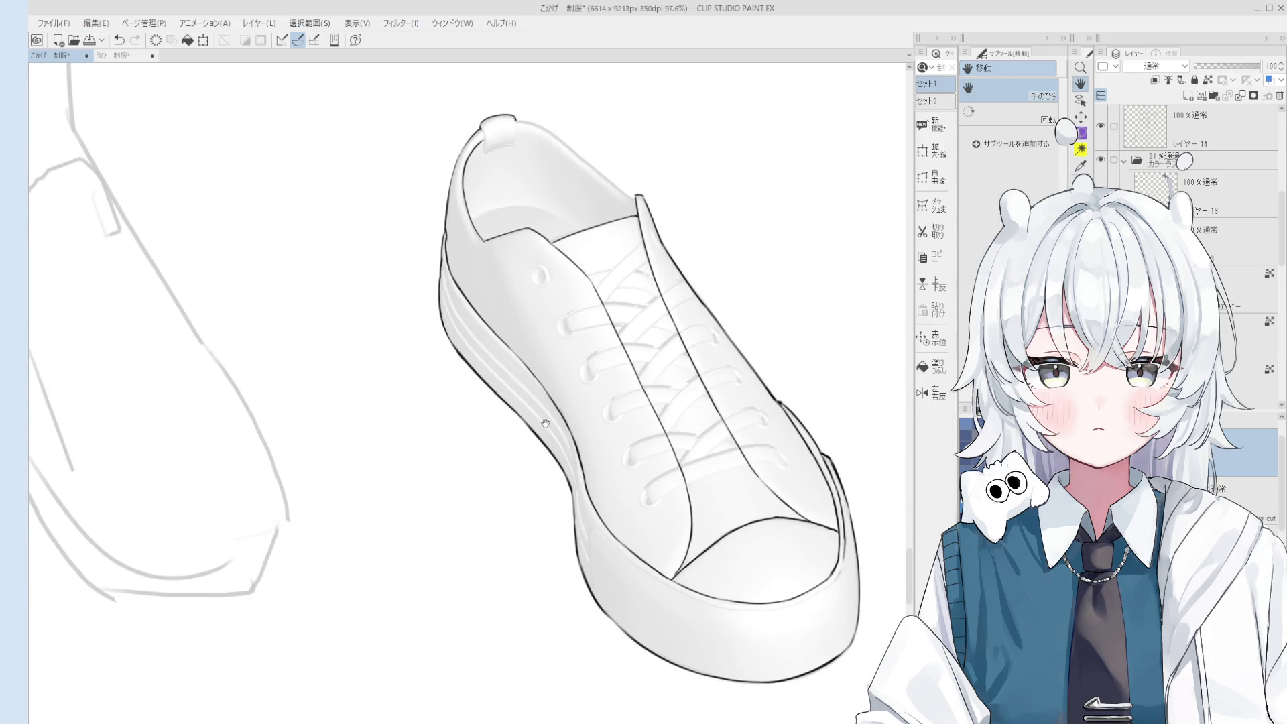
# Ink a line along the heel edge, then undo it and a stray stroke.
pyautogui.scroll(1, 563, 579)
pyautogui.press('p')
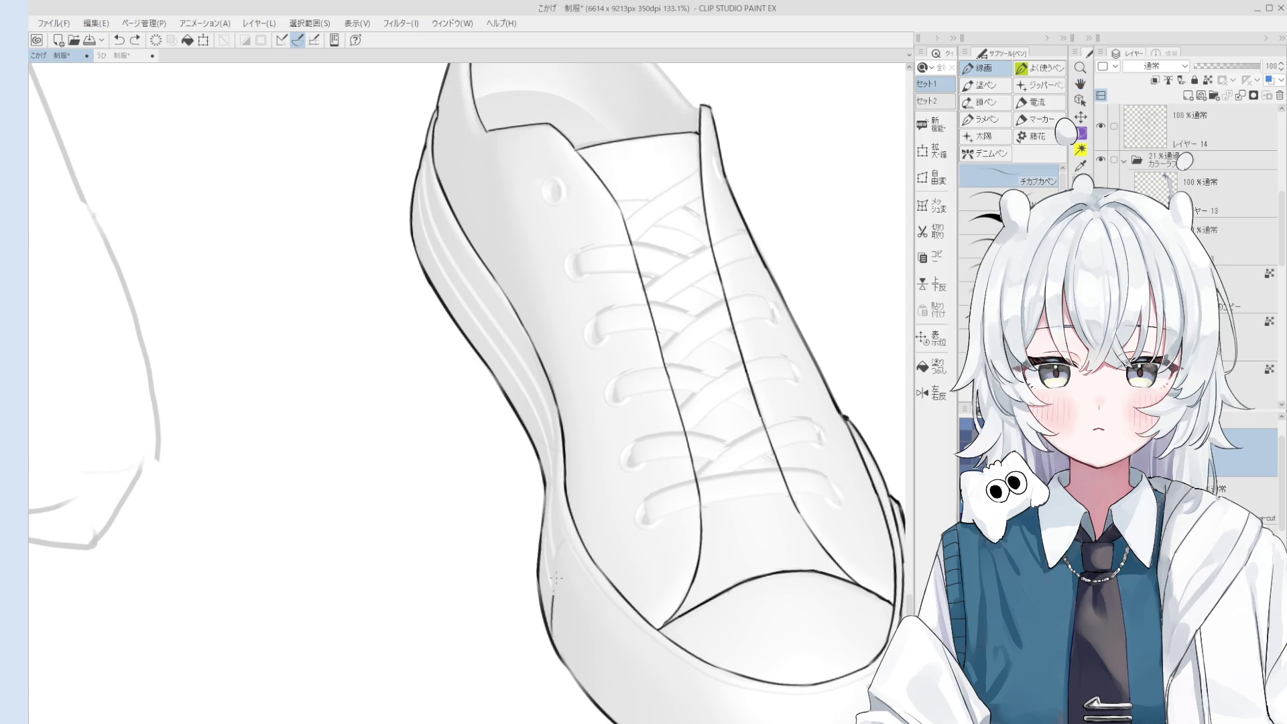
pyautogui.moveTo(546, 623)
pyautogui.mouseDown()
pyautogui.moveTo(561, 539)
pyautogui.moveTo(581, 596)
pyautogui.mouseUp()
pyautogui.hotkey('ctrl', 'z')
pyautogui.press('h')
pyautogui.scroll(3, 582, 594)
pyautogui.press('p')
pyautogui.scroll(-3, 596, 634)
pyautogui.hotkey('ctrl', 'z')
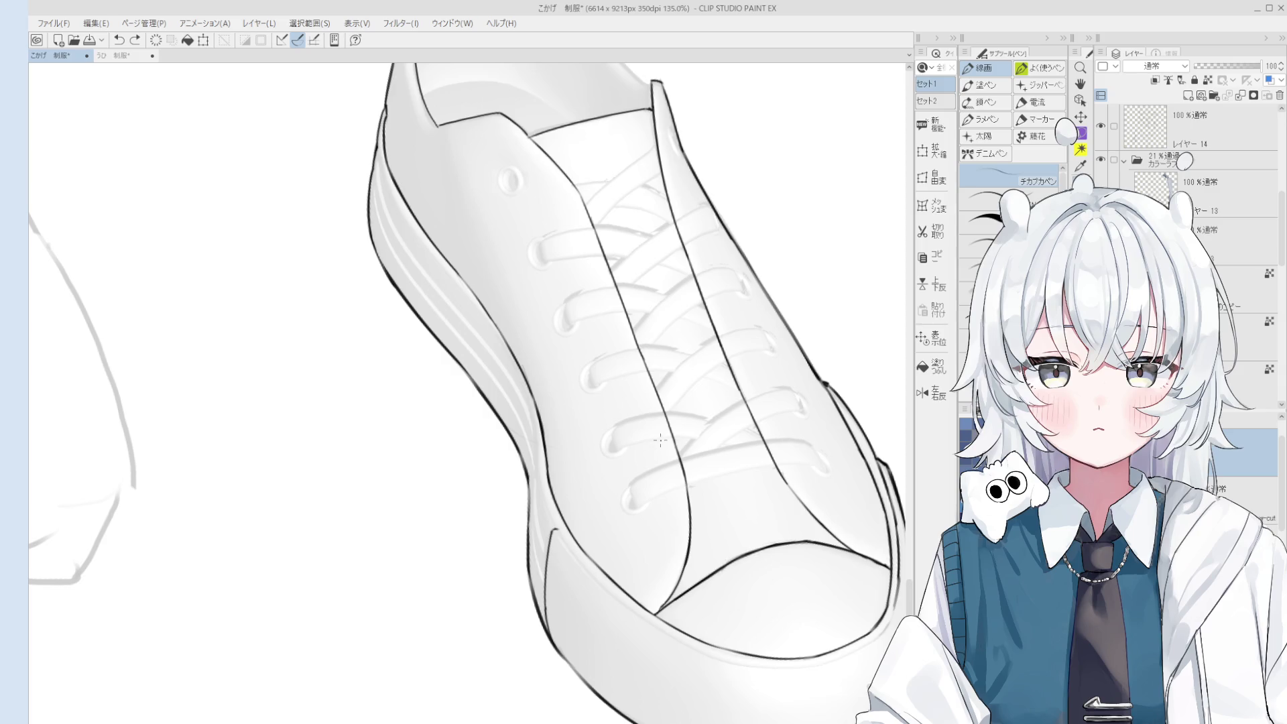
pyautogui.scroll(-8, 661, 439)
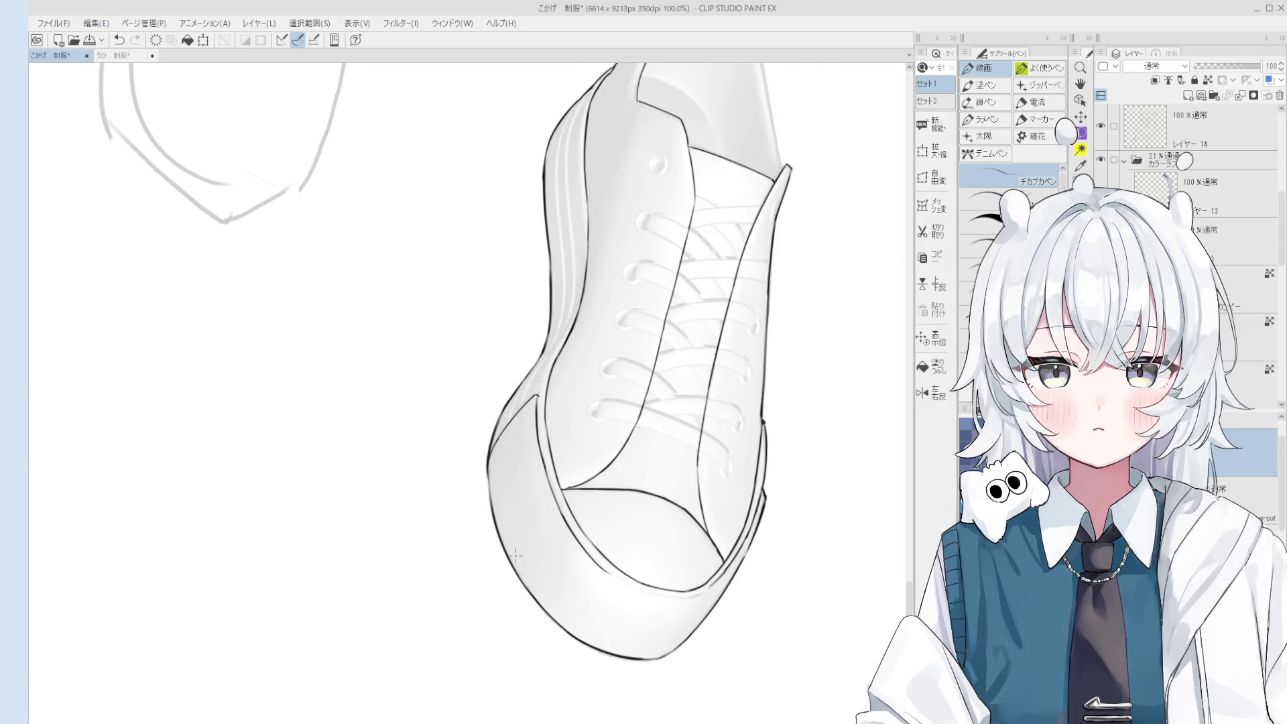
# Mirror the view horizontally and retry the toe bumper's inner curve, undoing each attempt.
pyautogui.press('h')
pyautogui.moveTo(672, 586)
pyautogui.mouseDown()
pyautogui.moveTo(555, 627)
pyautogui.moveTo(562, 568)
pyautogui.mouseUp()
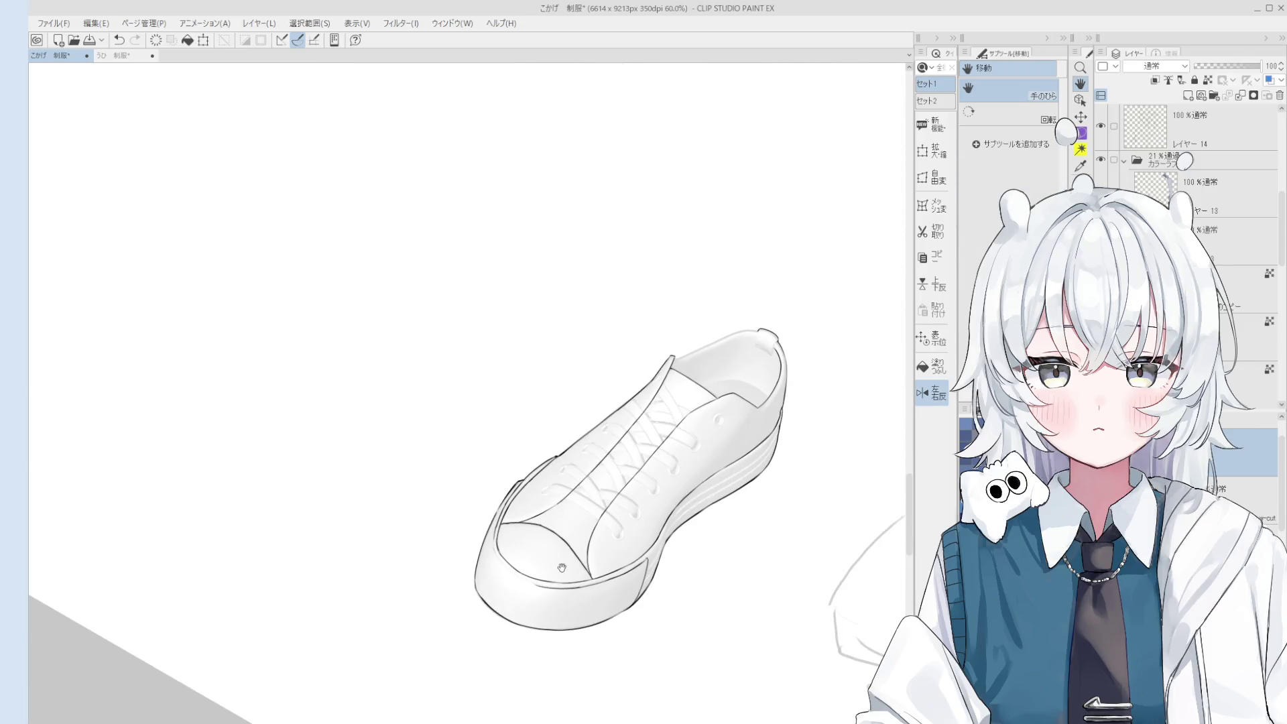
pyautogui.press('p')
pyautogui.scroll(5, 480, 534)
pyautogui.hotkey('ctrl', 'z')
pyautogui.moveTo(480, 534)
pyautogui.mouseDown()
pyautogui.moveTo(573, 624)
pyautogui.moveTo(534, 612)
pyautogui.moveTo(575, 627)
pyautogui.mouseUp()
pyautogui.hotkey('ctrl', 'z')
pyautogui.hotkey('ctrl', 'z')
pyautogui.hotkey('ctrl', 'z')
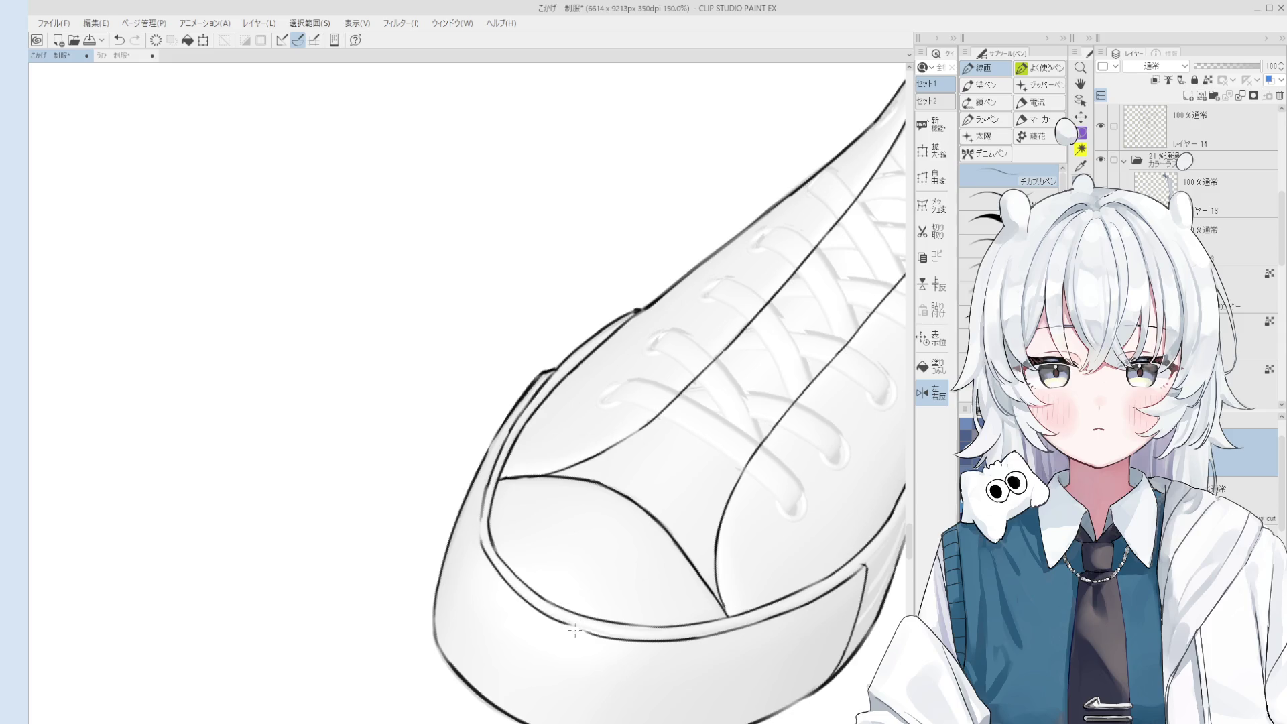
pyautogui.hotkey('ctrl', 'z')
pyautogui.moveTo(489, 627)
pyautogui.mouseDown()
pyautogui.moveTo(550, 669)
pyautogui.moveTo(500, 579)
pyautogui.mouseUp()
pyautogui.hotkey('ctrl', 'z')
# Zoom out to show the whole shoe and leg.
pyautogui.scroll(5, 501, 579)
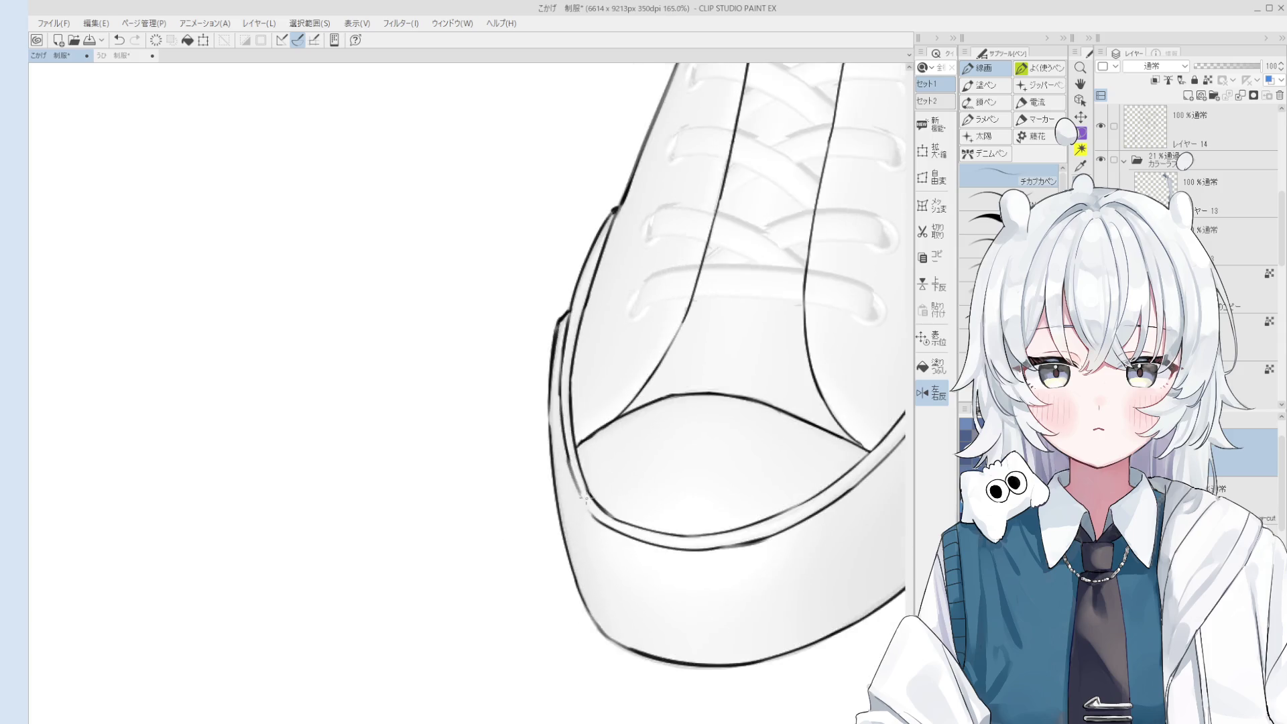
pyautogui.scroll(-2, 597, 513)
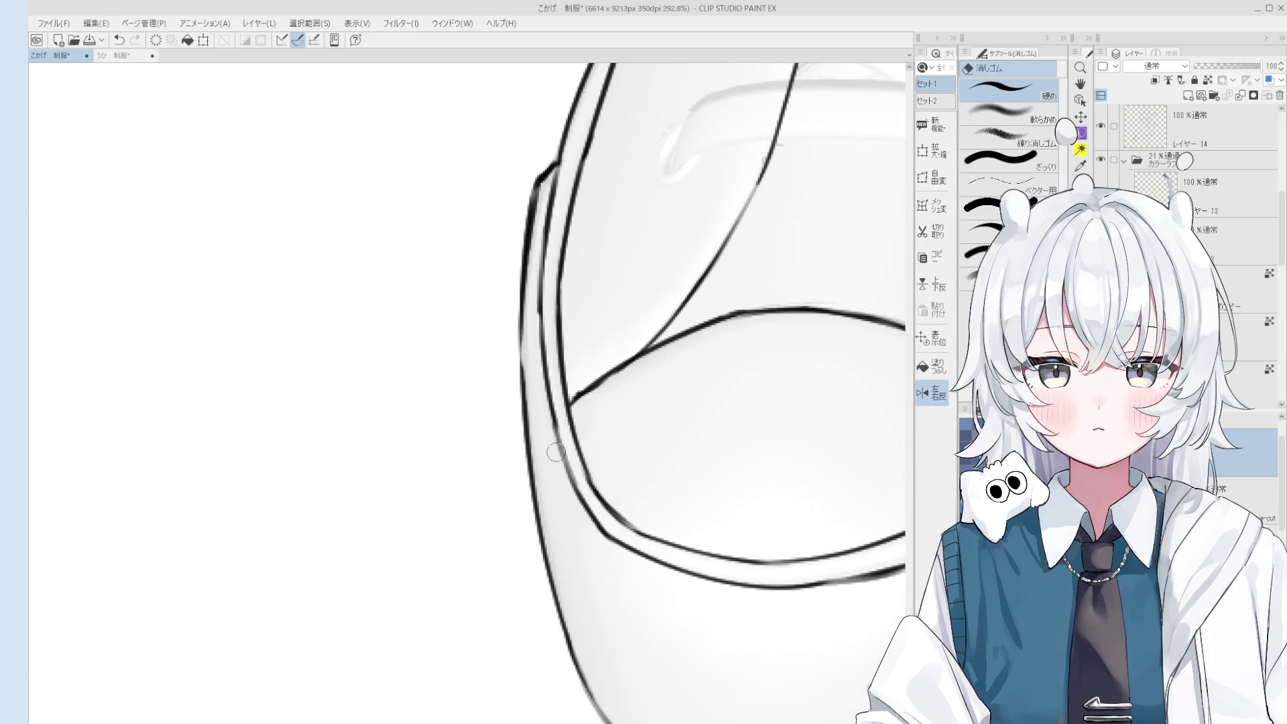
pyautogui.scroll(-3, 606, 513)
pyautogui.scroll(-3, 612, 512)
pyautogui.moveTo(611, 513)
pyautogui.mouseDown()
pyautogui.moveTo(566, 511)
pyautogui.moveTo(625, 491)
pyautogui.moveTo(673, 578)
pyautogui.mouseUp()
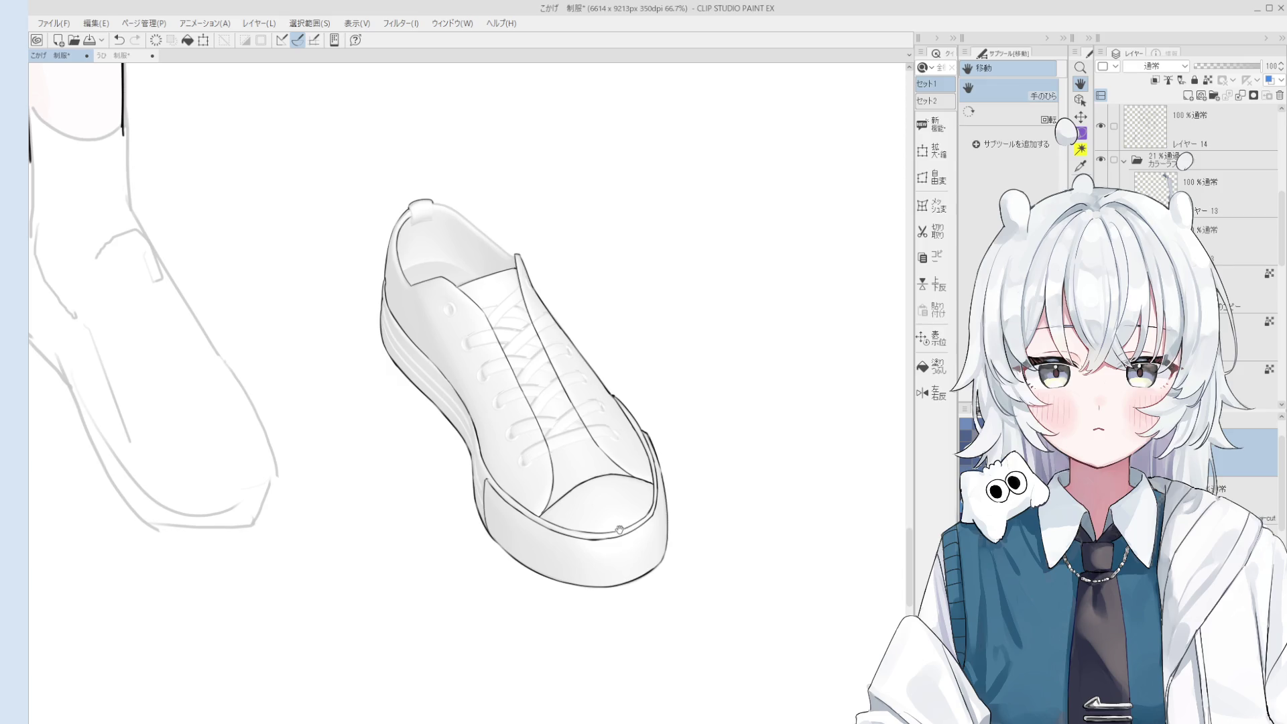
pyautogui.scroll(5, 469, 335)
# Ink a ring around the top eyelet, undoing attempts to redraw it thinner.
pyautogui.press('p')
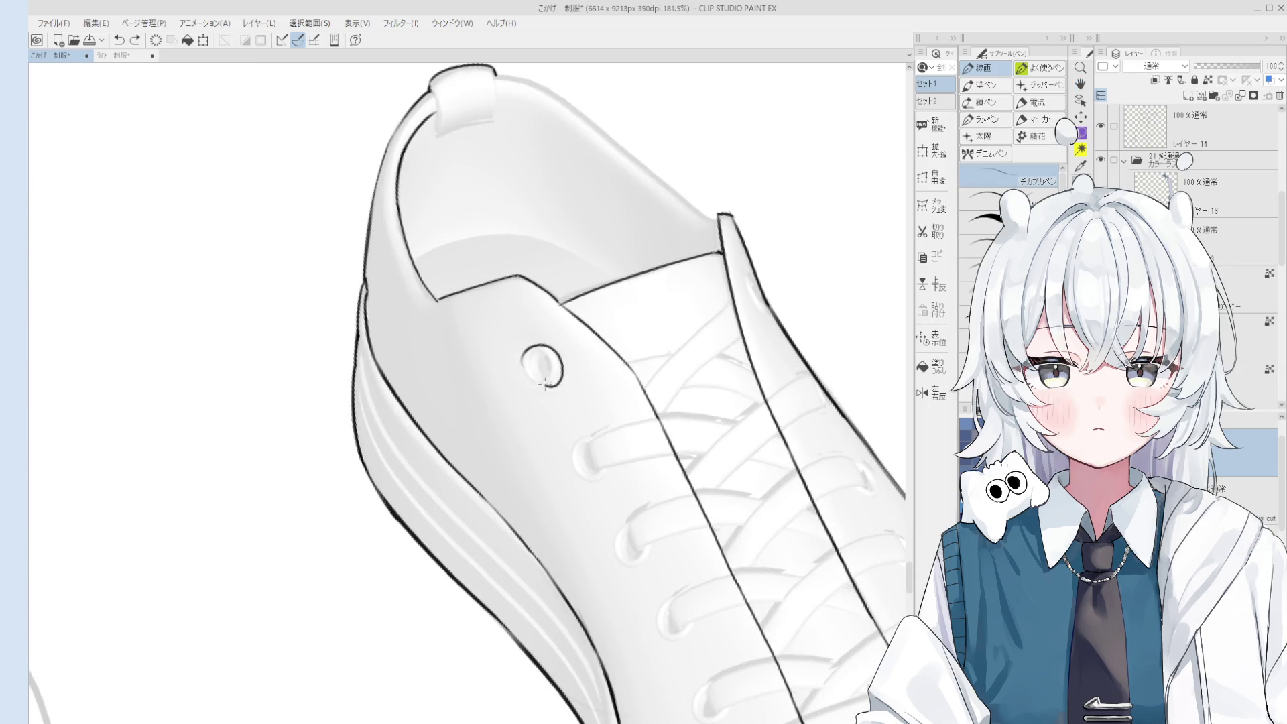
pyautogui.moveTo(523, 363)
pyautogui.mouseDown()
pyautogui.moveTo(560, 380)
pyautogui.moveTo(525, 373)
pyautogui.mouseUp()
pyautogui.scroll(2, 536, 355)
pyautogui.press('e')
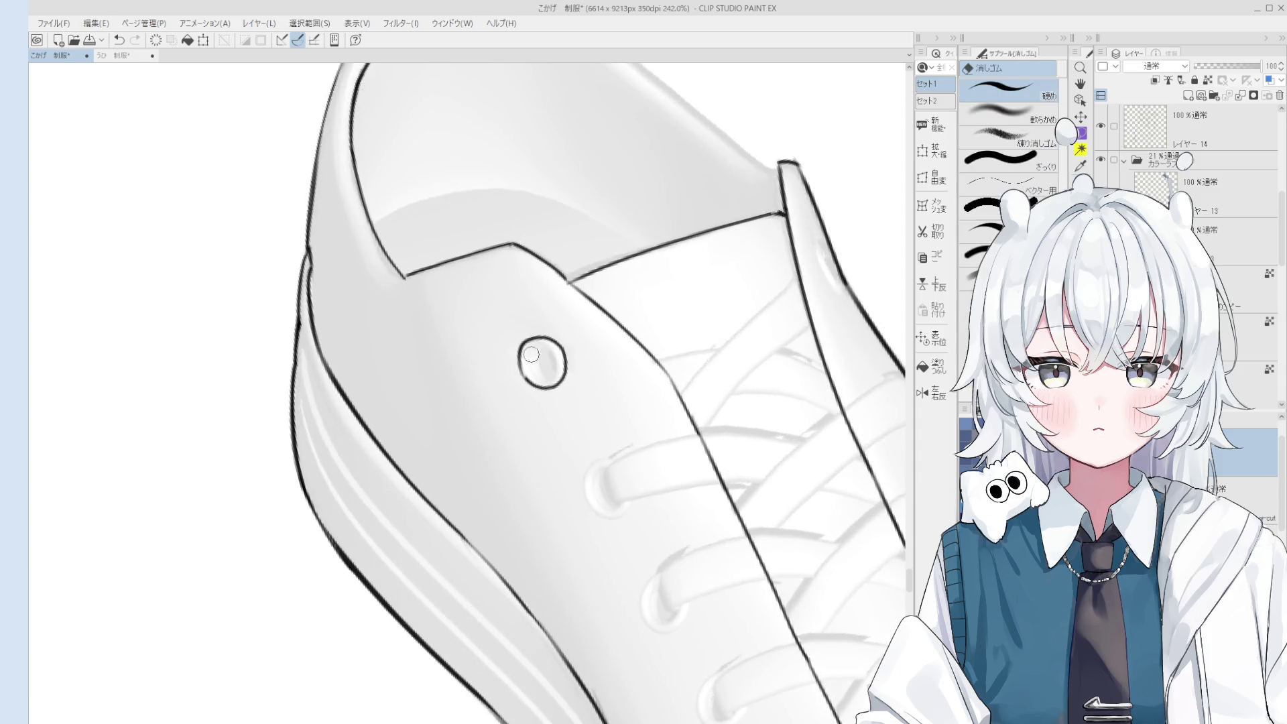
pyautogui.press('p')
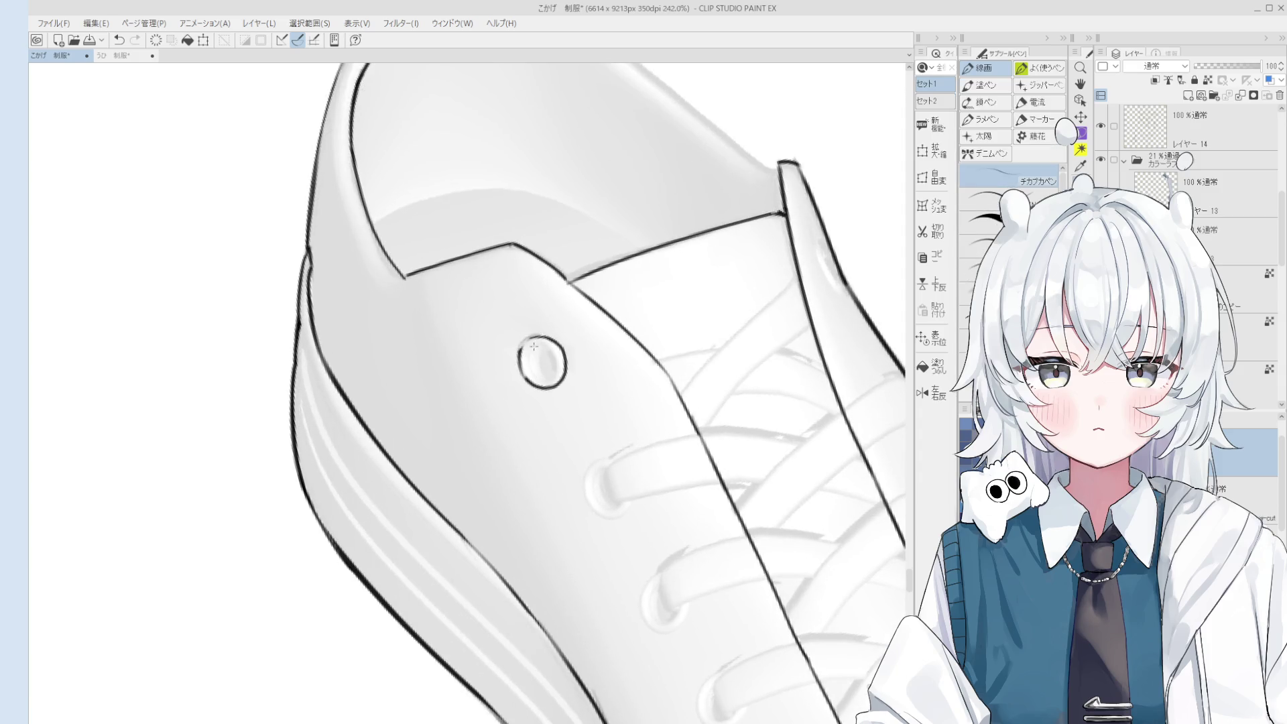
pyautogui.hotkey('ctrl', 'z')
pyautogui.scroll(-2, 540, 349)
pyautogui.scroll(2, 544, 359)
pyautogui.moveTo(524, 366)
pyautogui.mouseDown()
pyautogui.moveTo(544, 335)
pyautogui.moveTo(559, 372)
pyautogui.moveTo(531, 380)
pyautogui.moveTo(540, 366)
pyautogui.mouseUp()
pyautogui.hotkey('ctrl', 'z')
# Ink a first arc tracing the lower eyelet's top, left side and bottom.
pyautogui.scroll(-1, 540, 365)
pyautogui.scroll(-2, 540, 375)
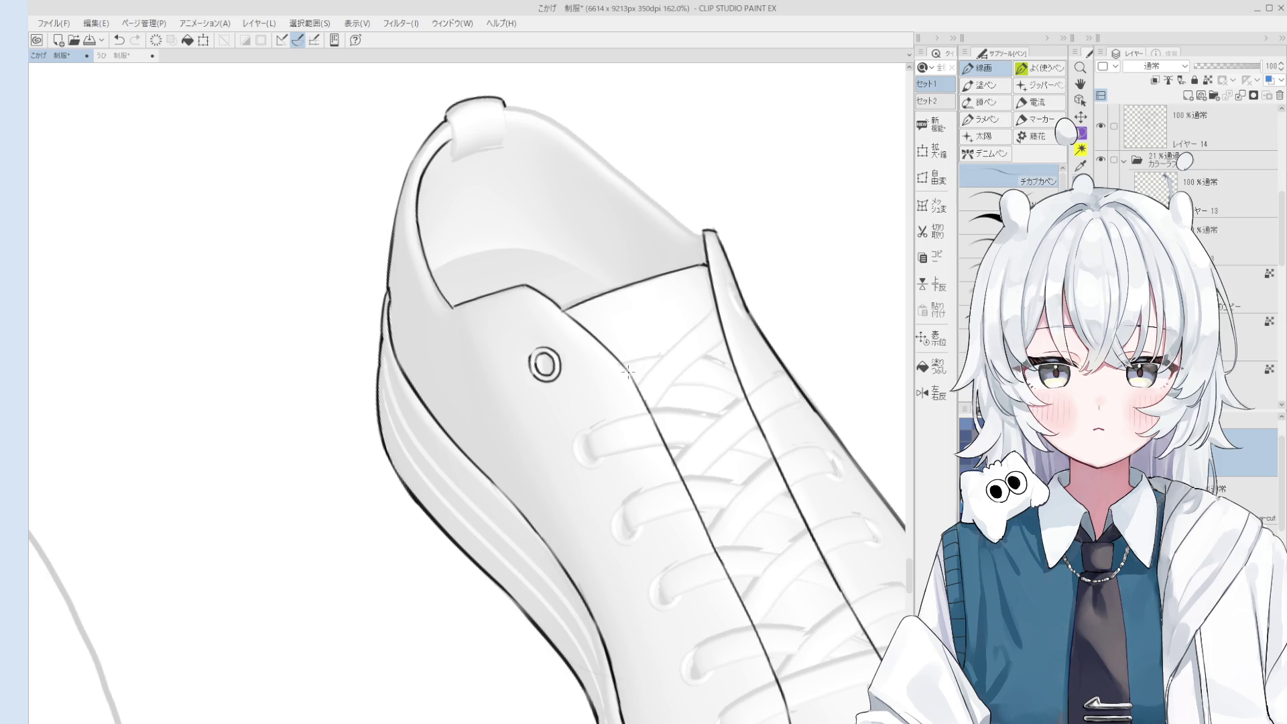
pyautogui.scroll(5, 538, 366)
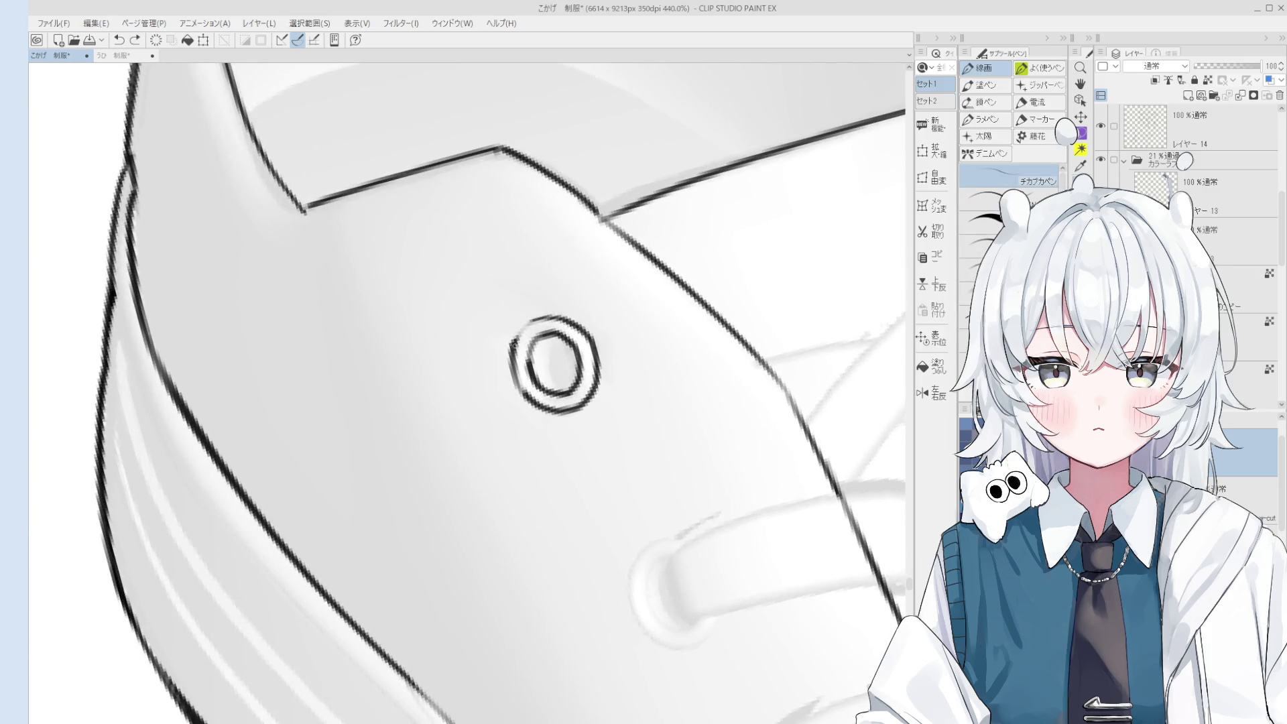
pyautogui.scroll(-4, 546, 375)
pyautogui.scroll(2, 546, 382)
pyautogui.moveTo(587, 374)
pyautogui.mouseDown()
pyautogui.moveTo(545, 387)
pyautogui.moveTo(573, 450)
pyautogui.moveTo(603, 433)
pyautogui.moveTo(566, 444)
pyautogui.moveTo(553, 388)
pyautogui.moveTo(544, 413)
pyautogui.moveTo(570, 440)
pyautogui.mouseUp()
pyautogui.hotkey('ctrl', 'z')
pyautogui.hotkey('ctrl', 'z')
pyautogui.moveTo(572, 390)
pyautogui.mouseDown()
pyautogui.moveTo(552, 407)
pyautogui.moveTo(566, 441)
pyautogui.moveTo(594, 435)
pyautogui.moveTo(597, 506)
pyautogui.moveTo(660, 527)
pyautogui.mouseUp()
pyautogui.scroll(-3, 616, 401)
pyautogui.scroll(4, 615, 402)
# Retrace the lower eyelet arc along its left and bottom edge, with a short bottom-right tail.
pyautogui.hotkey('ctrl', 'z')
pyautogui.moveTo(637, 451)
pyautogui.mouseDown()
pyautogui.moveTo(602, 477)
pyautogui.moveTo(643, 542)
pyautogui.moveTo(670, 504)
pyautogui.mouseUp()
pyautogui.hotkey('ctrl', 'z')
pyautogui.moveTo(638, 453)
pyautogui.mouseDown()
pyautogui.moveTo(601, 479)
pyautogui.moveTo(652, 544)
pyautogui.moveTo(677, 503)
pyautogui.mouseUp()
pyautogui.hotkey('ctrl', 'z')
pyautogui.moveTo(645, 546)
pyautogui.mouseDown()
pyautogui.moveTo(670, 535)
pyautogui.moveTo(678, 499)
pyautogui.moveTo(653, 546)
pyautogui.mouseUp()
pyautogui.hotkey('ctrl', 'z')
pyautogui.hotkey('ctrl', 'z')
pyautogui.hotkey('ctrl', 'z')
pyautogui.hotkey('ctrl', 'z')
pyautogui.hotkey('ctrl', 'z')
pyautogui.hotkey('ctrl', 'z')
# Flip the canvas horizontally to check the lines, then draw an inner arc inside the lower eyelet.
pyautogui.scroll(-2, 653, 536)
pyautogui.press('h')
pyautogui.scroll(-2, 637, 504)
pyautogui.scroll(3, 605, 527)
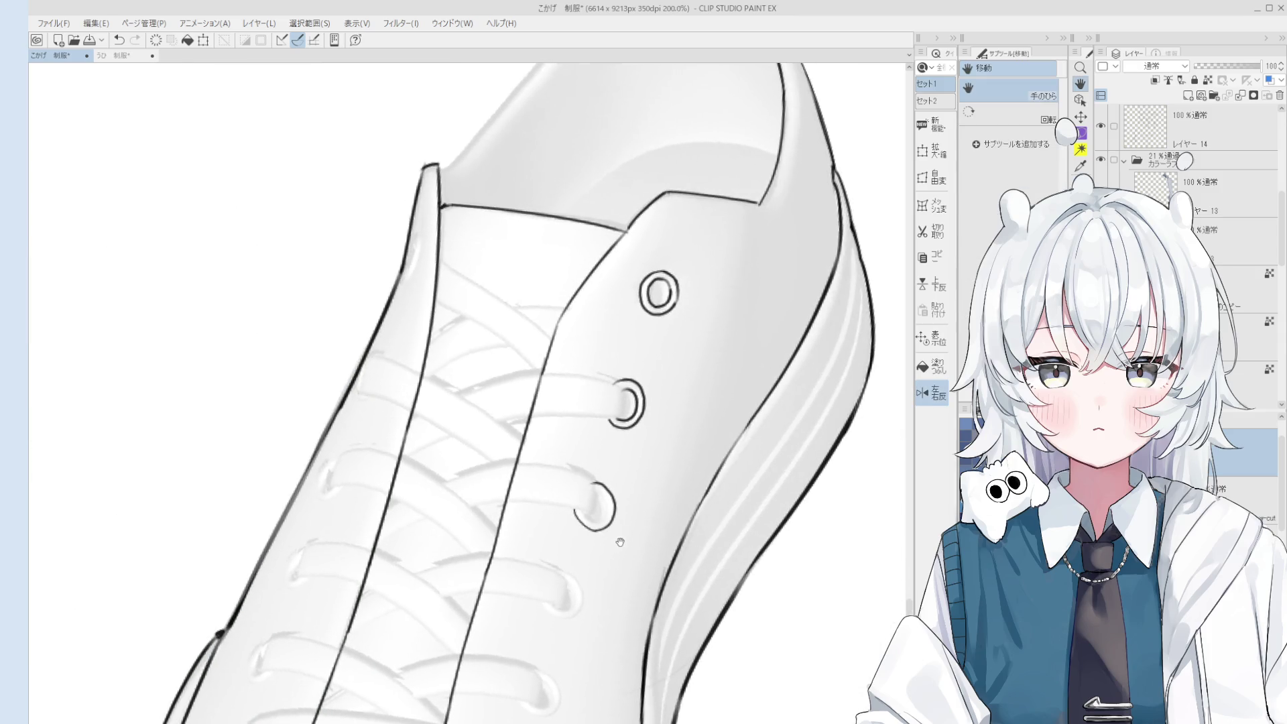
pyautogui.press('e')
pyautogui.scroll(-2, 605, 527)
pyautogui.press('p')
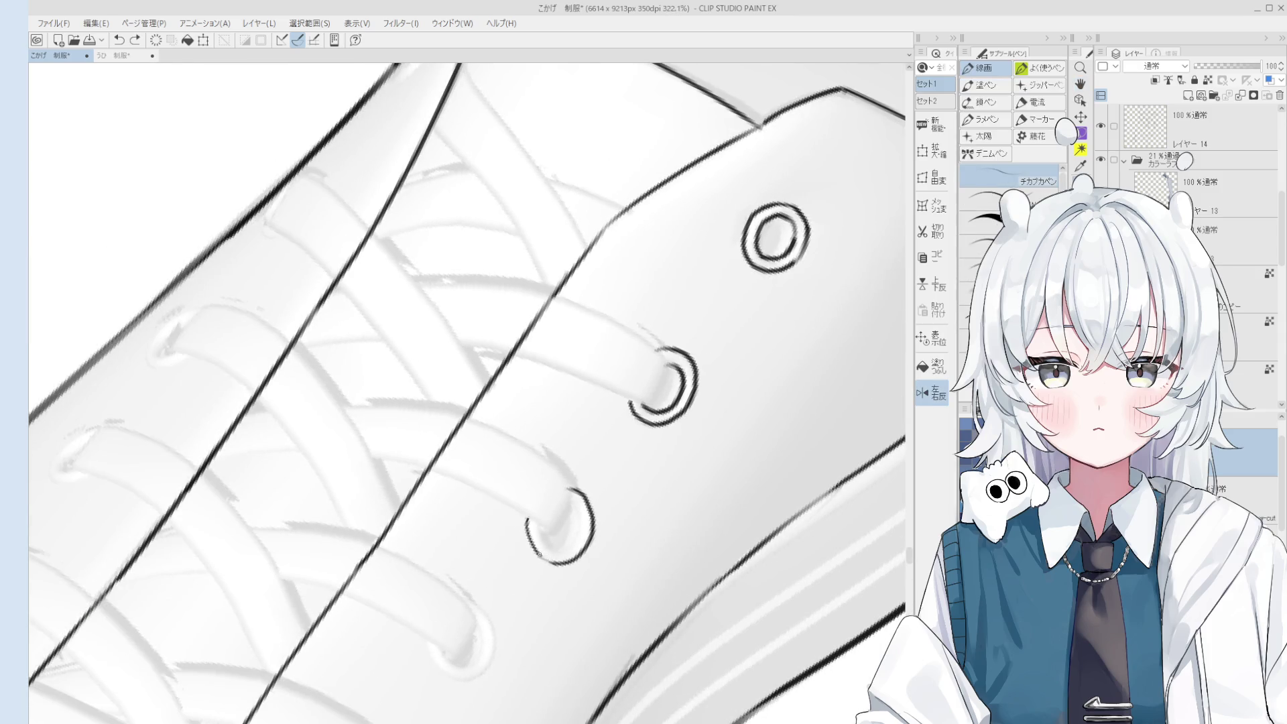
pyautogui.scroll(4, 553, 550)
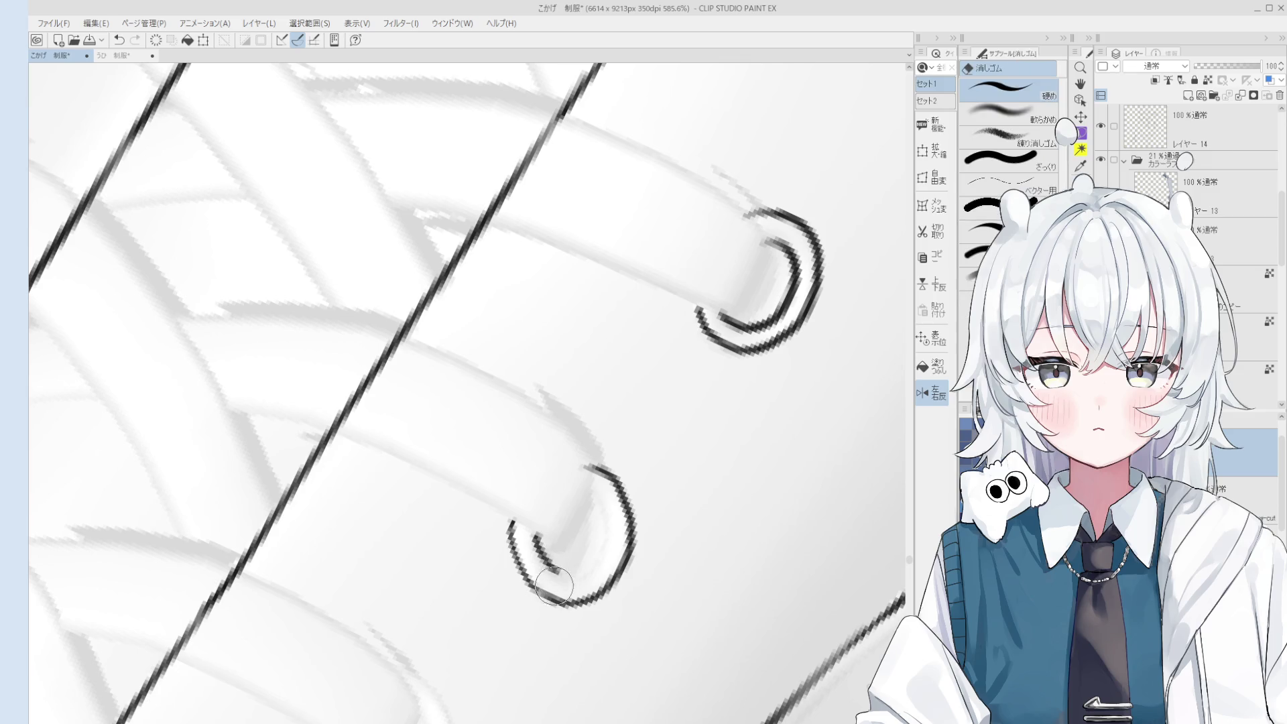
pyautogui.moveTo(534, 536)
pyautogui.mouseDown()
pyautogui.moveTo(568, 581)
pyautogui.moveTo(605, 560)
pyautogui.moveTo(593, 499)
pyautogui.mouseUp()
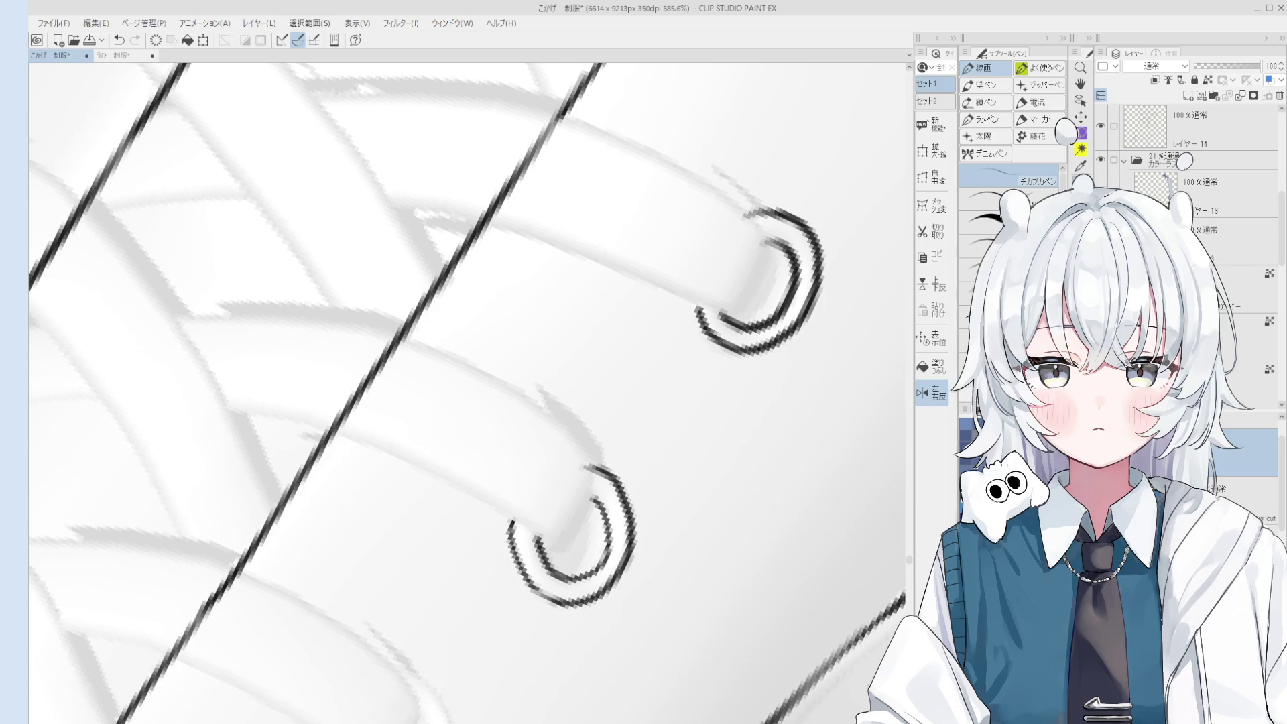
# Frame the whole shoe and ink a curved lace line into the eyelet, retrying until it fits.
pyautogui.scroll(-5, 469, 389)
pyautogui.moveTo(549, 295); pyautogui.dragTo(581, 498)
pyautogui.press('p')
pyautogui.hotkey('ctrl', 'z')
pyautogui.moveTo(502, 459); pyautogui.dragTo(580, 575)
pyautogui.hotkey('ctrl', 'z')
pyautogui.scroll(-1, 546, 501)
pyautogui.hotkey('ctrl', 'z')
pyautogui.hotkey('ctrl', 'z')
pyautogui.moveTo(508, 472); pyautogui.dragTo(578, 572)
pyautogui.hotkey('ctrl', 'z')
pyautogui.moveTo(509, 473)
pyautogui.mouseDown()
pyautogui.moveTo(561, 557)
pyautogui.moveTo(582, 553)
pyautogui.mouseUp()
# Unflip the canvas view and rotate it counterclockwise for a better inking angle.
pyautogui.press('h')
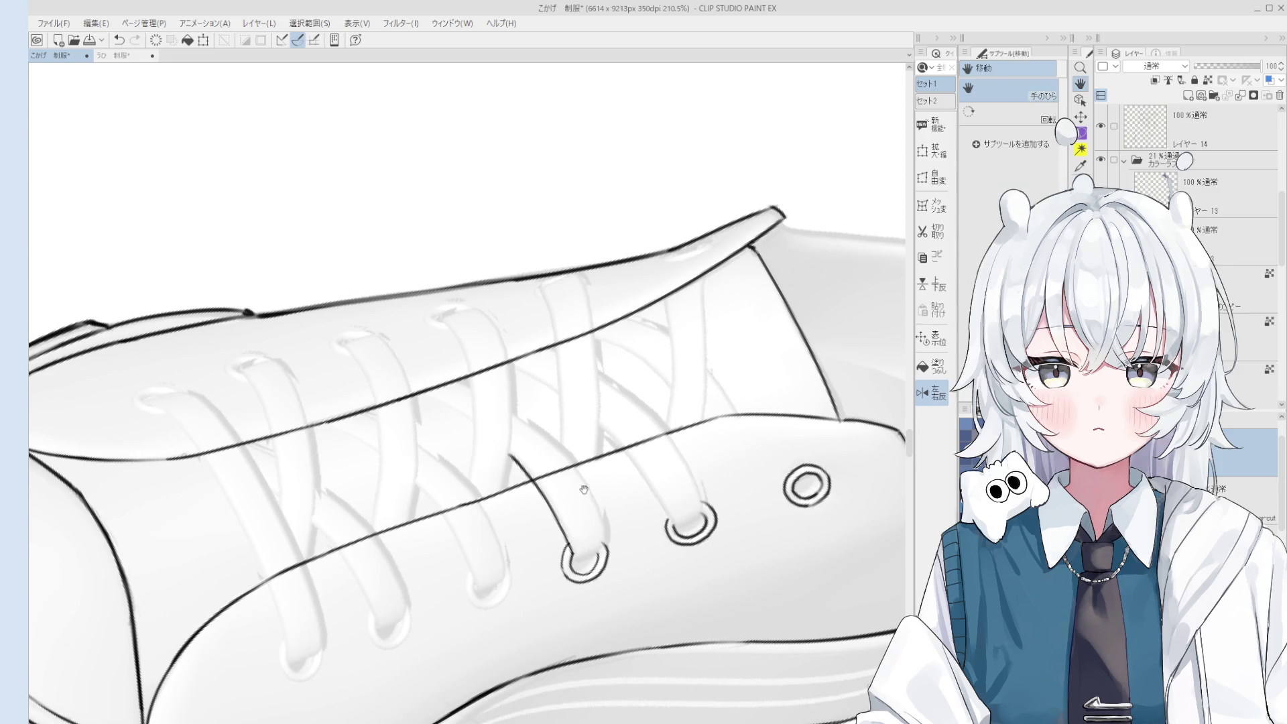
pyautogui.hotkey('ctrl', 'f')
pyautogui.scroll(-1, 580, 496)
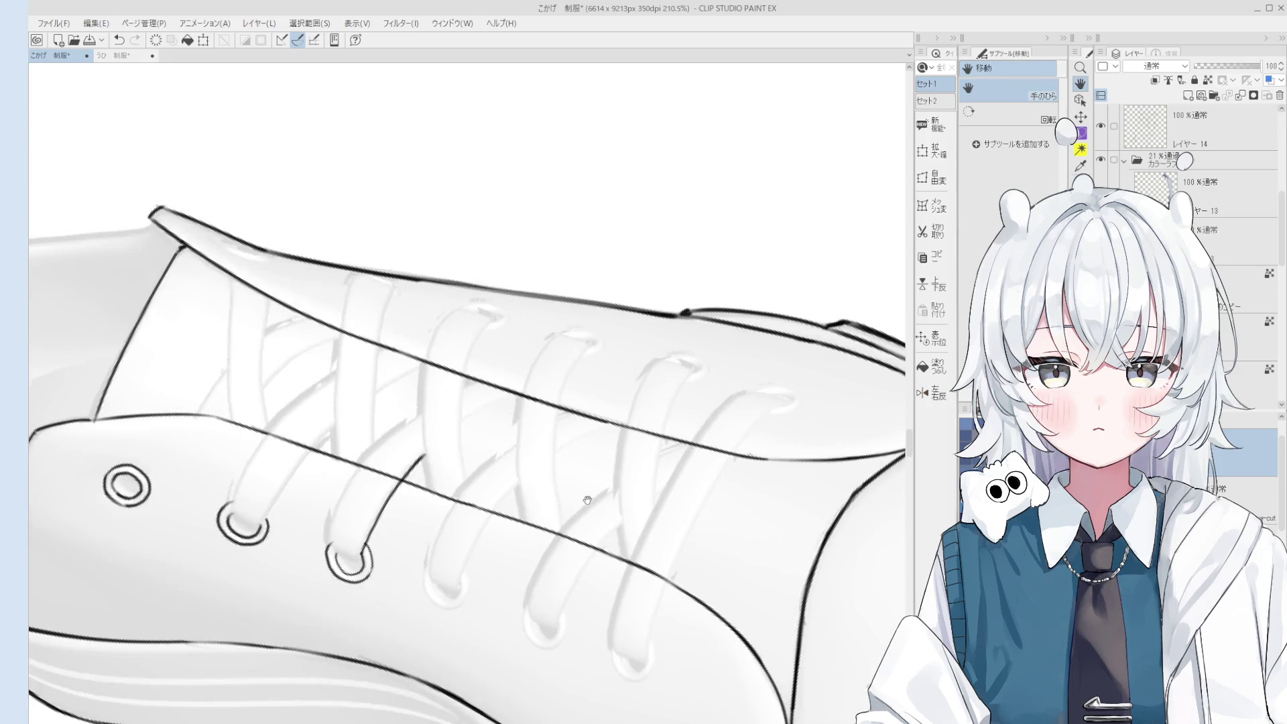
pyautogui.press('-')
pyautogui.press('-')
pyautogui.press('-')
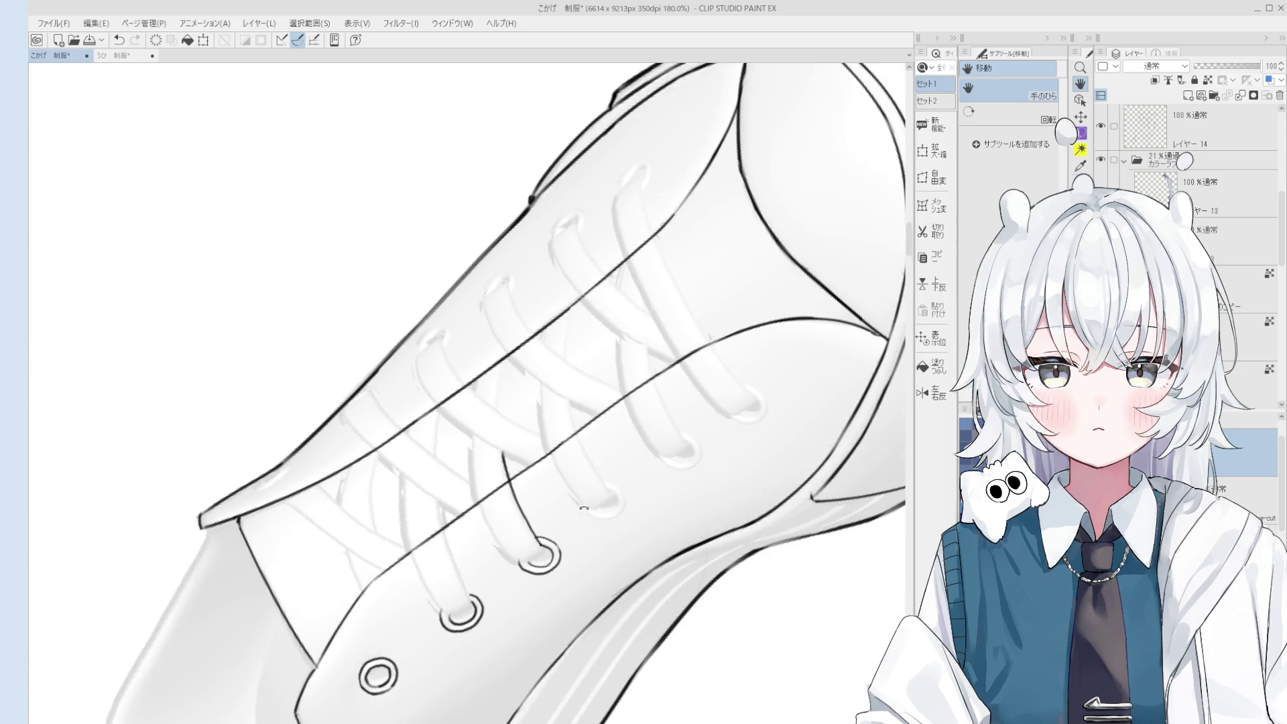
pyautogui.press('p')
pyautogui.scroll(1, 584, 509)
# Ink the lace stroke running from above down into the eyelet after several trial strokes.
pyautogui.moveTo(529, 345); pyautogui.dragTo(483, 483)
pyautogui.hotkey('ctrl', 'z')
pyautogui.moveTo(526, 312); pyautogui.dragTo(477, 481)
pyautogui.hotkey('ctrl', 'z')
pyautogui.moveTo(533, 319); pyautogui.dragTo(478, 480)
pyautogui.hotkey('ctrl', 'z')
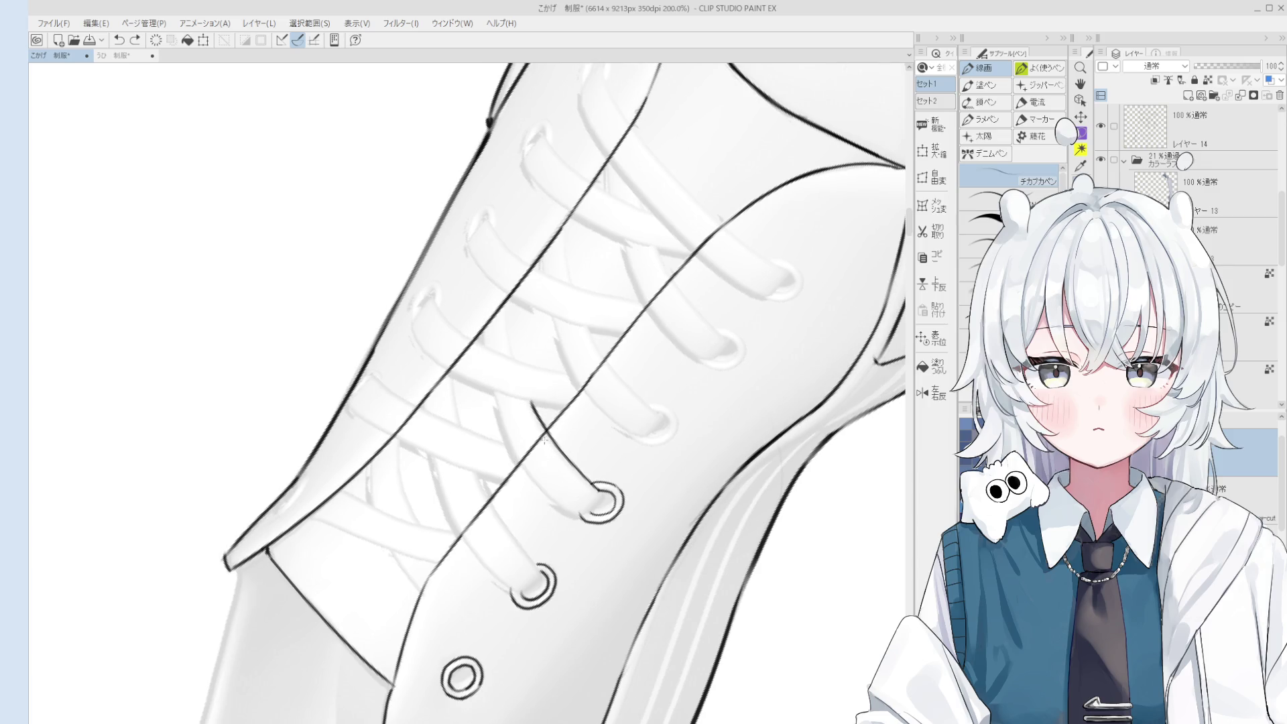
pyautogui.moveTo(477, 345); pyautogui.dragTo(536, 486)
# Redraw the left edge of the lace strand down to the eyelet.
pyautogui.scroll(2, 536, 486)
pyautogui.scroll(-3, 543, 483)
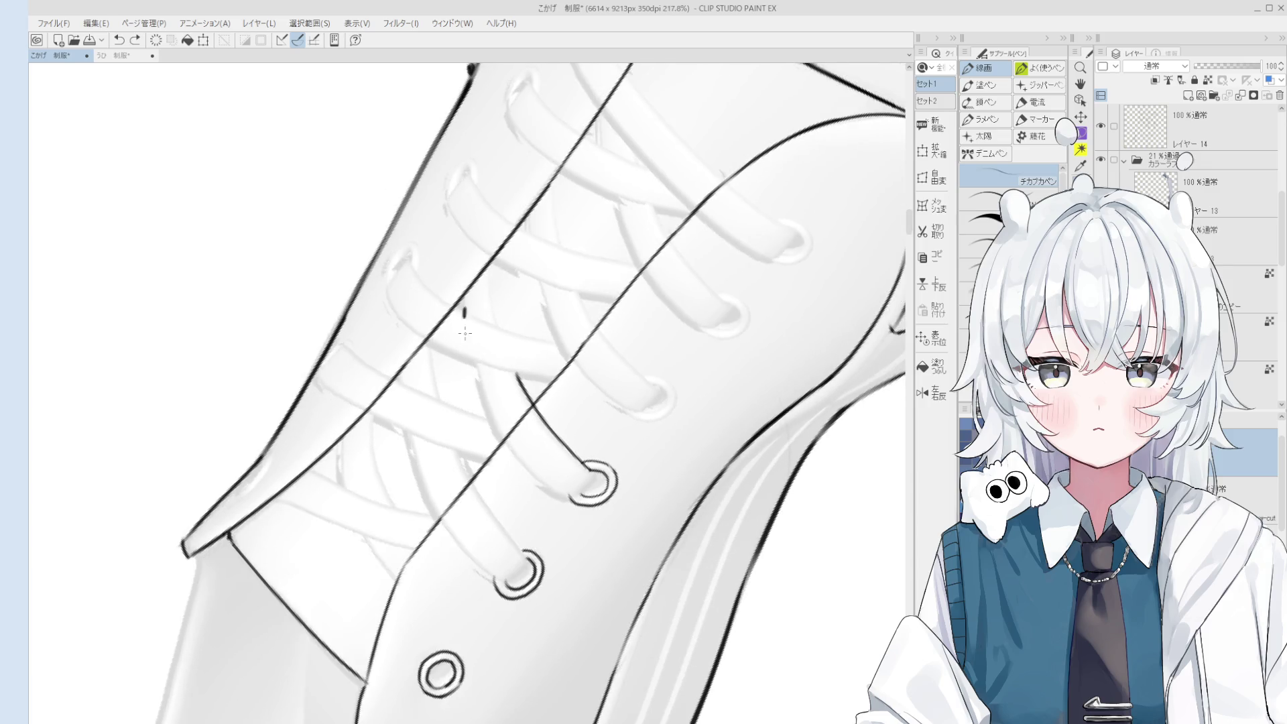
pyautogui.scroll(-1, 550, 474)
pyautogui.scroll(1, 550, 473)
pyautogui.hotkey('ctrl', 'z')
pyautogui.moveTo(482, 339); pyautogui.dragTo(569, 488)
# Add a short stroke at the eyelet and rotate the view clockwise.
pyautogui.scroll(2, 580, 483)
pyautogui.hotkey('ctrl', 'z')
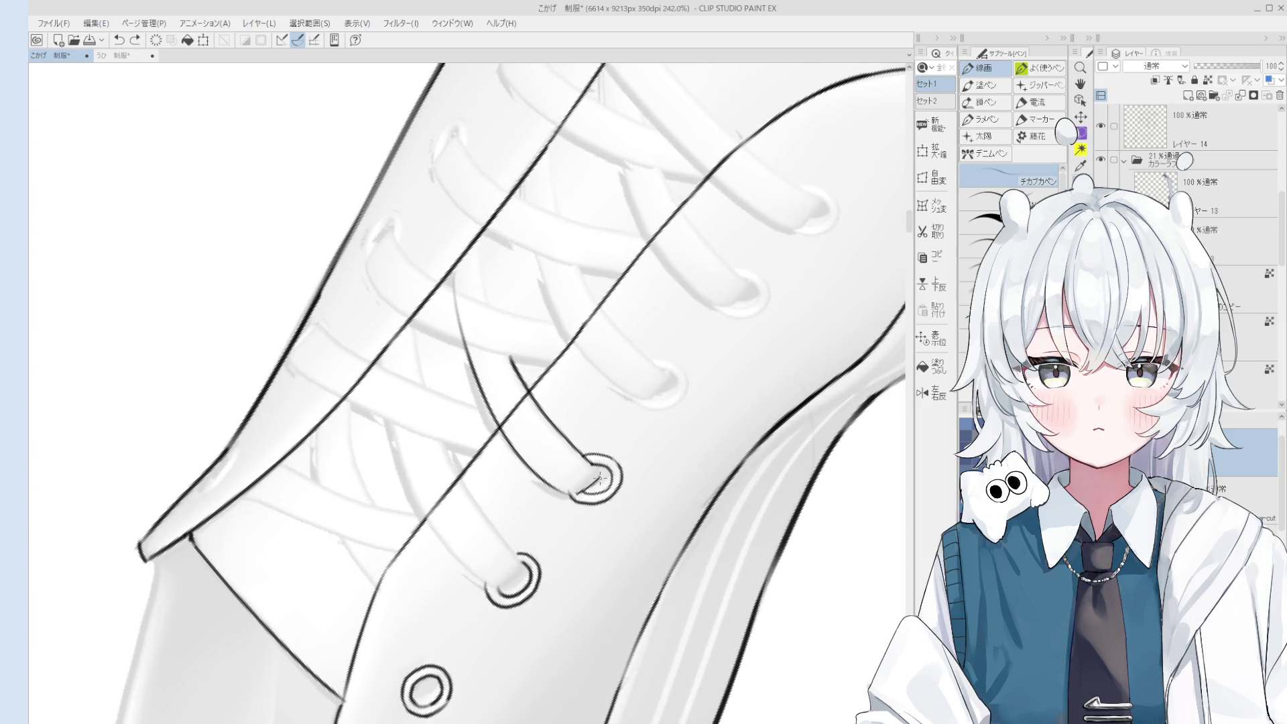
pyautogui.moveTo(591, 477); pyautogui.dragTo(603, 469)
pyautogui.press('^')
pyautogui.press('^')
pyautogui.scroll(4, 503, 516)
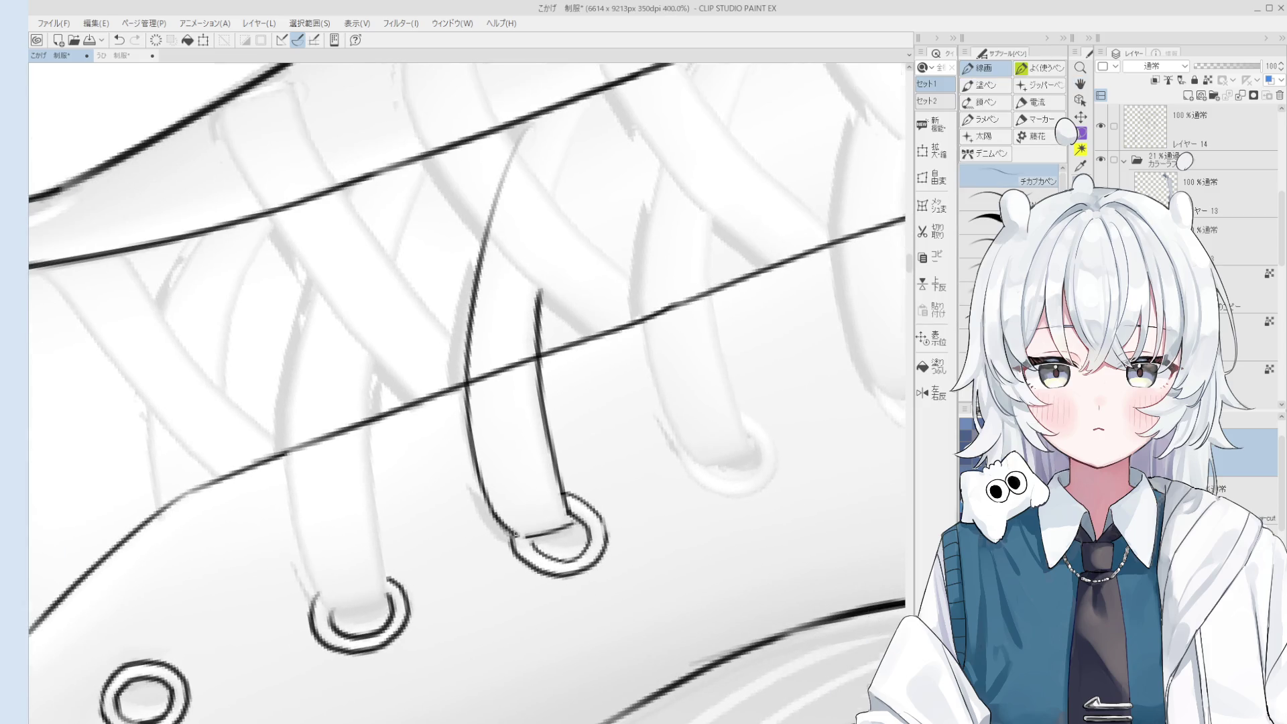
# Erase the stray lower segment by the eyelet and extend the lace line into it.
pyautogui.press('e')
pyautogui.moveTo(530, 520)
pyautogui.mouseDown()
pyautogui.moveTo(484, 453)
pyautogui.moveTo(529, 516)
pyautogui.mouseUp()
pyautogui.press('p')
pyautogui.hotkey('ctrl', 'z')
pyautogui.moveTo(483, 449); pyautogui.dragTo(525, 504)
pyautogui.scroll(-4, 581, 387)
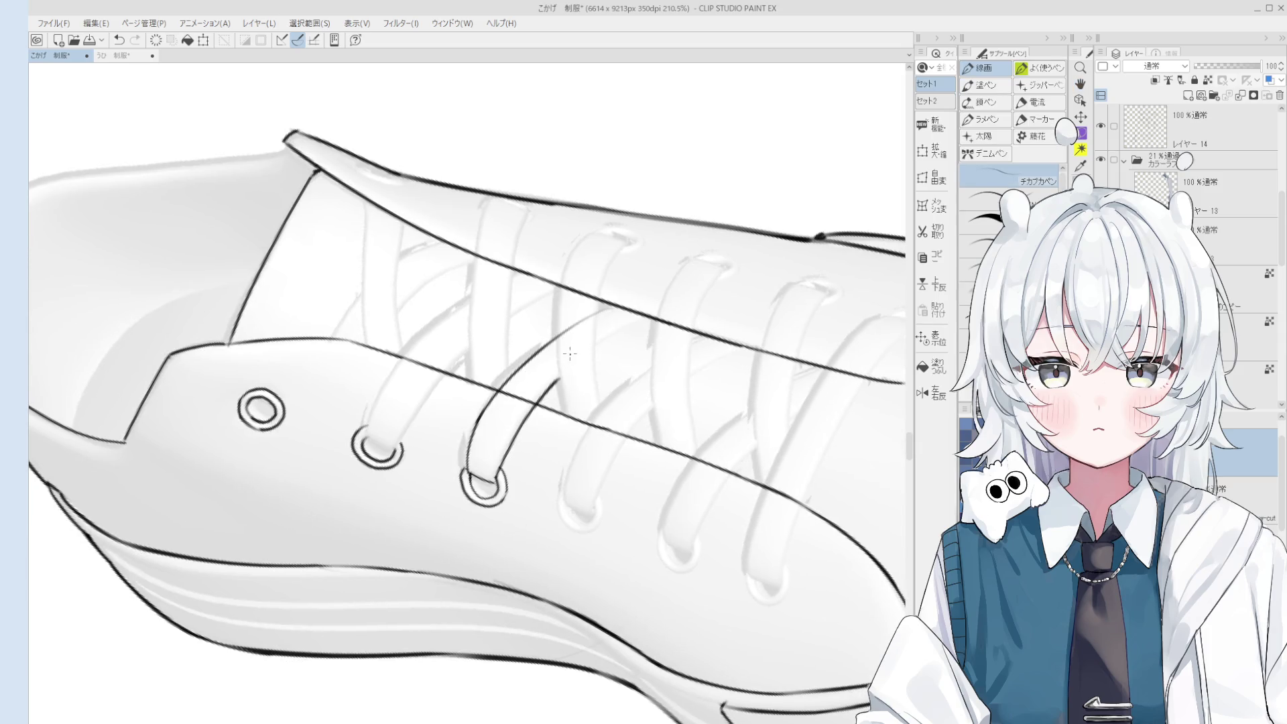
# Rotate the view flatter and try lace strokes descending across the tongue.
pyautogui.press('-')
pyautogui.moveTo(547, 204); pyautogui.dragTo(526, 394)
pyautogui.hotkey('ctrl', 'z')
pyautogui.hotkey('ctrl', 'z')
pyautogui.moveTo(546, 196)
pyautogui.mouseDown()
pyautogui.moveTo(578, 405)
pyautogui.moveTo(548, 355)
pyautogui.moveTo(569, 394)
pyautogui.mouseUp()
pyautogui.hotkey('ctrl', 'z')
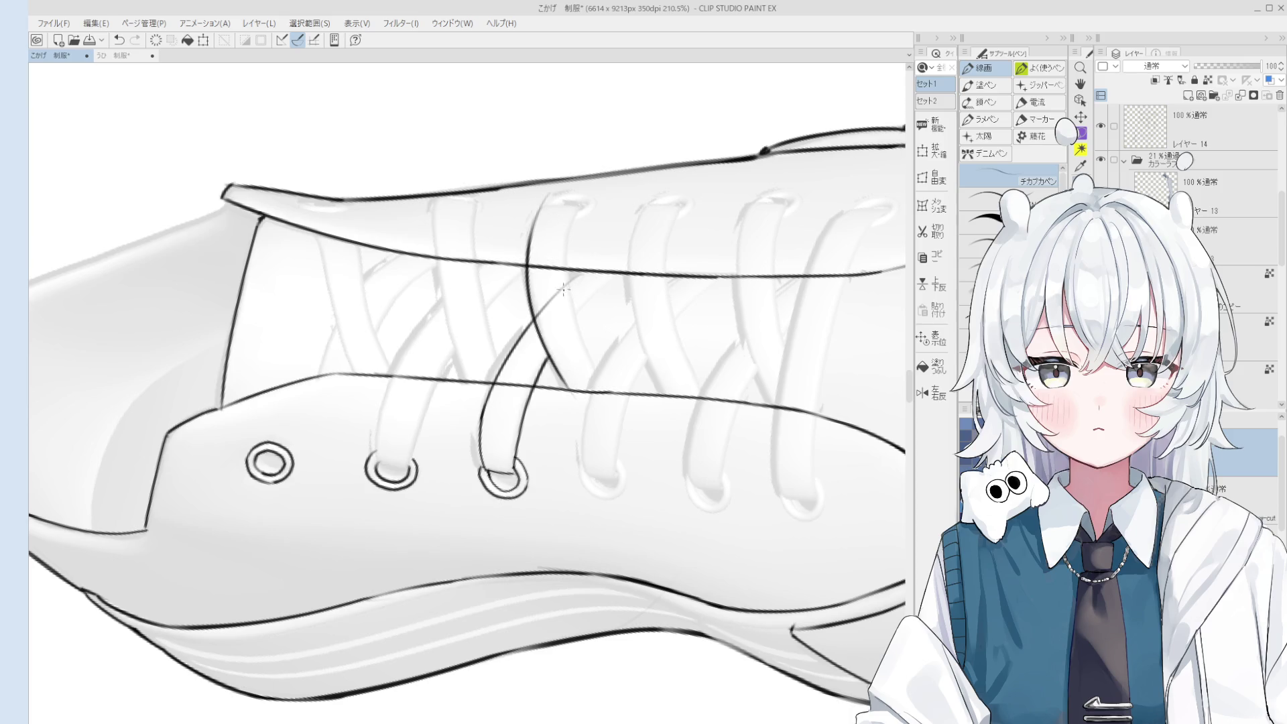
pyautogui.hotkey('ctrl', 'z')
pyautogui.moveTo(543, 209); pyautogui.dragTo(526, 257)
pyautogui.hotkey('ctrl', 'z')
pyautogui.moveTo(543, 210); pyautogui.dragTo(527, 263)
# Redraw the lace stroke rising from the eyelet, discarding the hooked lace-top attempts.
pyautogui.hotkey('ctrl', 'z')
pyautogui.scroll(2, 531, 231)
pyautogui.hotkey('ctrl', 'z')
pyautogui.moveTo(525, 316)
pyautogui.mouseDown()
pyautogui.moveTo(529, 221)
pyautogui.moveTo(595, 181)
pyautogui.moveTo(578, 179)
pyautogui.moveTo(596, 181)
pyautogui.moveTo(583, 261)
pyautogui.mouseUp()
pyautogui.hotkey('ctrl', 'z')
pyautogui.hotkey('ctrl', 'z')
pyautogui.scroll(-2, 594, 186)
pyautogui.hotkey('ctrl', 'z')
pyautogui.hotkey('ctrl', 'z')
pyautogui.scroll(1, 565, 187)
# Ink the long lace band edge down the tongue, redrawing its lower part.
pyautogui.hotkey('ctrl', 'z')
pyautogui.scroll(-1, 603, 186)
pyautogui.hotkey('ctrl', 'z')
pyautogui.scroll(-1, 588, 194)
pyautogui.hotkey('ctrl', 'z')
pyautogui.moveTo(593, 190)
pyautogui.mouseDown()
pyautogui.moveTo(582, 269)
pyautogui.moveTo(585, 205)
pyautogui.moveTo(589, 307)
pyautogui.moveTo(611, 377)
pyautogui.mouseUp()
pyautogui.hotkey('ctrl', 'z')
pyautogui.hotkey('ctrl', 'z')
pyautogui.hotkey('ctrl', 'z')
pyautogui.hotkey('ctrl', 'z')
pyautogui.hotkey('ctrl', 'z')
pyautogui.moveTo(594, 195); pyautogui.dragTo(590, 307)
pyautogui.hotkey('ctrl', 'z')
pyautogui.moveTo(594, 196)
pyautogui.mouseDown()
pyautogui.moveTo(585, 292)
pyautogui.moveTo(584, 274)
pyautogui.moveTo(616, 375)
pyautogui.mouseUp()
pyautogui.hotkey('ctrl', 'z')
pyautogui.hotkey('ctrl', 'z')
pyautogui.moveTo(585, 254); pyautogui.dragTo(615, 380)
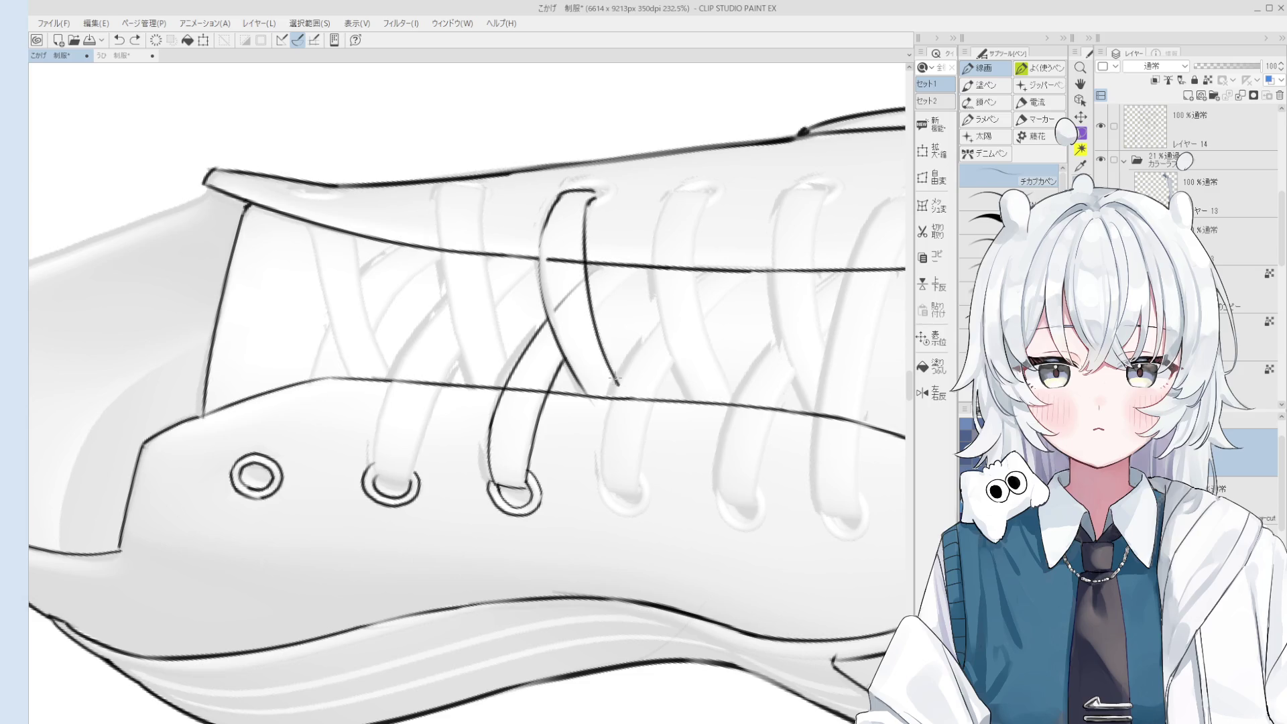
pyautogui.hotkey('ctrl', 'z')
pyautogui.hotkey('ctrl', 'z')
pyautogui.moveTo(592, 315)
pyautogui.mouseDown()
pyautogui.moveTo(617, 382)
pyautogui.moveTo(583, 388)
pyautogui.moveTo(594, 314)
pyautogui.mouseUp()
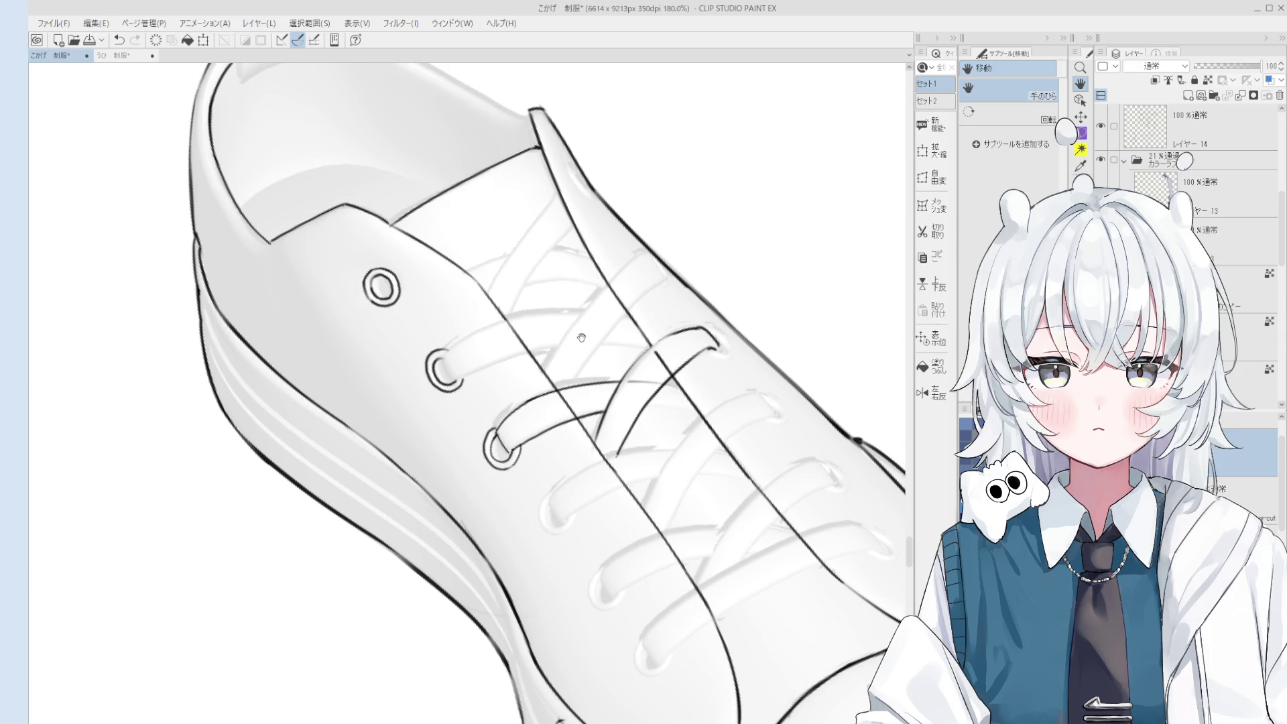
pyautogui.press('e')
pyautogui.scroll(4, 616, 390)
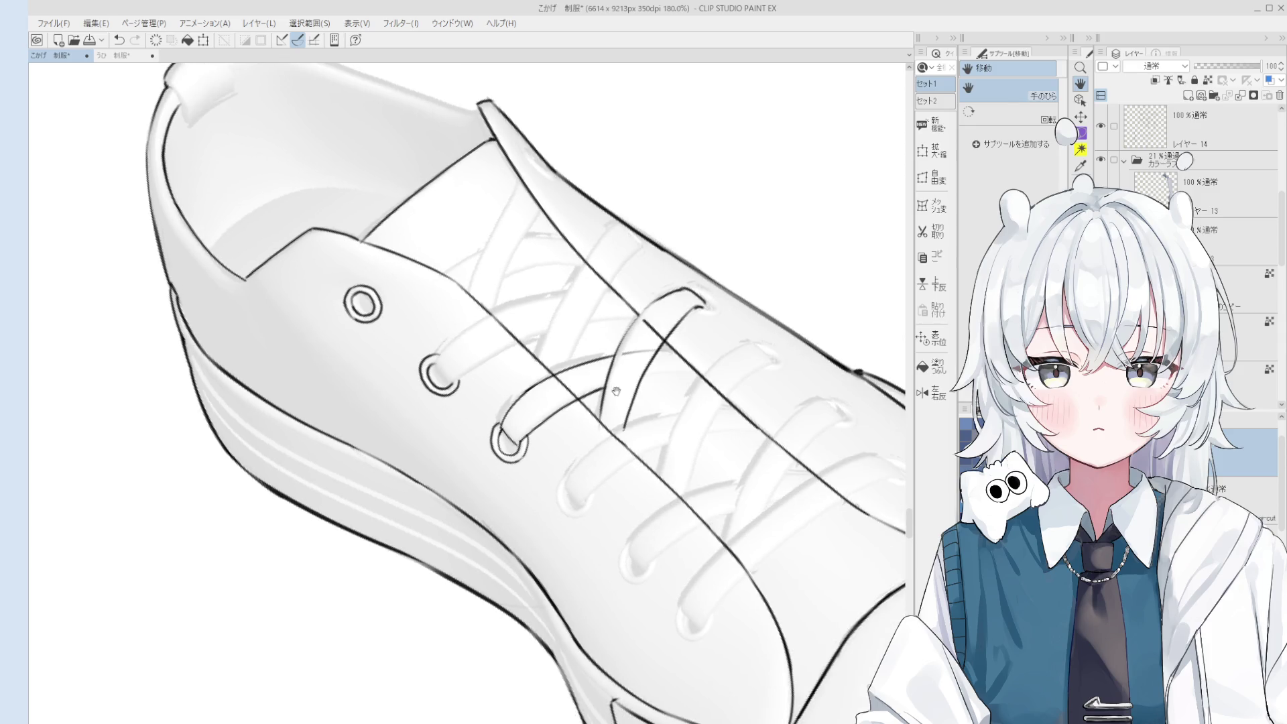
# Rotate the canvas to a steep angle for inking the diagonal band.
pyautogui.scroll(-4, 629, 422)
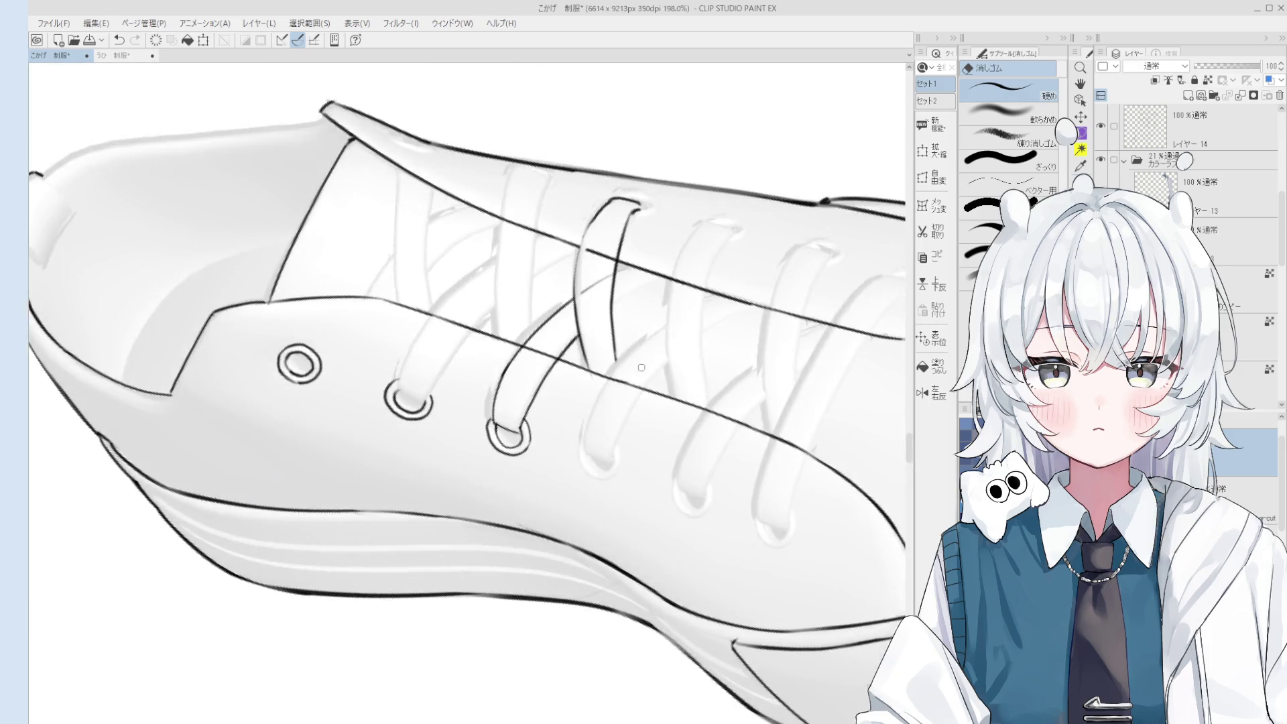
pyautogui.press('h')
pyautogui.moveTo(635, 317)
pyautogui.mouseDown()
pyautogui.moveTo(647, 240)
pyautogui.moveTo(572, 432)
pyautogui.mouseUp()
pyautogui.press('p')
pyautogui.scroll(2, 610, 352)
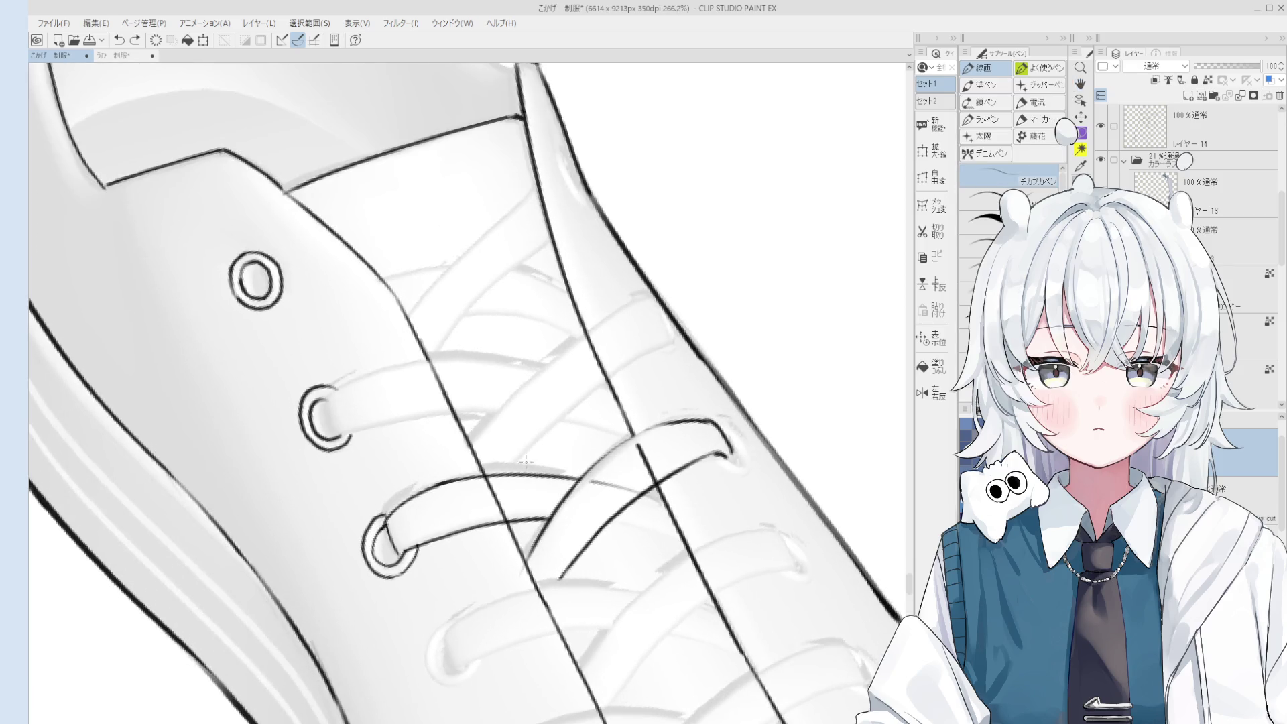
# Ink the diagonal lace line and extend it, discarding several trial strokes.
pyautogui.hotkey('ctrl', 'z')
pyautogui.moveTo(513, 473)
pyautogui.mouseDown()
pyautogui.moveTo(640, 361)
pyautogui.moveTo(624, 364)
pyautogui.moveTo(677, 337)
pyautogui.mouseUp()
pyautogui.hotkey('ctrl', 'z')
pyautogui.hotkey('ctrl', 'z')
pyautogui.scroll(-3, 624, 363)
pyautogui.scroll(6, 623, 364)
pyautogui.hotkey('ctrl', 'z')
pyautogui.moveTo(595, 379); pyautogui.dragTo(692, 329)
pyautogui.scroll(-4, 691, 328)
pyautogui.moveTo(660, 279); pyautogui.dragTo(687, 329)
pyautogui.hotkey('ctrl', 'z')
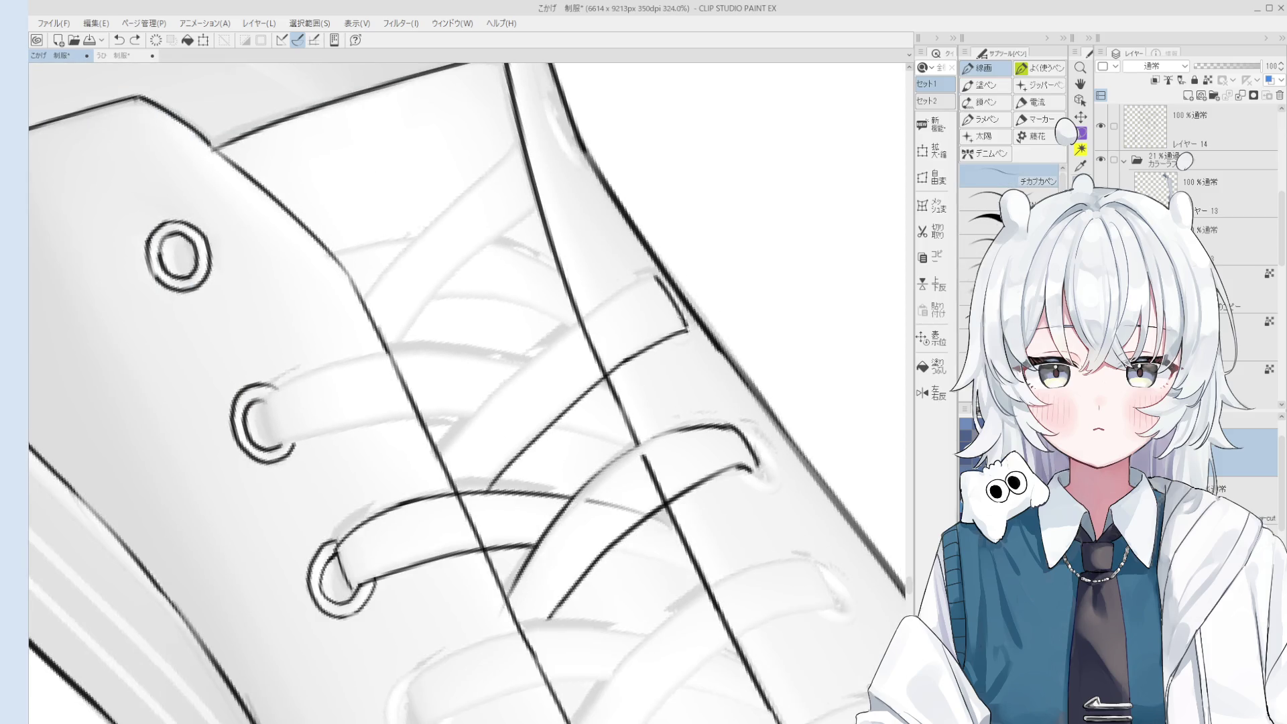
pyautogui.scroll(1, 517, 422)
# Redraw the diagonal line across the tongue and carry it to the band corner.
pyautogui.hotkey('ctrl', 'z')
pyautogui.moveTo(502, 435)
pyautogui.mouseDown()
pyautogui.moveTo(622, 317)
pyautogui.moveTo(523, 380)
pyautogui.moveTo(663, 284)
pyautogui.mouseUp()
pyautogui.hotkey('ctrl', 'z')
pyautogui.hotkey('ctrl', 'z')
pyautogui.hotkey('ctrl', 'z')
pyautogui.scroll(2, 670, 288)
pyautogui.hotkey('ctrl', 'z')
pyautogui.hotkey('ctrl', 'z')
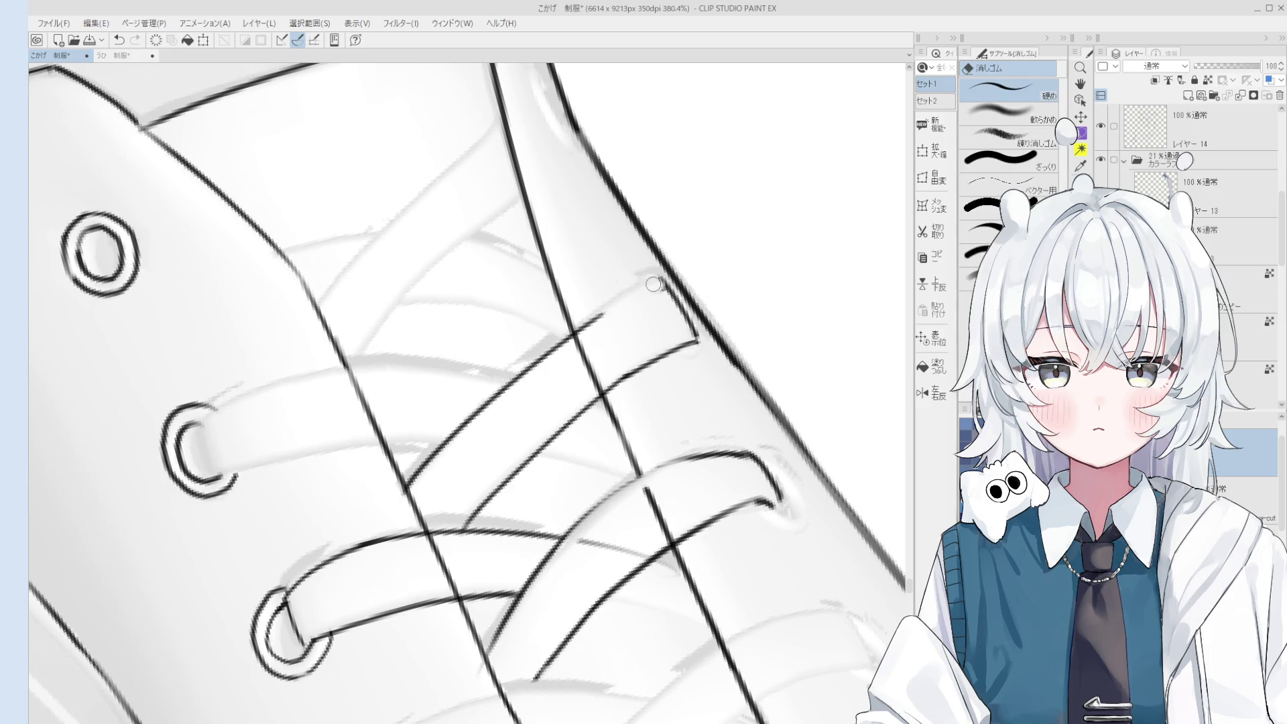
pyautogui.hotkey('ctrl', 'z')
pyautogui.moveTo(600, 320); pyautogui.dragTo(674, 285)
pyautogui.hotkey('ctrl', 'z')
pyautogui.hotkey('ctrl', 'z')
pyautogui.hotkey('ctrl', 'z')
pyautogui.press('space')
pyautogui.moveTo(608, 387); pyautogui.dragTo(646, 262)
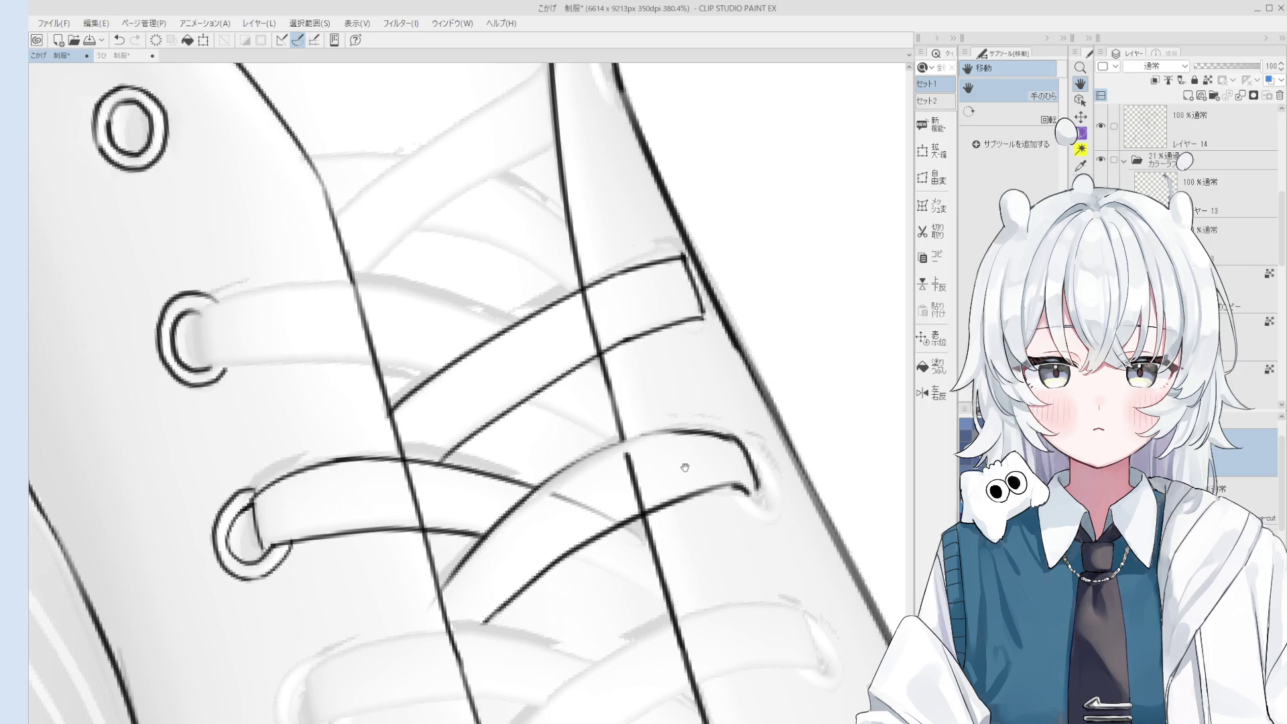
pyautogui.scroll(-5, 684, 467)
pyautogui.scroll(5, 684, 467)
# Draw the curved left edge of the lace band, redrawing it several times.
pyautogui.press('p')
pyautogui.hotkey('ctrl', 'z')
pyautogui.moveTo(527, 394); pyautogui.dragTo(544, 458)
pyautogui.hotkey('ctrl', 'z')
pyautogui.moveTo(527, 394); pyautogui.dragTo(544, 458)
pyautogui.hotkey('ctrl', 'z')
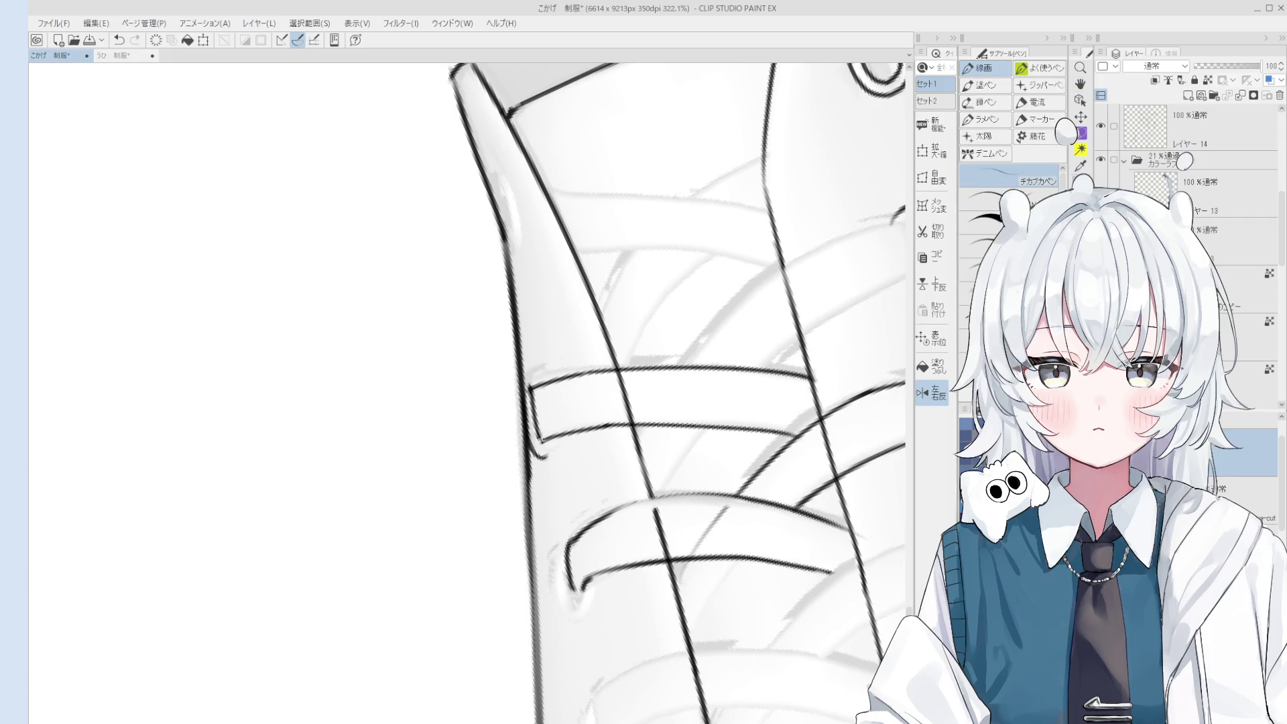
pyautogui.hotkey('ctrl', 'z')
pyautogui.moveTo(527, 394)
pyautogui.mouseDown()
pyautogui.moveTo(551, 457)
pyautogui.moveTo(532, 471)
pyautogui.moveTo(551, 459)
pyautogui.moveTo(499, 448)
pyautogui.mouseUp()
pyautogui.scroll(1, 539, 445)
# Keep the curled stroke at the band end, rotating the view left and back upright.
pyautogui.press('e')
pyautogui.press('p')
pyautogui.hotkey('ctrl', 'z')
pyautogui.scroll(-5, 564, 458)
pyautogui.press('-')
pyautogui.press('-')
pyautogui.scroll(5, 492, 454)
pyautogui.press('e')
pyautogui.press('p')
pyautogui.press('^')
pyautogui.press('^')
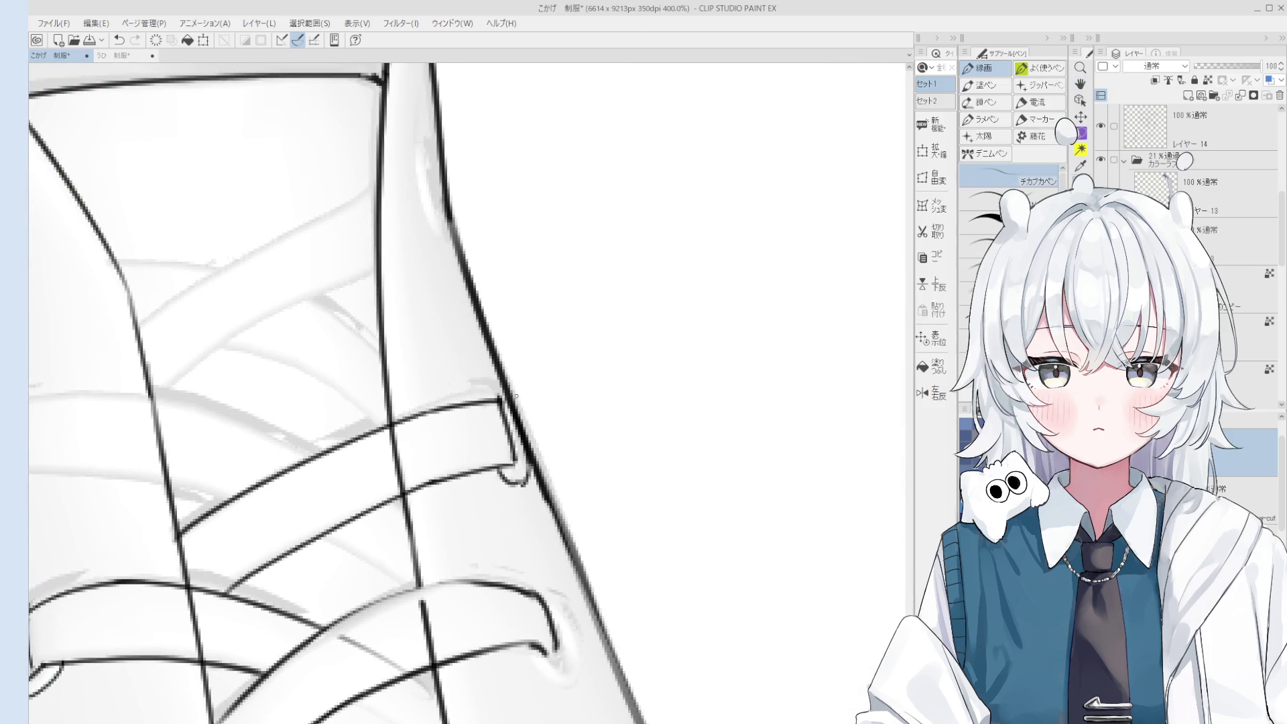
pyautogui.scroll(2, 481, 425)
# Add a small curved stroke near the eyelet.
pyautogui.hotkey('ctrl', 'z')
pyautogui.moveTo(496, 375)
pyautogui.mouseDown()
pyautogui.moveTo(476, 401)
pyautogui.moveTo(506, 374)
pyautogui.moveTo(547, 403)
pyautogui.mouseUp()
pyautogui.scroll(-1, 506, 373)
pyautogui.hotkey('ctrl', 'z')
pyautogui.press('e')
pyautogui.scroll(-3, 507, 396)
# Move the view up the shoe and try inking a lace strand down from the second eyelet.
pyautogui.press('p')
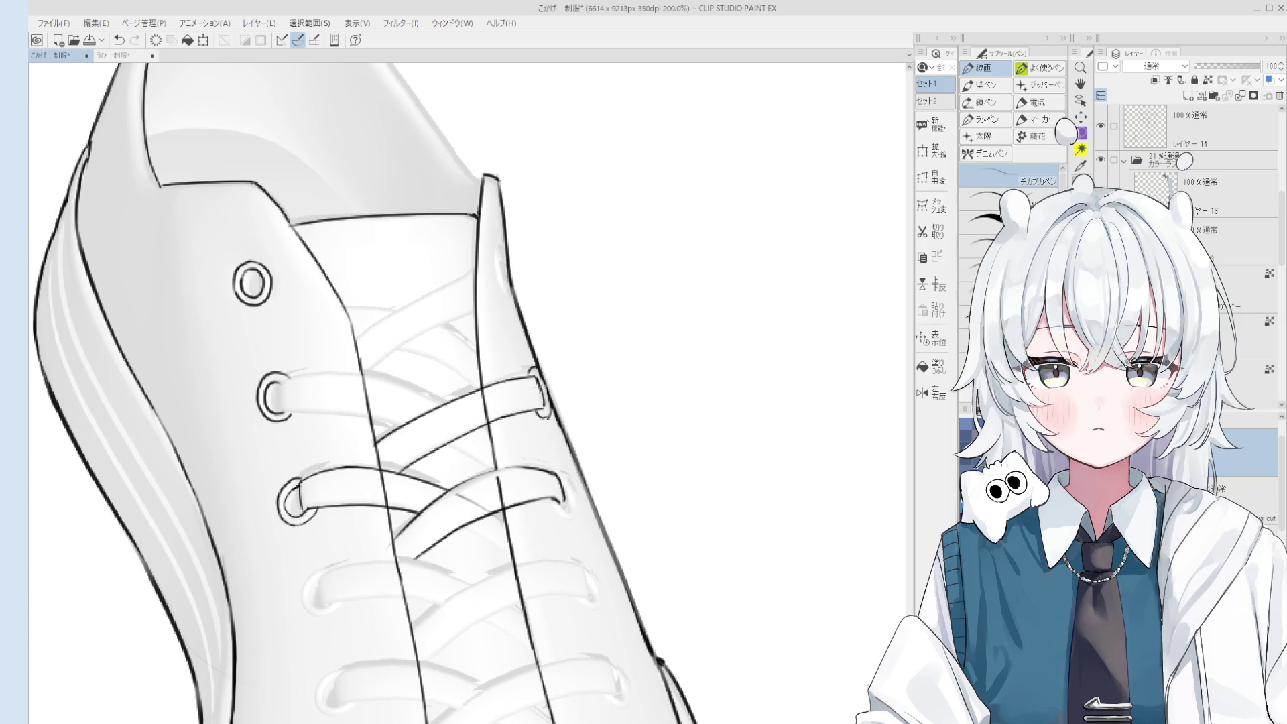
pyautogui.press('e')
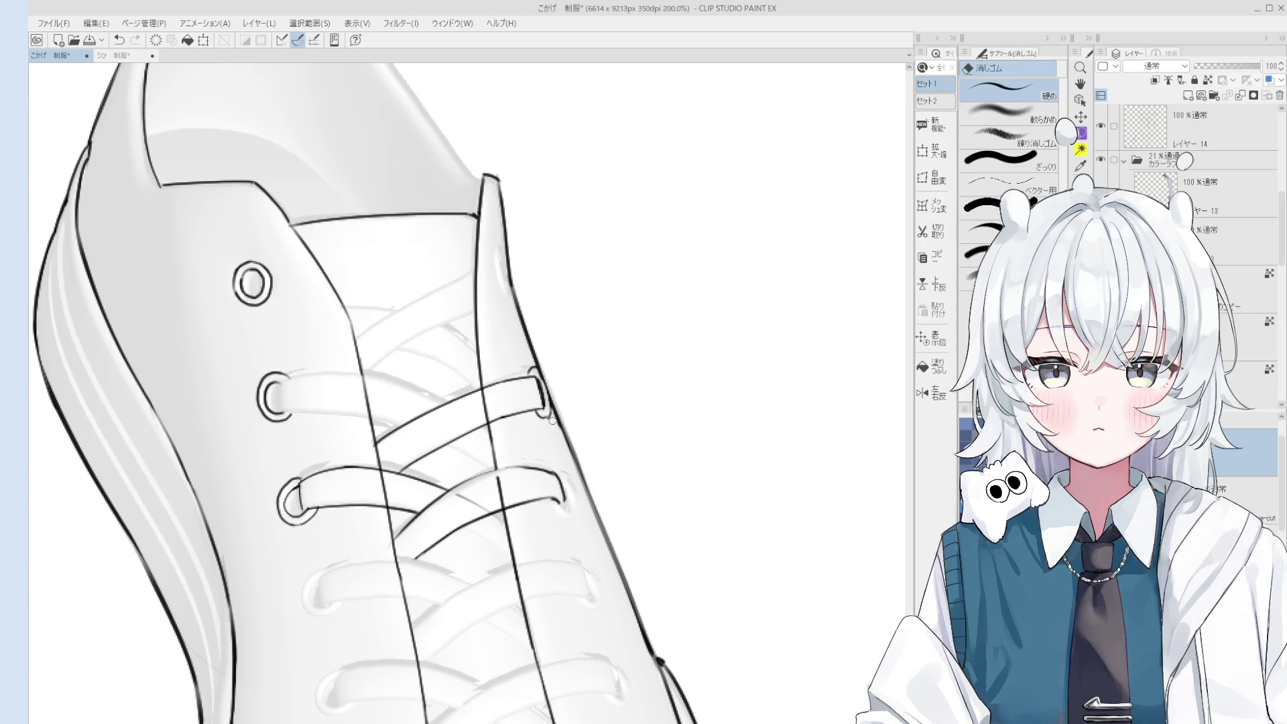
pyautogui.press('space')
pyautogui.moveTo(551, 418); pyautogui.dragTo(518, 356)
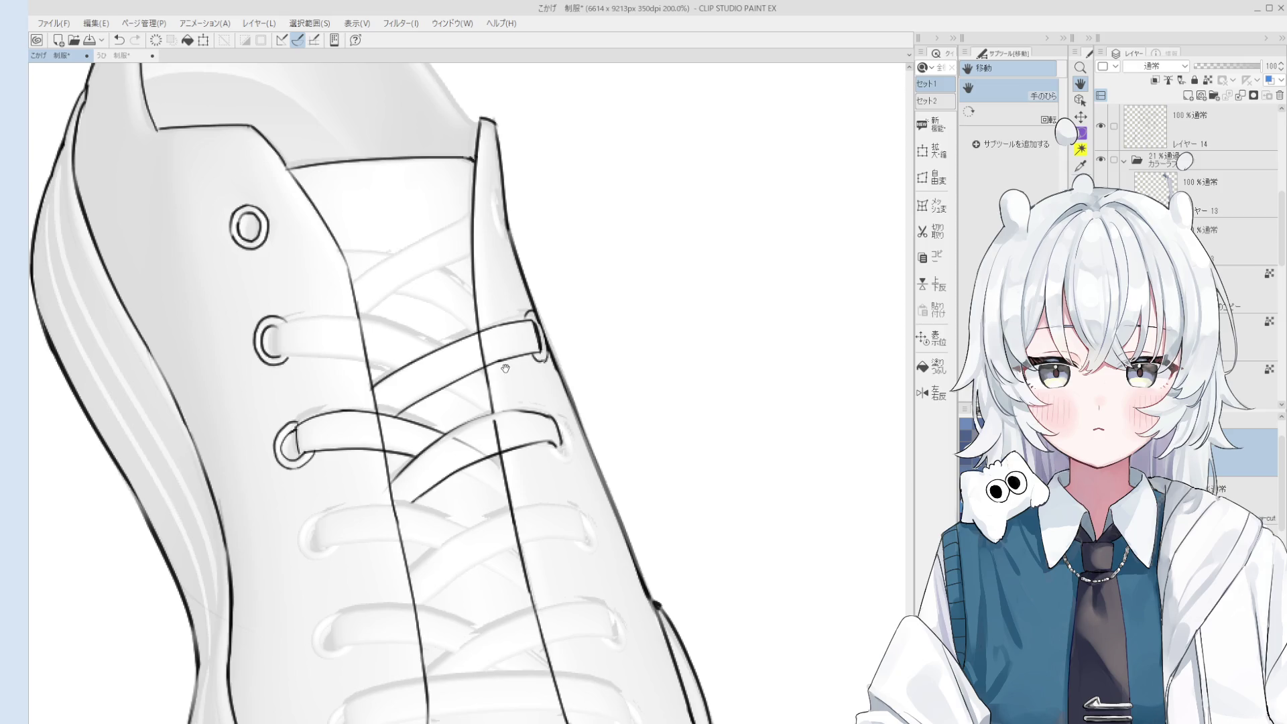
pyautogui.moveTo(505, 368)
pyautogui.mouseDown()
pyautogui.moveTo(503, 313)
pyautogui.moveTo(582, 473)
pyautogui.moveTo(553, 427)
pyautogui.moveTo(514, 464)
pyautogui.mouseUp()
pyautogui.scroll(1, 514, 465)
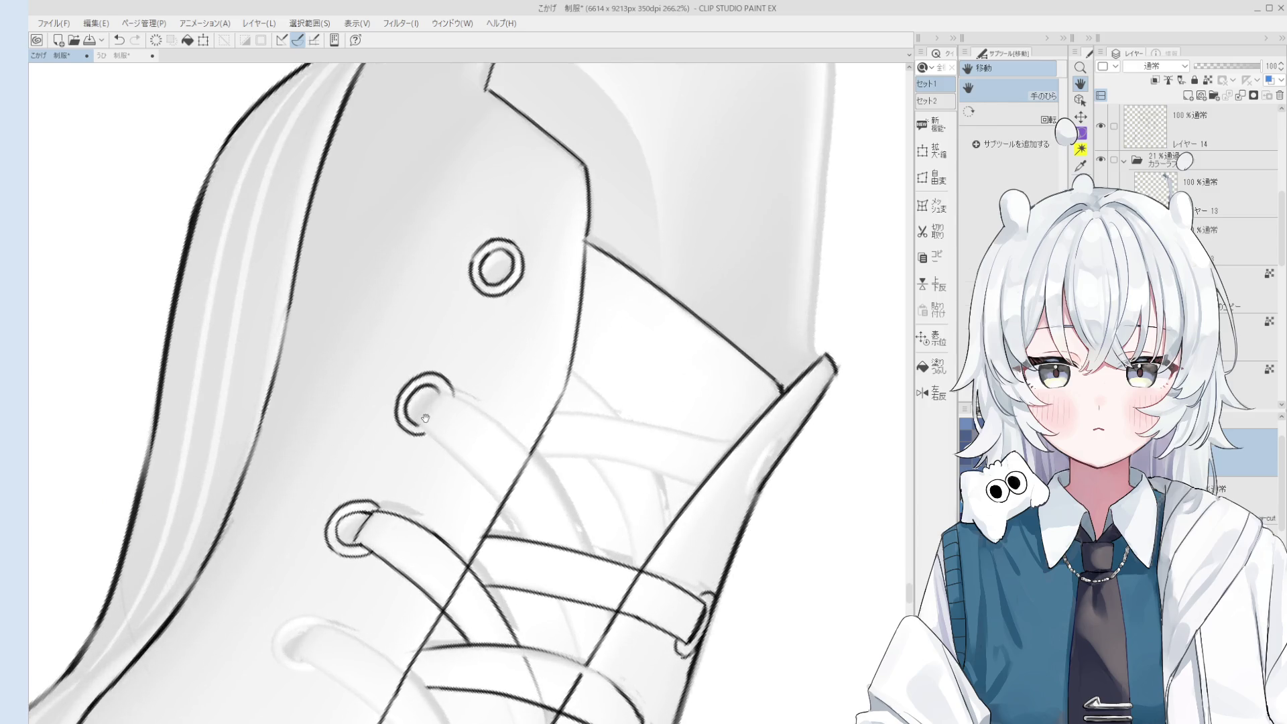
pyautogui.scroll(1, 482, 427)
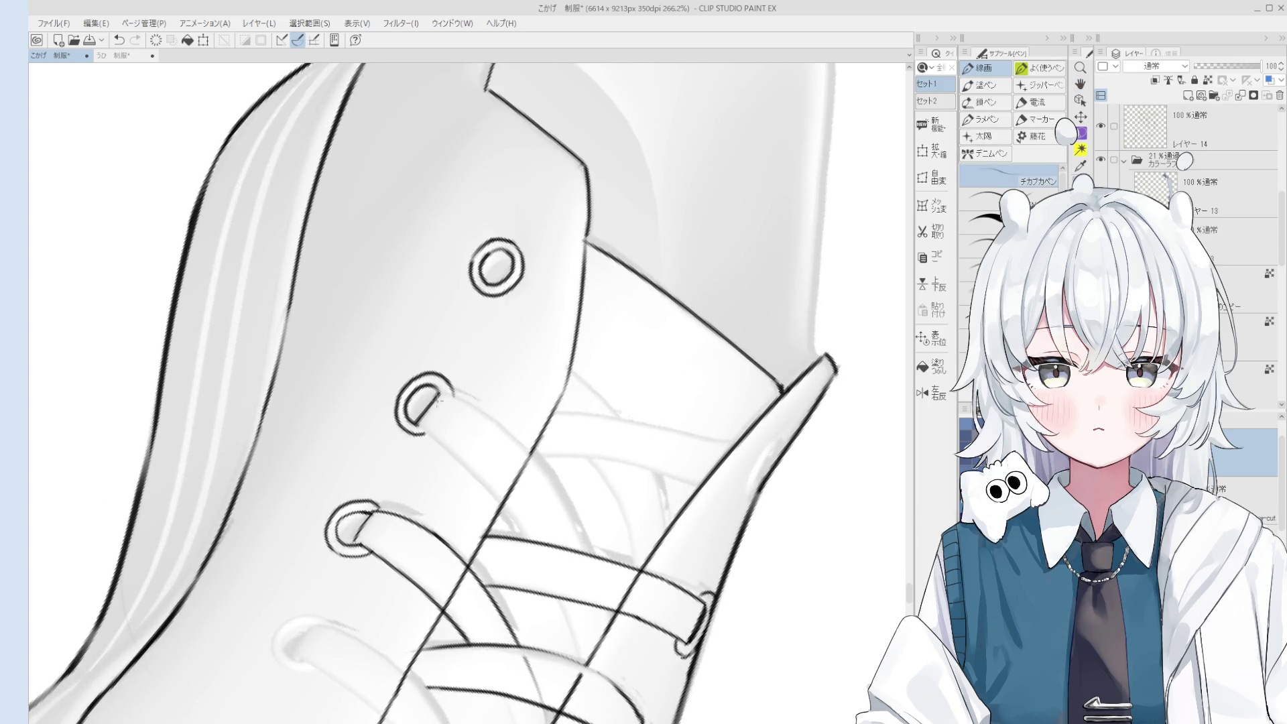
pyautogui.hotkey('ctrl', 'z')
pyautogui.moveTo(419, 423); pyautogui.dragTo(517, 528)
pyautogui.hotkey('ctrl', 'z')
# Rotate the canvas to a new angle and redraw the lace edge from the eyelet, retrying several strokes.
pyautogui.press('space')
pyautogui.moveTo(517, 484); pyautogui.dragTo(509, 433)
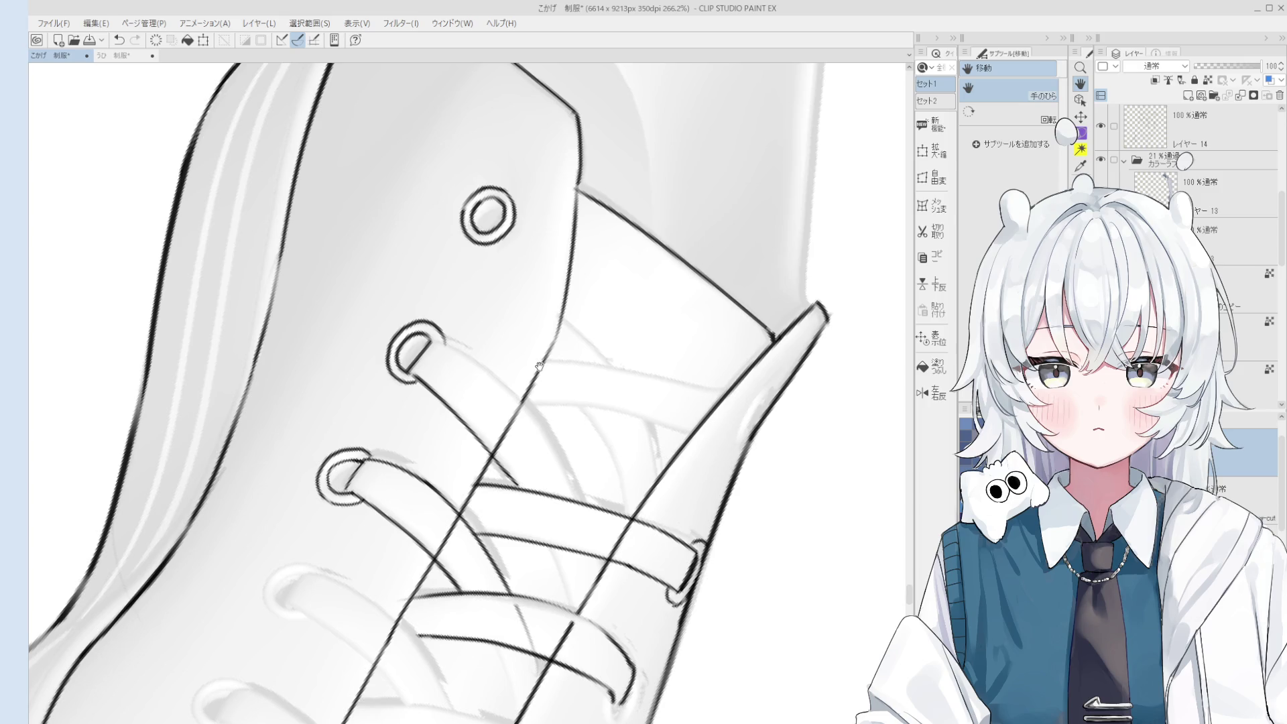
pyautogui.moveTo(533, 375); pyautogui.dragTo(534, 372)
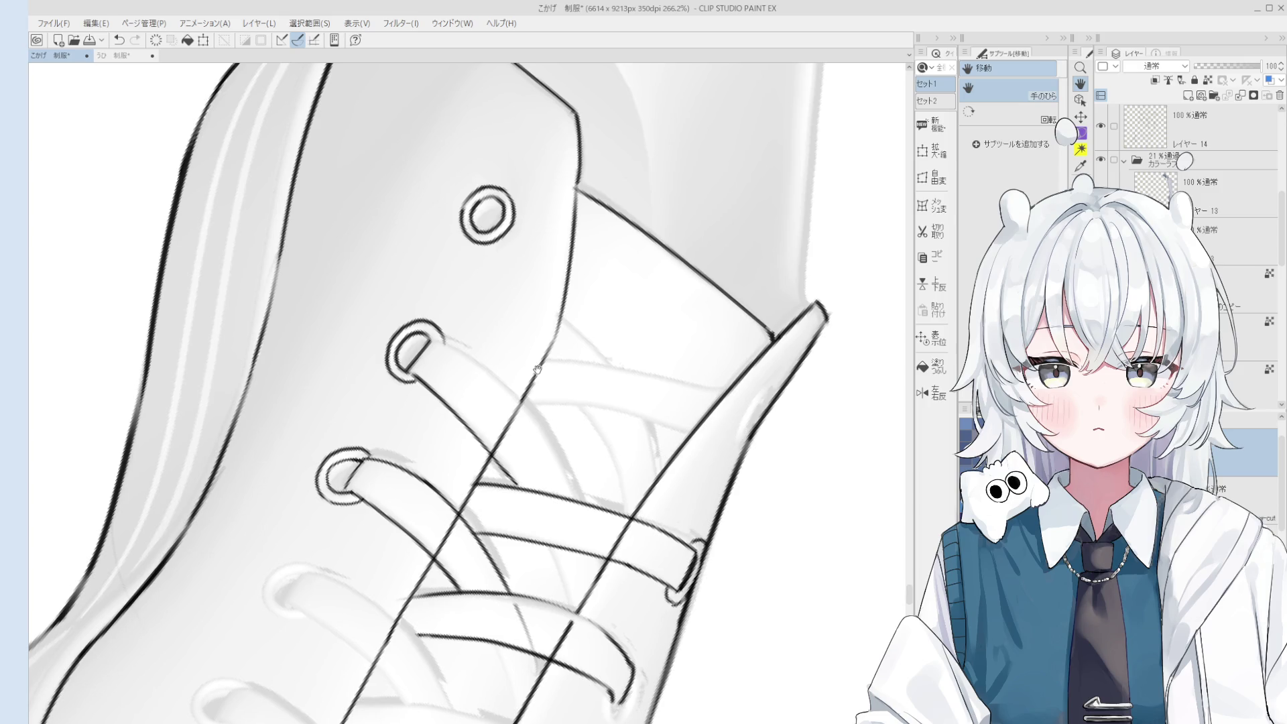
pyautogui.press('h')
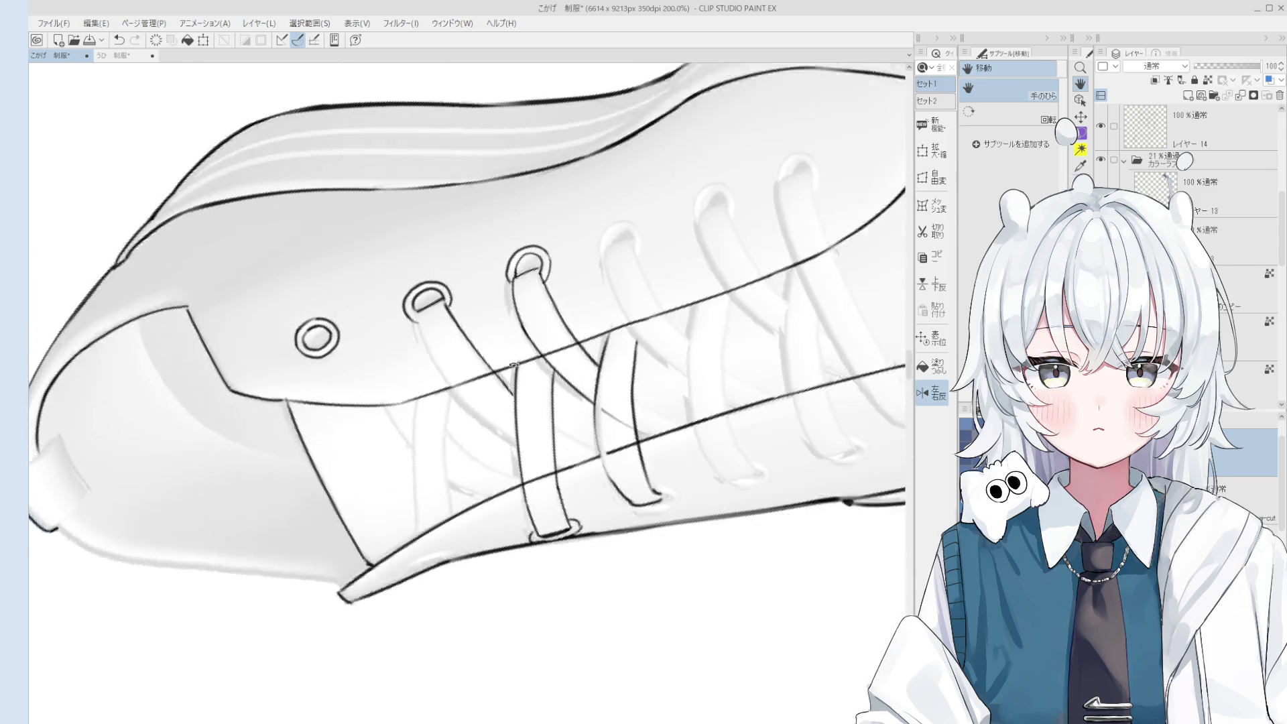
pyautogui.moveTo(523, 443)
pyautogui.mouseDown()
pyautogui.moveTo(471, 348)
pyautogui.moveTo(469, 401)
pyautogui.mouseUp()
pyautogui.hotkey('ctrl', 'z')
pyautogui.moveTo(436, 338); pyautogui.dragTo(523, 449)
pyautogui.hotkey('ctrl', 'z')
pyautogui.moveTo(437, 335)
pyautogui.mouseDown()
pyautogui.moveTo(534, 466)
pyautogui.moveTo(529, 315)
pyautogui.moveTo(514, 295)
pyautogui.mouseUp()
pyautogui.hotkey('ctrl', 'z')
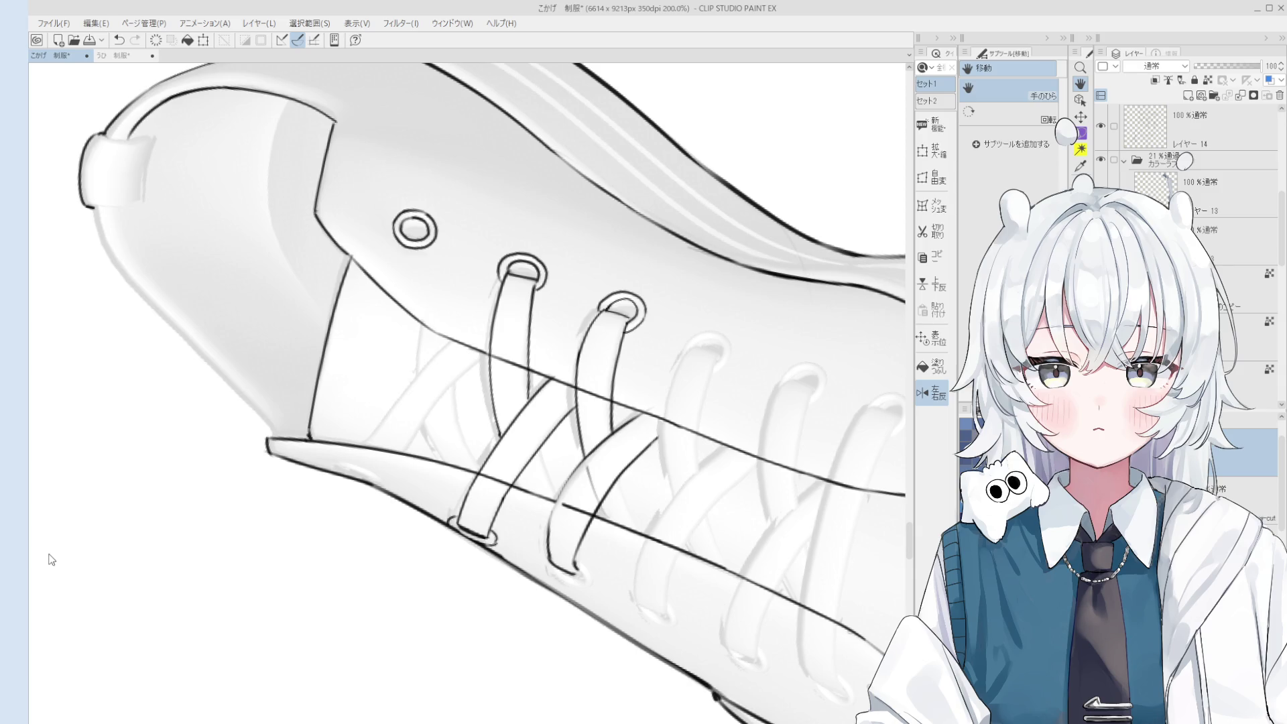
# Turn the shoe upright and try a diagonal lace line across the tongue.
pyautogui.moveTo(666, 443); pyautogui.dragTo(642, 540)
pyautogui.scroll(3, 642, 540)
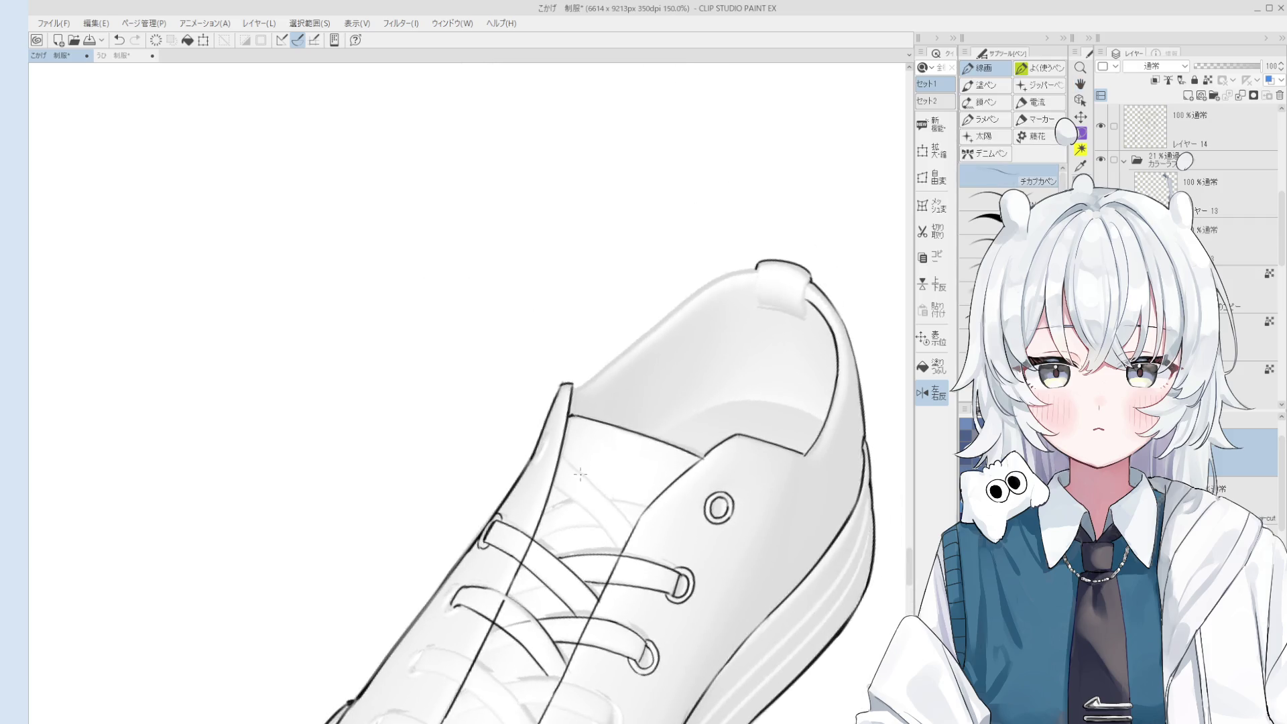
pyautogui.scroll(-2, 625, 563)
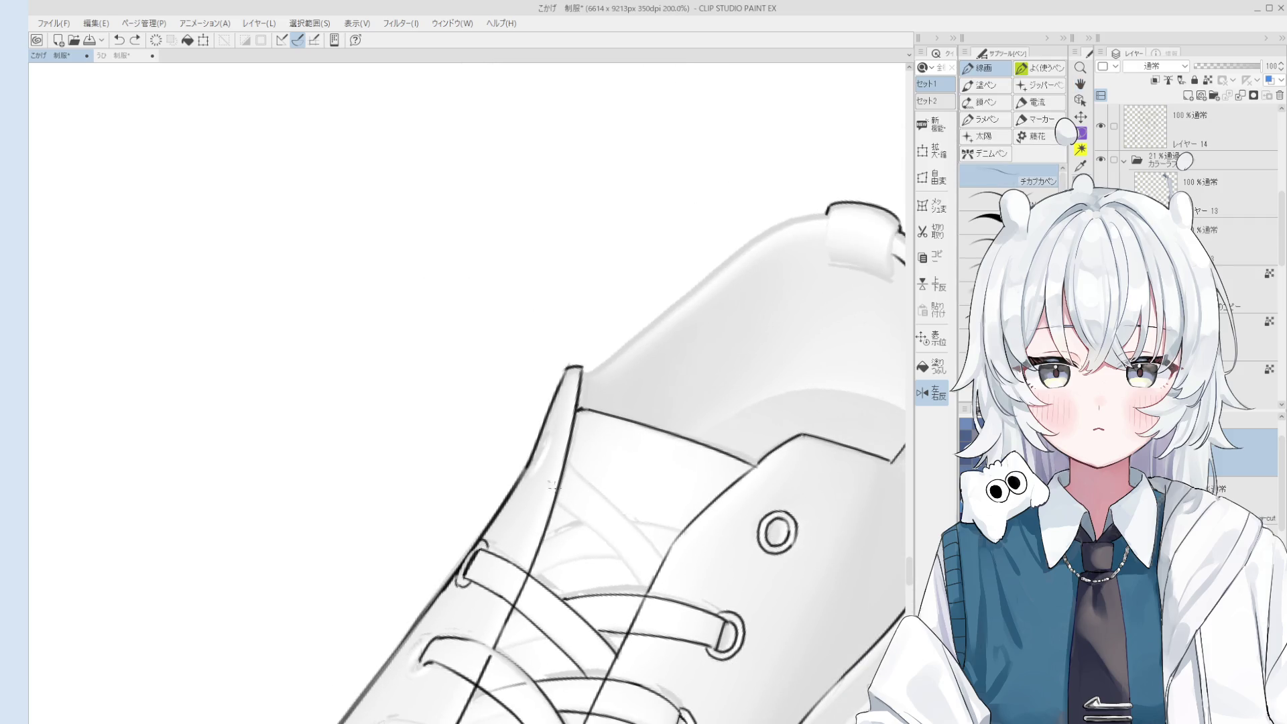
pyautogui.scroll(-2, 603, 503)
pyautogui.moveTo(603, 503)
pyautogui.mouseDown()
pyautogui.moveTo(655, 520)
pyautogui.moveTo(546, 536)
pyautogui.moveTo(570, 582)
pyautogui.mouseUp()
pyautogui.scroll(2, 547, 536)
pyautogui.moveTo(494, 492); pyautogui.dragTo(581, 560)
pyautogui.hotkey('ctrl', 'z')
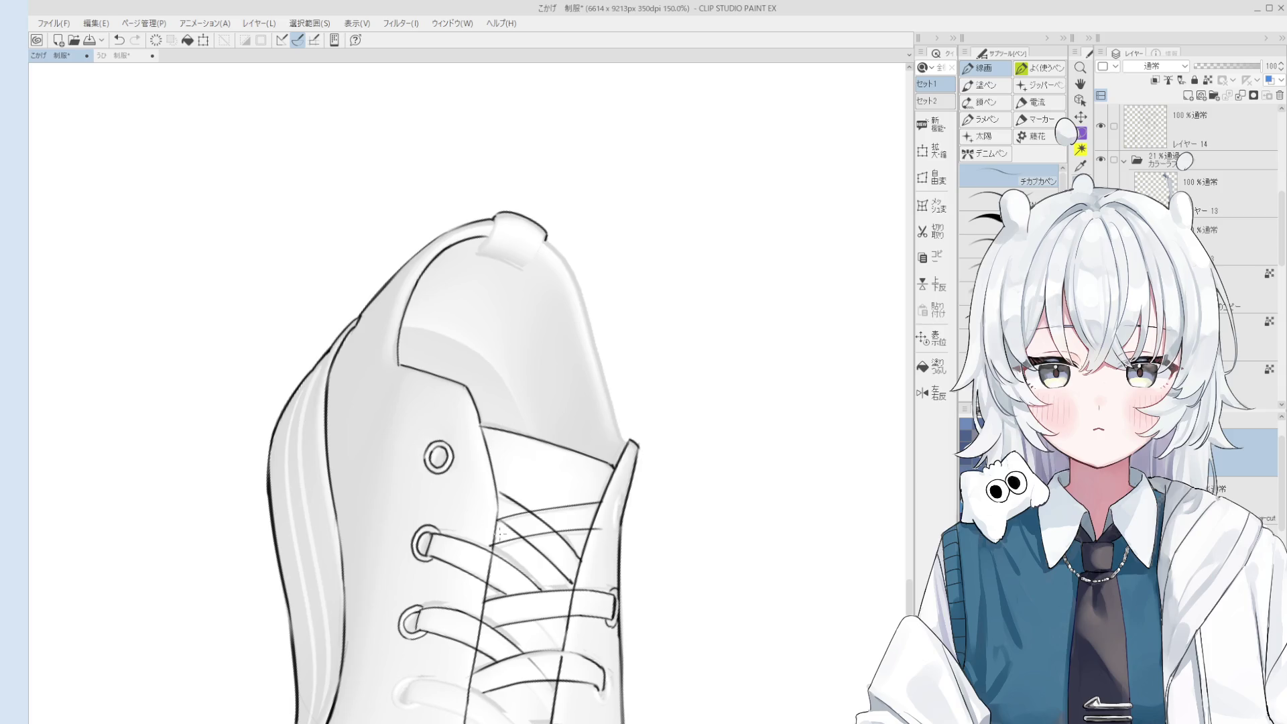
# Rotate and pan to the lace crossing and tidy it with the eraser.
pyautogui.press('e')
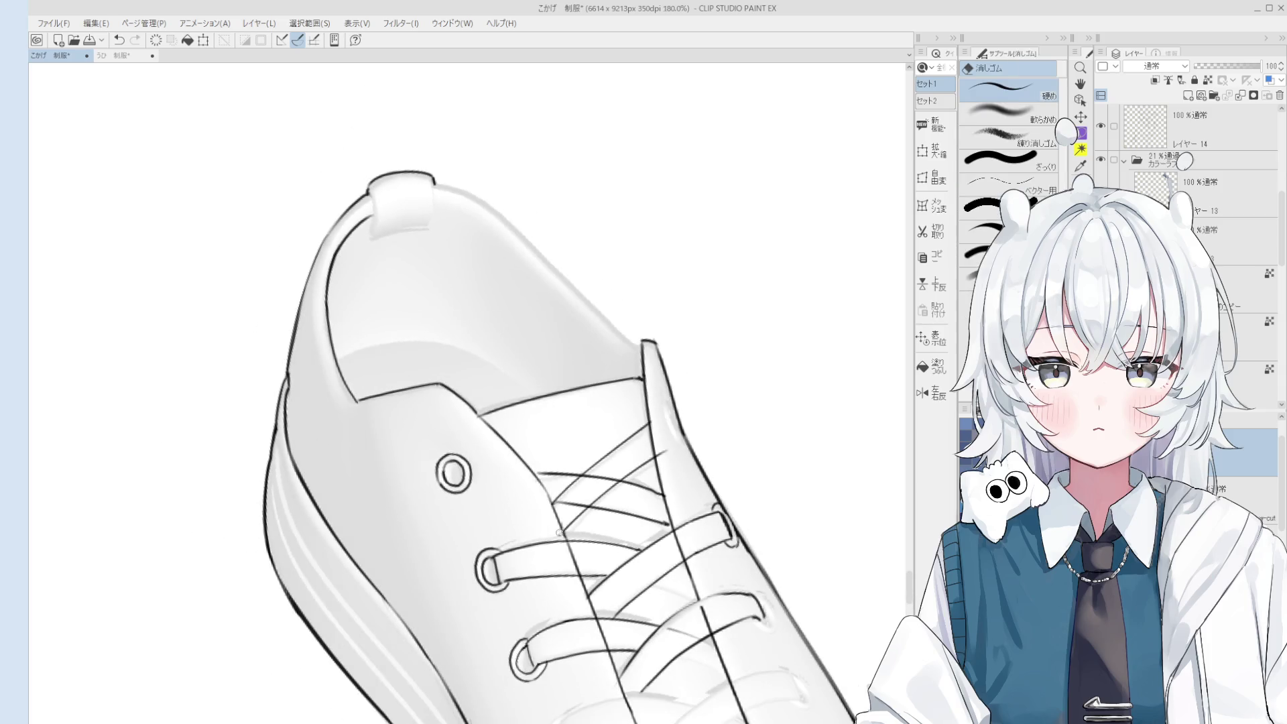
pyautogui.press('h')
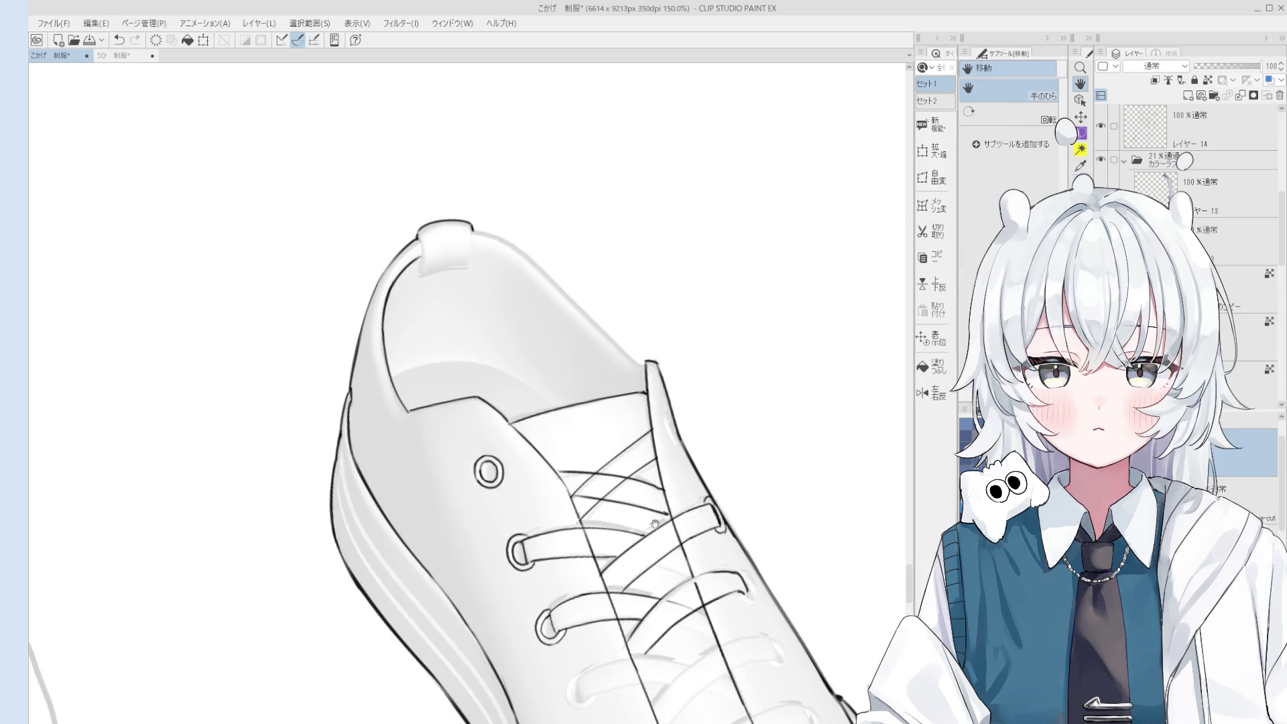
pyautogui.press('e')
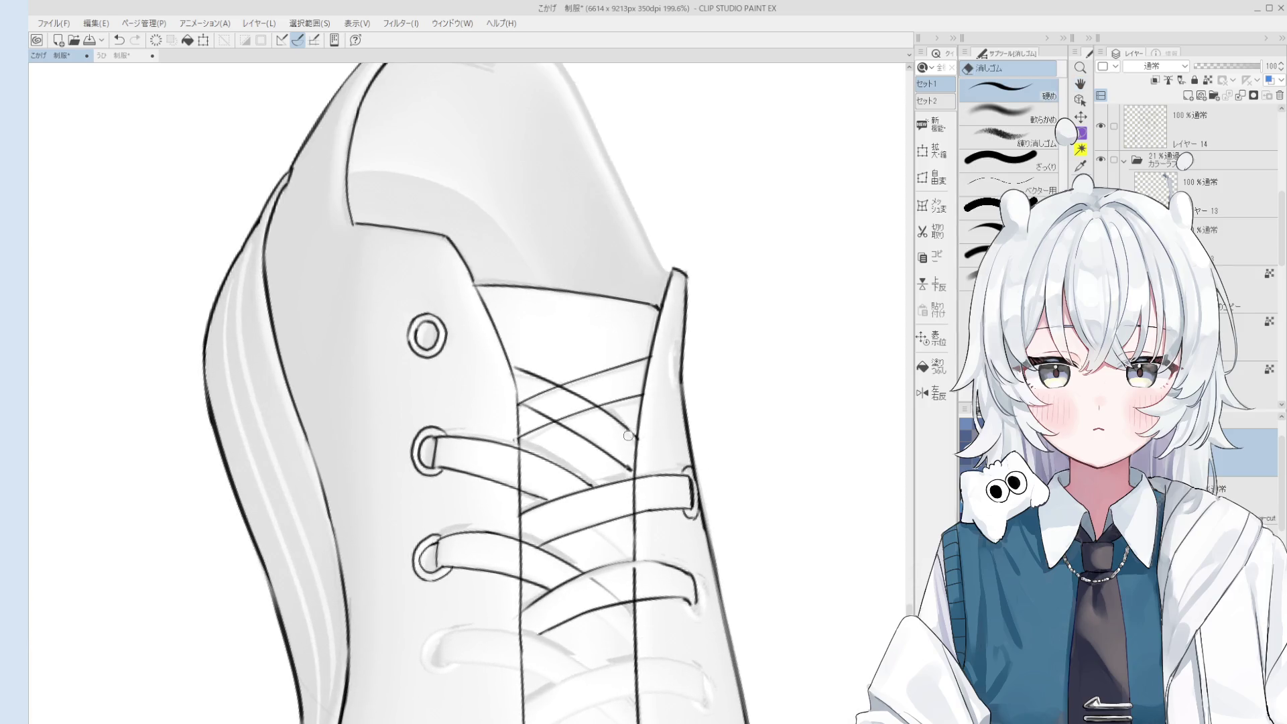
pyautogui.press('h')
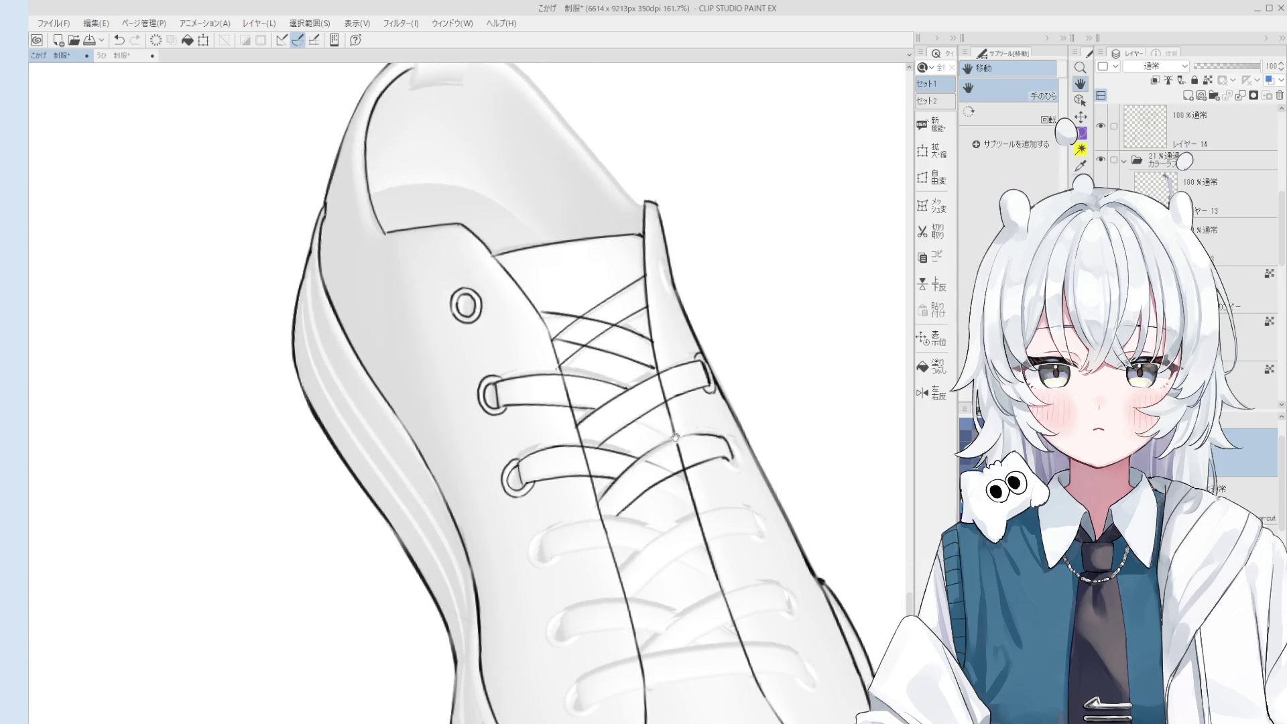
pyautogui.press('^')
pyautogui.press('^')
pyautogui.press('e')
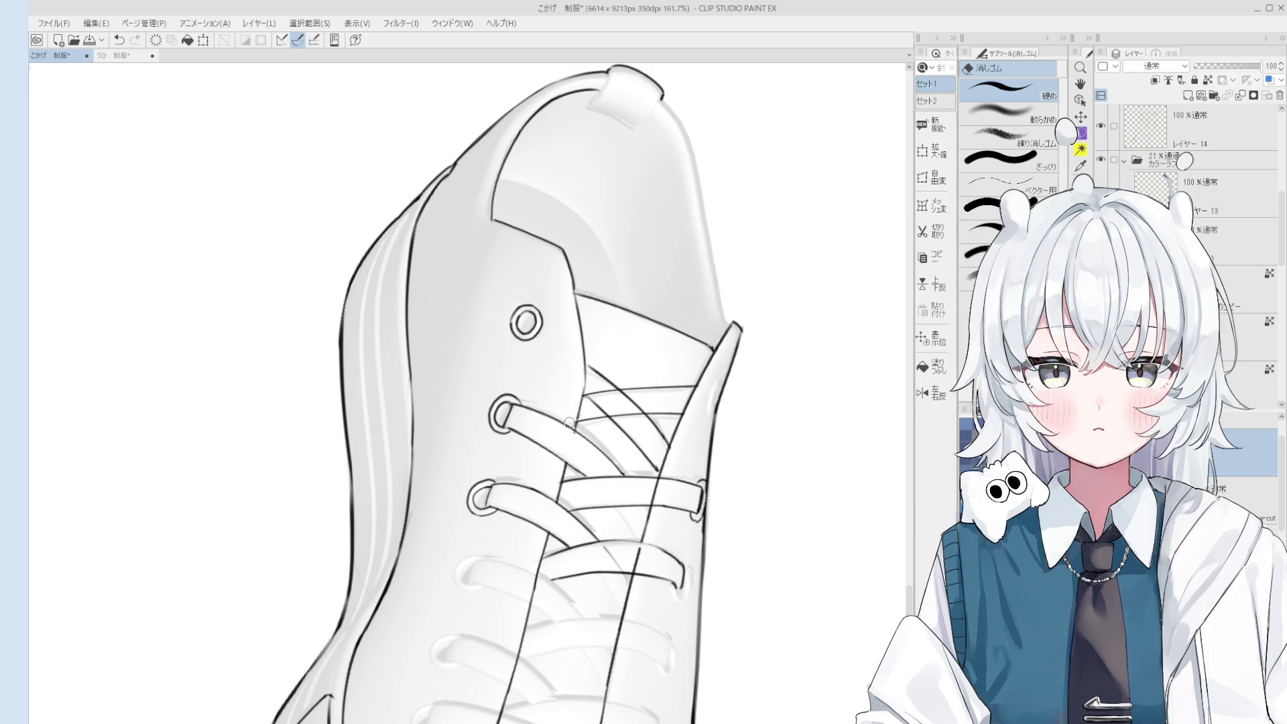
pyautogui.scroll(3, 569, 422)
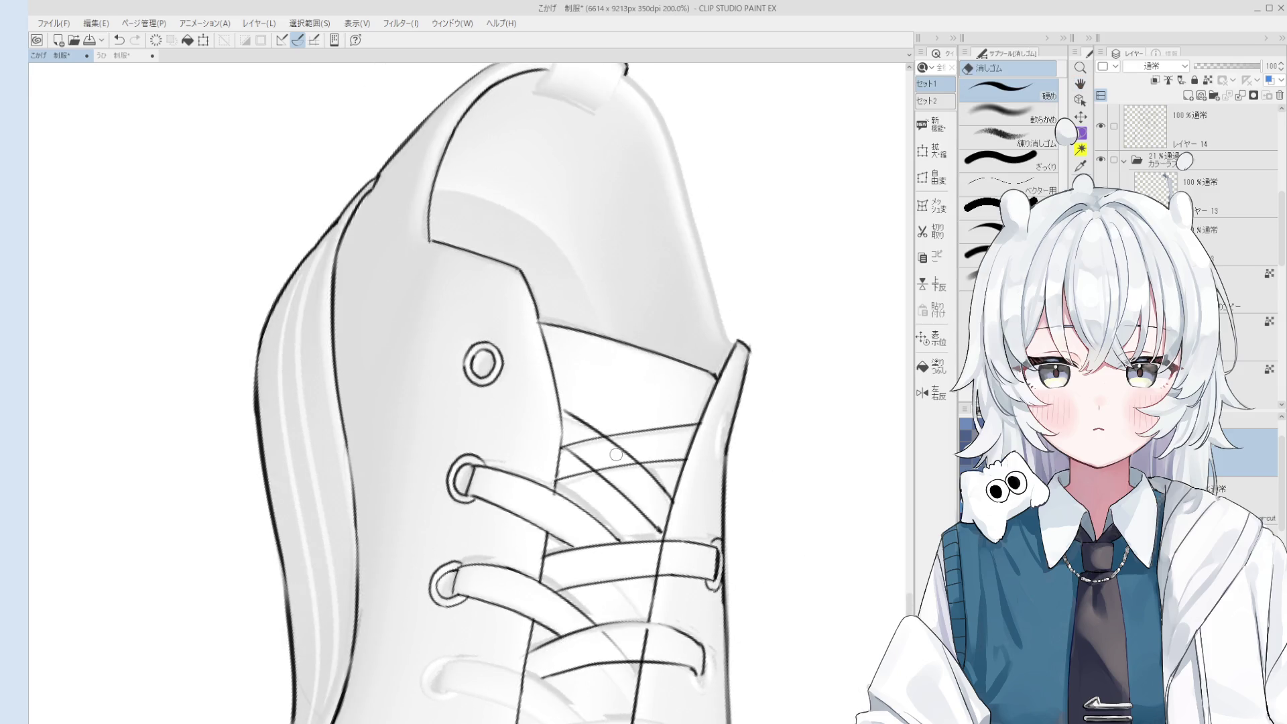
pyautogui.press('-')
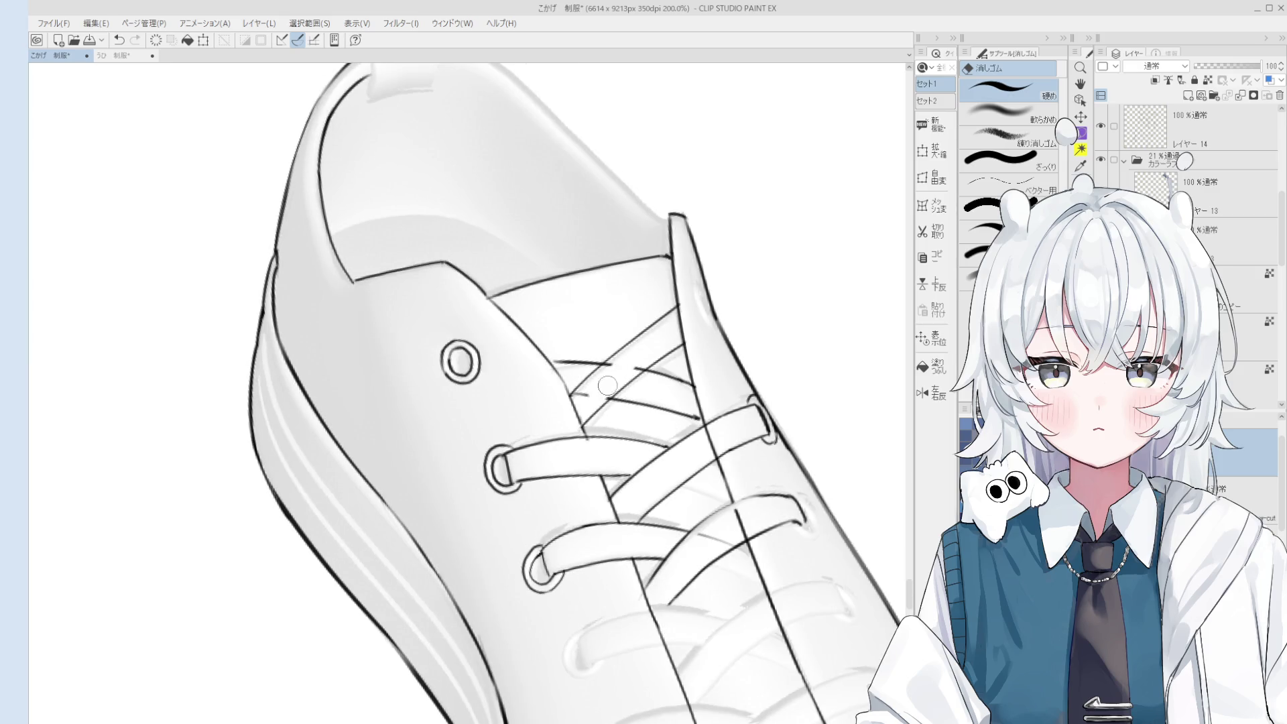
pyautogui.scroll(-2, 607, 382)
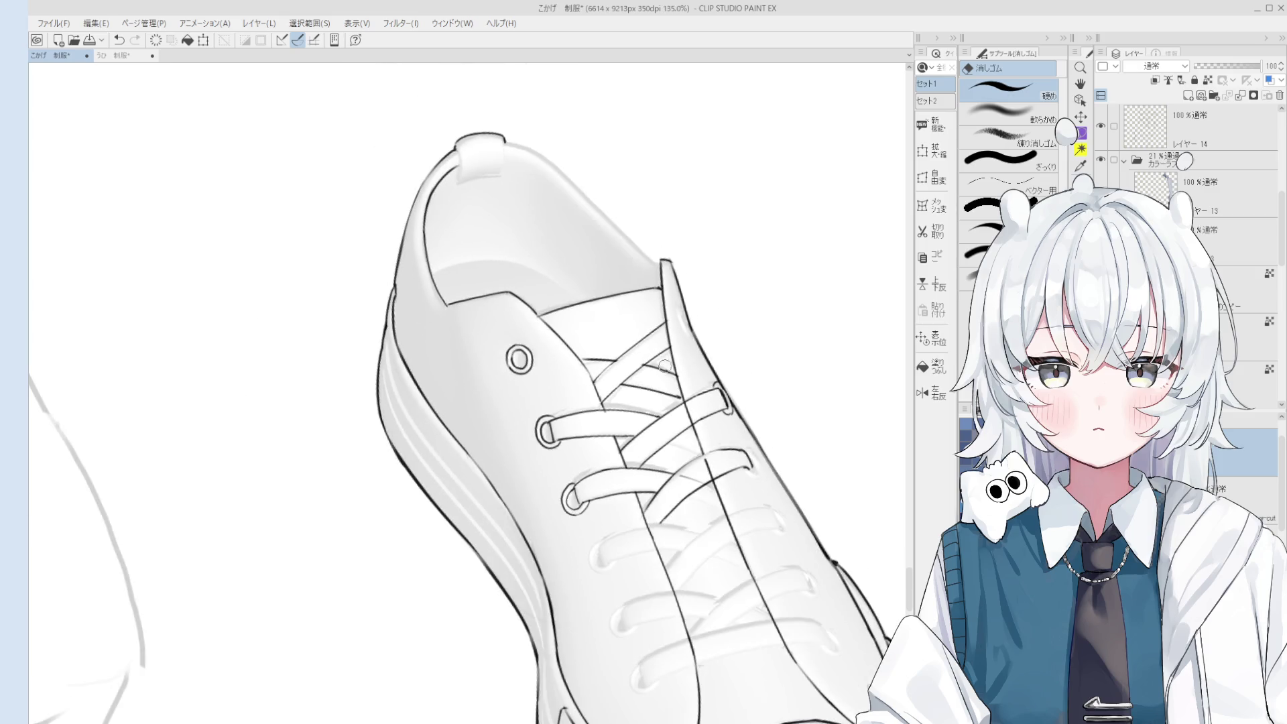
pyautogui.press('h')
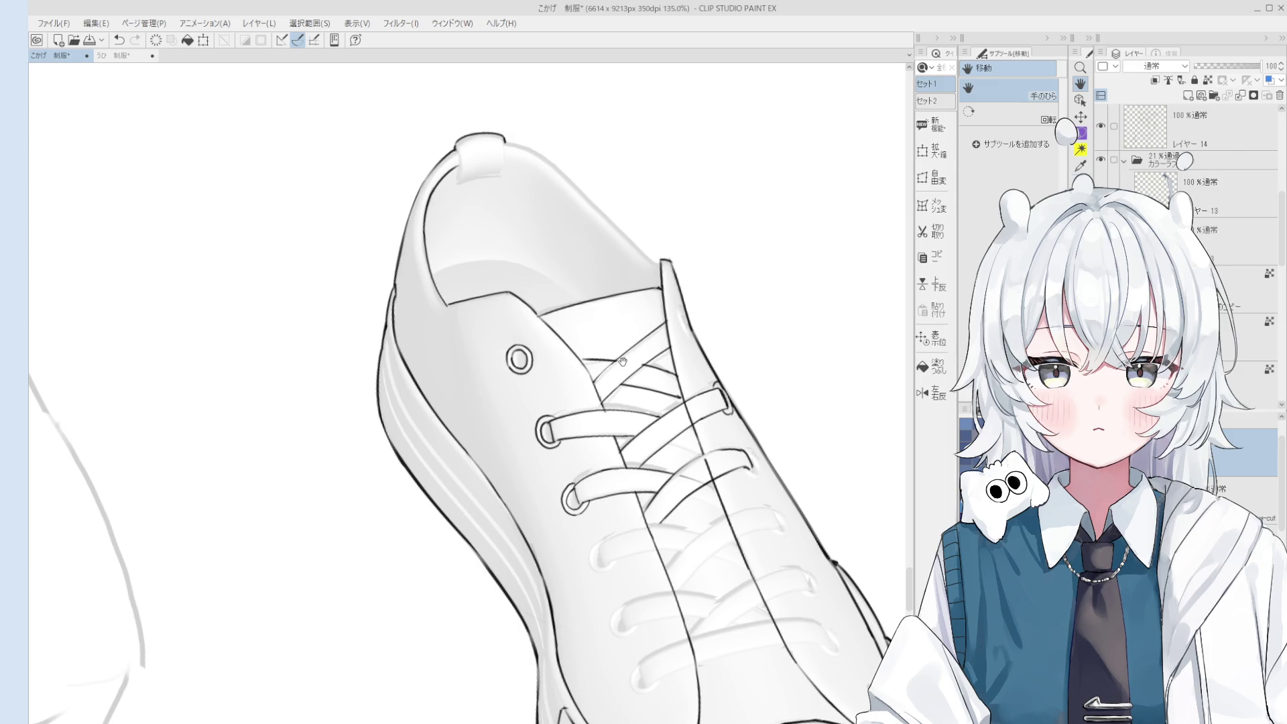
pyautogui.moveTo(655, 382)
pyautogui.mouseDown()
pyautogui.moveTo(663, 449)
pyautogui.moveTo(664, 413)
pyautogui.moveTo(687, 412)
pyautogui.moveTo(680, 392)
pyautogui.moveTo(696, 426)
pyautogui.mouseUp()
pyautogui.scroll(5, 698, 405)
pyautogui.press('e')
pyautogui.hotkey('ctrl', 'z')
pyautogui.scroll(-2, 717, 443)
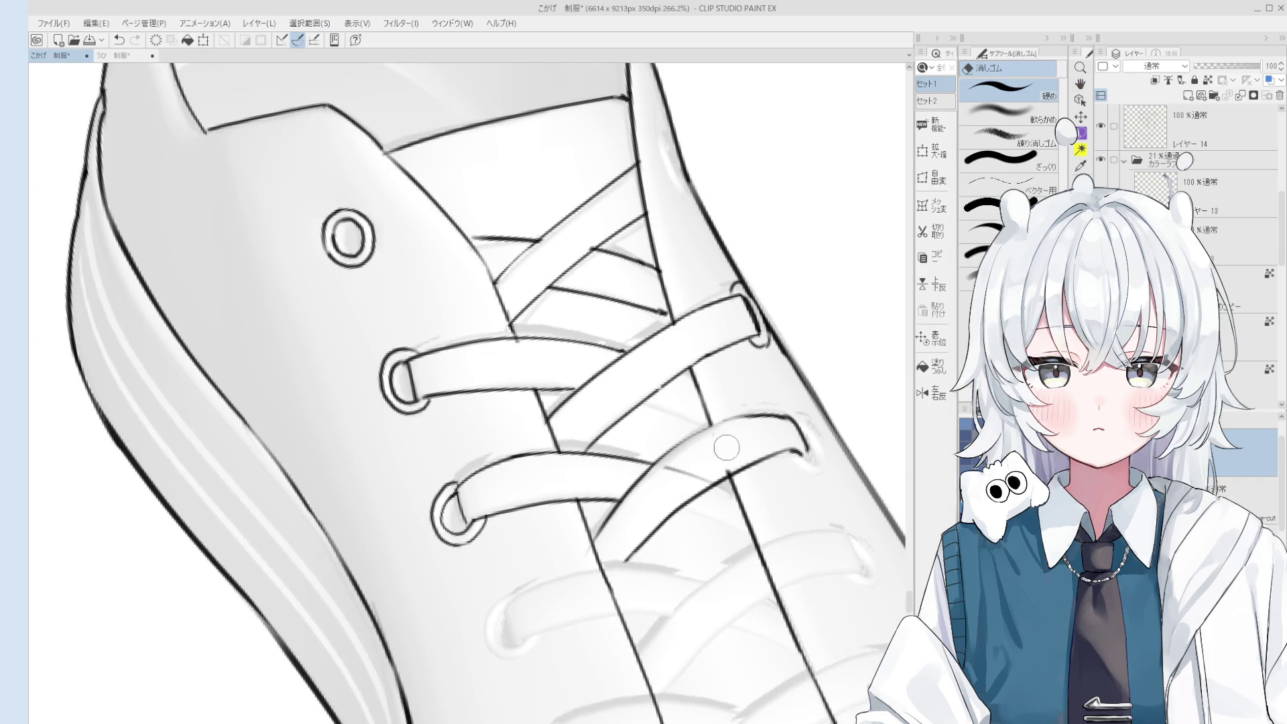
pyautogui.scroll(-3, 689, 466)
pyautogui.scroll(-5, 689, 466)
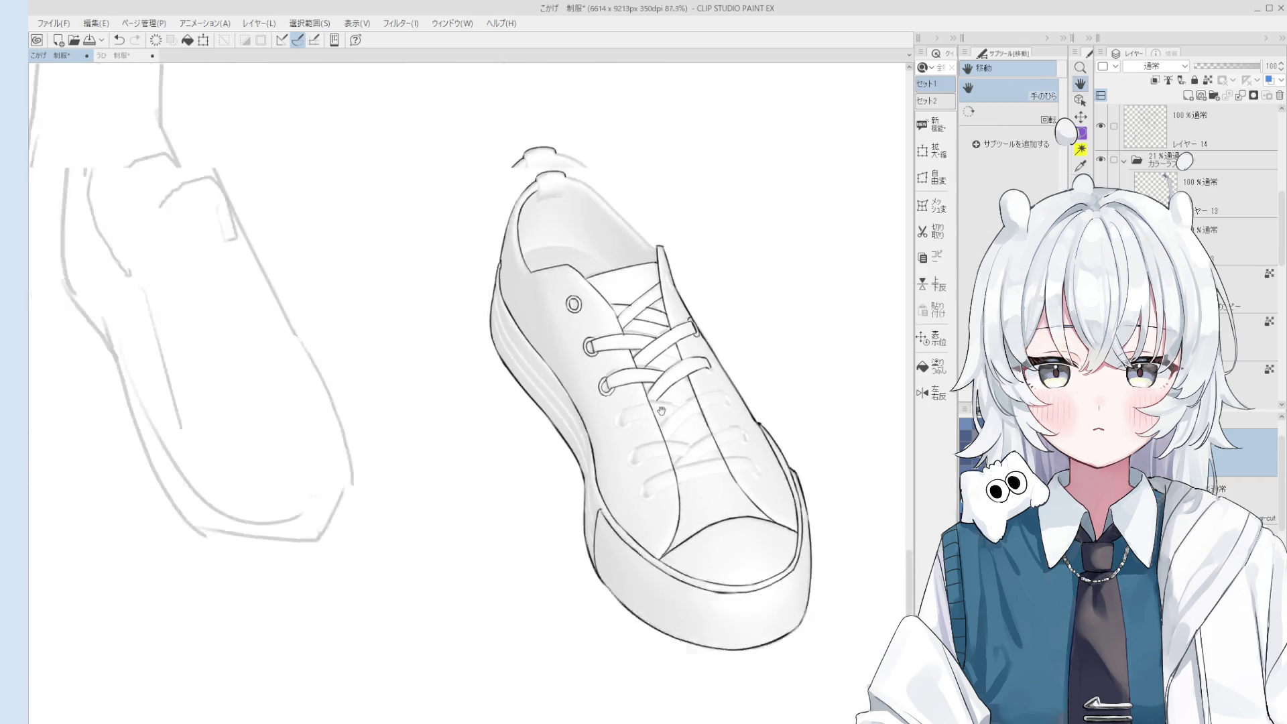
pyautogui.scroll(5, 603, 523)
# Ink the lower lace's edge line and a longer stroke at its left end.
pyautogui.press('p')
pyautogui.hotkey('ctrl', 'z')
pyautogui.moveTo(564, 515)
pyautogui.mouseDown()
pyautogui.moveTo(638, 563)
pyautogui.moveTo(626, 519)
pyautogui.moveTo(660, 556)
pyautogui.mouseUp()
pyautogui.hotkey('ctrl', 'z')
pyautogui.hotkey('ctrl', 'z')
pyautogui.hotkey('ctrl', 'z')
pyautogui.hotkey('ctrl', 'z')
pyautogui.hotkey('ctrl', 'z')
pyautogui.moveTo(584, 499); pyautogui.dragTo(669, 563)
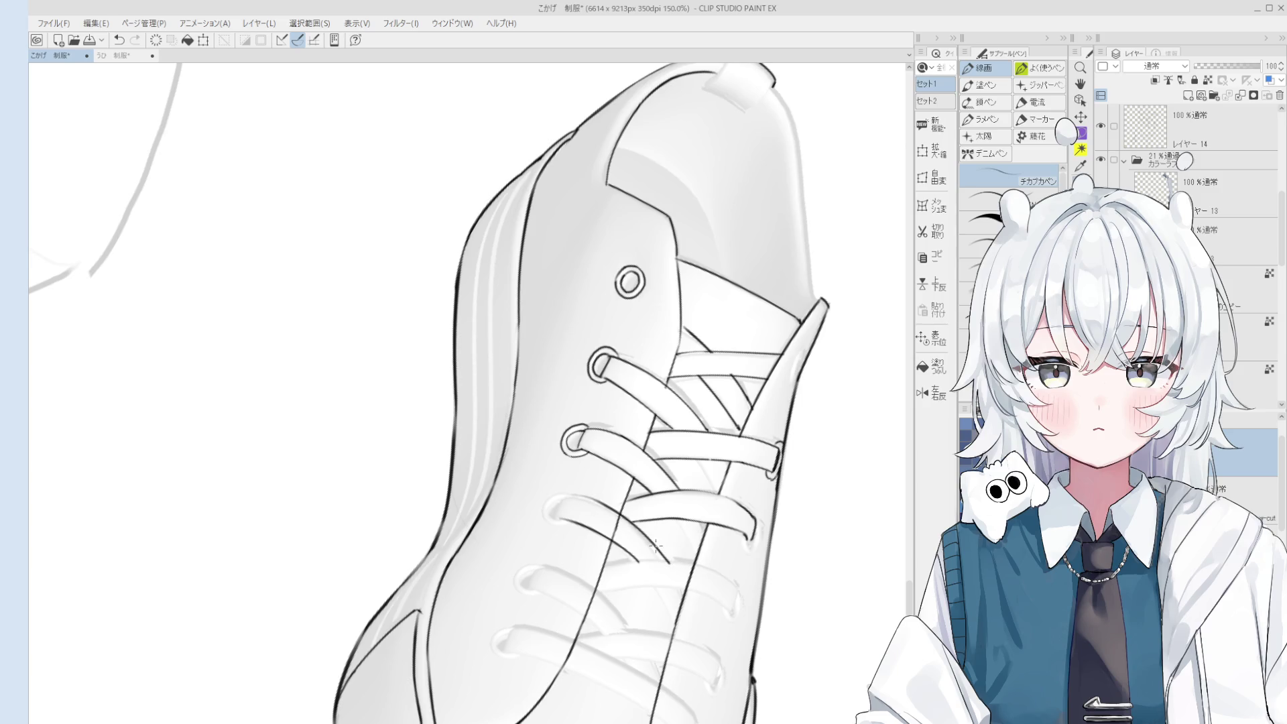
pyautogui.scroll(4, 601, 343)
pyautogui.hotkey('ctrl', 'z')
pyautogui.moveTo(588, 373); pyautogui.dragTo(611, 337)
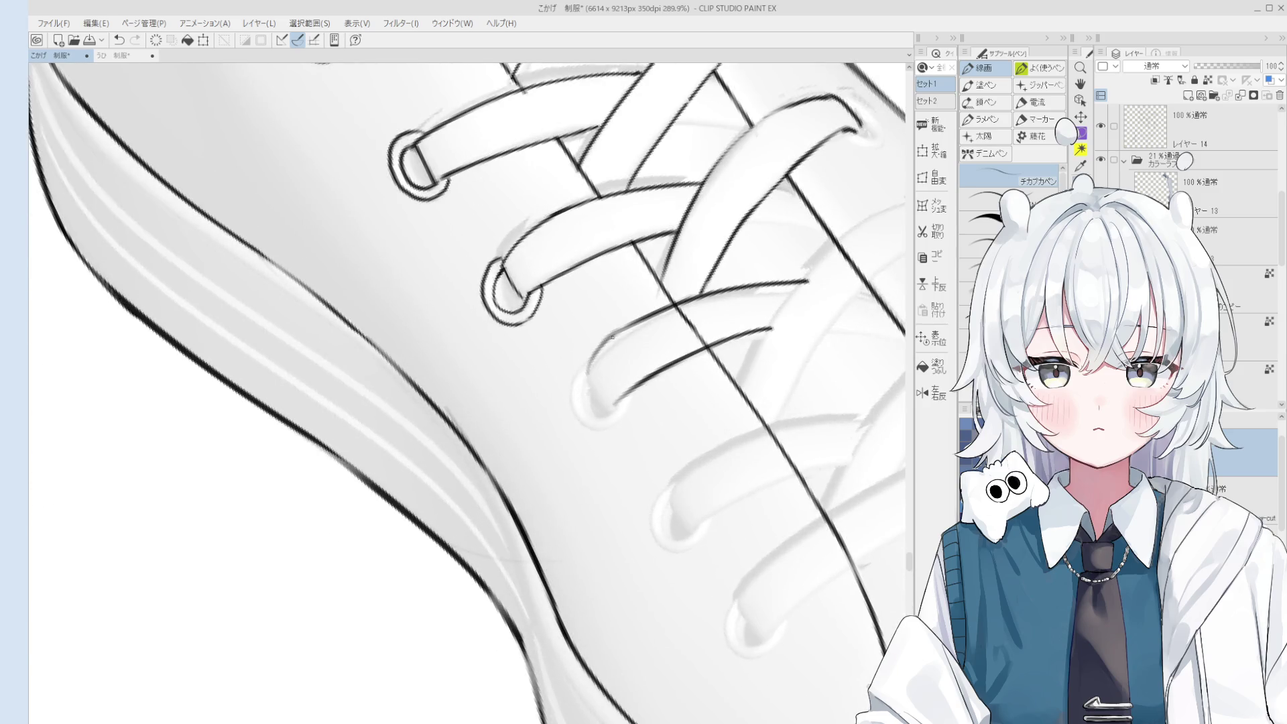
pyautogui.hotkey('ctrl', 'z')
# Erase small stray bits left on the lace lines.
pyautogui.press('e')
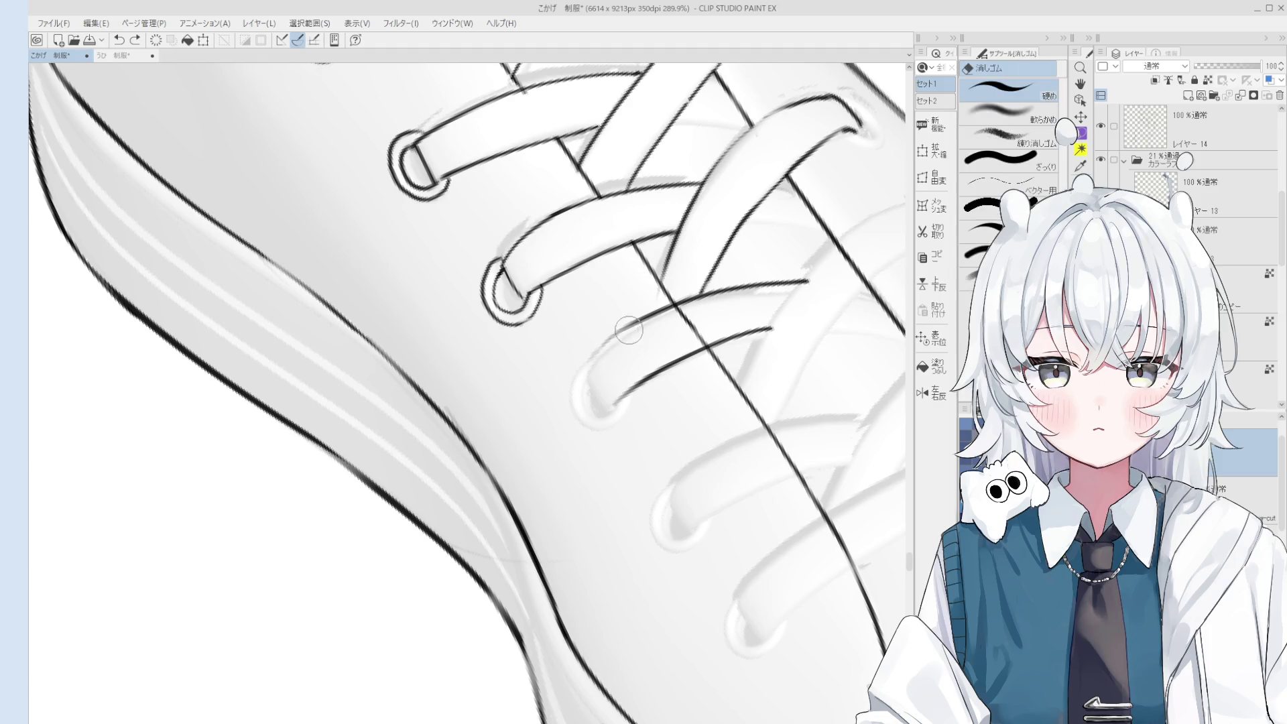
pyautogui.scroll(2, 623, 335)
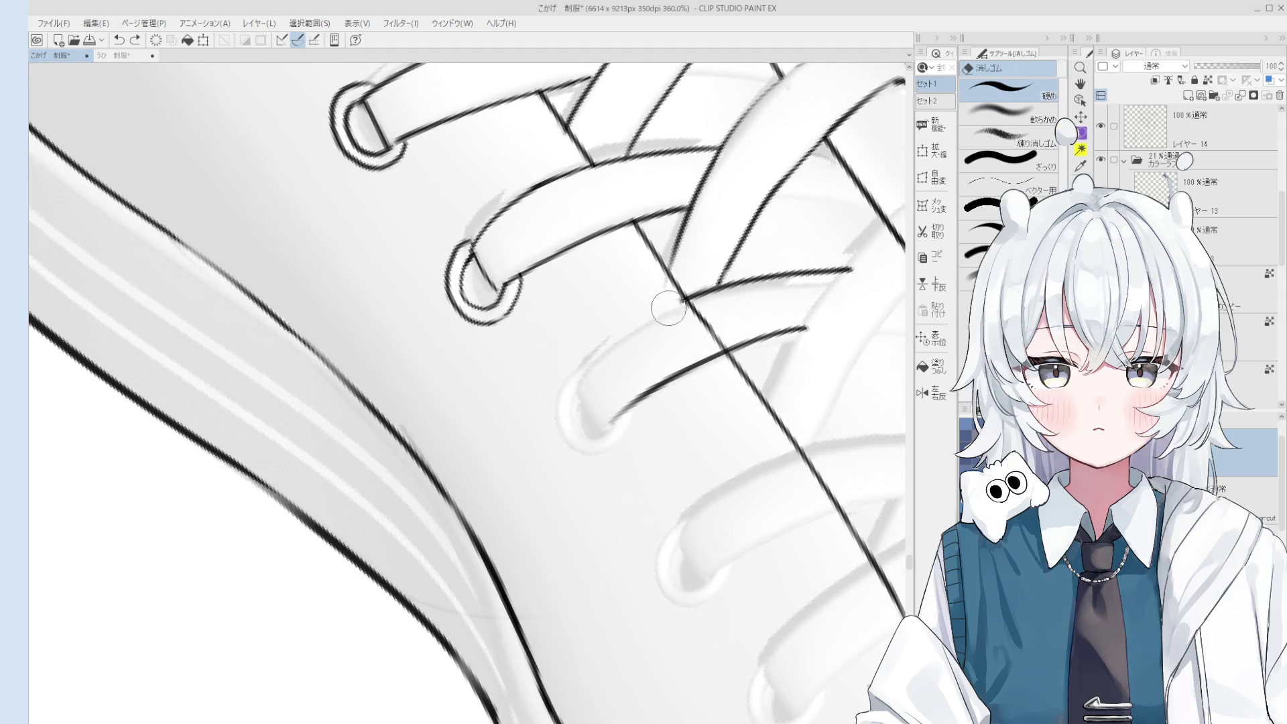
pyautogui.press('p')
pyautogui.scroll(-2, 638, 347)
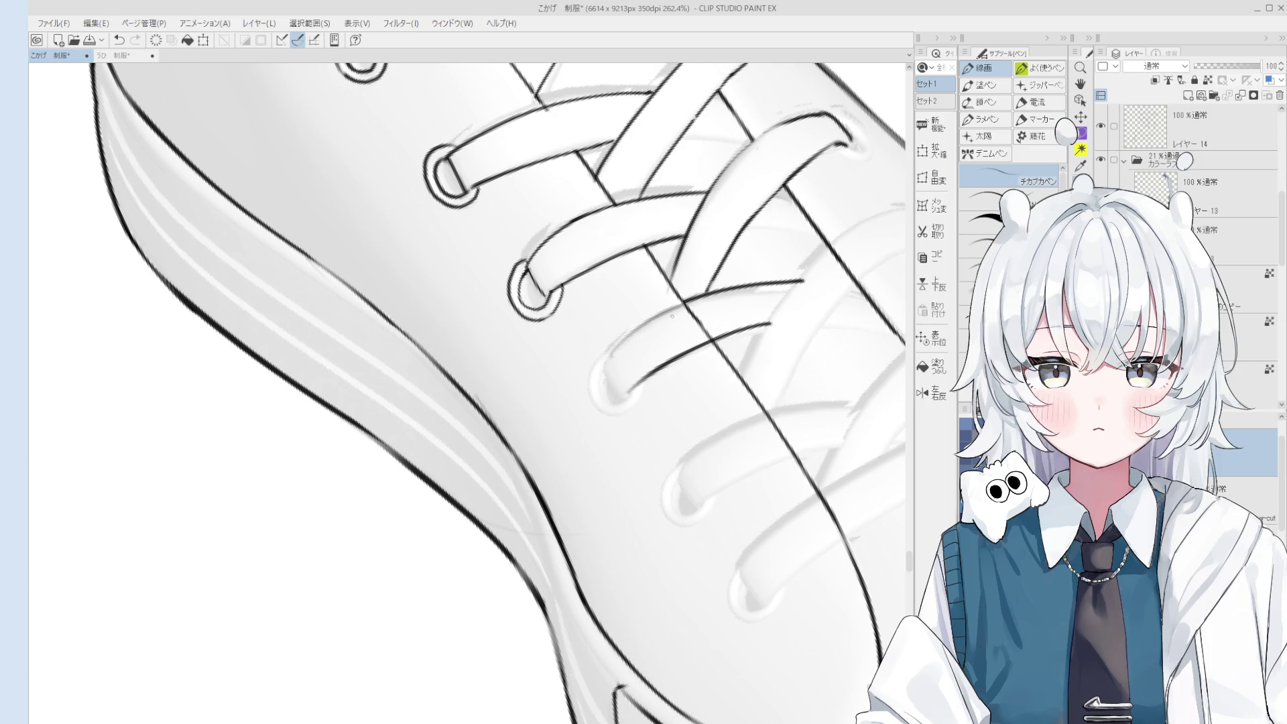
pyautogui.hotkey('ctrl', 'z')
pyautogui.hotkey('ctrl', 'y')
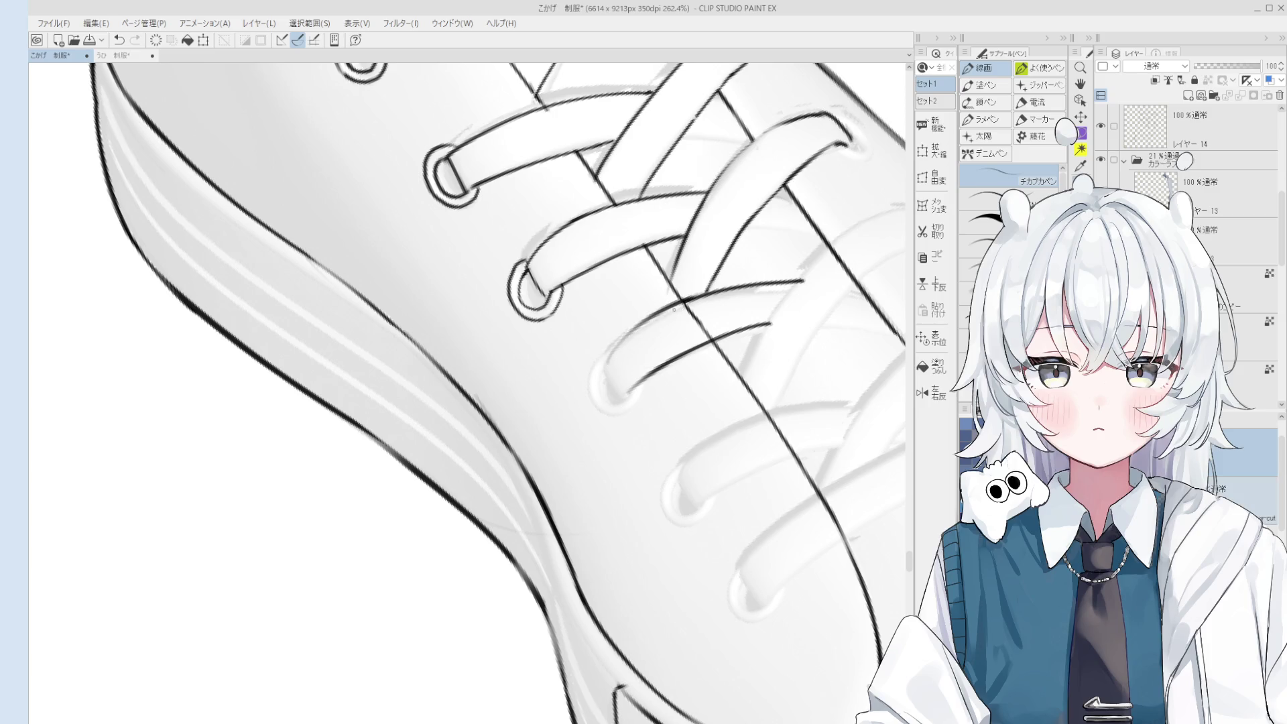
pyautogui.press('e')
pyautogui.moveTo(711, 335); pyautogui.dragTo(673, 312)
pyautogui.press('p')
# Draw a curve wrapping the bottom of the lower lace's end, redoing it until it fits.
pyautogui.moveTo(604, 368)
pyautogui.mouseDown()
pyautogui.moveTo(617, 404)
pyautogui.moveTo(632, 389)
pyautogui.moveTo(617, 402)
pyautogui.moveTo(642, 415)
pyautogui.moveTo(596, 411)
pyautogui.moveTo(593, 345)
pyautogui.mouseUp()
pyautogui.hotkey('ctrl', 'z')
pyautogui.hotkey('ctrl', 'z')
pyautogui.press('e')
pyautogui.press('p')
pyautogui.hotkey('ctrl', 'z')
pyautogui.hotkey('ctrl', 'z')
pyautogui.hotkey('ctrl', 'z')
pyautogui.hotkey('ctrl', 'z')
pyautogui.moveTo(645, 392)
pyautogui.mouseDown()
pyautogui.moveTo(600, 412)
pyautogui.moveTo(618, 353)
pyautogui.mouseUp()
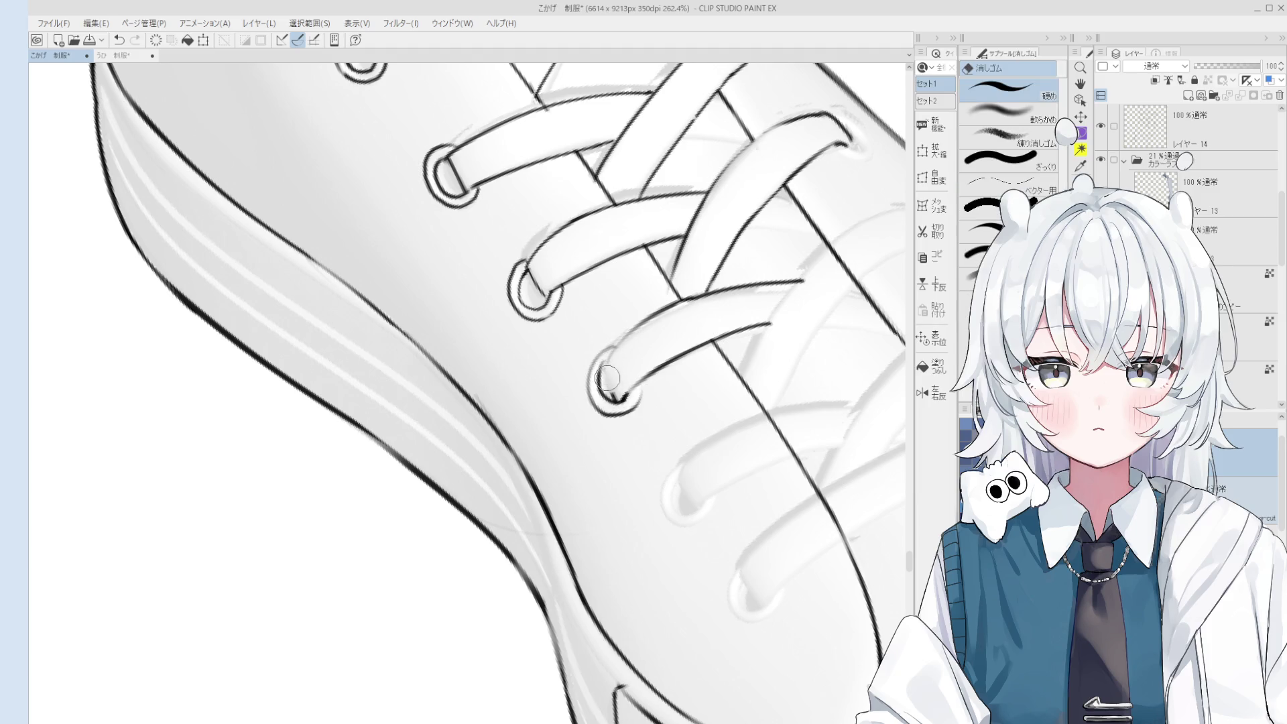
pyautogui.hotkey('ctrl', 'z')
pyautogui.moveTo(616, 402)
pyautogui.mouseDown()
pyautogui.moveTo(605, 366)
pyautogui.moveTo(622, 405)
pyautogui.mouseUp()
pyautogui.scroll(-5, 620, 412)
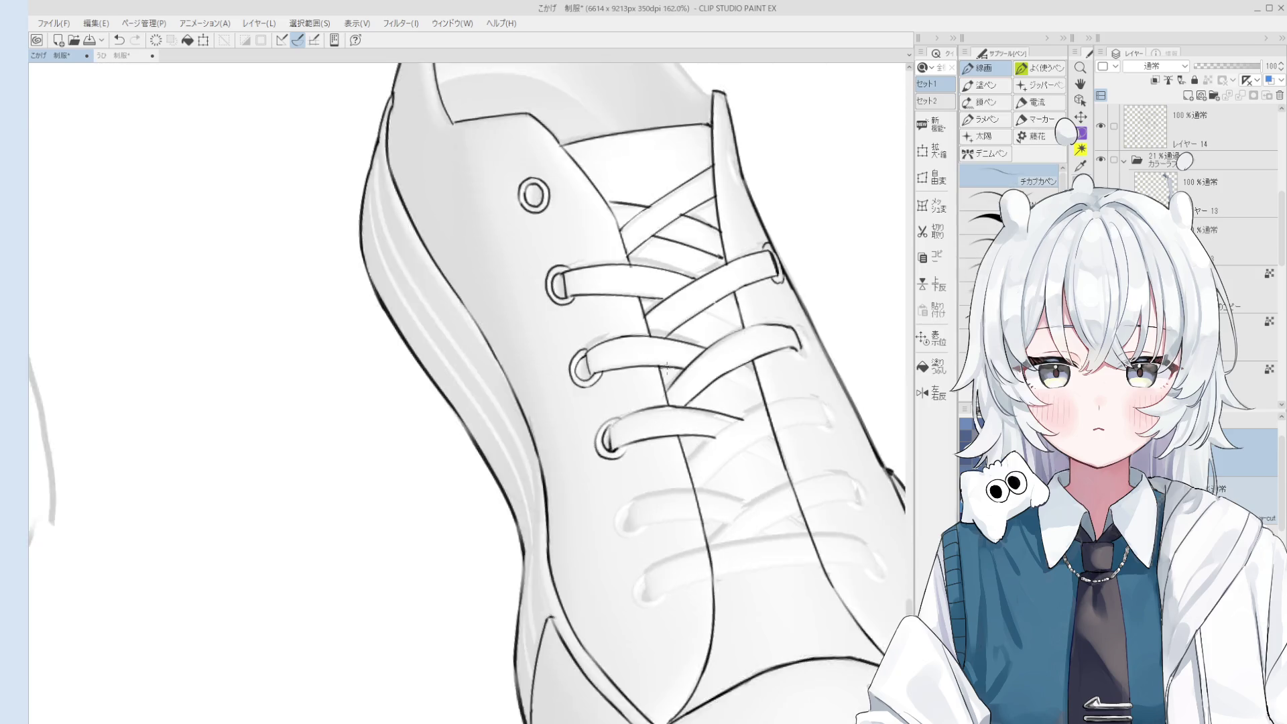
pyautogui.scroll(3, 620, 416)
# Replace the lower lace's end stroke with a short new line at its eyelet.
pyautogui.hotkey('ctrl', 'z')
pyautogui.moveTo(636, 383)
pyautogui.mouseDown()
pyautogui.moveTo(623, 402)
pyautogui.moveTo(633, 396)
pyautogui.mouseUp()
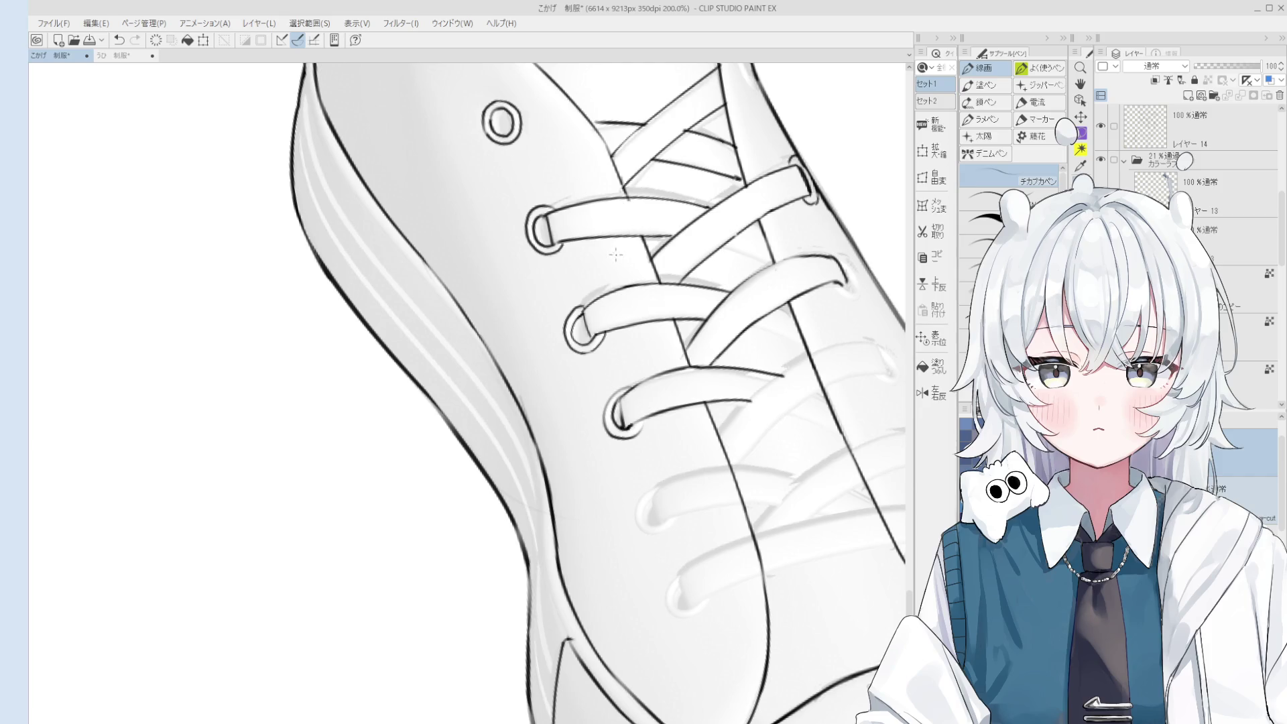
pyautogui.press('e')
pyautogui.scroll(5, 590, 328)
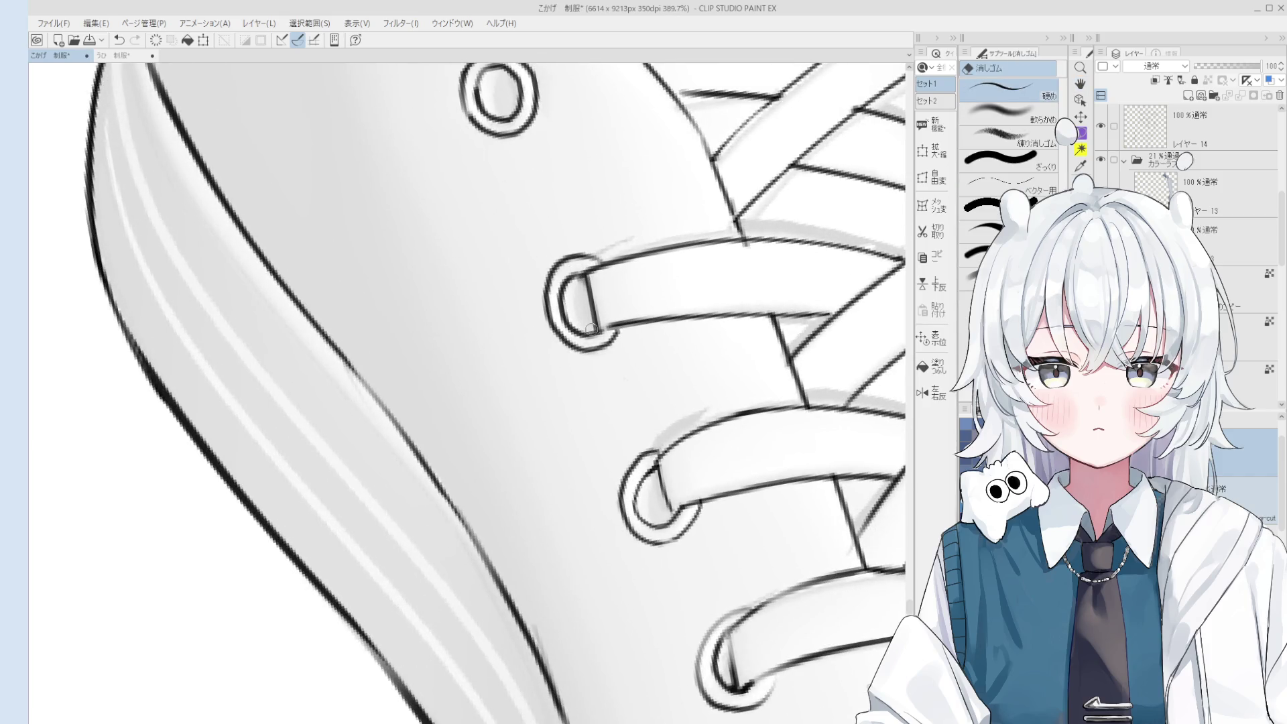
# Zoom and reposition the view on the lower laces, settling back on the inking pen.
pyautogui.scroll(1, 590, 331)
pyautogui.press('p')
pyautogui.hotkey('ctrl', 'z')
pyautogui.hotkey('ctrl', 'y')
pyautogui.scroll(-2, 590, 334)
pyautogui.press('e')
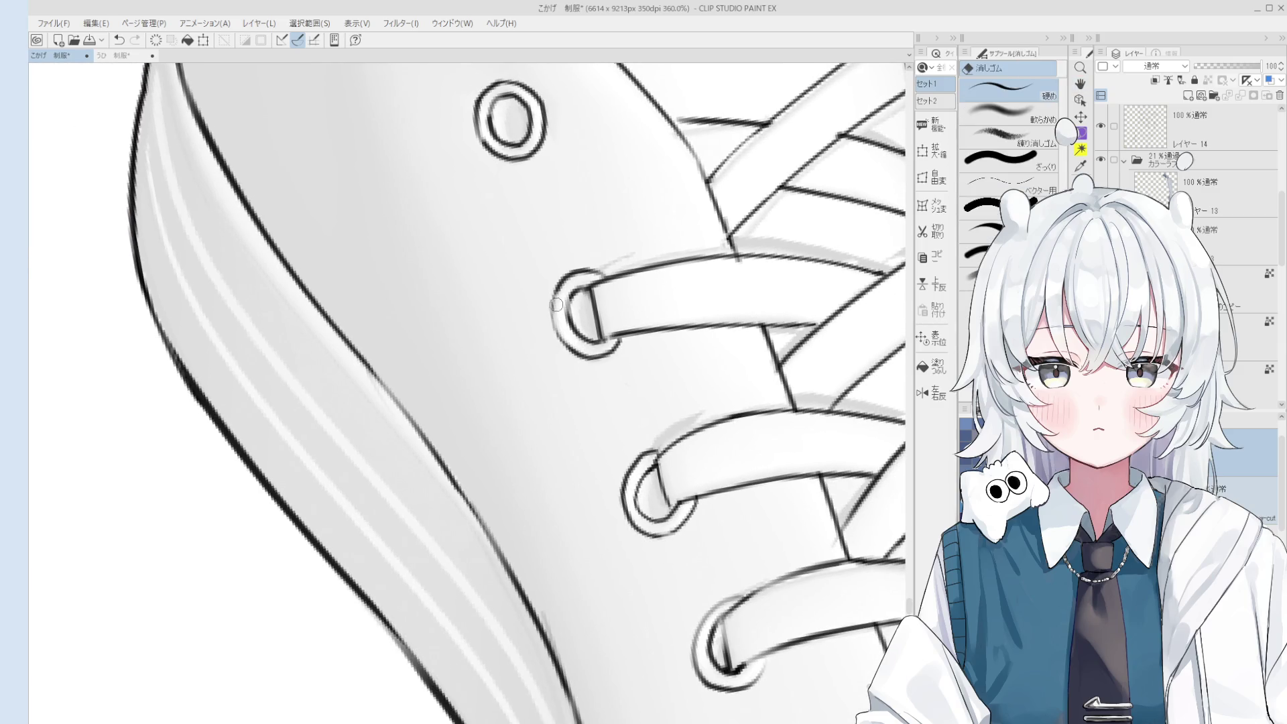
pyautogui.scroll(-2, 556, 305)
pyautogui.scroll(4, 616, 404)
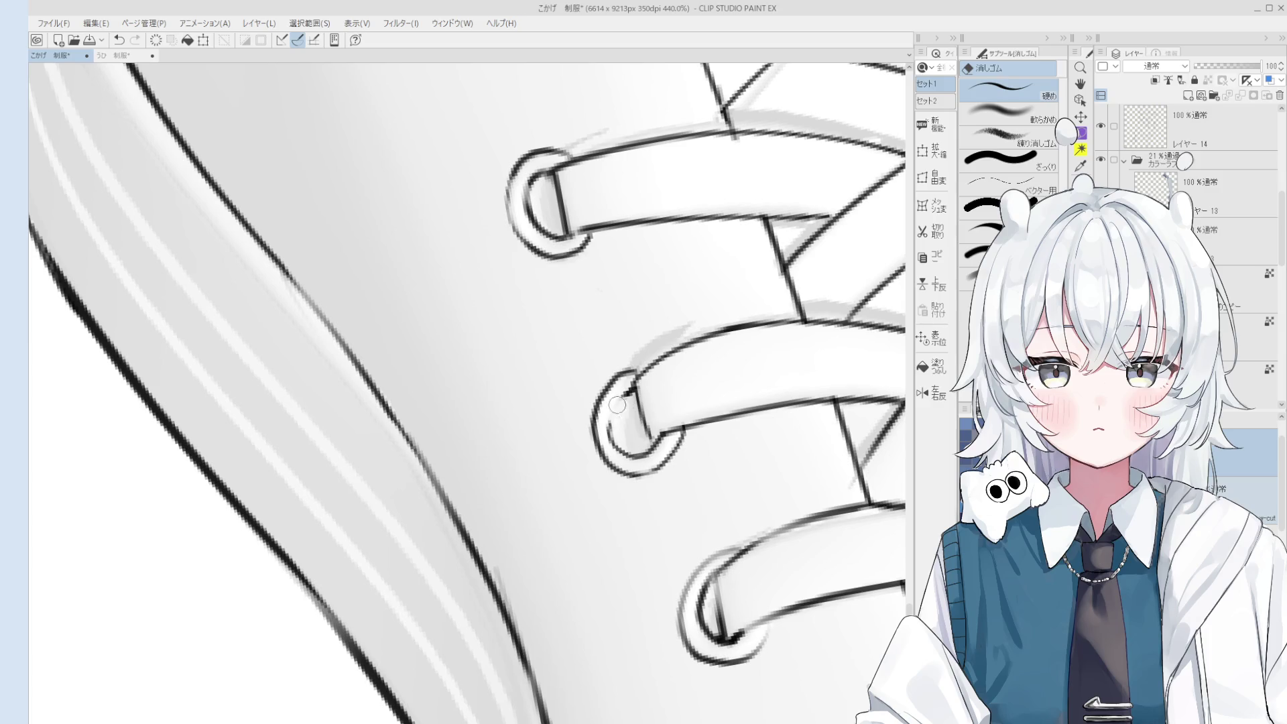
pyautogui.press('p')
pyautogui.scroll(-1, 629, 395)
pyautogui.press('e')
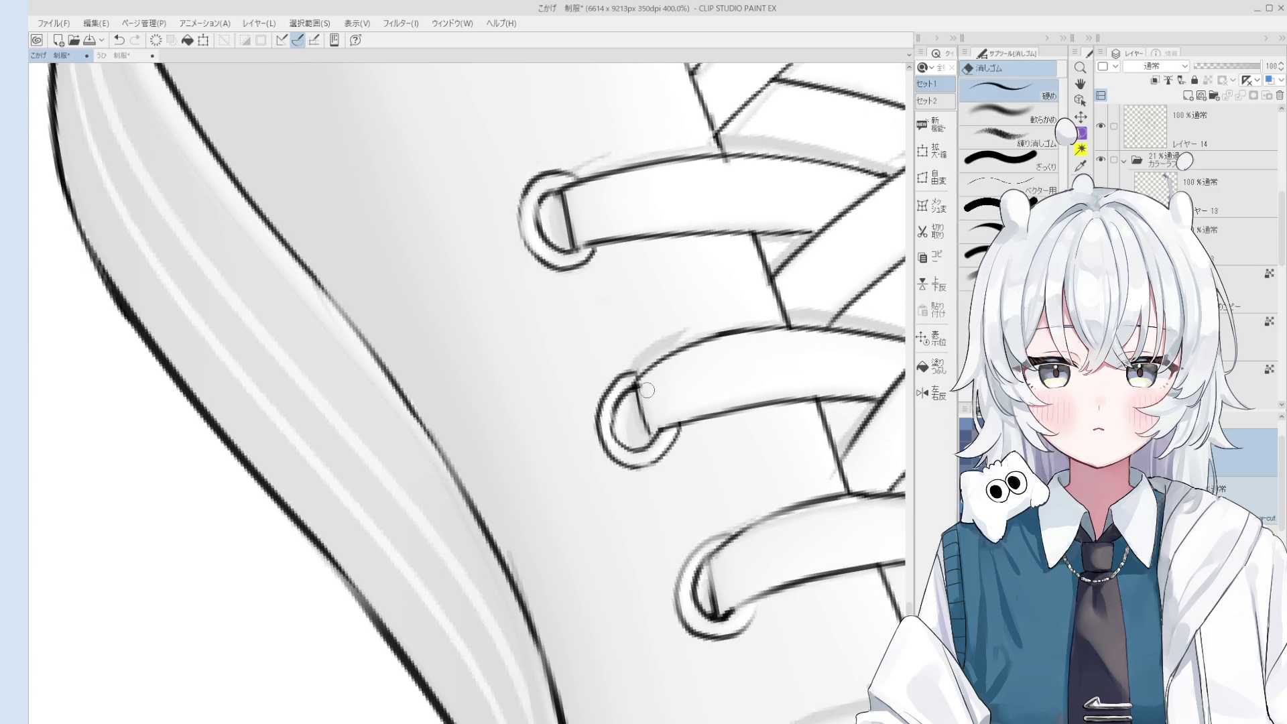
pyautogui.scroll(-3, 645, 390)
pyautogui.press('p')
pyautogui.press('h')
pyautogui.scroll(-5, 645, 409)
pyautogui.scroll(3, 766, 415)
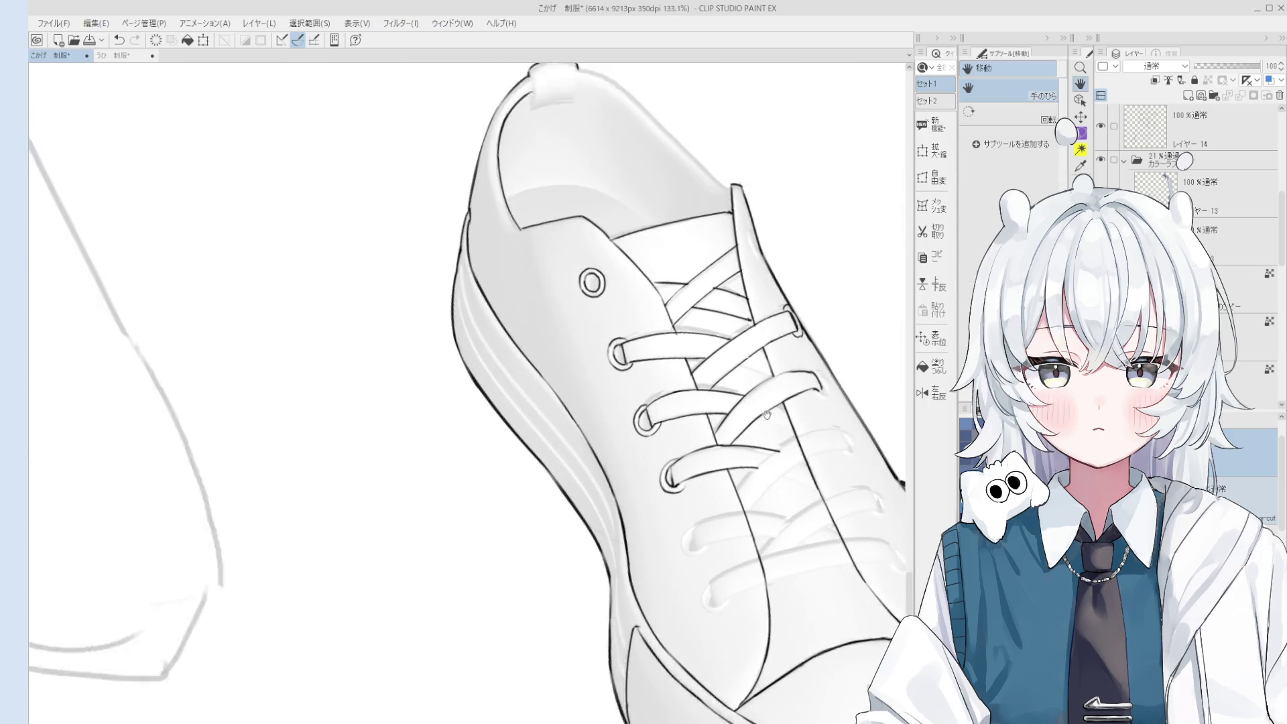
pyautogui.scroll(2, 765, 415)
pyautogui.press('p')
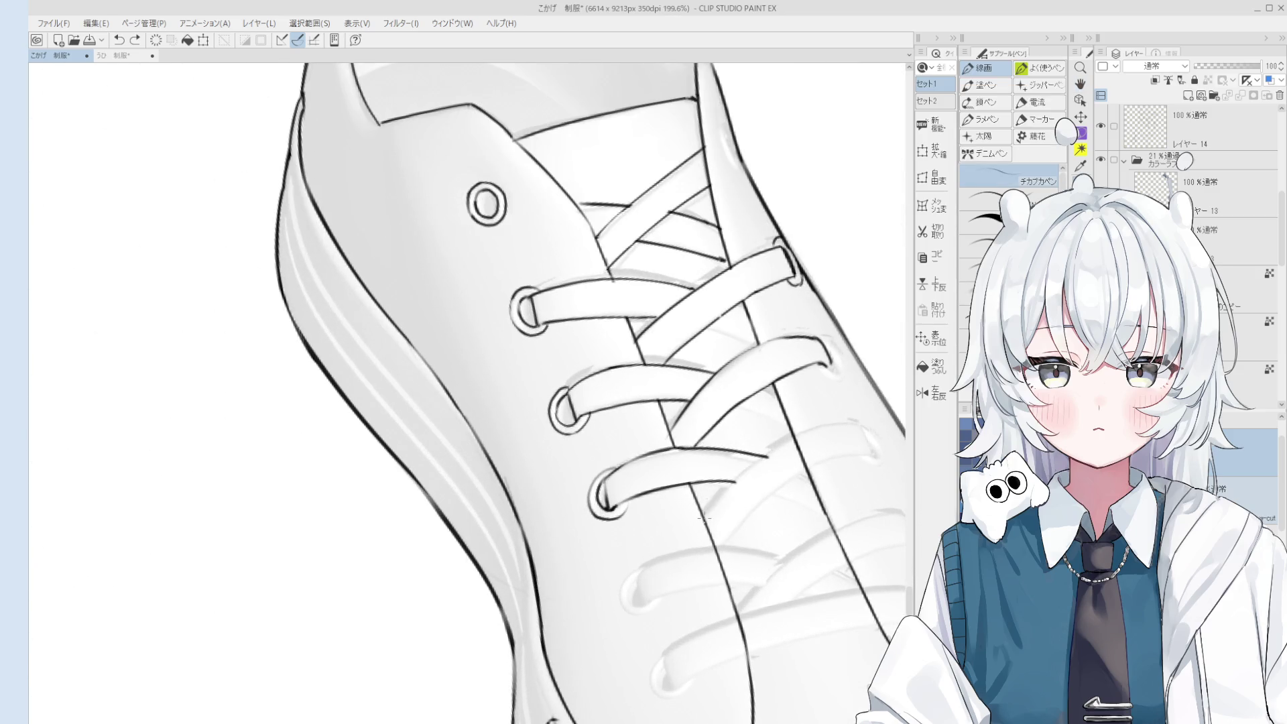
# Extend the lower lace's edge line and erase its old curved edge.
pyautogui.moveTo(764, 454); pyautogui.dragTo(827, 431)
pyautogui.hotkey('ctrl', 'z')
pyautogui.moveTo(704, 516); pyautogui.dragTo(828, 428)
pyautogui.scroll(2, 704, 496)
pyautogui.press('e')
pyautogui.moveTo(674, 502)
pyautogui.mouseDown()
pyautogui.moveTo(788, 407)
pyautogui.moveTo(756, 461)
pyautogui.mouseUp()
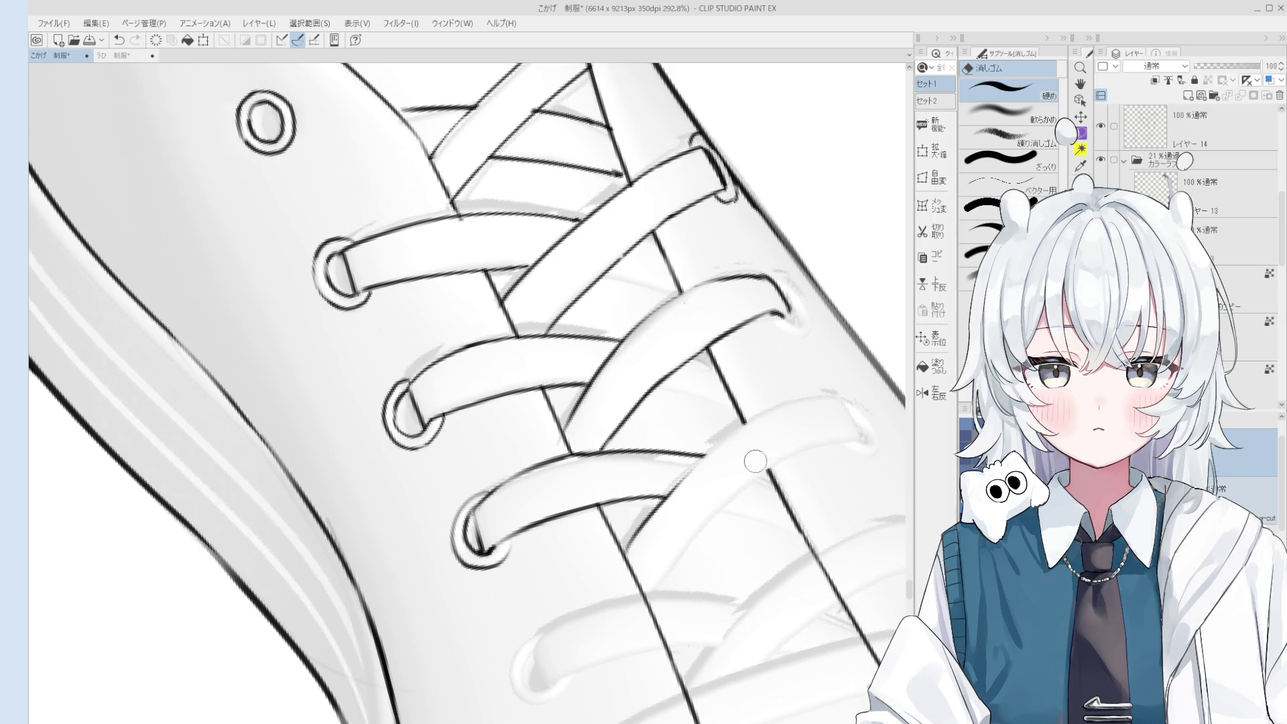
# Ink the lace edge along the loop toward the eyelet and erase the overshooting end.
pyautogui.press('-')
pyautogui.press('p')
pyautogui.hotkey('ctrl', 'z')
pyautogui.moveTo(674, 561)
pyautogui.mouseDown()
pyautogui.moveTo(772, 380)
pyautogui.moveTo(692, 504)
pyautogui.moveTo(774, 382)
pyautogui.moveTo(829, 347)
pyautogui.mouseUp()
pyautogui.hotkey('ctrl', 'z')
pyautogui.hotkey('ctrl', 'z')
pyautogui.moveTo(770, 384); pyautogui.dragTo(840, 348)
pyautogui.hotkey('ctrl', 'z')
pyautogui.moveTo(690, 408); pyautogui.dragTo(787, 325)
pyautogui.press('e')
pyautogui.moveTo(716, 380)
pyautogui.mouseDown()
pyautogui.moveTo(704, 417)
pyautogui.moveTo(727, 362)
pyautogui.mouseUp()
pyautogui.press('p')
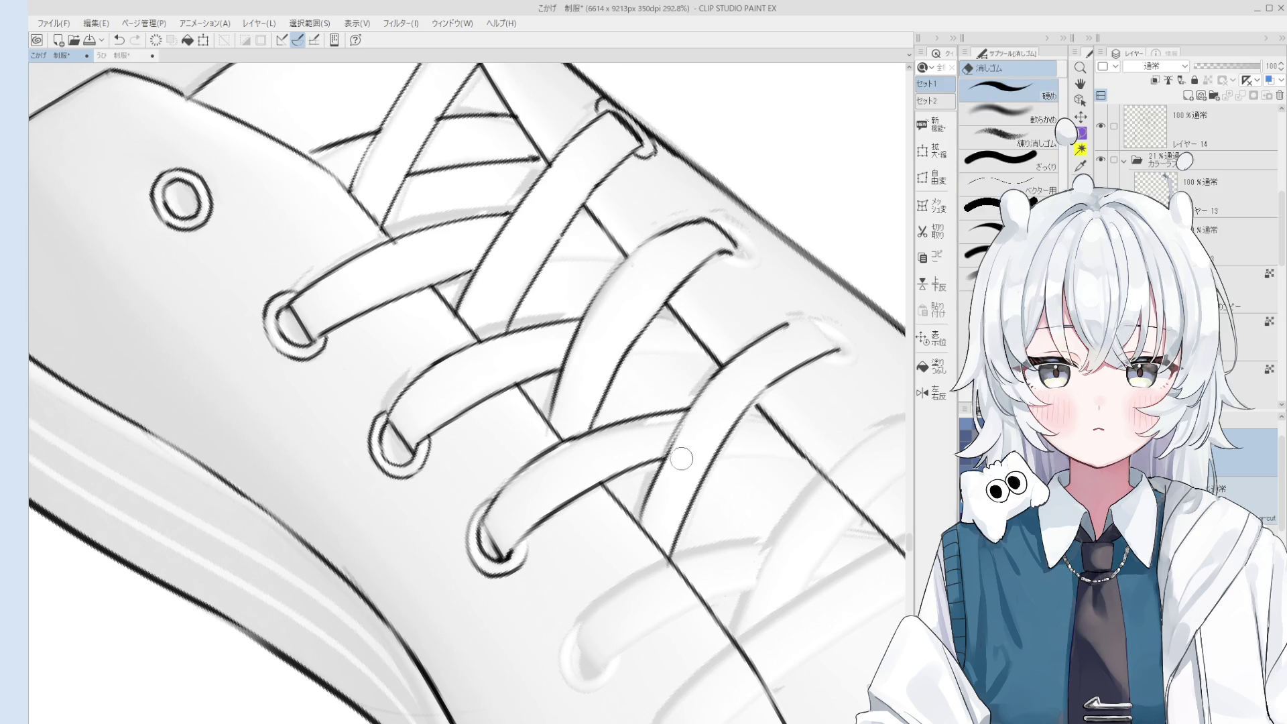
# Pan over the lower laces and try a hook-shaped edge beside the loop end.
pyautogui.moveTo(670, 469)
pyautogui.mouseDown()
pyautogui.moveTo(780, 456)
pyautogui.moveTo(788, 477)
pyautogui.mouseUp()
pyautogui.scroll(2, 791, 474)
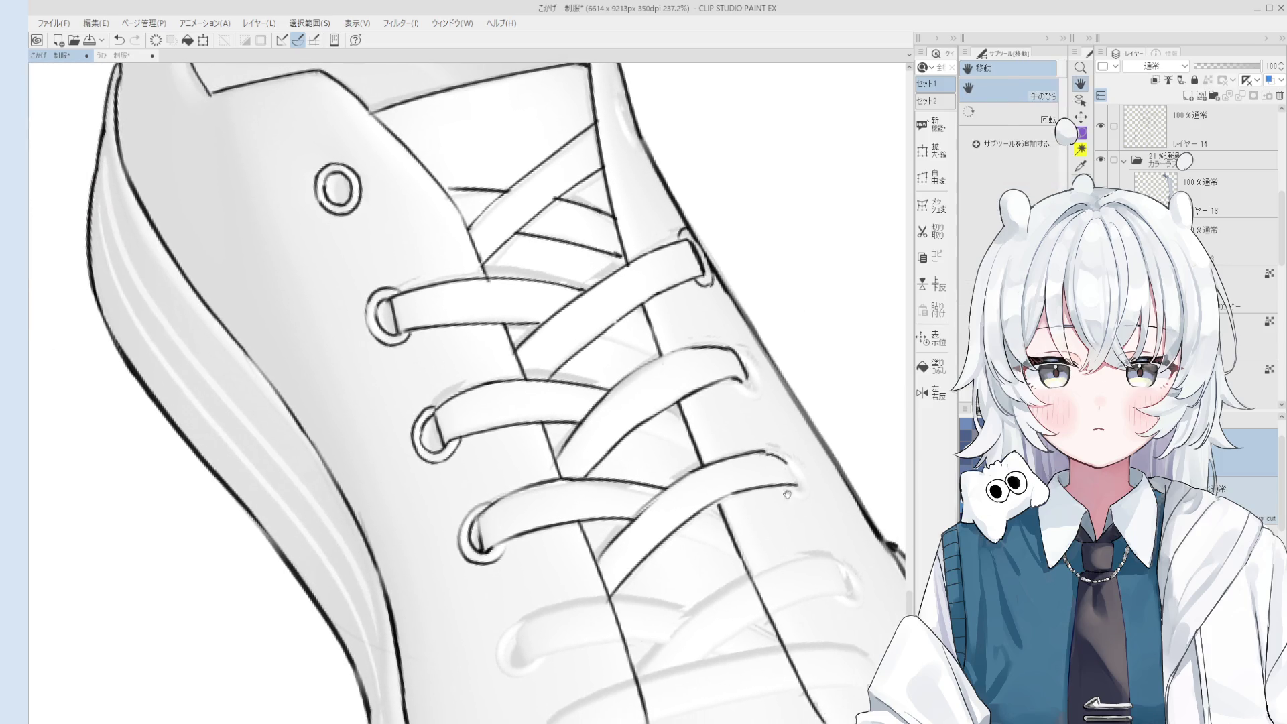
pyautogui.moveTo(782, 455); pyautogui.dragTo(771, 409)
pyautogui.moveTo(762, 416); pyautogui.dragTo(775, 516)
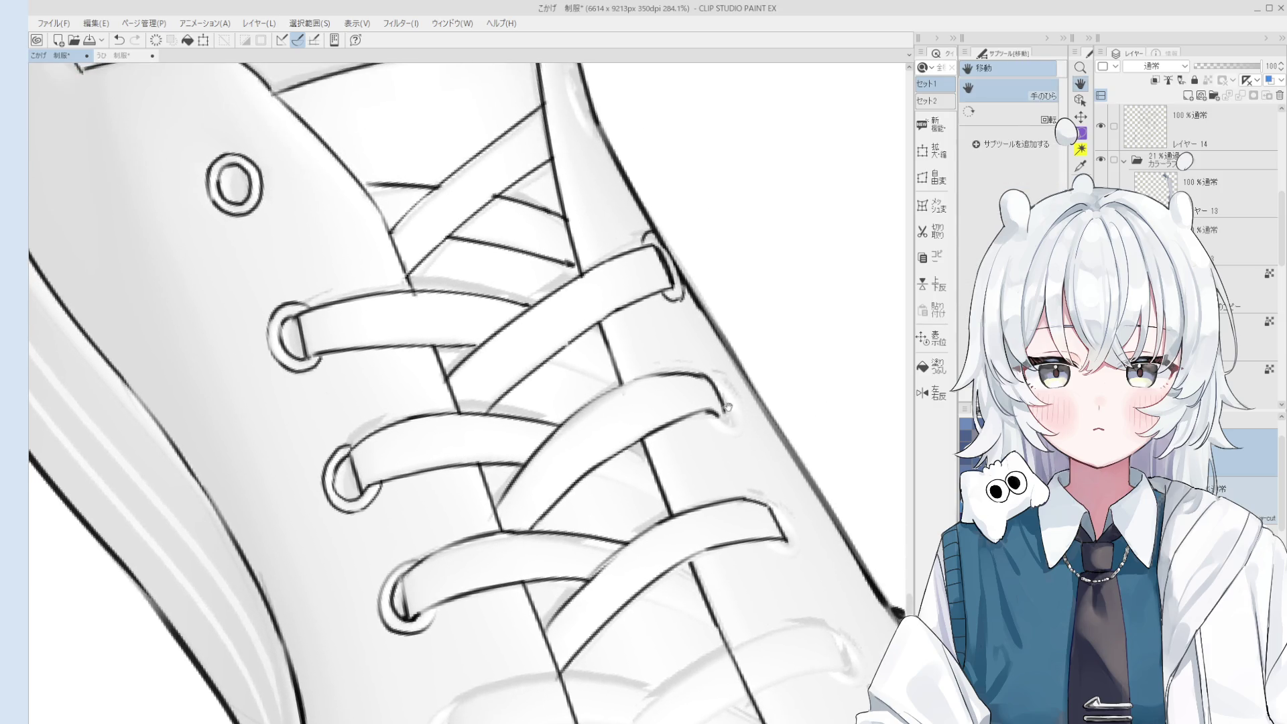
pyautogui.scroll(3, 724, 409)
pyautogui.hotkey('ctrl', 'z')
pyautogui.moveTo(726, 442)
pyautogui.mouseDown()
pyautogui.moveTo(747, 479)
pyautogui.moveTo(758, 471)
pyautogui.mouseUp()
pyautogui.hotkey('ctrl', 'z')
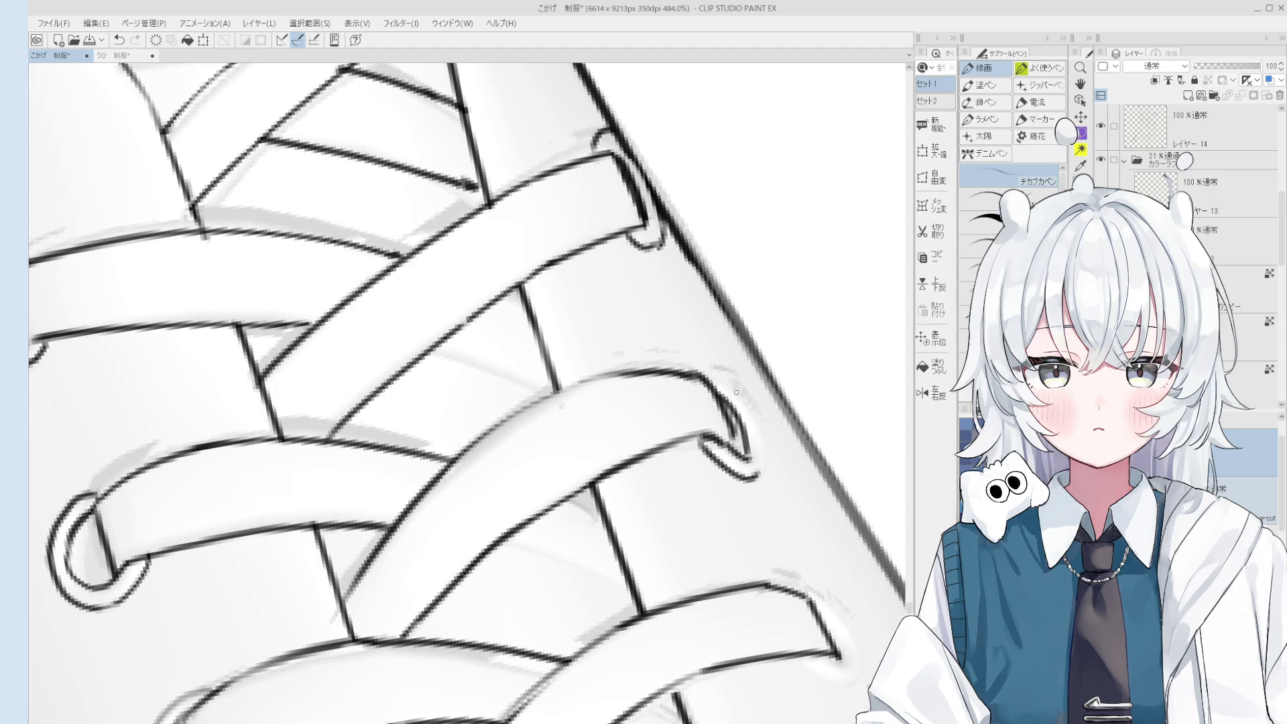
pyautogui.scroll(-3, 736, 395)
# Replace the faint lace-end stroke with a darker curve at the eyelet.
pyautogui.press('e')
pyautogui.scroll(3, 738, 409)
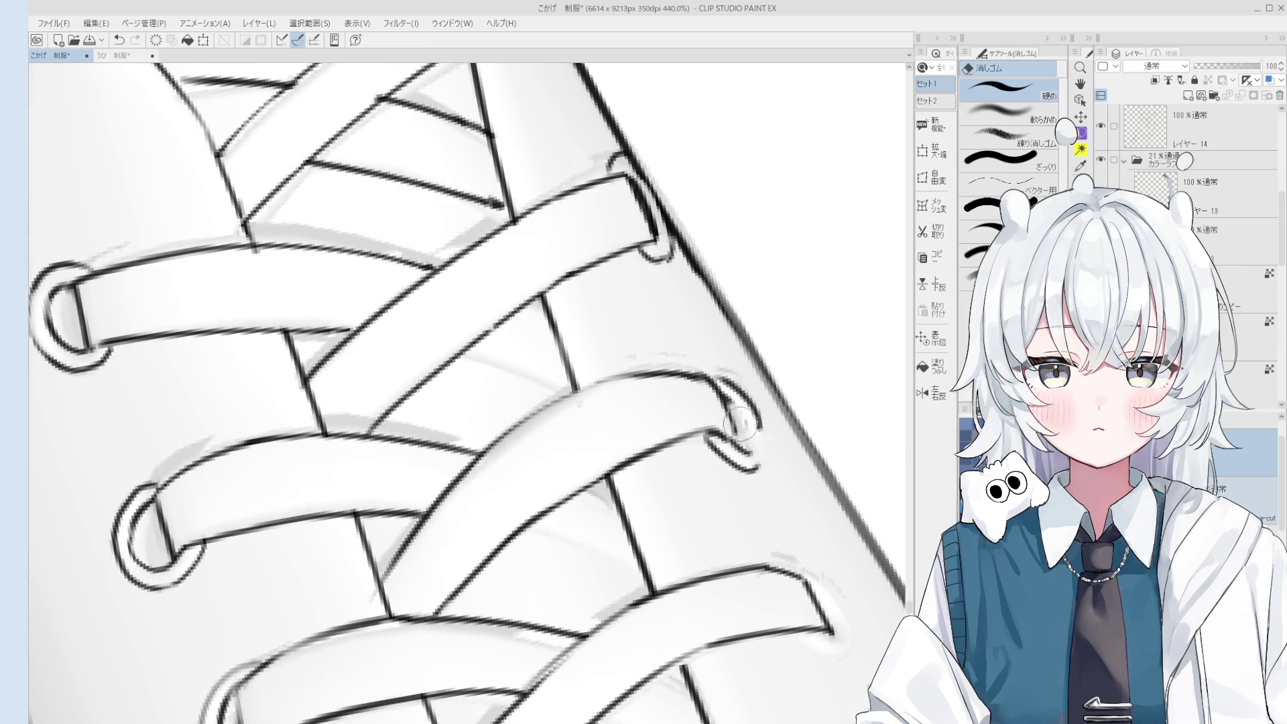
pyautogui.press('p')
pyautogui.scroll(-2, 744, 422)
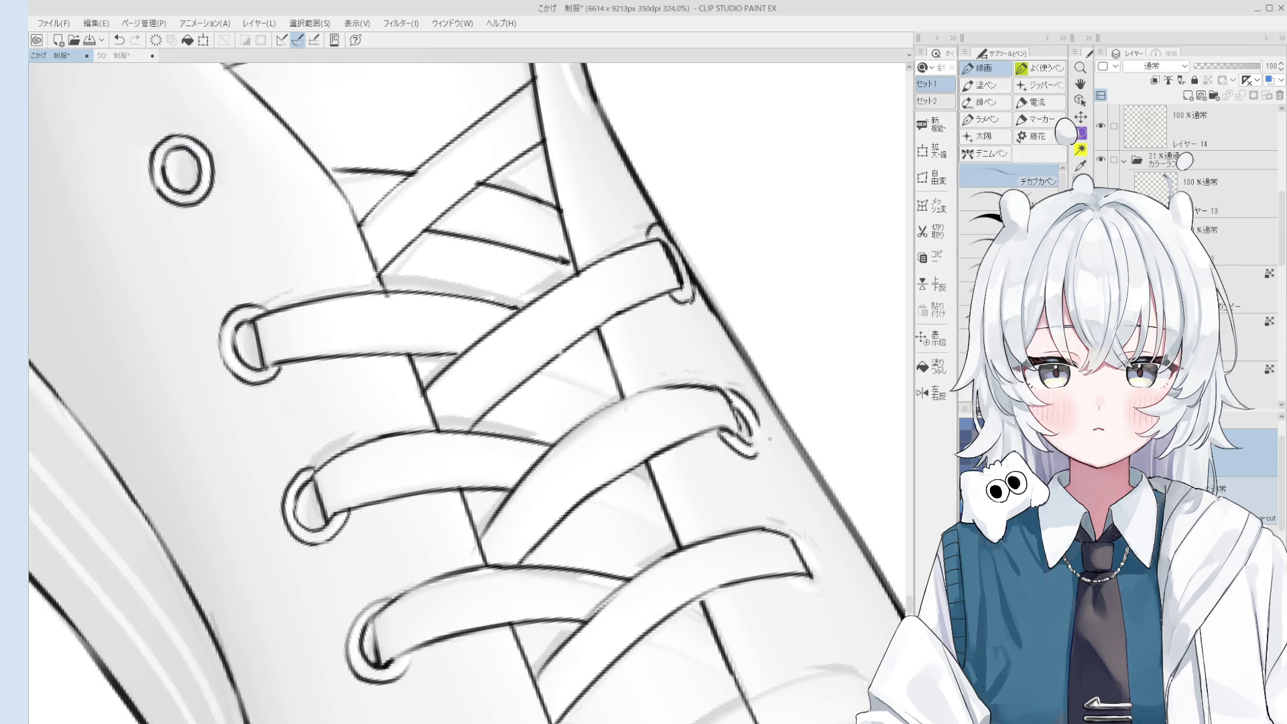
pyautogui.scroll(1, 767, 436)
pyautogui.press('e')
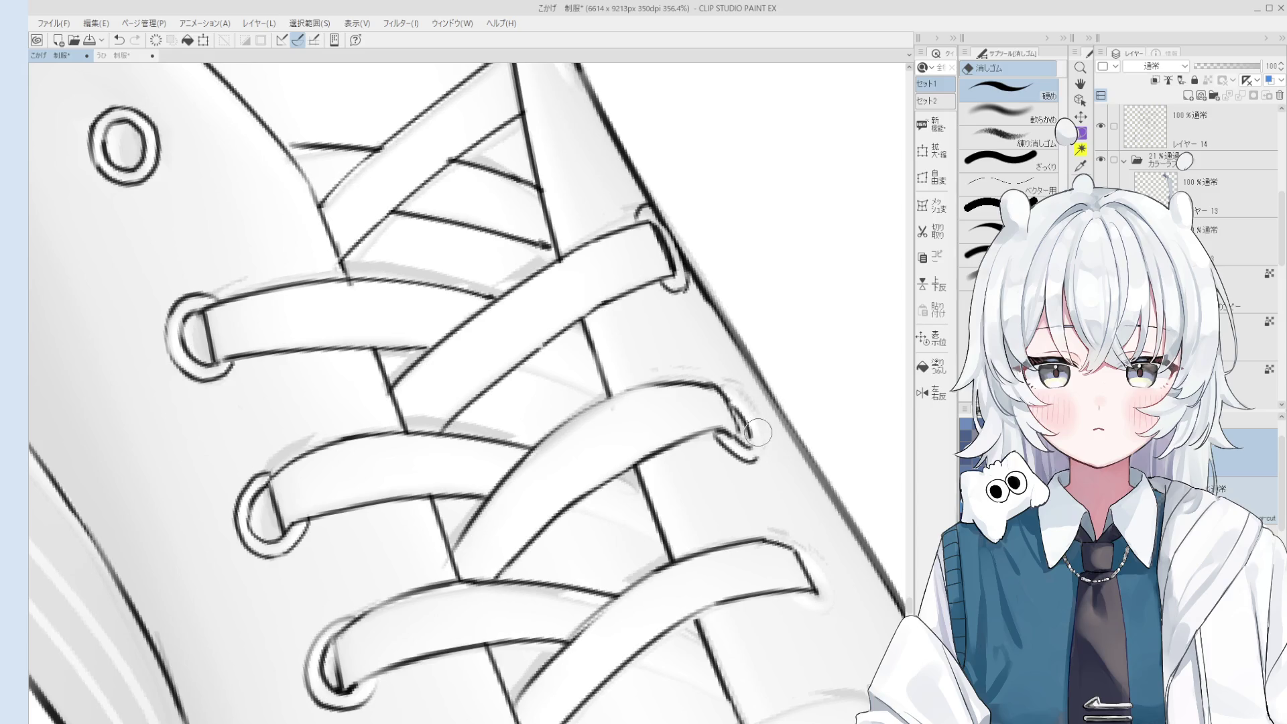
pyautogui.press('p')
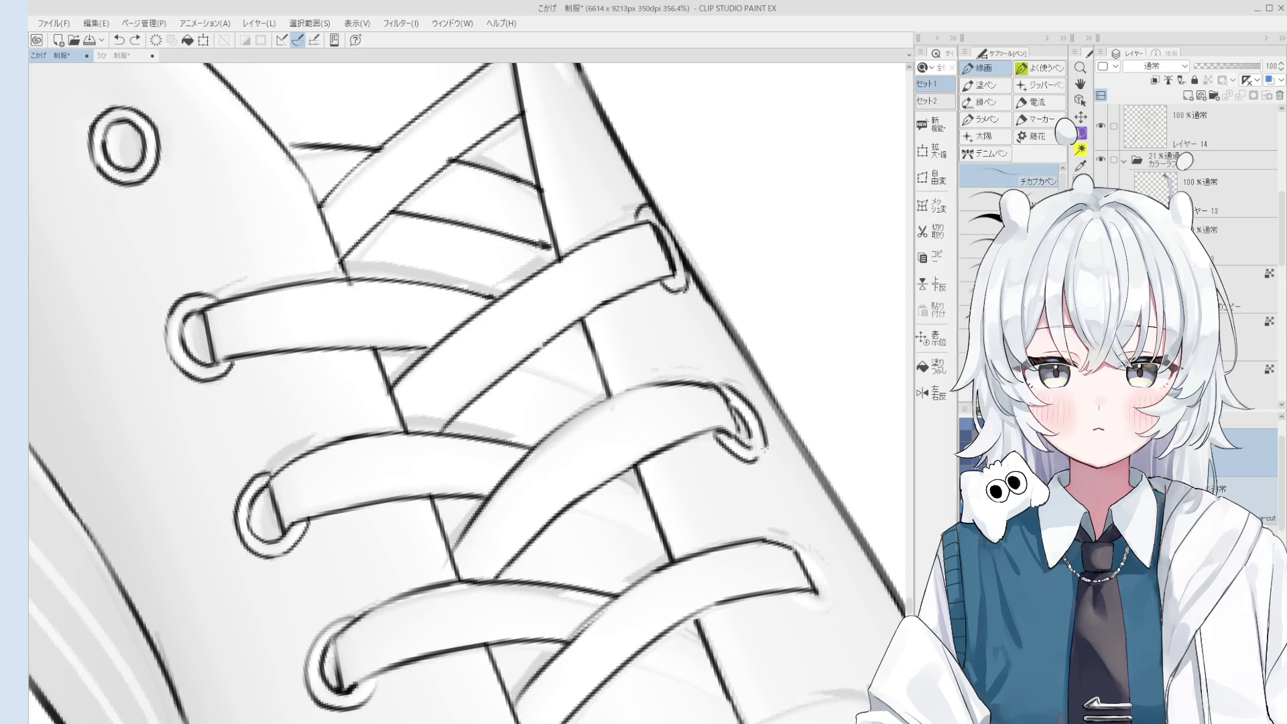
pyautogui.scroll(-5, 761, 450)
pyautogui.scroll(4, 838, 458)
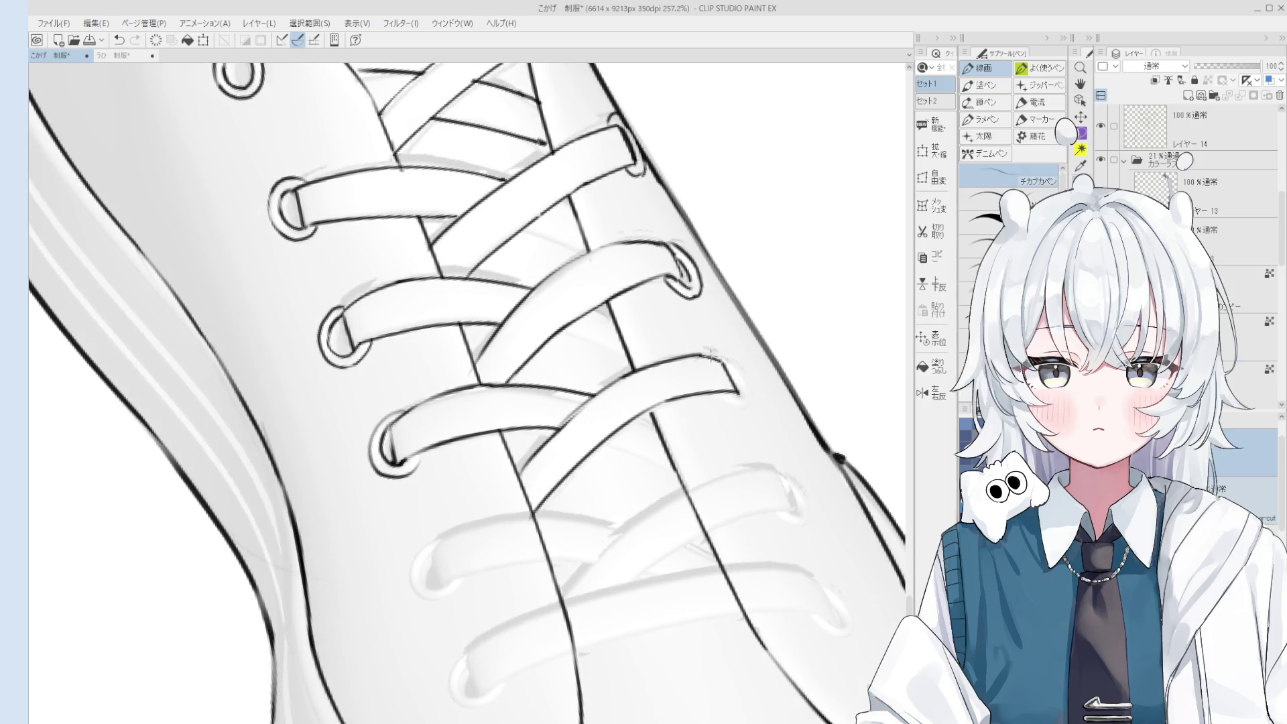
pyautogui.scroll(1, 724, 368)
pyautogui.hotkey('ctrl', 'z')
pyautogui.moveTo(713, 354)
pyautogui.mouseDown()
pyautogui.moveTo(758, 400)
pyautogui.moveTo(718, 401)
pyautogui.moveTo(755, 407)
pyautogui.mouseUp()
pyautogui.hotkey('ctrl', 'z')
pyautogui.hotkey('ctrl', 'z')
pyautogui.hotkey('ctrl', 'z')
pyautogui.hotkey('ctrl', 'z')
pyautogui.hotkey('ctrl', 'z')
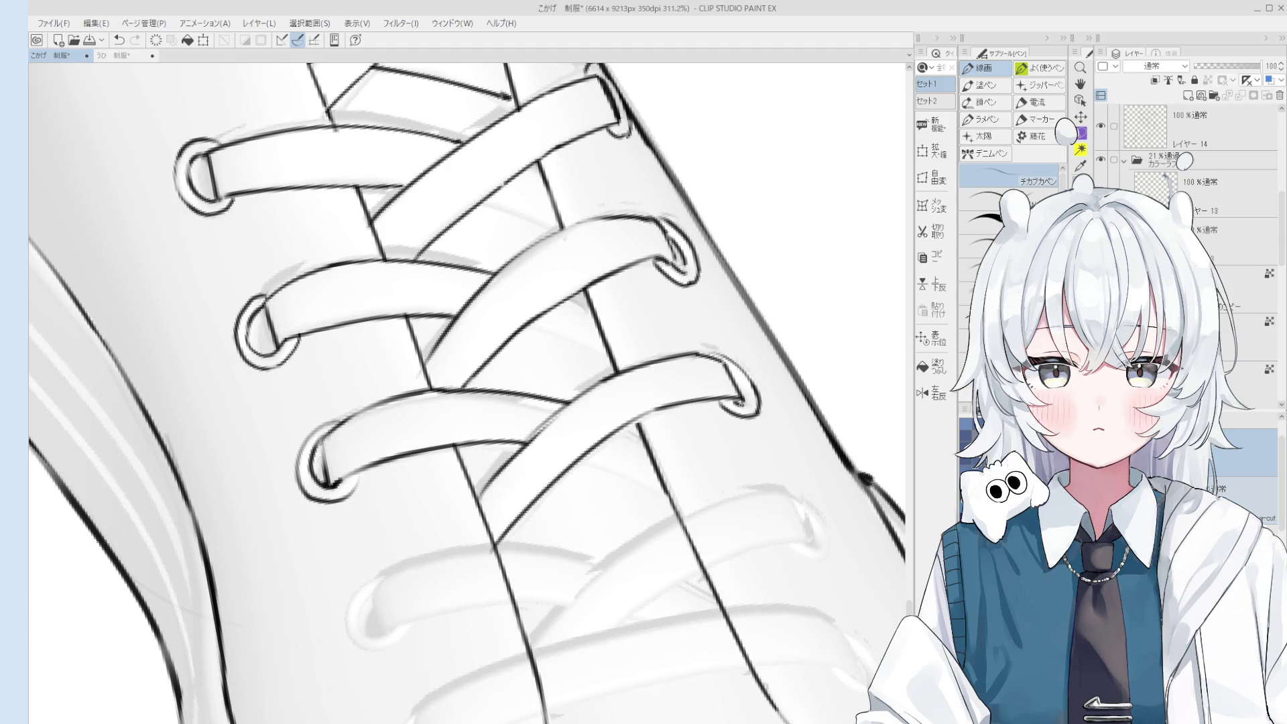
pyautogui.scroll(-5, 745, 406)
pyautogui.press('space')
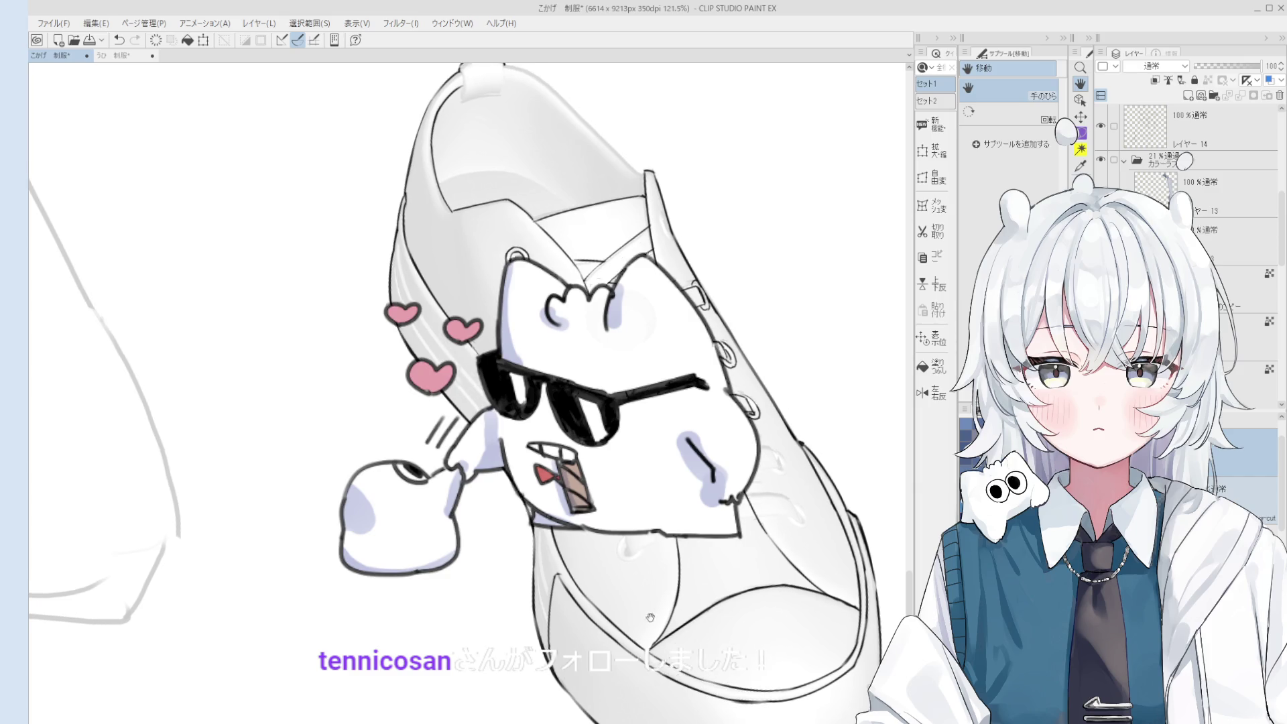
pyautogui.scroll(-3, 657, 574)
# Ink the left and bottom edge of the lower lace loop.
pyautogui.scroll(6, 657, 575)
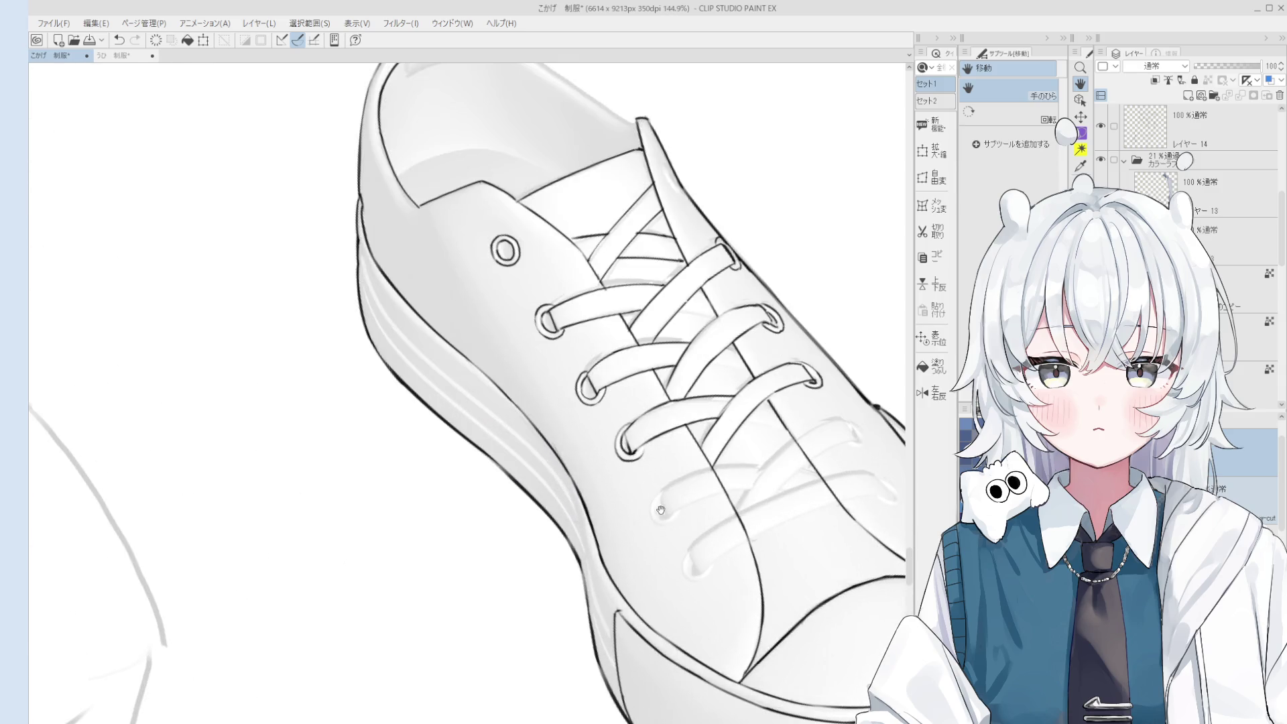
pyautogui.press('p')
pyautogui.scroll(-4, 655, 500)
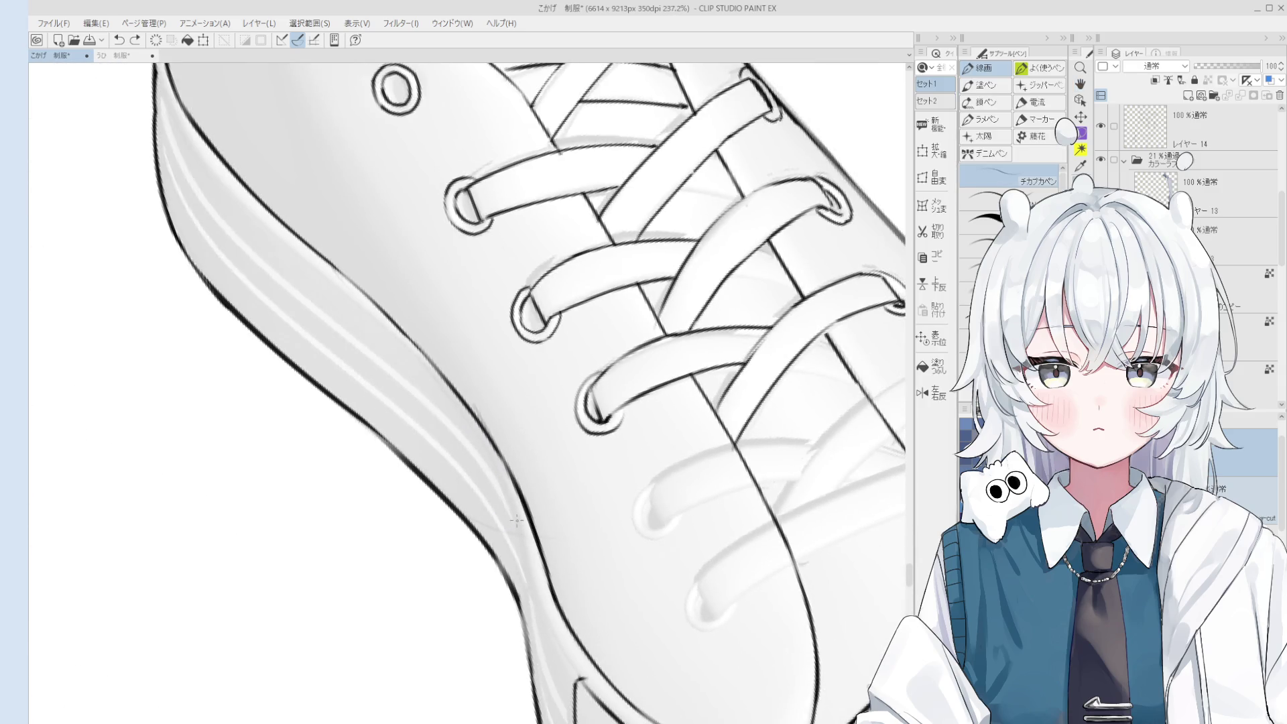
pyautogui.press('e')
pyautogui.scroll(3, 528, 543)
pyautogui.scroll(-1, 528, 544)
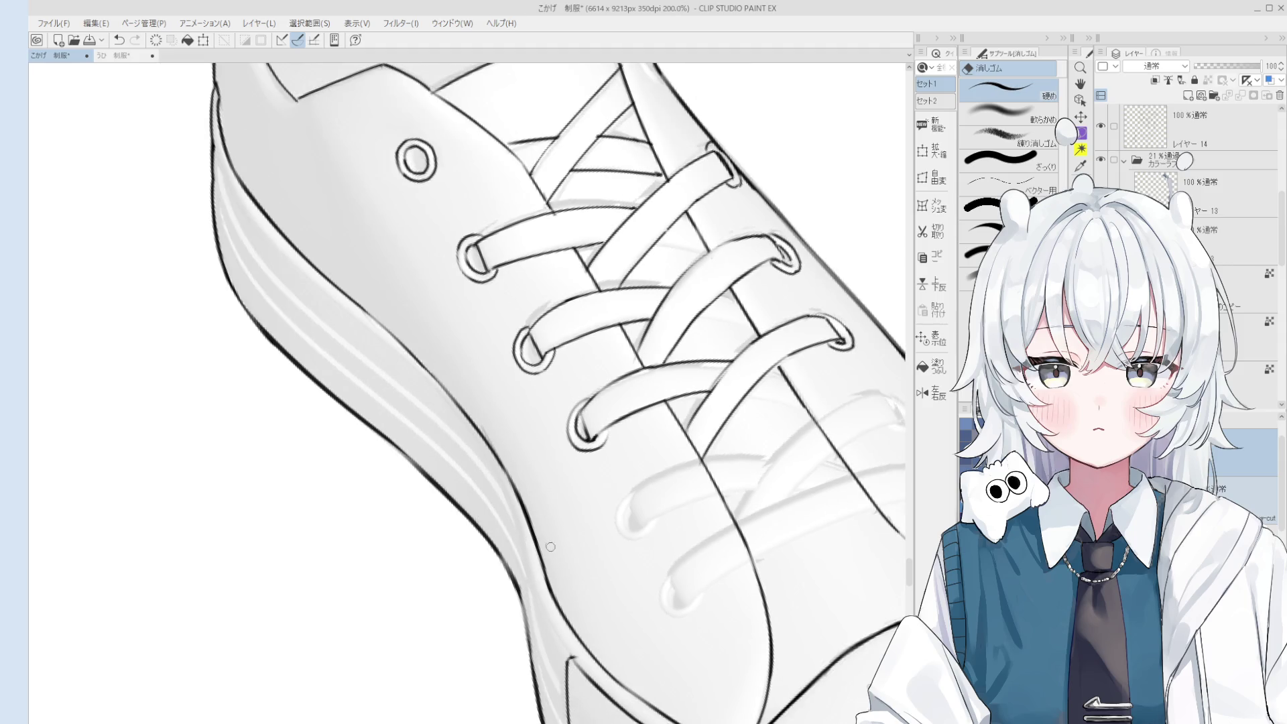
pyautogui.press('p')
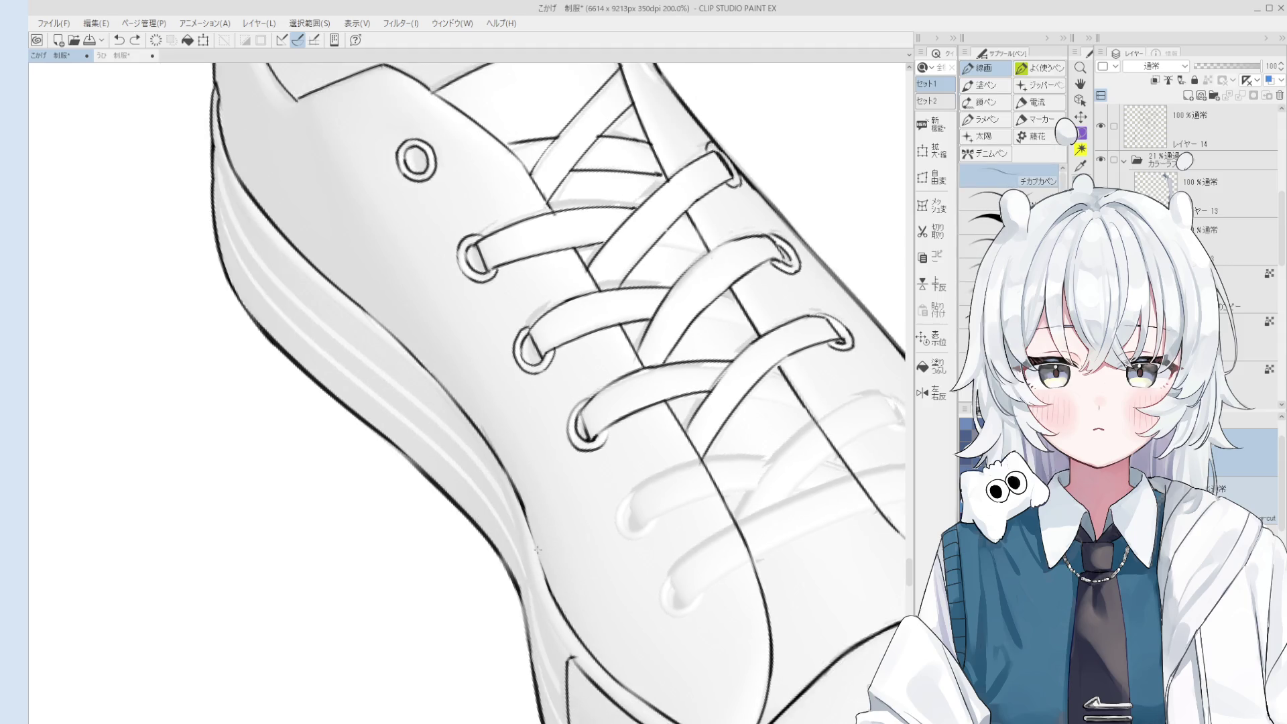
pyautogui.scroll(-2, 543, 556)
pyautogui.press('h')
pyautogui.scroll(4, 602, 535)
pyautogui.press('p')
pyautogui.moveTo(596, 512)
pyautogui.mouseDown()
pyautogui.moveTo(626, 569)
pyautogui.moveTo(634, 561)
pyautogui.moveTo(574, 578)
pyautogui.mouseUp()
pyautogui.scroll(-2, 576, 569)
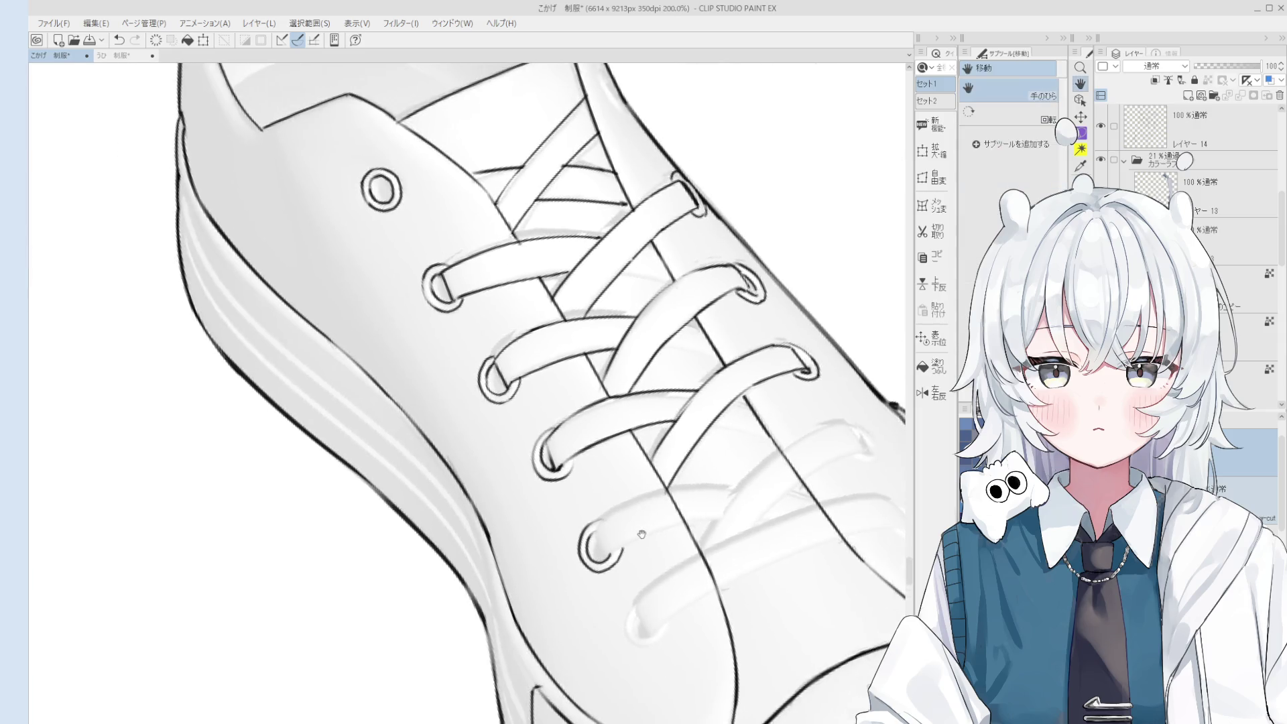
pyautogui.scroll(1, 590, 537)
pyautogui.scroll(-1, 592, 536)
# Redraw short lace strokes toward the eyelet, undoing attempts that miss.
pyautogui.moveTo(592, 530)
pyautogui.mouseDown()
pyautogui.moveTo(588, 570)
pyautogui.moveTo(633, 563)
pyautogui.mouseUp()
pyautogui.scroll(2, 592, 536)
pyautogui.scroll(1, 679, 478)
pyautogui.hotkey('ctrl', 'z')
pyautogui.moveTo(640, 516)
pyautogui.mouseDown()
pyautogui.moveTo(733, 424)
pyautogui.moveTo(668, 484)
pyautogui.moveTo(704, 454)
pyautogui.mouseUp()
pyautogui.hotkey('ctrl', 'z')
pyautogui.hotkey('ctrl', 'z')
pyautogui.hotkey('ctrl', 'z')
pyautogui.moveTo(658, 496); pyautogui.dragTo(764, 410)
pyautogui.moveTo(607, 494)
pyautogui.mouseDown()
pyautogui.moveTo(647, 440)
pyautogui.moveTo(725, 390)
pyautogui.mouseUp()
pyautogui.hotkey('ctrl', 'z')
pyautogui.press('e')
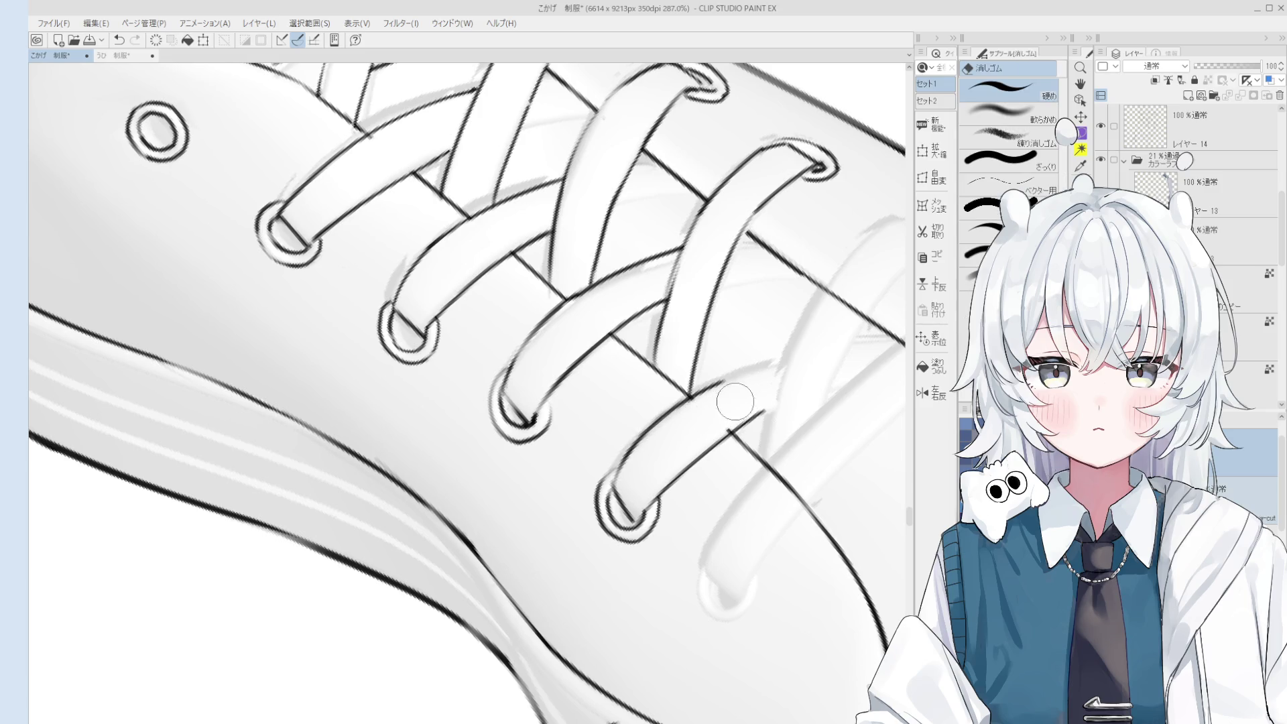
pyautogui.press('p')
pyautogui.moveTo(707, 394); pyautogui.dragTo(788, 355)
pyautogui.hotkey('ctrl', 'z')
# Rotate the canvas and erase a short stray line beside the lace.
pyautogui.scroll(-3, 758, 367)
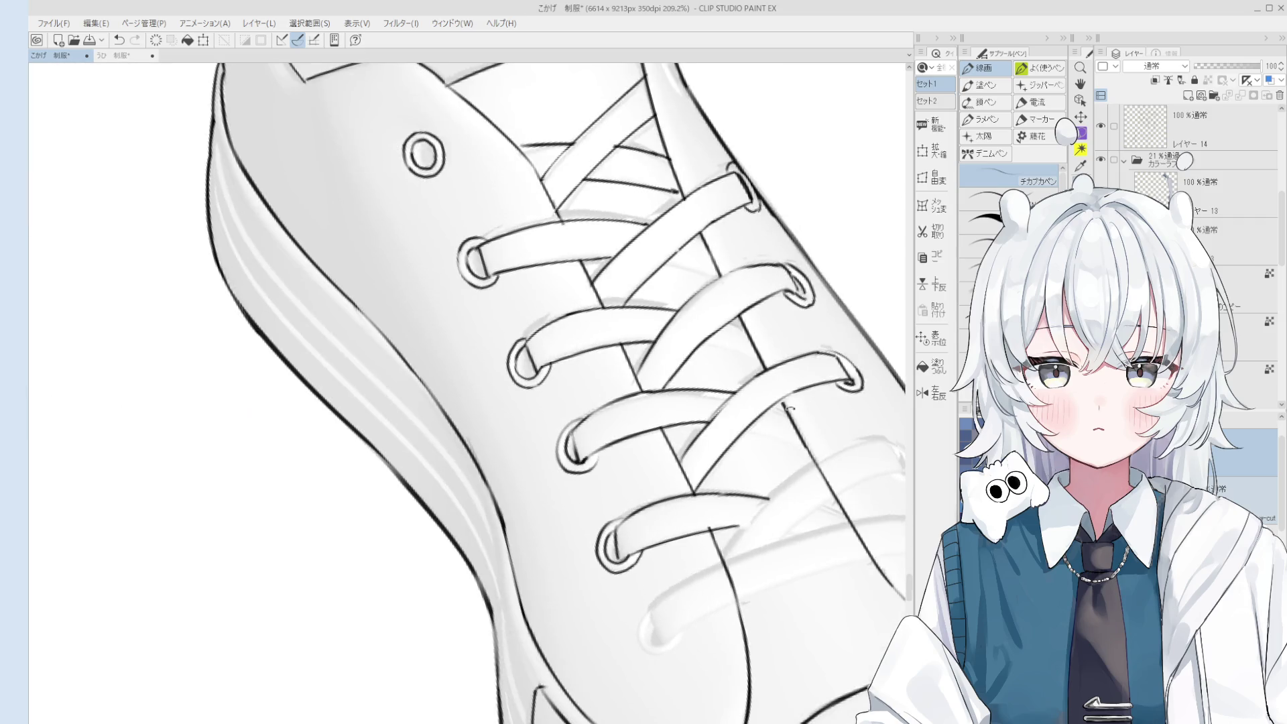
pyautogui.press('e')
pyautogui.scroll(5, 685, 534)
pyautogui.scroll(-3, 684, 534)
pyautogui.press('-')
pyautogui.press('-')
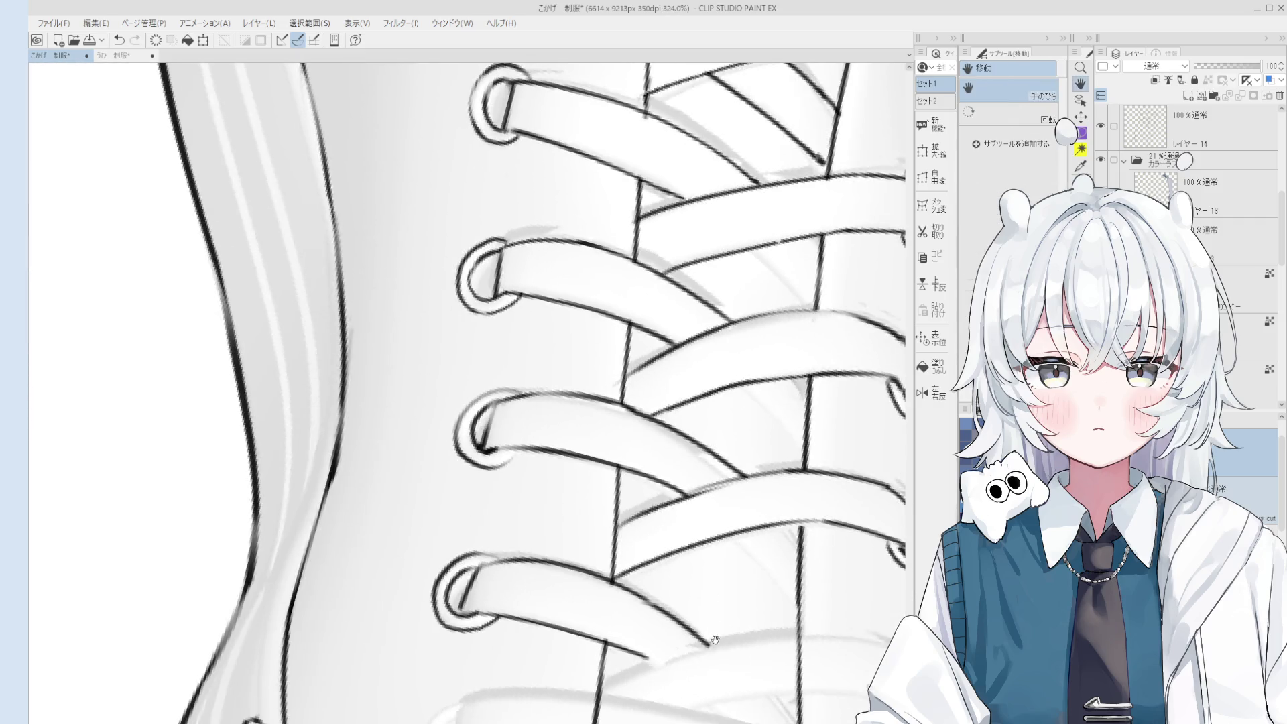
pyautogui.scroll(2, 687, 536)
pyautogui.moveTo(691, 540); pyautogui.dragTo(724, 547)
pyautogui.scroll(-3, 691, 540)
# Ink a long curved lace edge upward and extend and darken the lace tip.
pyautogui.press('-')
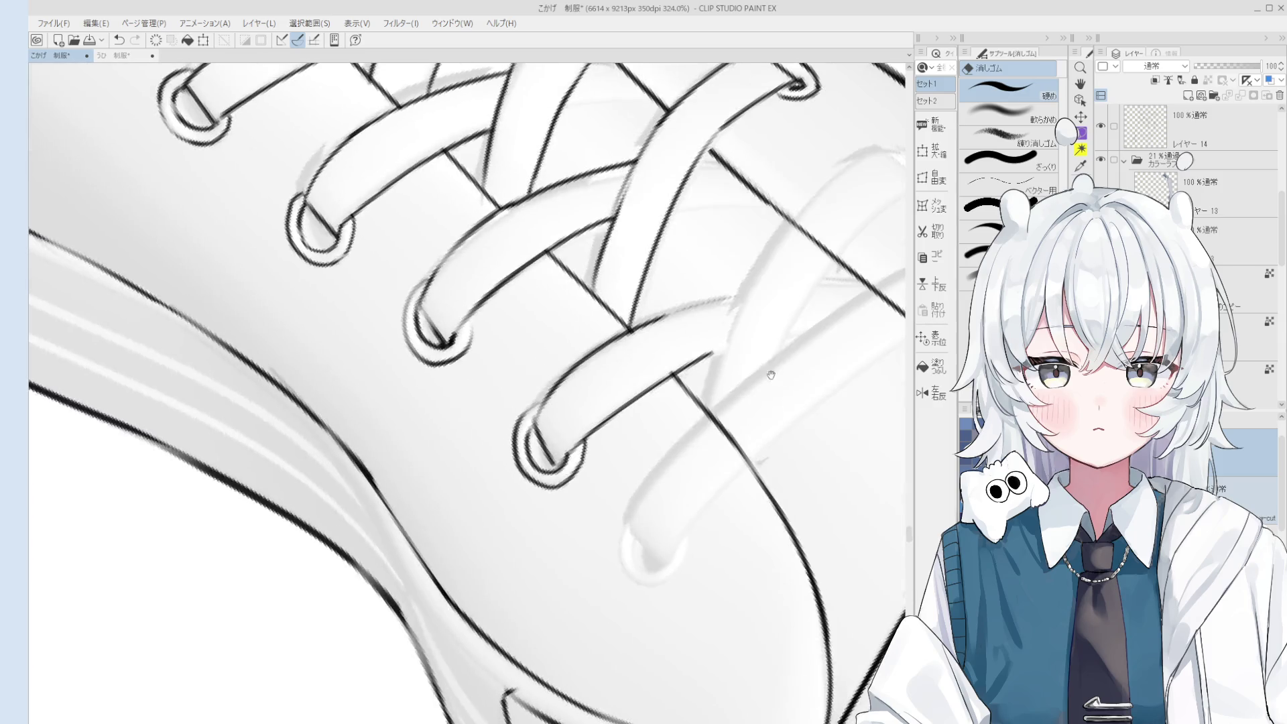
pyautogui.press('p')
pyautogui.hotkey('ctrl', 'z')
pyautogui.moveTo(689, 447); pyautogui.dragTo(771, 282)
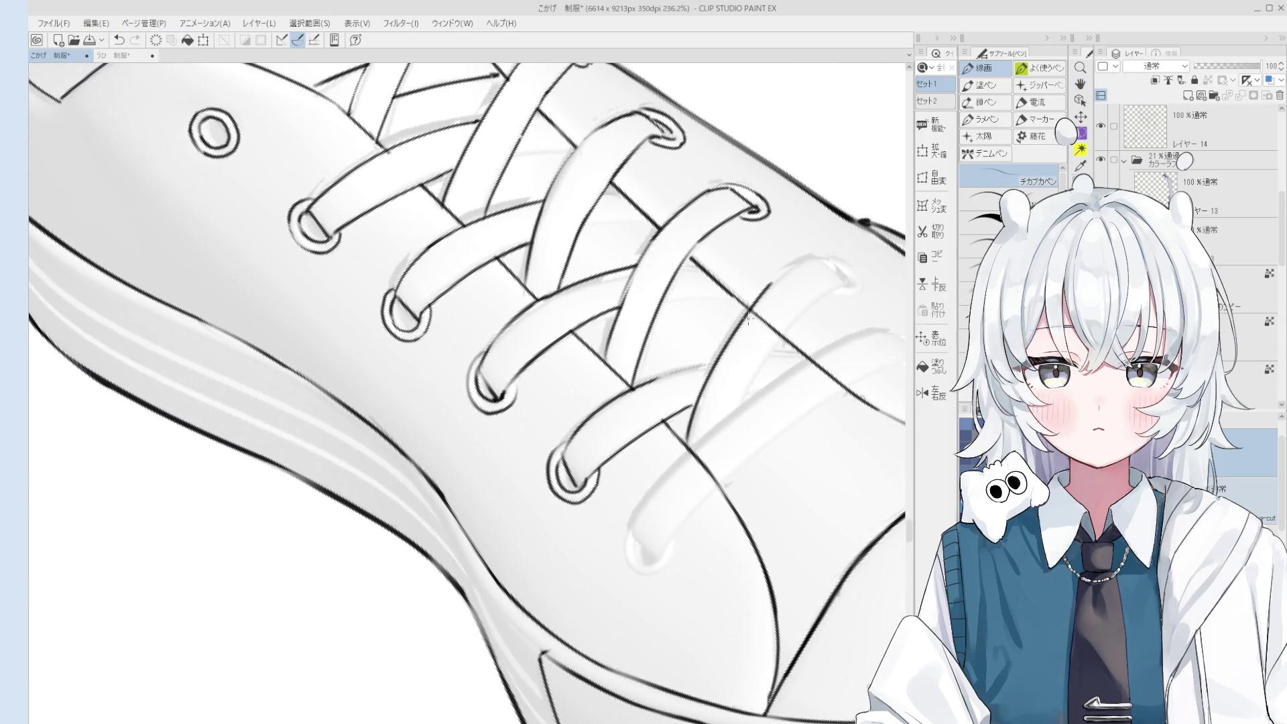
pyautogui.scroll(1, 780, 287)
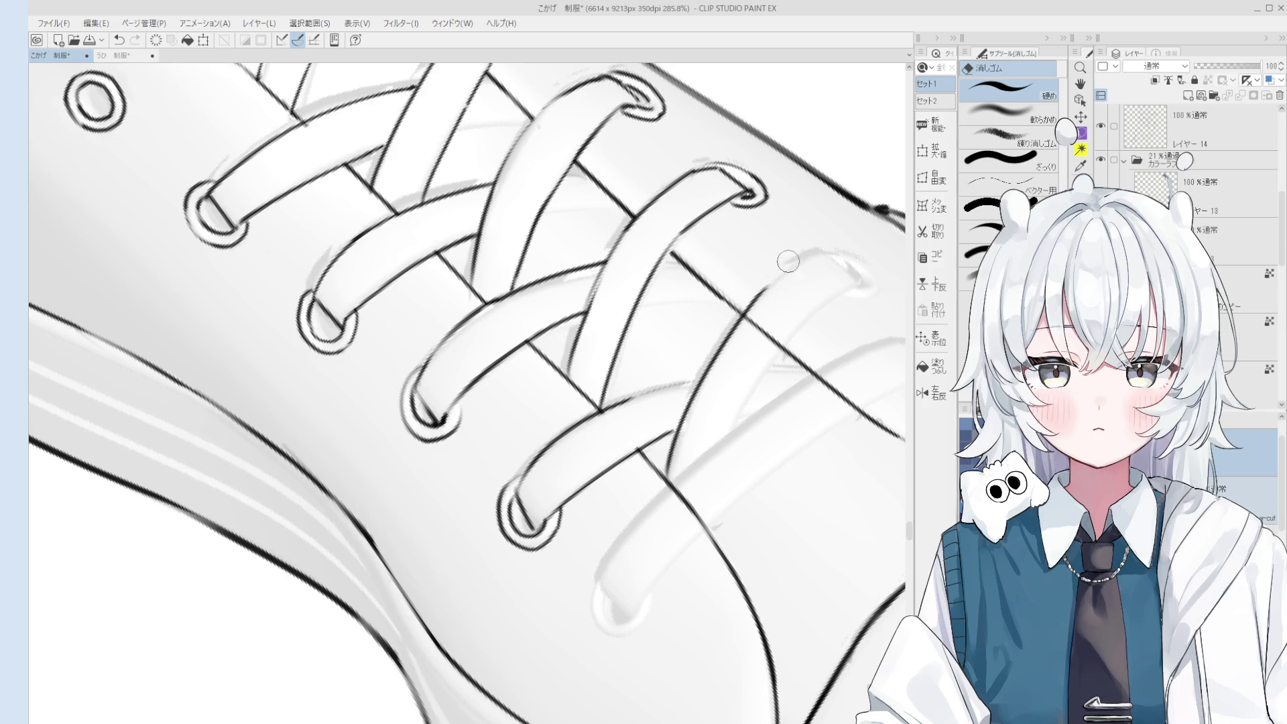
pyautogui.scroll(-3, 780, 286)
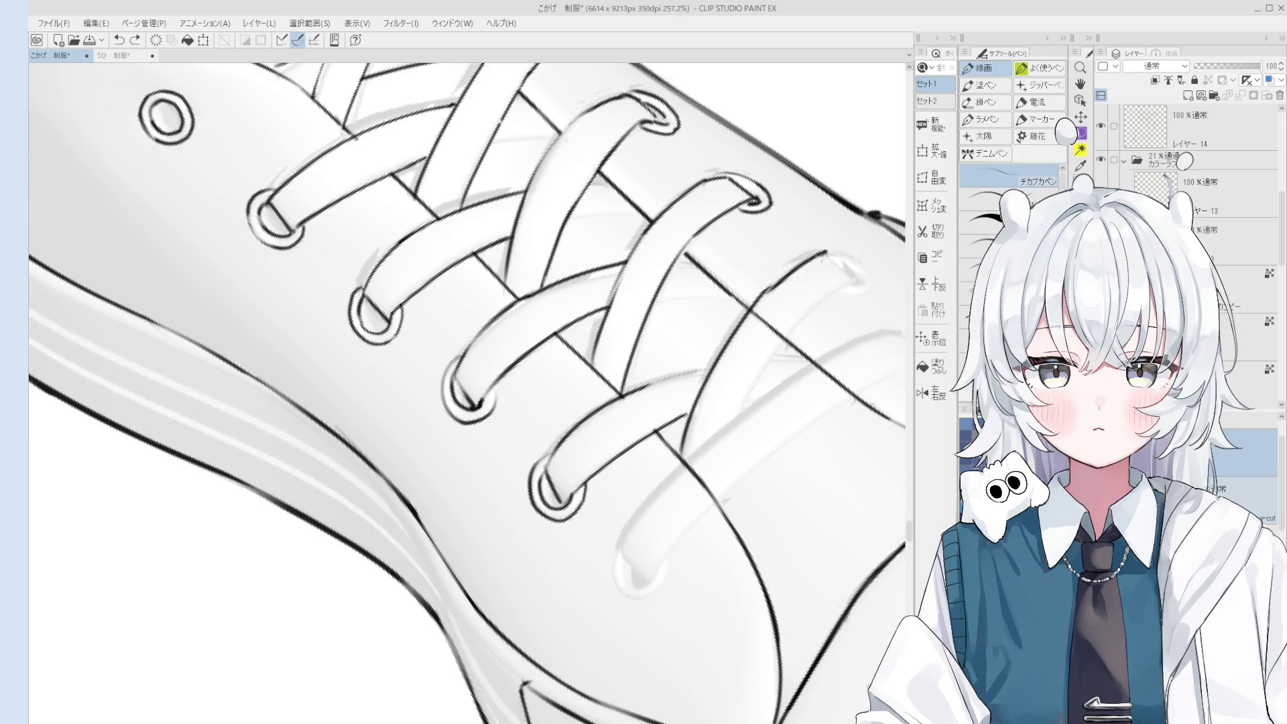
pyautogui.scroll(2, 797, 281)
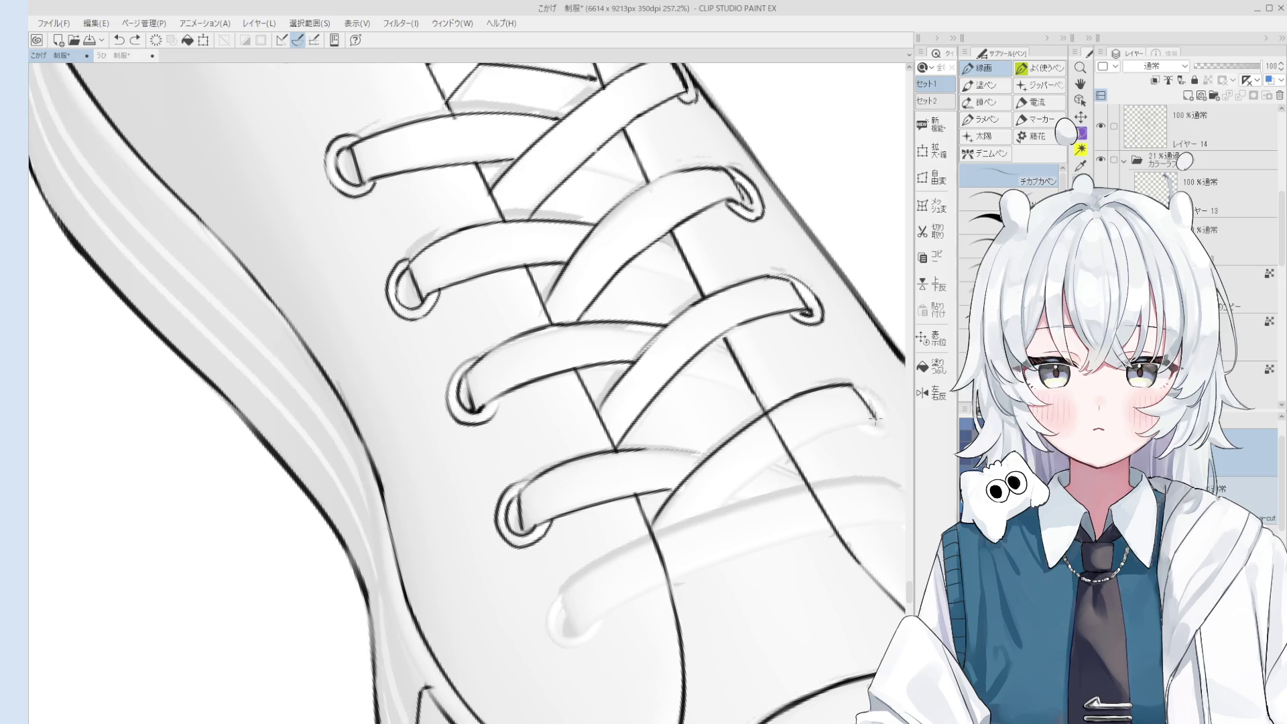
pyautogui.scroll(-1, 865, 410)
pyautogui.scroll(-2, 865, 410)
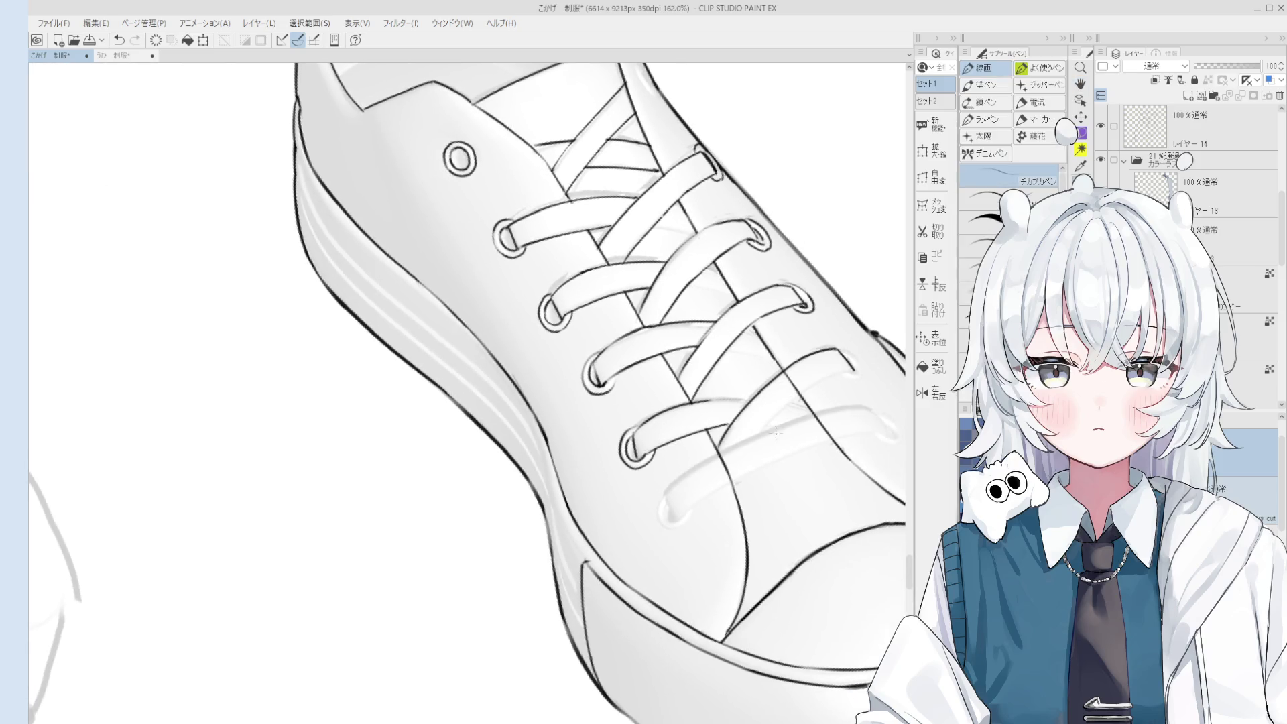
pyautogui.scroll(2, 832, 370)
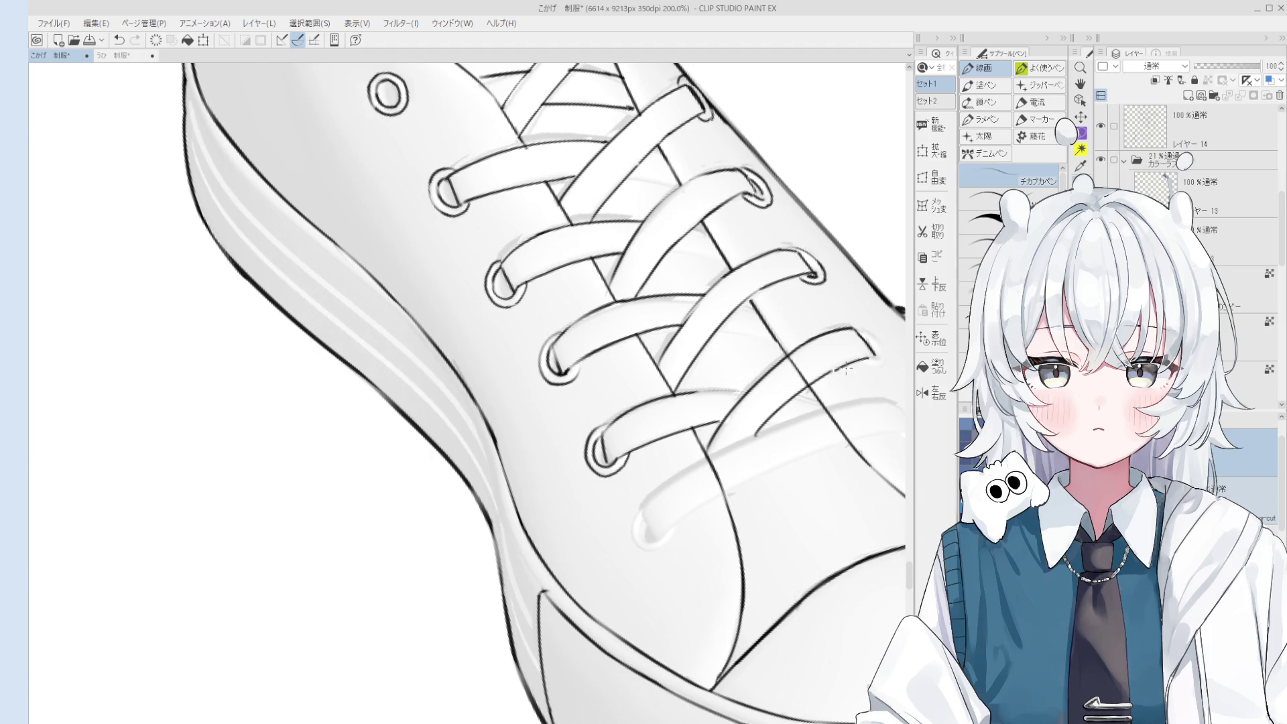
pyautogui.moveTo(857, 360); pyautogui.dragTo(873, 363)
pyautogui.scroll(-2, 873, 363)
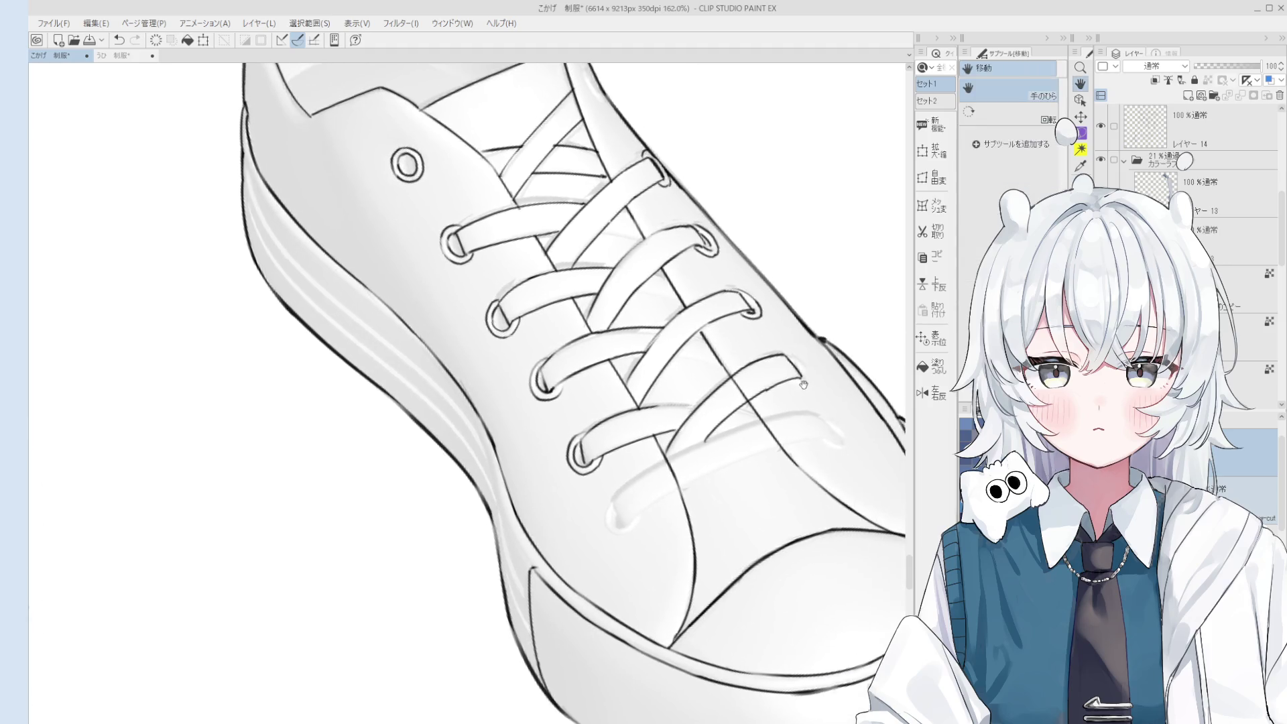
pyautogui.scroll(5, 582, 489)
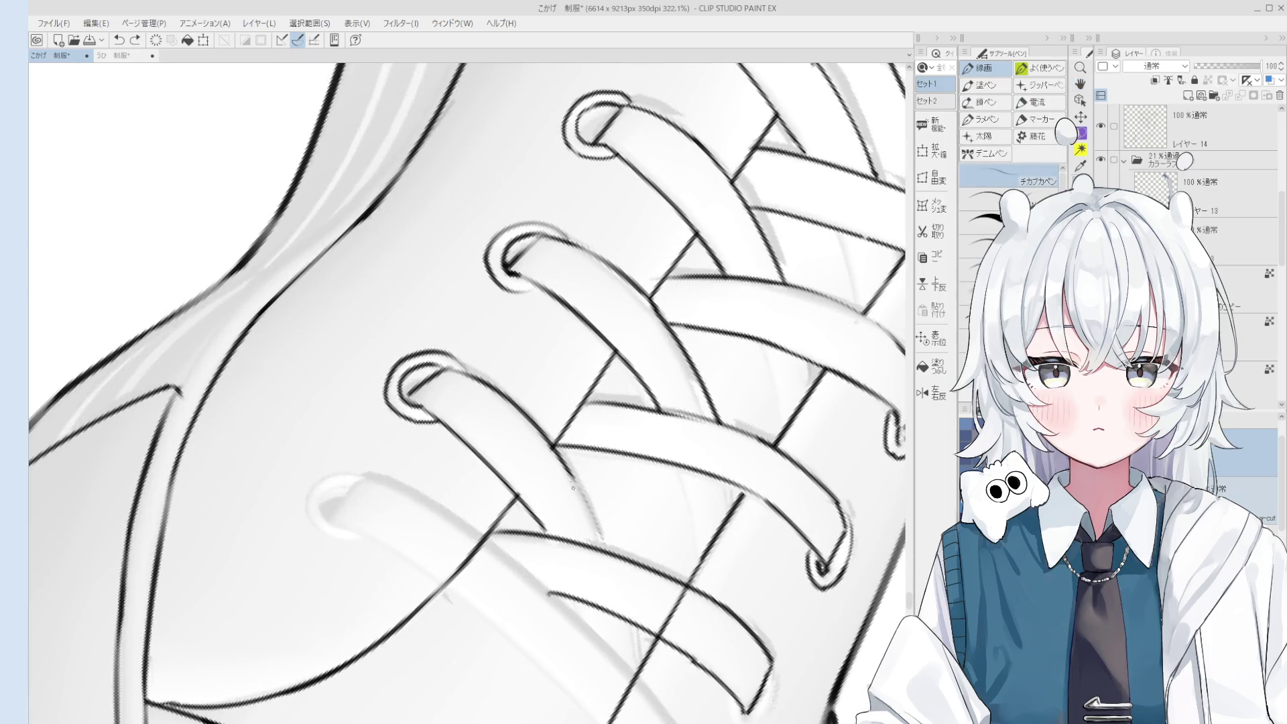
pyautogui.scroll(-1, 549, 520)
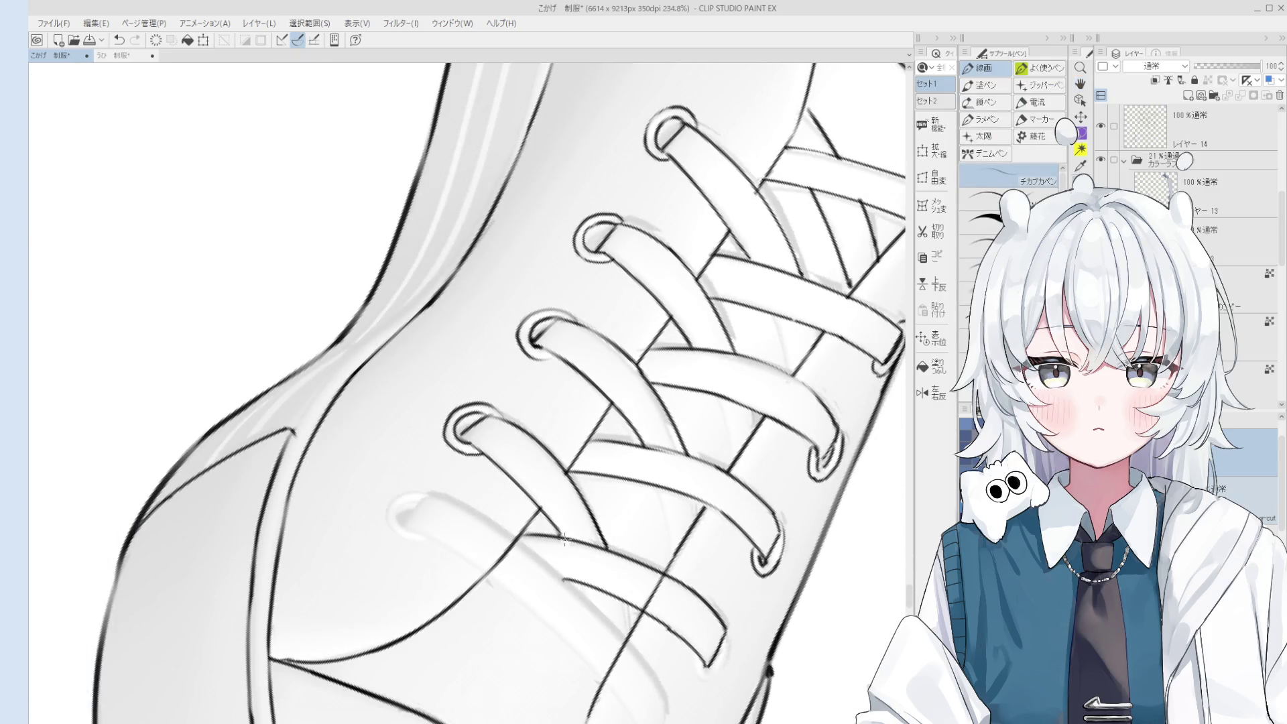
# Rotate the canvas counter-clockwise until the laces run nearly vertical.
pyautogui.press('-')
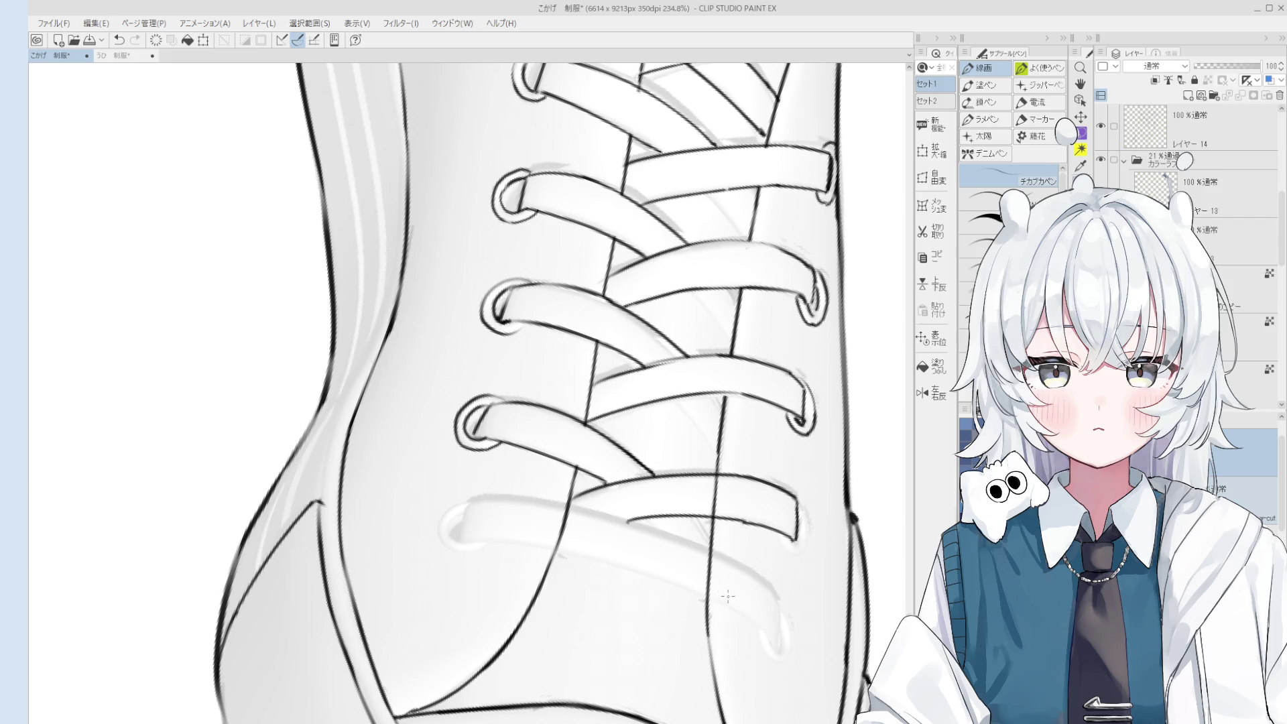
# Pan and zoom so the whole shoe is in view, ready to ink.
pyautogui.scroll(2, 728, 596)
pyautogui.press('e')
pyautogui.scroll(2, 778, 402)
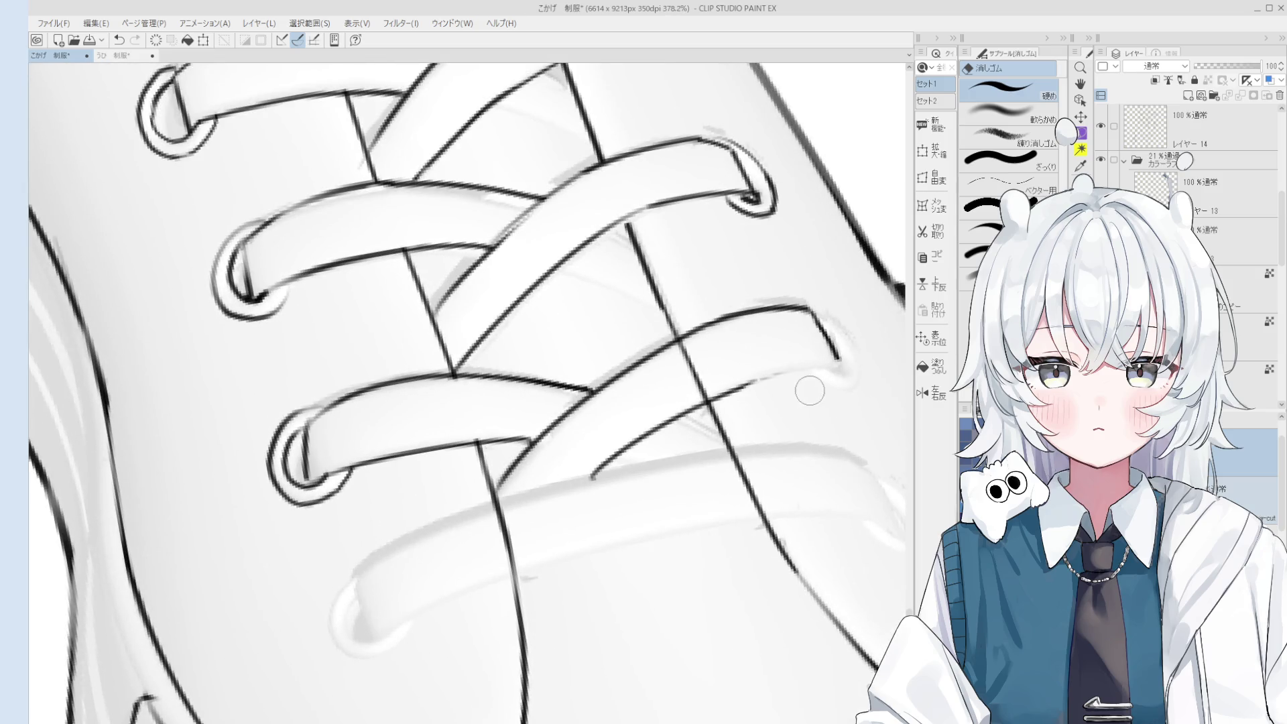
pyautogui.scroll(-2, 814, 402)
pyautogui.press('h')
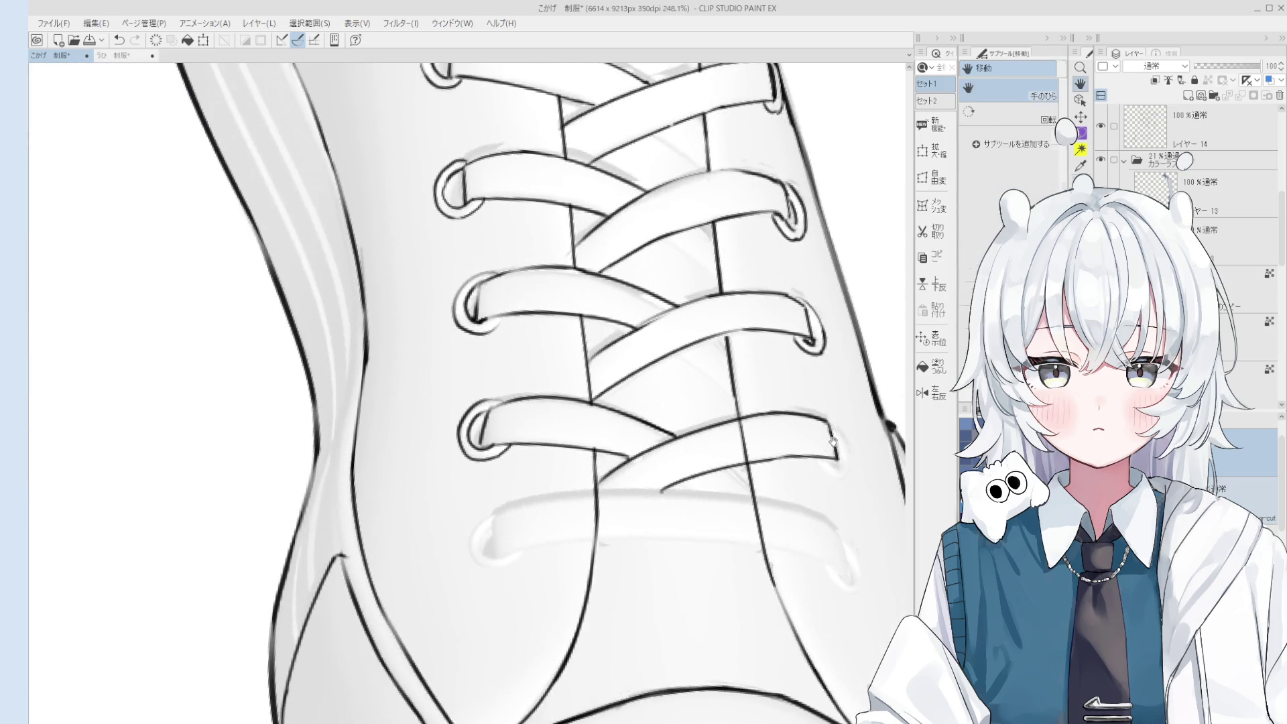
pyautogui.scroll(2, 833, 440)
pyautogui.press('p')
pyautogui.scroll(1, 831, 445)
pyautogui.scroll(-1, 828, 449)
pyautogui.scroll(3, 824, 467)
pyautogui.scroll(-1, 824, 467)
pyautogui.scroll(-1, 831, 473)
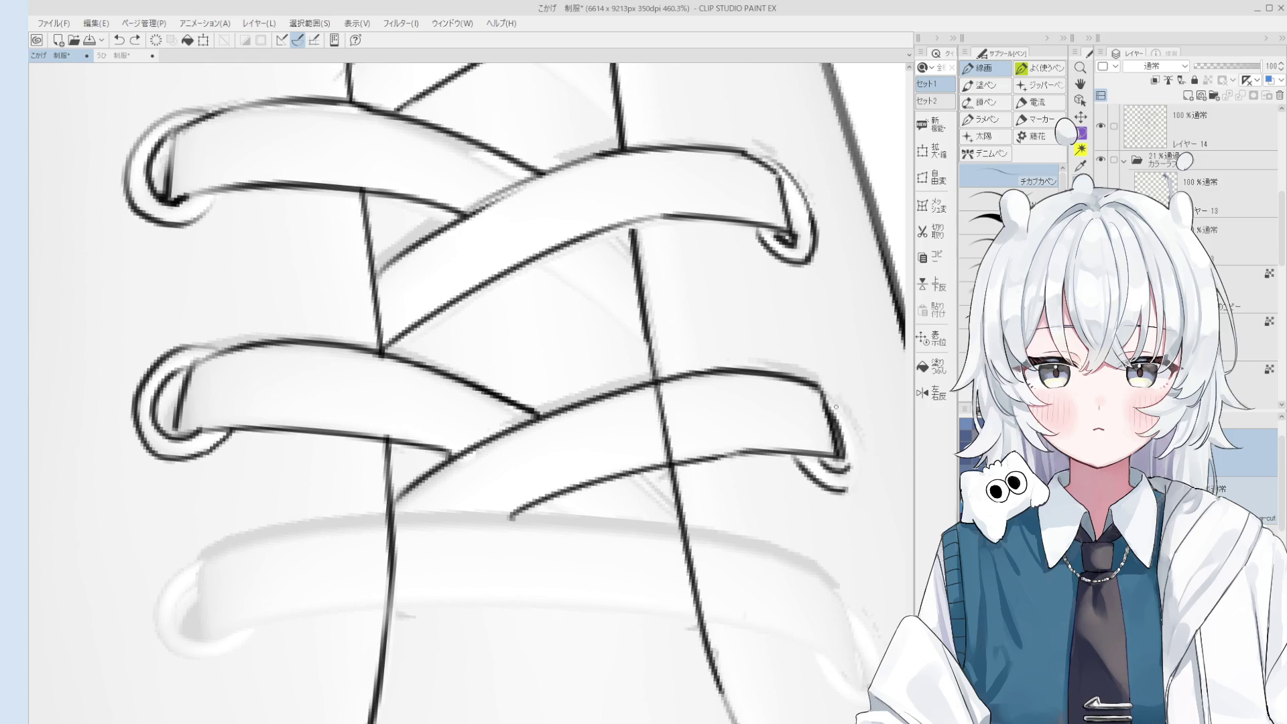
pyautogui.scroll(-1, 859, 482)
pyautogui.press('h')
pyautogui.scroll(-5, 851, 486)
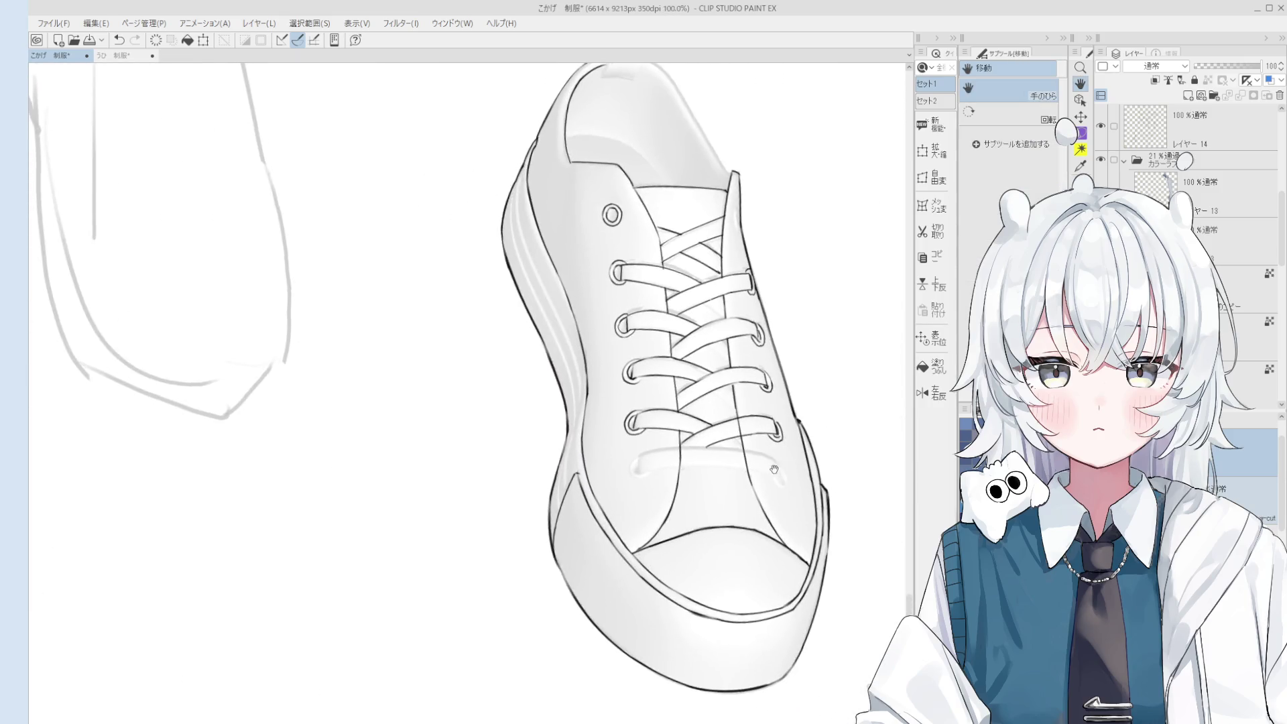
pyautogui.moveTo(751, 477); pyautogui.dragTo(772, 522)
pyautogui.scroll(4, 773, 522)
pyautogui.press('p')
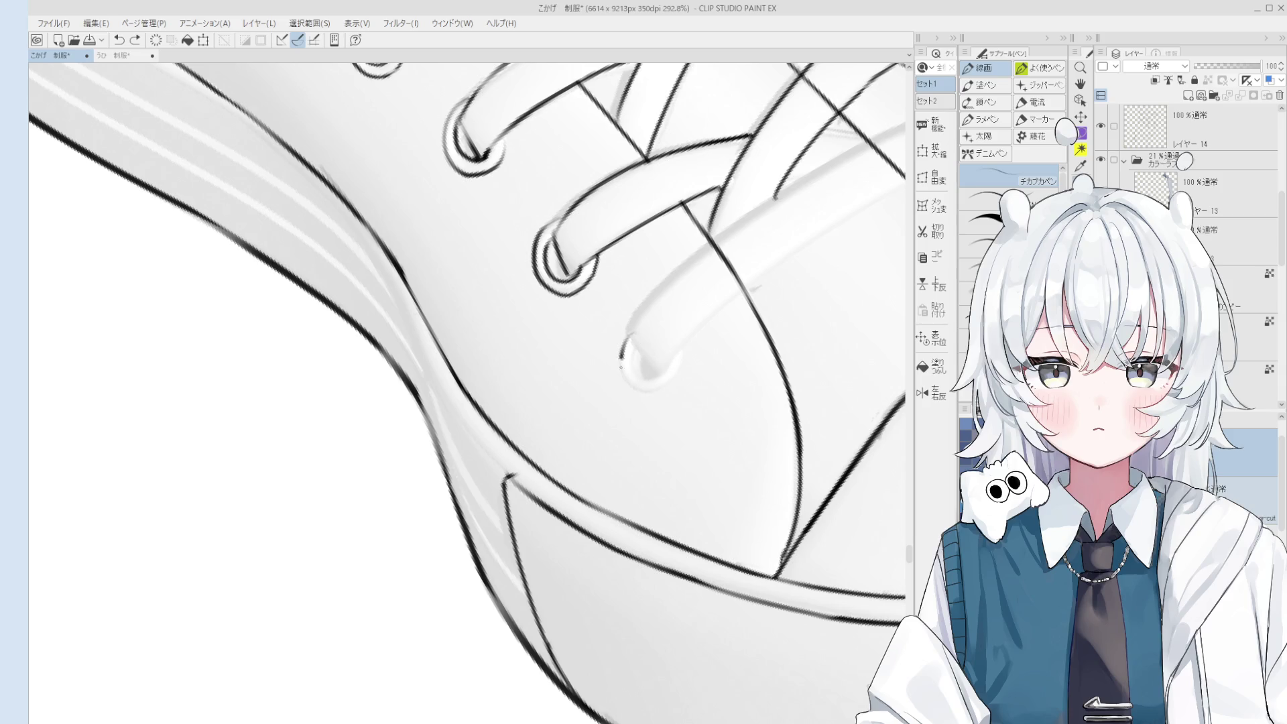
# Ink a longer lace stroke along the eyelet's right edge, retrying the short attempts.
pyautogui.hotkey('ctrl', 'z')
pyautogui.moveTo(685, 368)
pyautogui.mouseDown()
pyautogui.moveTo(681, 339)
pyautogui.moveTo(641, 355)
pyautogui.moveTo(653, 373)
pyautogui.moveTo(718, 264)
pyautogui.mouseUp()
pyautogui.hotkey('ctrl', 'z')
pyautogui.hotkey('ctrl', 'z')
pyautogui.scroll(-2, 644, 356)
pyautogui.hotkey('ctrl', 'z')
pyautogui.moveTo(631, 346); pyautogui.dragTo(764, 233)
pyautogui.press('e')
pyautogui.scroll(-2, 677, 315)
pyautogui.scroll(2, 643, 215)
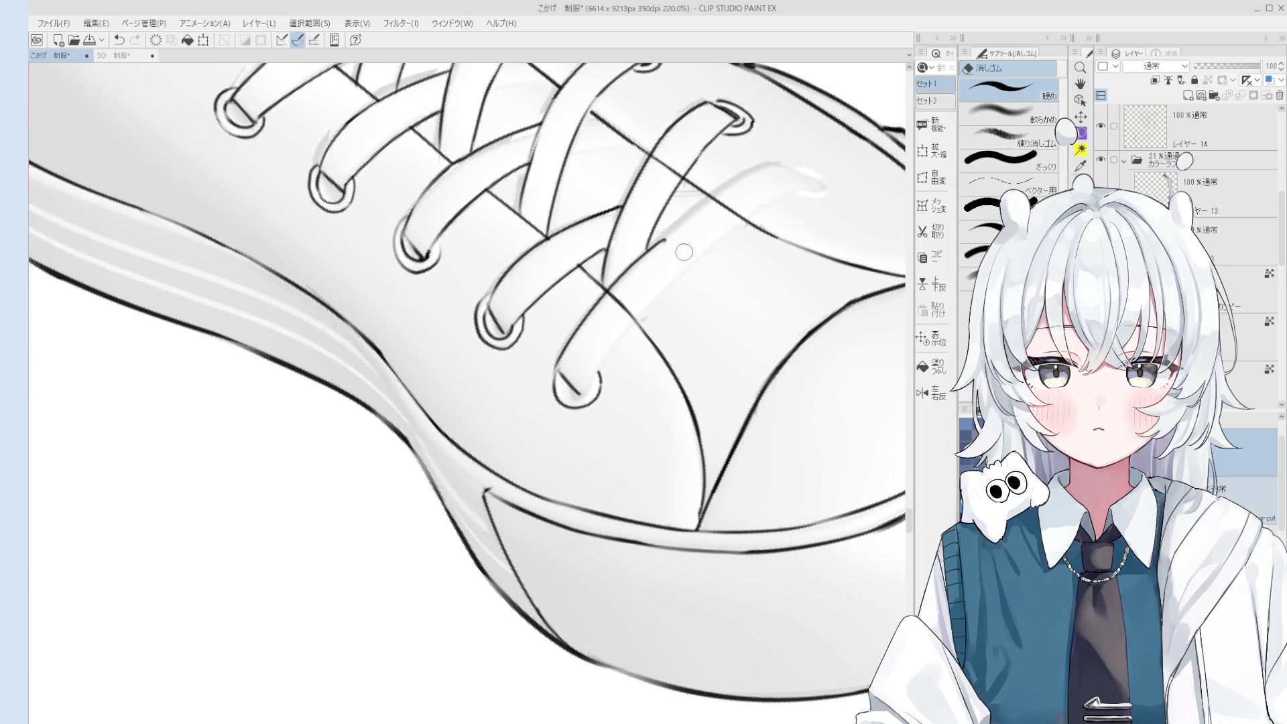
pyautogui.press('p')
# Ink the lower lace strand between the eyelets, redrawing it until it sits right.
pyautogui.hotkey('ctrl', 'z')
pyautogui.moveTo(643, 265)
pyautogui.mouseDown()
pyautogui.moveTo(774, 165)
pyautogui.moveTo(764, 169)
pyautogui.mouseUp()
pyautogui.hotkey('ctrl', 'z')
pyautogui.scroll(-2, 771, 171)
pyautogui.scroll(-2, 774, 175)
pyautogui.scroll(1, 649, 361)
pyautogui.moveTo(606, 385)
pyautogui.mouseDown()
pyautogui.moveTo(707, 302)
pyautogui.moveTo(722, 307)
pyautogui.moveTo(753, 285)
pyautogui.mouseUp()
pyautogui.hotkey('ctrl', 'z')
pyautogui.hotkey('ctrl', 'z')
pyautogui.hotkey('ctrl', 'z')
pyautogui.hotkey('ctrl', 'z')
pyautogui.moveTo(589, 400); pyautogui.dragTo(768, 283)
pyautogui.hotkey('ctrl', 'z')
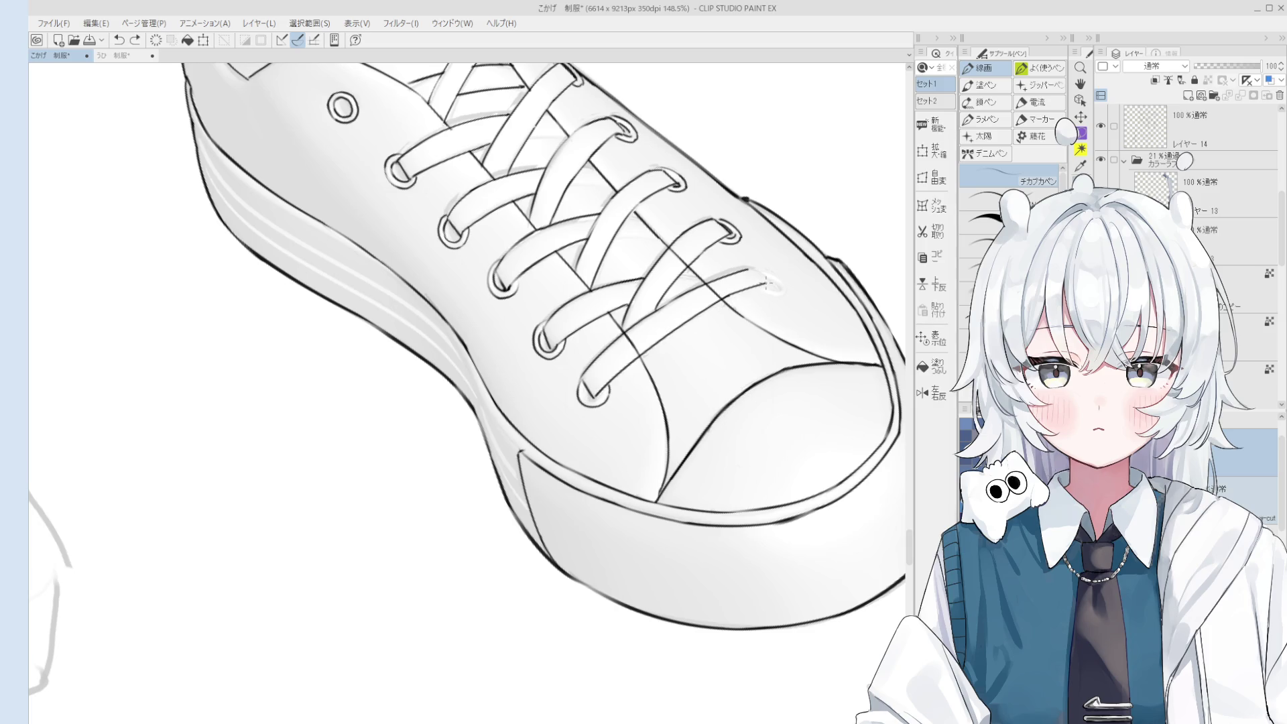
# Tilt the canvas upright and erase stray strokes on the lace.
pyautogui.press('-')
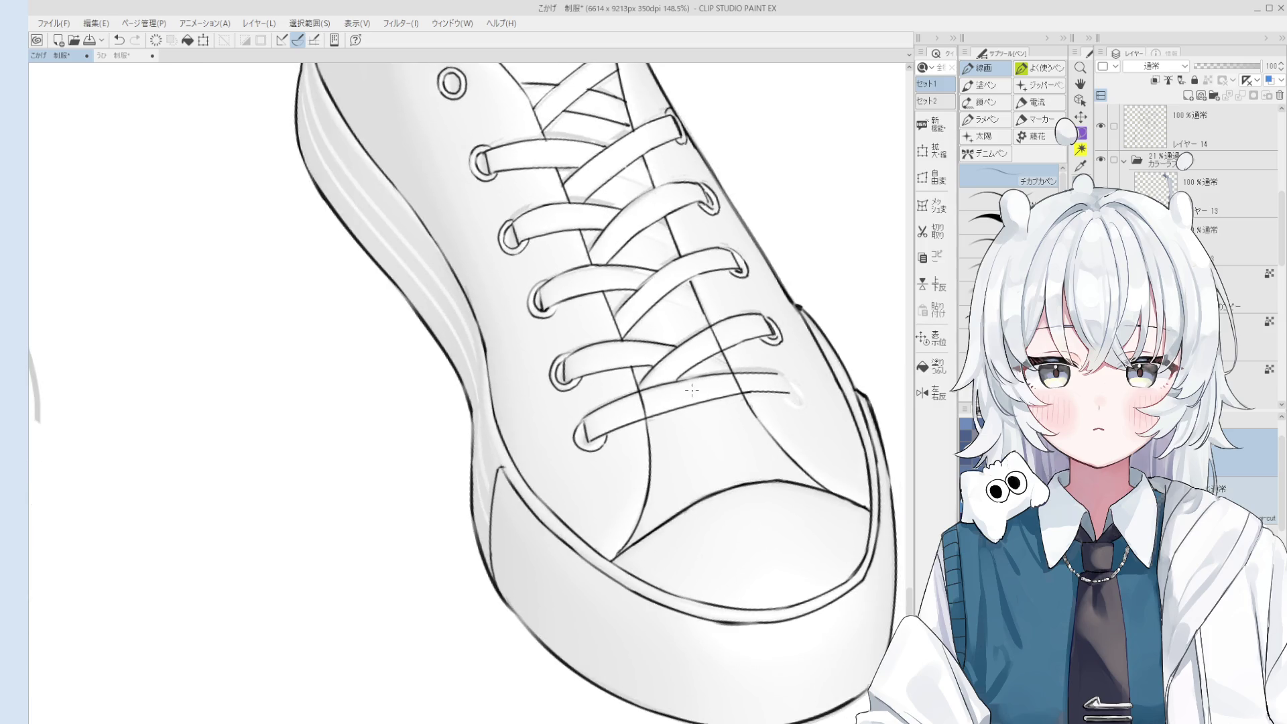
pyautogui.press('e')
pyautogui.scroll(4, 671, 400)
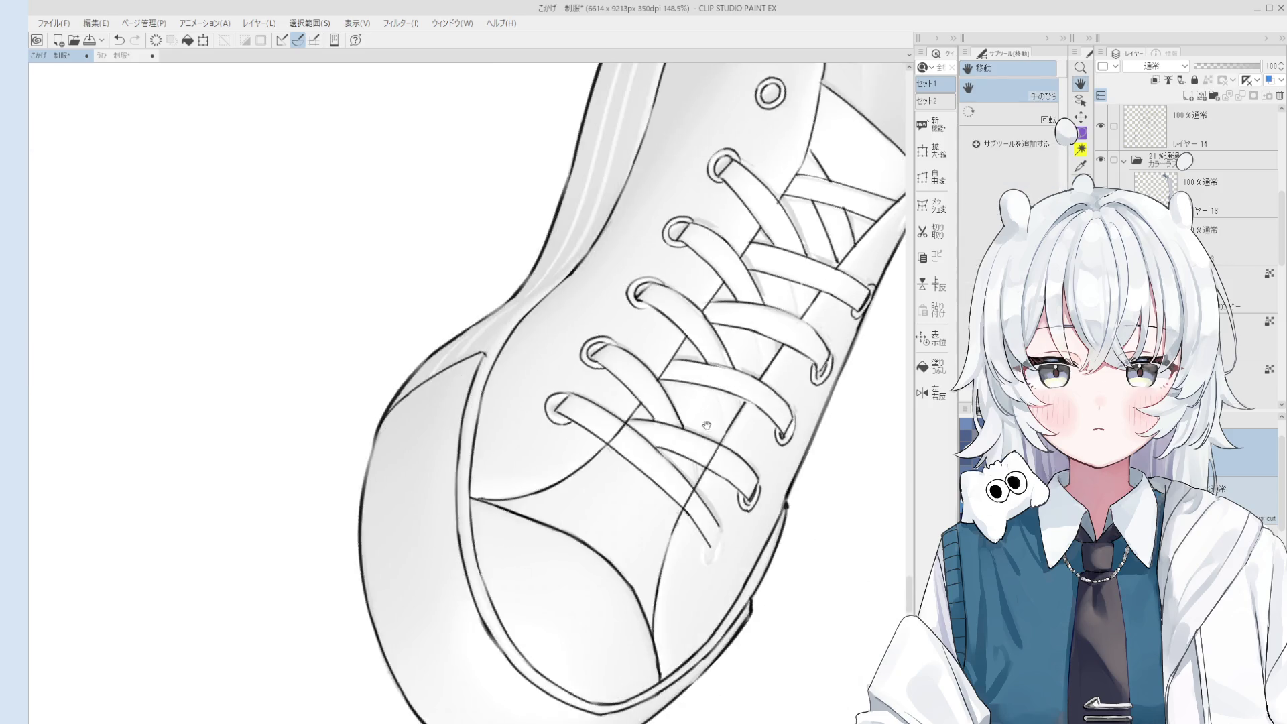
pyautogui.moveTo(670, 400)
pyautogui.mouseDown()
pyautogui.moveTo(663, 436)
pyautogui.moveTo(654, 415)
pyautogui.moveTo(683, 462)
pyautogui.mouseUp()
pyautogui.press('p')
pyautogui.hotkey('ctrl', 'z')
pyautogui.scroll(-2, 646, 410)
pyautogui.press('e')
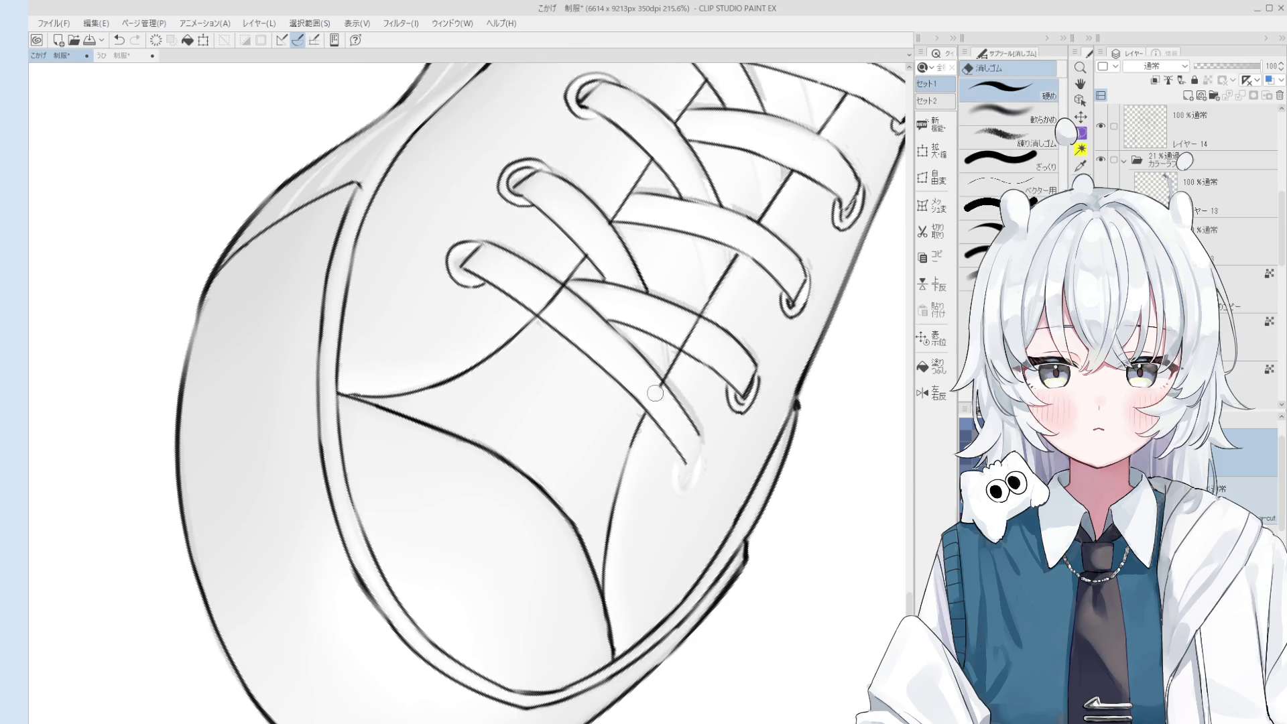
pyautogui.press('p')
# Carry the lace end down and curve it around the lower eyelet.
pyautogui.moveTo(697, 374); pyautogui.dragTo(702, 406)
pyautogui.hotkey('ctrl', 'z')
pyautogui.hotkey('ctrl', 'z')
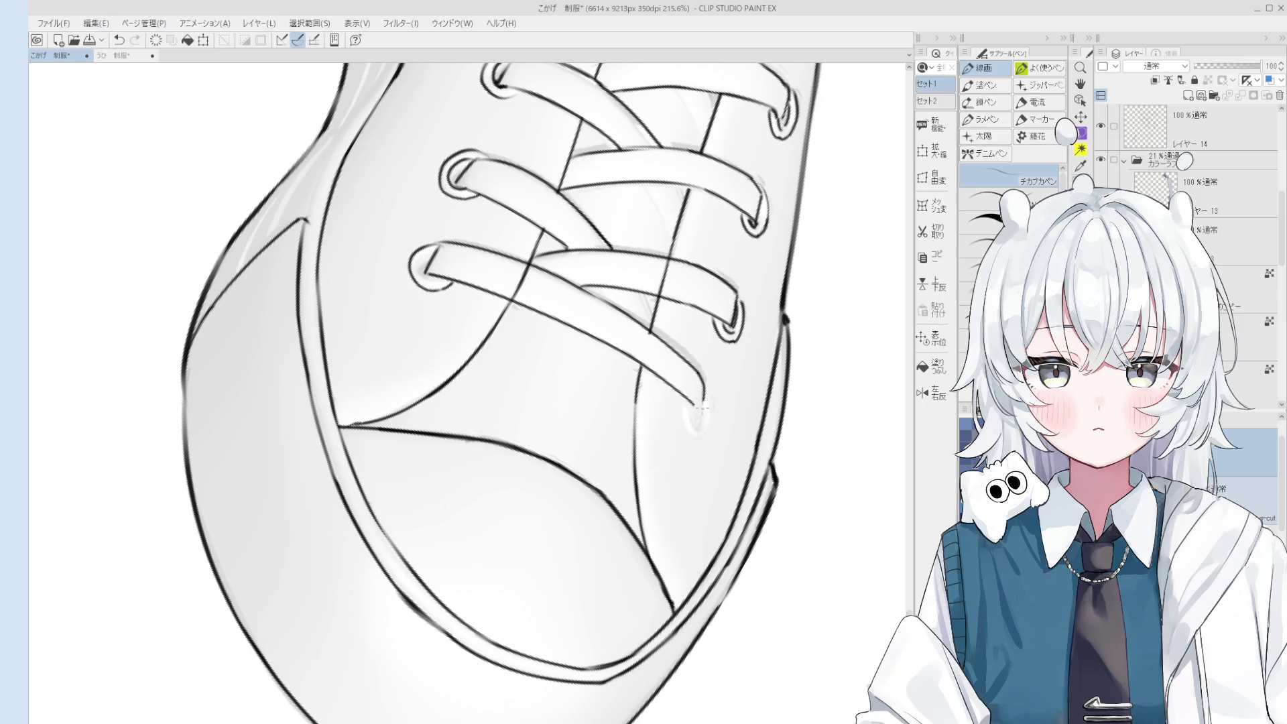
pyautogui.hotkey('ctrl', 'z')
pyautogui.scroll(4, 697, 410)
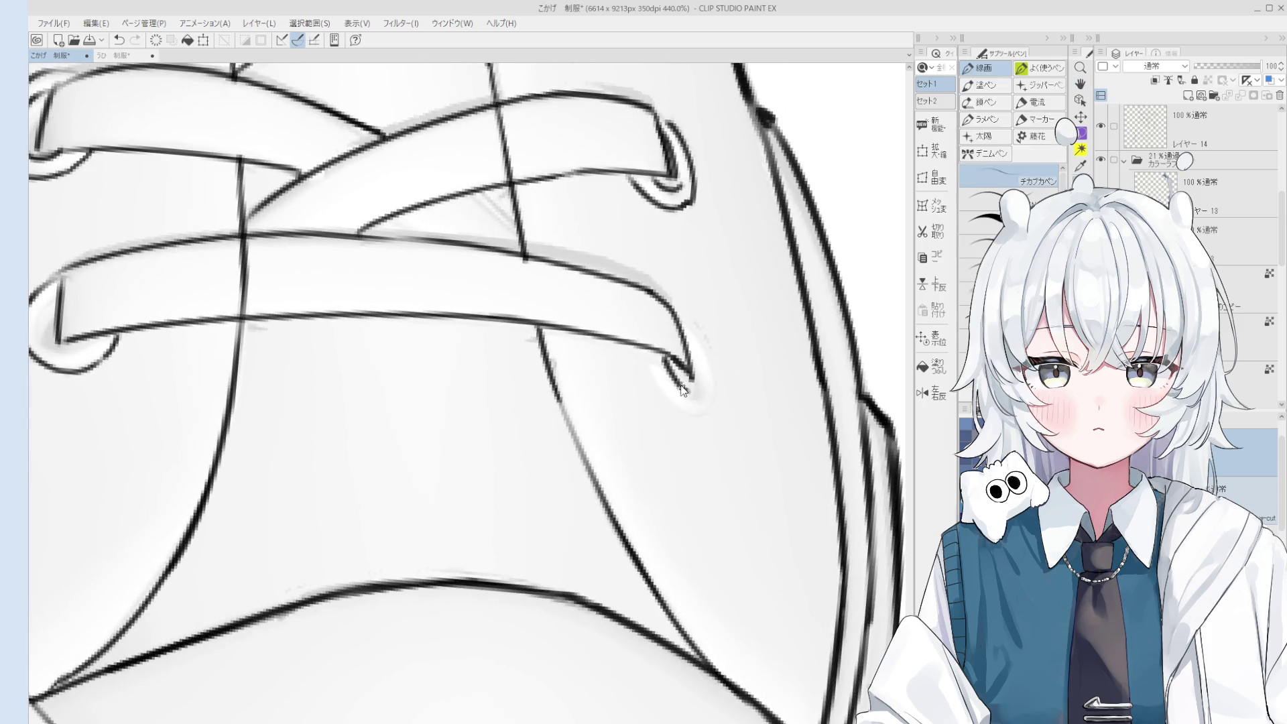
pyautogui.hotkey('ctrl', 'z')
pyautogui.moveTo(660, 359); pyautogui.dragTo(710, 392)
pyautogui.hotkey('ctrl', 'z')
pyautogui.moveTo(684, 320); pyautogui.dragTo(710, 403)
pyautogui.hotkey('ctrl', 'z')
pyautogui.moveTo(645, 349); pyautogui.dragTo(702, 402)
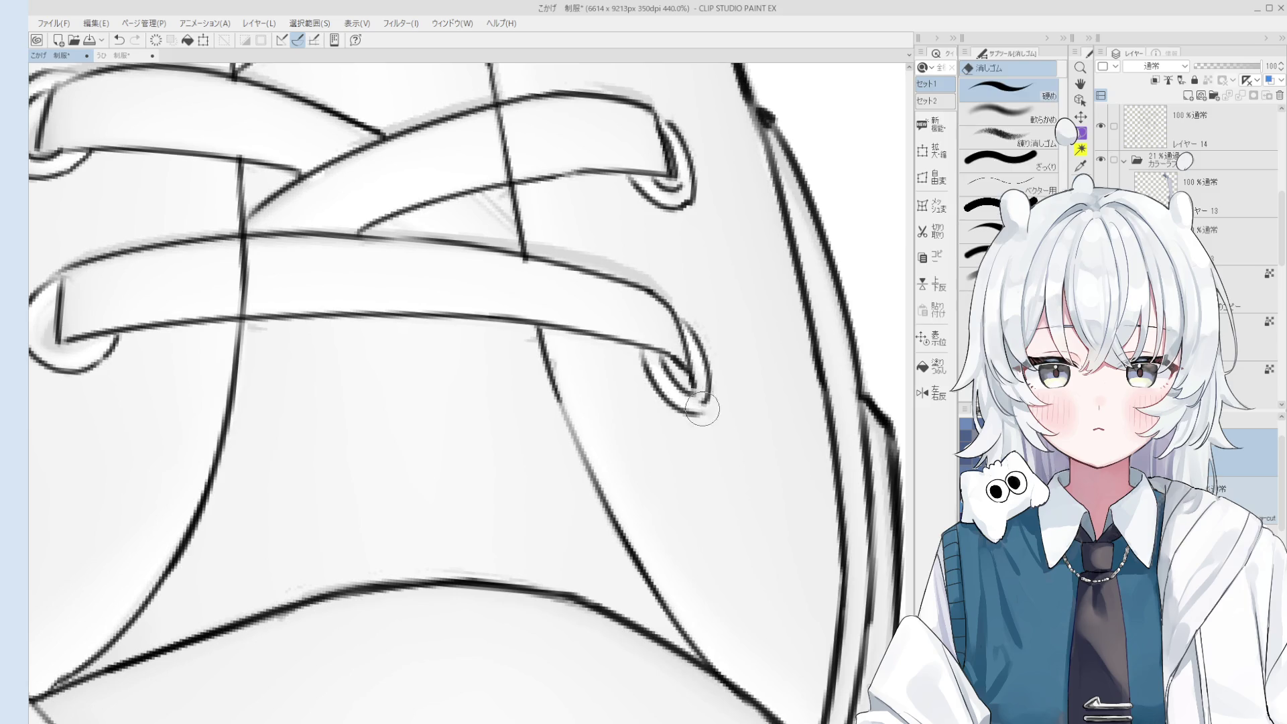
pyautogui.scroll(-6, 690, 430)
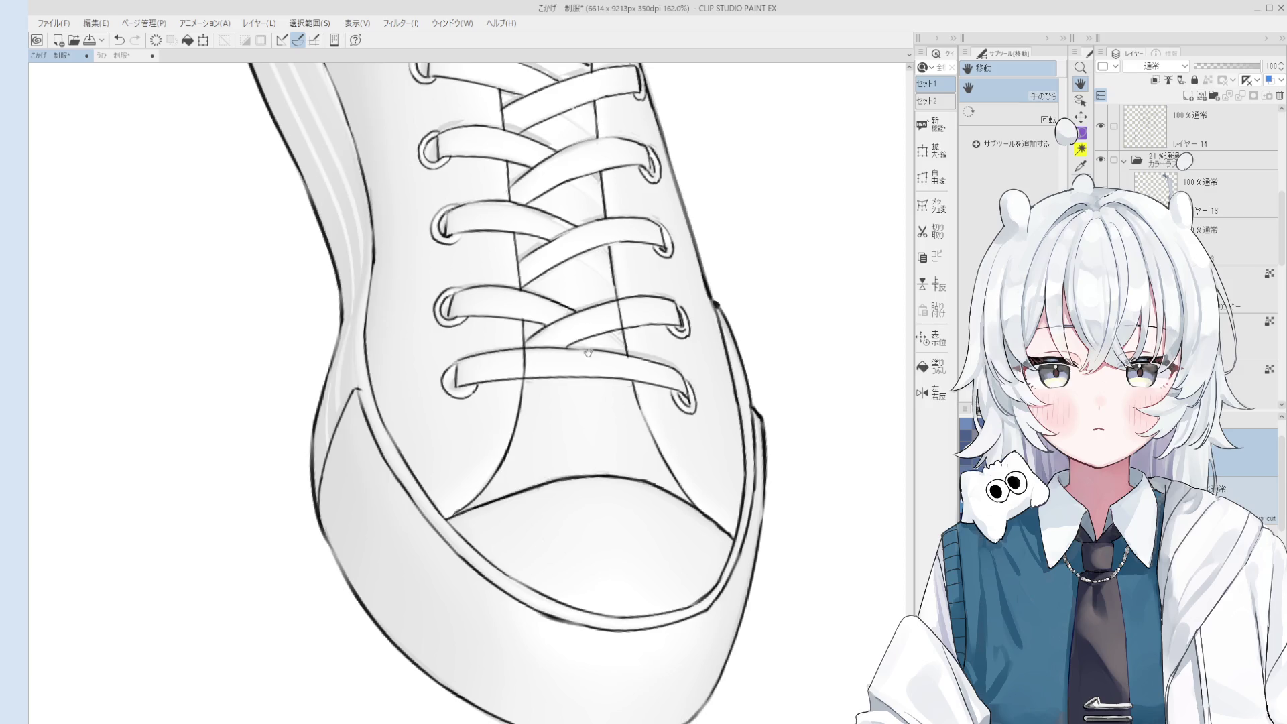
# Zoom and shift the view onto the laces at the shoe's lower right.
pyautogui.moveTo(556, 408); pyautogui.dragTo(552, 413)
pyautogui.scroll(5, 551, 413)
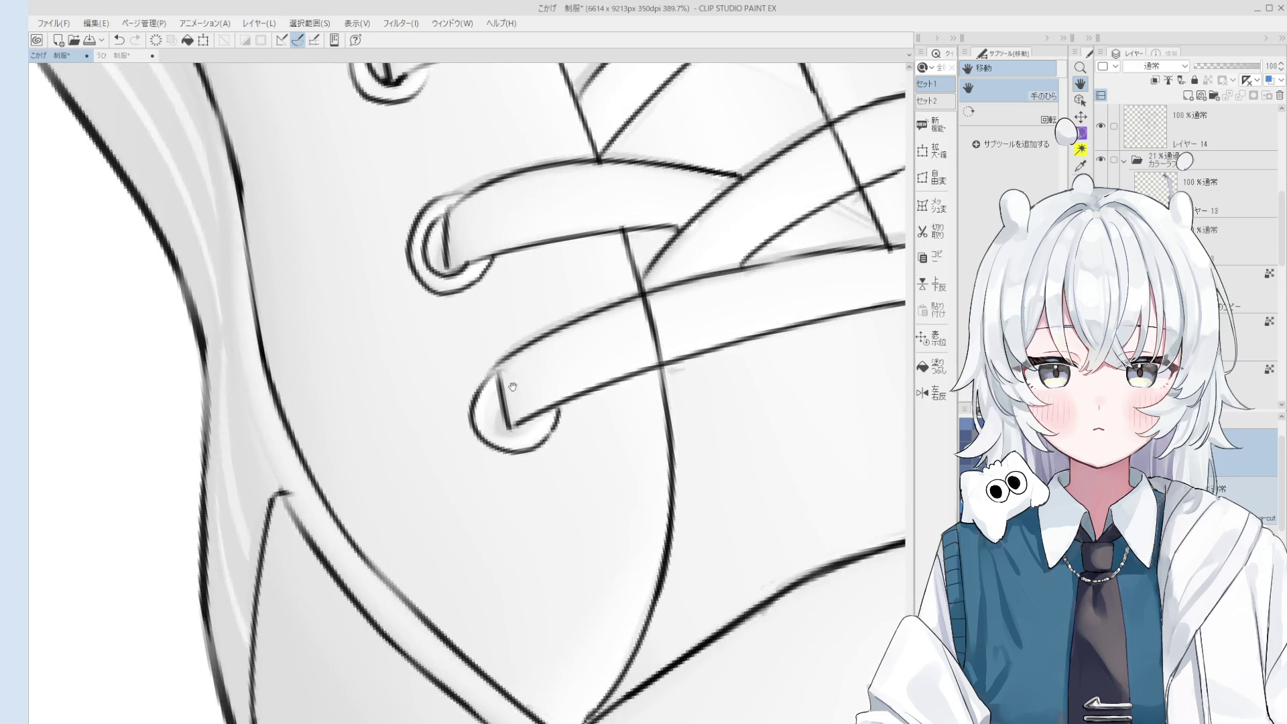
pyautogui.press('p')
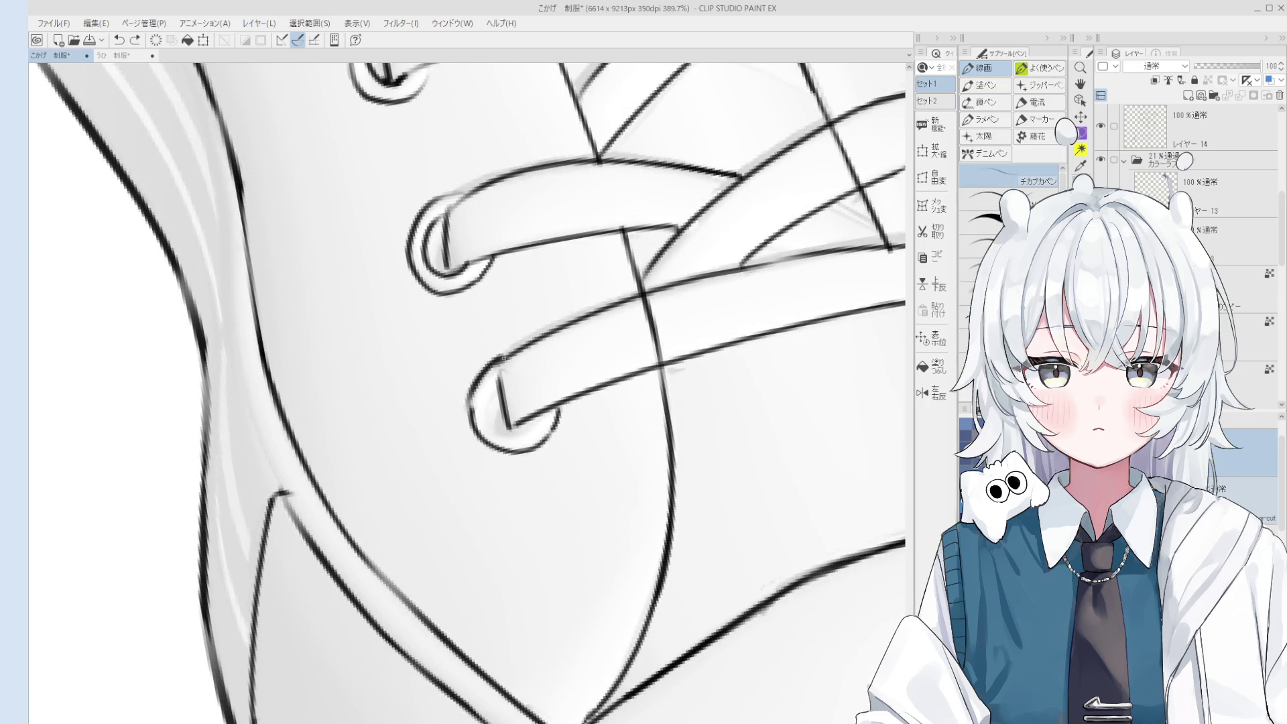
pyautogui.scroll(-1, 502, 363)
pyautogui.scroll(-5, 501, 397)
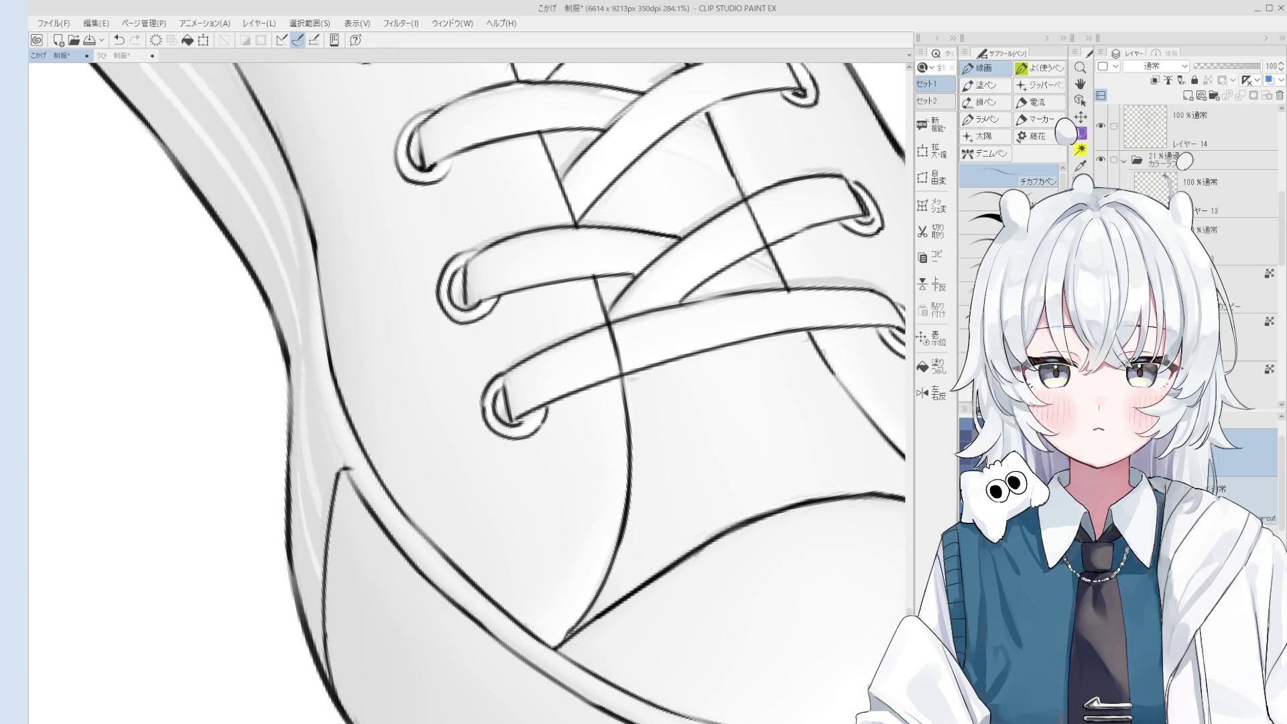
pyautogui.press('h')
pyautogui.moveTo(513, 360); pyautogui.dragTo(517, 396)
pyautogui.scroll(-1, 517, 397)
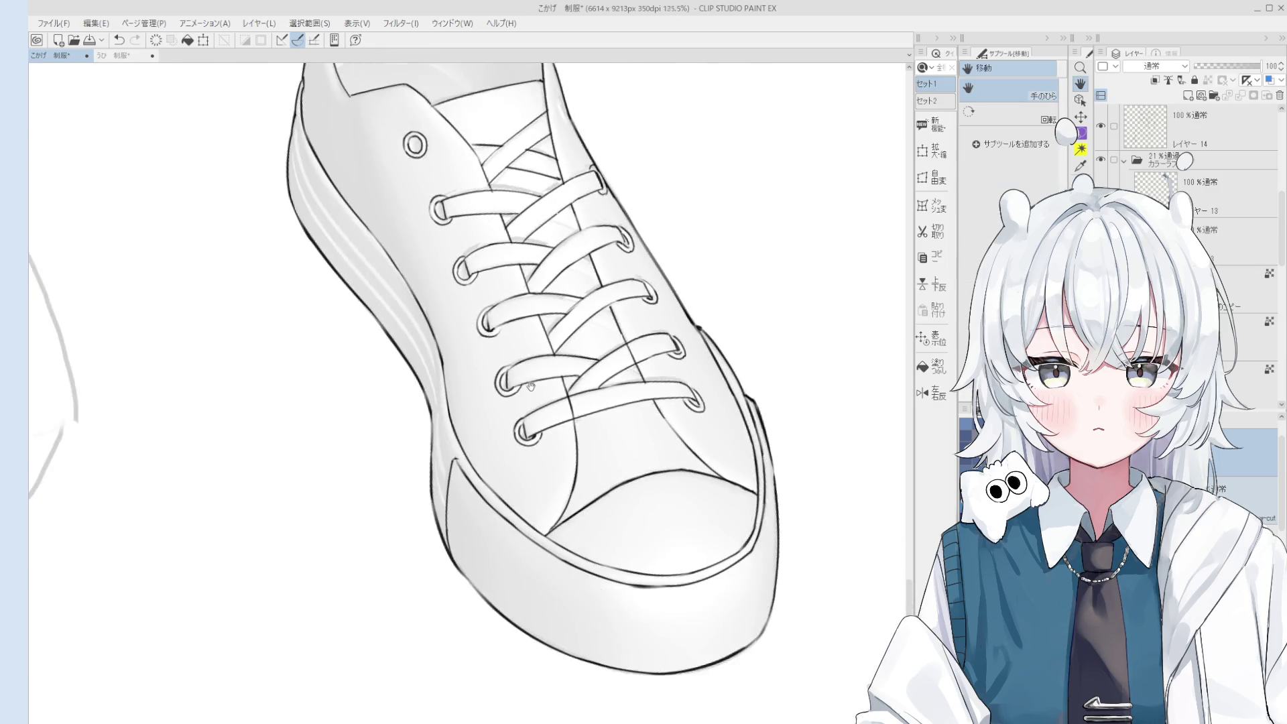
pyautogui.press('p')
pyautogui.scroll(5, 483, 377)
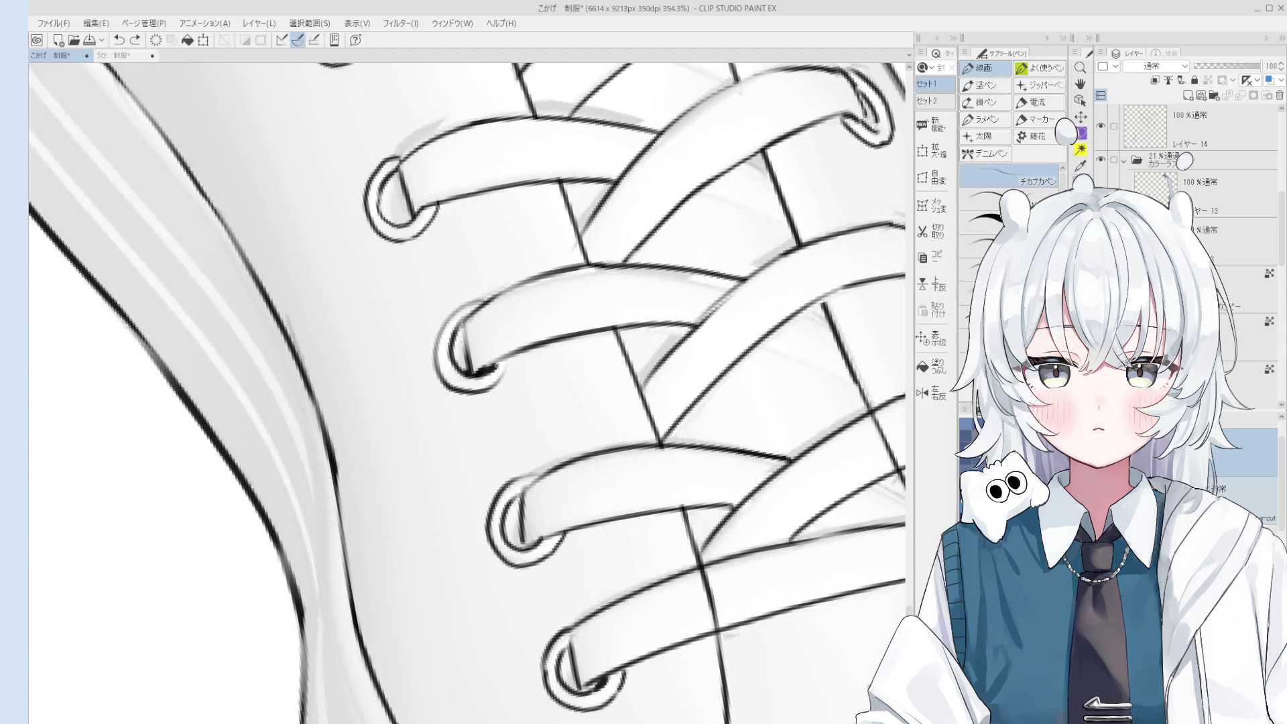
pyautogui.press('e')
pyautogui.press('p')
pyautogui.hotkey('ctrl', 'z')
# Scribble dark ink inside the right eyelet with the 線画 pen.
pyautogui.scroll(-2, 509, 364)
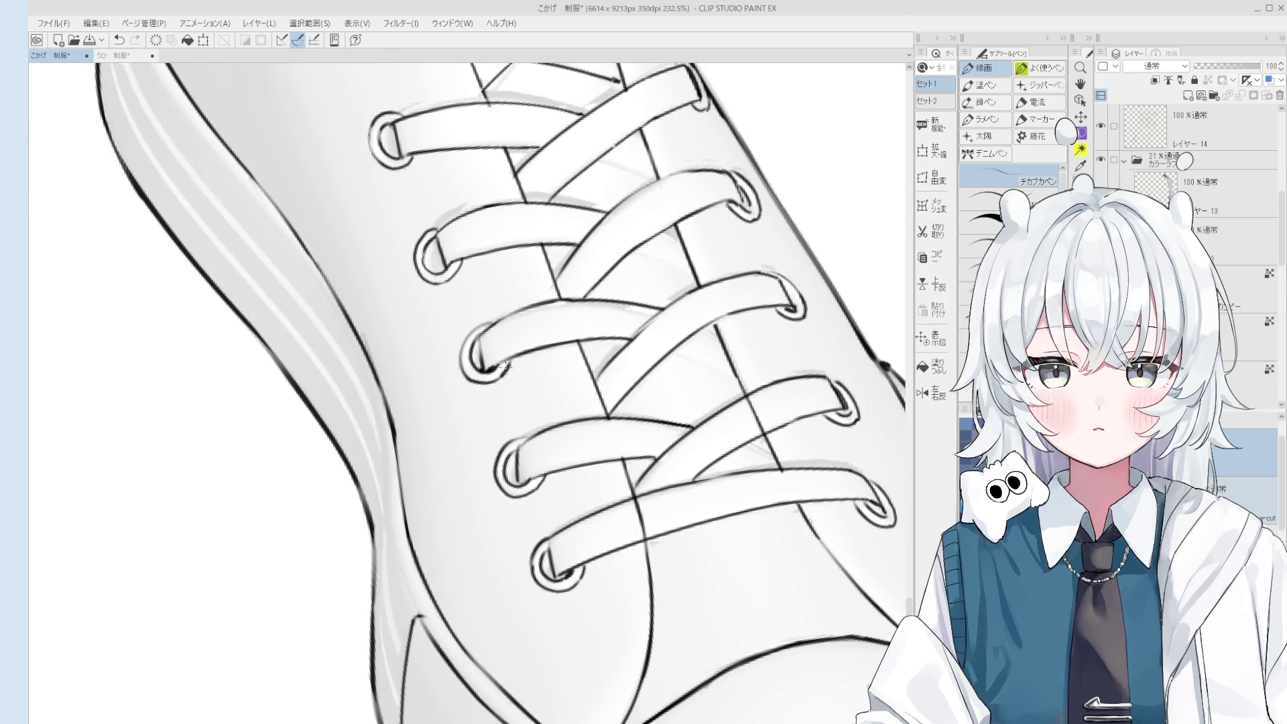
pyautogui.scroll(-5, 509, 364)
pyautogui.press('h')
pyautogui.scroll(4, 642, 374)
pyautogui.press('p')
pyautogui.scroll(4, 643, 374)
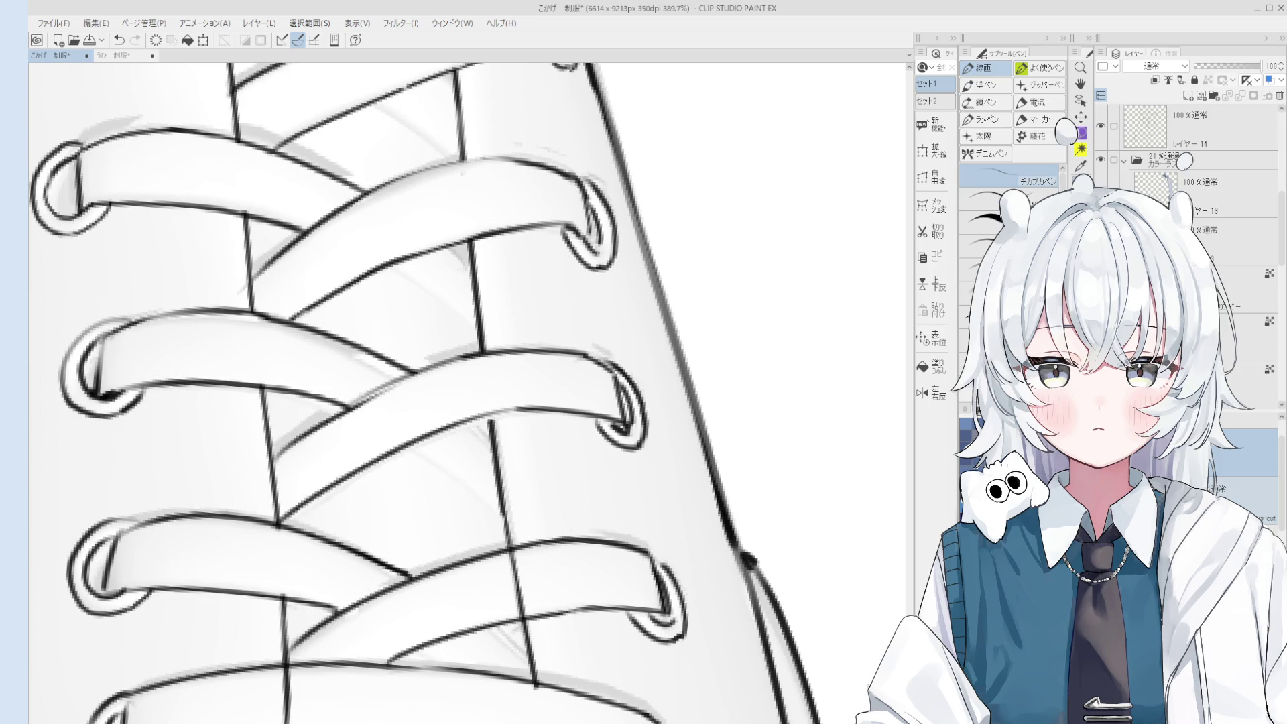
pyautogui.scroll(-9, 623, 399)
pyautogui.scroll(8, 613, 390)
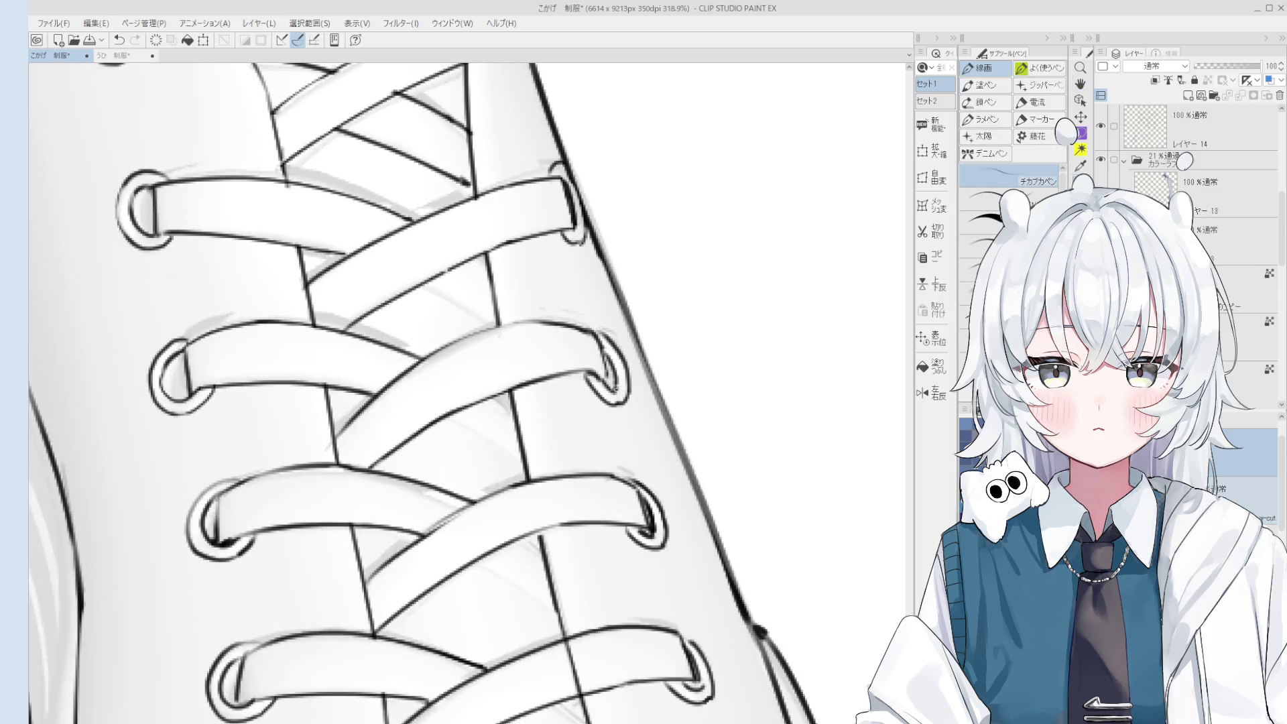
pyautogui.moveTo(614, 389); pyautogui.dragTo(609, 380)
pyautogui.press('e')
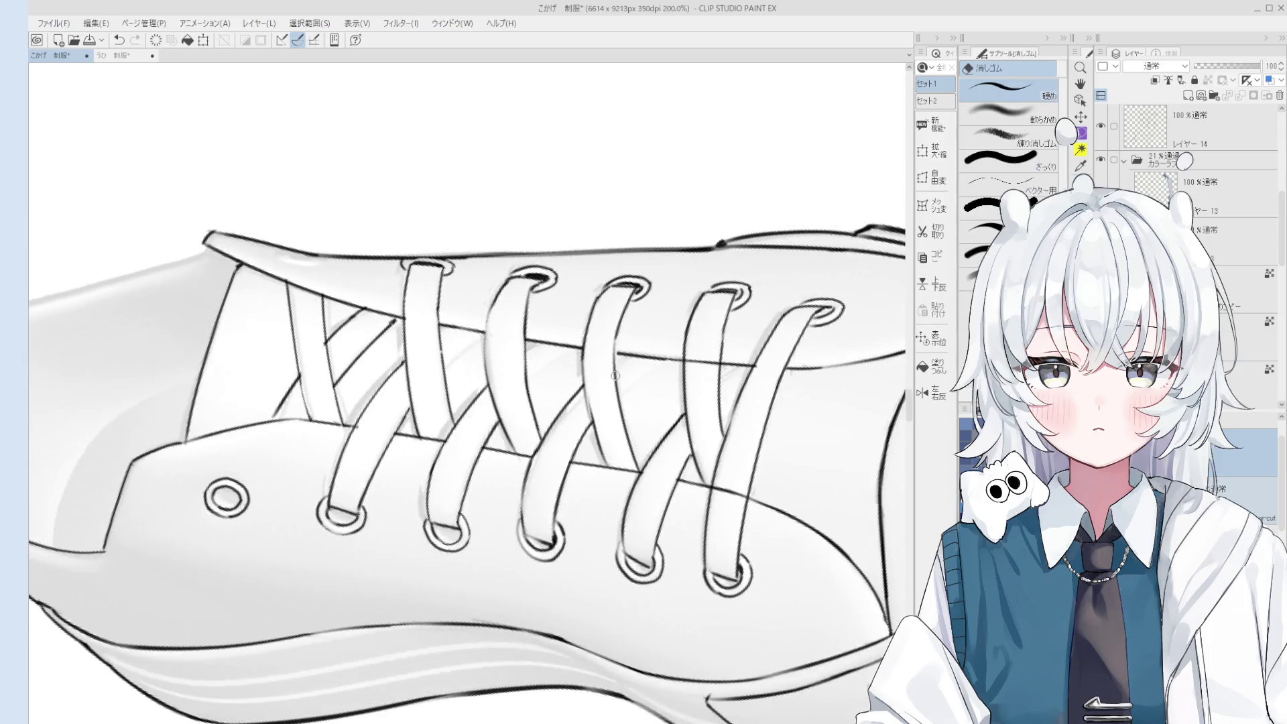
# Rotate the canvas counter-clockwise and zoom so the sneaker heel is well placed, with the 線画 pen active.
pyautogui.press('-')
pyautogui.press('p')
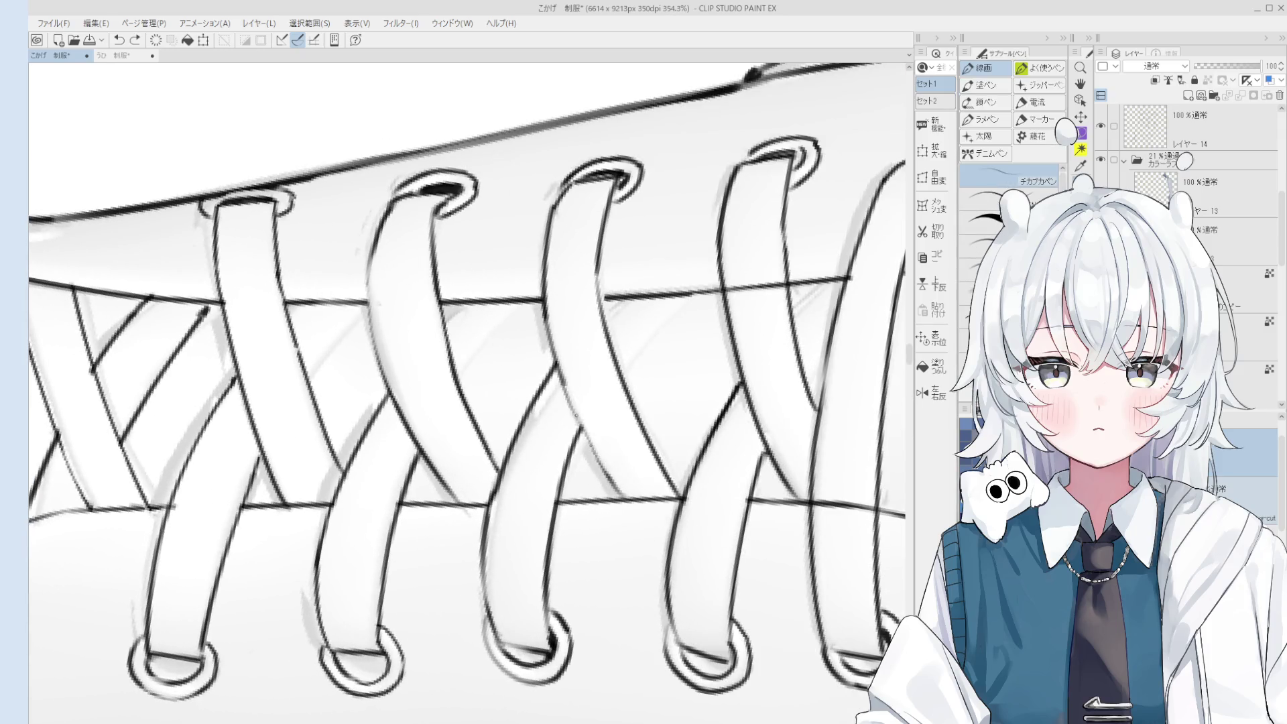
pyautogui.scroll(-5, 591, 430)
pyautogui.press('-')
pyautogui.press('-')
pyautogui.press('-')
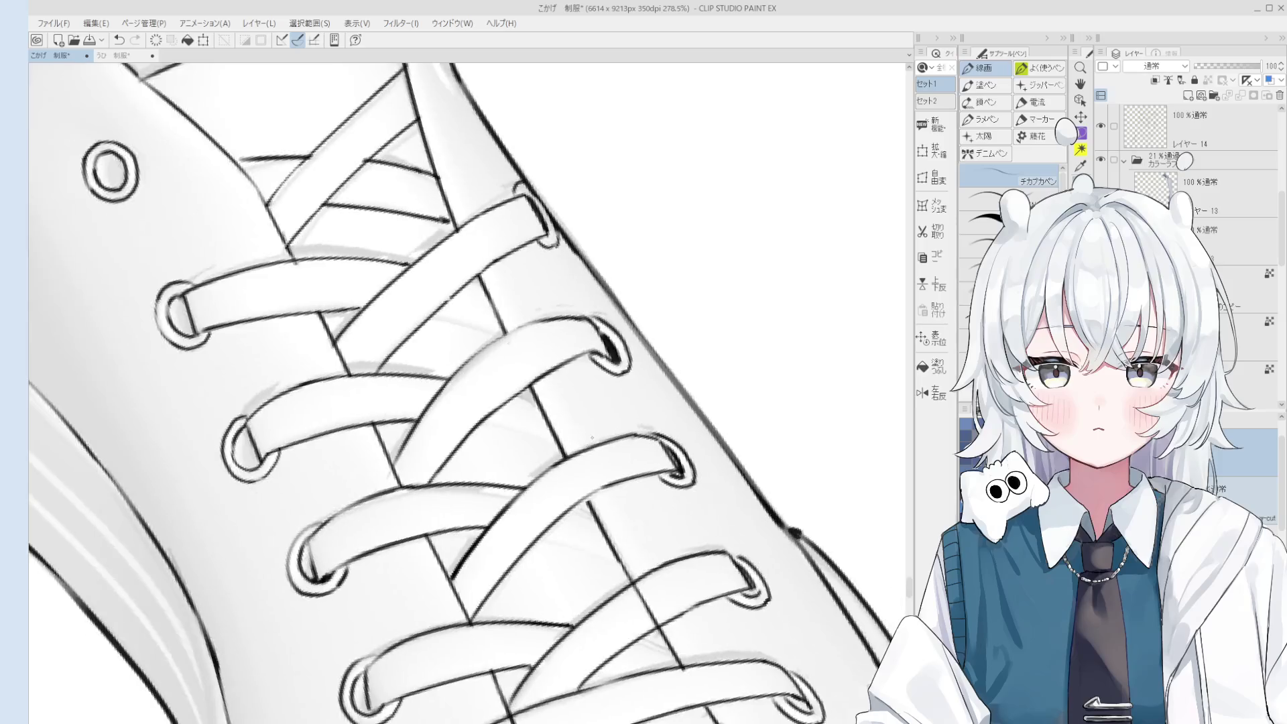
pyautogui.press('-')
pyautogui.press('-')
pyautogui.press('-')
pyautogui.scroll(3, 593, 402)
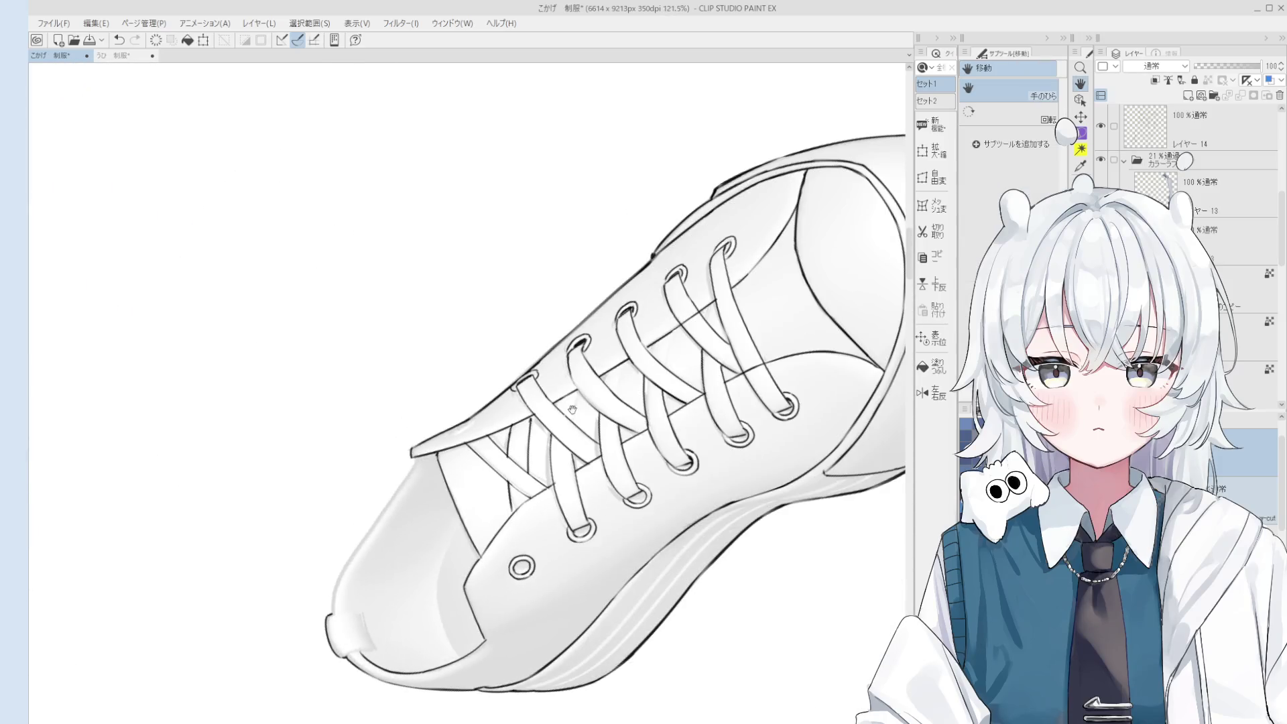
pyautogui.press('-')
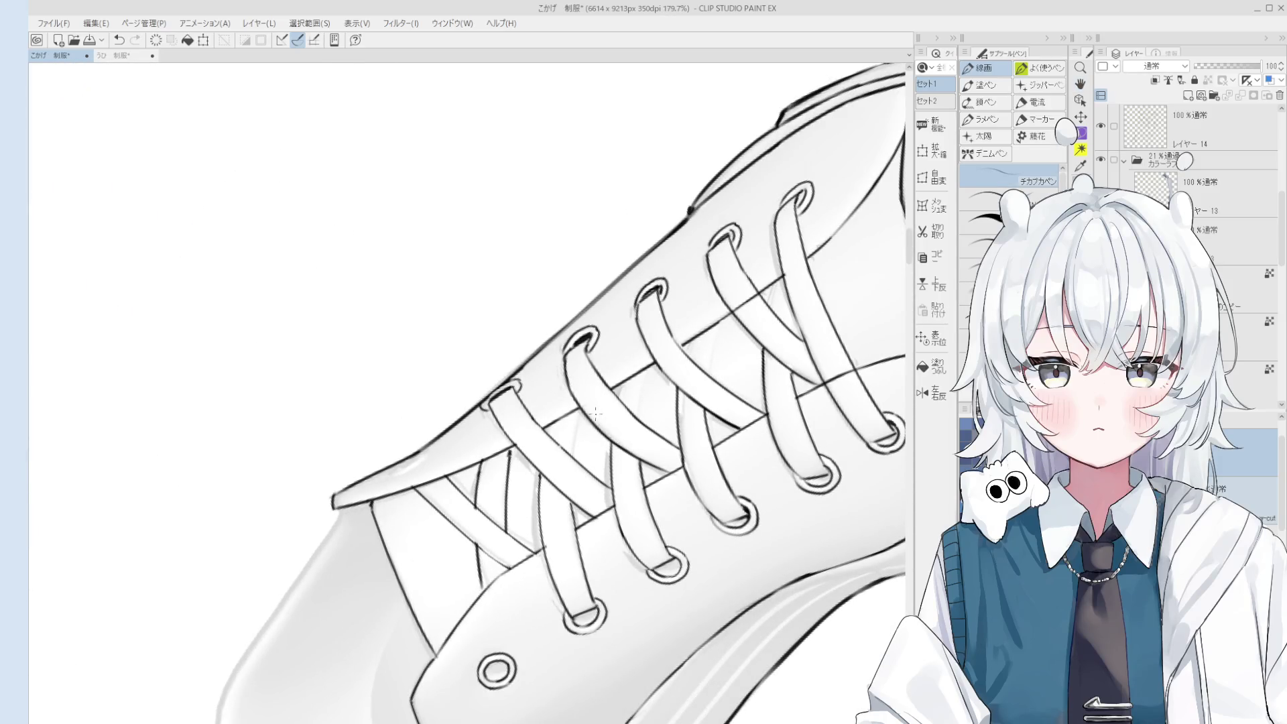
pyautogui.scroll(-1, 615, 426)
pyautogui.scroll(-5, 616, 427)
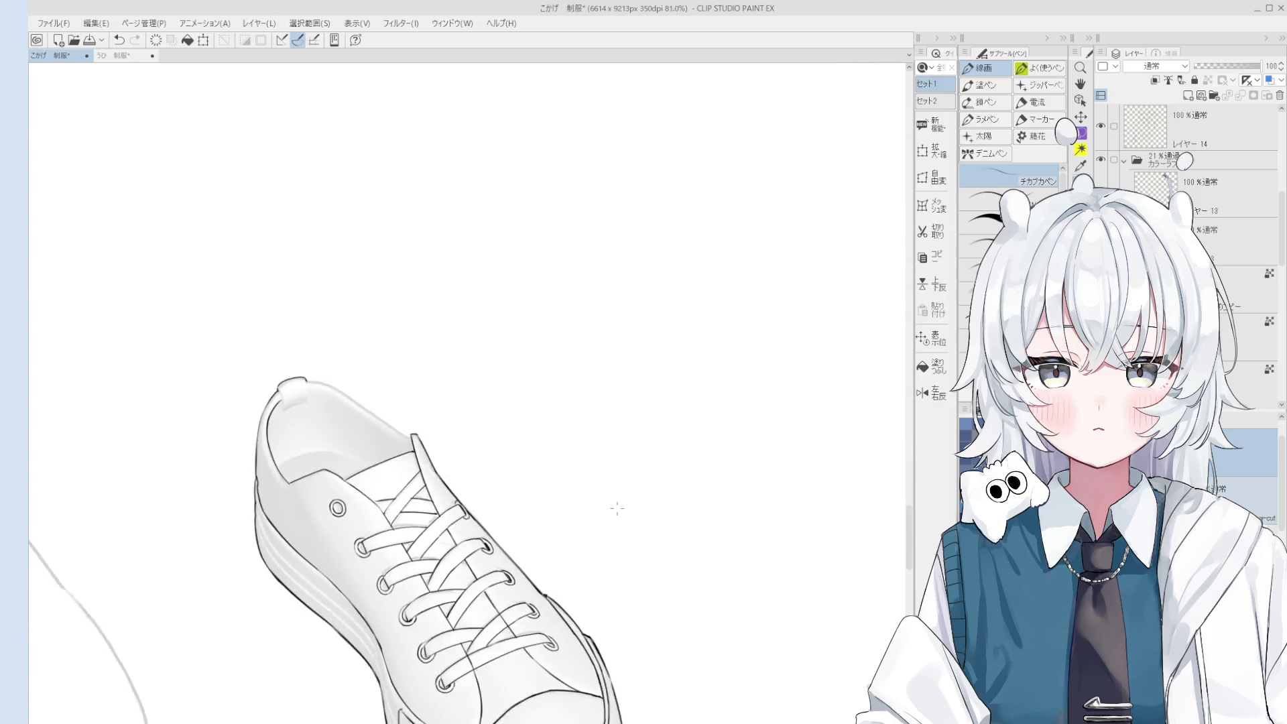
pyautogui.press('-')
pyautogui.scroll(2, 578, 326)
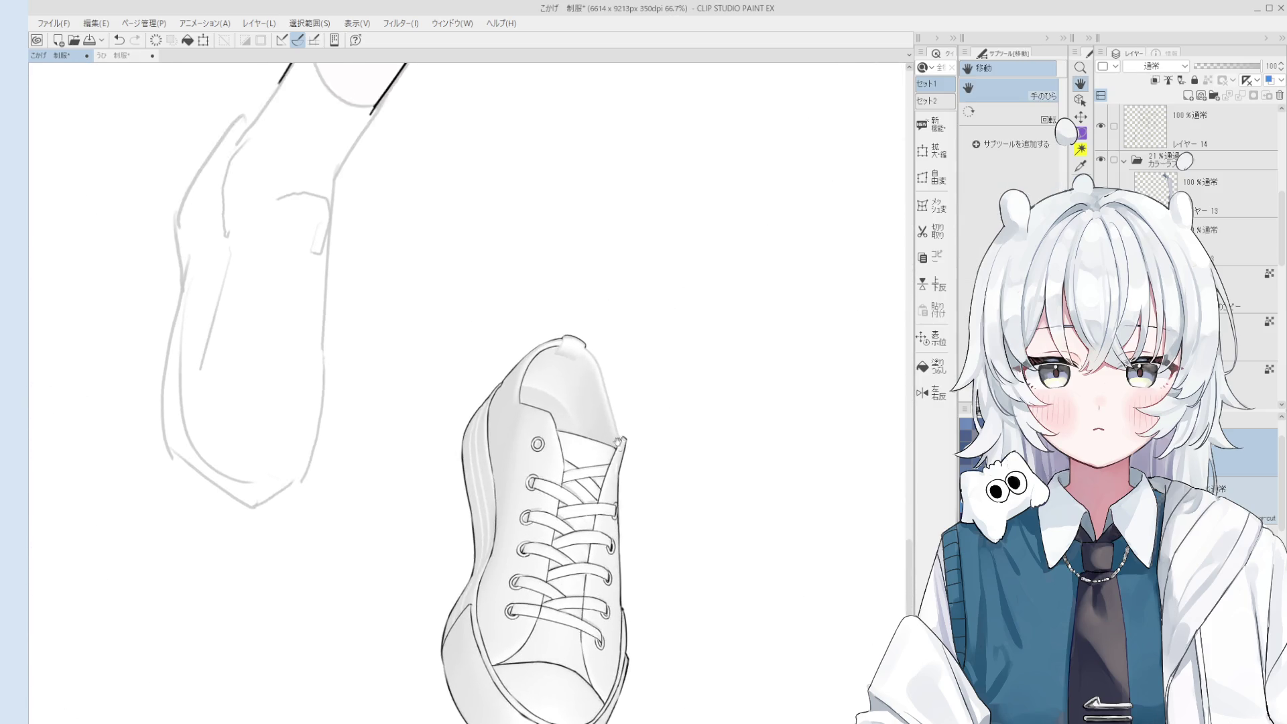
pyautogui.press('p')
pyautogui.scroll(2, 578, 326)
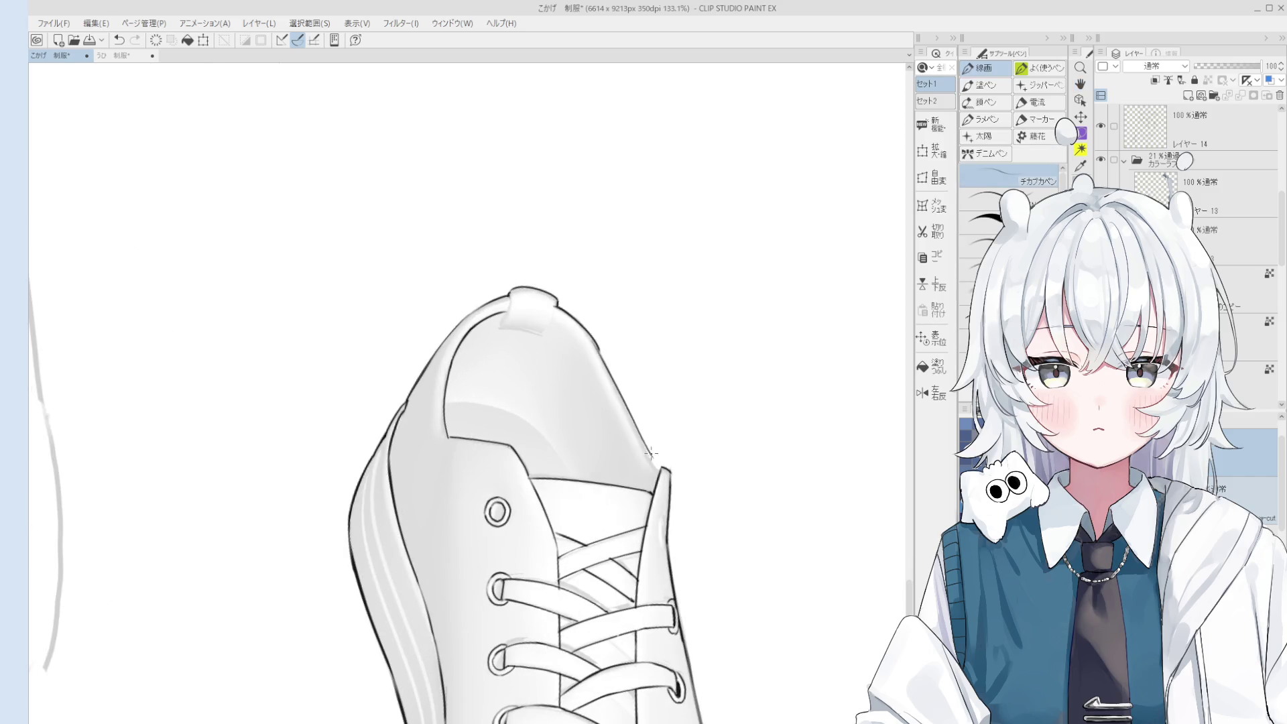
# Ink a darker outline along the heel's edge, retrying the stroke several times.
pyautogui.hotkey('ctrl', 'z')
pyautogui.moveTo(593, 335); pyautogui.dragTo(659, 474)
pyautogui.hotkey('ctrl', 'z')
pyautogui.moveTo(616, 386); pyautogui.dragTo(660, 469)
pyautogui.hotkey('ctrl', 'z')
pyautogui.moveTo(597, 343); pyautogui.dragTo(659, 473)
pyautogui.hotkey('ctrl', 'z')
pyautogui.scroll(-2, 626, 433)
pyautogui.moveTo(601, 380); pyautogui.dragTo(643, 464)
pyautogui.hotkey('ctrl', 'z')
pyautogui.scroll(1, 686, 397)
pyautogui.scroll(7, 686, 397)
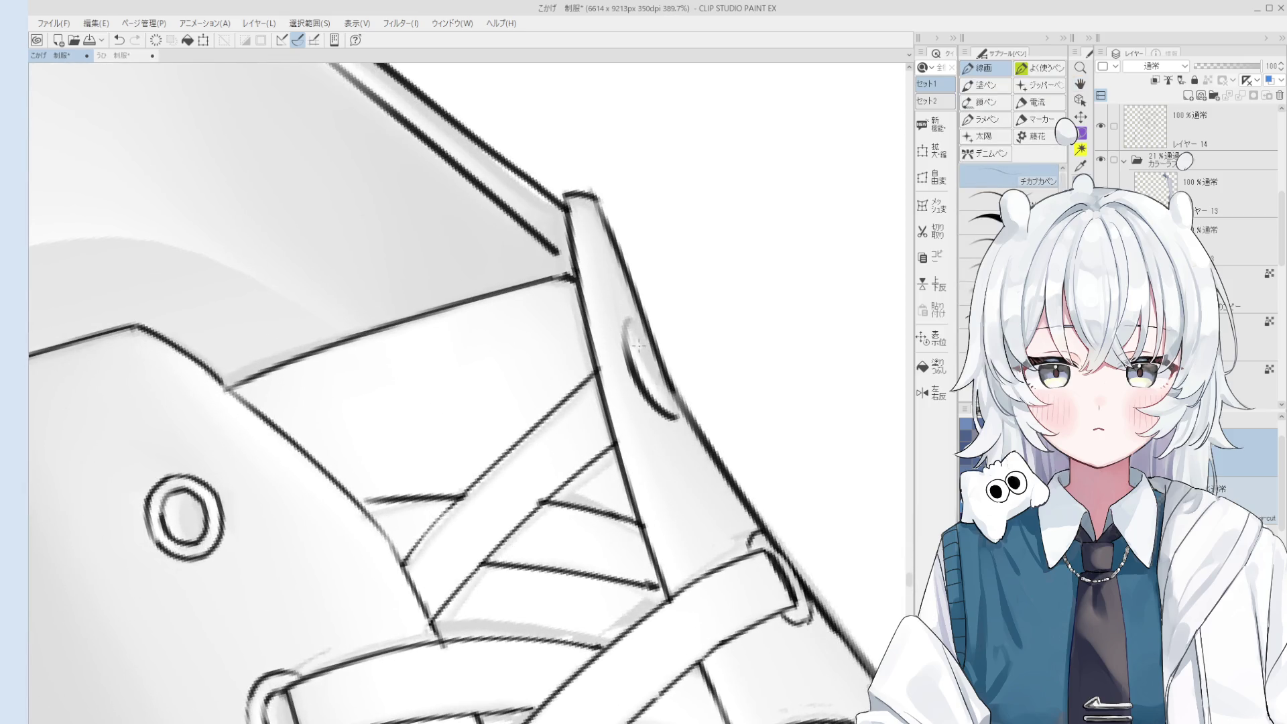
pyautogui.press('e')
pyautogui.press('p')
pyautogui.scroll(-1, 655, 337)
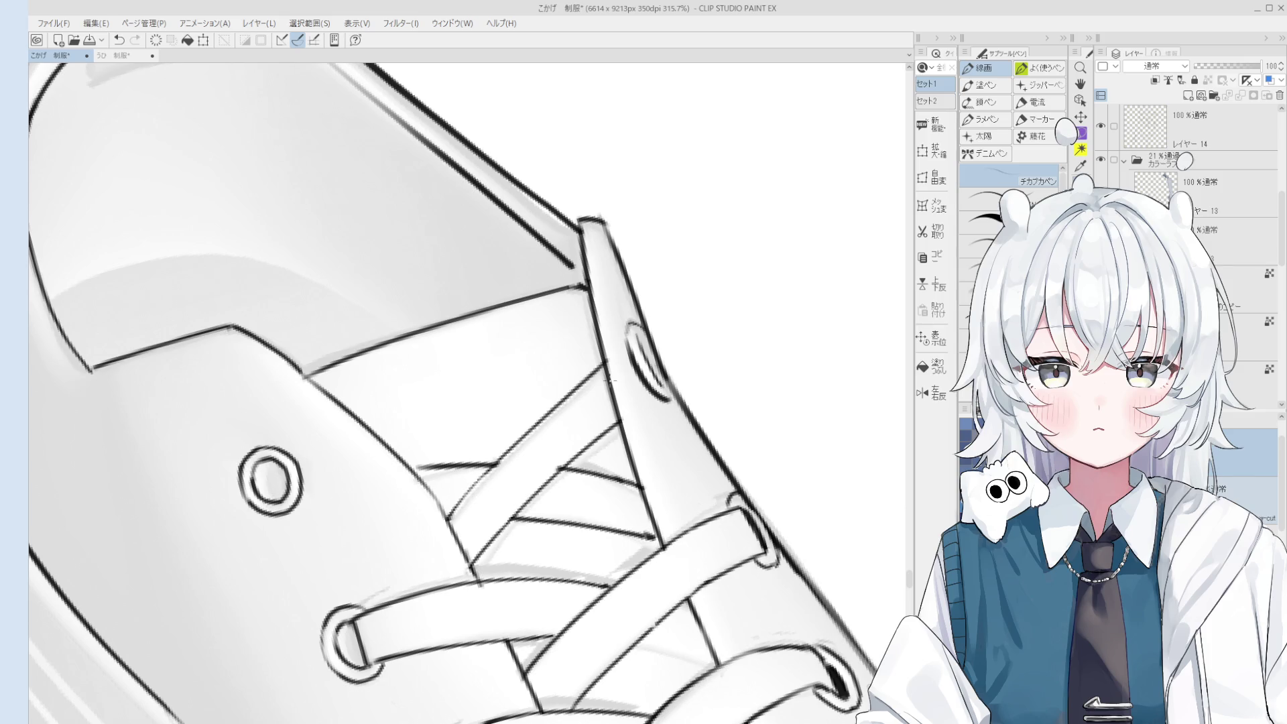
pyautogui.scroll(-3, 614, 380)
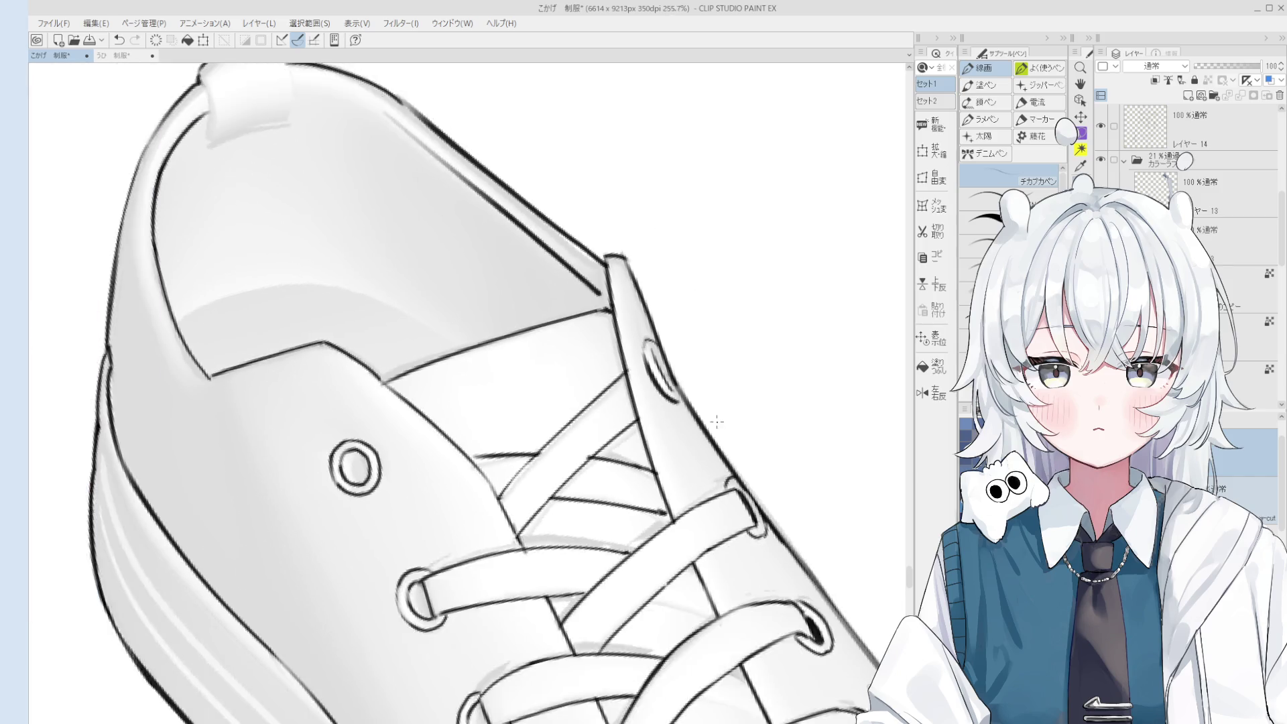
# Zoom in and erase stray lines around the top eyelet at the tongue edge, then return to the 線画 pen.
pyautogui.scroll(2, 682, 396)
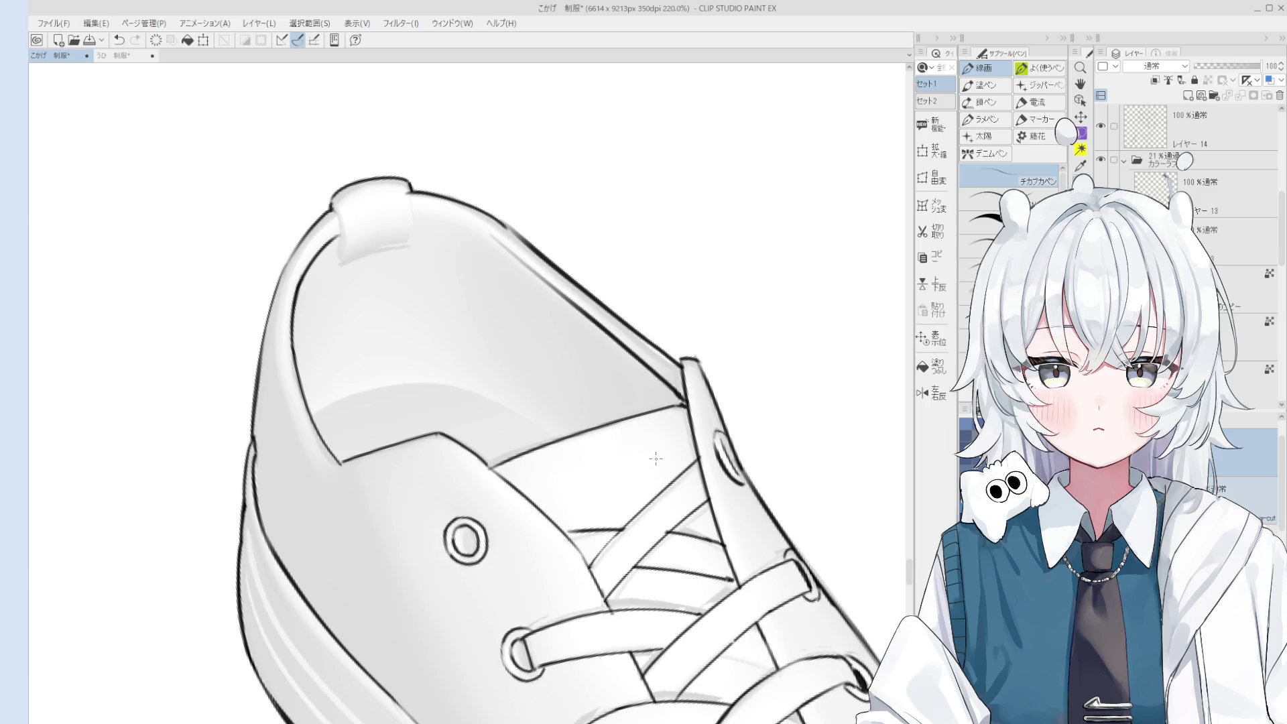
pyautogui.scroll(-5, 653, 415)
pyautogui.press('e')
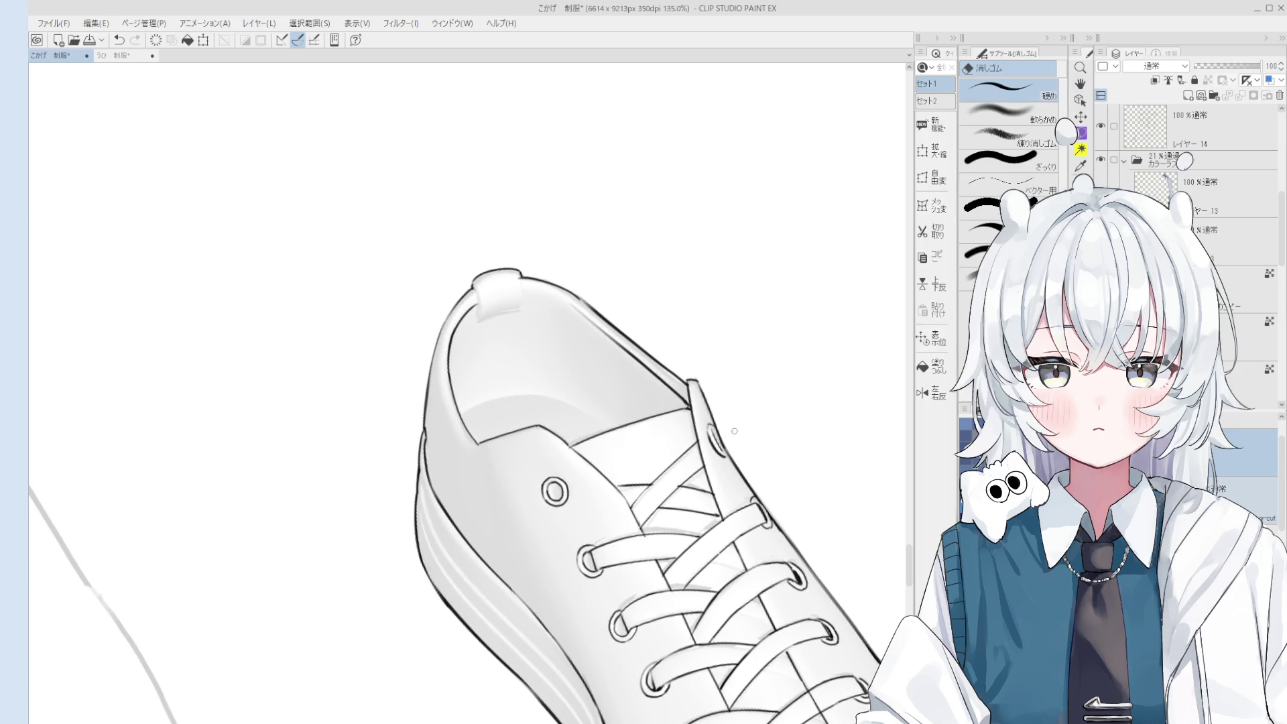
pyautogui.scroll(6, 706, 474)
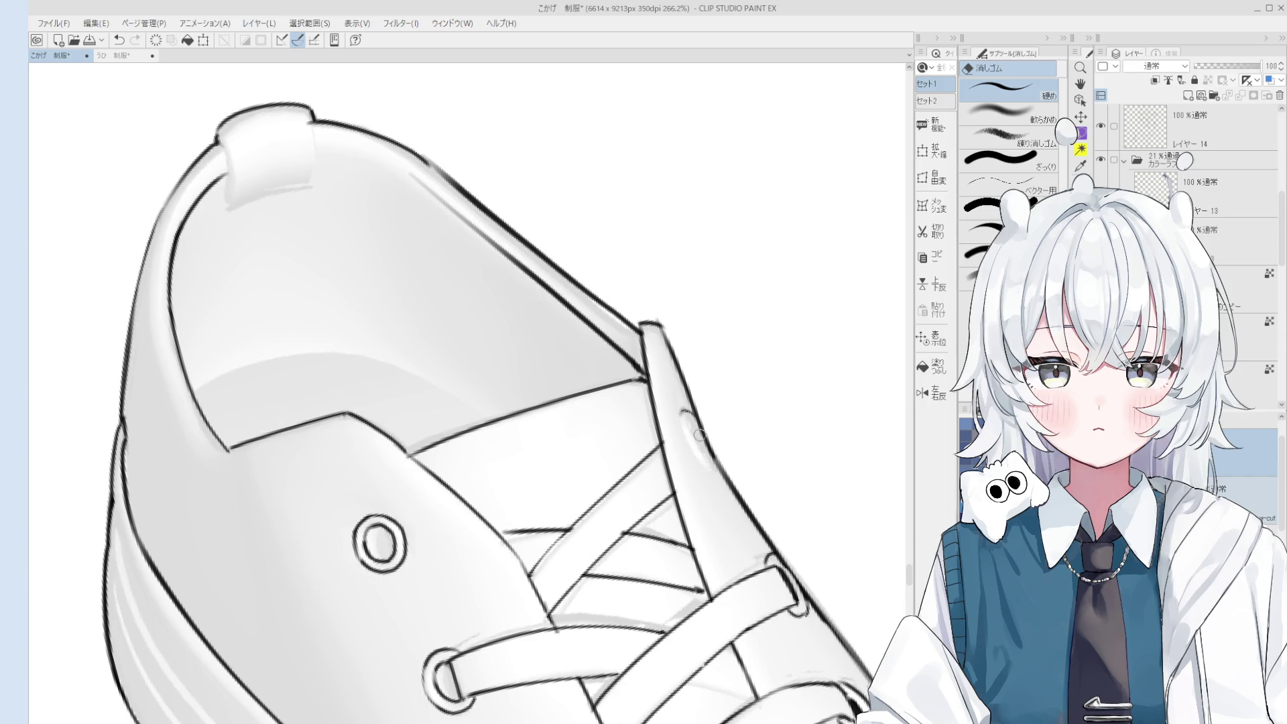
pyautogui.press('p')
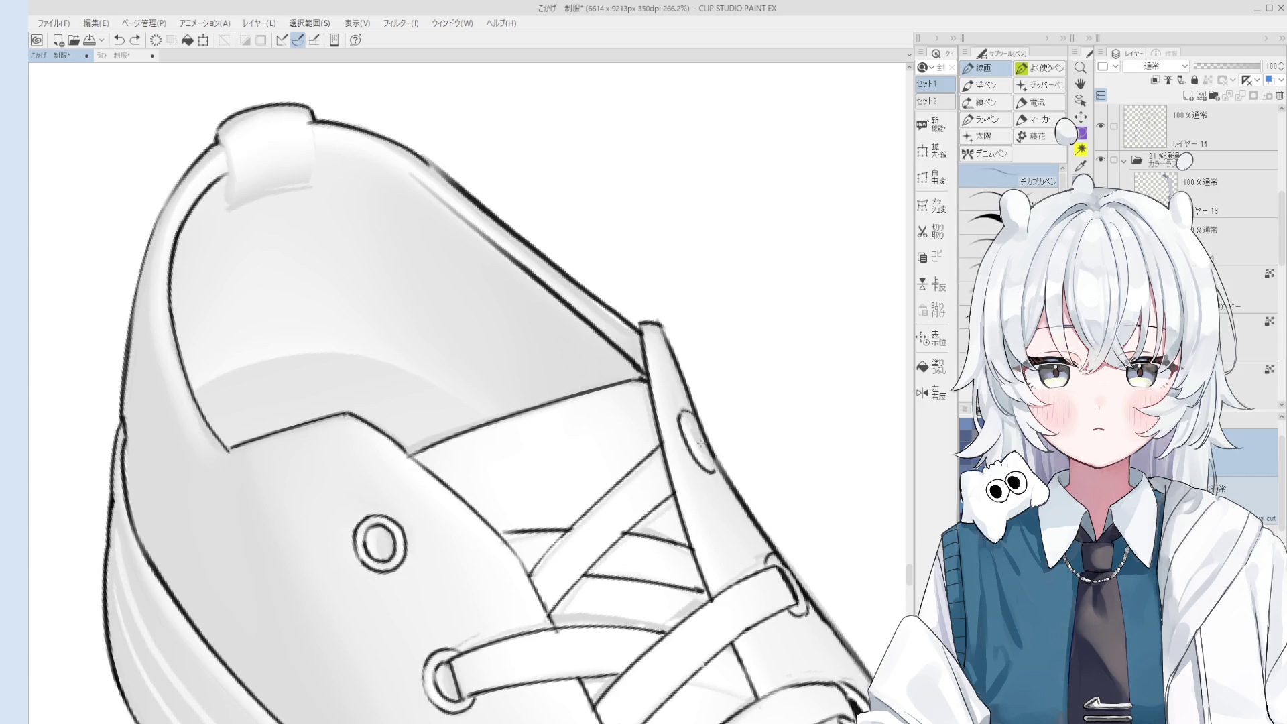
pyautogui.scroll(-8, 699, 444)
# Undo the stray eraser stroke near the laces and return to the 線画 pen.
pyautogui.press('h')
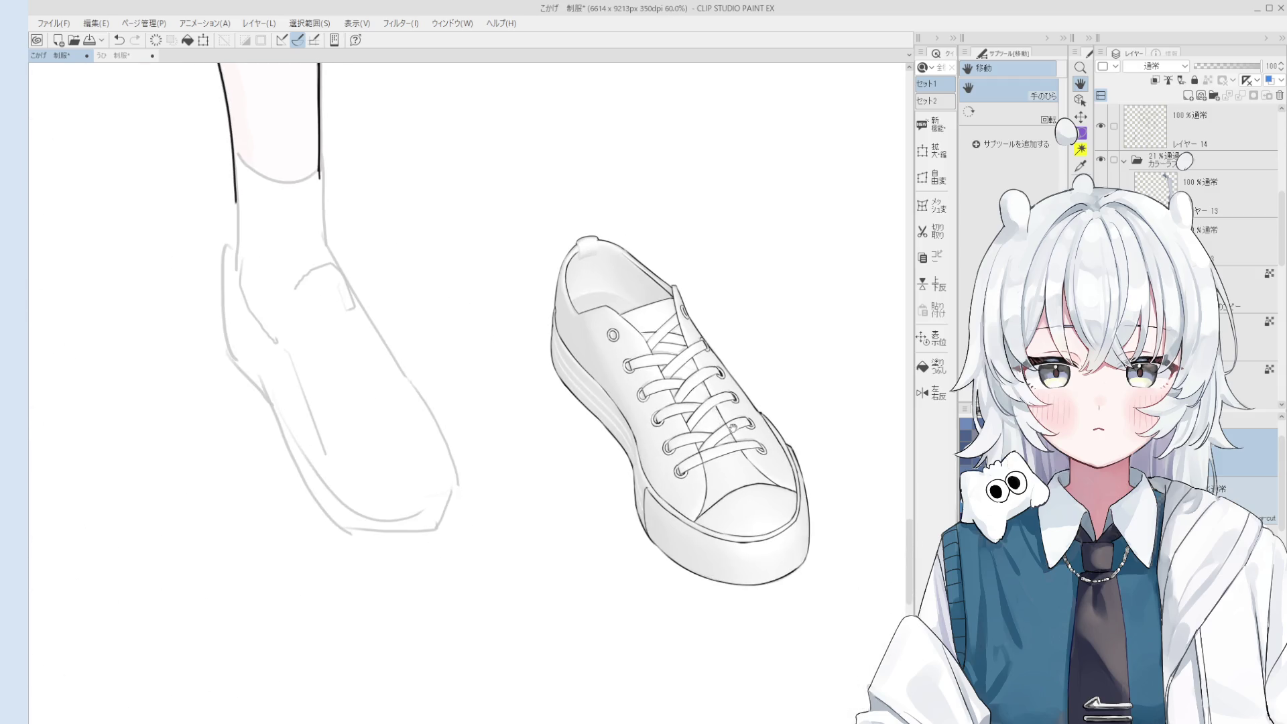
pyautogui.scroll(3, 732, 427)
pyautogui.press('e')
pyautogui.scroll(2, 675, 439)
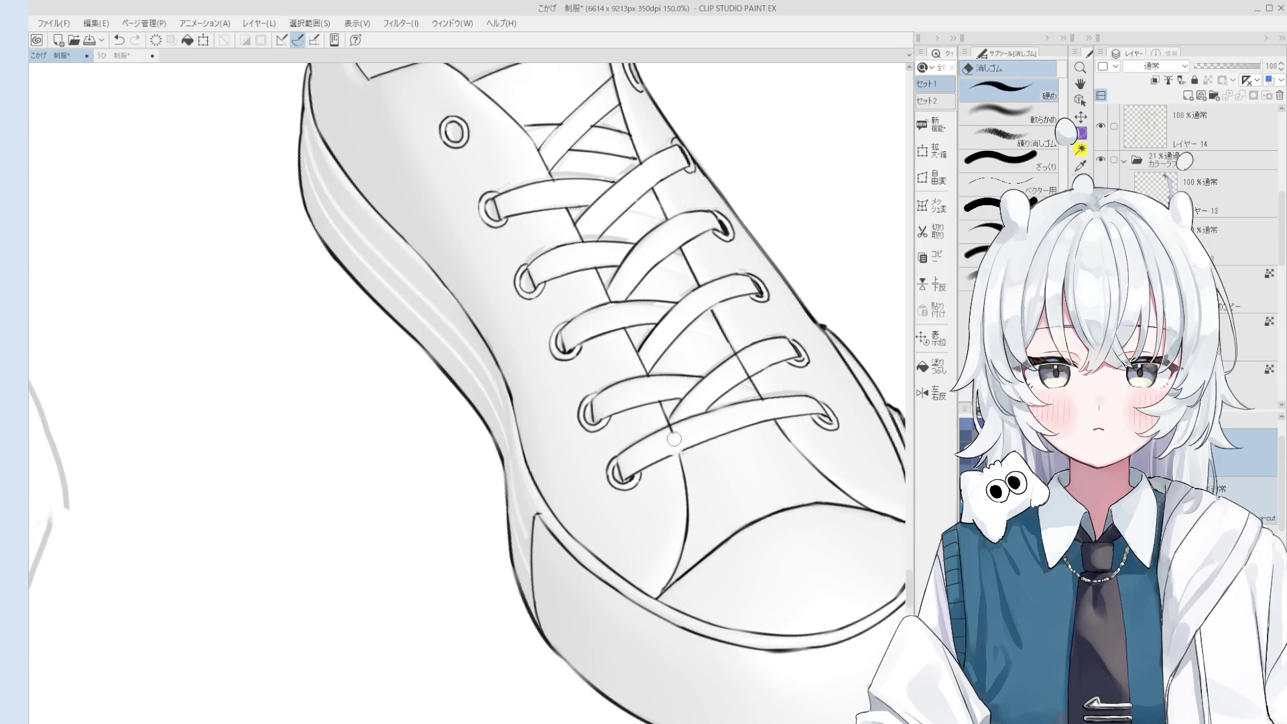
pyautogui.hotkey('ctrl', 'z')
pyautogui.scroll(-2, 673, 432)
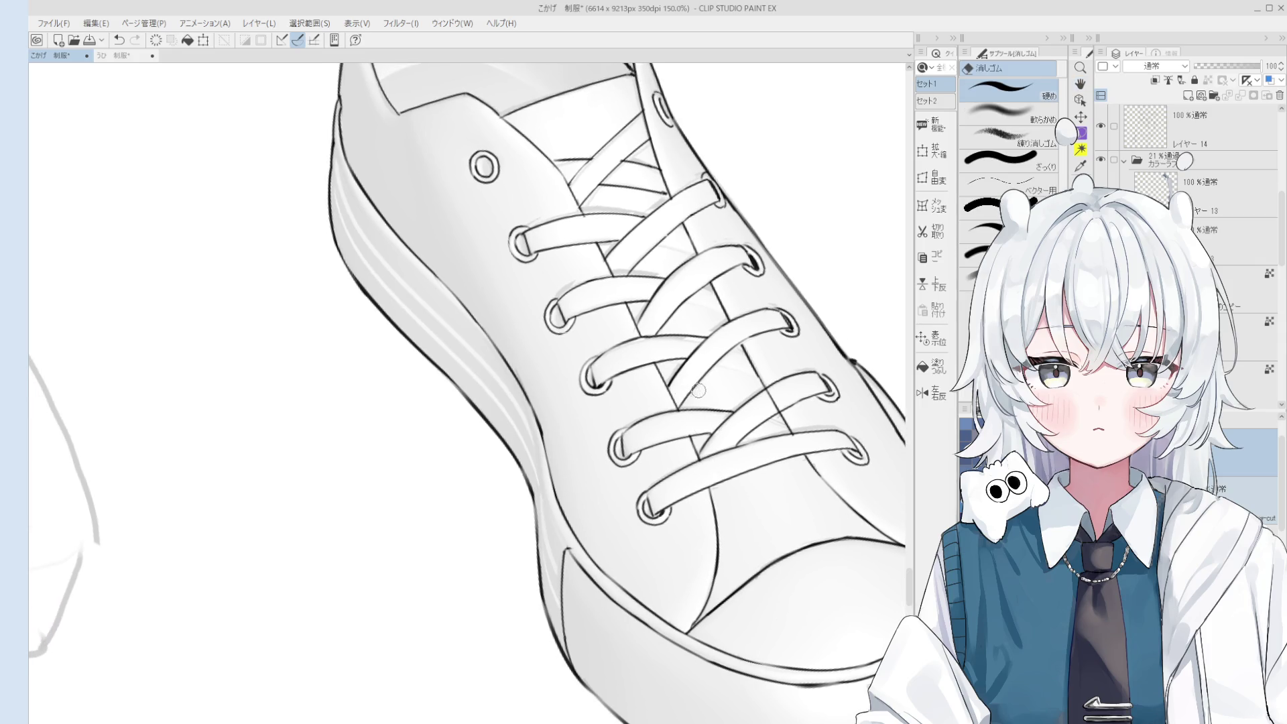
pyautogui.press('h')
pyautogui.scroll(-2, 723, 466)
pyautogui.scroll(4, 699, 354)
pyautogui.press('p')
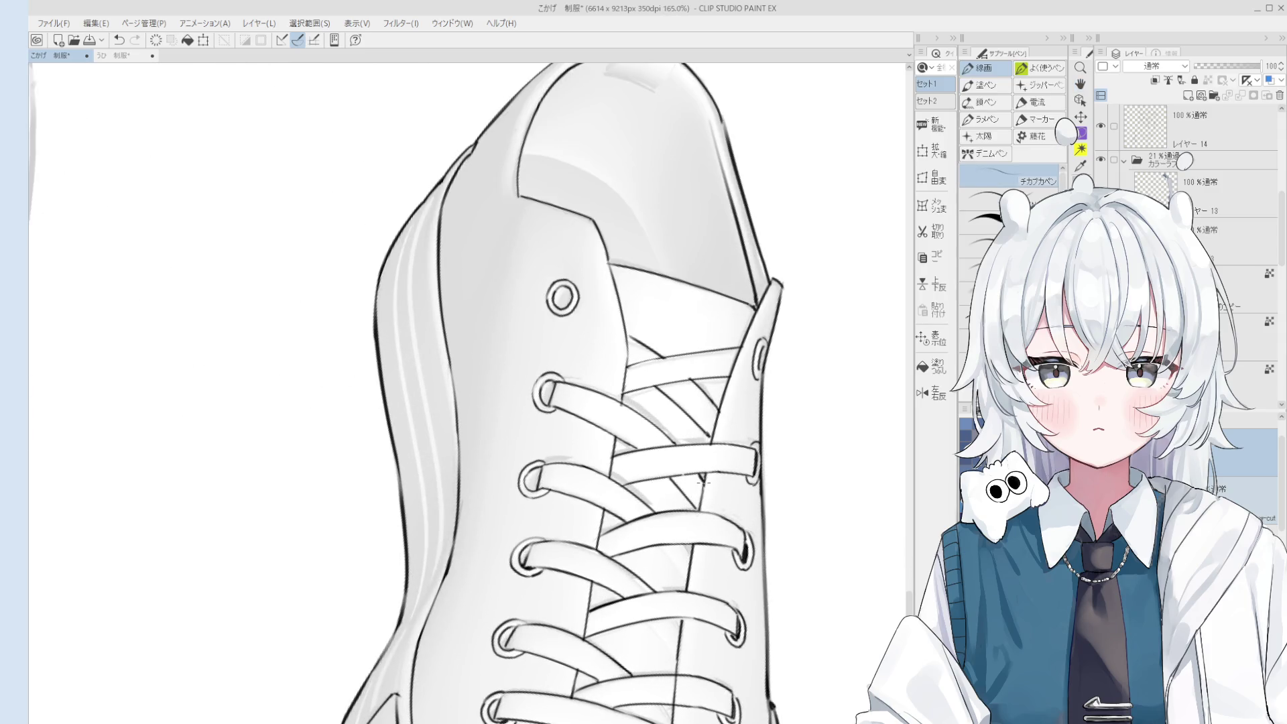
# Draw three short strokes between the crossing laces, darkening the faint one, then zoom out to check.
pyautogui.moveTo(656, 538); pyautogui.dragTo(684, 570)
pyautogui.moveTo(646, 619); pyautogui.dragTo(674, 656)
pyautogui.scroll(-4, 676, 619)
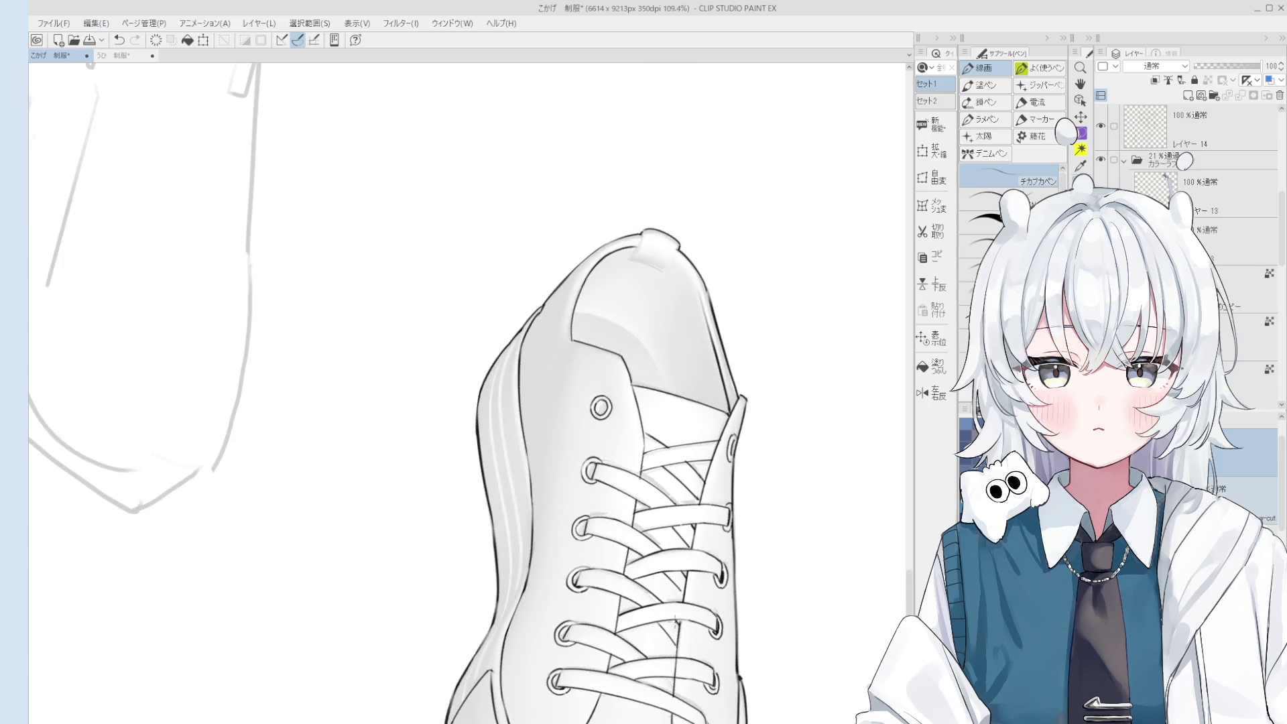
pyautogui.scroll(4, 710, 603)
pyautogui.moveTo(716, 606); pyautogui.dragTo(742, 597)
pyautogui.scroll(-2, 750, 596)
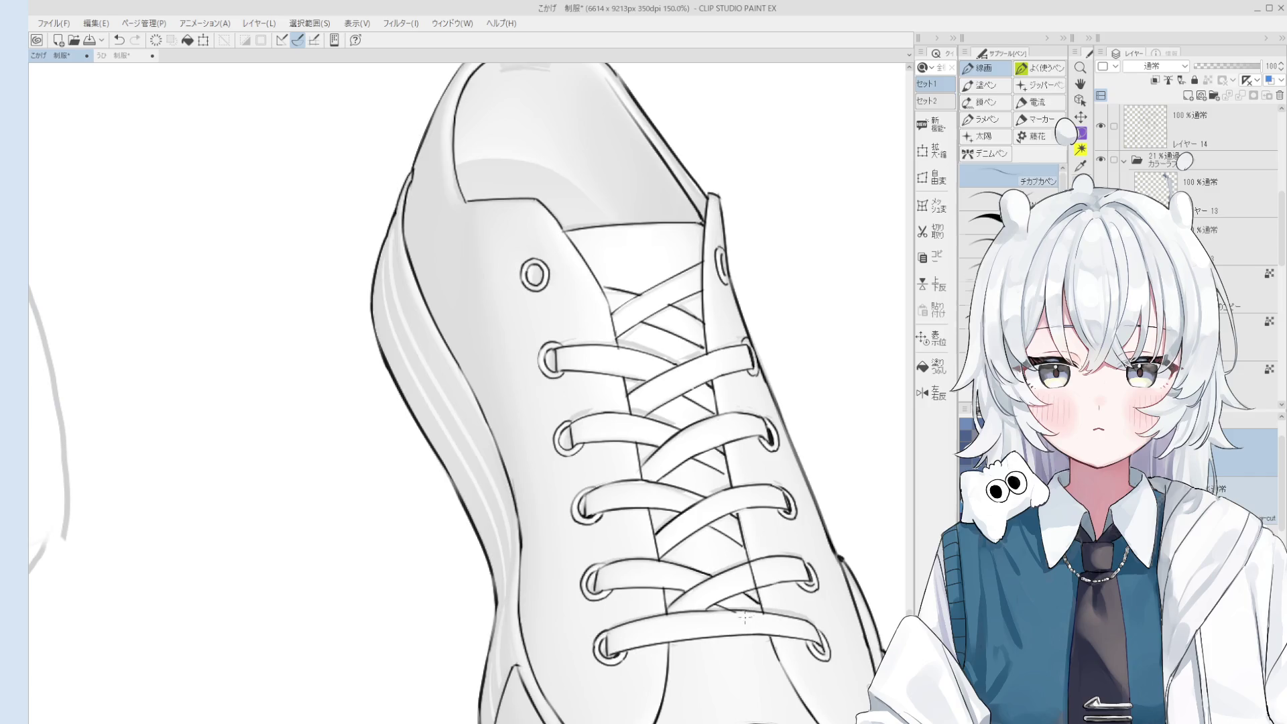
pyautogui.press('space')
pyautogui.scroll(-2, 763, 630)
pyautogui.scroll(-1, 763, 630)
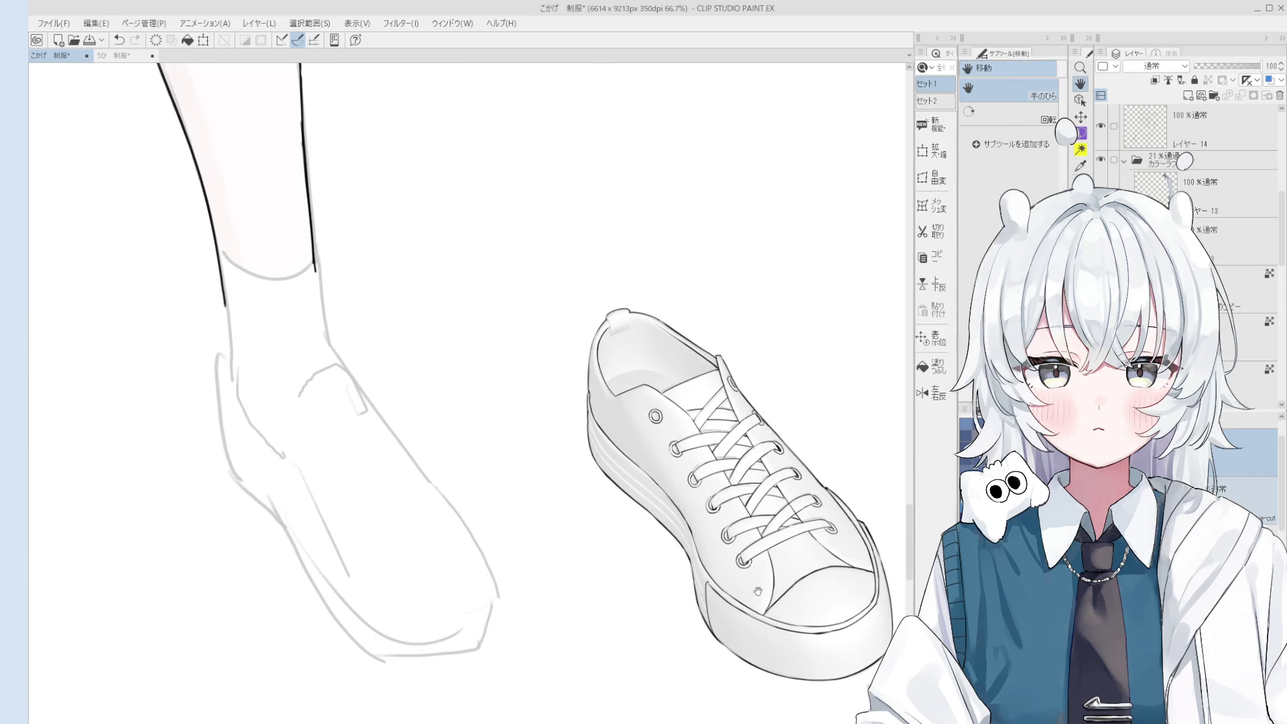
pyautogui.scroll(-2, 691, 490)
pyautogui.scroll(-3, 618, 527)
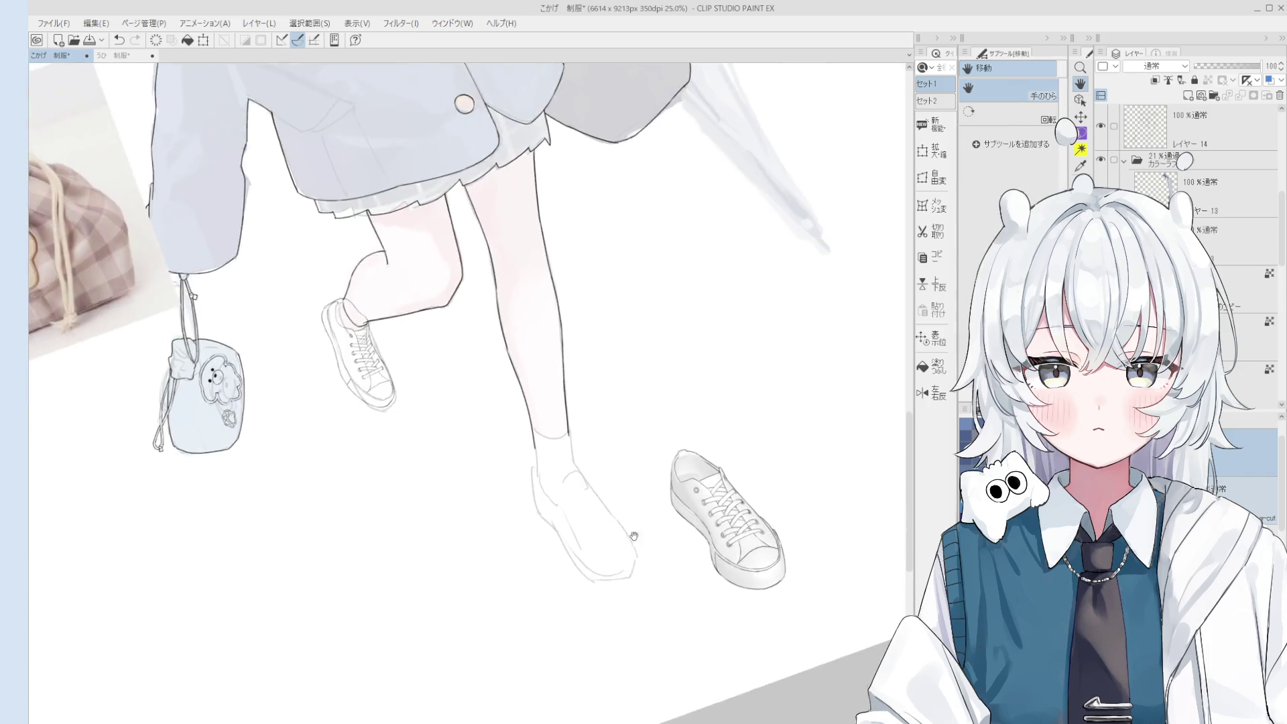
pyautogui.scroll(8, 682, 532)
pyautogui.press('p')
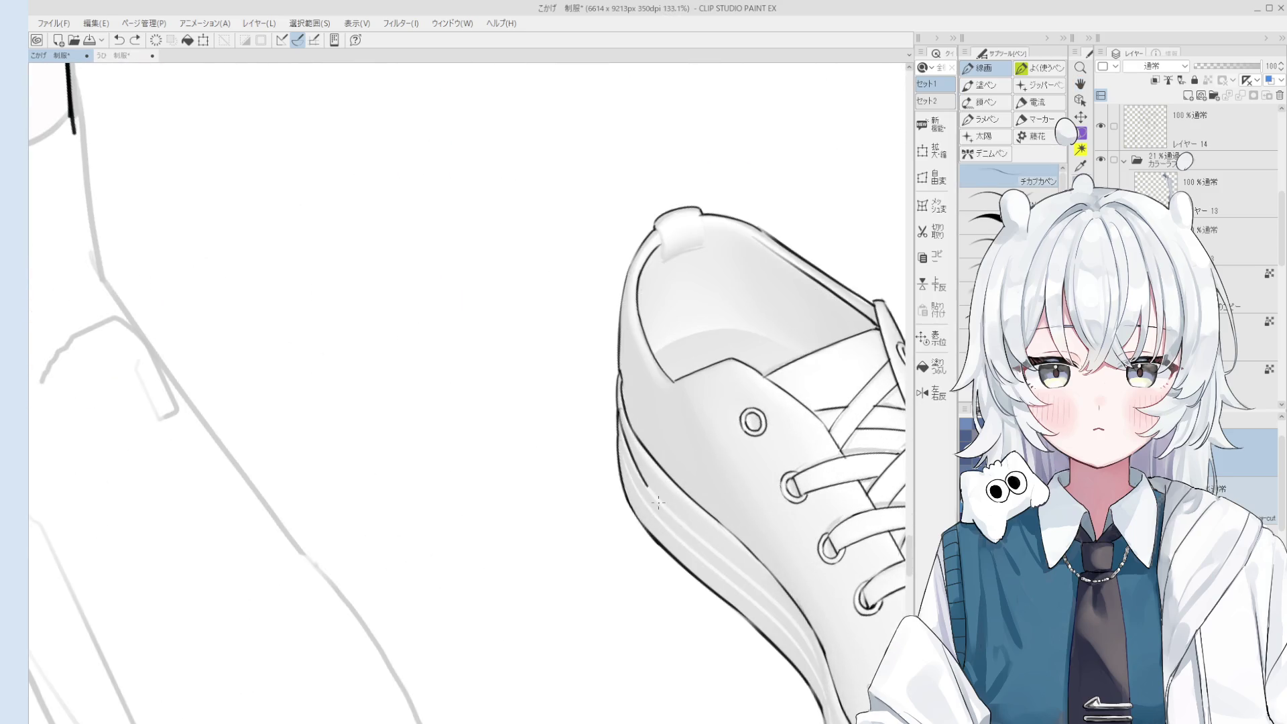
# Pan and tilt the view so the sneaker's sole faces the pen.
pyautogui.press('e')
pyautogui.press('p')
pyautogui.press('h')
pyautogui.moveTo(729, 577); pyautogui.dragTo(707, 511)
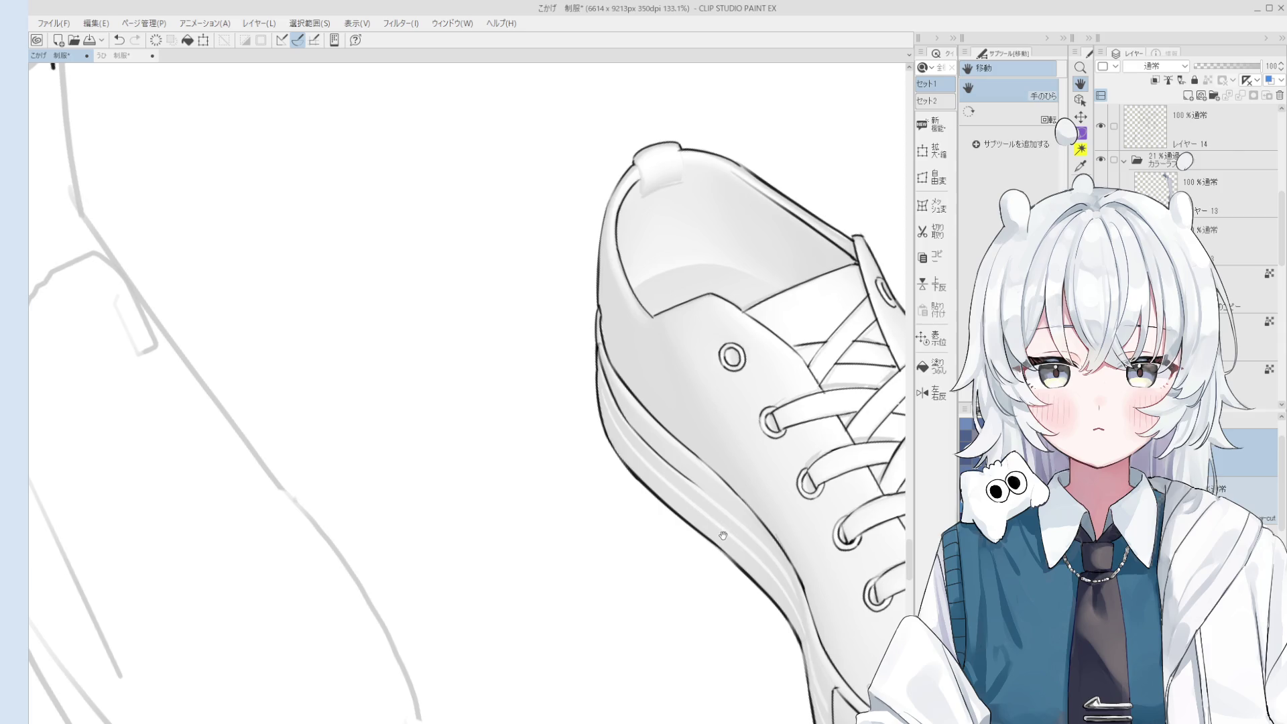
pyautogui.moveTo(722, 534)
pyautogui.mouseDown()
pyautogui.moveTo(691, 496)
pyautogui.moveTo(676, 508)
pyautogui.mouseUp()
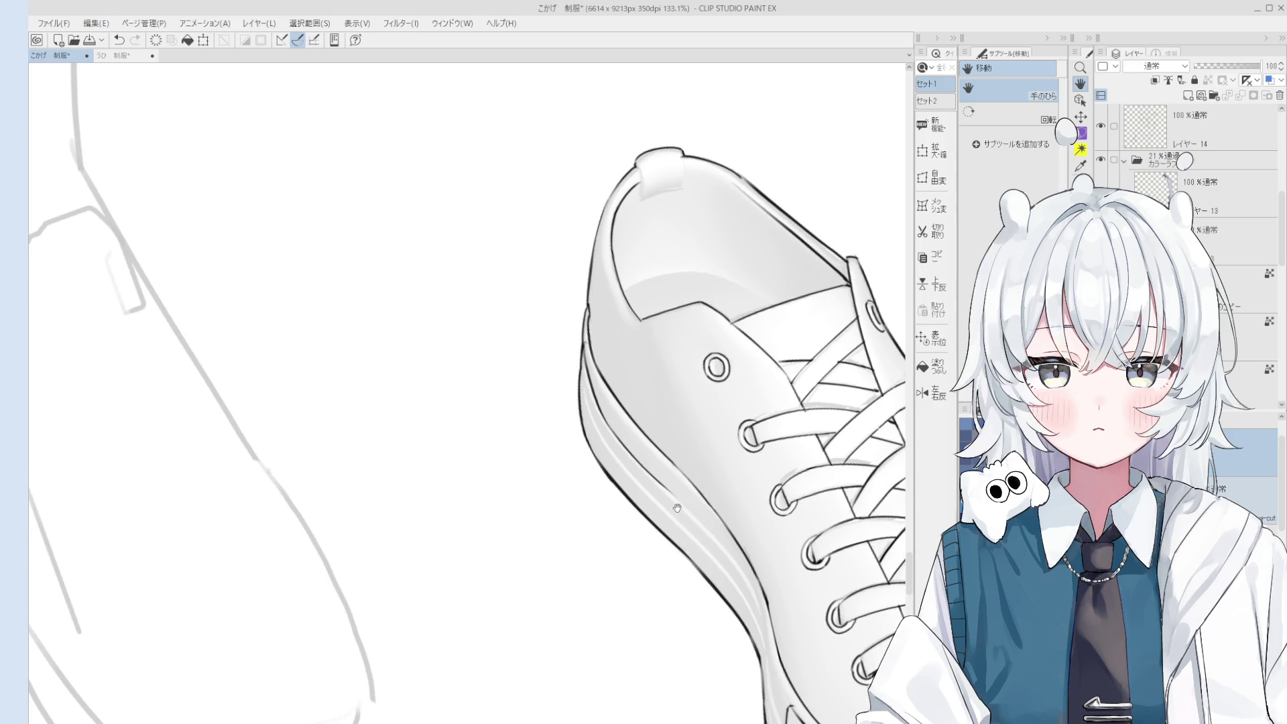
pyautogui.press('p')
pyautogui.moveTo(727, 555); pyautogui.dragTo(735, 544)
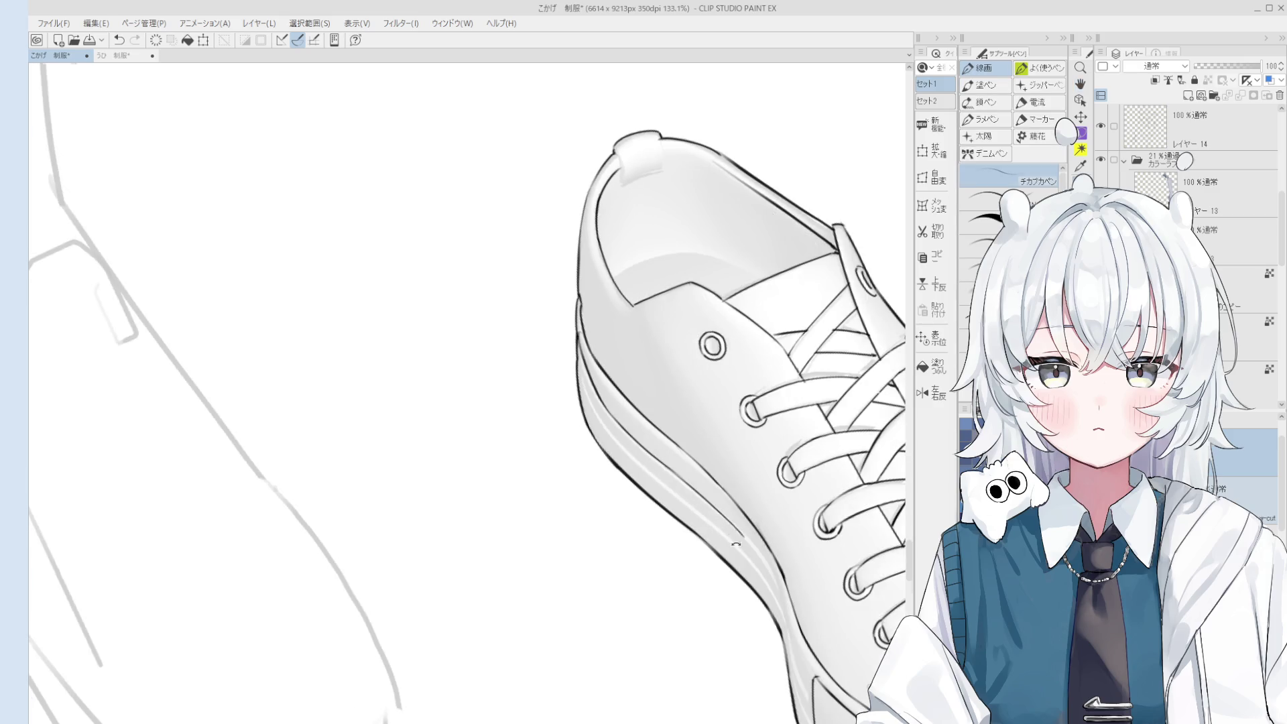
# Compare the stroke near the sole with undo and redo, keeping it.
pyautogui.hotkey('ctrl', 'z')
pyautogui.hotkey('ctrl', 'y')
pyautogui.hotkey('ctrl', 'z')
pyautogui.hotkey('ctrl', 'y')
pyautogui.hotkey('ctrl', 'z')
pyautogui.hotkey('ctrl', 'y')
pyautogui.press('e')
pyautogui.press('p')
# Pan over the shoe and undo the last eraser stroke.
pyautogui.moveTo(765, 539)
pyautogui.mouseDown()
pyautogui.moveTo(744, 518)
pyautogui.moveTo(754, 566)
pyautogui.mouseUp()
pyautogui.scroll(2, 697, 505)
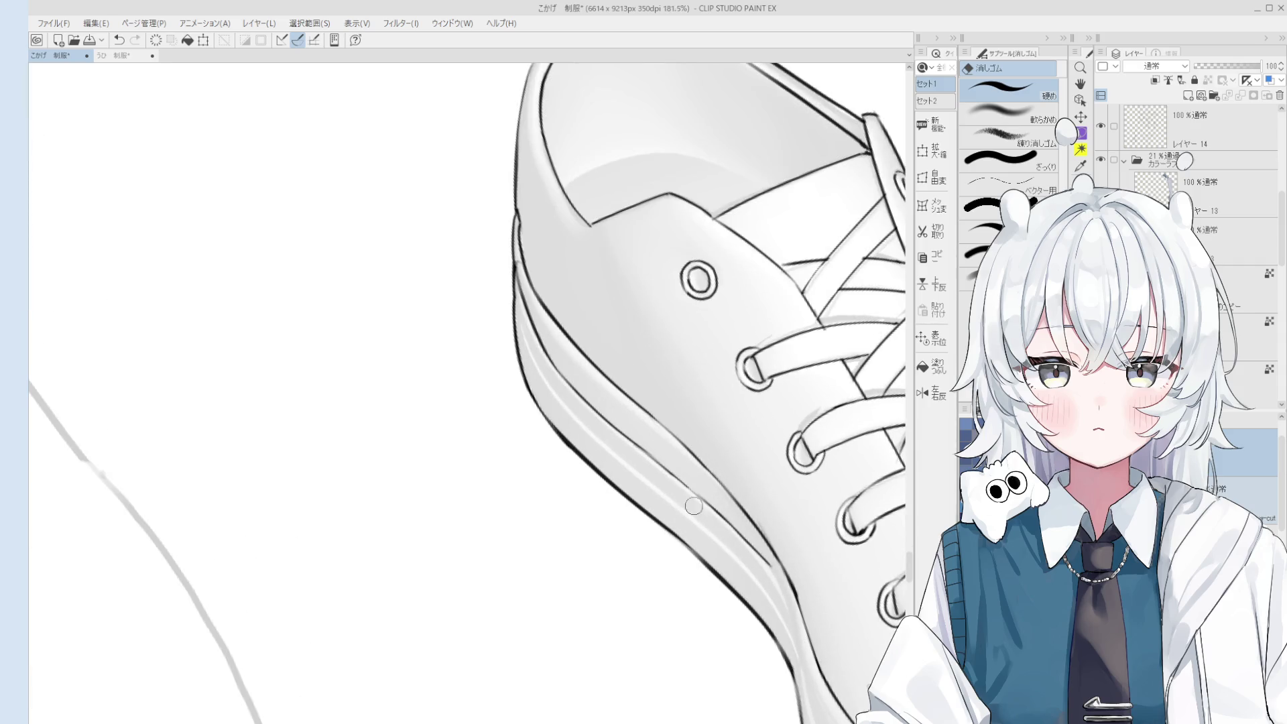
pyautogui.press('p')
pyautogui.hotkey('ctrl', 'z')
pyautogui.scroll(-2, 673, 479)
pyautogui.press('e')
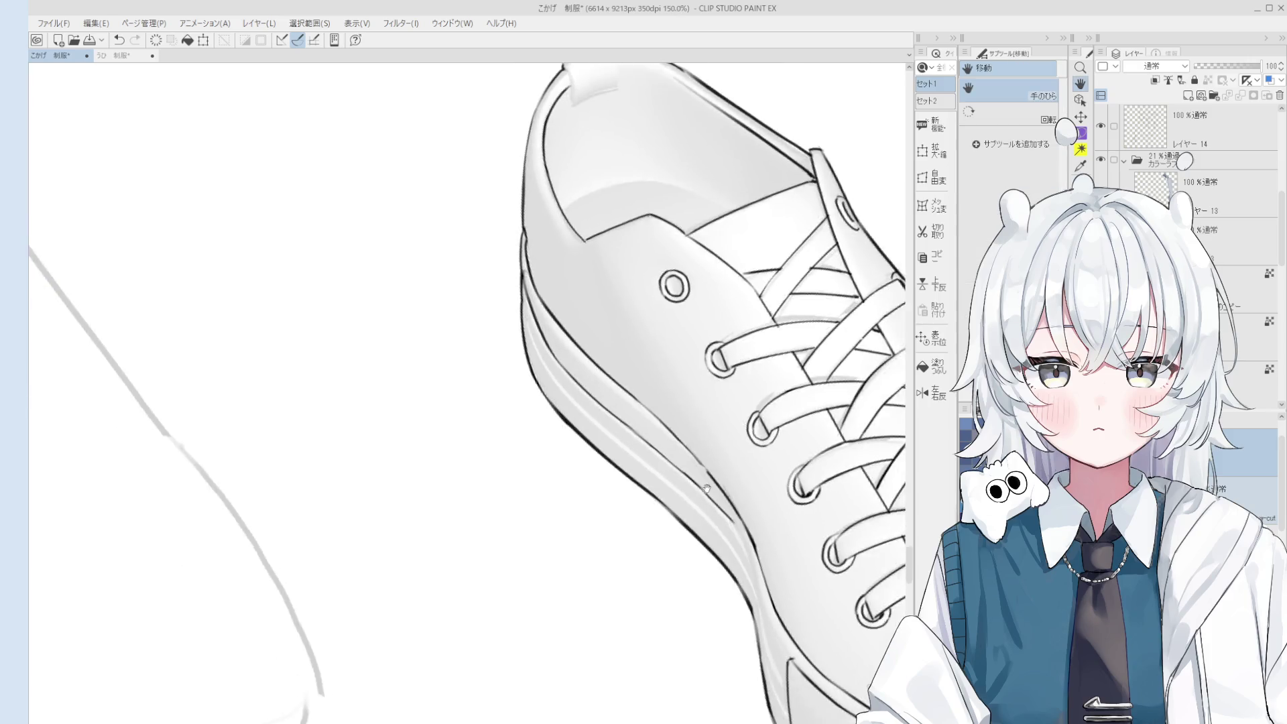
pyautogui.press('p')
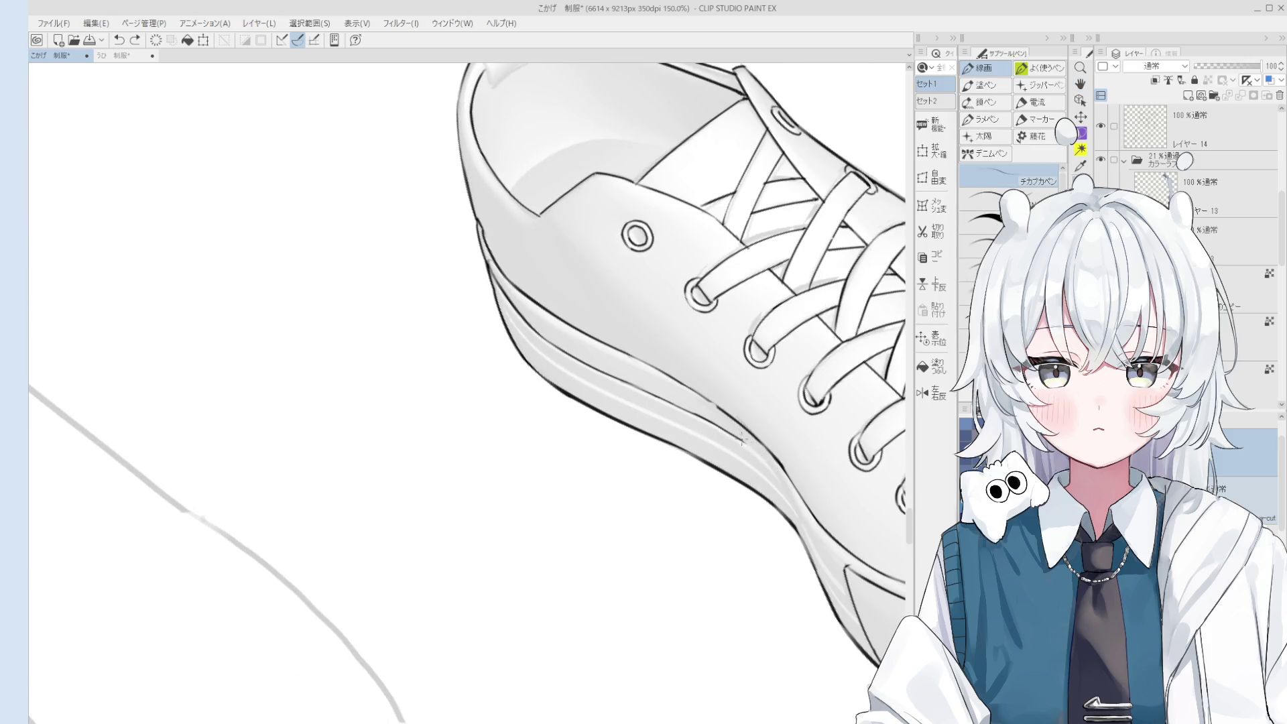
pyautogui.scroll(-1, 771, 470)
pyautogui.scroll(3, 771, 470)
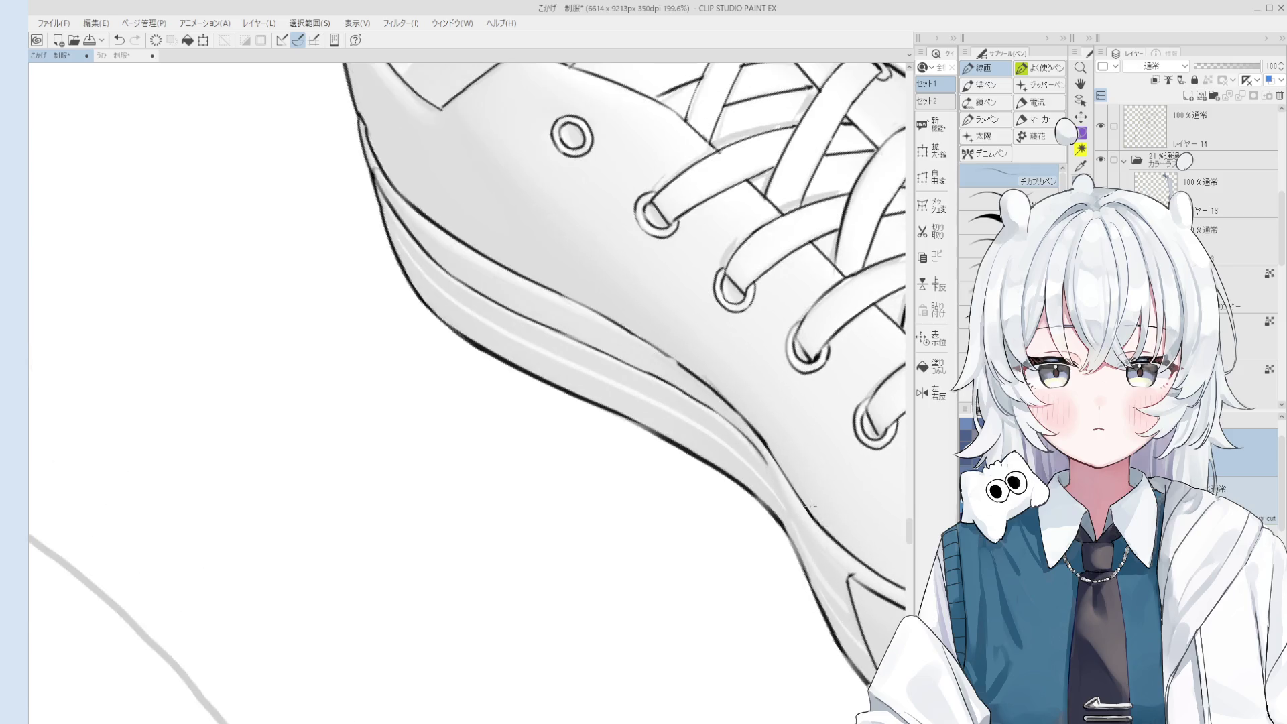
pyautogui.scroll(-2, 771, 475)
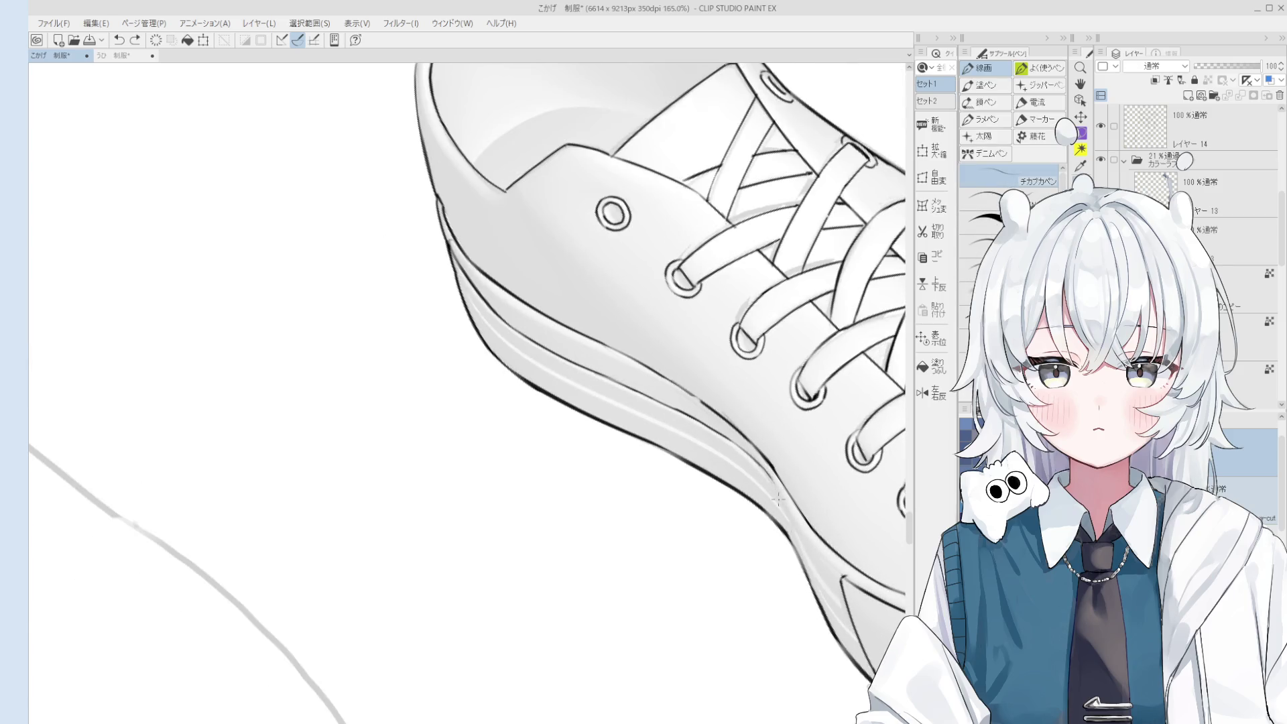
# Attempt a long line along the sole edge from heel to toe, undoing each try.
pyautogui.hotkey('ctrl', 'z')
pyautogui.moveTo(771, 477)
pyautogui.mouseDown()
pyautogui.moveTo(846, 607)
pyautogui.moveTo(837, 598)
pyautogui.mouseUp()
pyautogui.hotkey('ctrl', 'z')
pyautogui.scroll(-3, 837, 598)
pyautogui.scroll(5, 659, 516)
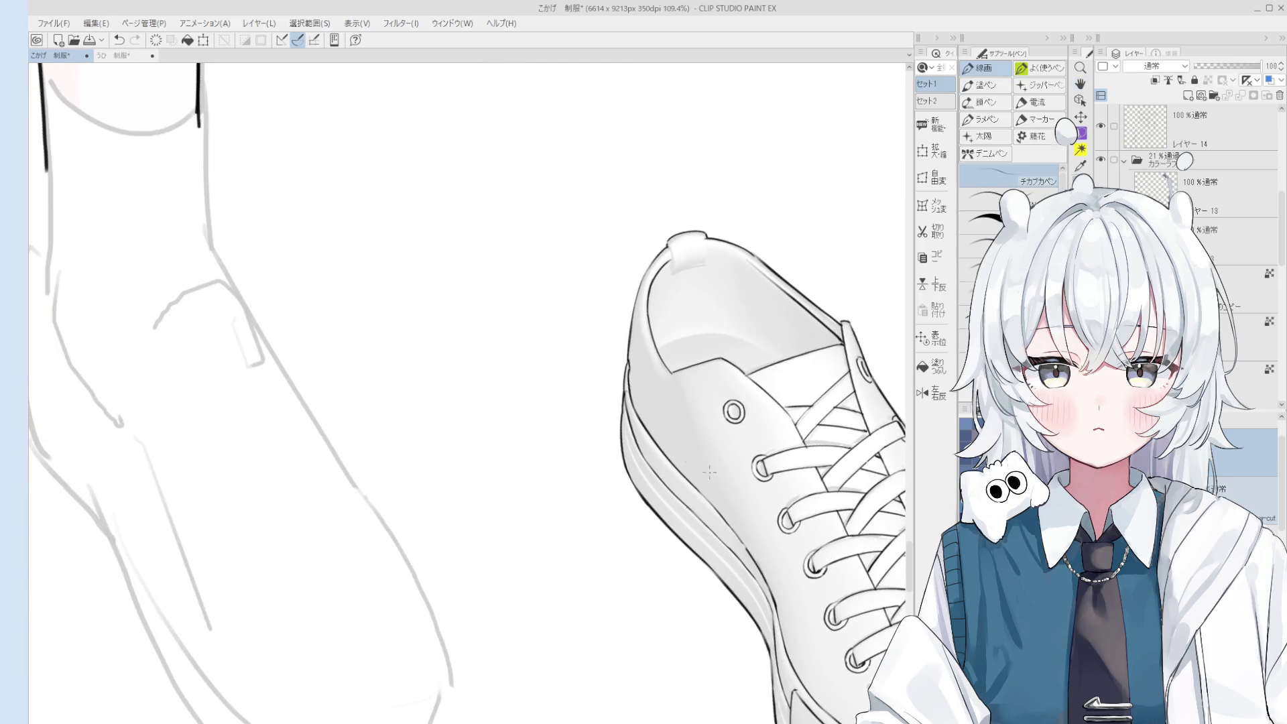
pyautogui.hotkey('ctrl', 'z')
pyautogui.moveTo(600, 385)
pyautogui.mouseDown()
pyautogui.moveTo(670, 542)
pyautogui.moveTo(729, 595)
pyautogui.mouseUp()
pyautogui.scroll(-2, 672, 544)
pyautogui.hotkey('ctrl', 'z')
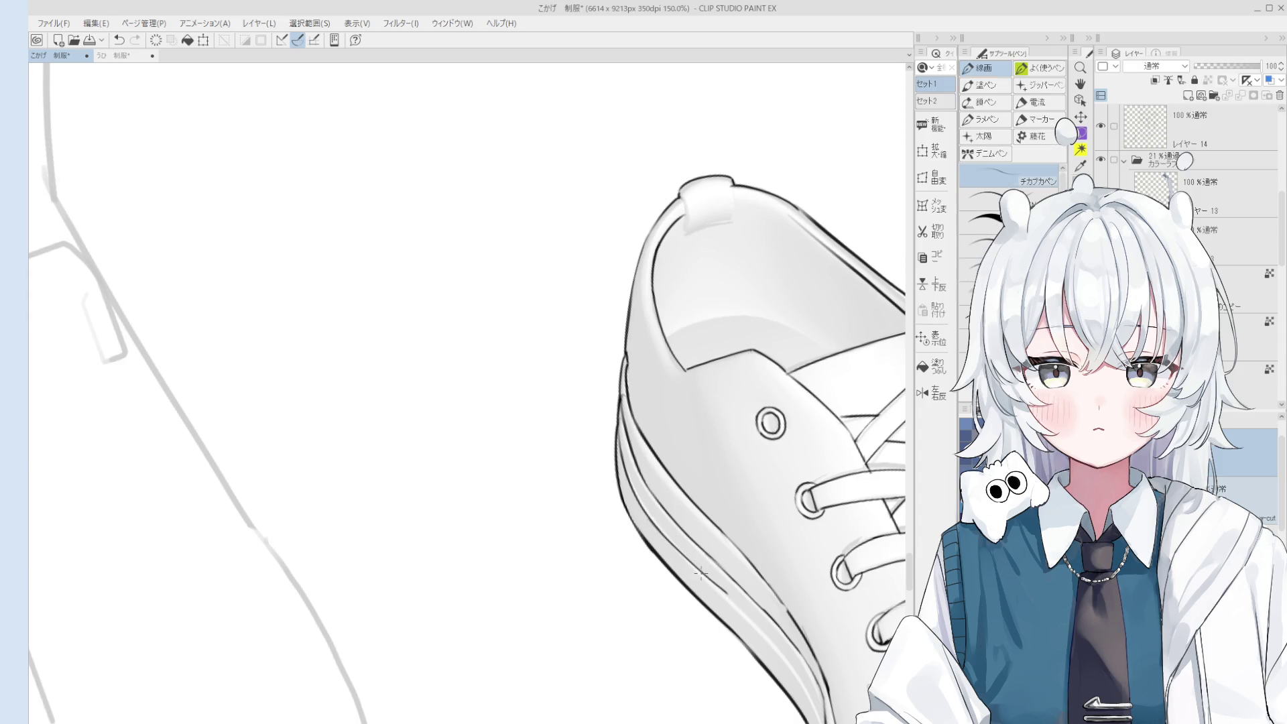
pyautogui.press('e')
pyautogui.press('p')
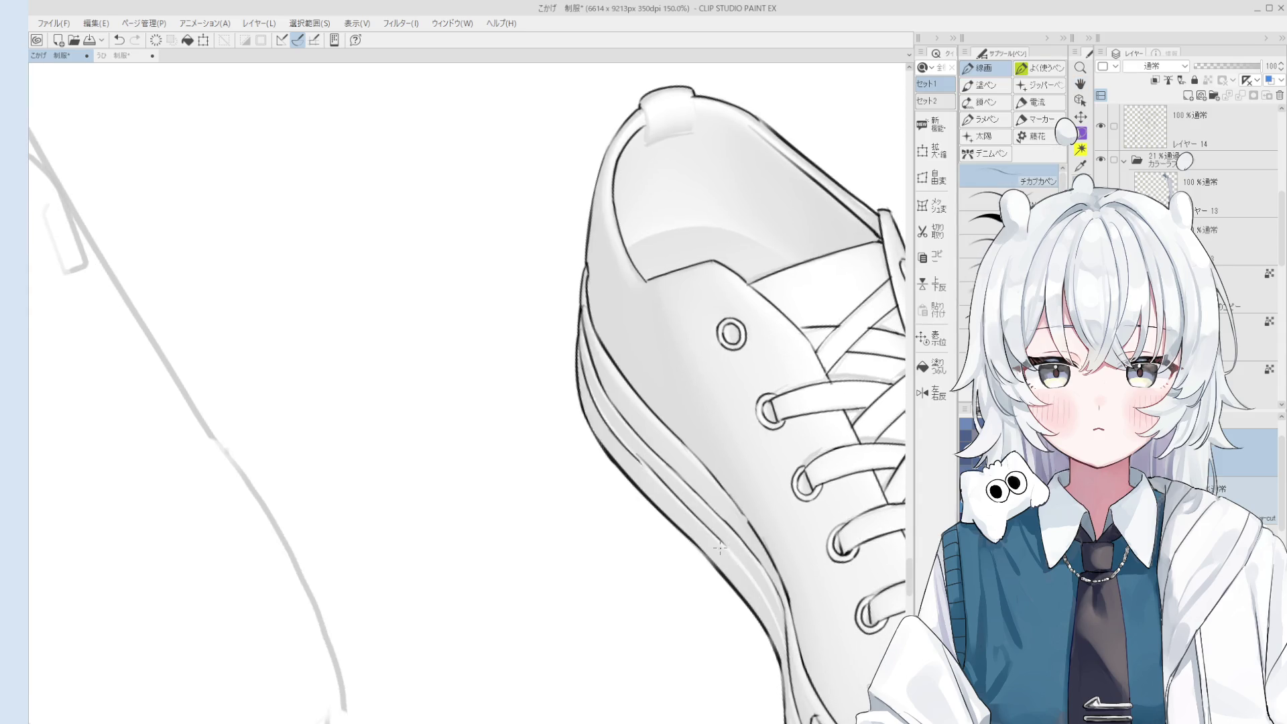
# Ink the sole edge in shorter strokes, keeping the final two lines.
pyautogui.moveTo(634, 458); pyautogui.dragTo(730, 557)
pyautogui.hotkey('ctrl', 'z')
pyautogui.scroll(-2, 692, 514)
pyautogui.moveTo(677, 499); pyautogui.dragTo(723, 545)
pyautogui.hotkey('ctrl', 'z')
pyautogui.moveTo(657, 479); pyautogui.dragTo(732, 553)
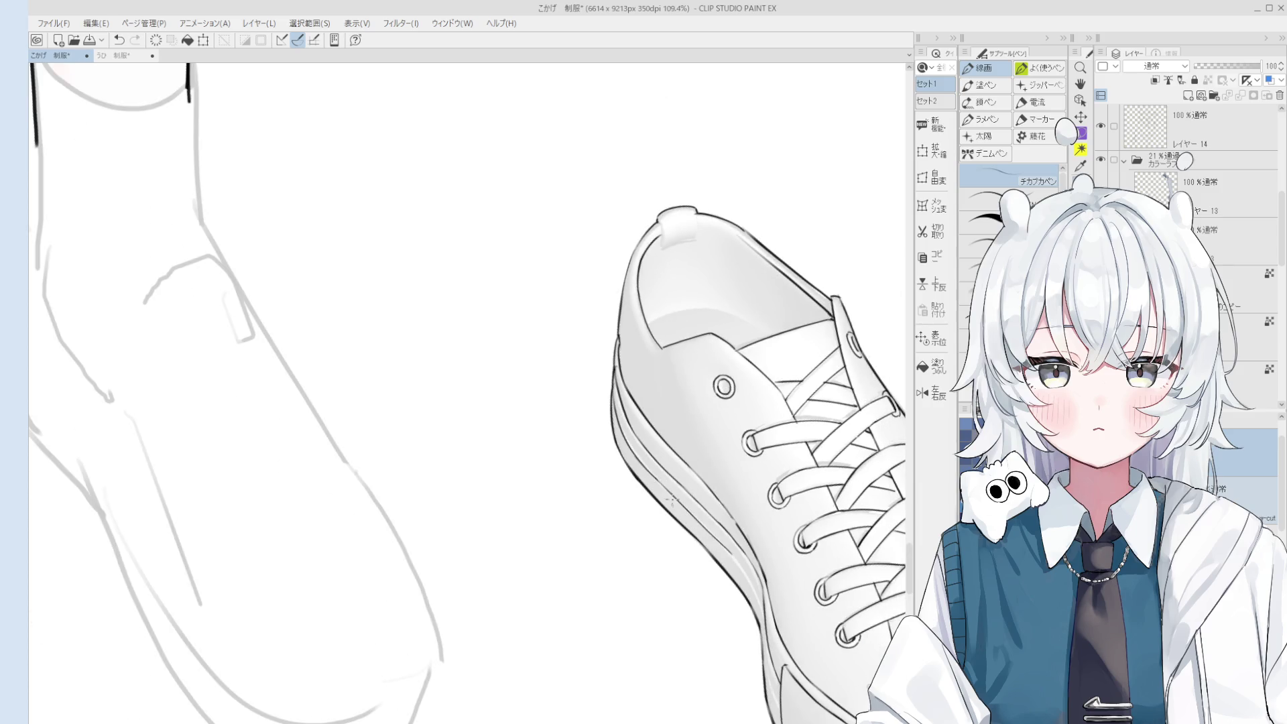
pyautogui.scroll(3, 727, 553)
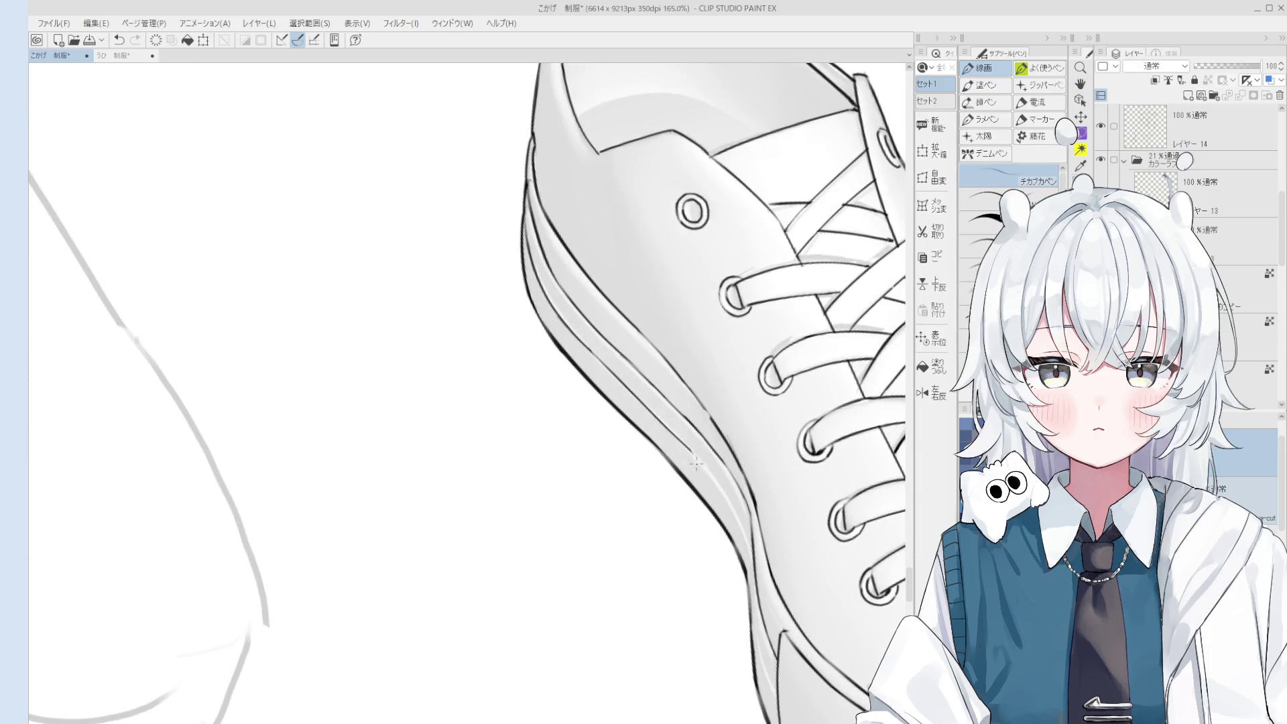
pyautogui.moveTo(694, 458); pyautogui.dragTo(742, 527)
# Rotate the view, discard a short lace stroke, and pan to show the shoe beside the foot sketch.
pyautogui.press('-')
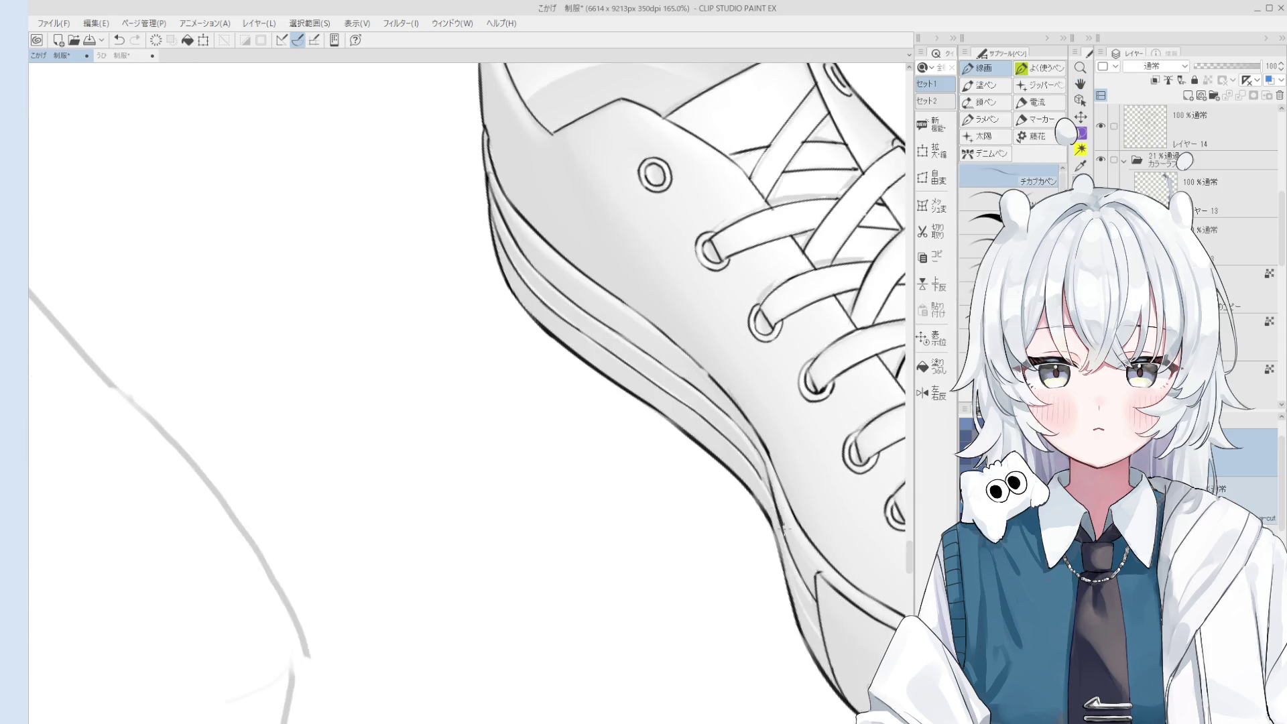
pyautogui.scroll(-3, 764, 496)
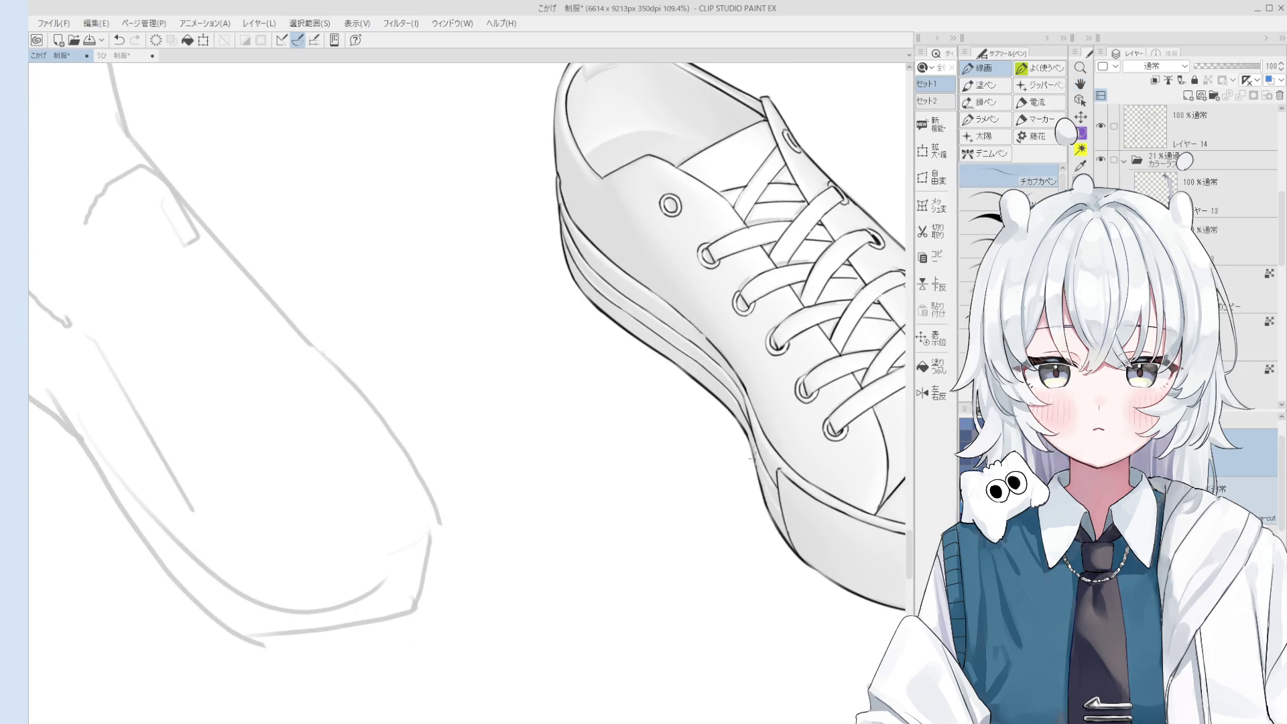
pyautogui.moveTo(753, 440); pyautogui.dragTo(781, 511)
pyautogui.hotkey('ctrl', 'z')
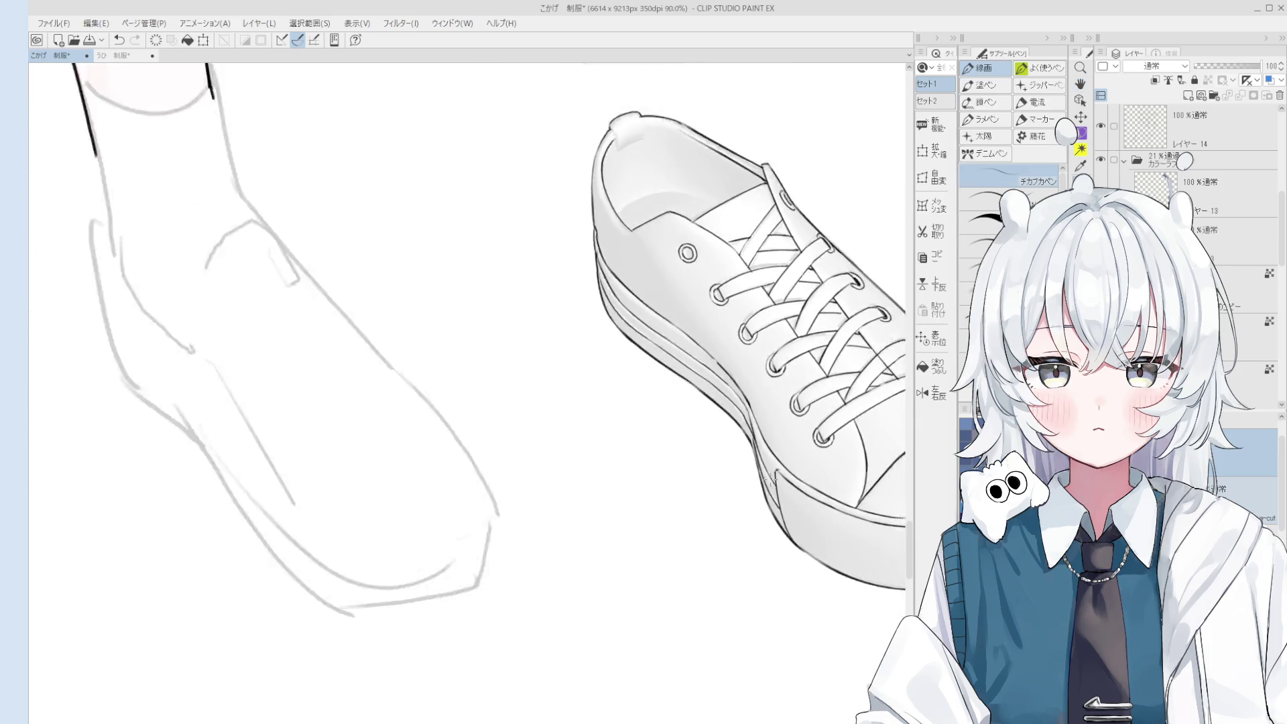
pyautogui.scroll(-3, 771, 482)
pyautogui.press('h')
pyautogui.moveTo(804, 449); pyautogui.dragTo(737, 402)
pyautogui.scroll(5, 737, 402)
pyautogui.scroll(-5, 838, 465)
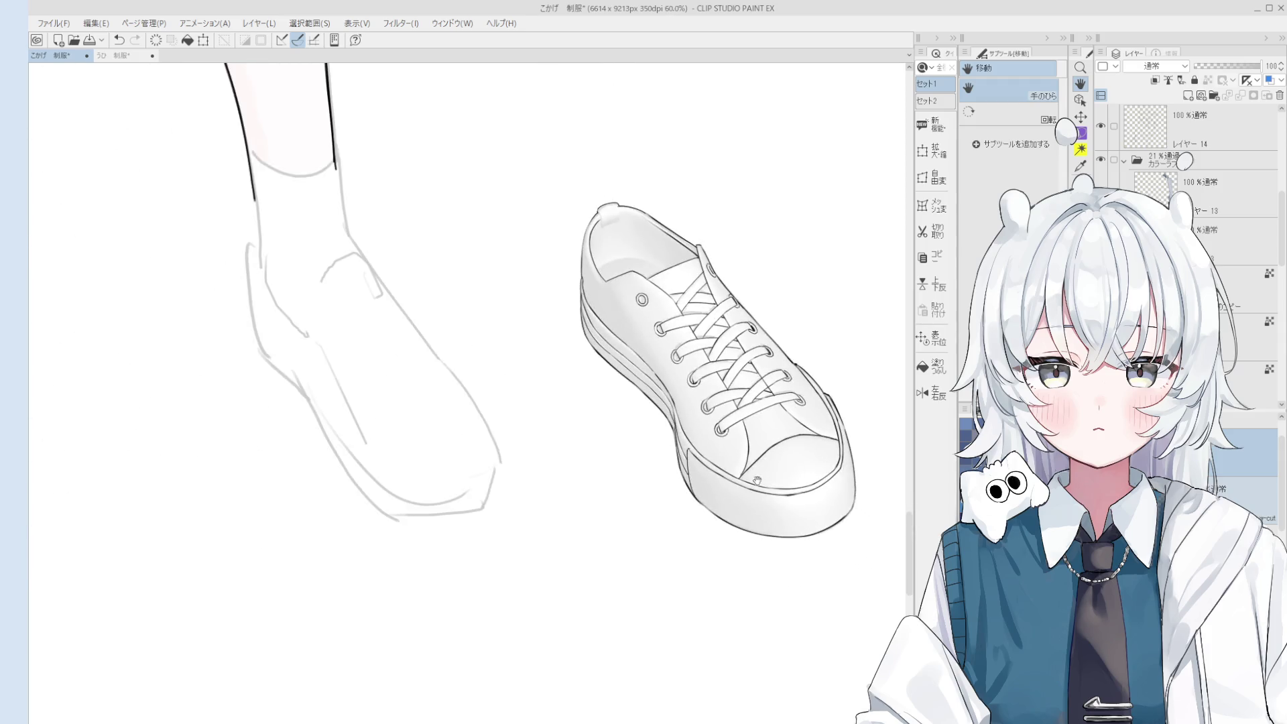
# Use Scale/Rotate to drag the sneaker under the standing leg, nudge it onto the foot, and confirm.
pyautogui.scroll(1, 752, 502)
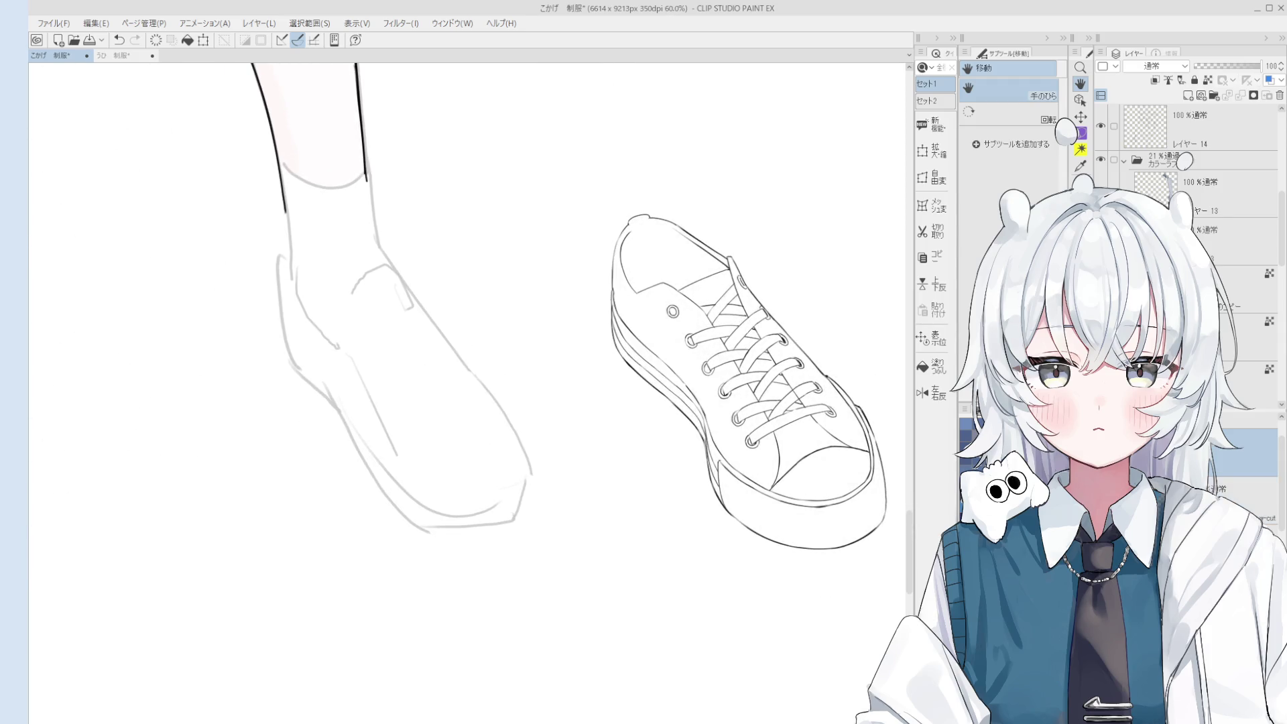
pyautogui.scroll(-8, 716, 506)
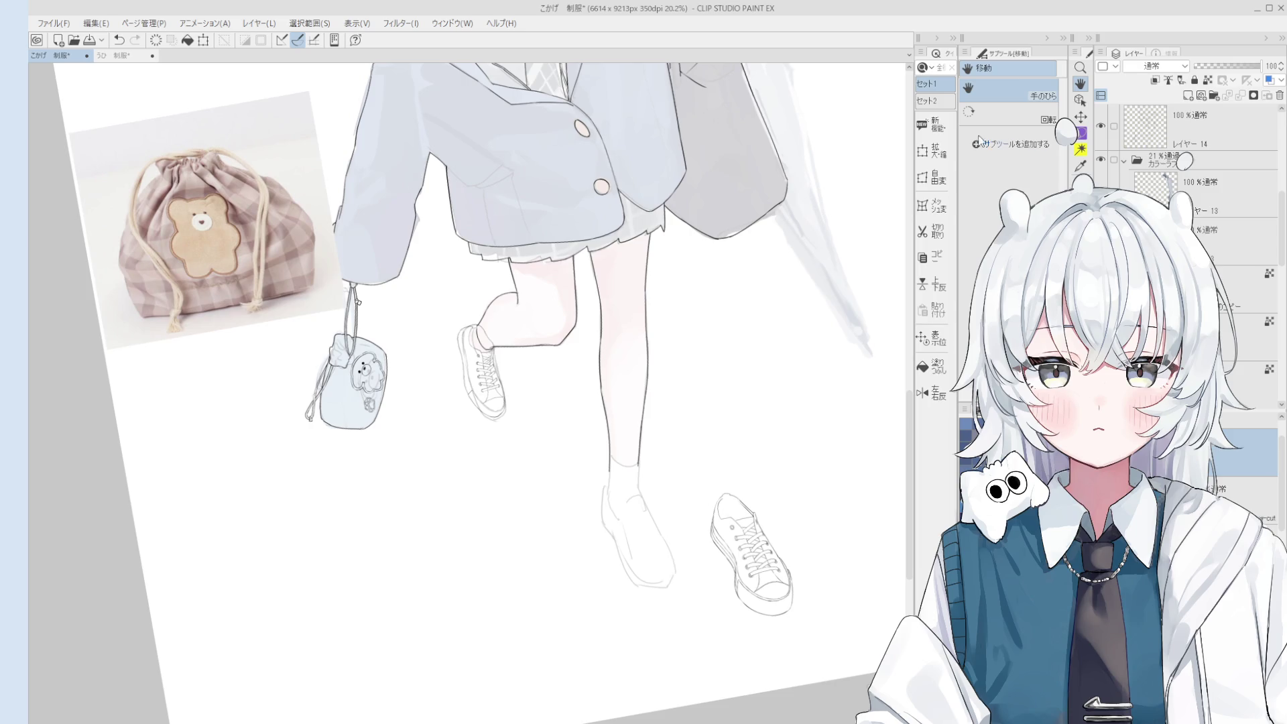
pyautogui.click(932, 151)
pyautogui.moveTo(756, 568); pyautogui.dragTo(645, 549)
pyautogui.scroll(2, 676, 435)
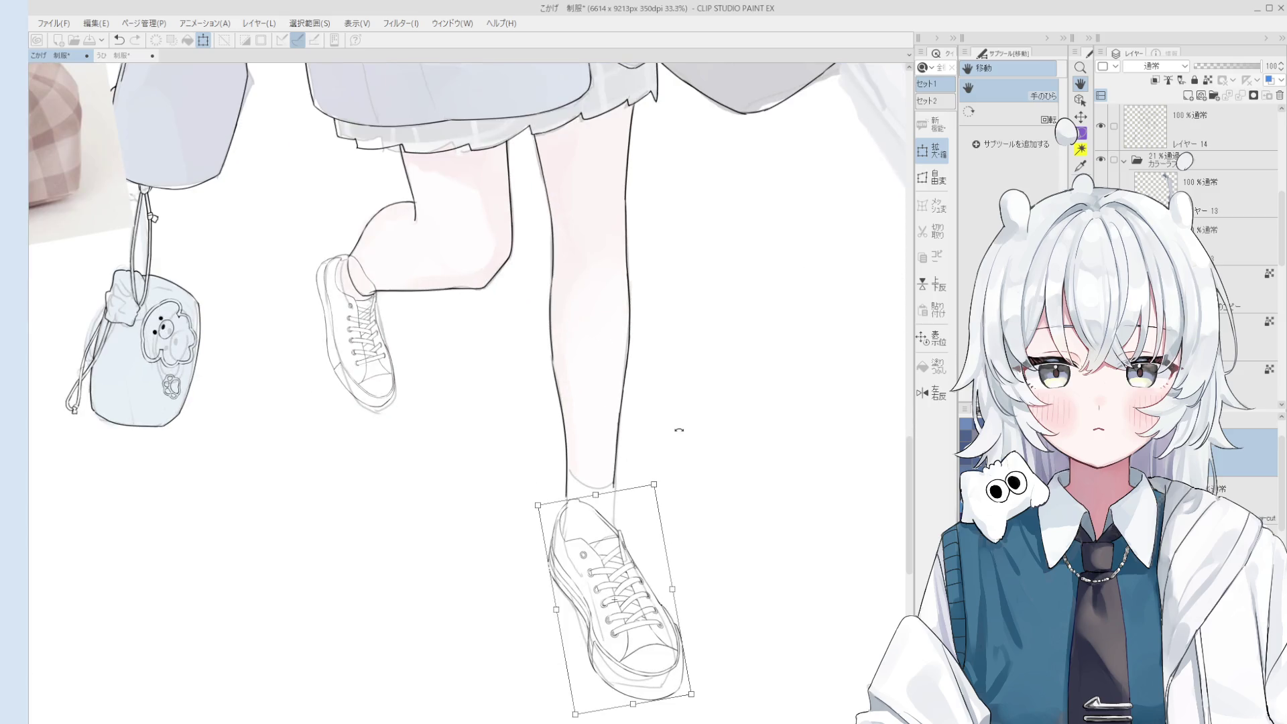
pyautogui.moveTo(663, 561); pyautogui.dragTo(660, 560)
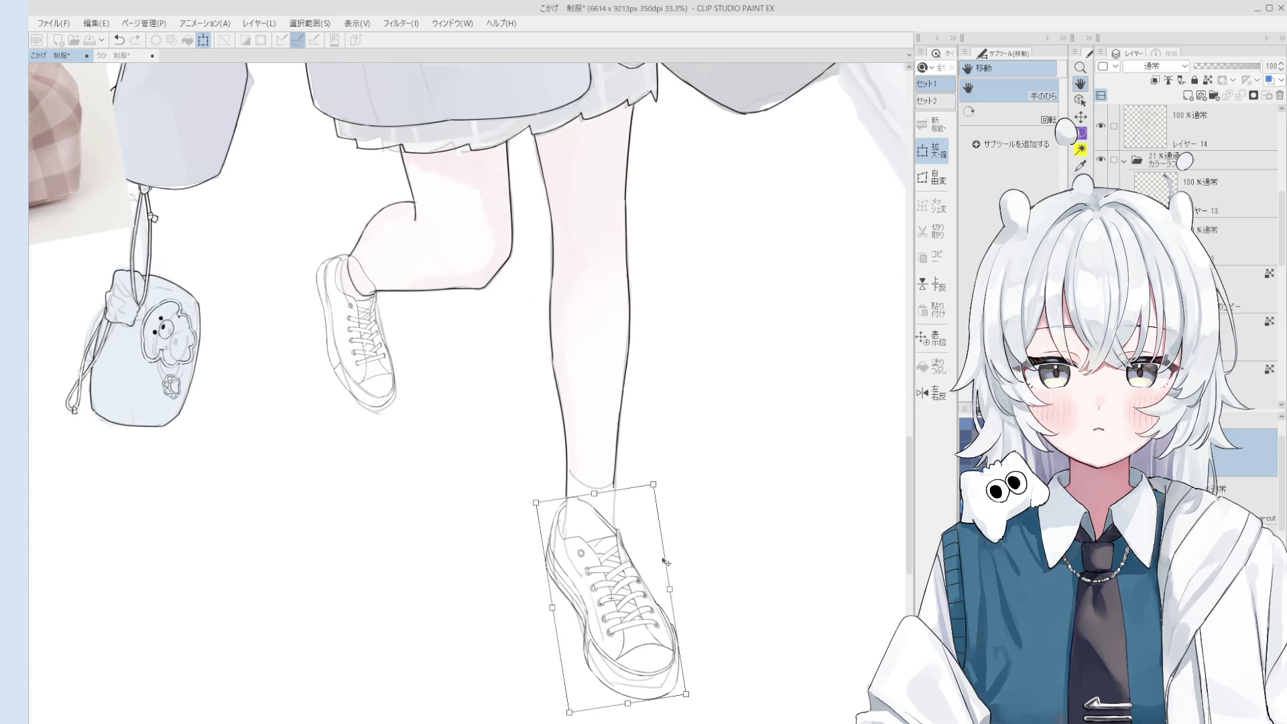
pyautogui.press('Return')
# Rotate the canvas view counter-clockwise and select Layer 14 by picking its content on the canvas.
pyautogui.press('-')
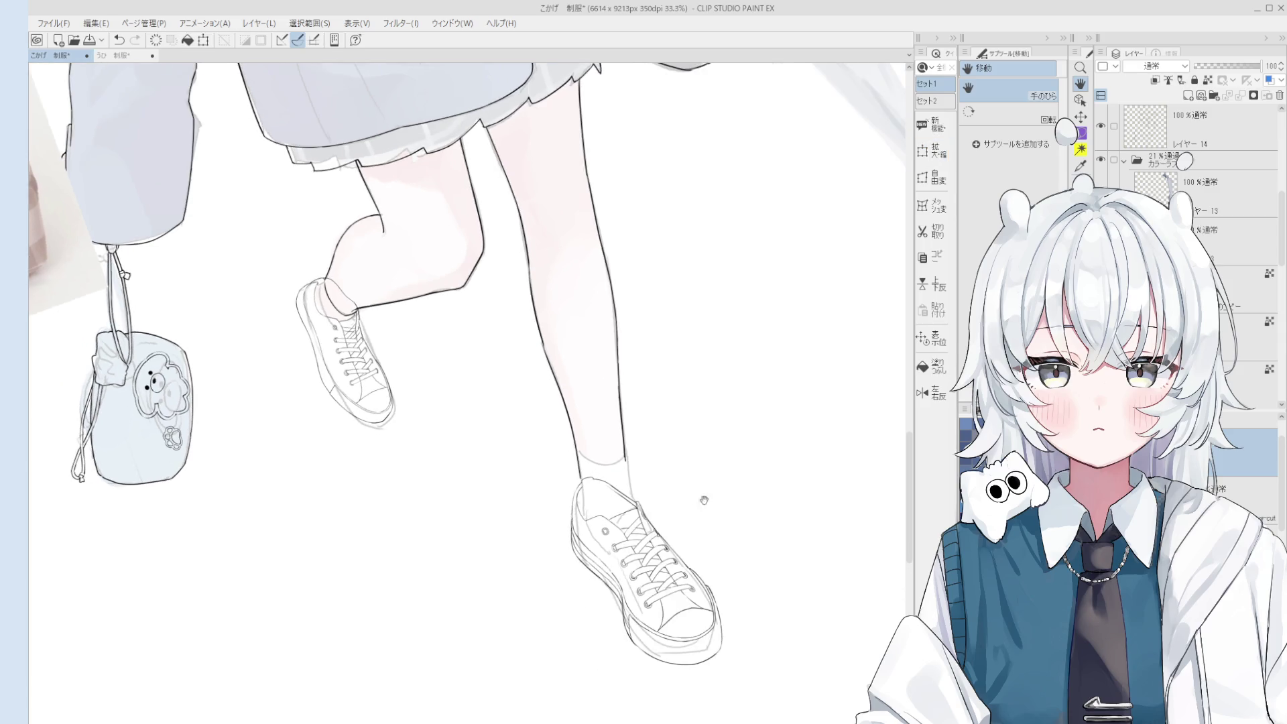
pyautogui.press('-')
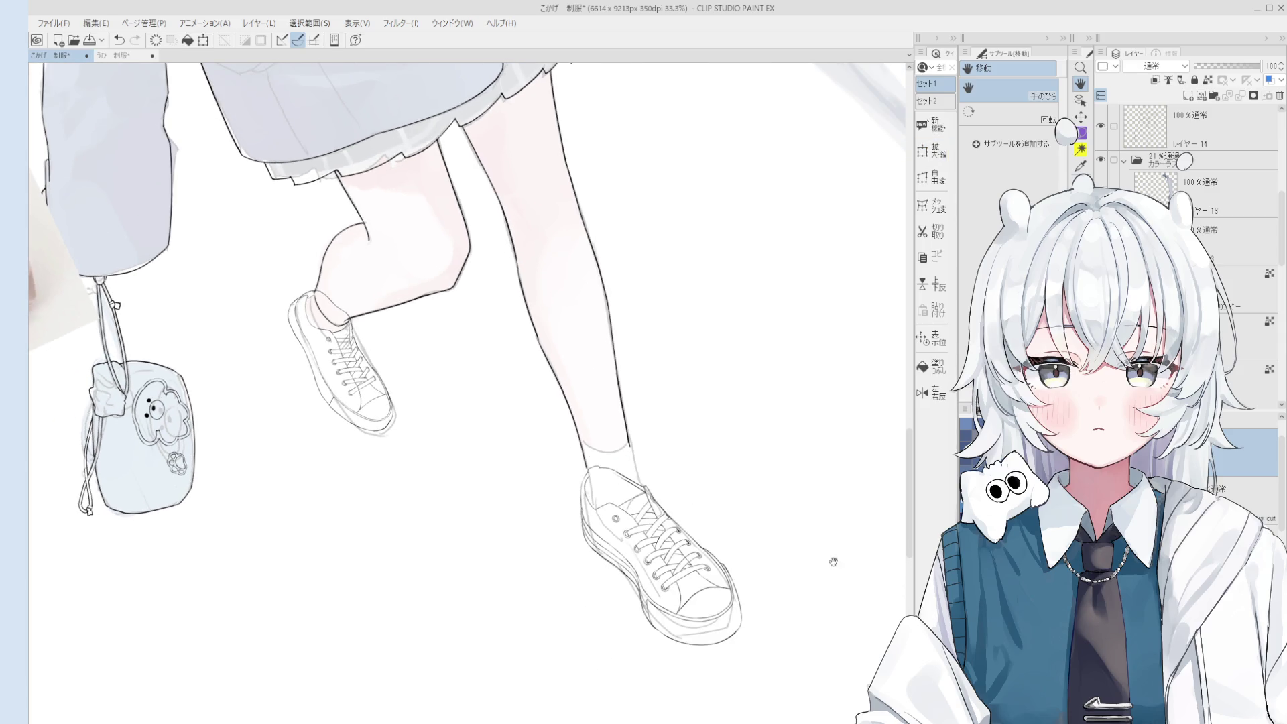
pyautogui.press('o')
pyautogui.scroll(3, 606, 453)
pyautogui.click(570, 449)
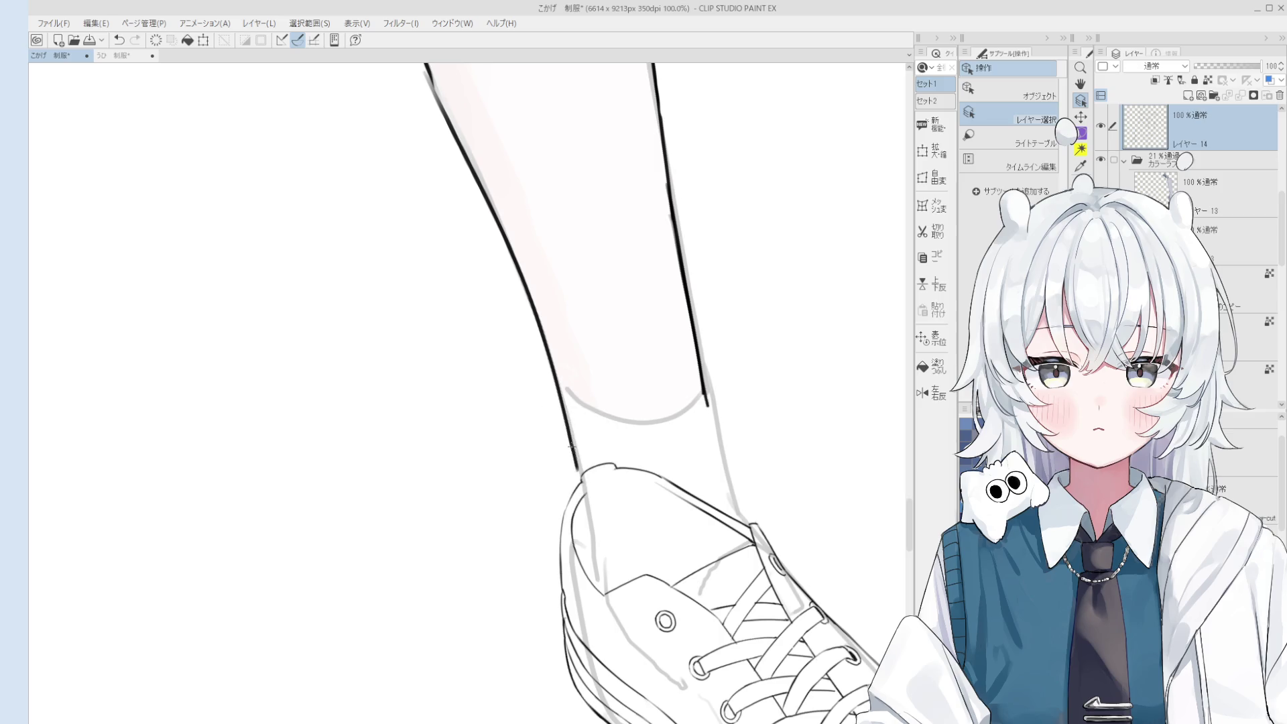
# Draw a longer grey ink line along the ankle above the sneaker's heel.
pyautogui.press('-')
pyautogui.press('p')
pyautogui.hotkey('ctrl', 'z')
pyautogui.moveTo(593, 453); pyautogui.dragTo(619, 517)
pyautogui.hotkey('ctrl', 'z')
pyautogui.scroll(-1, 619, 520)
pyautogui.scroll(-2, 617, 518)
pyautogui.press('e')
pyautogui.press('p')
pyautogui.hotkey('ctrl', 'z')
pyautogui.moveTo(655, 399); pyautogui.dragTo(690, 481)
pyautogui.scroll(-1, 463, 393)
# Erase the tail of the leg line that shows inside the shoe.
pyautogui.press('e')
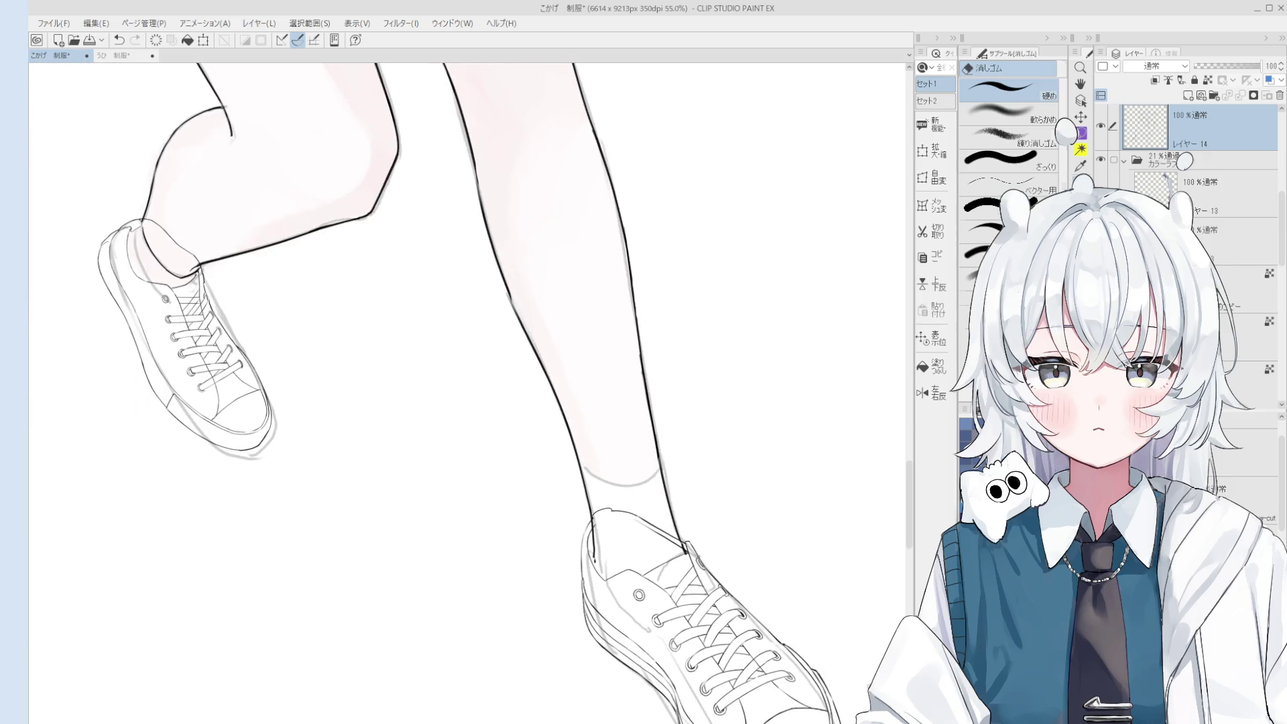
pyautogui.scroll(3, 670, 529)
pyautogui.scroll(-3, 674, 536)
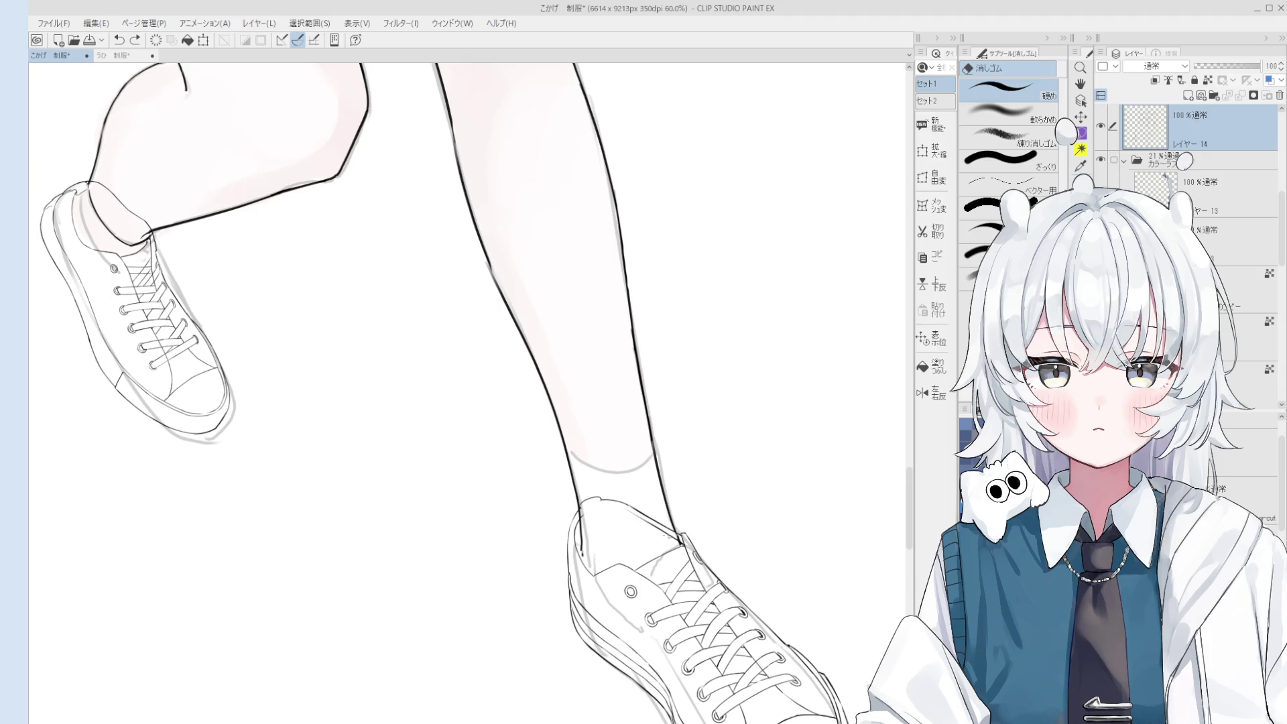
pyautogui.scroll(3, 612, 491)
pyautogui.press('o')
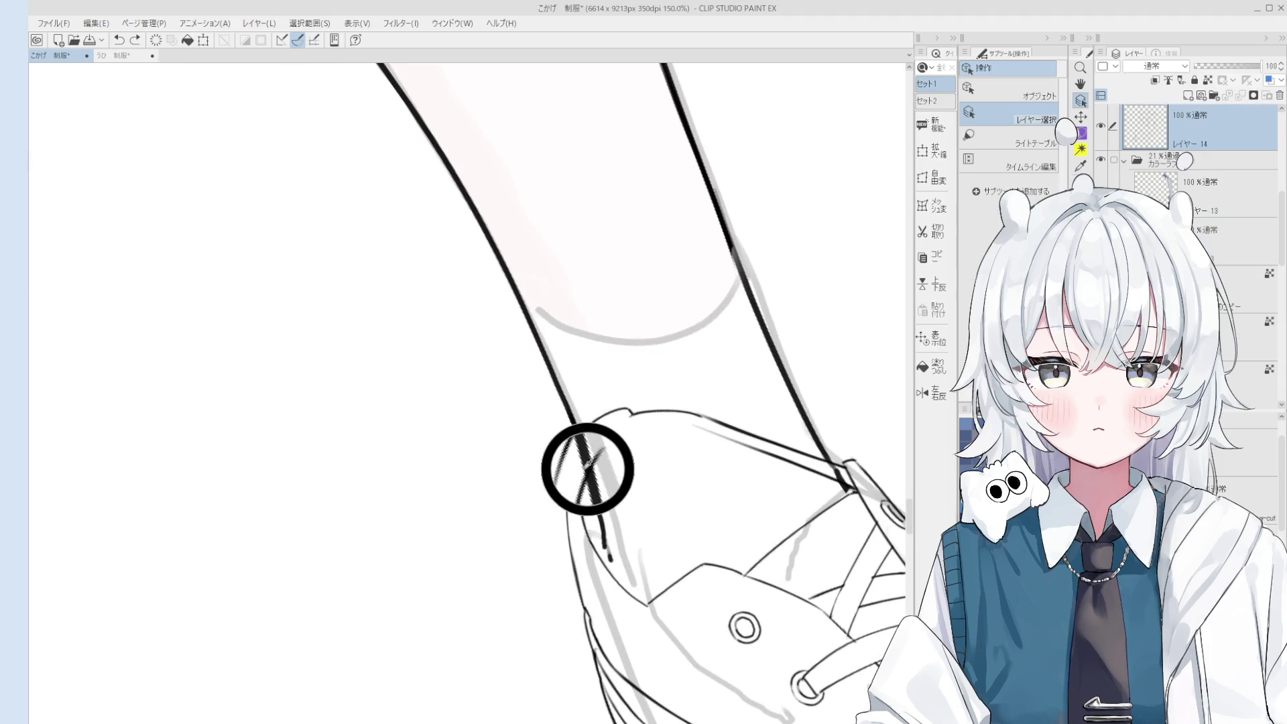
pyautogui.scroll(1, 612, 491)
pyautogui.moveTo(612, 491); pyautogui.dragTo(652, 510)
pyautogui.press('e')
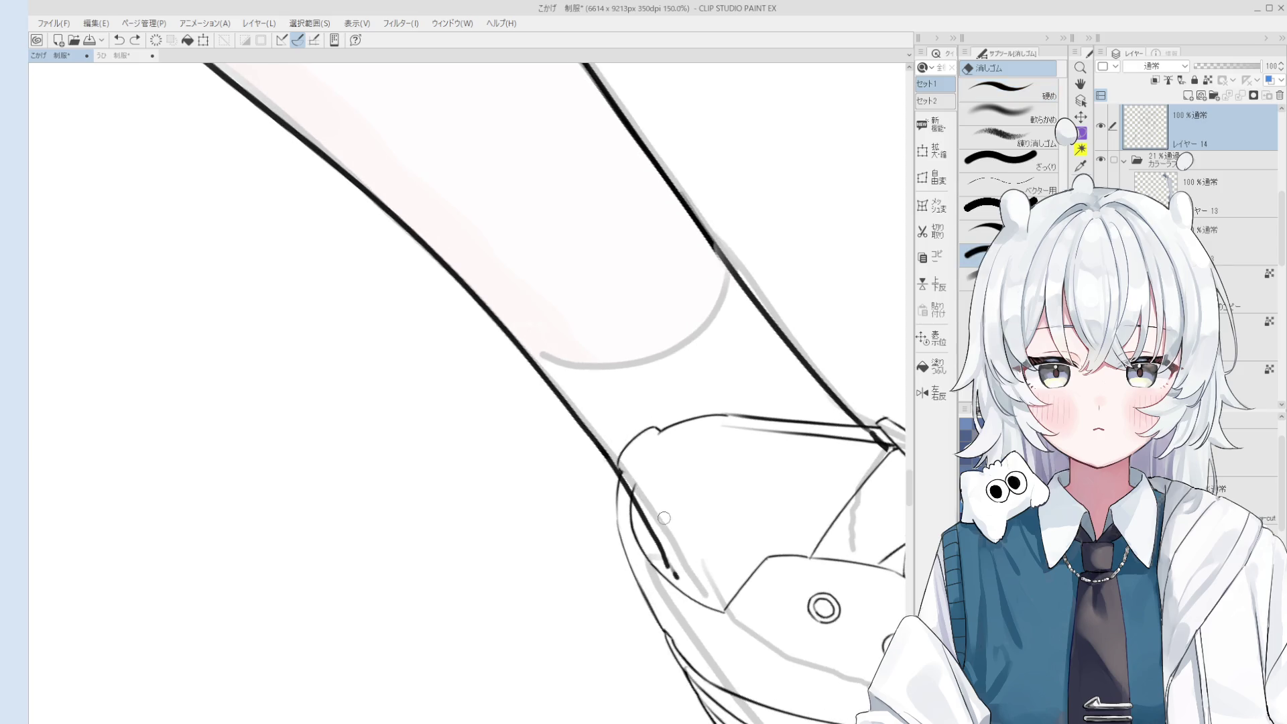
pyautogui.moveTo(650, 510); pyautogui.dragTo(680, 587)
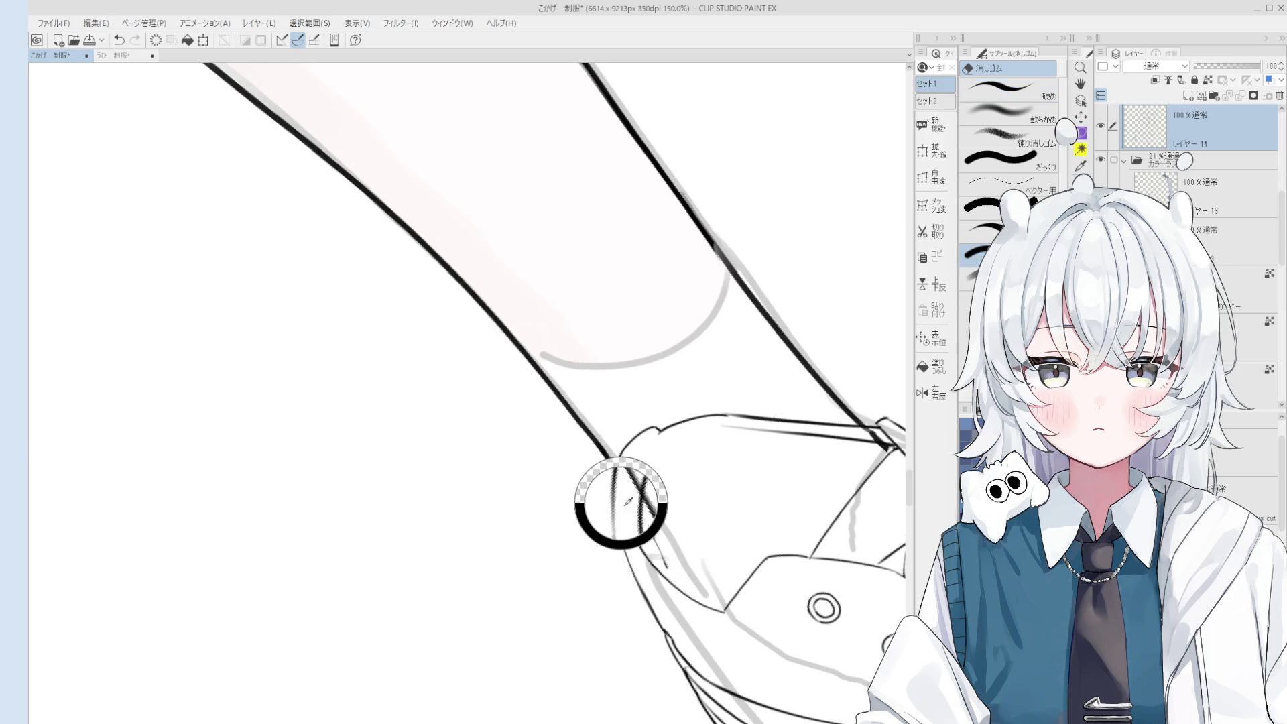
# Try several strokes for the shoe opening's heel edge line, undoing each attempt.
pyautogui.press('p')
pyautogui.moveTo(637, 502); pyautogui.dragTo(660, 562)
pyautogui.hotkey('ctrl', 'z')
pyautogui.moveTo(636, 506); pyautogui.dragTo(667, 577)
pyautogui.hotkey('ctrl', 'z')
pyautogui.scroll(-3, 654, 536)
pyautogui.press('e')
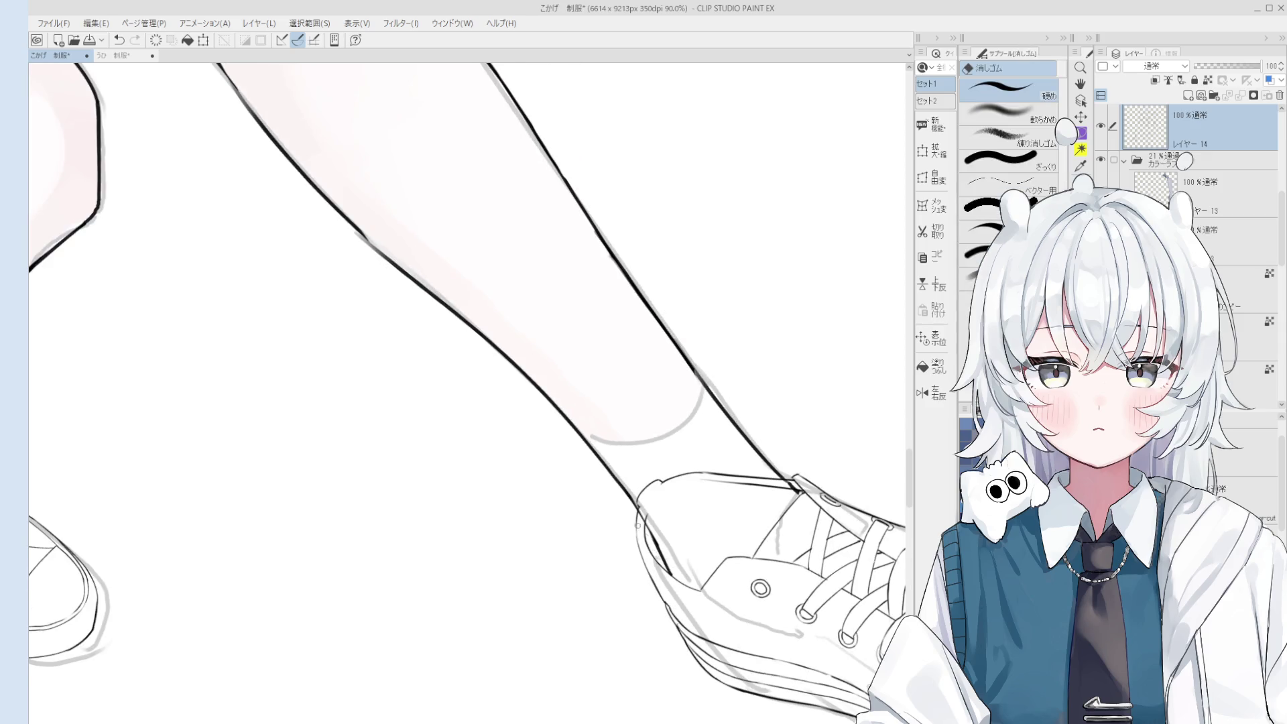
pyautogui.scroll(-2, 647, 536)
pyautogui.scroll(3, 663, 549)
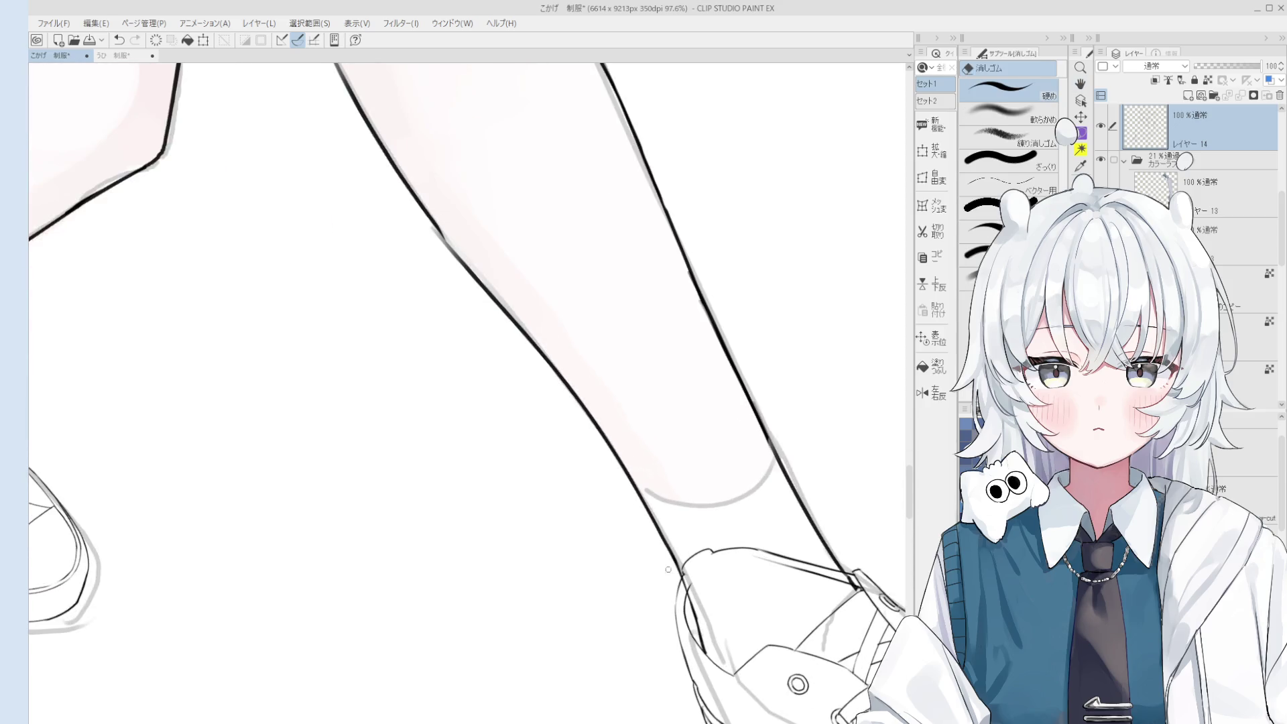
pyautogui.press('p')
pyautogui.moveTo(636, 503); pyautogui.dragTo(690, 600)
pyautogui.hotkey('ctrl', 'z')
pyautogui.hotkey('ctrl', 'z')
pyautogui.scroll(-3, 673, 569)
# Lighten part of the leg outline with the eraser.
pyautogui.press('e')
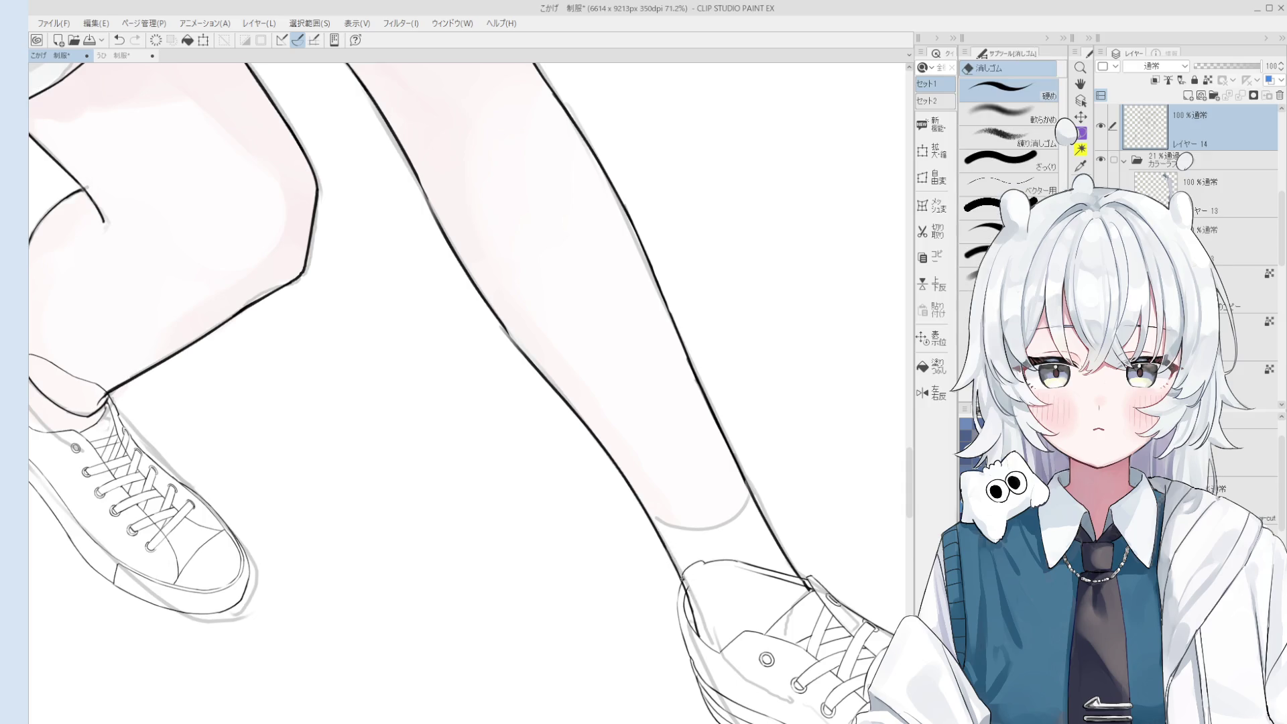
pyautogui.scroll(6, 632, 422)
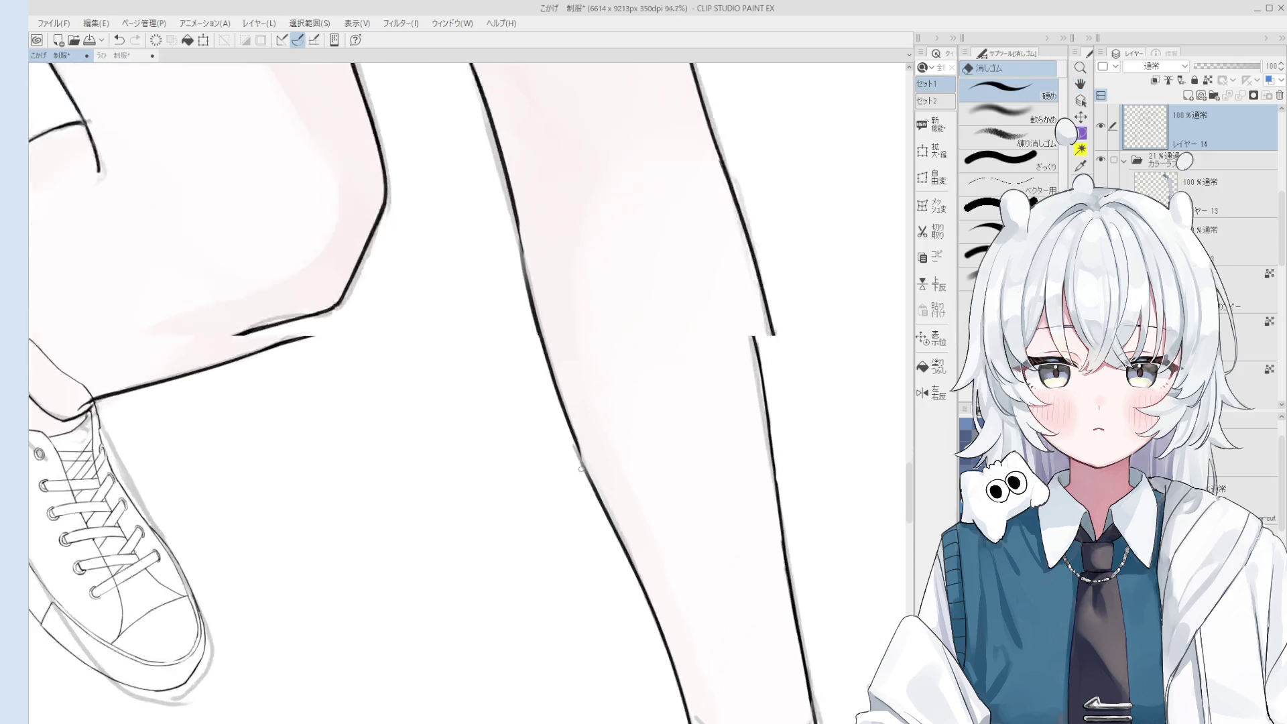
pyautogui.moveTo(550, 329); pyautogui.dragTo(586, 469)
pyautogui.scroll(-3, 582, 415)
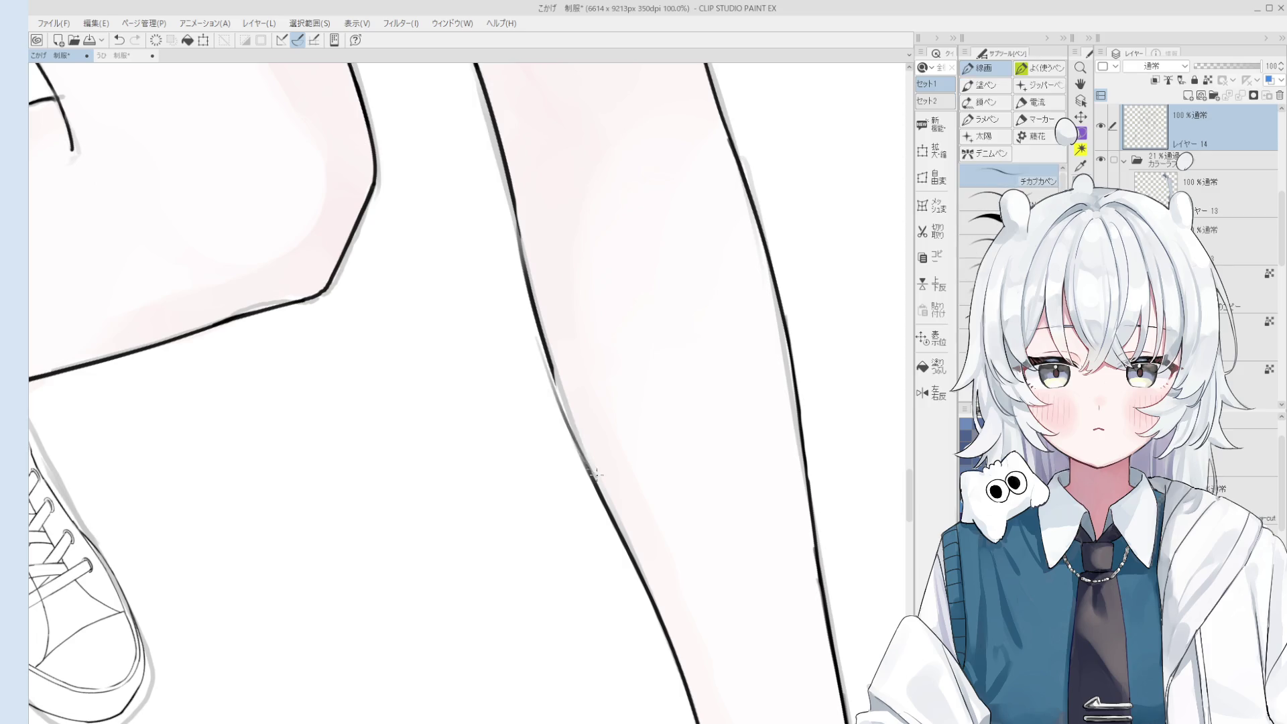
pyautogui.scroll(-1, 576, 474)
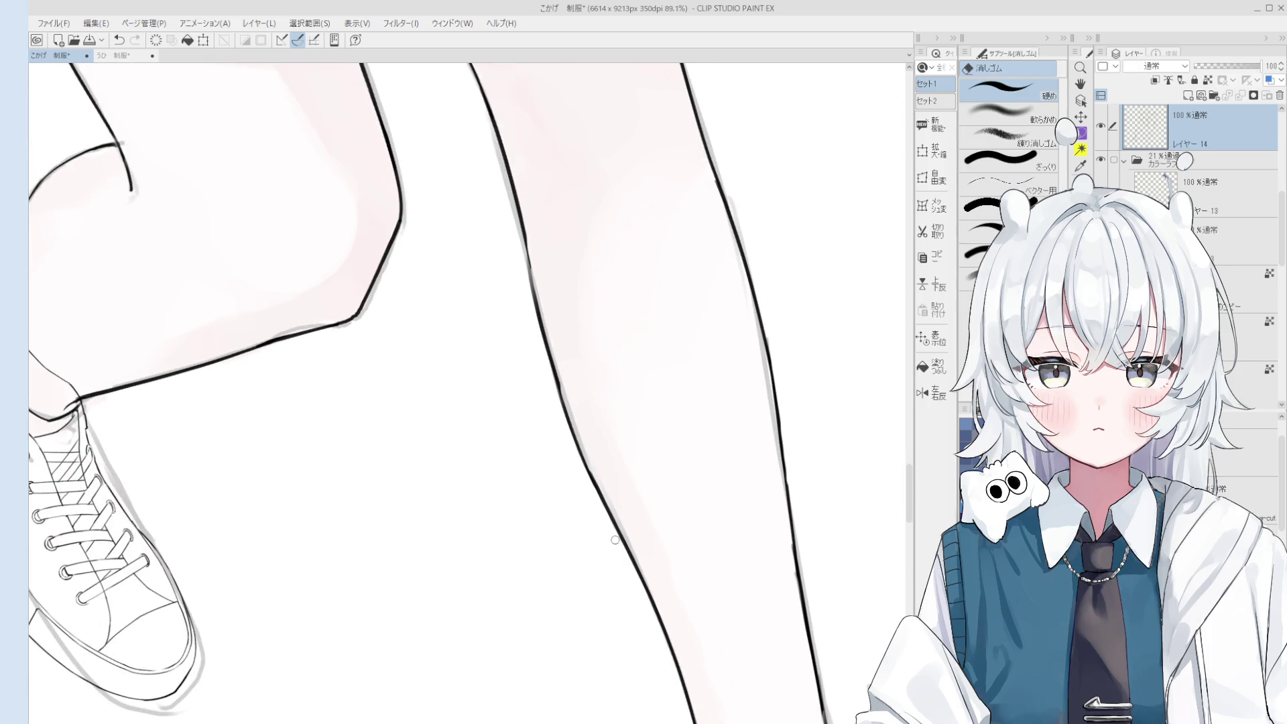
pyautogui.scroll(-3, 614, 539)
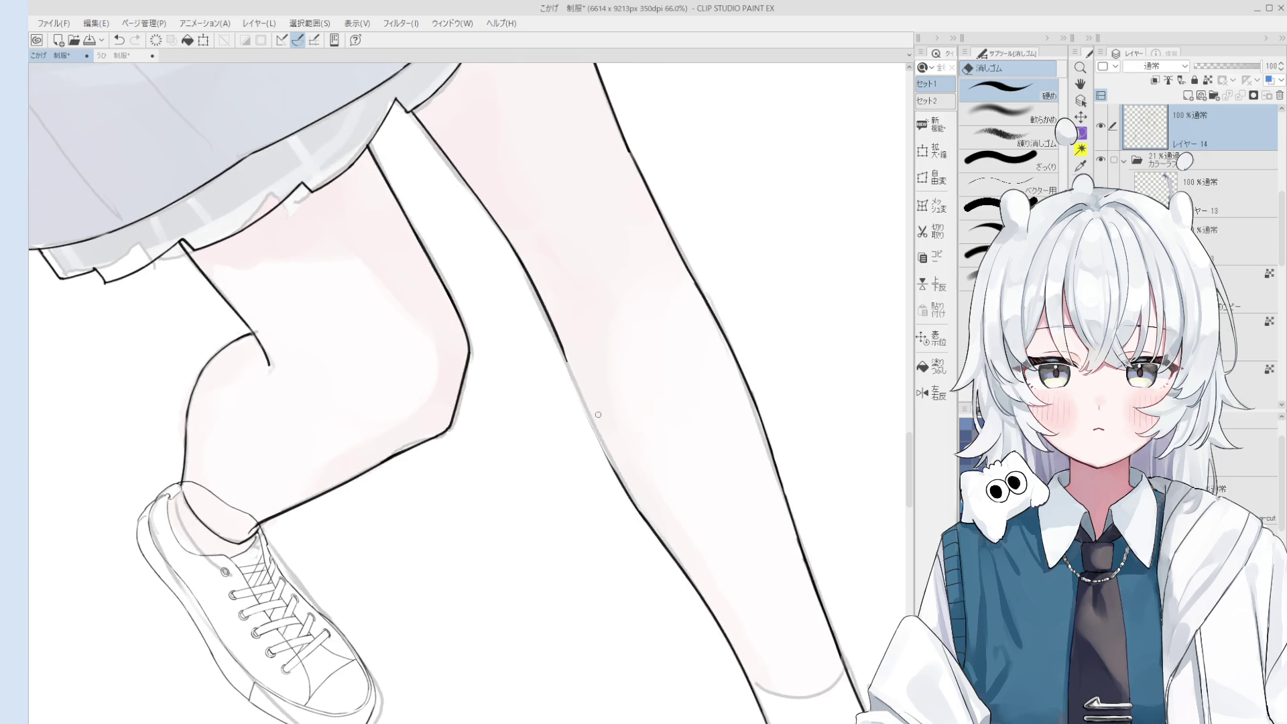
pyautogui.scroll(2, 598, 415)
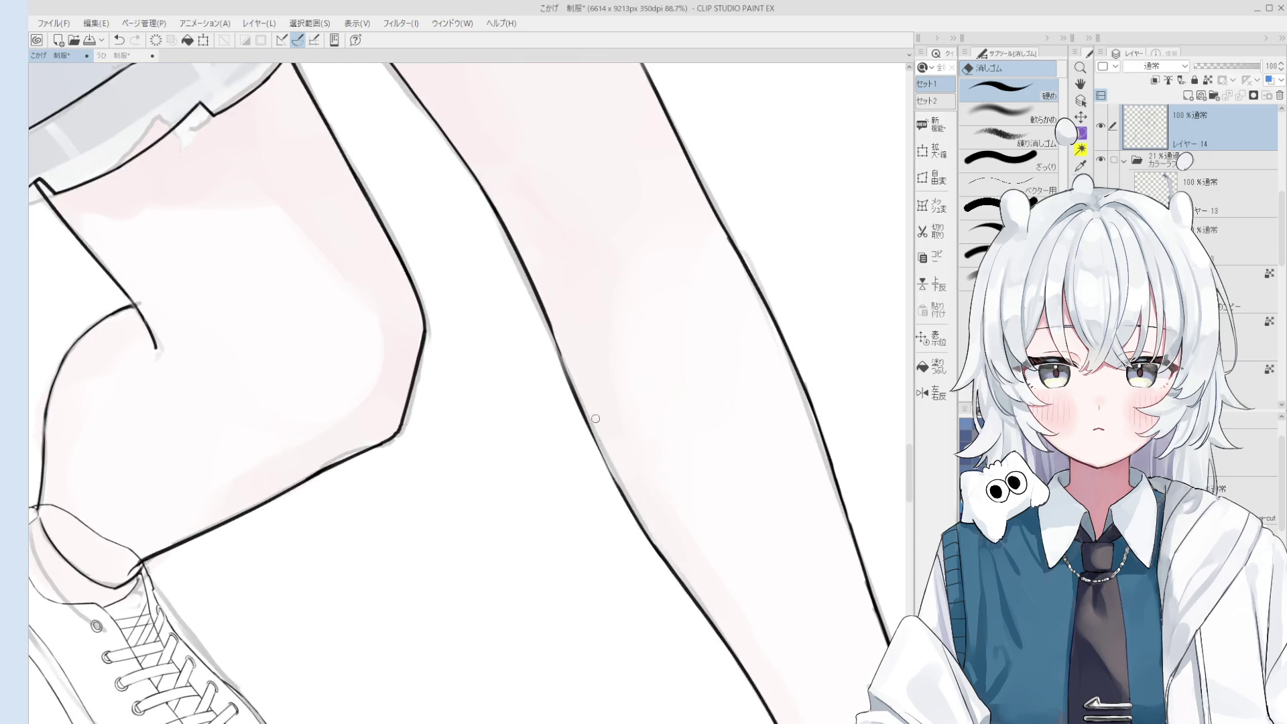
pyautogui.scroll(-2, 600, 425)
pyautogui.scroll(1, 586, 412)
# Zoom out until the whole figure with both sneakers fits on screen.
pyautogui.press('p')
pyautogui.scroll(-2, 609, 428)
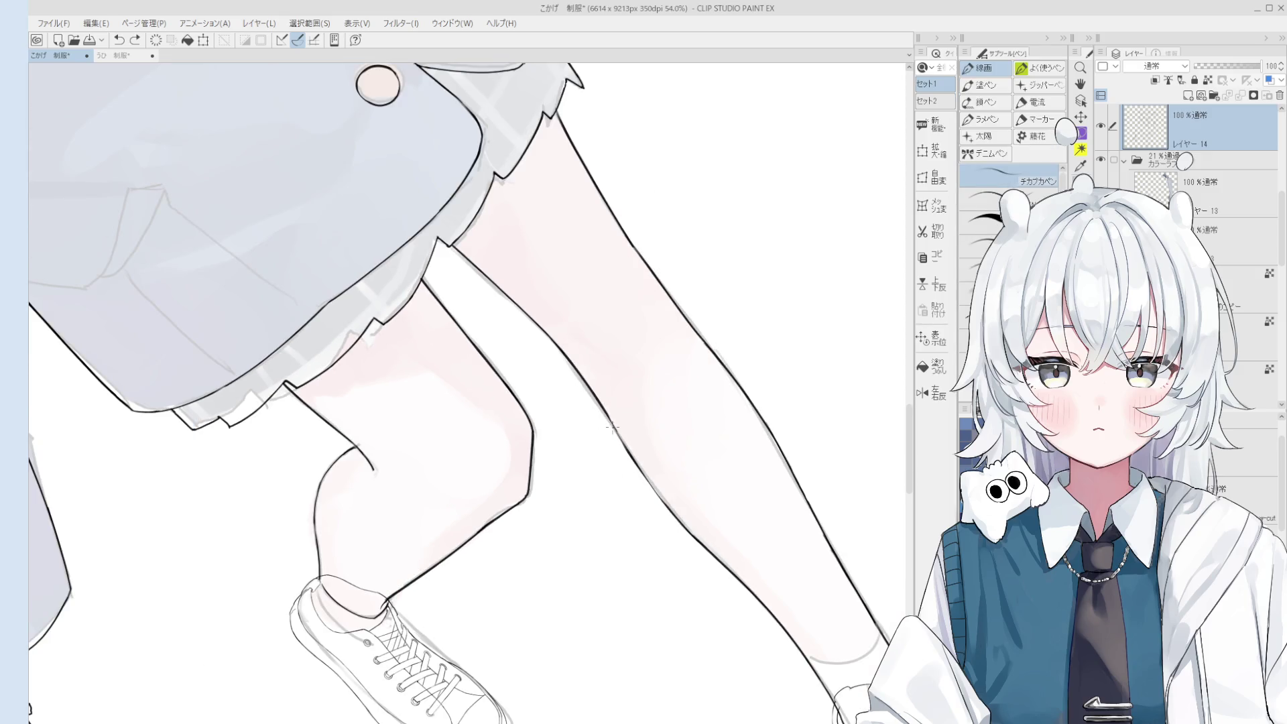
pyautogui.press('e')
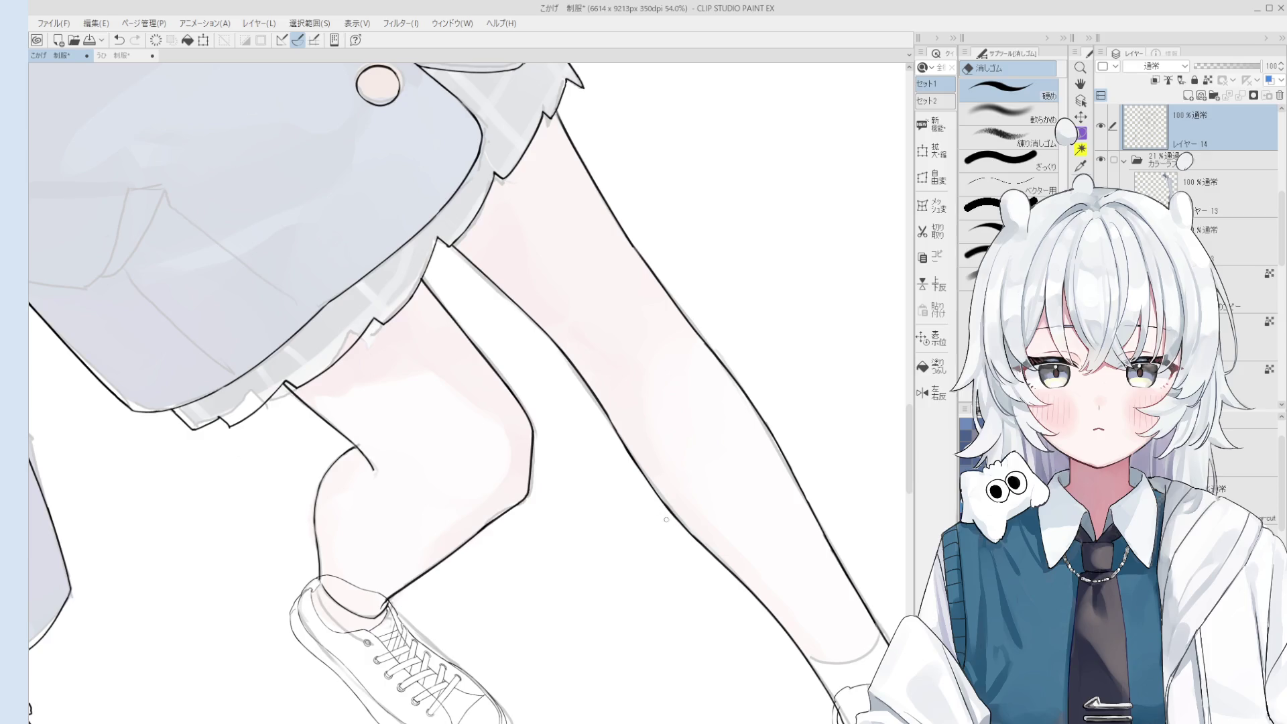
pyautogui.press('h')
pyautogui.scroll(-4, 608, 419)
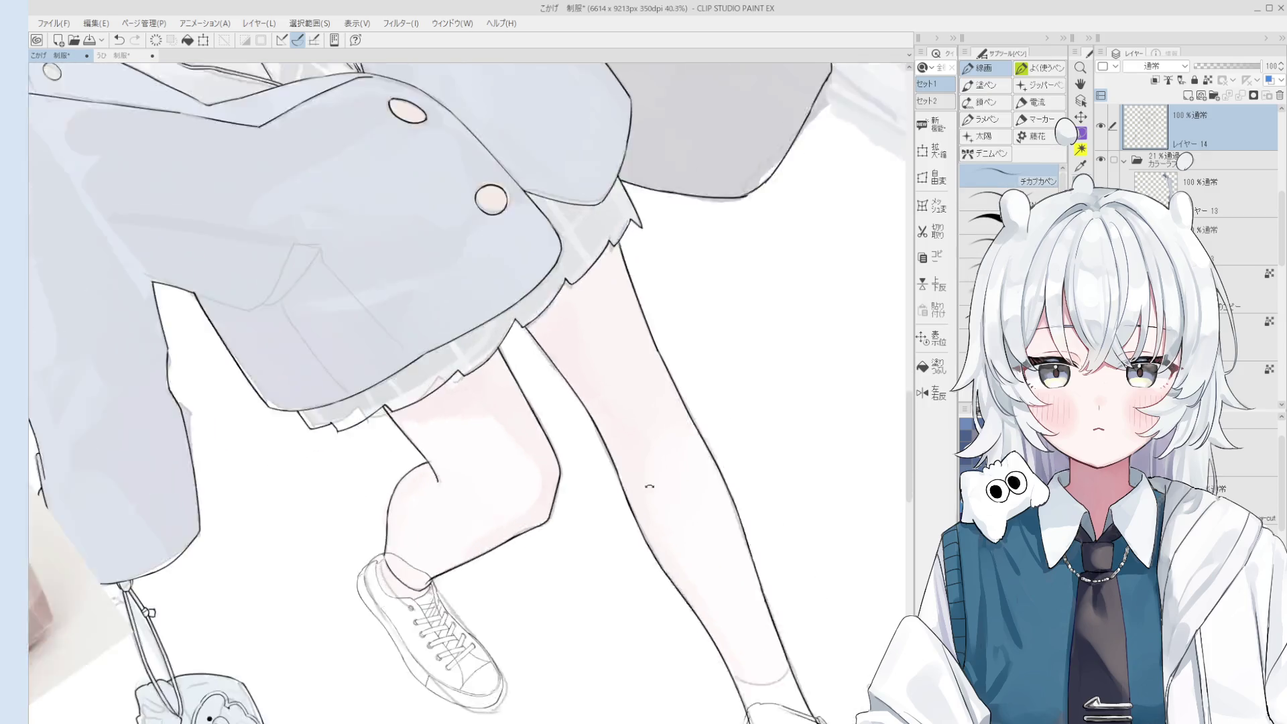
pyautogui.scroll(-3, 629, 508)
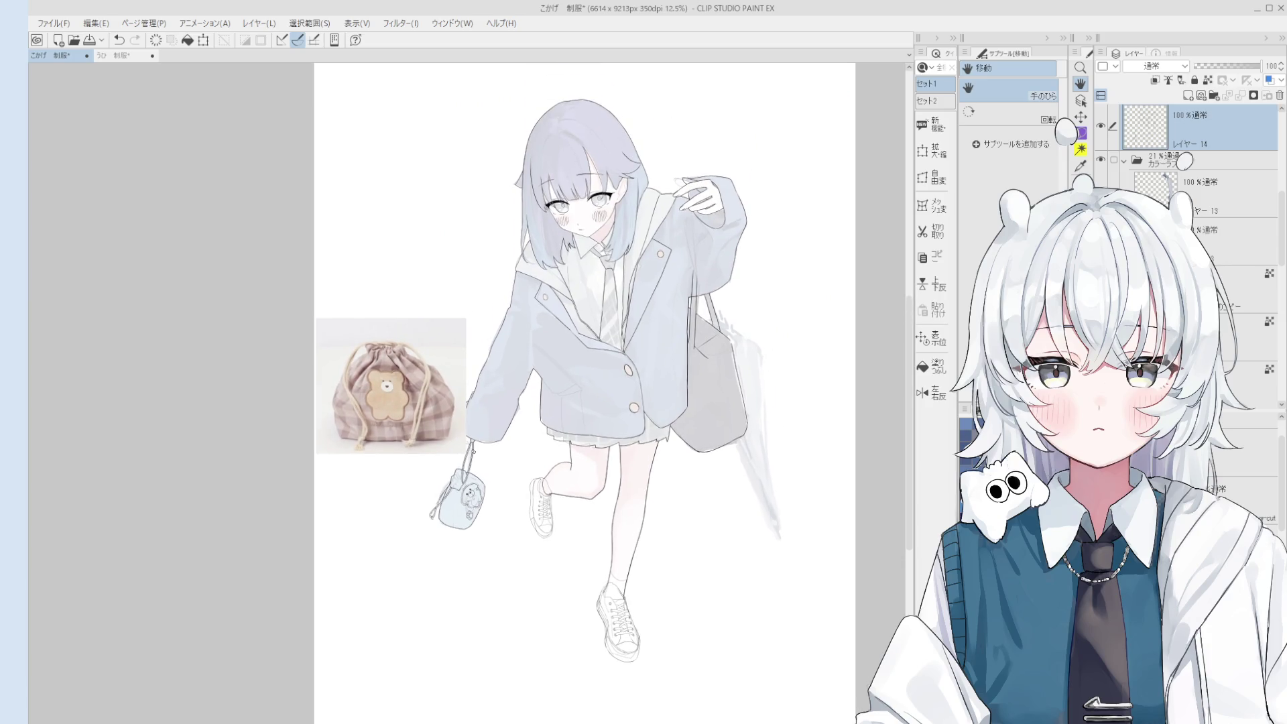
# Raise the カラーラフ colour rough folder's opacity from 21% to 100%.
pyautogui.click(1157, 155)
pyautogui.moveTo(1235, 67); pyautogui.dragTo(1260, 65)
pyautogui.moveTo(699, 418); pyautogui.dragTo(699, 434)
# Select the lower sneaker's layer from the canvas and pan across the figure.
pyautogui.press('o')
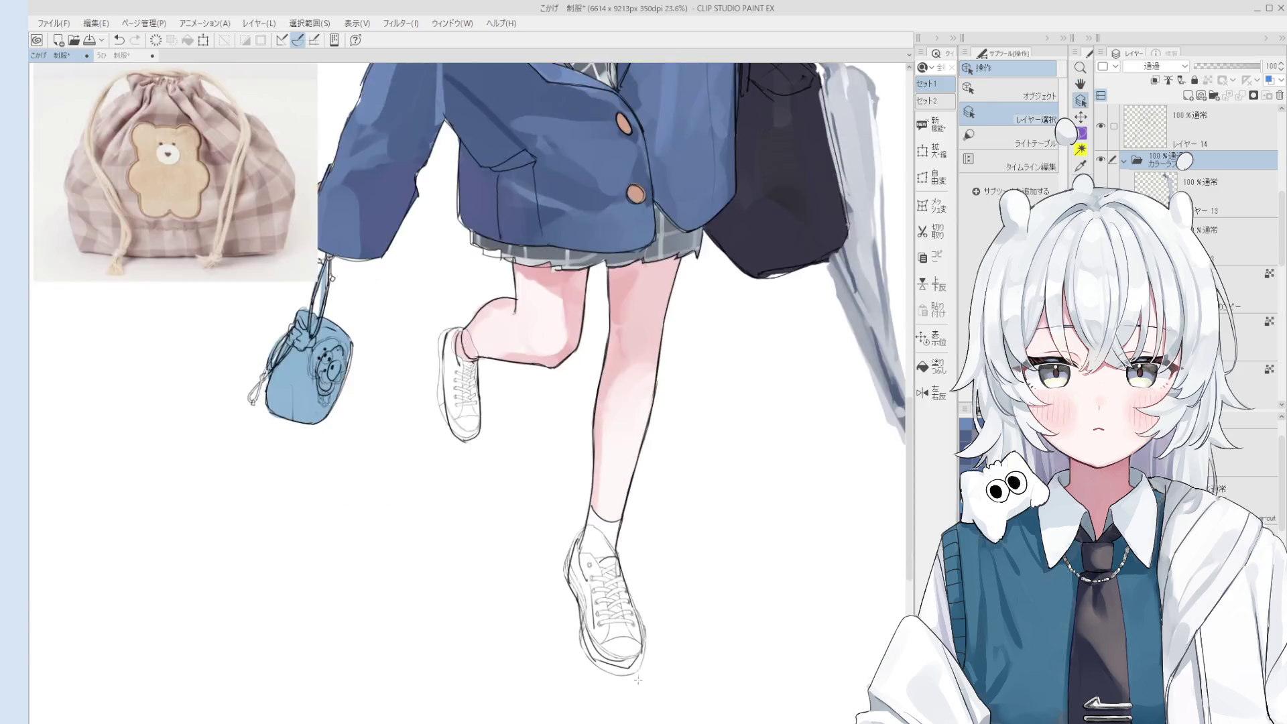
pyautogui.scroll(5, 621, 653)
pyautogui.click(620, 653)
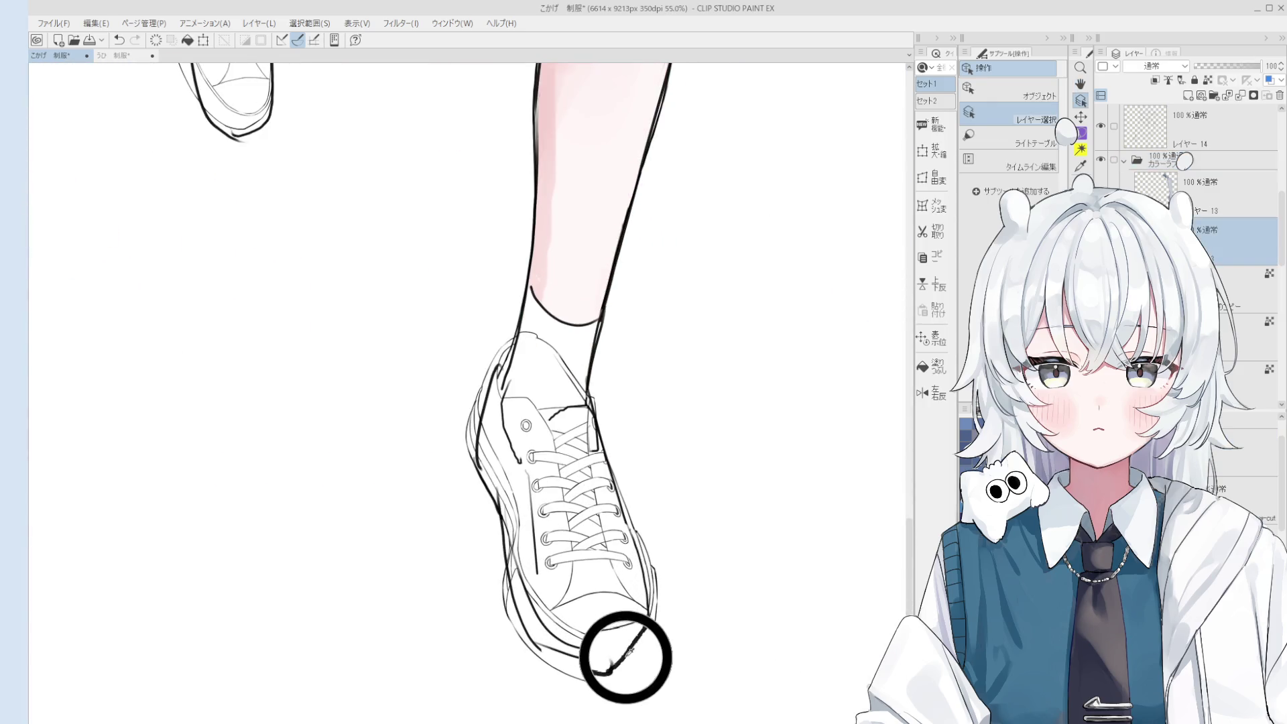
pyautogui.press('e')
pyautogui.scroll(-5, 620, 609)
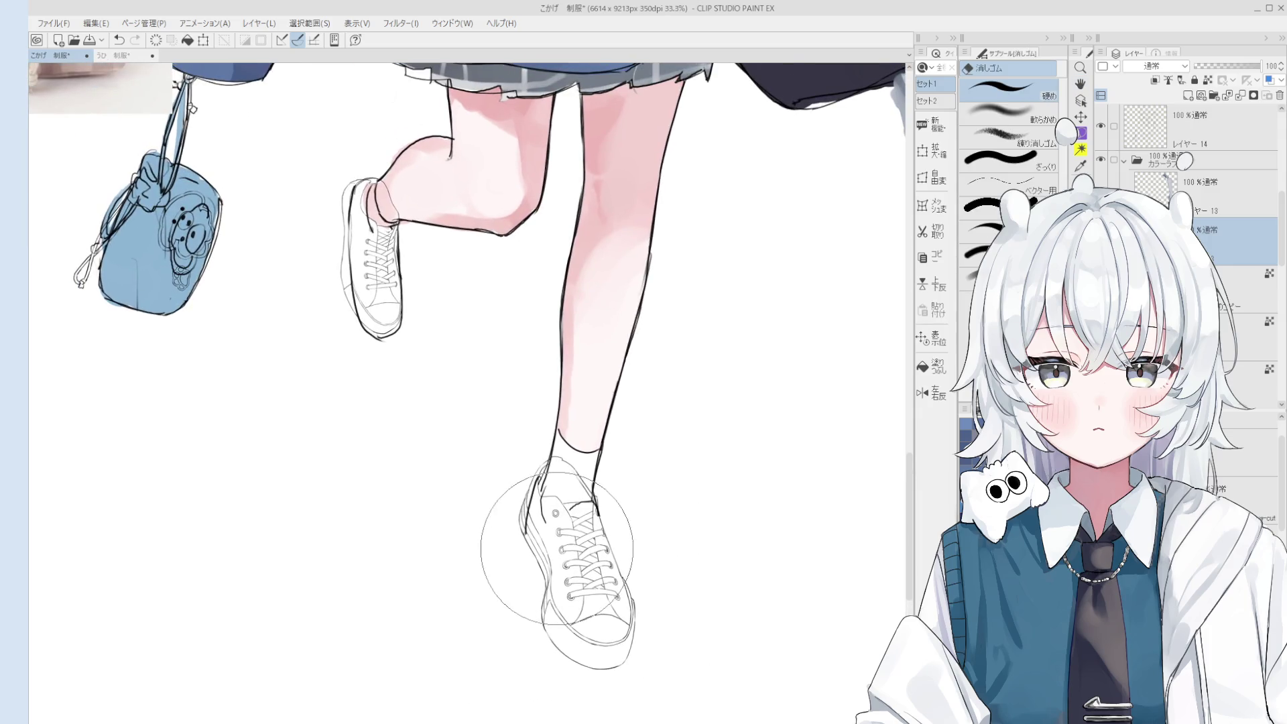
pyautogui.press('h')
pyautogui.moveTo(551, 588); pyautogui.dragTo(575, 589)
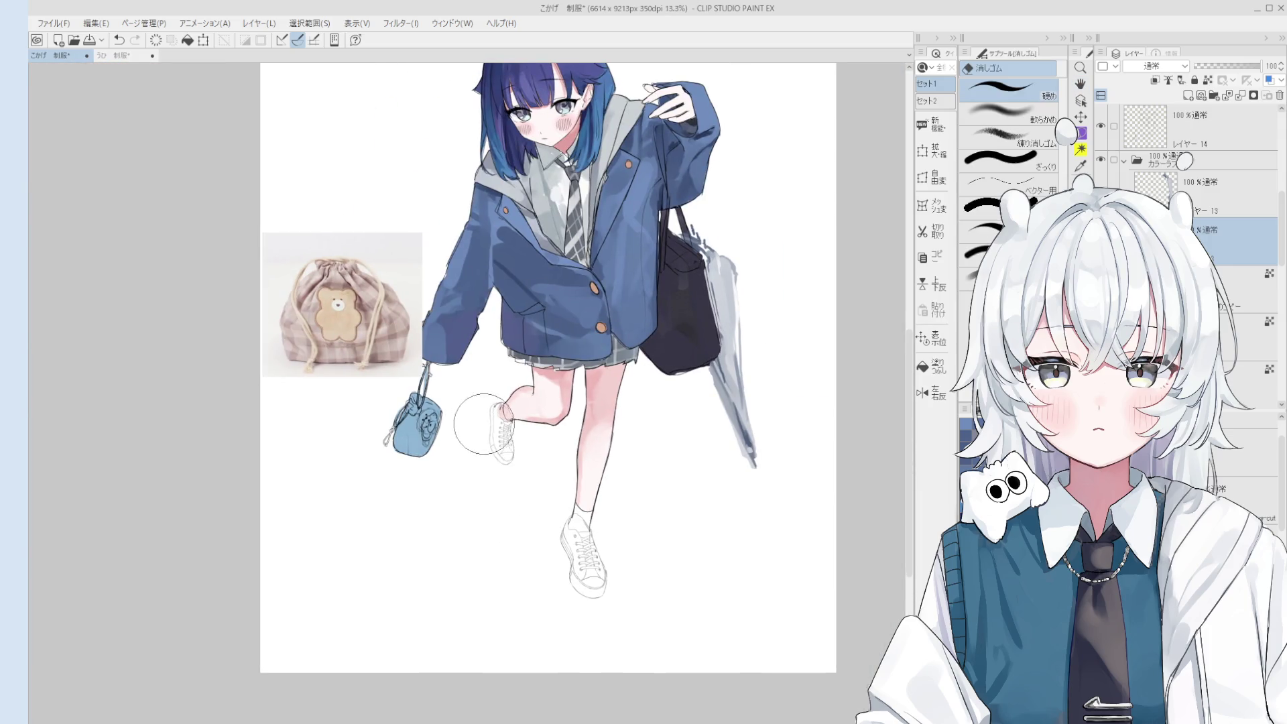
pyautogui.moveTo(523, 480); pyautogui.dragTo(533, 498)
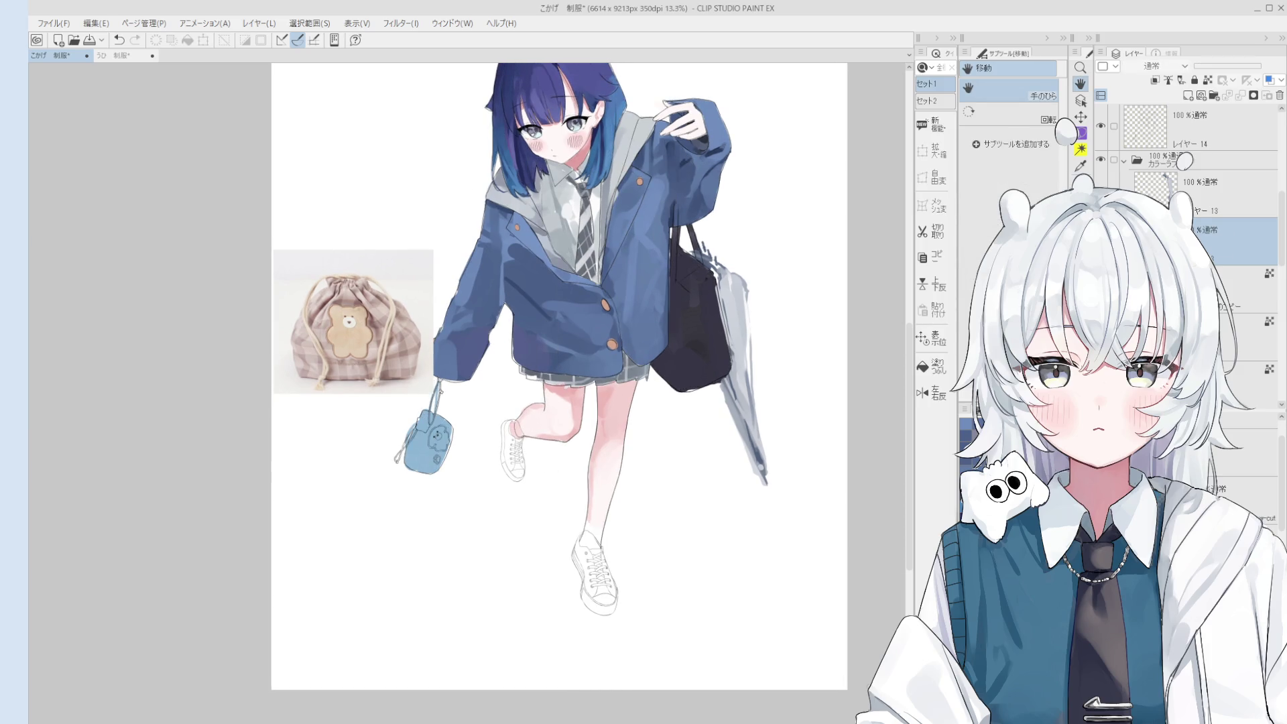
pyautogui.scroll(-2, 762, 521)
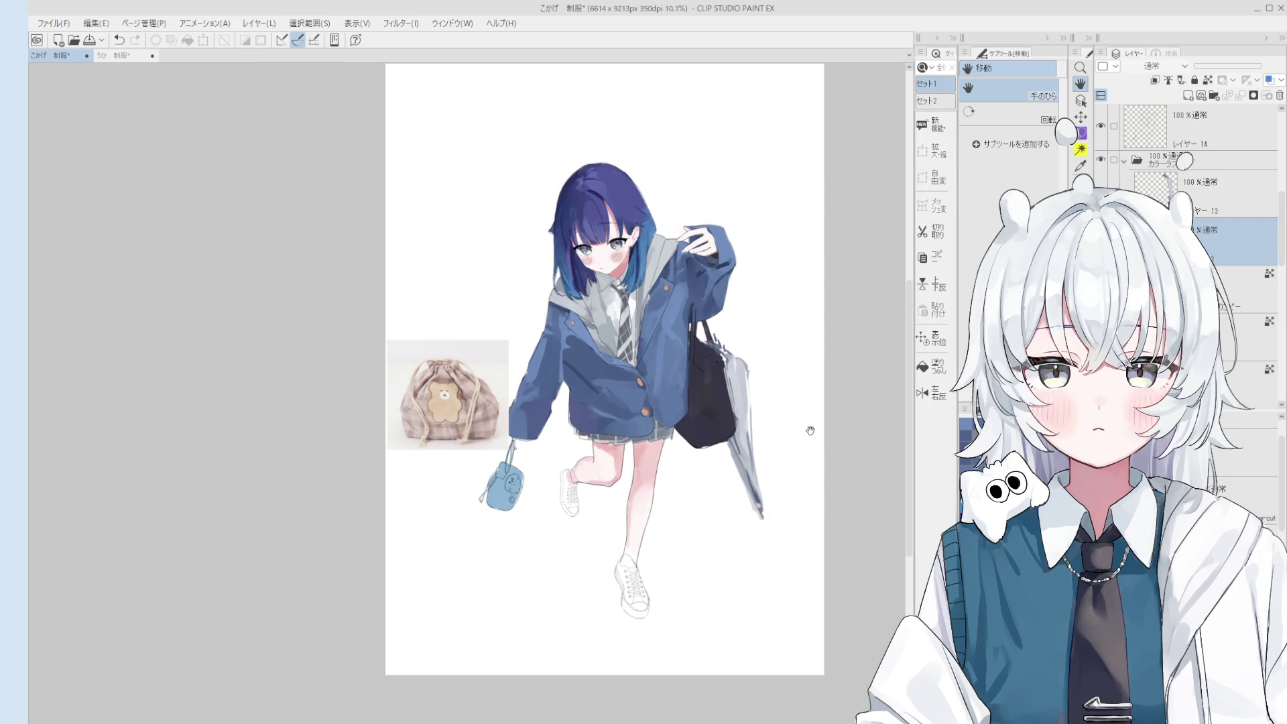
pyautogui.scroll(4, 663, 525)
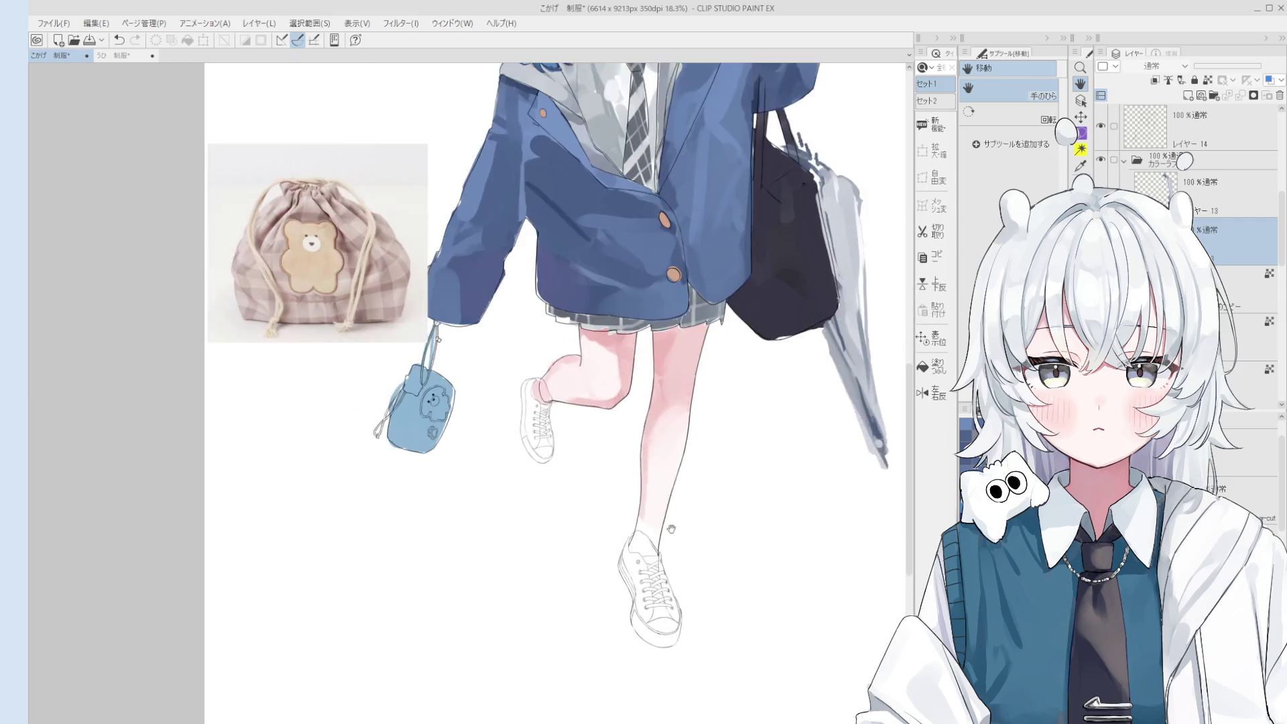
pyautogui.scroll(-5, 603, 603)
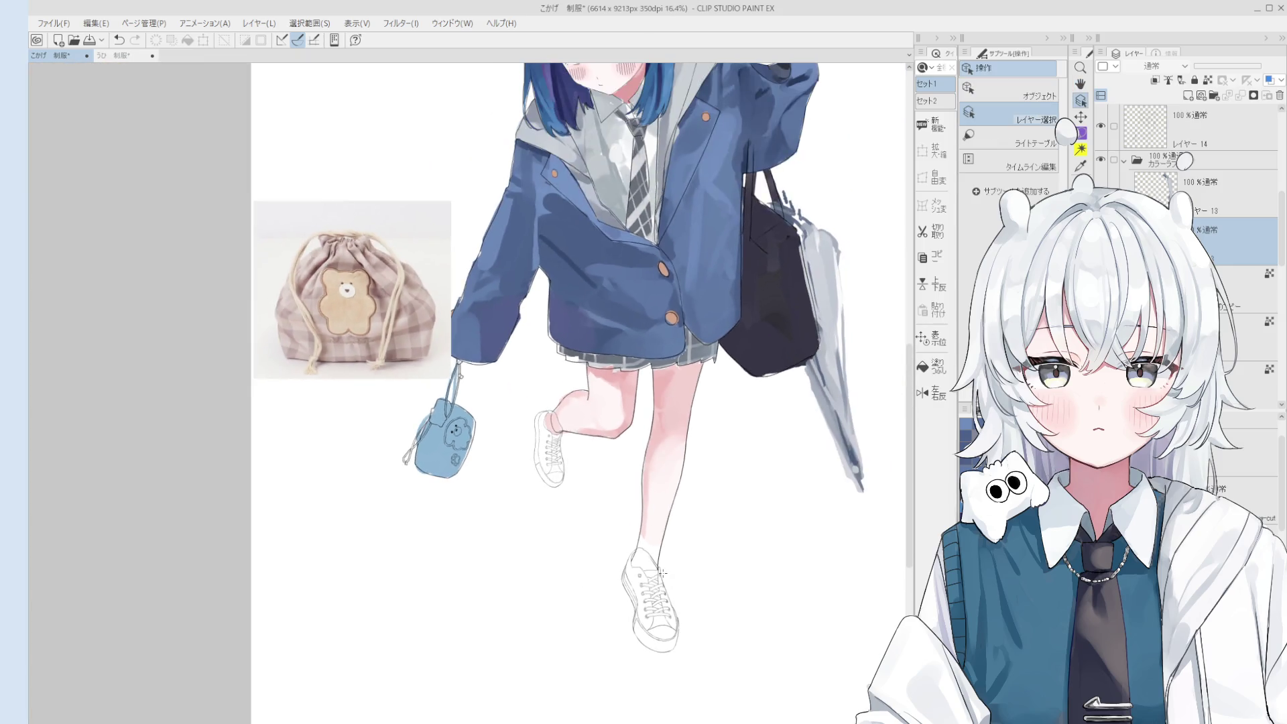
# Flip the canvas horizontally to check the drawing, then recentre on the legs.
pyautogui.press('h')
pyautogui.moveTo(569, 629)
pyautogui.mouseDown()
pyautogui.moveTo(640, 627)
pyautogui.moveTo(670, 667)
pyautogui.mouseUp()
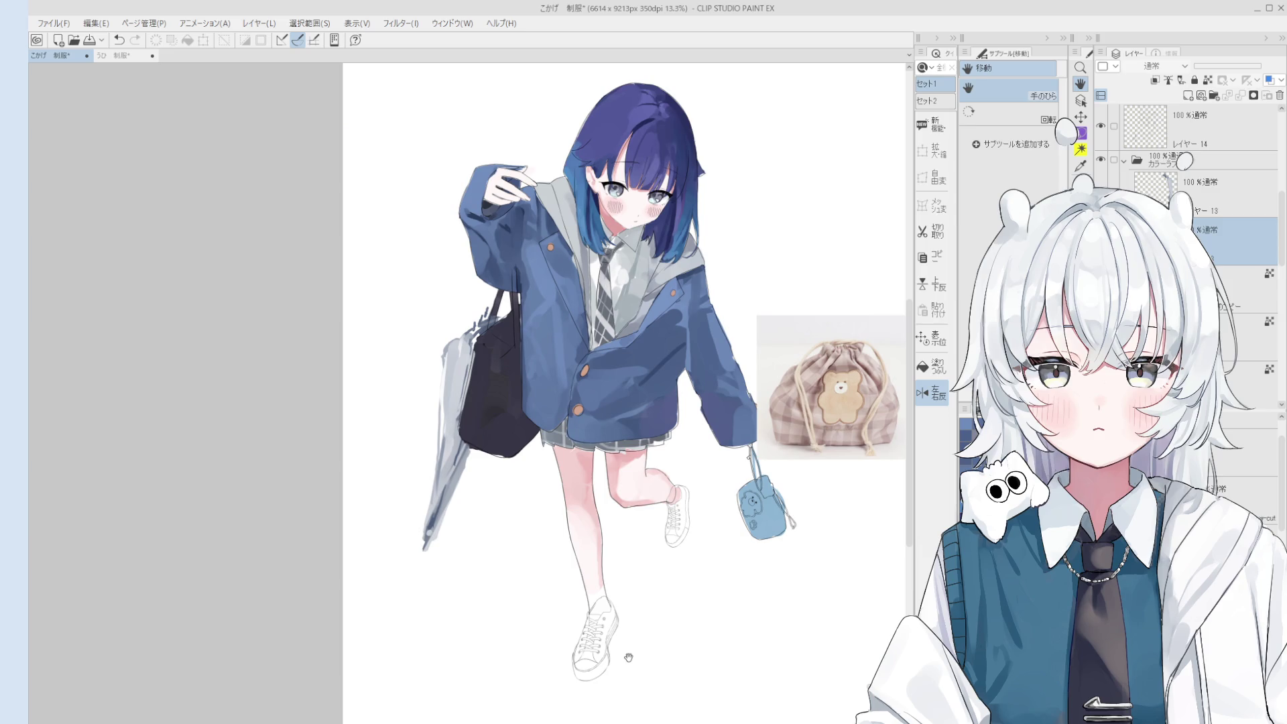
pyautogui.press('o')
pyautogui.scroll(5, 622, 591)
pyautogui.press('h')
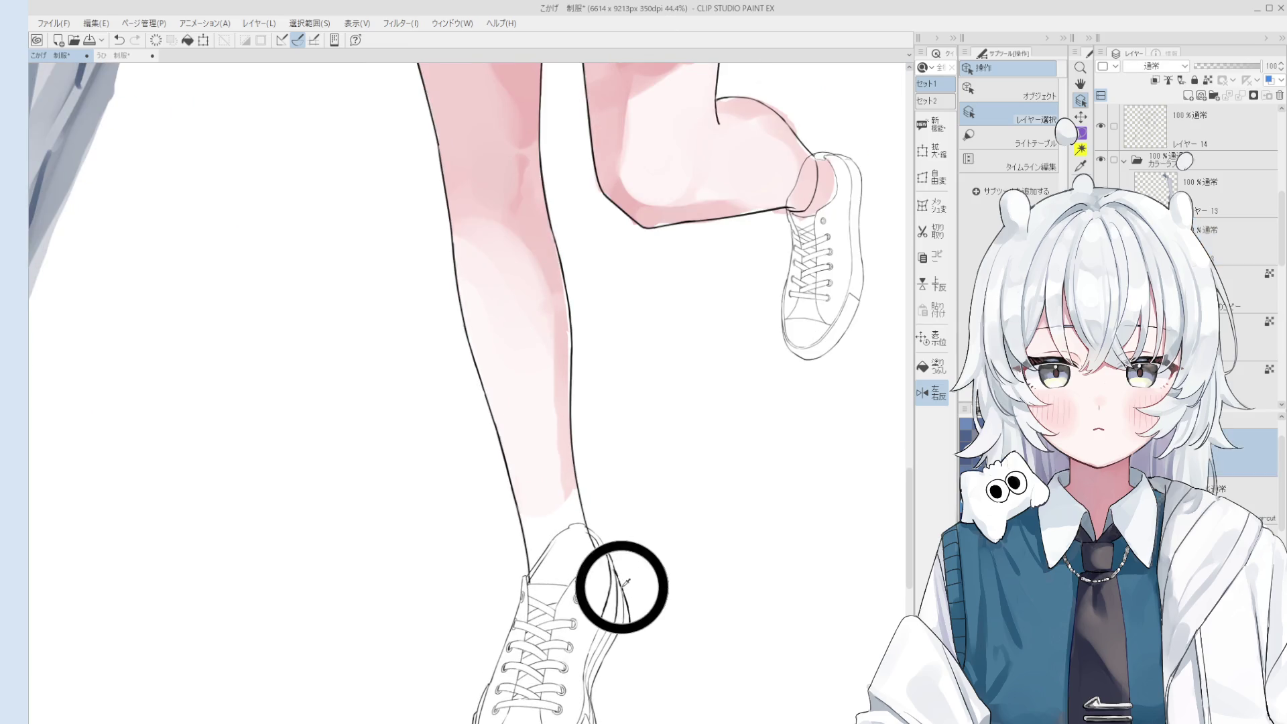
pyautogui.scroll(-3, 622, 592)
pyautogui.moveTo(807, 379); pyautogui.dragTo(821, 376)
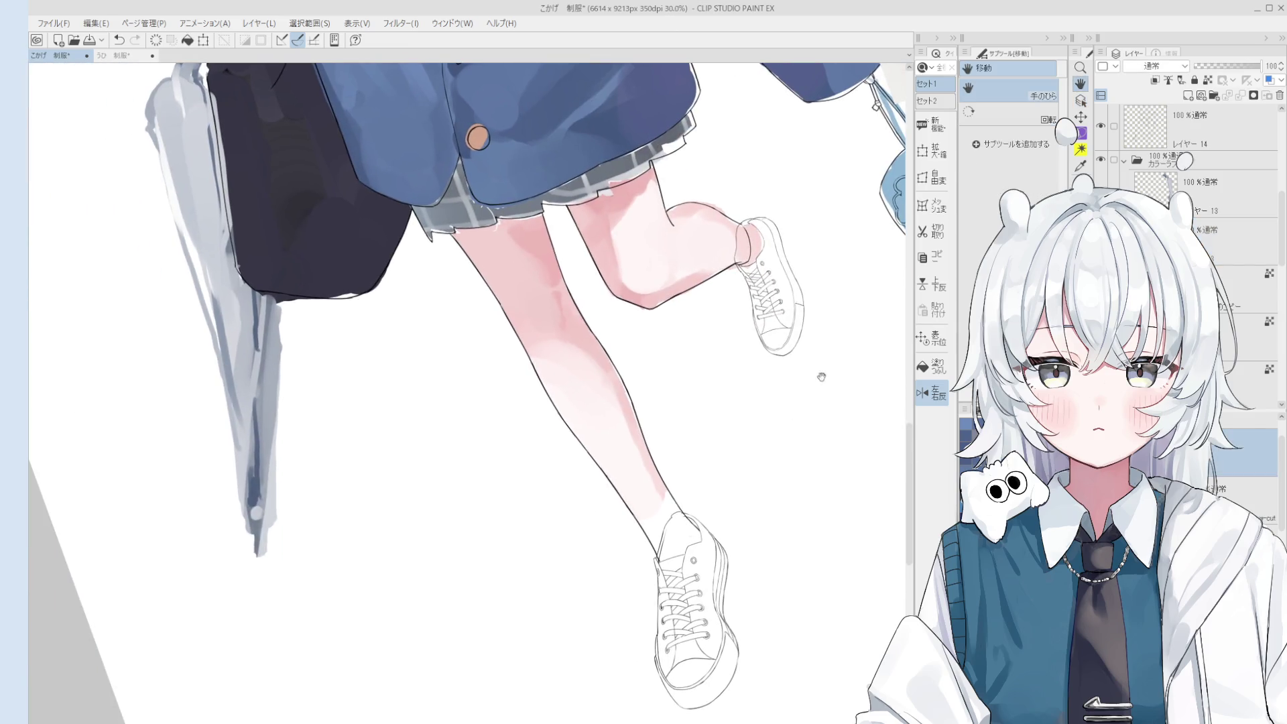
# Scale/Rotate the lower sneaker, nudge it up onto the standing foot, and commit.
pyautogui.click(933, 153)
pyautogui.moveTo(688, 610); pyautogui.dragTo(690, 611)
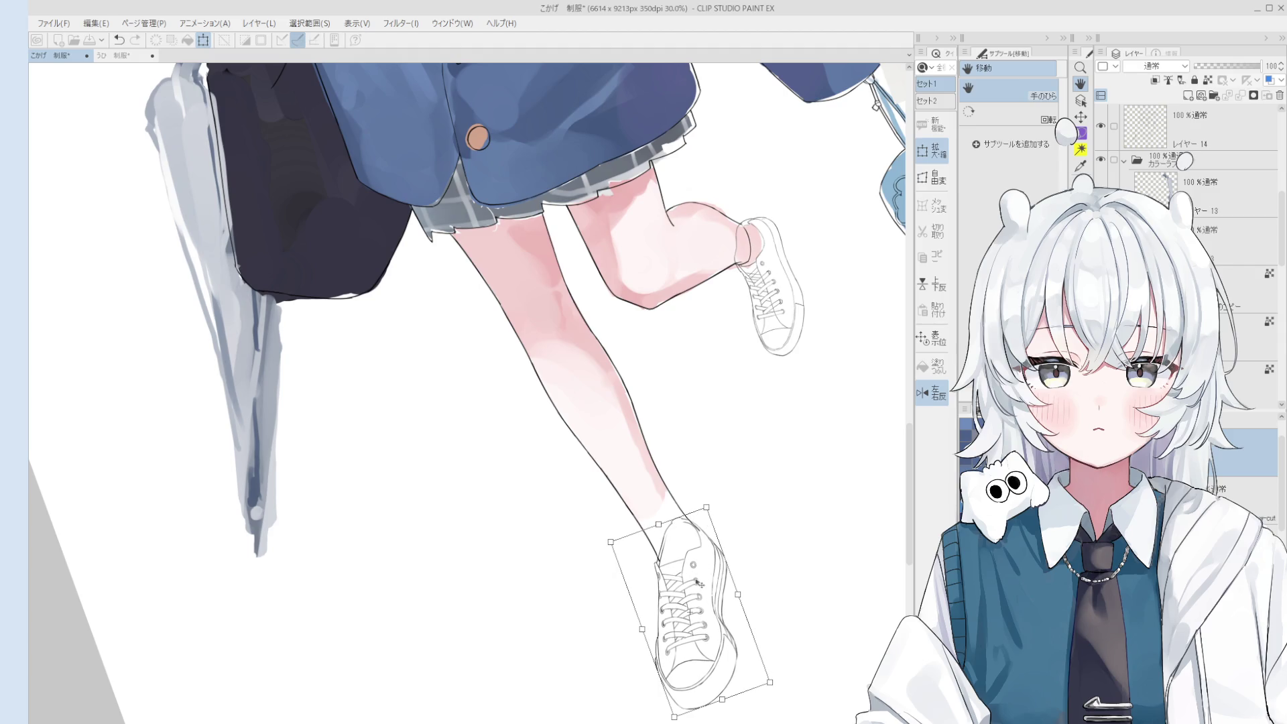
pyautogui.moveTo(702, 584); pyautogui.dragTo(704, 584)
pyautogui.hotkey('ctrl', '0')
pyautogui.click(665, 677)
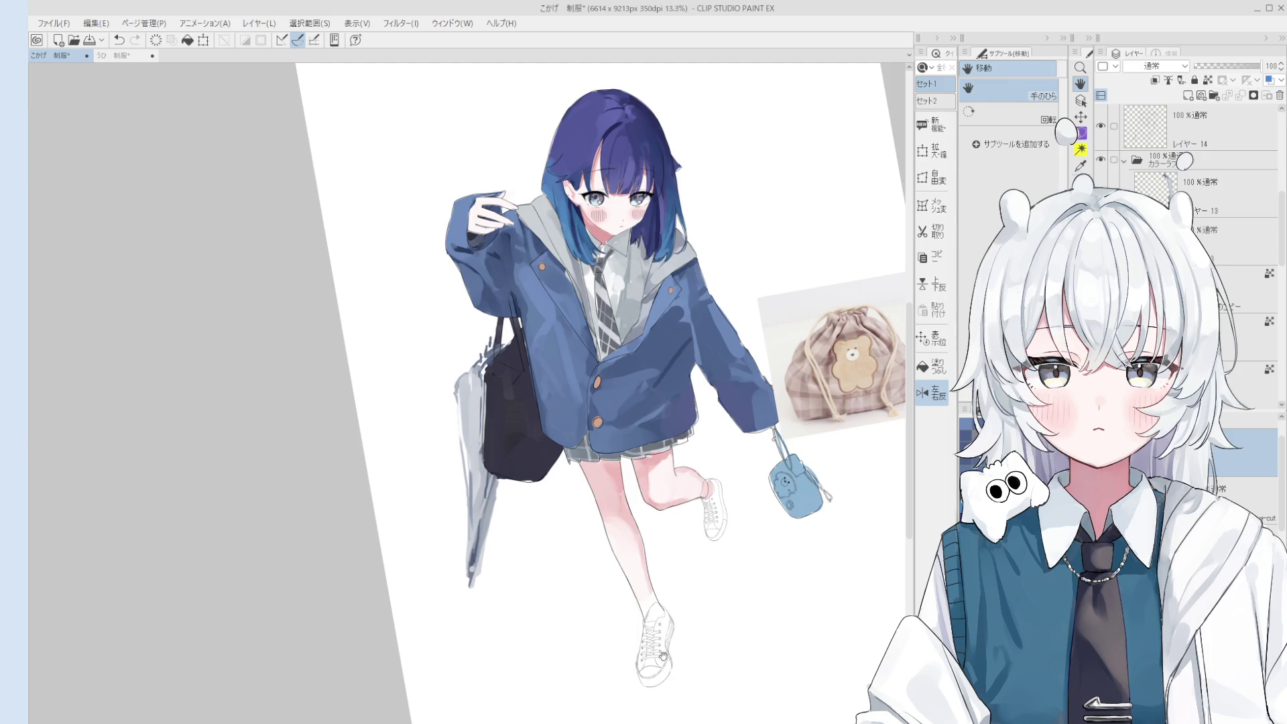
pyautogui.scroll(2, 661, 666)
# Rotate and shift the lower sneaker slightly, commit with 確定, and save.
pyautogui.click(932, 151)
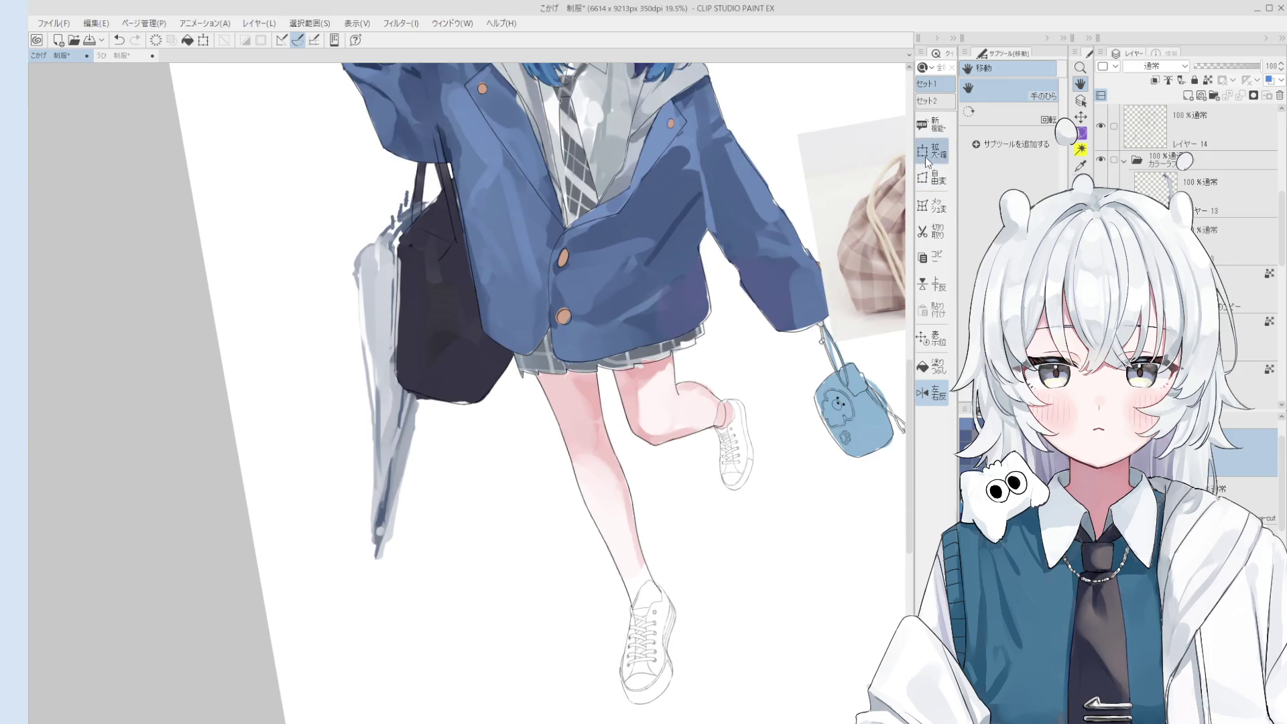
pyautogui.moveTo(671, 579); pyautogui.dragTo(670, 583)
pyautogui.moveTo(668, 633); pyautogui.dragTo(676, 632)
pyautogui.scroll(-2, 658, 631)
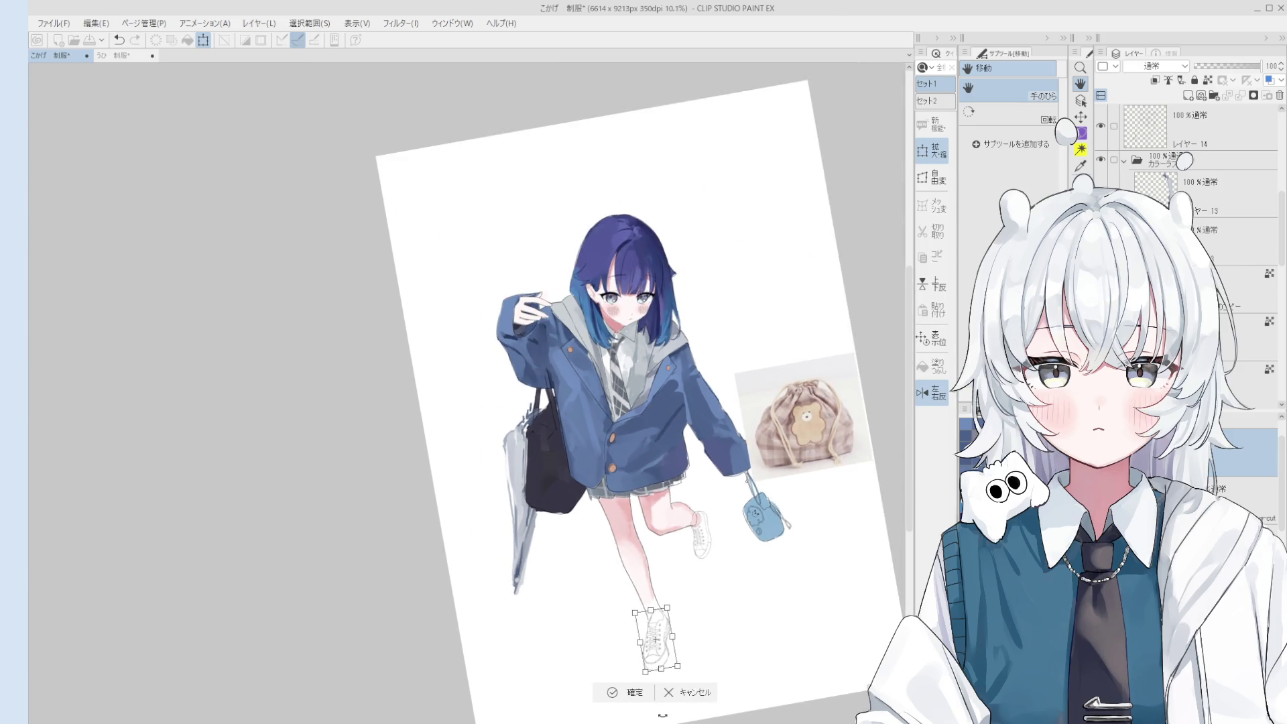
pyautogui.click(617, 694)
pyautogui.hotkey('ctrl', 's')
pyautogui.scroll(6, 638, 645)
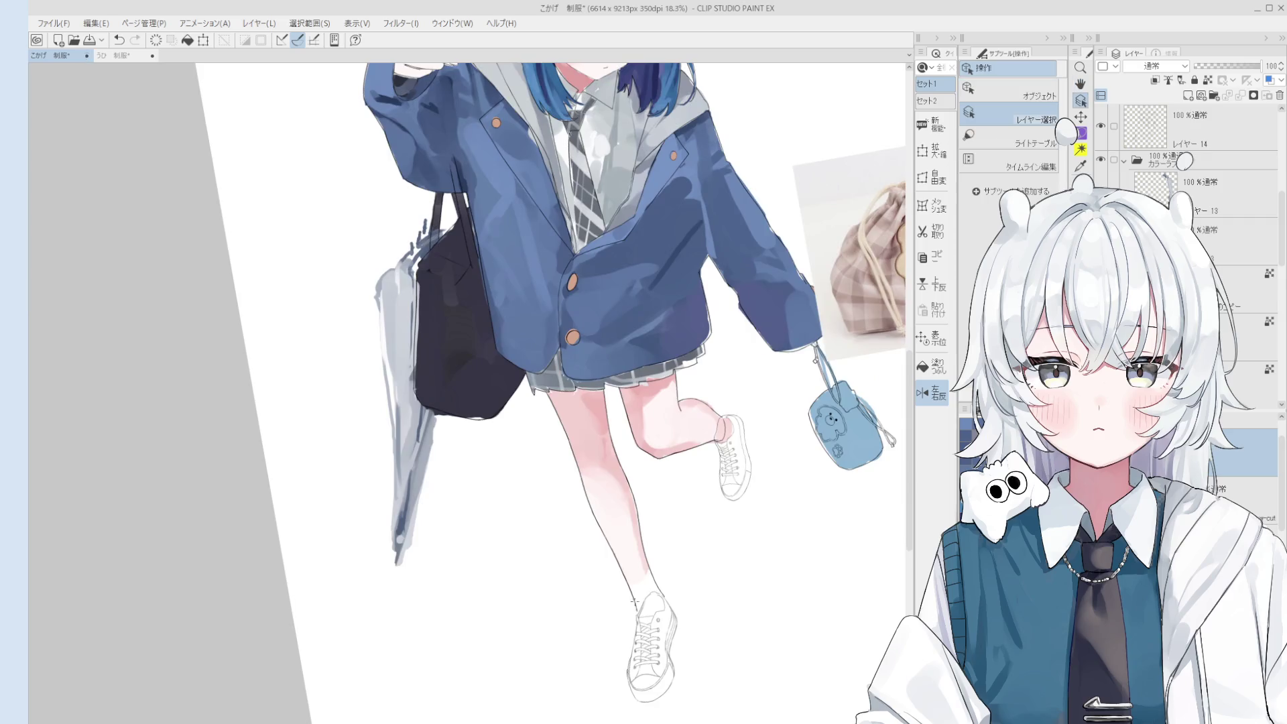
# On Layer 14, erase the end of the standing leg's outline above the shoe.
pyautogui.keyDown('ctrl'); pyautogui.keyDown('shift'); pyautogui.click(677, 569); pyautogui.keyUp('shift'); pyautogui.keyUp('ctrl')
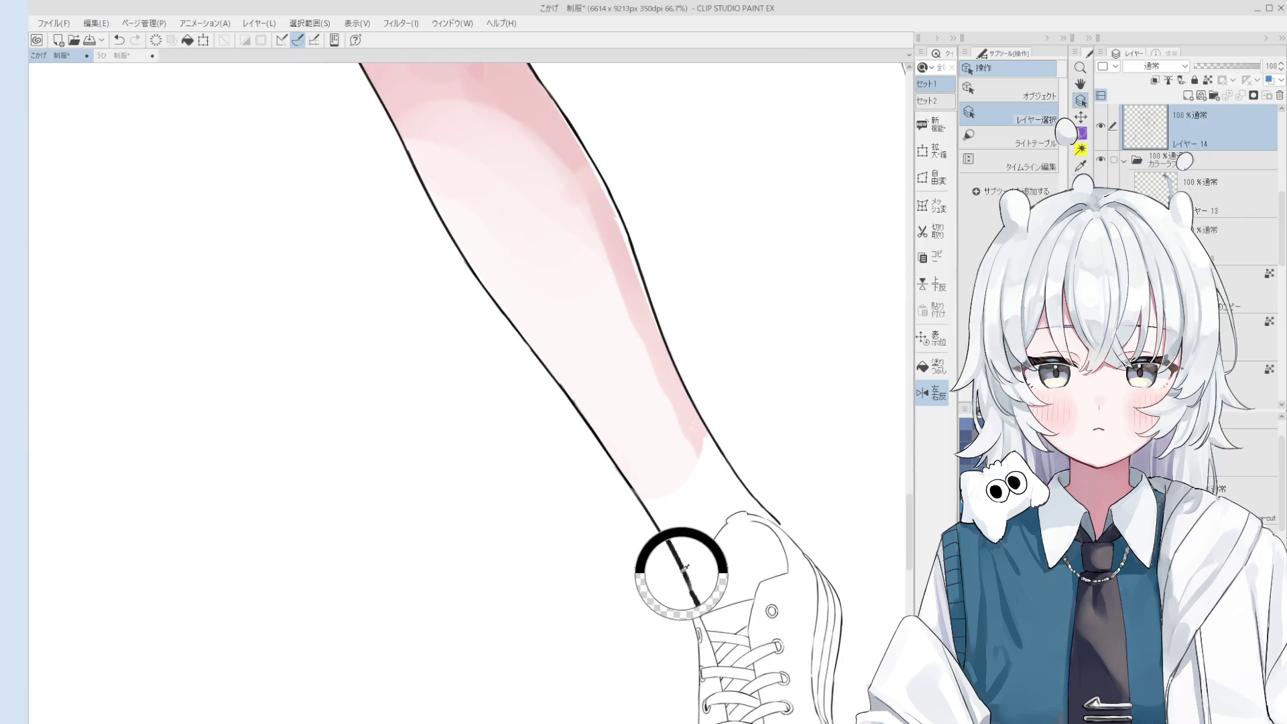
pyautogui.press('e')
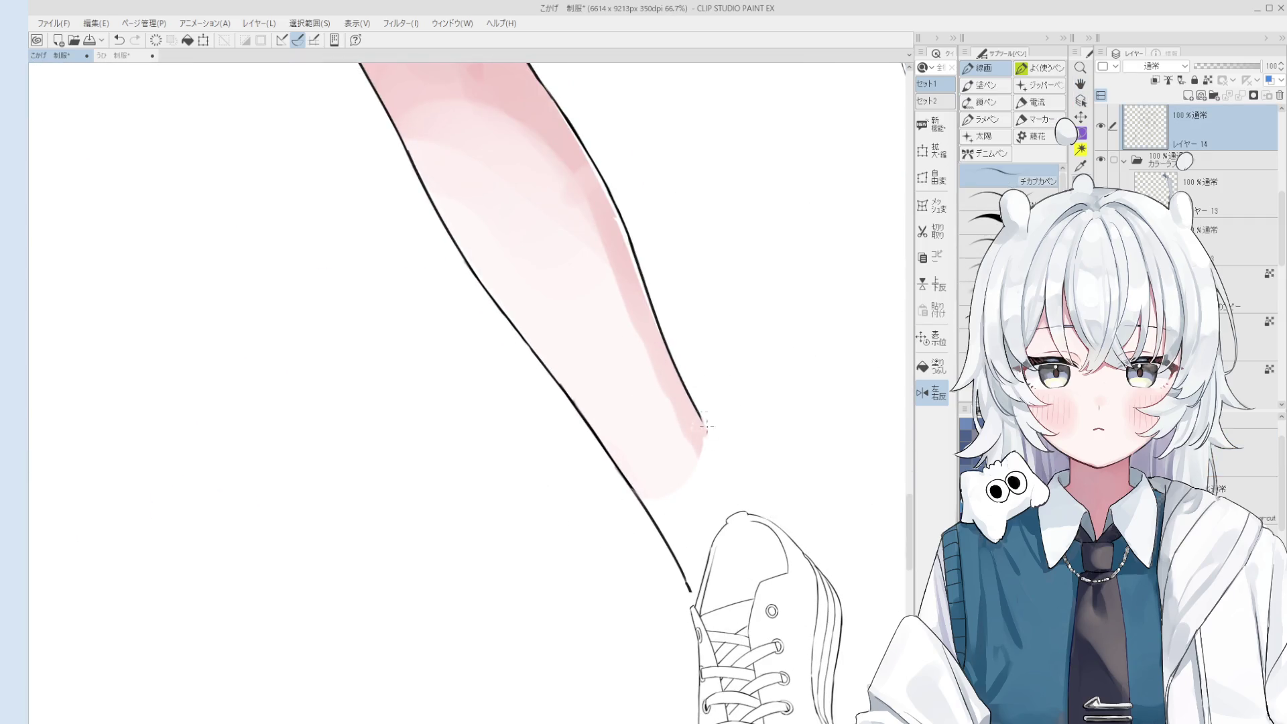
pyautogui.moveTo(691, 397); pyautogui.dragTo(729, 447)
# Draw a short joining line at the shoe's top with the 線画 pen.
pyautogui.press('p')
pyautogui.scroll(-2, 744, 483)
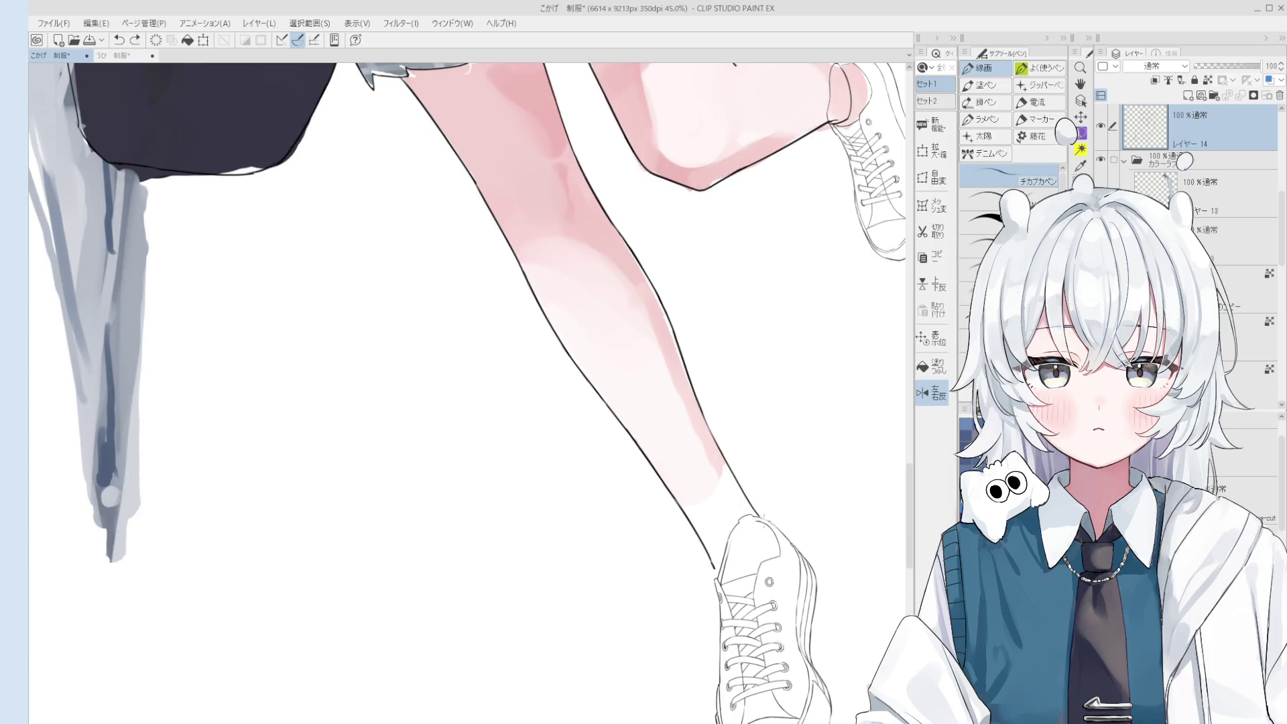
pyautogui.moveTo(760, 519); pyautogui.dragTo(773, 536)
pyautogui.hotkey('ctrl', 'z')
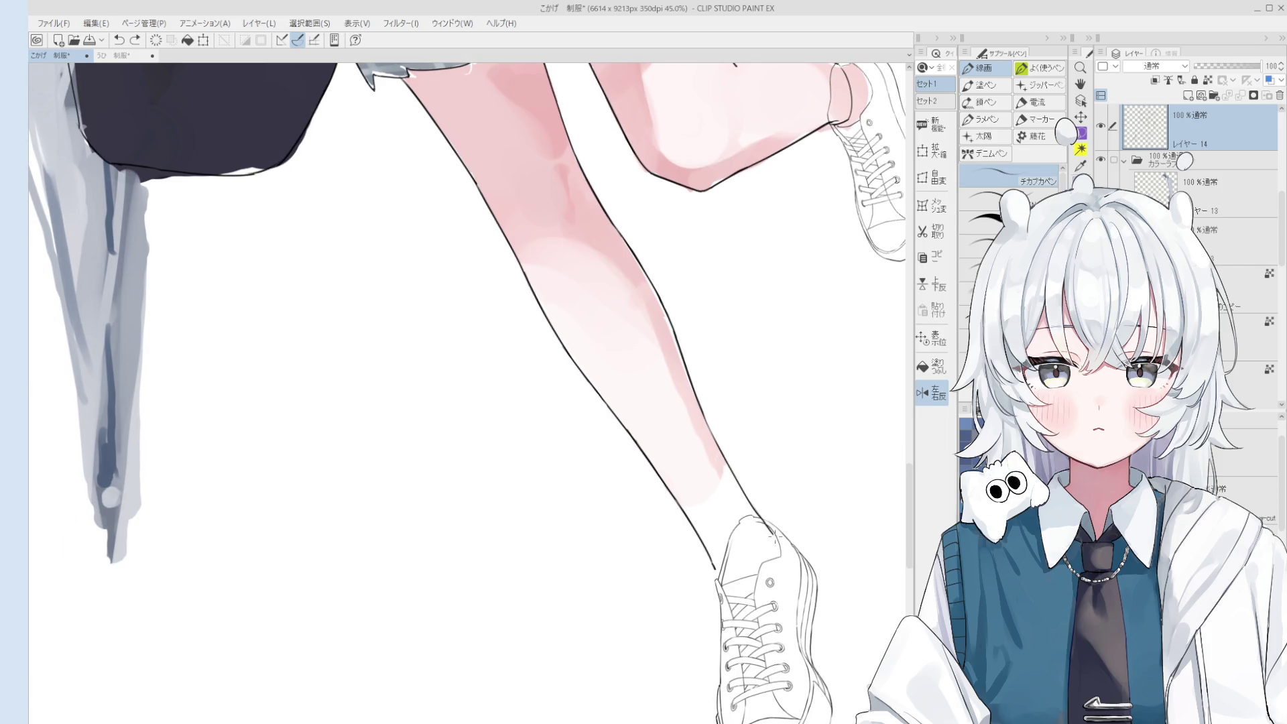
pyautogui.scroll(-3, 720, 576)
pyautogui.scroll(-3, 719, 577)
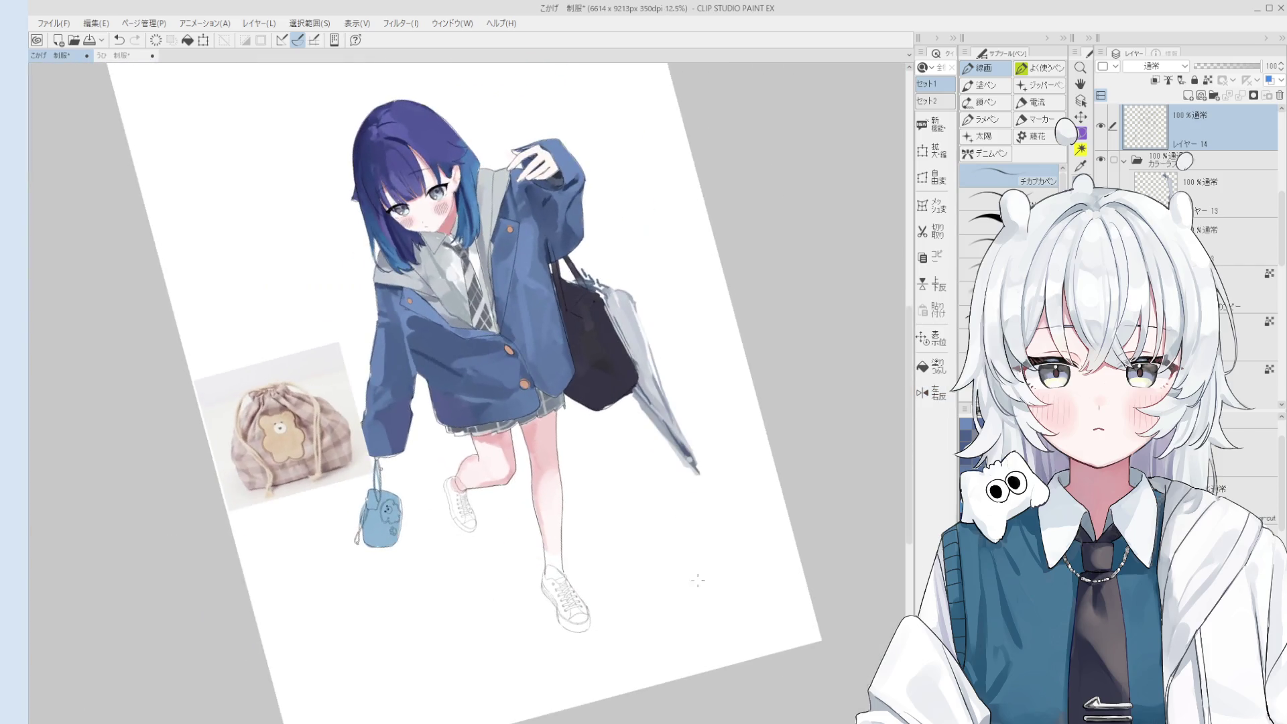
# Rotate the view and draw a short joining line at the sneaker's heel.
pyautogui.press('h')
pyautogui.scroll(1, 710, 584)
pyautogui.scroll(4, 607, 576)
pyautogui.moveTo(606, 577); pyautogui.dragTo(609, 506)
pyautogui.press('e')
pyautogui.press('p')
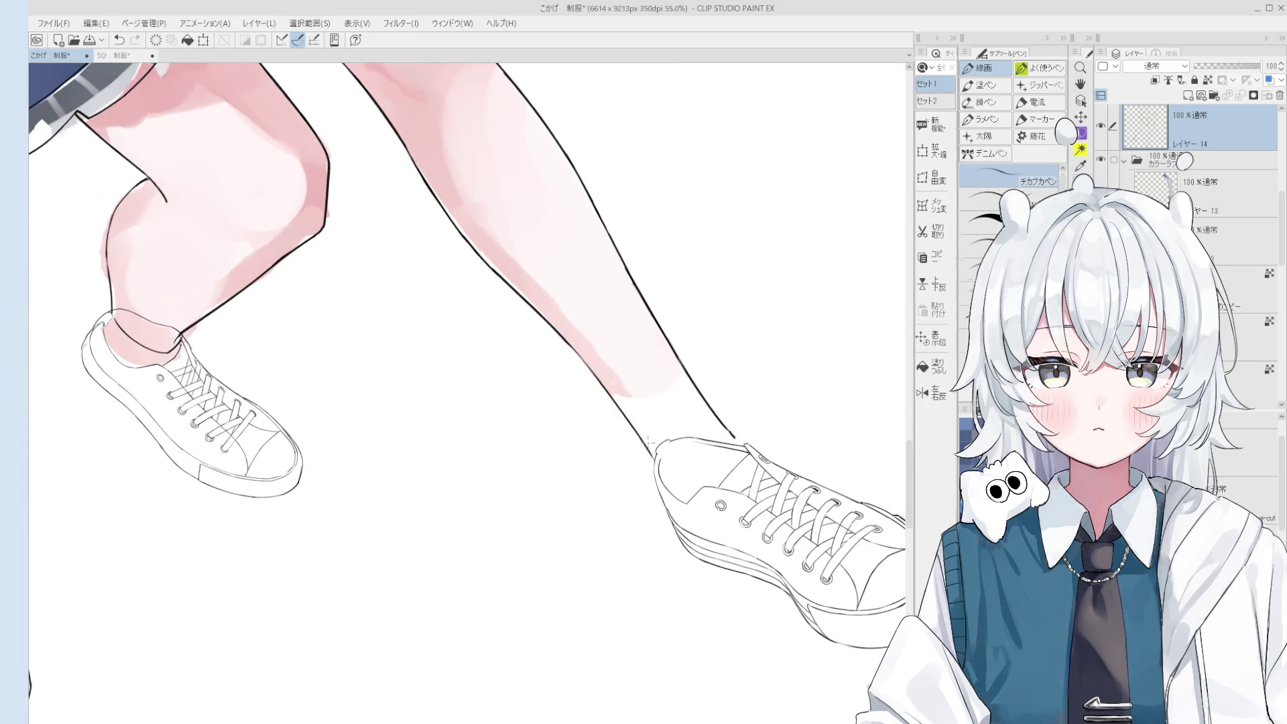
pyautogui.moveTo(655, 458); pyautogui.dragTo(669, 484)
pyautogui.press('^')
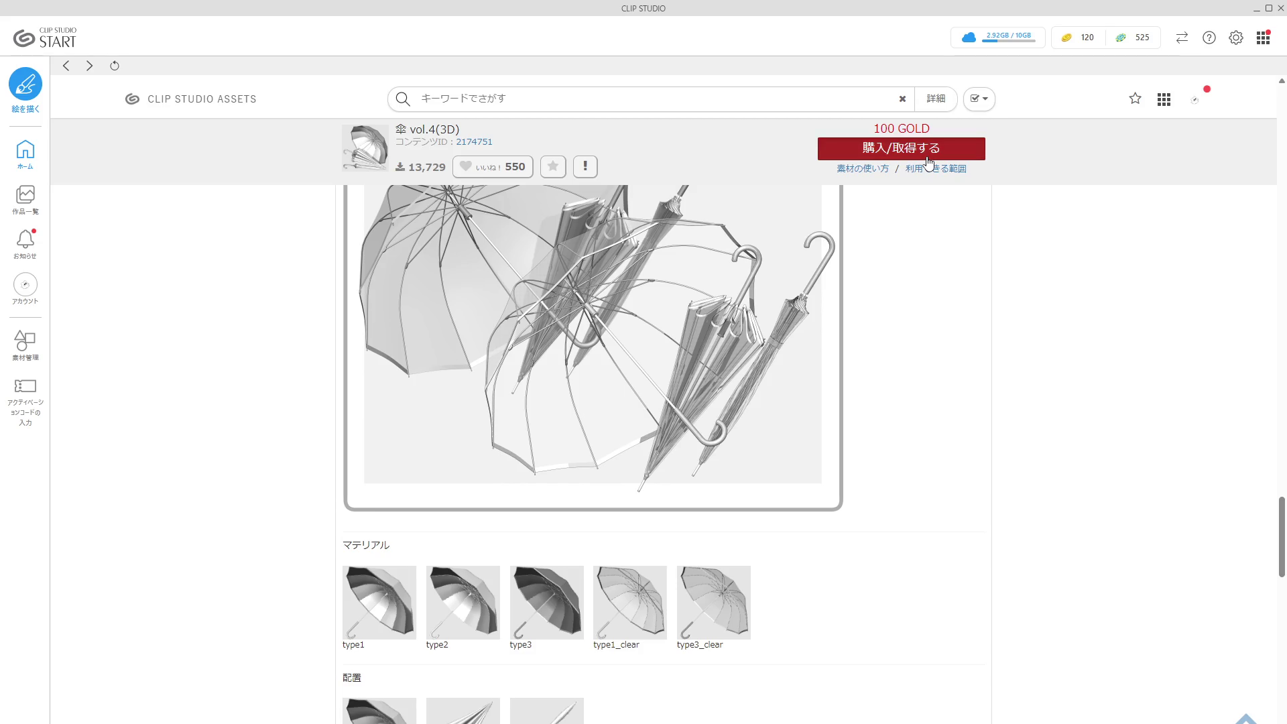
# Review the 購入/取得する dialog for the 100 GOLD umbrella vol.4(3D) asset, then close it.
pyautogui.click(927, 157)
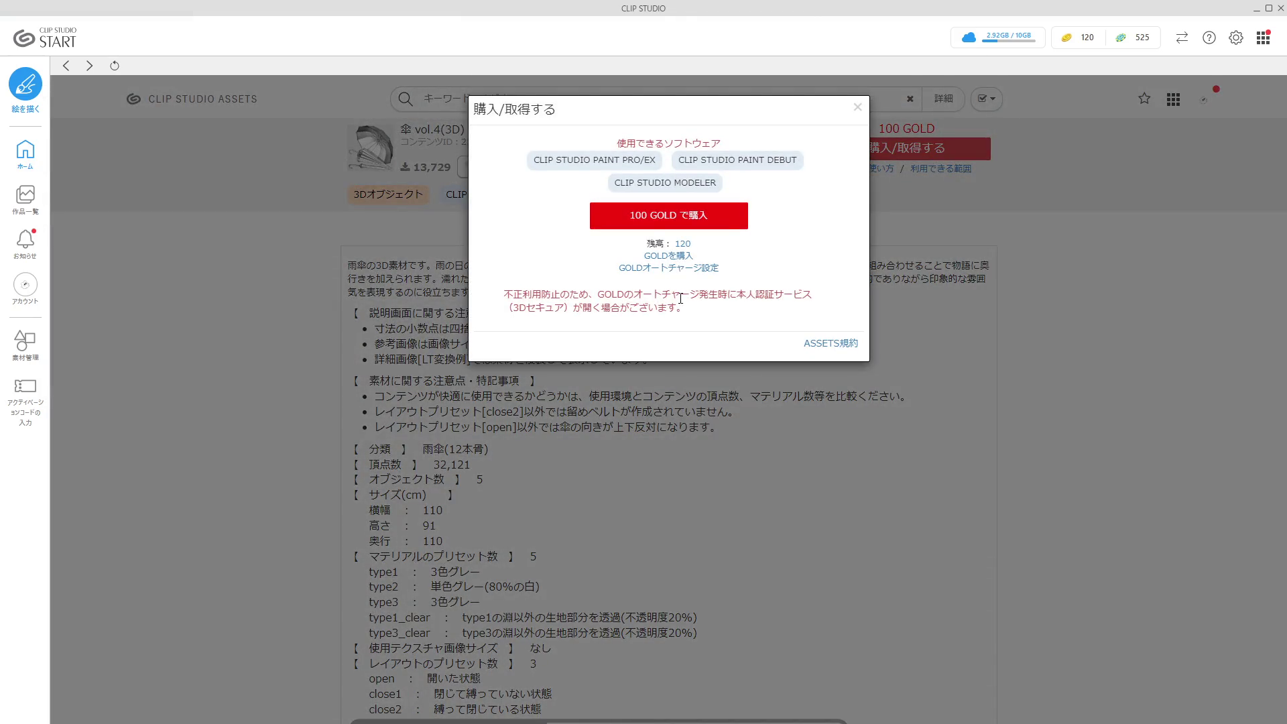
pyautogui.click(731, 224)
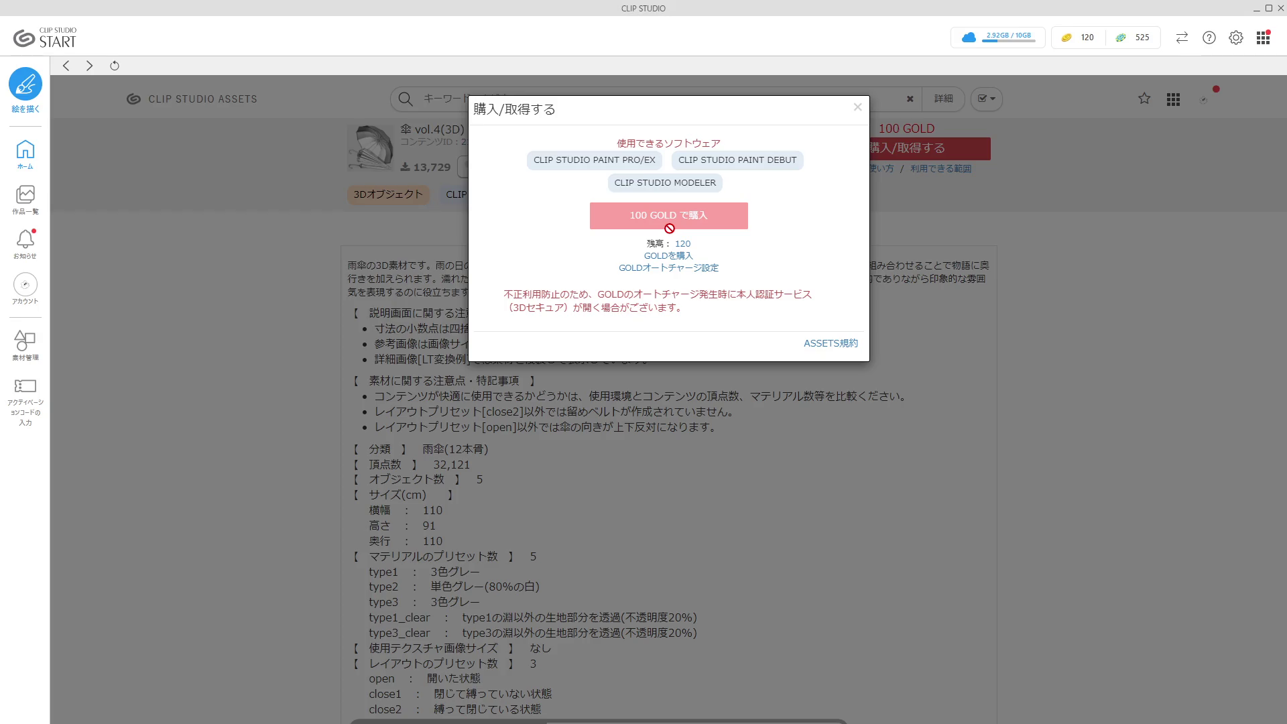
pyautogui.click(693, 222)
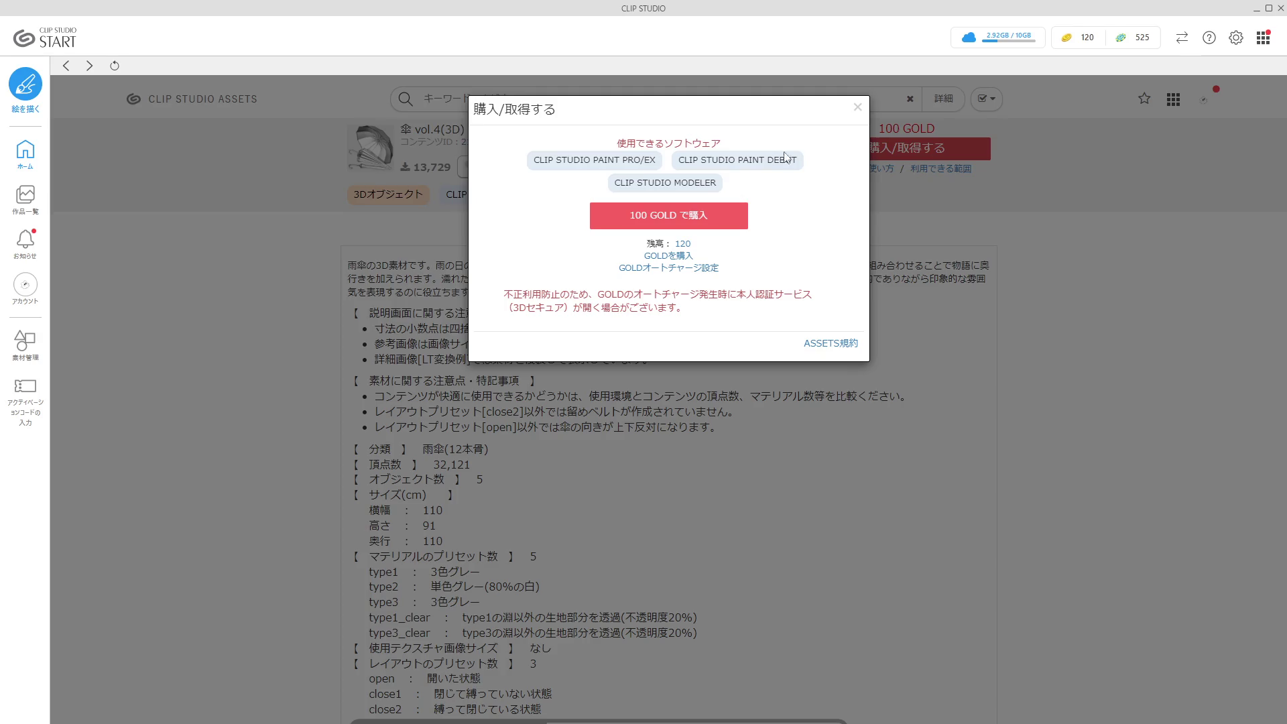
pyautogui.click(857, 107)
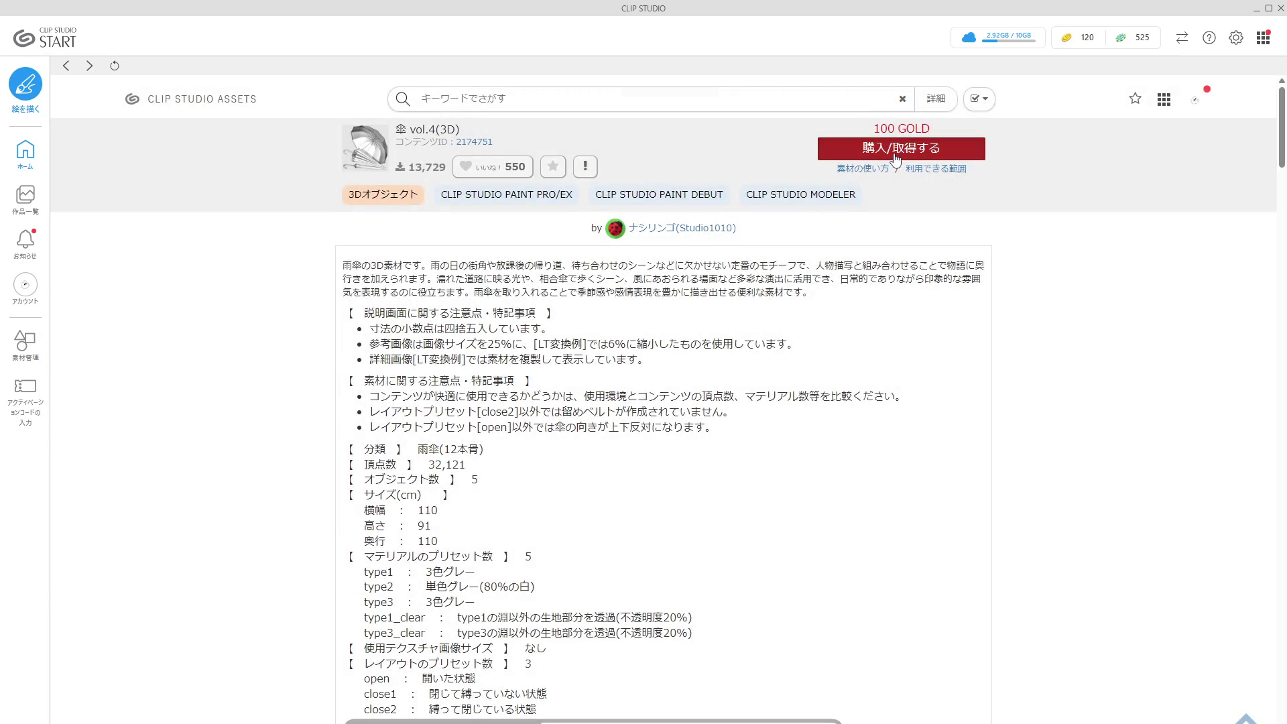
pyautogui.click(895, 155)
pyautogui.click(857, 108)
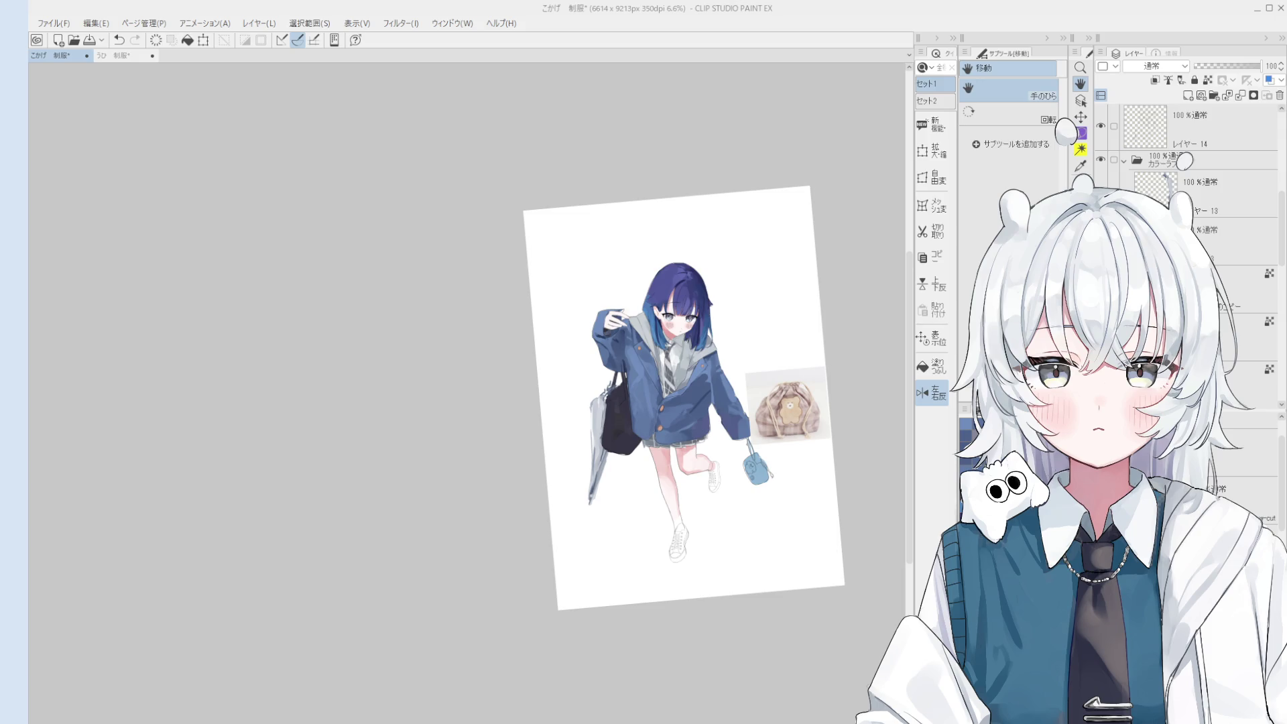
# Drag the umbrella 3D material onto the canvas over the girl's jacket, undoing then redoing once.
pyautogui.click(536, 372)
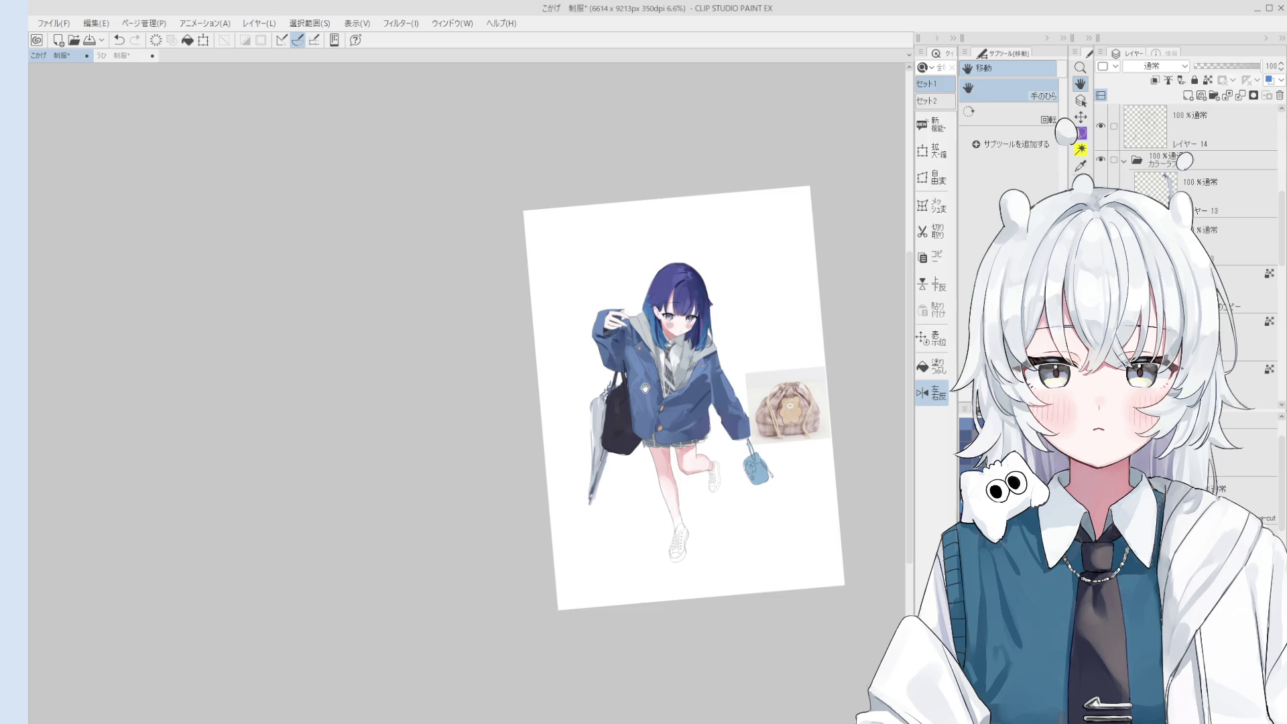
pyautogui.scroll(2, 669, 372)
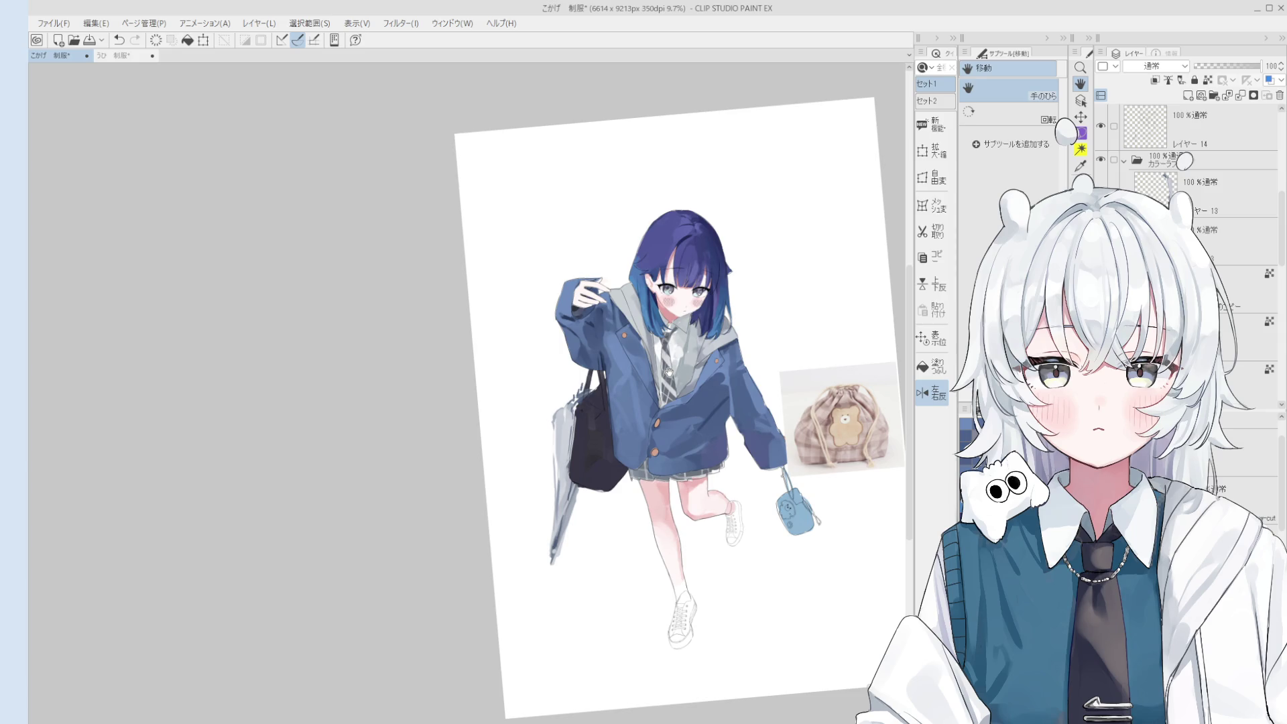
pyautogui.scroll(1, 715, 342)
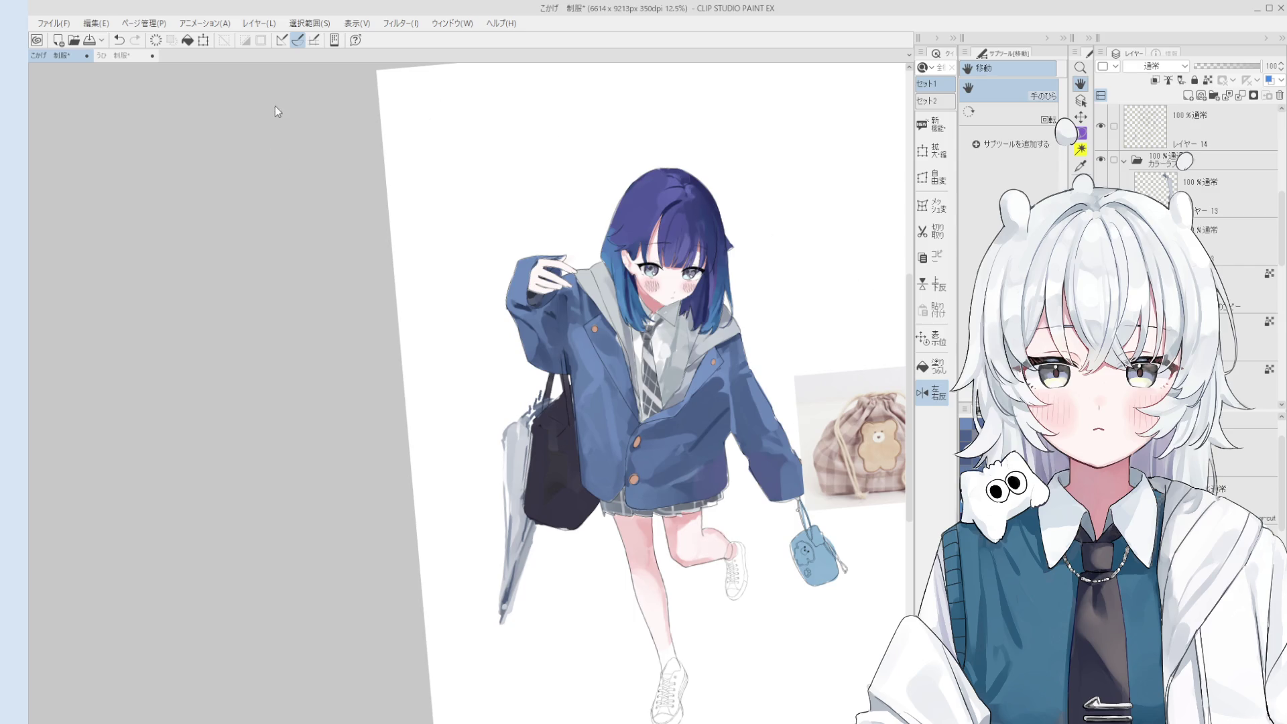
pyautogui.moveTo(311, 143)
pyautogui.mouseDown()
pyautogui.moveTo(497, 392)
pyautogui.moveTo(498, 358)
pyautogui.mouseUp()
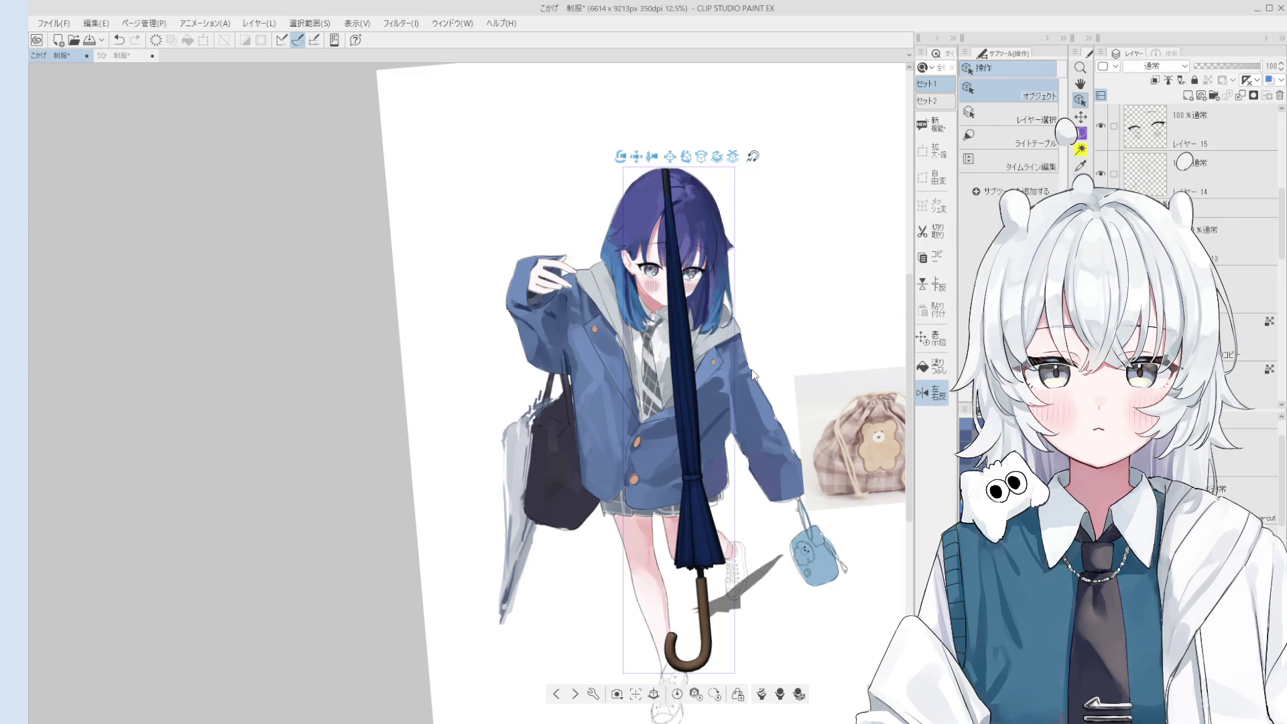
pyautogui.hotkey('ctrl', 'z')
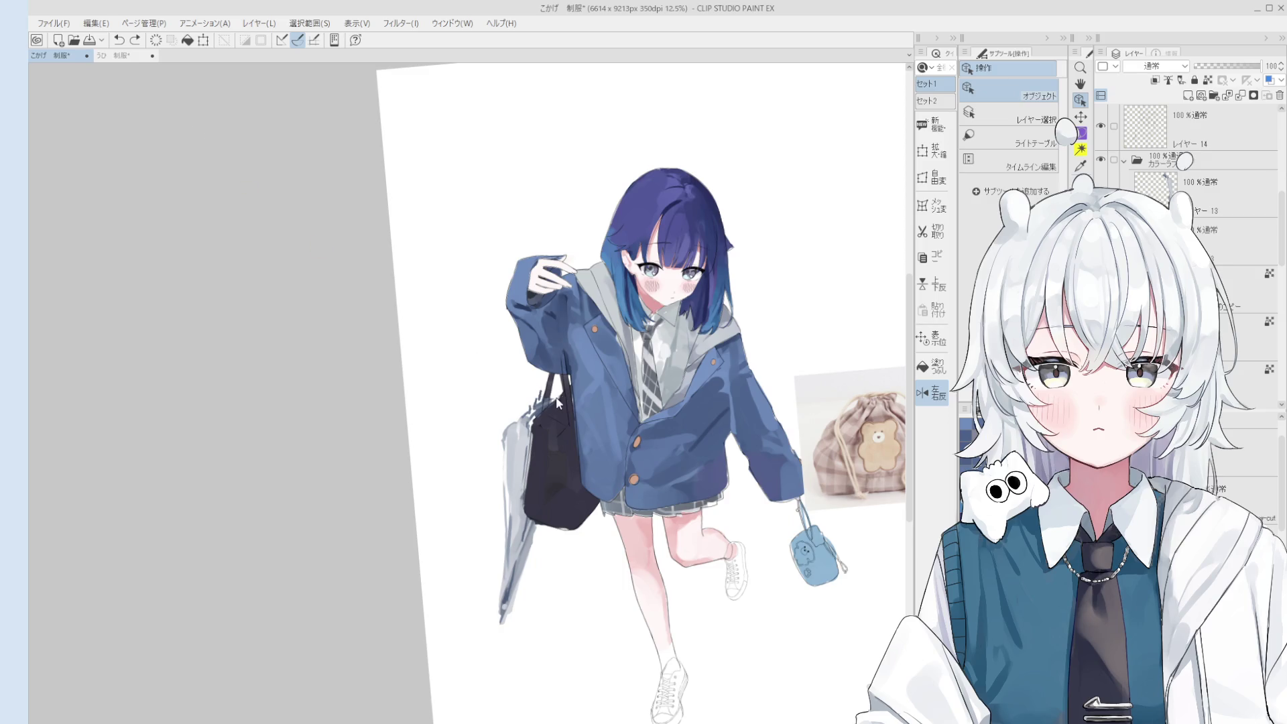
pyautogui.hotkey('ctrl', 'y')
pyautogui.moveTo(595, 405)
pyautogui.mouseDown()
pyautogui.moveTo(577, 401)
pyautogui.moveTo(593, 379)
pyautogui.moveTo(571, 361)
pyautogui.mouseUp()
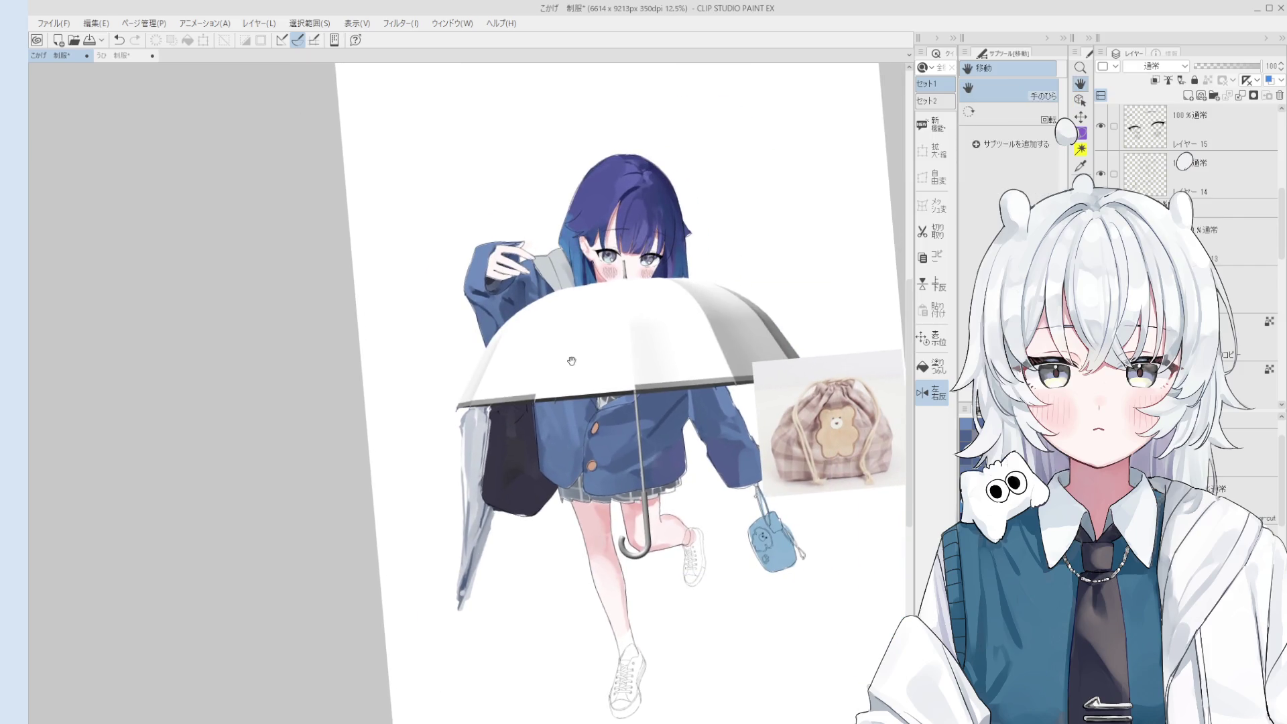
pyautogui.doubleClick(459, 26)
# Select the umbrella model and rotate it until it stands closed and upright across her chest.
pyautogui.press('o')
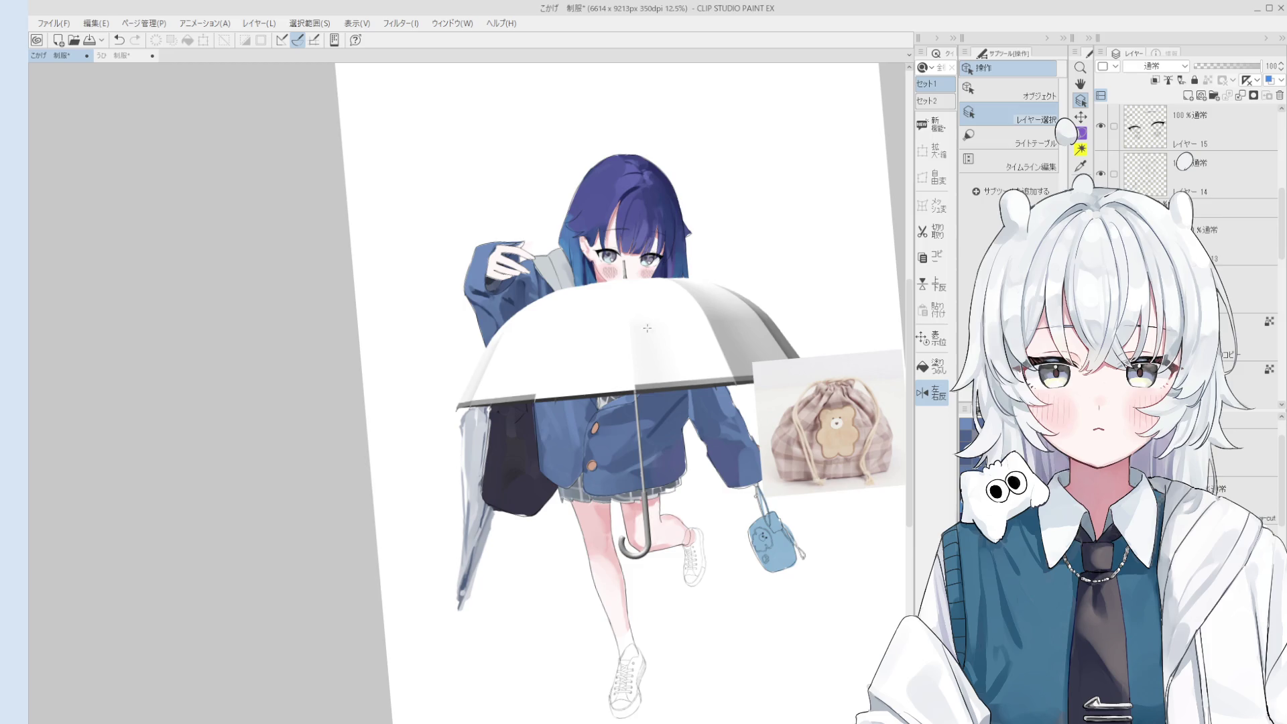
pyautogui.click(1009, 94)
pyautogui.click(641, 334)
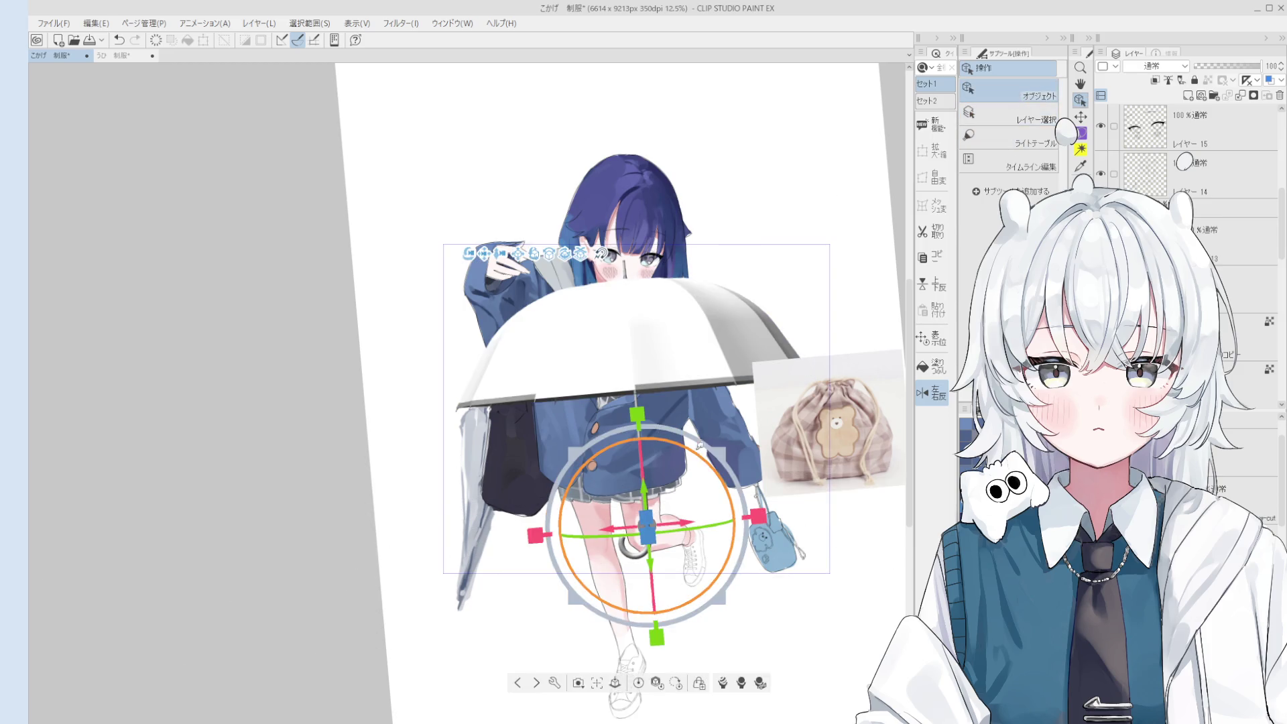
pyautogui.moveTo(663, 396)
pyautogui.mouseDown()
pyautogui.moveTo(661, 413)
pyautogui.moveTo(670, 288)
pyautogui.mouseUp()
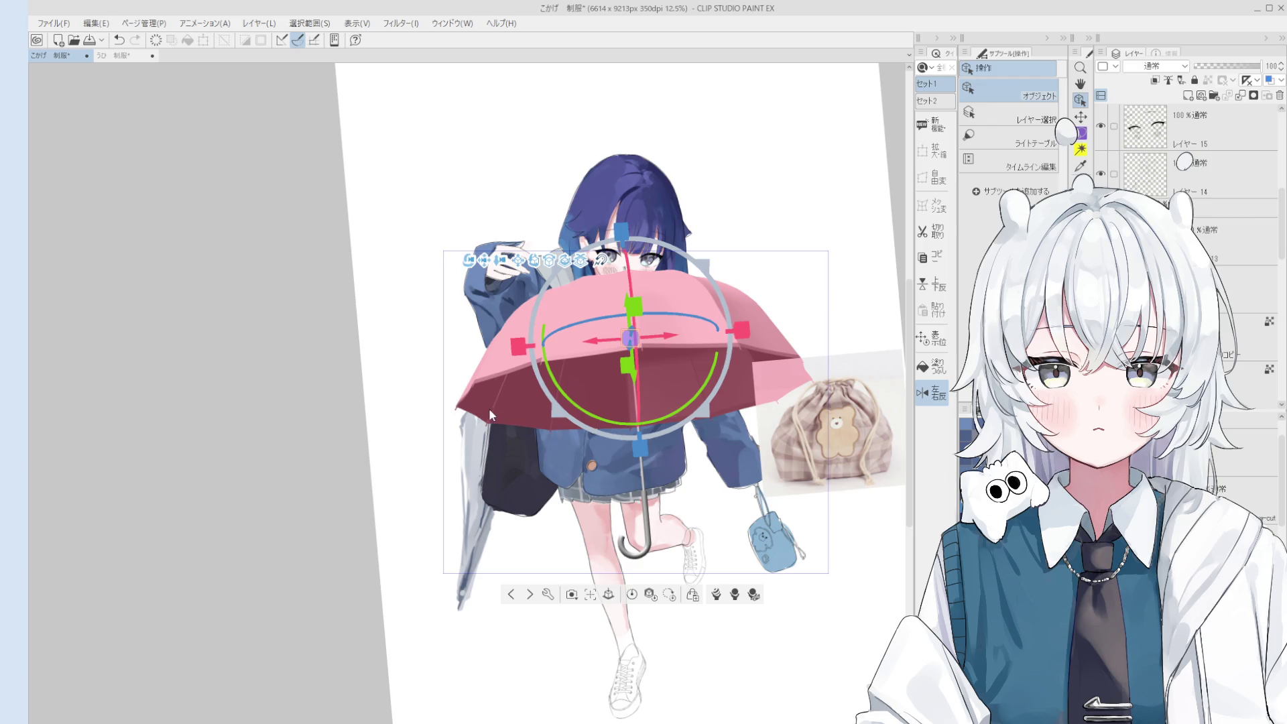
pyautogui.press('Delete')
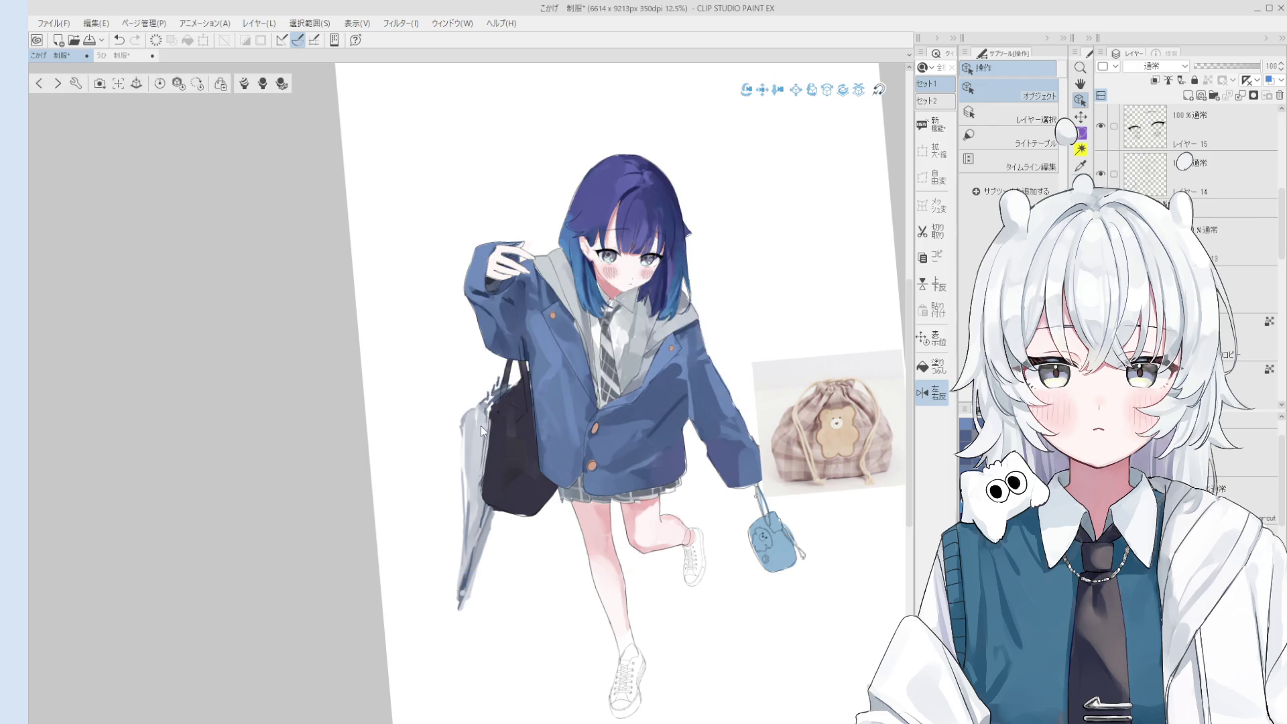
pyautogui.hotkey('ctrl', 'z')
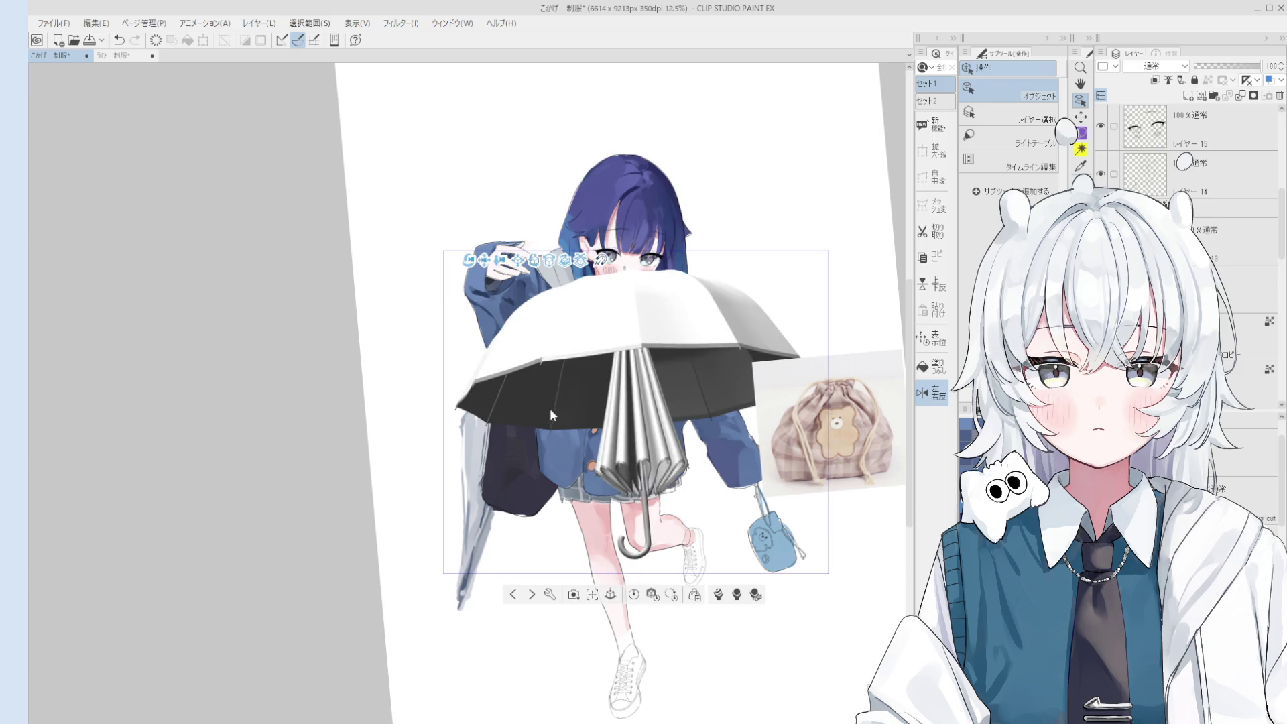
pyautogui.press('Delete')
pyautogui.hotkey('ctrl', 'z')
pyautogui.hotkey('ctrl', 'z')
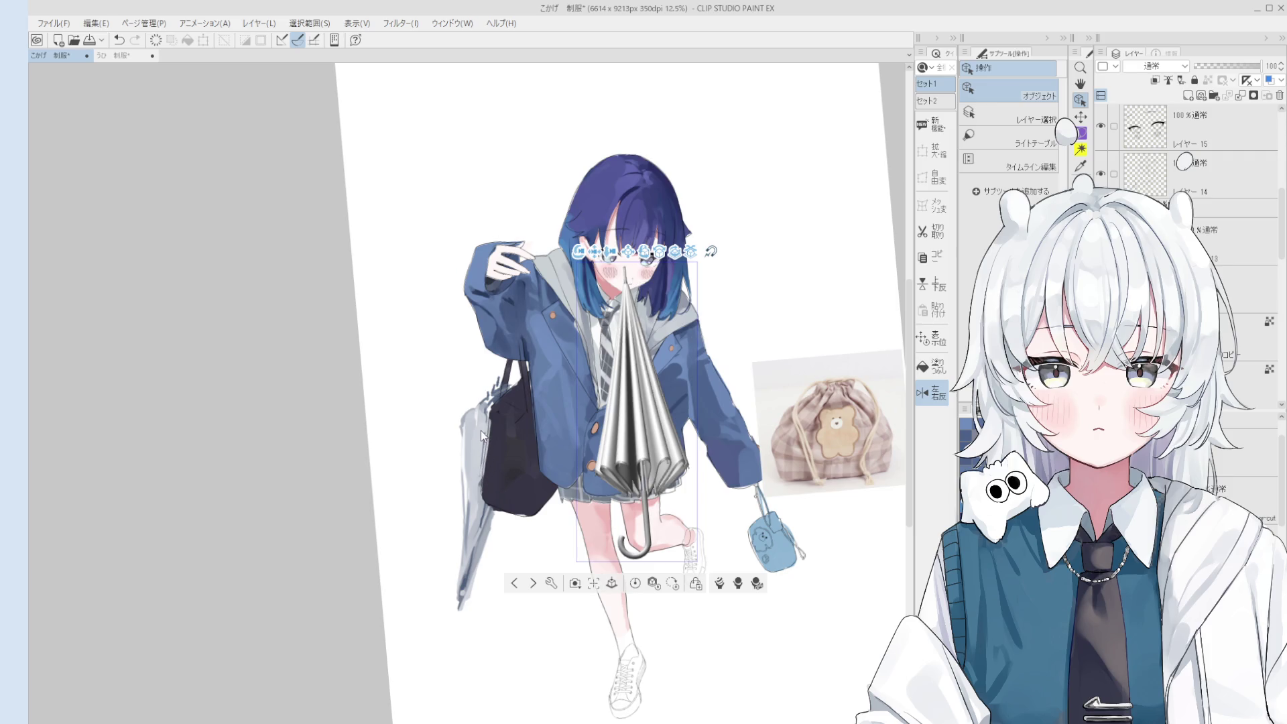
# Move the closed umbrella down beside the girl's bag at her hip.
pyautogui.press('h')
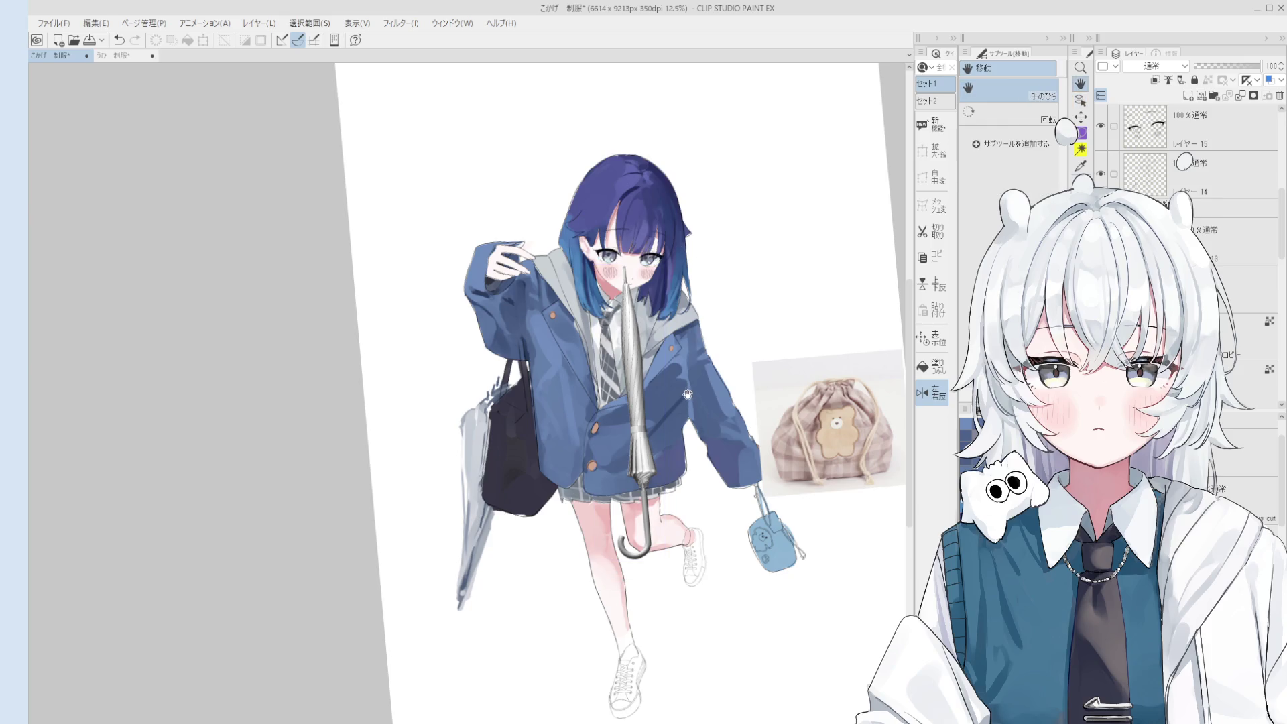
pyautogui.moveTo(687, 394); pyautogui.dragTo(762, 388)
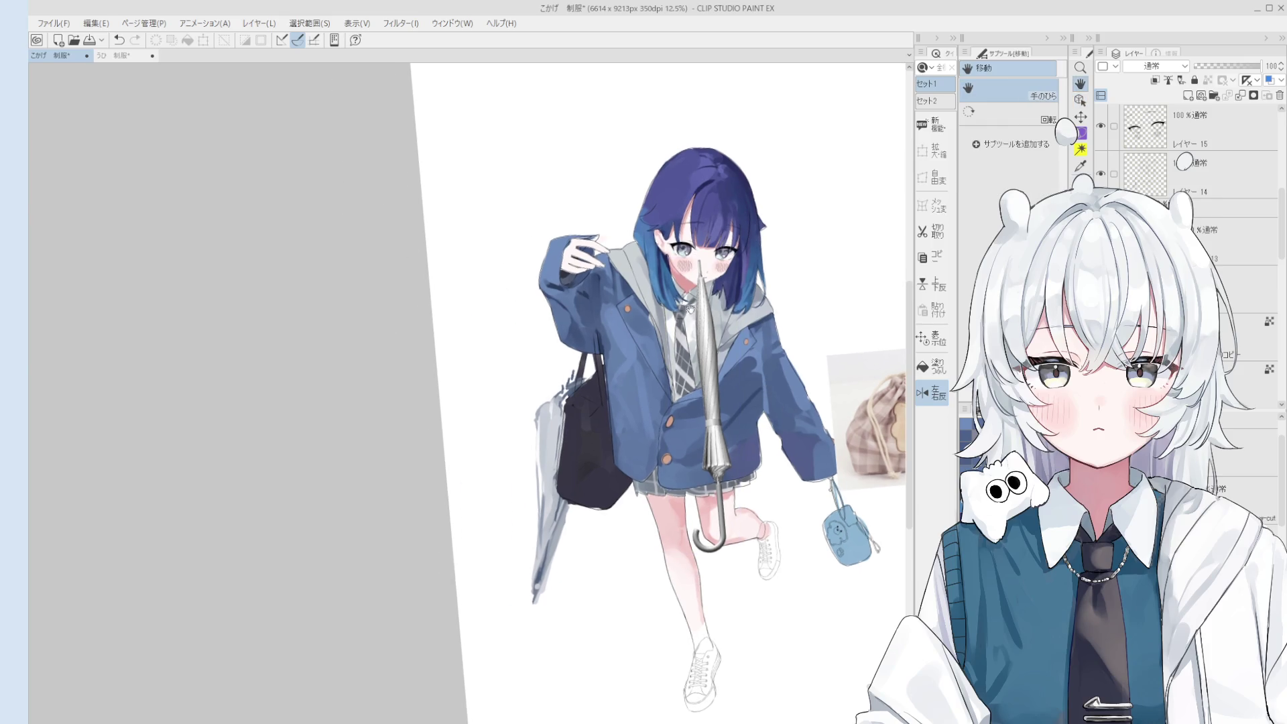
pyautogui.scroll(1, 690, 309)
pyautogui.press('o')
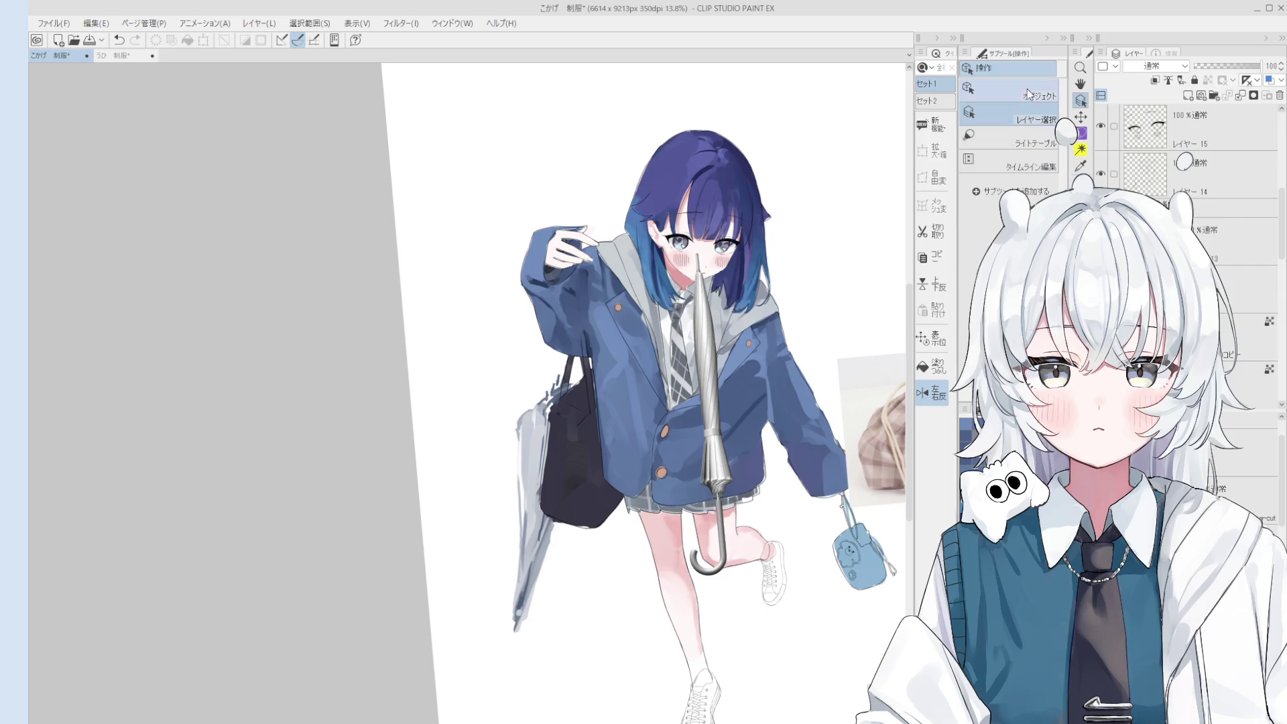
pyautogui.click(1029, 94)
pyautogui.click(716, 476)
pyautogui.moveTo(715, 474)
pyautogui.mouseDown()
pyautogui.moveTo(729, 606)
pyautogui.moveTo(728, 542)
pyautogui.moveTo(759, 464)
pyautogui.moveTo(752, 448)
pyautogui.moveTo(545, 368)
pyautogui.mouseUp()
pyautogui.scroll(-2, 594, 388)
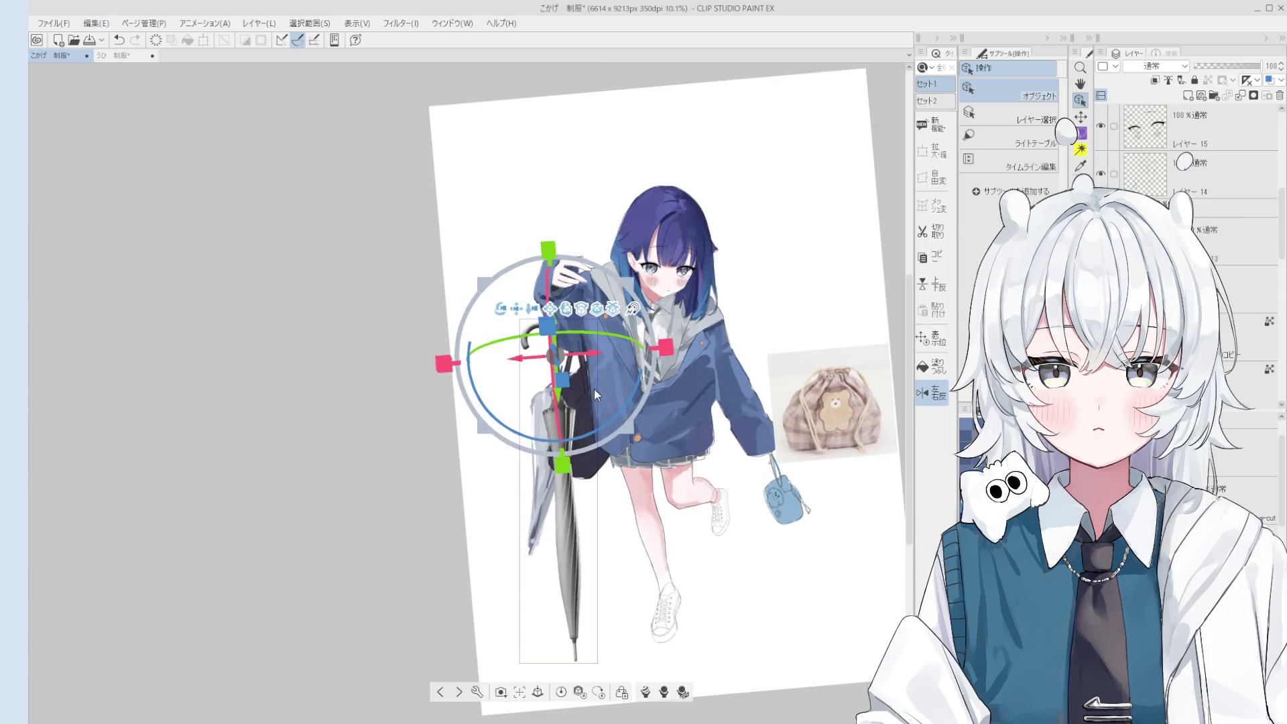
pyautogui.scroll(1, 594, 389)
pyautogui.moveTo(556, 305); pyautogui.dragTo(580, 215)
# Rotate the umbrella to hang by the bag, hooked handle up and tip down.
pyautogui.moveTo(522, 397)
pyautogui.mouseDown()
pyautogui.moveTo(579, 384)
pyautogui.moveTo(482, 390)
pyautogui.mouseUp()
pyautogui.moveTo(575, 276)
pyautogui.mouseDown()
pyautogui.moveTo(439, 329)
pyautogui.moveTo(554, 356)
pyautogui.moveTo(564, 388)
pyautogui.mouseUp()
pyautogui.press('h')
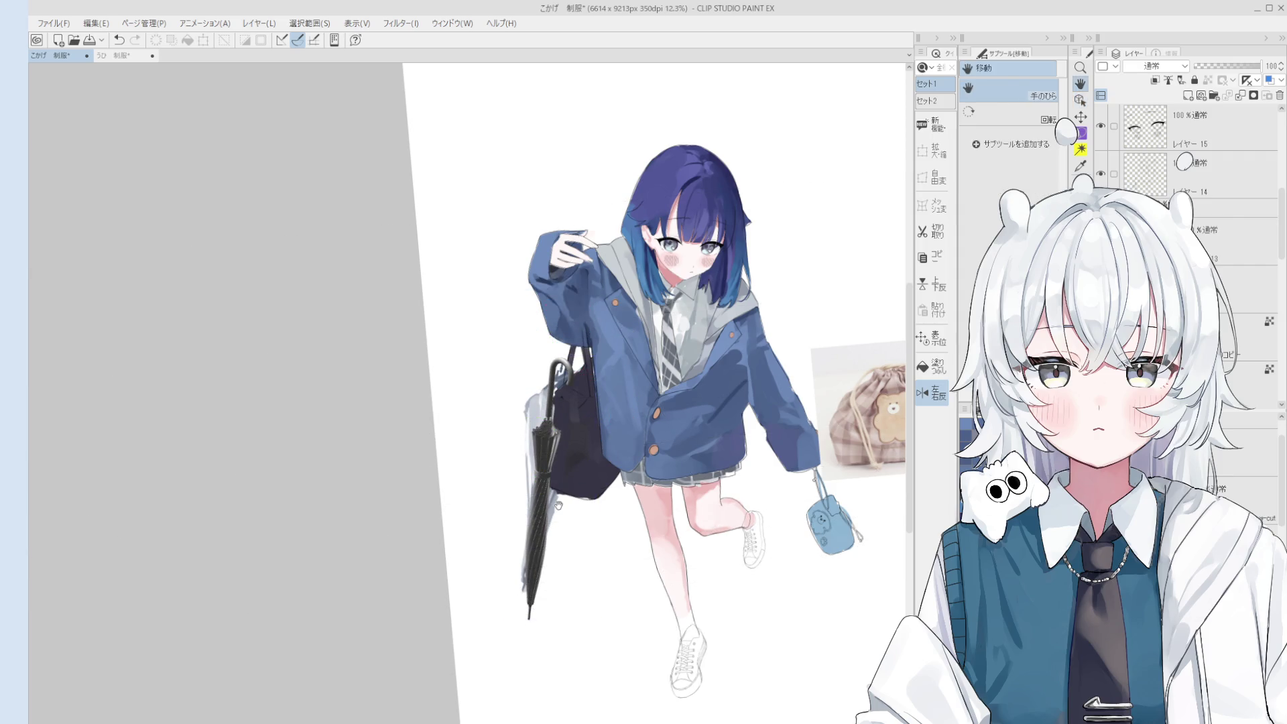
pyautogui.scroll(1, 362, 436)
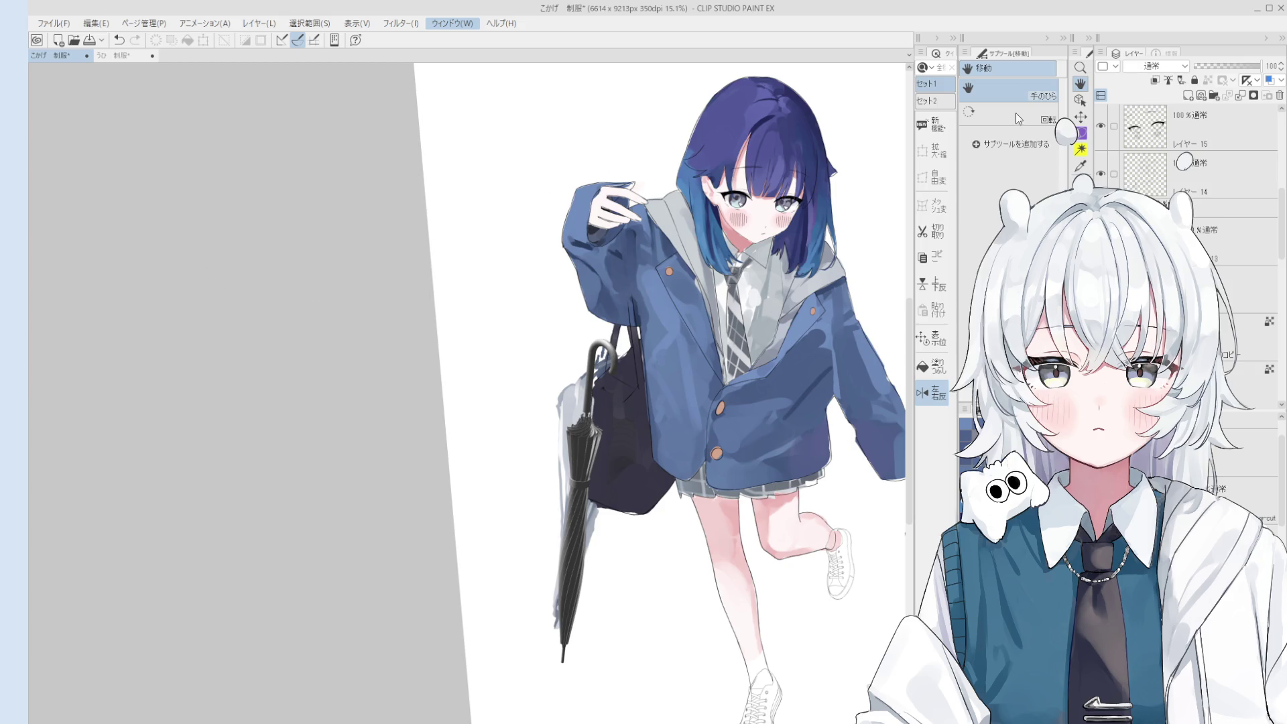
pyautogui.press('o')
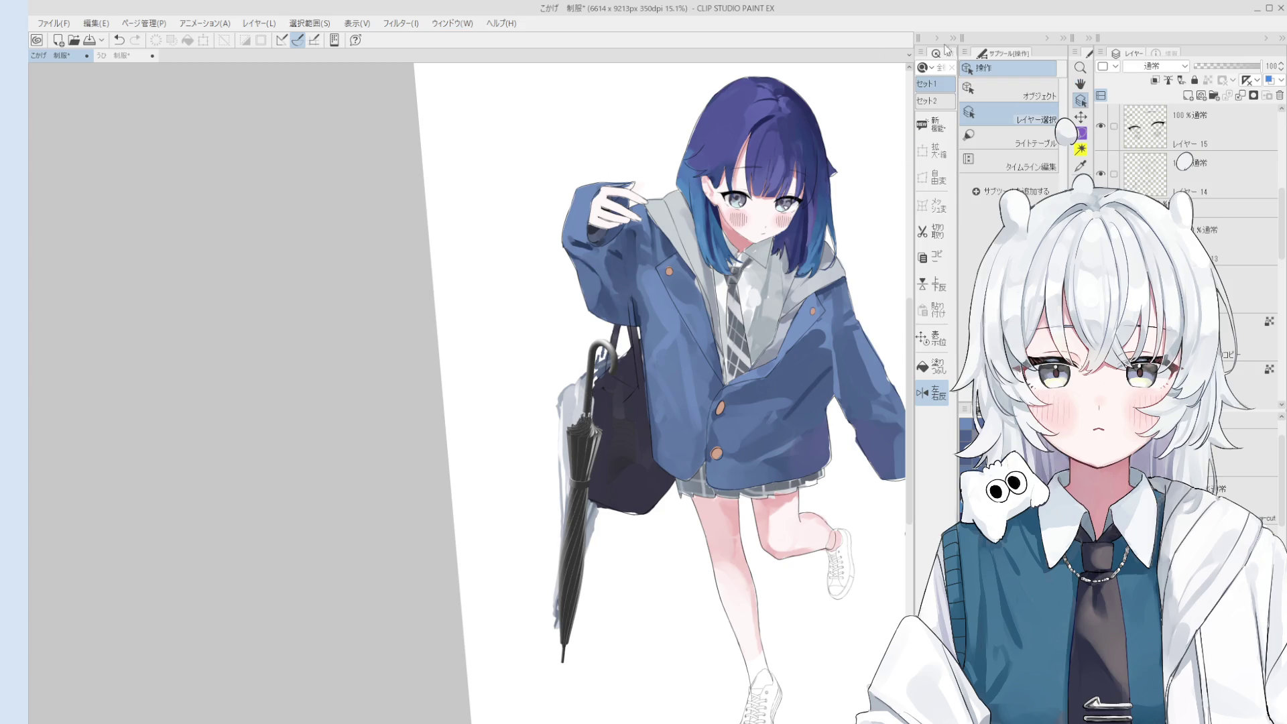
pyautogui.click(580, 416)
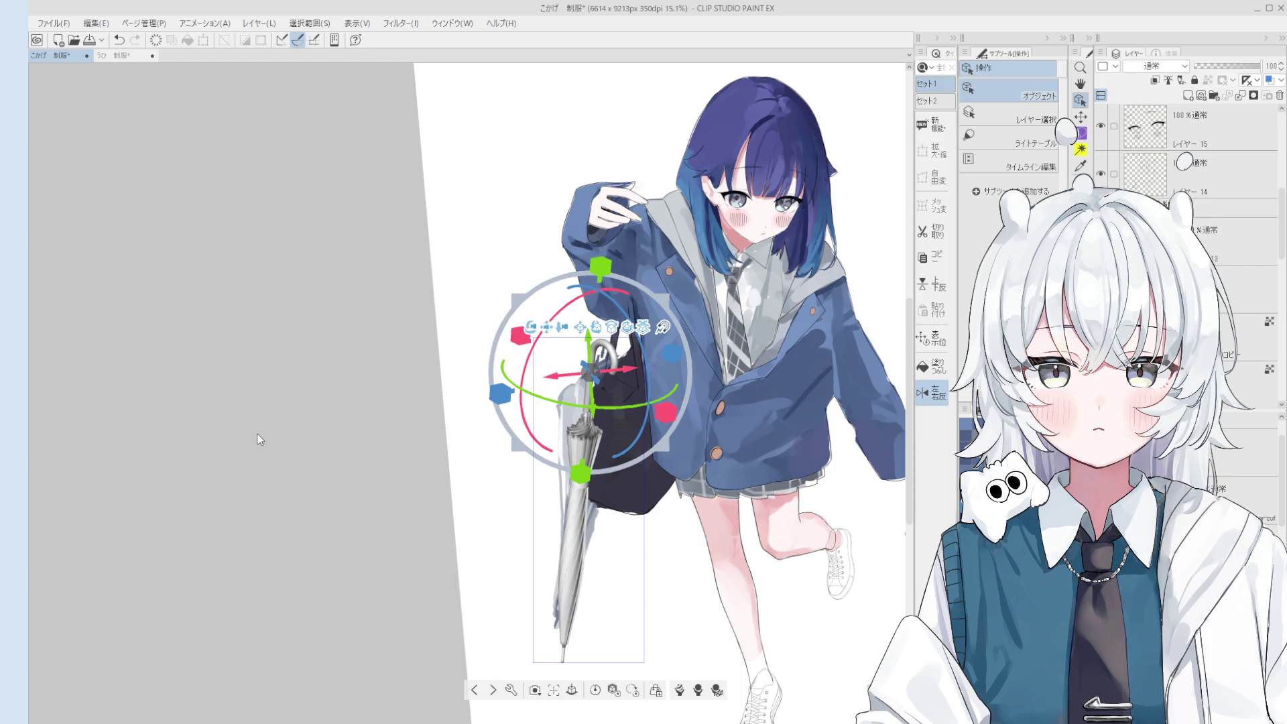
pyautogui.scroll(4, 623, 483)
pyautogui.scroll(5, 622, 485)
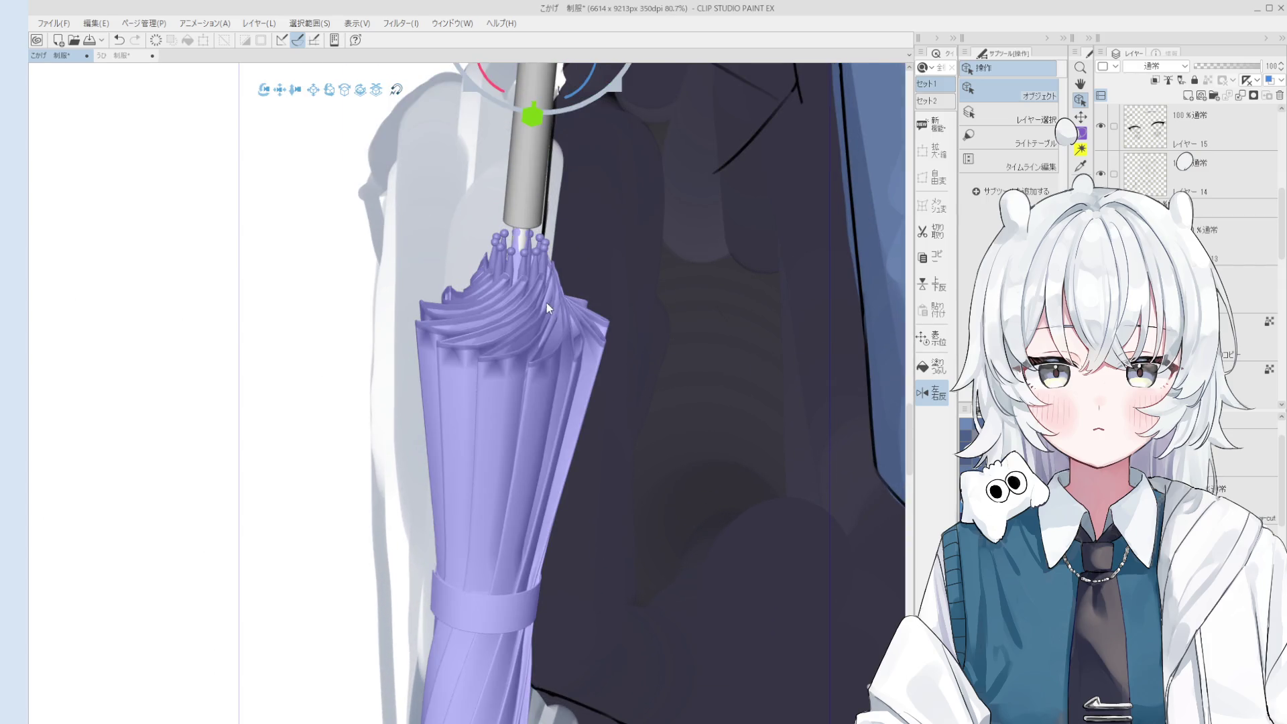
pyautogui.scroll(5, 520, 238)
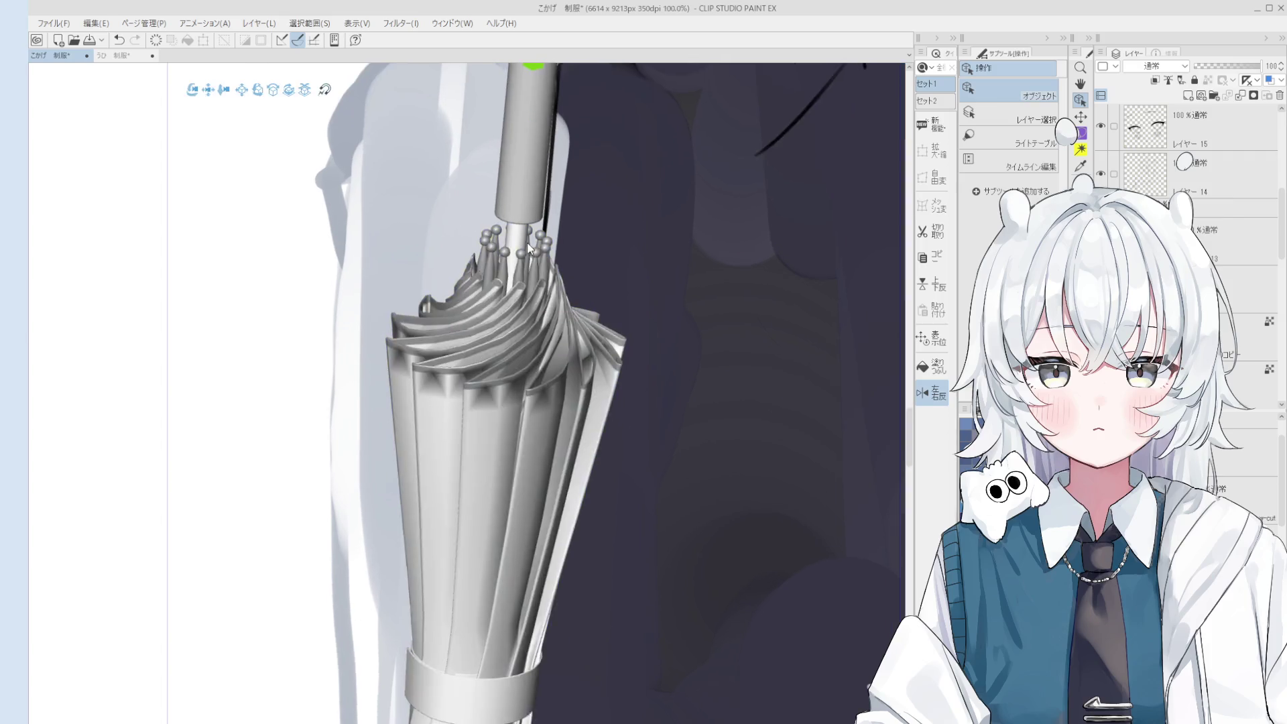
pyautogui.scroll(-7, 507, 267)
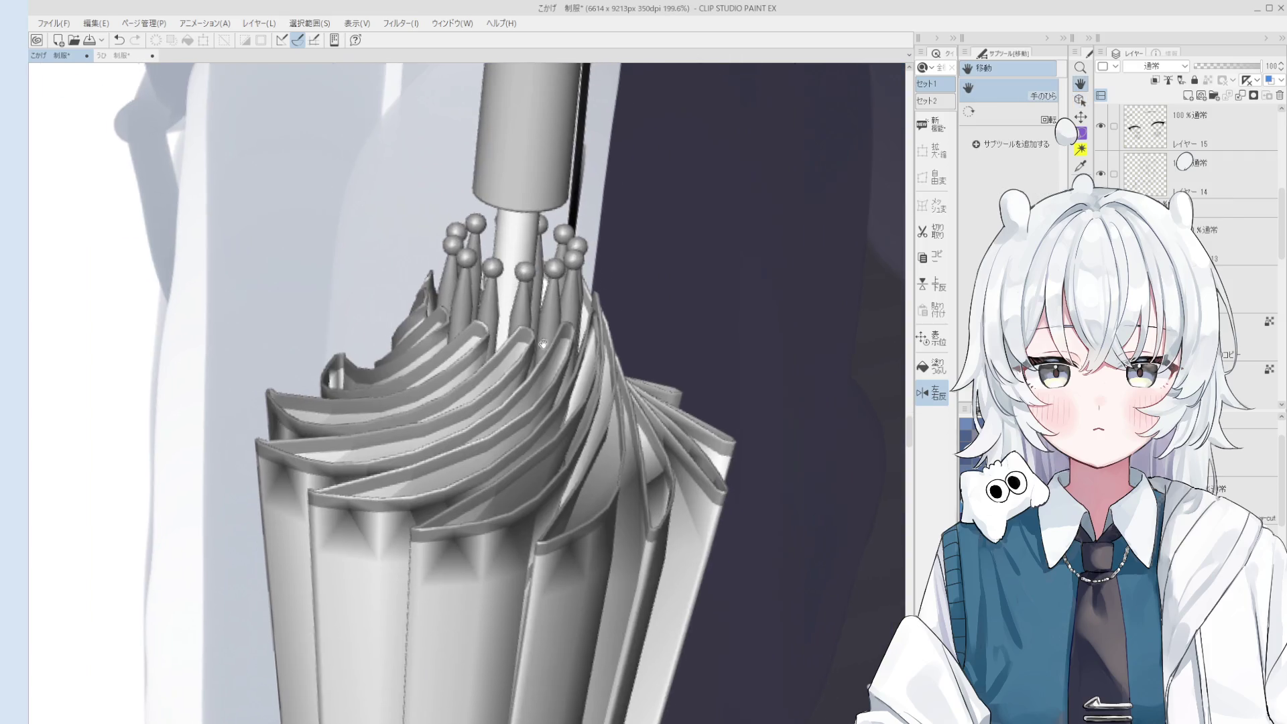
pyautogui.scroll(-5, 656, 377)
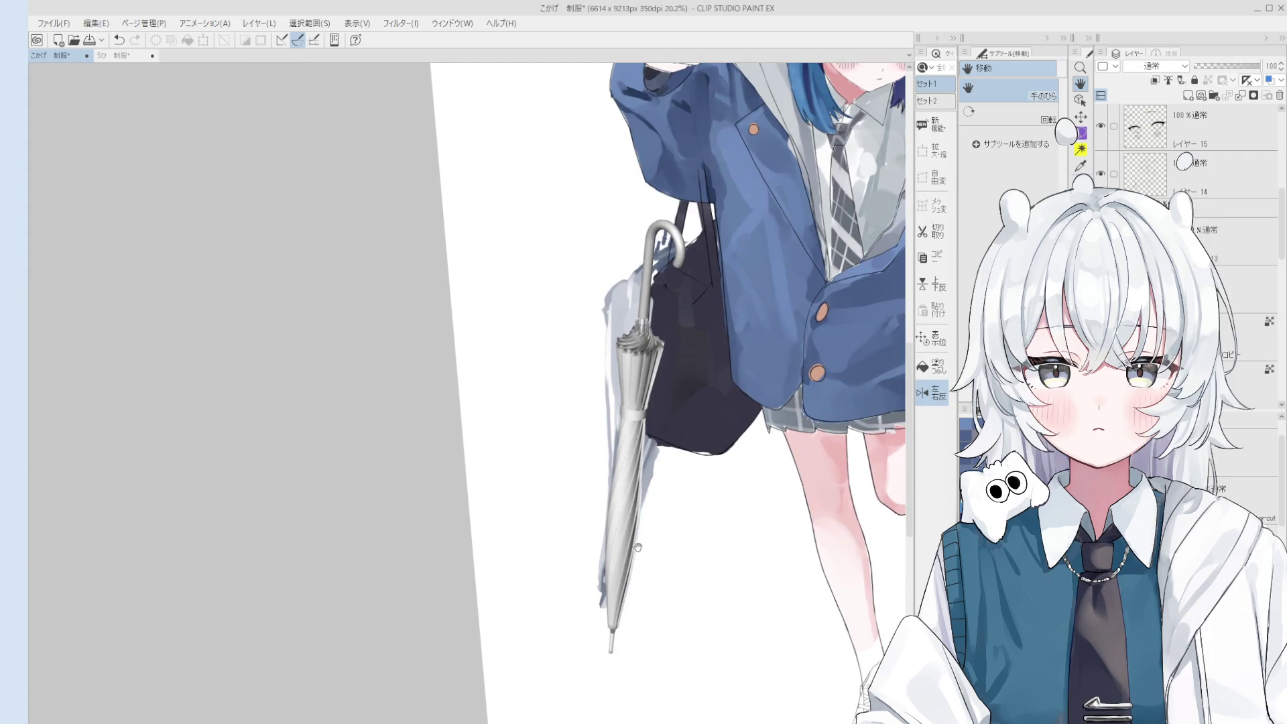
pyautogui.scroll(-1, 650, 495)
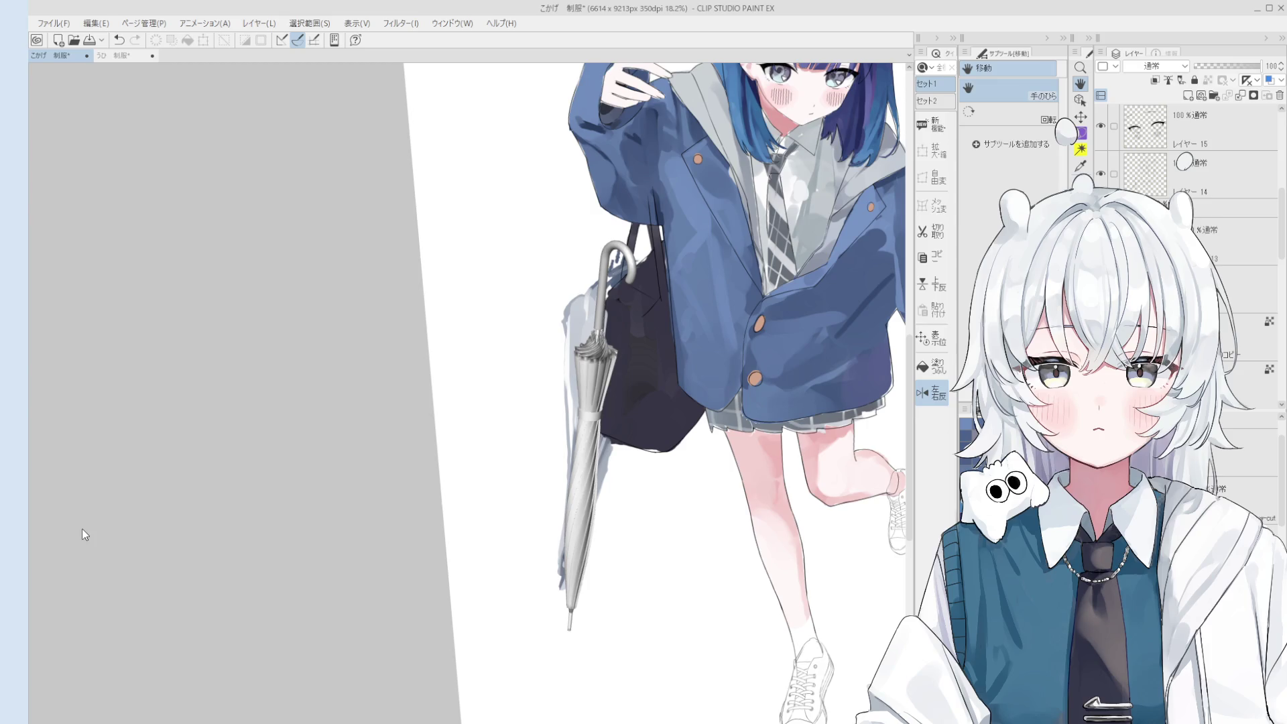
# Select the 3D umbrella model with the Object sub tool and move it upward.
pyautogui.moveTo(569, 630)
pyautogui.mouseDown()
pyautogui.moveTo(565, 603)
pyautogui.moveTo(526, 646)
pyautogui.moveTo(534, 618)
pyautogui.moveTo(534, 660)
pyautogui.mouseUp()
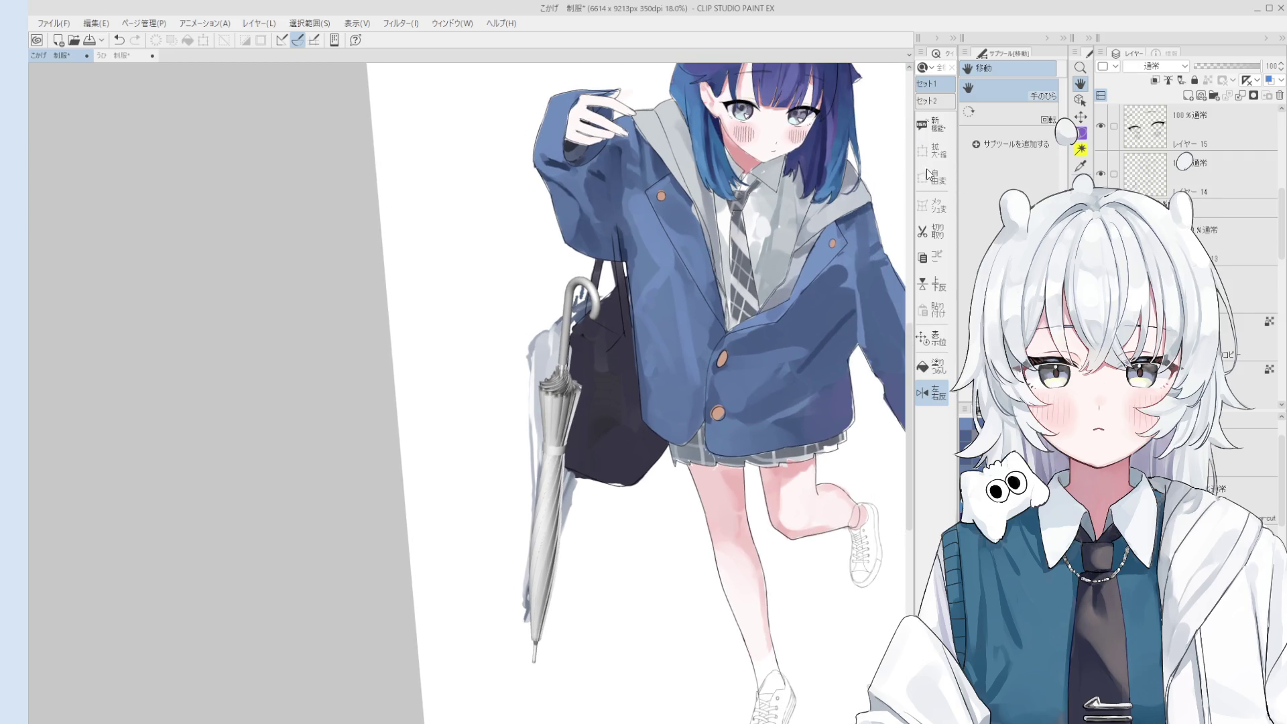
pyautogui.press('o')
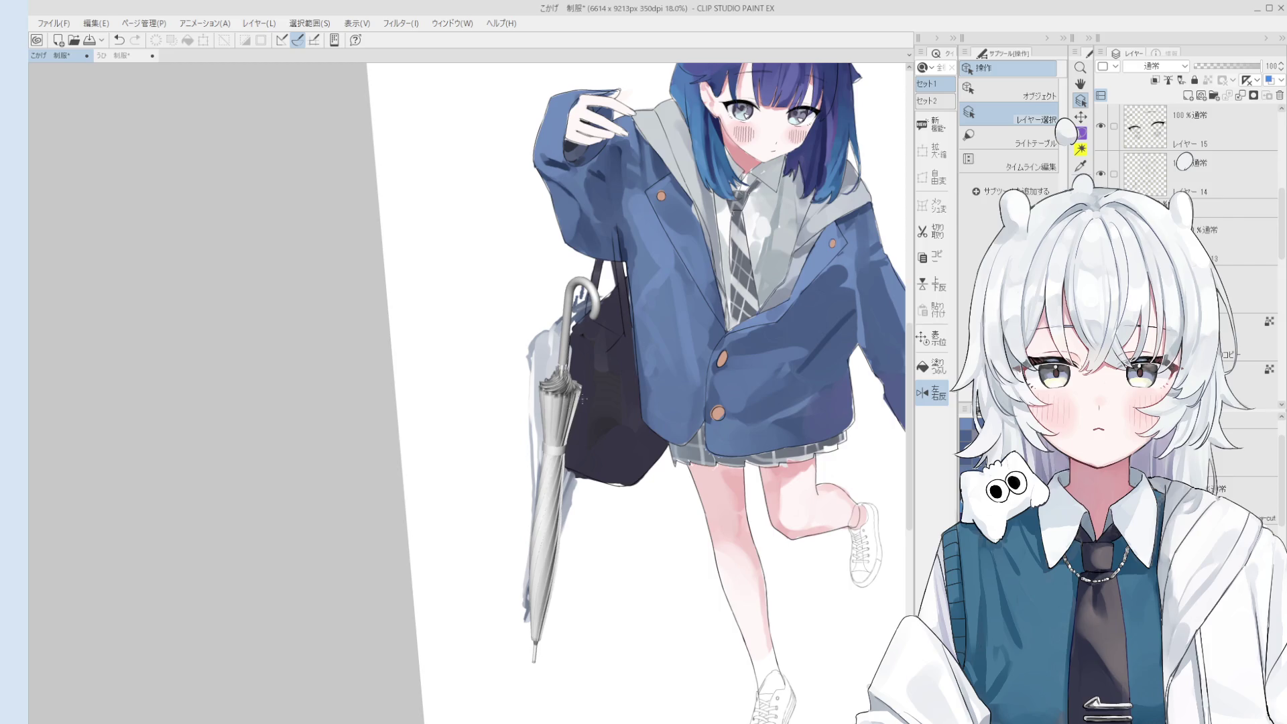
pyautogui.click(1008, 94)
pyautogui.click(556, 442)
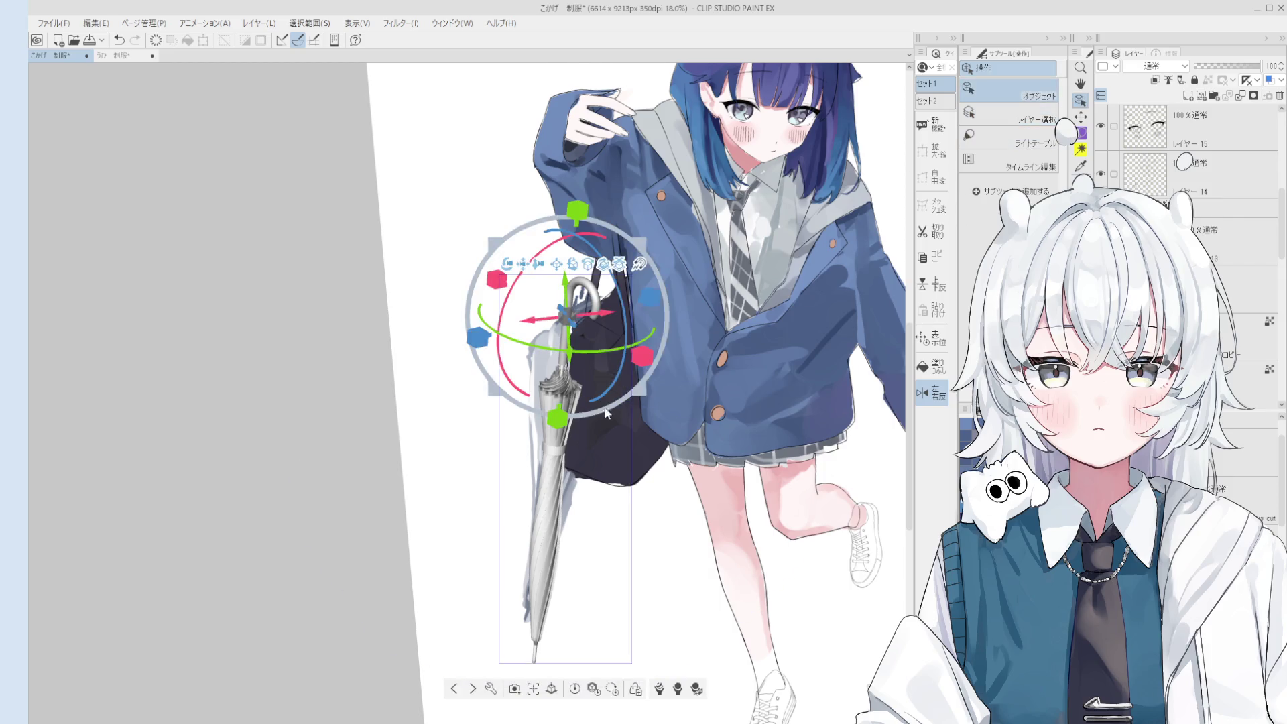
pyautogui.scroll(1, 590, 433)
pyautogui.moveTo(554, 483)
pyautogui.mouseDown()
pyautogui.moveTo(589, 349)
pyautogui.moveTo(636, 242)
pyautogui.mouseUp()
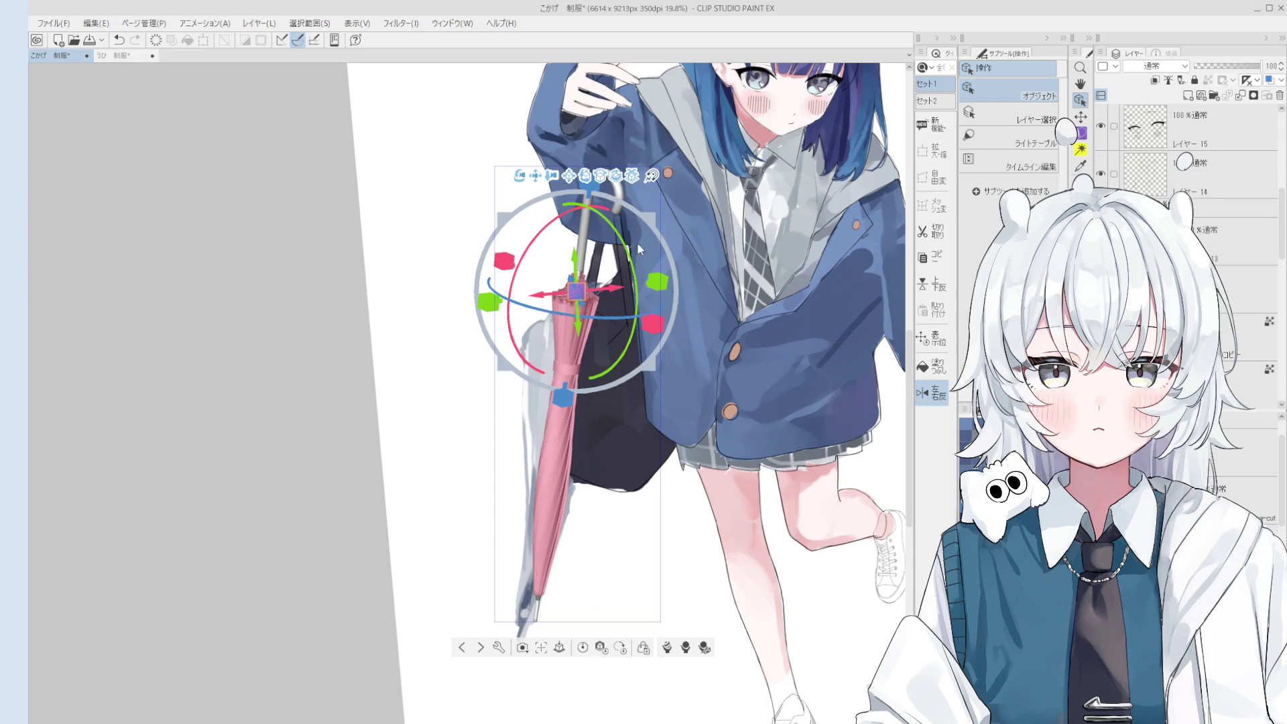
# Tilt the umbrella, toggle it between open and closed, and leave it closed.
pyautogui.moveTo(544, 223)
pyautogui.mouseDown()
pyautogui.moveTo(541, 241)
pyautogui.moveTo(554, 236)
pyautogui.mouseUp()
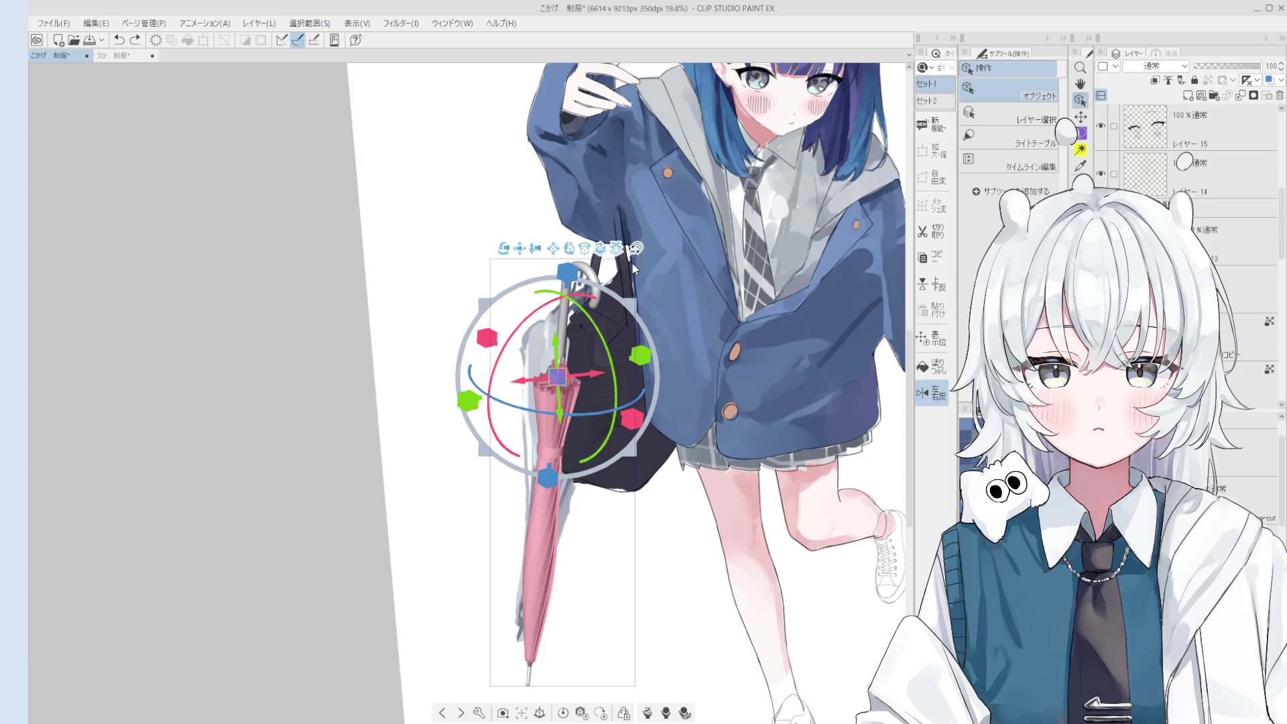
pyautogui.click(589, 247)
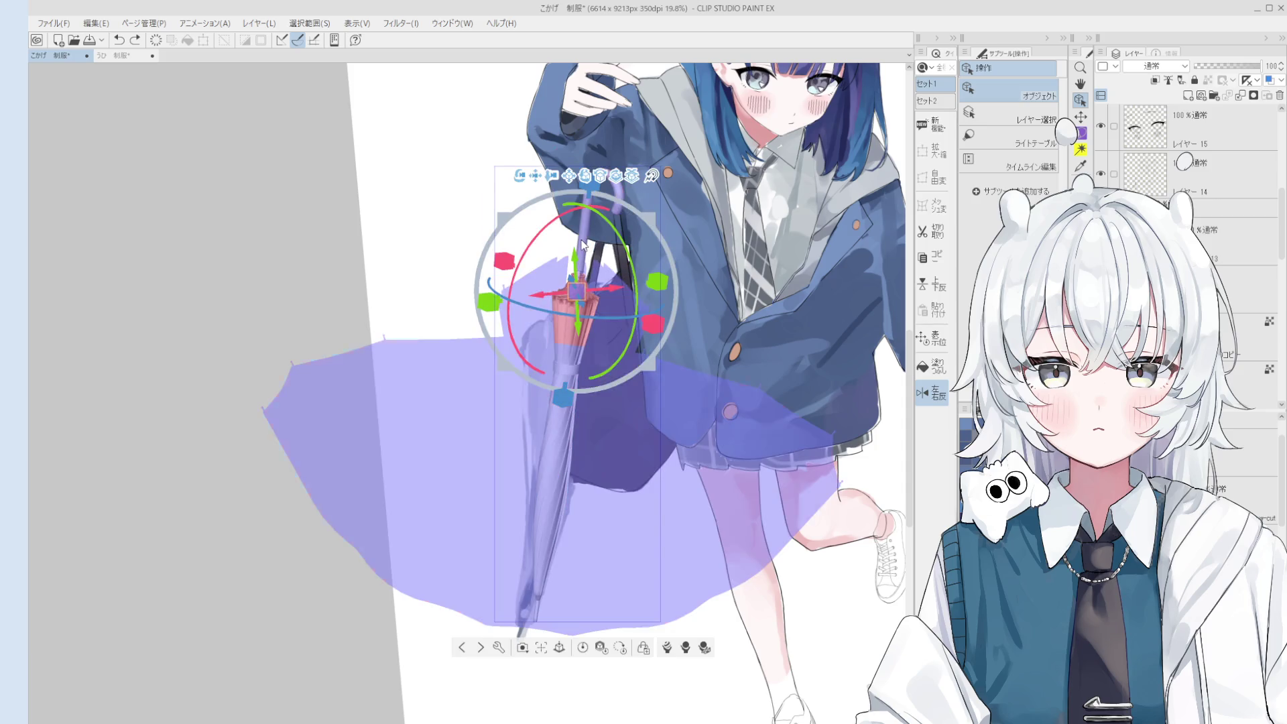
pyautogui.click(598, 267)
pyautogui.click(590, 237)
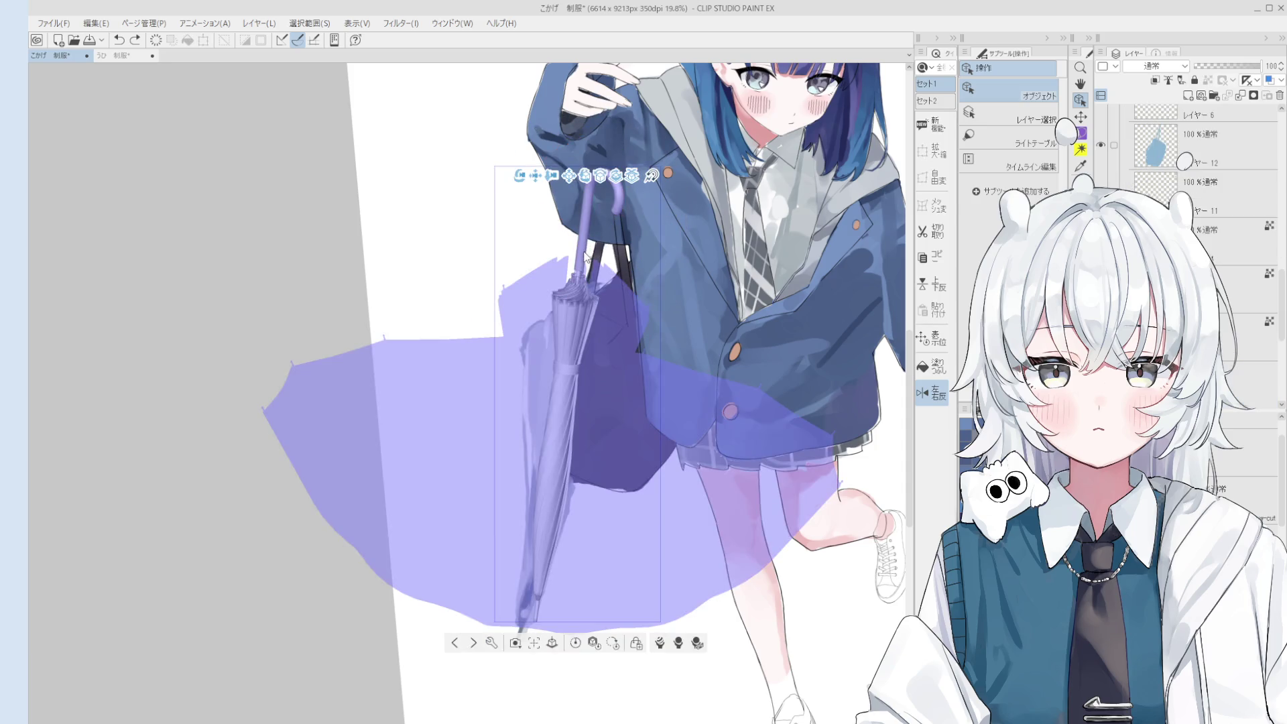
pyautogui.click(587, 255)
# Rotate the closed umbrella upright and position it beside the schoolbag against the skirt, then deselect.
pyautogui.moveTo(638, 211)
pyautogui.mouseDown()
pyautogui.moveTo(584, 202)
pyautogui.moveTo(563, 287)
pyautogui.moveTo(578, 294)
pyautogui.mouseUp()
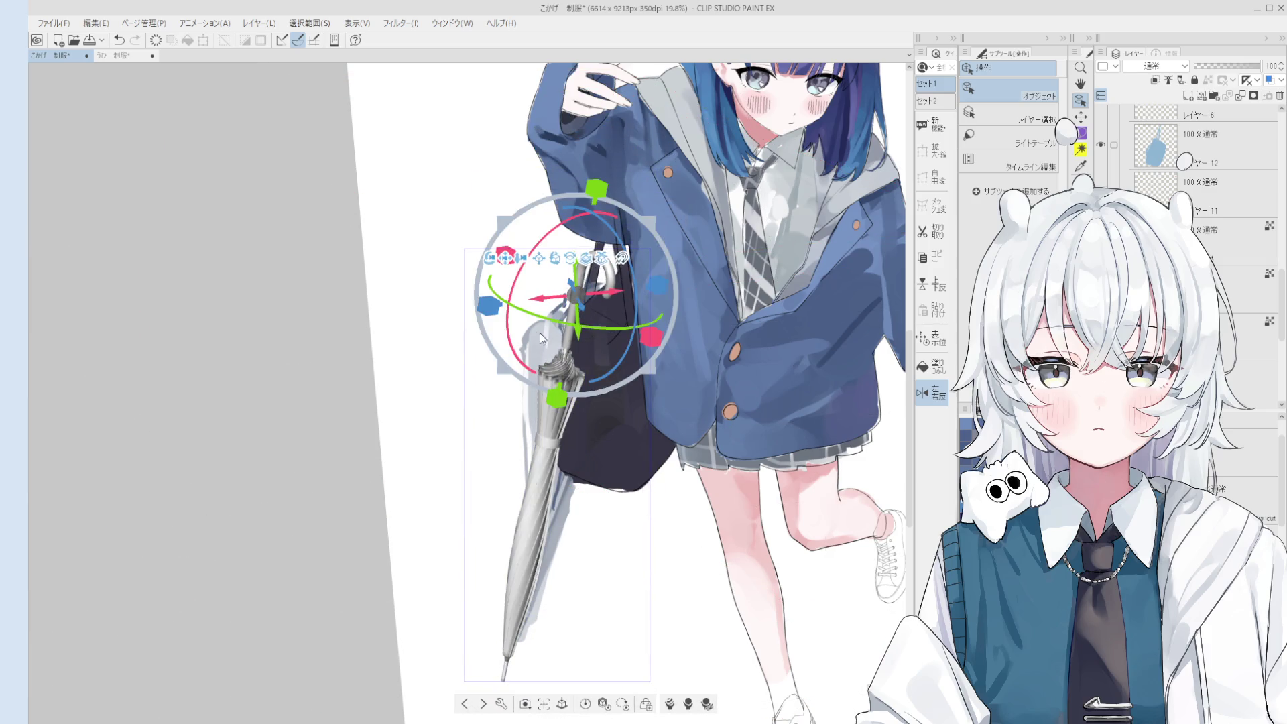
pyautogui.moveTo(540, 332)
pyautogui.mouseDown()
pyautogui.moveTo(516, 342)
pyautogui.moveTo(535, 369)
pyautogui.mouseUp()
pyautogui.moveTo(589, 337)
pyautogui.mouseDown()
pyautogui.moveTo(650, 356)
pyautogui.moveTo(643, 314)
pyautogui.moveTo(640, 345)
pyautogui.mouseUp()
pyautogui.moveTo(574, 280)
pyautogui.mouseDown()
pyautogui.moveTo(573, 307)
pyautogui.moveTo(617, 345)
pyautogui.moveTo(647, 315)
pyautogui.mouseUp()
pyautogui.moveTo(568, 322); pyautogui.dragTo(654, 297)
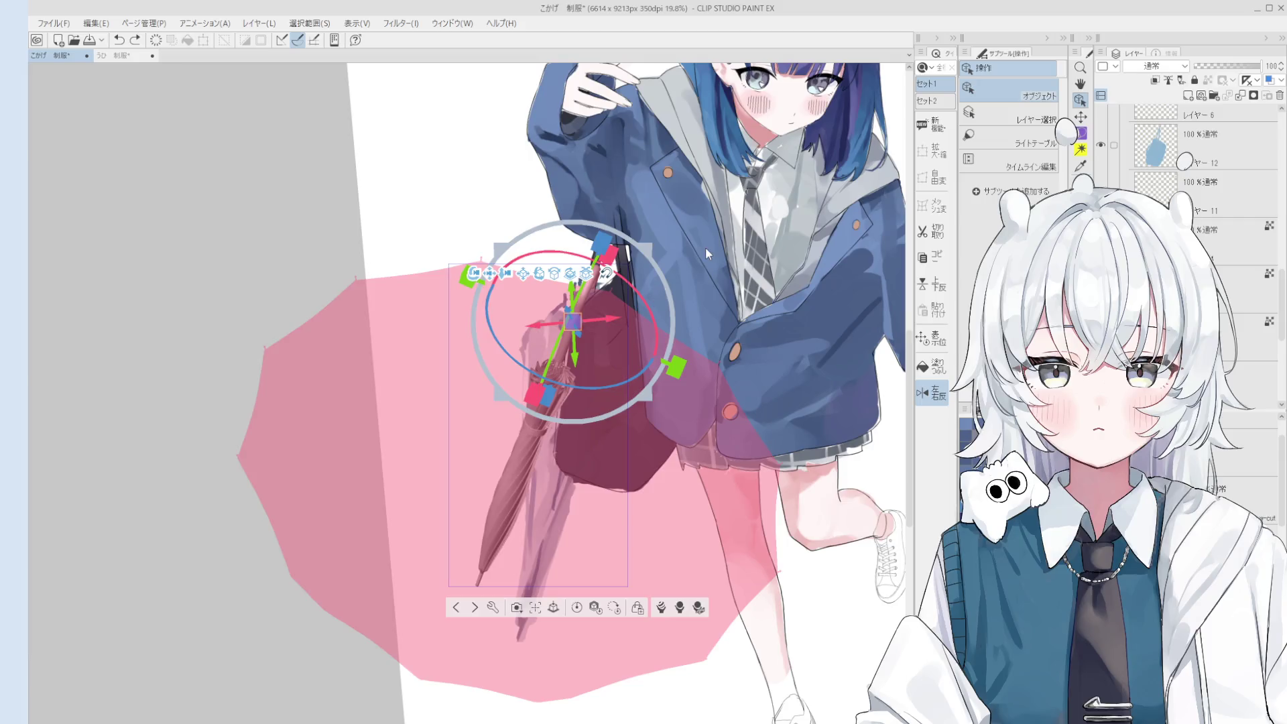
pyautogui.click(1126, 191)
# Nudge the 3D umbrella down-right over the painted umbrella behind the bag, then deselect it.
pyautogui.scroll(3, 602, 297)
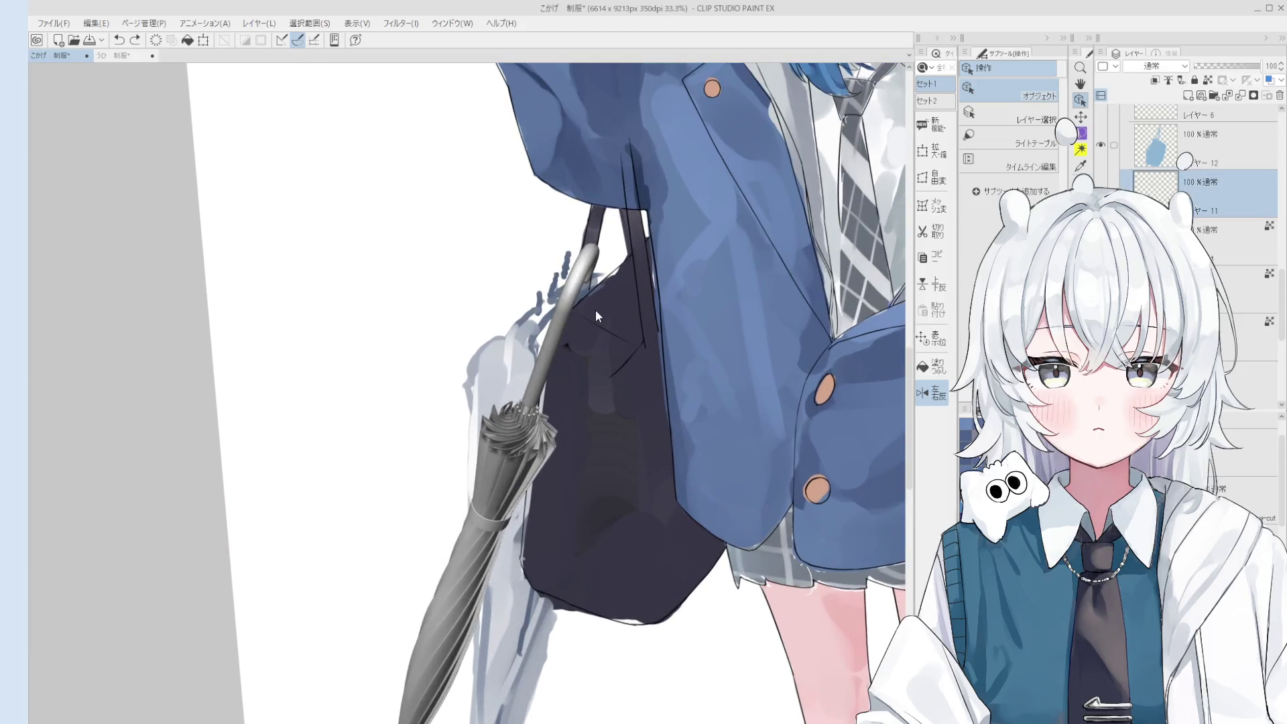
pyautogui.press('h')
pyautogui.scroll(-2, 560, 359)
pyautogui.scroll(3, 663, 365)
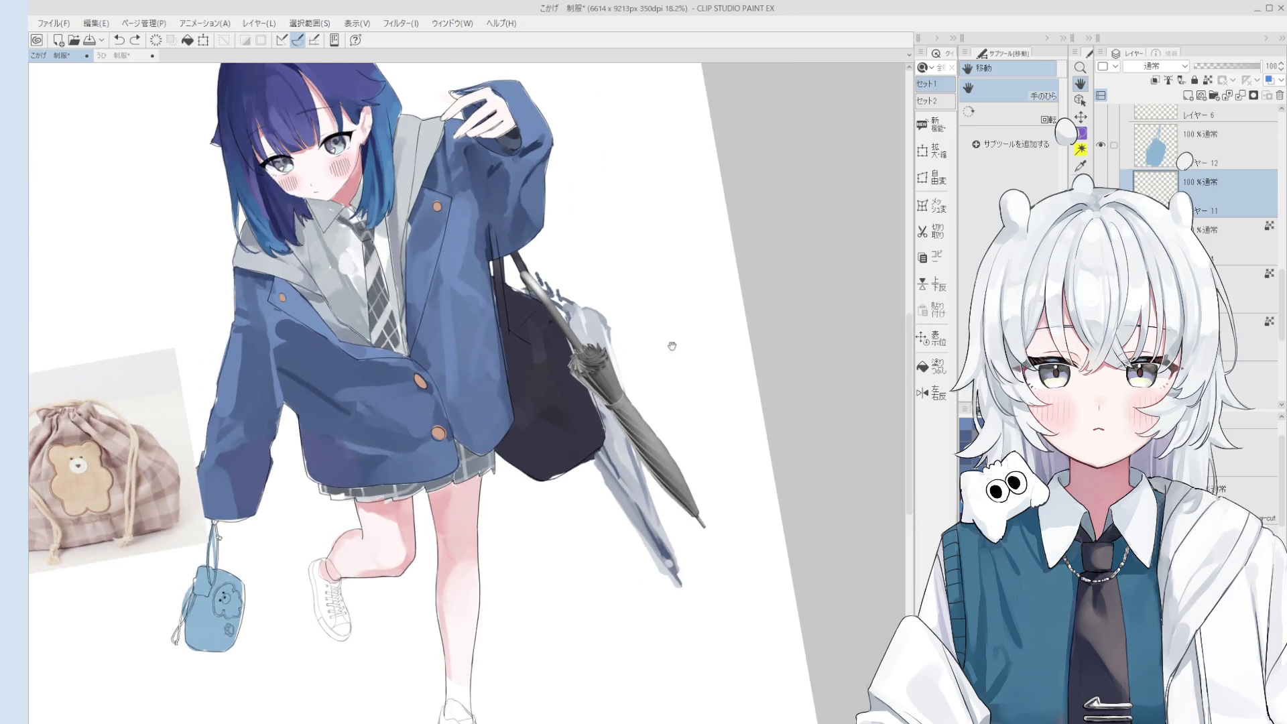
pyautogui.press('o')
pyautogui.click(1012, 95)
pyautogui.scroll(1, 603, 376)
pyautogui.click(634, 394)
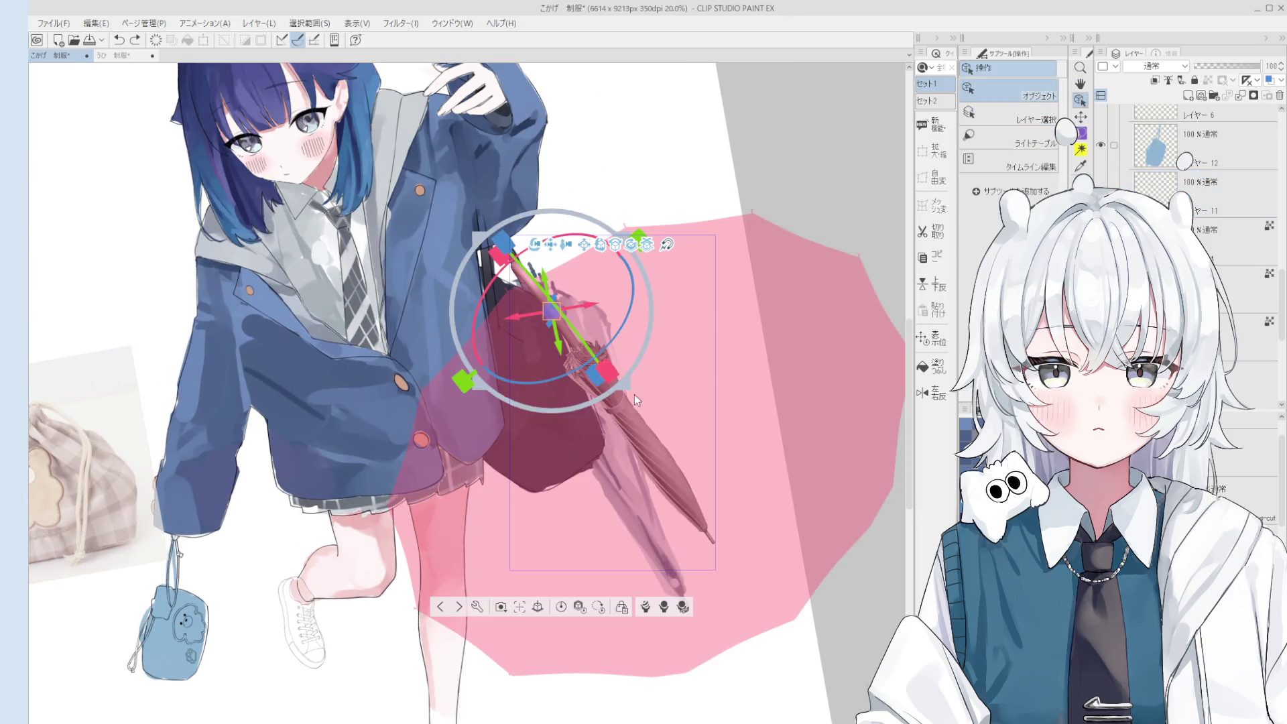
pyautogui.moveTo(569, 320); pyautogui.dragTo(567, 328)
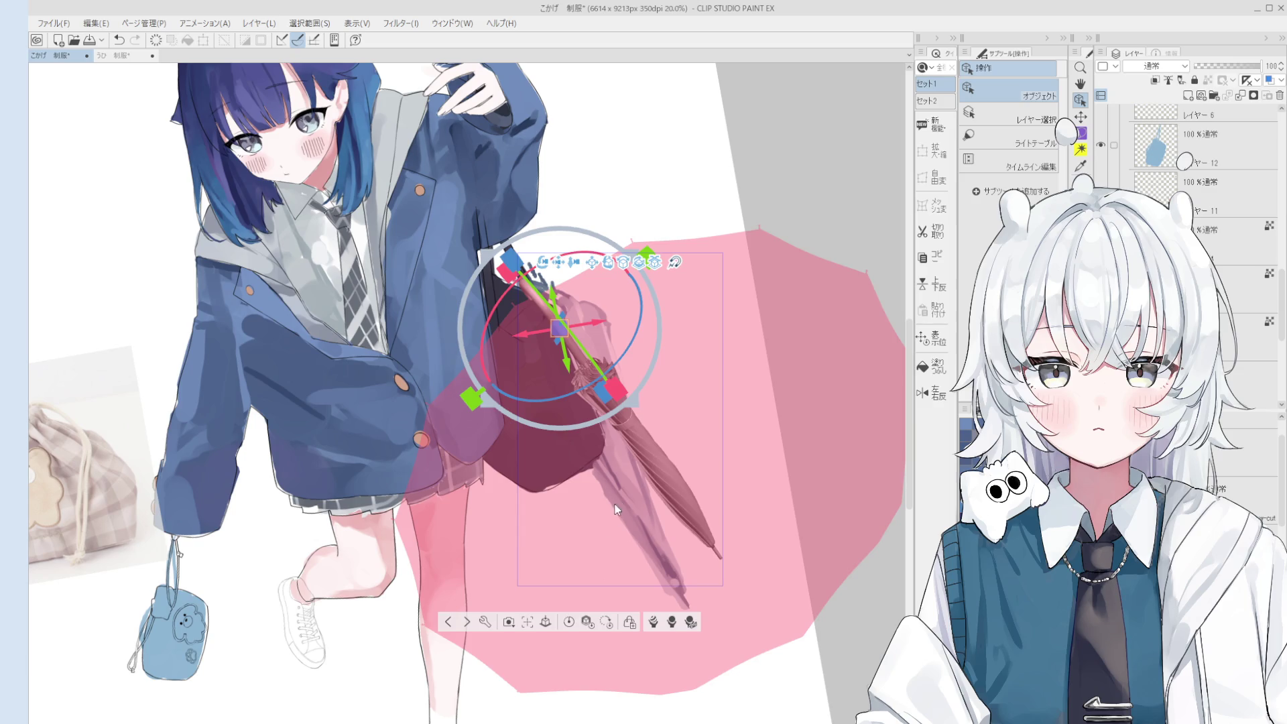
pyautogui.press('h')
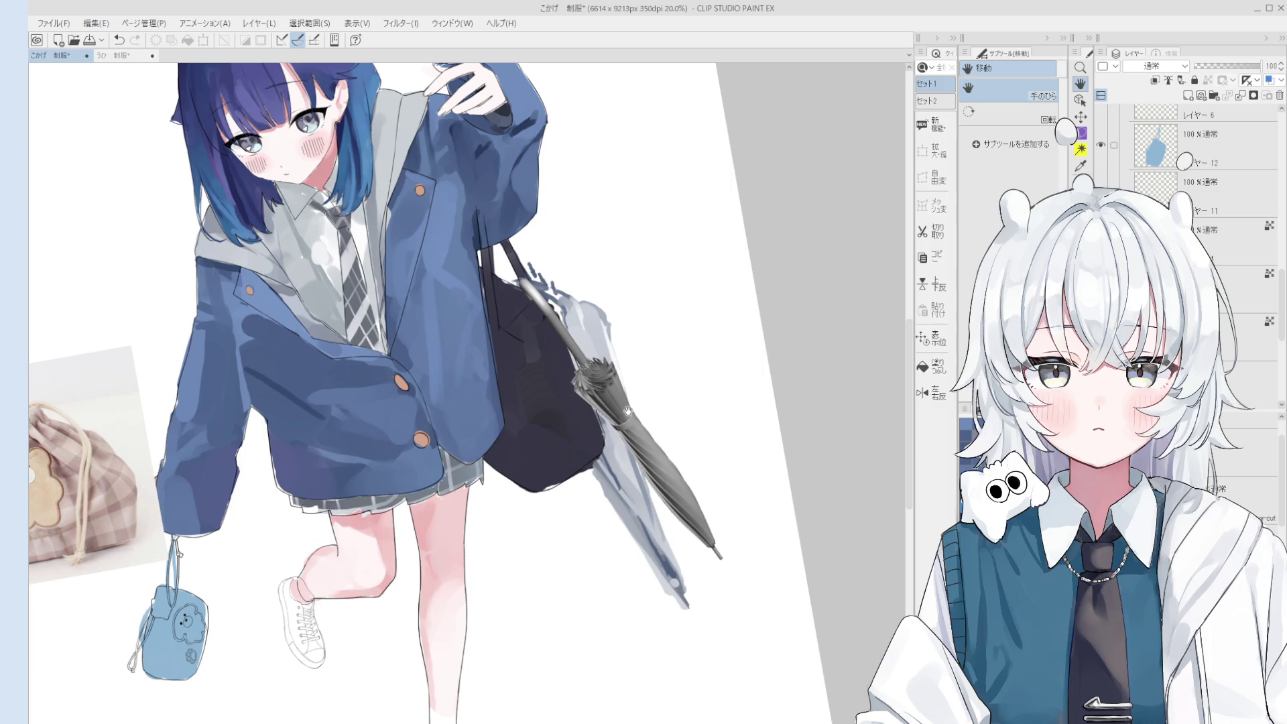
# Reset the canvas rotation and zoom in on the bag and umbrella.
pyautogui.hotkey('ctrl', '0')
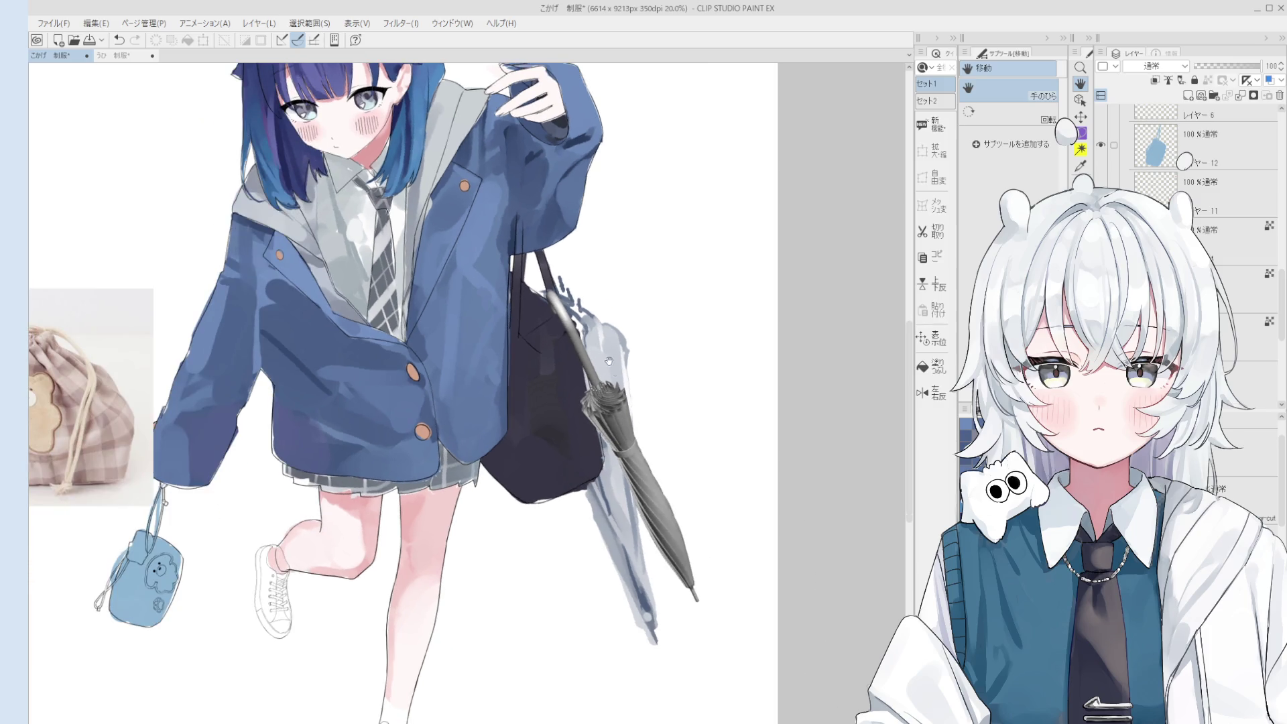
pyautogui.scroll(1, 555, 293)
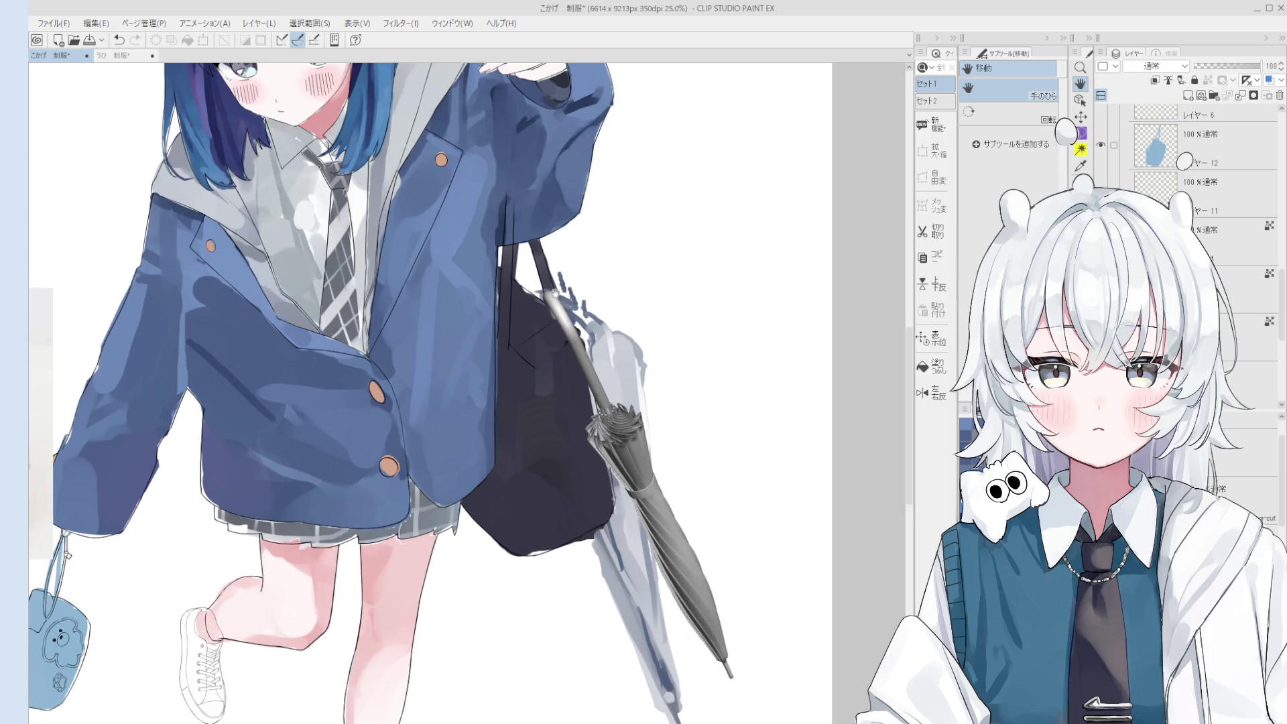
pyautogui.press('-')
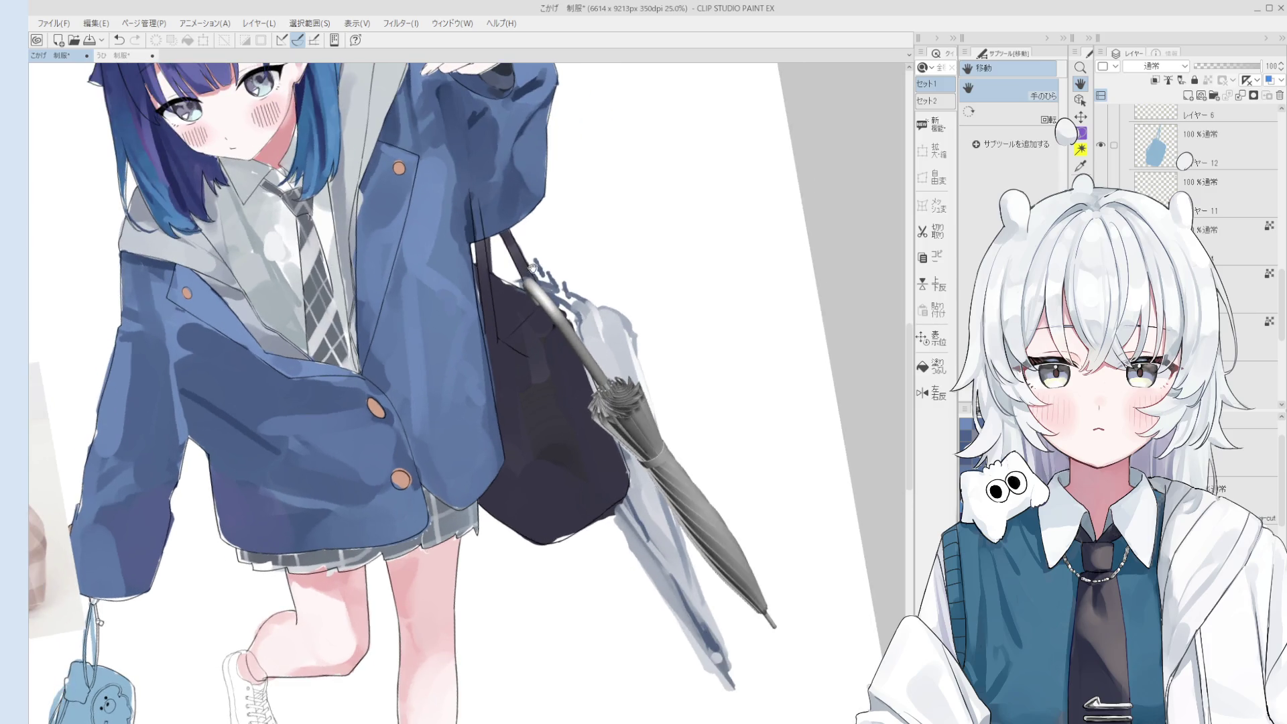
pyautogui.moveTo(532, 268); pyautogui.dragTo(564, 299)
pyautogui.scroll(2, 503, 268)
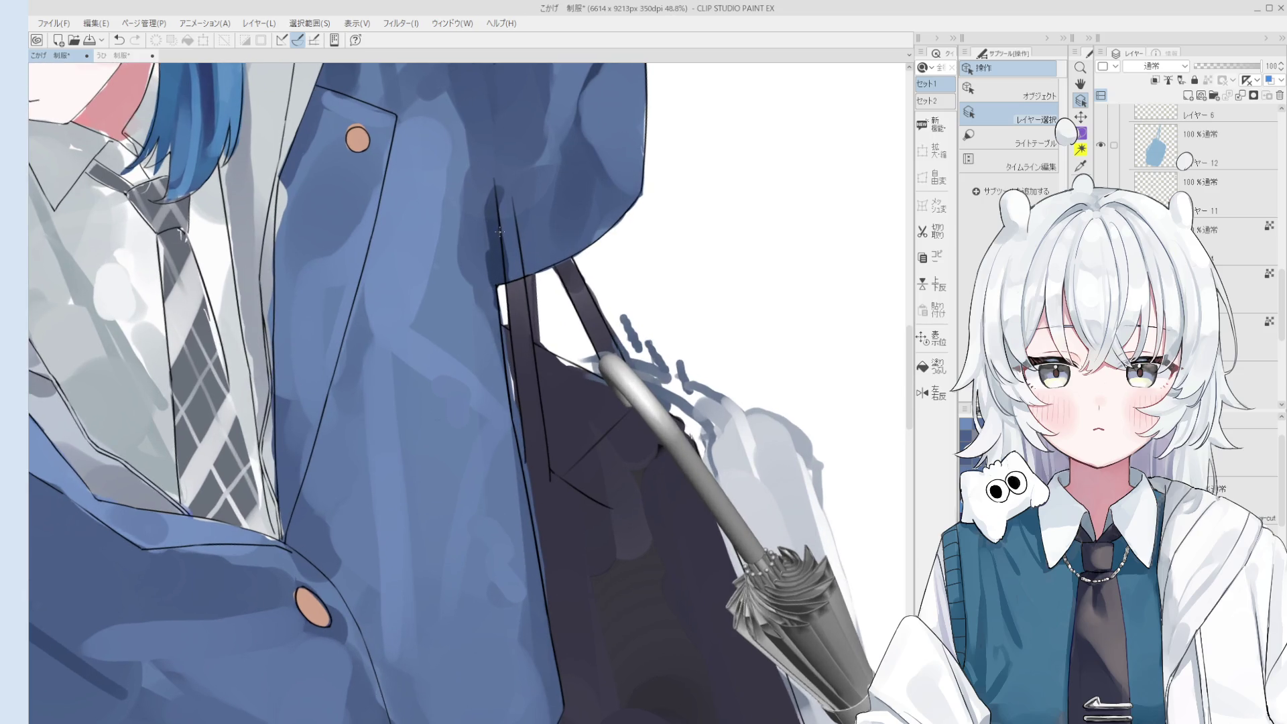
# Select the umbrella layer and lower its opacity to 22.
pyautogui.click(496, 232)
pyautogui.press('b')
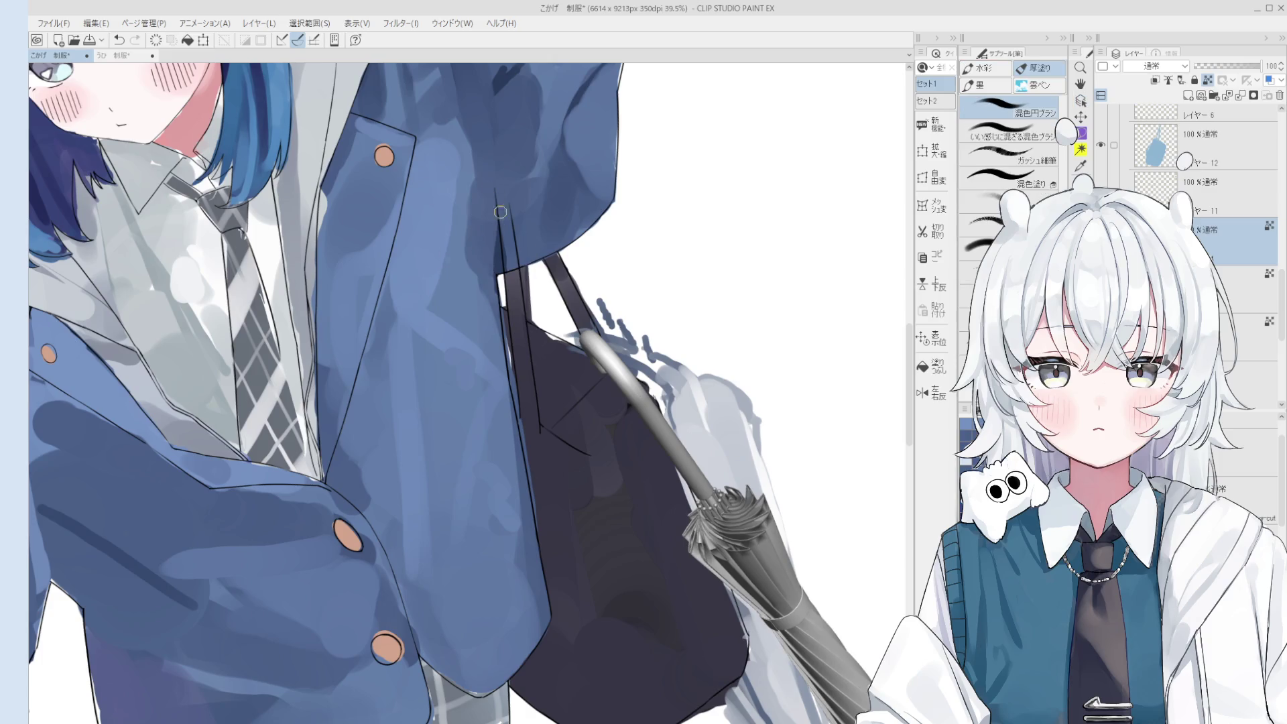
pyautogui.press('h')
pyautogui.scroll(-3, 529, 245)
pyautogui.press('o')
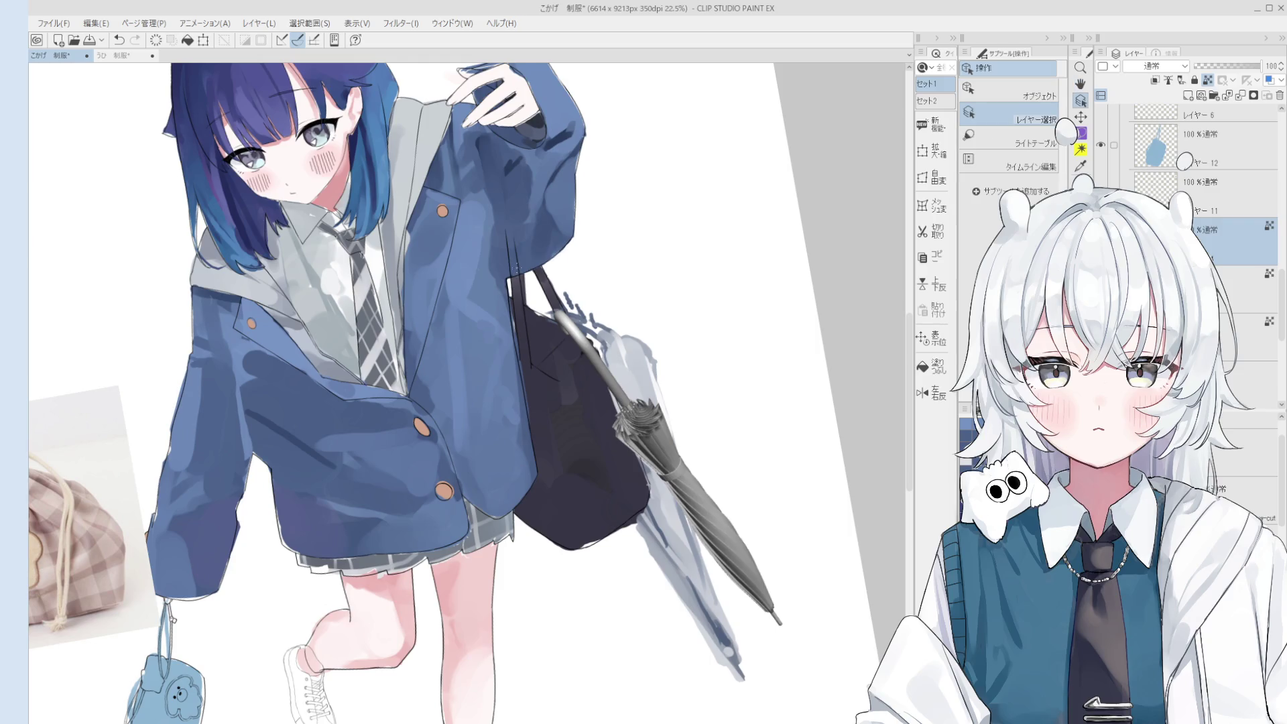
pyautogui.scroll(2, 563, 245)
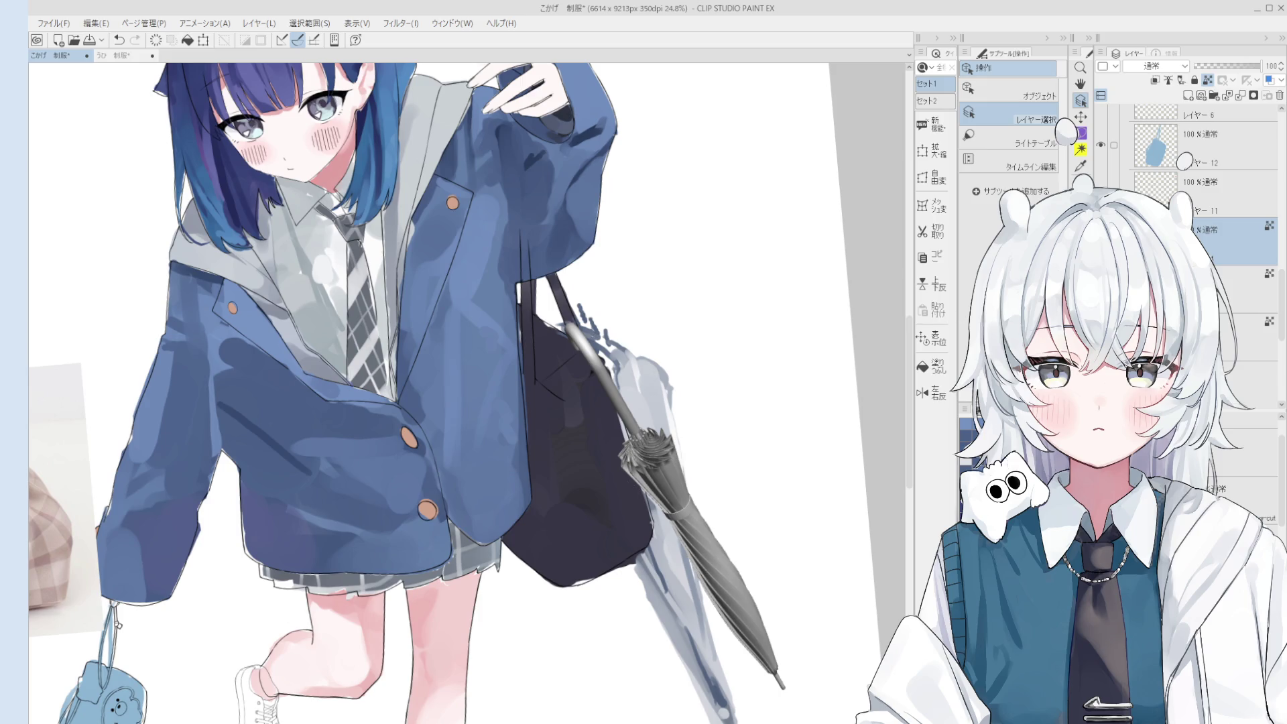
pyautogui.keyDown('ctrl'); pyautogui.click(1233, 242); pyautogui.keyUp('ctrl')
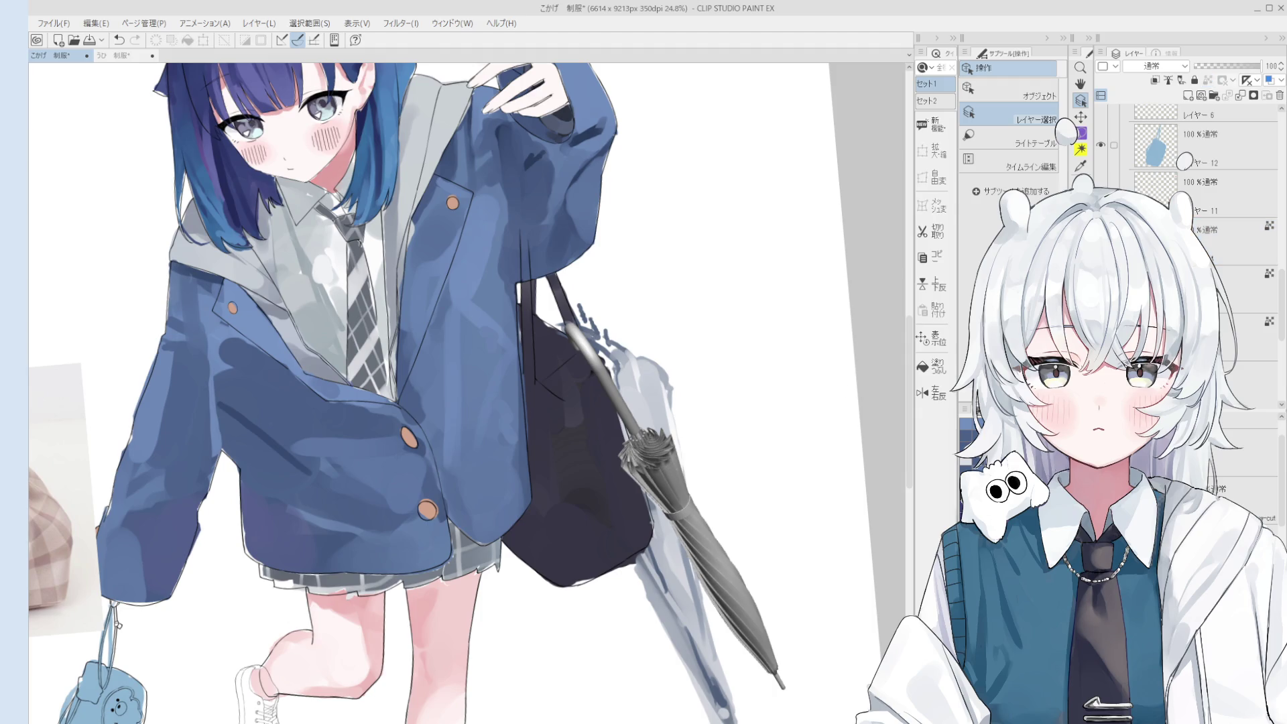
pyautogui.click(1206, 65)
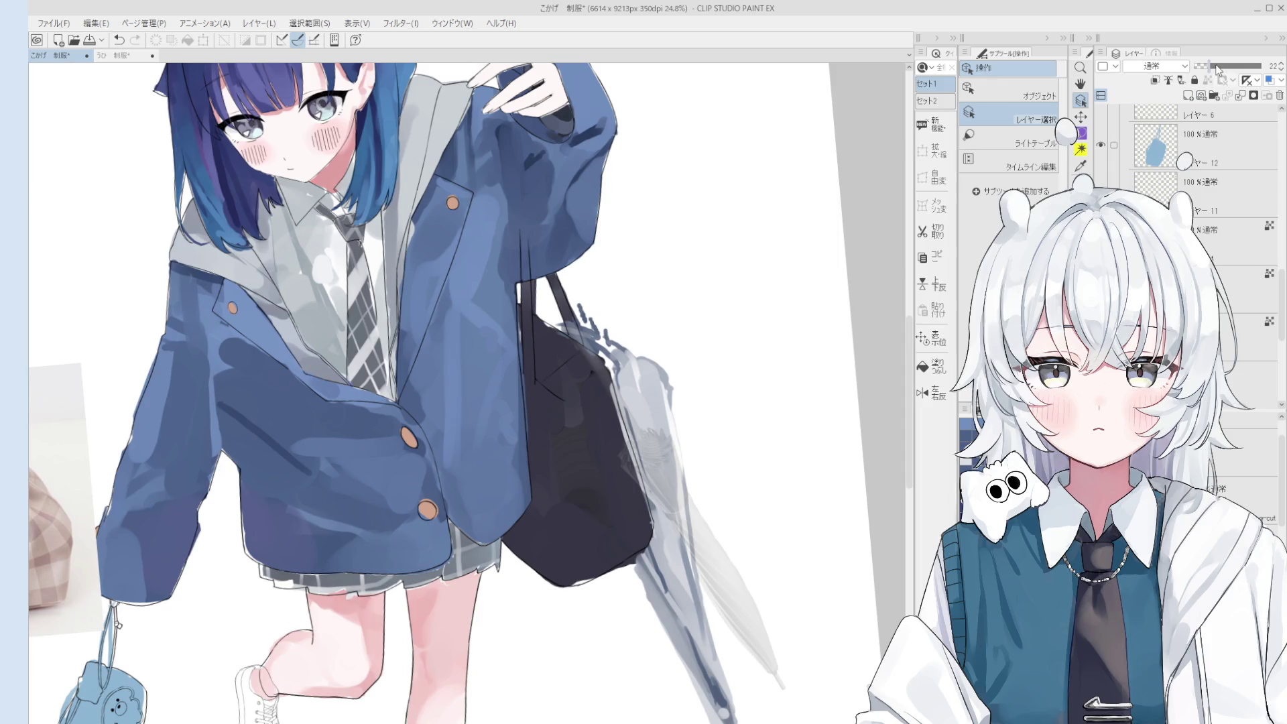
# Raise the umbrella layer opacity to 34 and stand the umbrella upright, moved up-right.
pyautogui.moveTo(1209, 66); pyautogui.dragTo(1217, 66)
pyautogui.click(1008, 90)
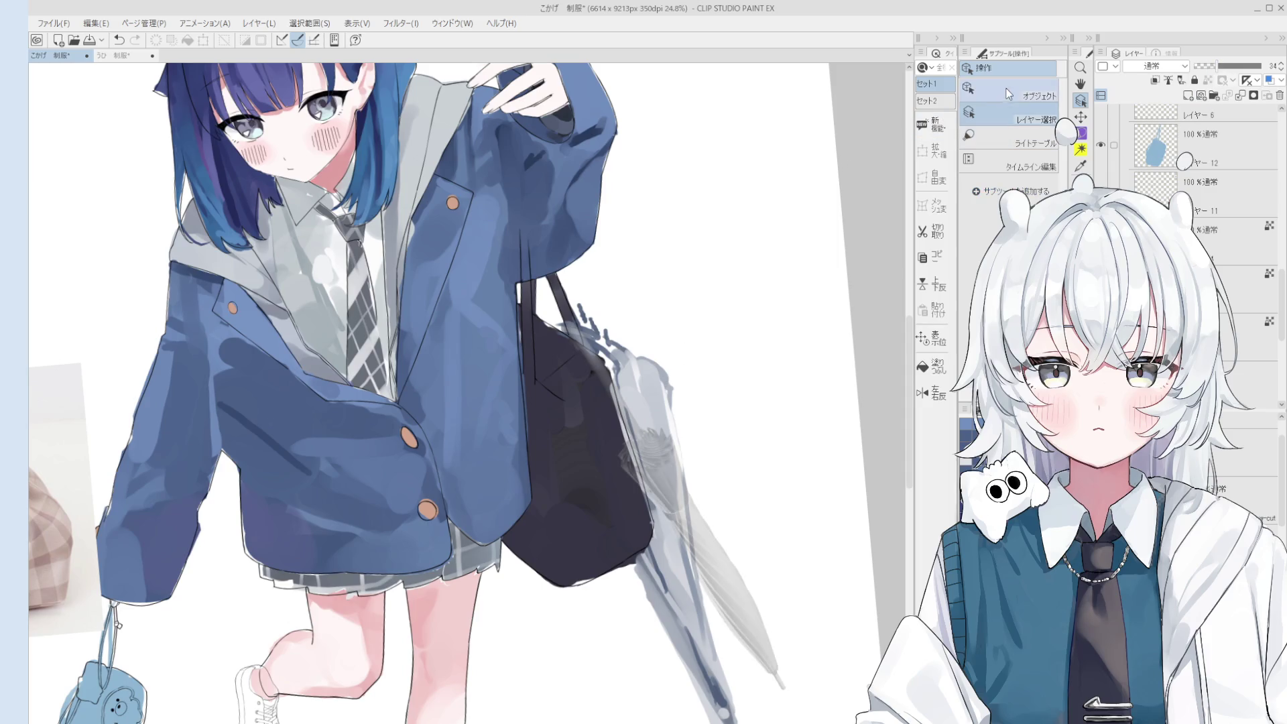
pyautogui.click(613, 388)
pyautogui.moveTo(614, 387); pyautogui.dragTo(686, 295)
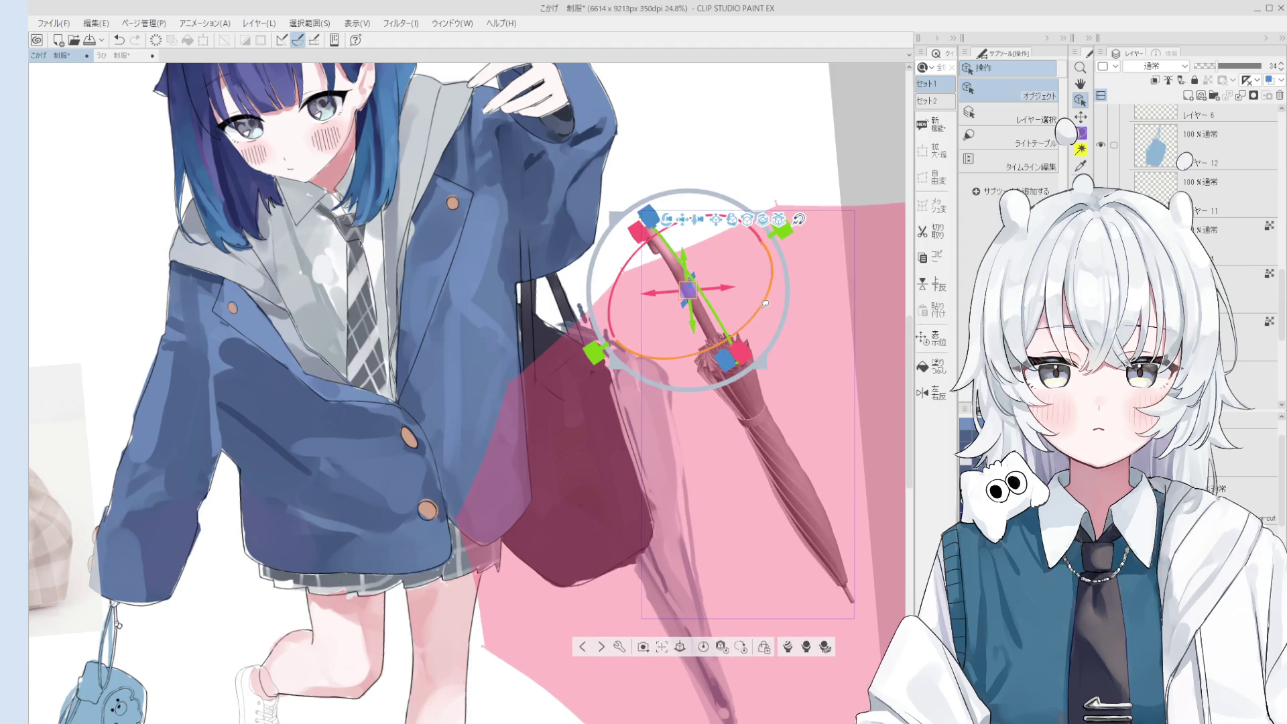
pyautogui.moveTo(611, 314); pyautogui.dragTo(613, 295)
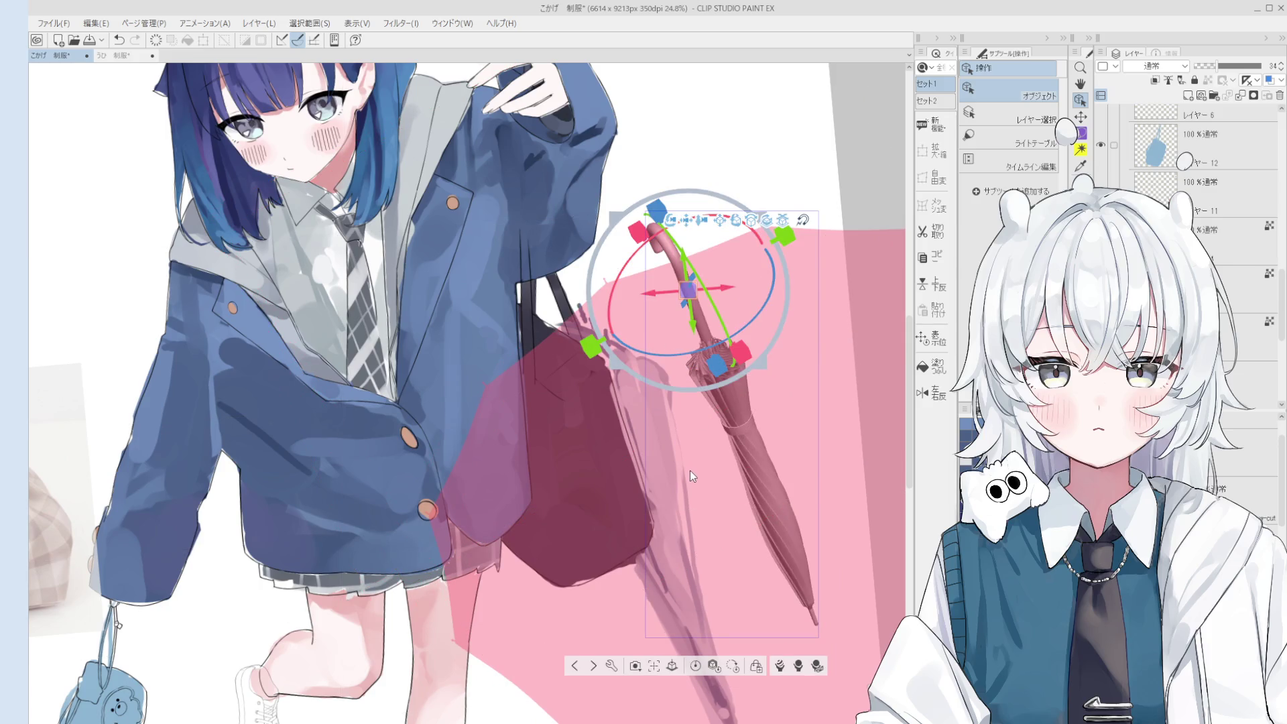
# Deselect the umbrella, pan the view down, and select Layer 6 for drawing.
pyautogui.press('h')
pyautogui.moveTo(680, 370); pyautogui.dragTo(660, 435)
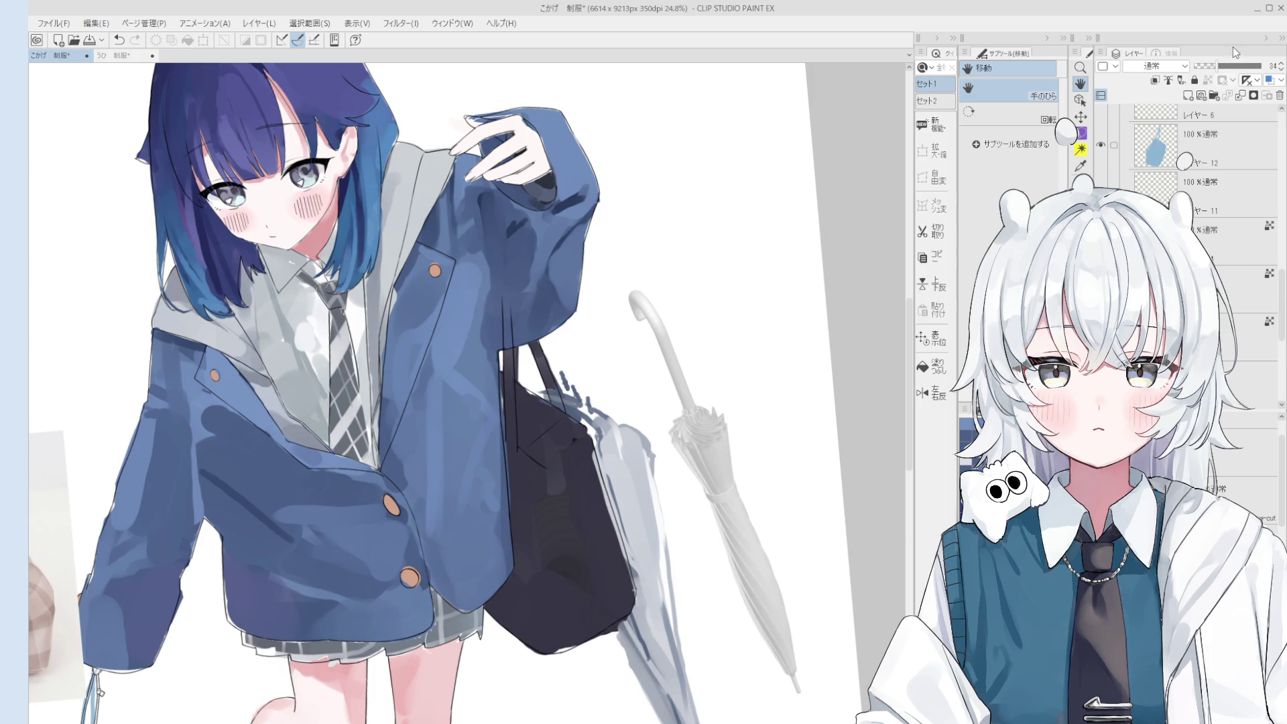
pyautogui.click(1185, 111)
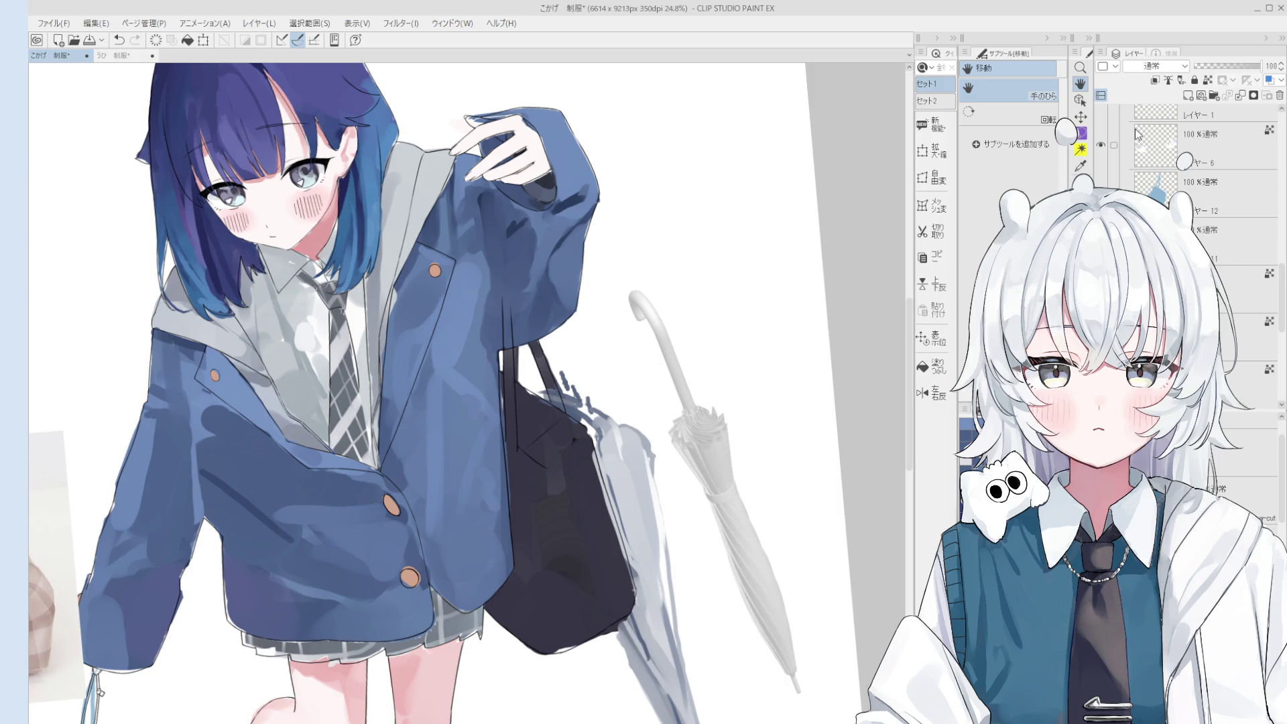
# With the pen, try several ink lines along the handle's inner curve, undoing each attempt.
pyautogui.scroll(1, 668, 347)
pyautogui.press('p')
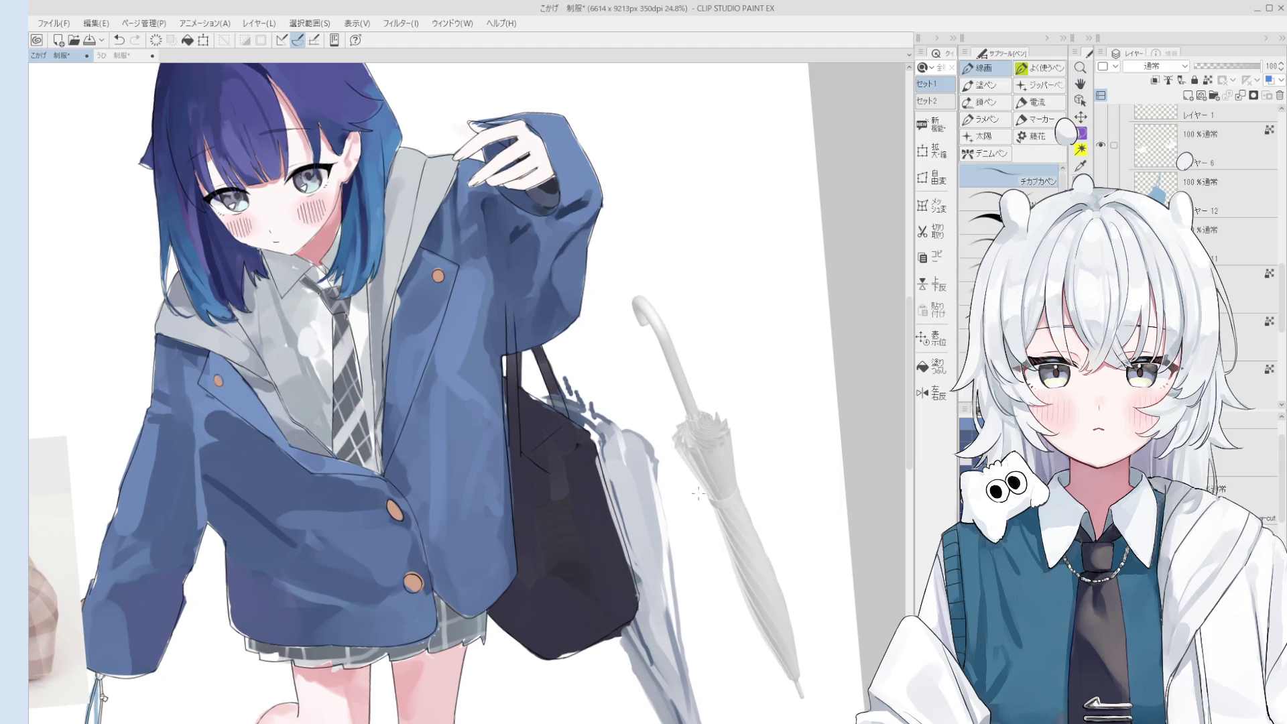
pyautogui.scroll(2, 668, 348)
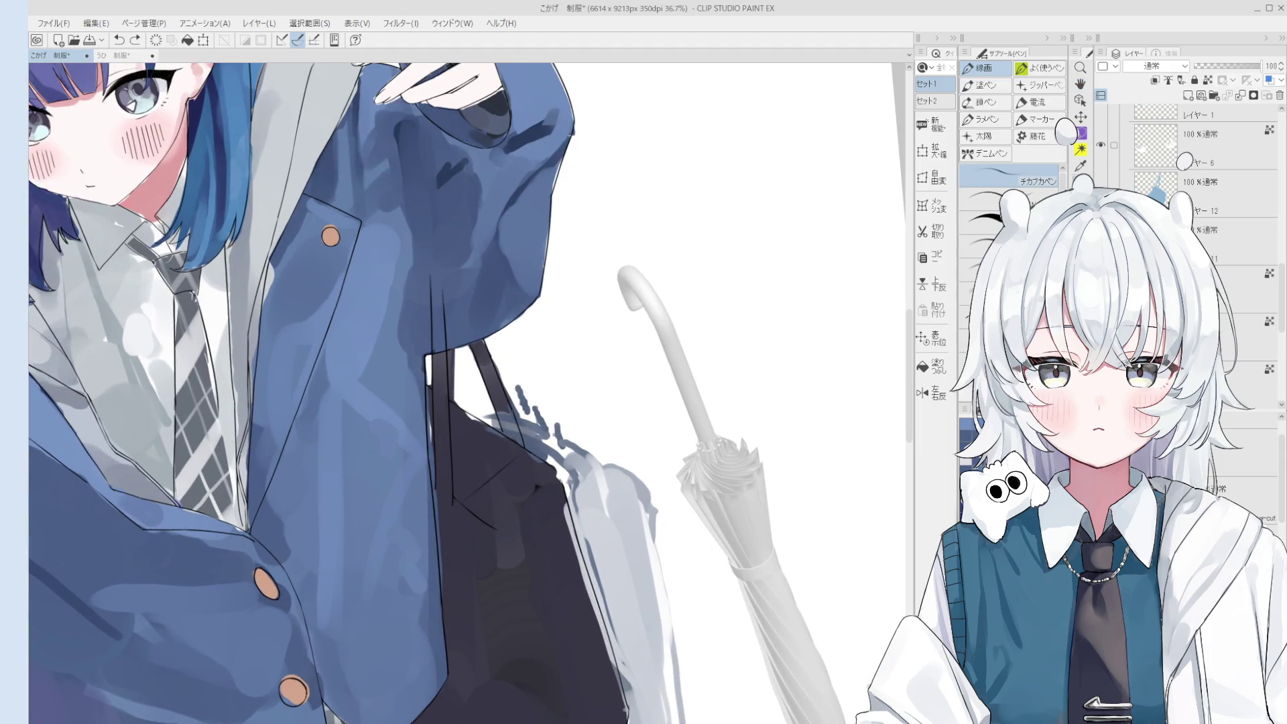
pyautogui.scroll(1, 626, 276)
pyautogui.scroll(2, 627, 276)
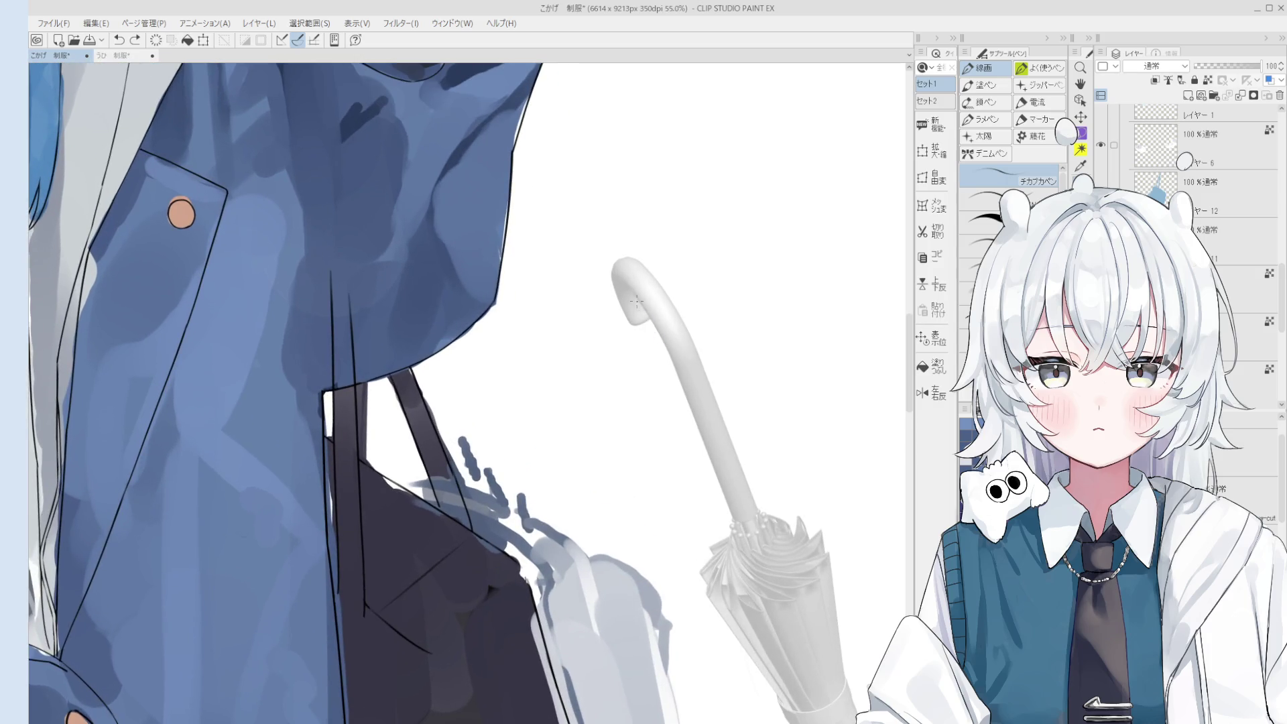
pyautogui.moveTo(627, 286); pyautogui.dragTo(649, 313)
pyautogui.hotkey('ctrl', 'z')
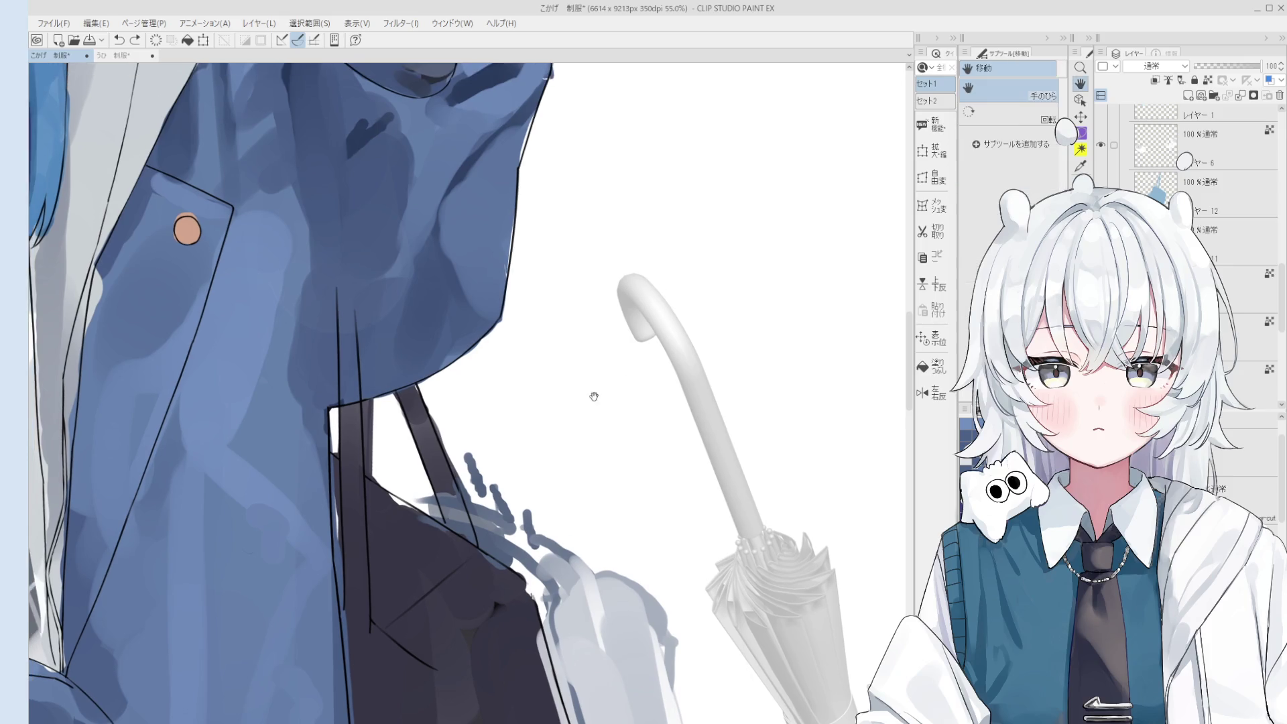
pyautogui.scroll(1, 643, 307)
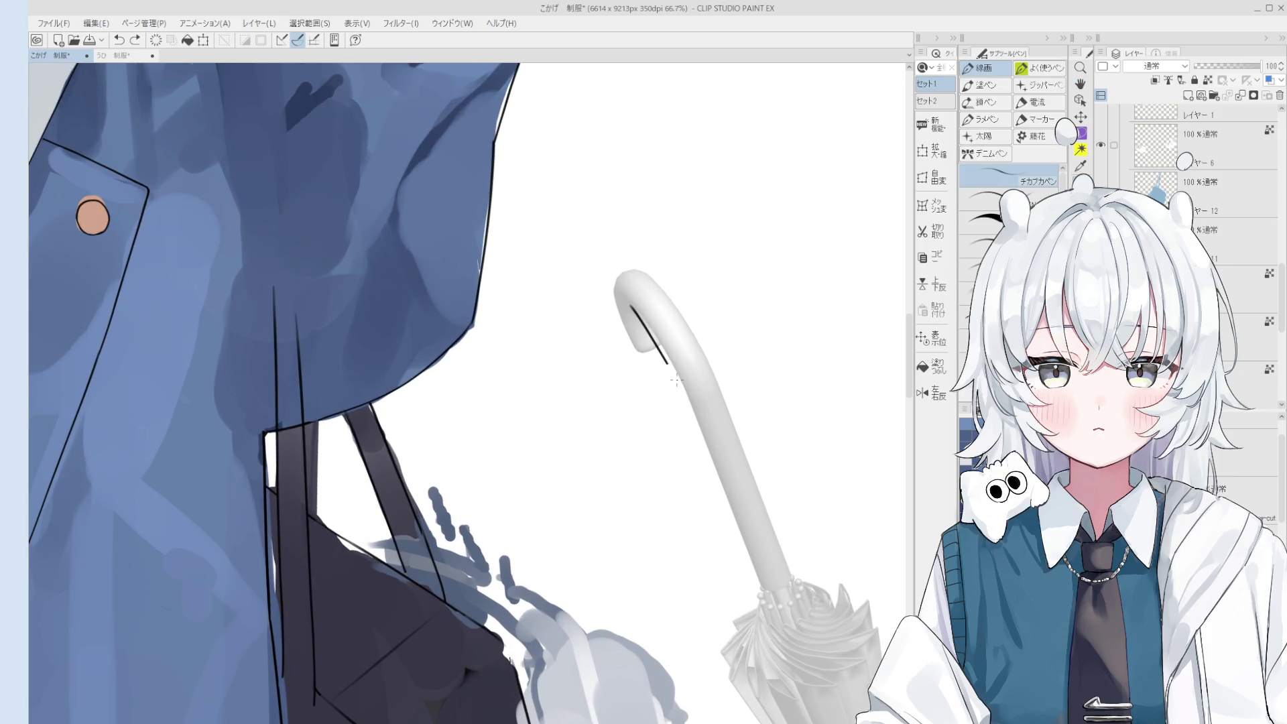
pyautogui.moveTo(641, 308); pyautogui.dragTo(693, 387)
pyautogui.hotkey('ctrl', 'z')
pyautogui.moveTo(649, 330)
pyautogui.mouseDown()
pyautogui.moveTo(711, 459)
pyautogui.moveTo(708, 438)
pyautogui.mouseUp()
pyautogui.hotkey('ctrl', 'z')
pyautogui.scroll(-1, 670, 348)
pyautogui.scroll(1, 670, 349)
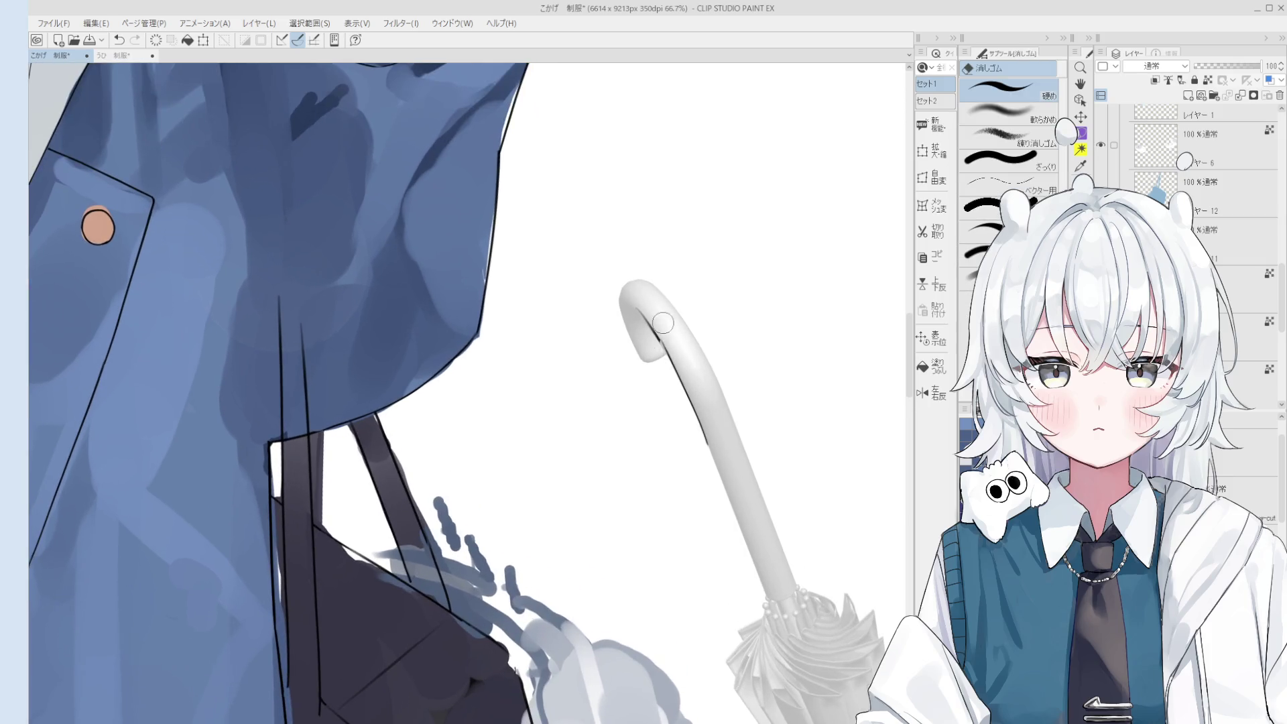
pyautogui.moveTo(650, 321)
pyautogui.mouseDown()
pyautogui.moveTo(687, 391)
pyautogui.moveTo(678, 375)
pyautogui.moveTo(575, 368)
pyautogui.mouseUp()
pyautogui.hotkey('ctrl', 'z')
pyautogui.hotkey('ctrl', 'z')
pyautogui.scroll(-1, 679, 380)
# Mirror the canvas horizontally, ink the handle's right edge, and erase part of that line.
pyautogui.press('h')
pyautogui.scroll(-4, 678, 379)
pyautogui.scroll(3, 610, 372)
pyautogui.scroll(1, 575, 368)
pyautogui.press('p')
pyautogui.scroll(1, 569, 355)
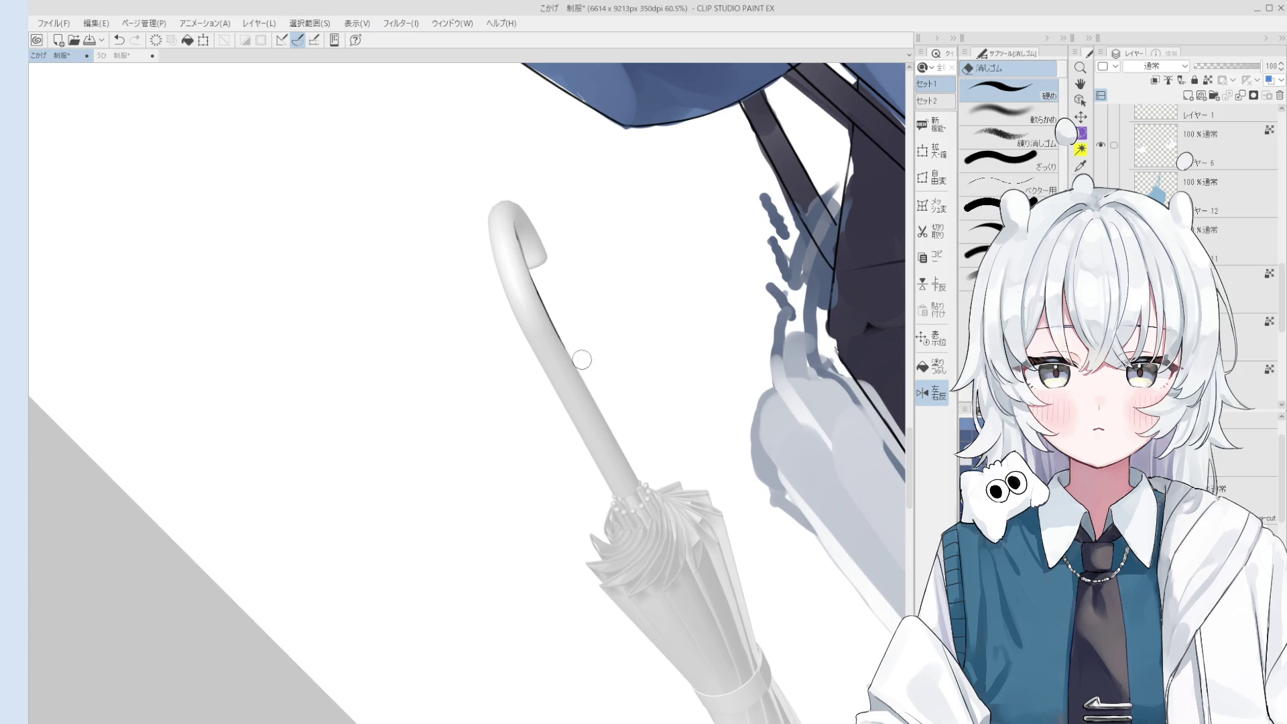
pyautogui.moveTo(554, 324); pyautogui.dragTo(636, 477)
pyautogui.scroll(2, 596, 402)
pyautogui.press('e')
pyautogui.moveTo(570, 345); pyautogui.dragTo(579, 376)
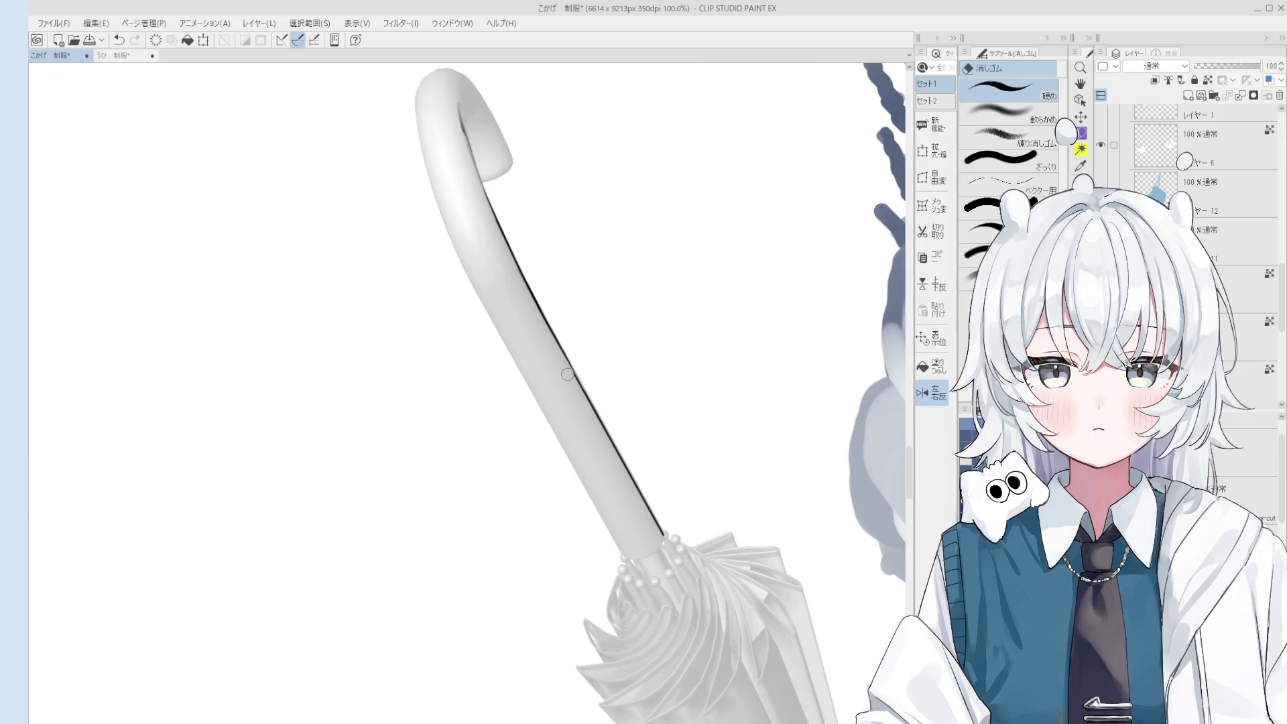
pyautogui.press('p')
pyautogui.scroll(-2, 623, 470)
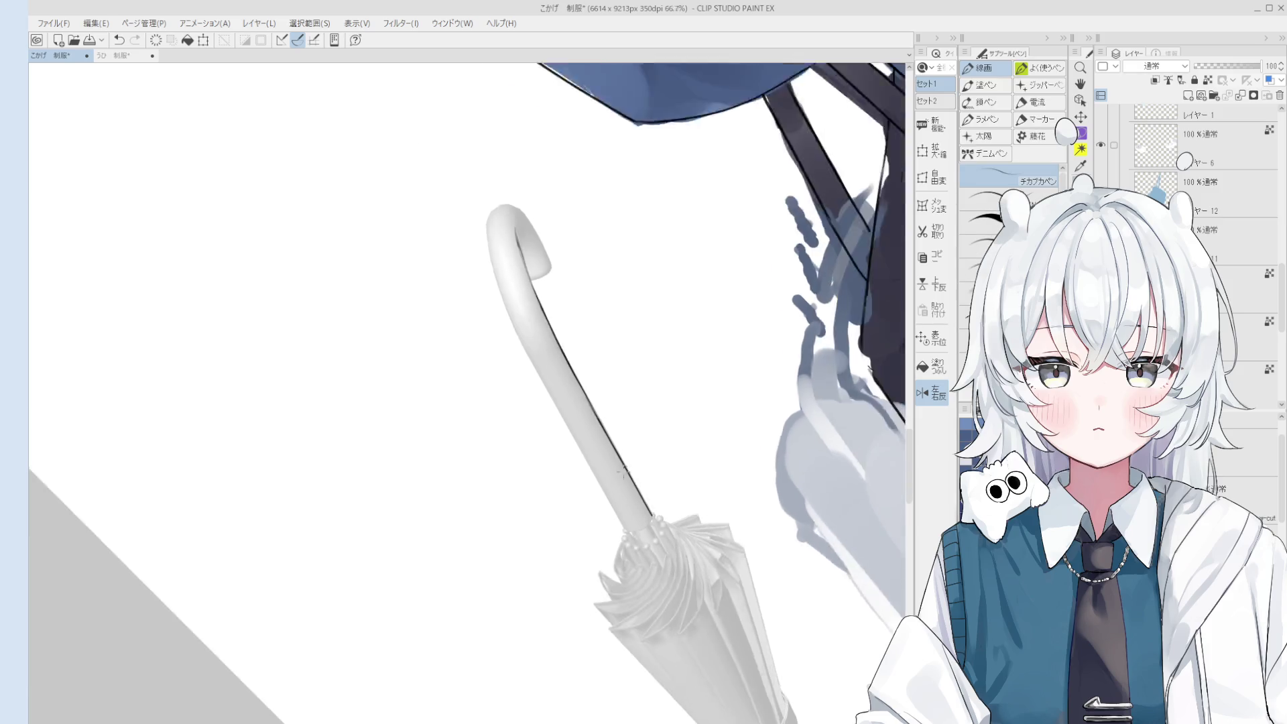
pyautogui.hotkey('ctrl', 'z')
pyautogui.moveTo(523, 293)
pyautogui.mouseDown()
pyautogui.moveTo(559, 415)
pyautogui.moveTo(629, 532)
pyautogui.mouseUp()
pyautogui.hotkey('ctrl', 'z')
# Redraw the line along the handle's right edge and erase a bit of its left outline.
pyautogui.scroll(-1, 570, 429)
pyautogui.press('e')
pyautogui.press('p')
pyautogui.hotkey('ctrl', 'z')
pyautogui.moveTo(559, 417); pyautogui.dragTo(636, 559)
pyautogui.hotkey('ctrl', 'z')
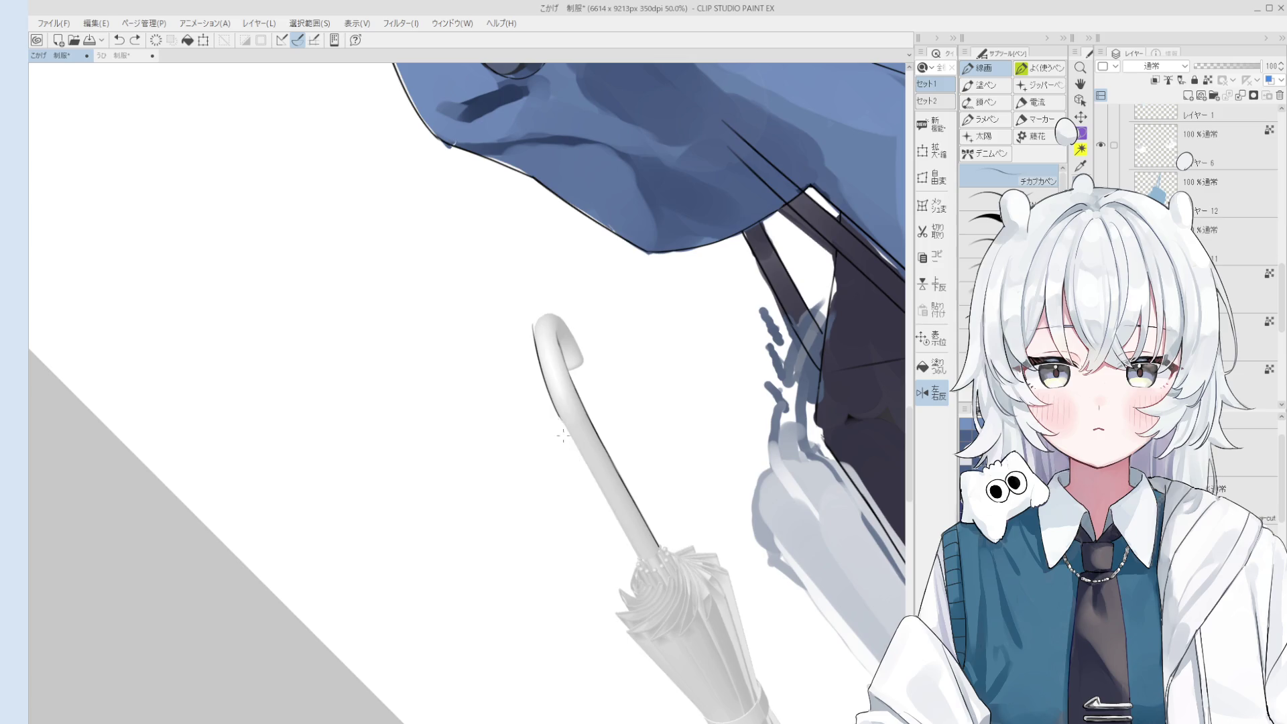
pyautogui.scroll(3, 563, 436)
pyautogui.scroll(-2, 560, 412)
pyautogui.hotkey('ctrl', 'y')
pyautogui.moveTo(579, 442); pyautogui.dragTo(653, 573)
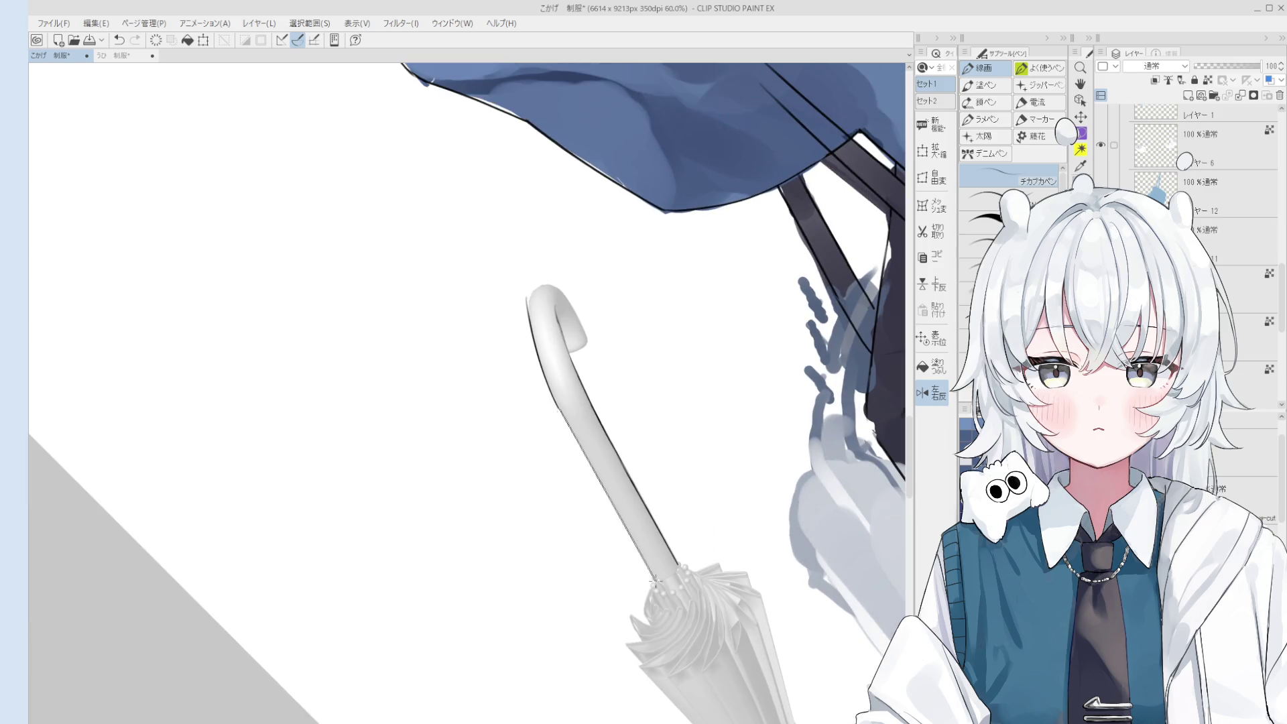
pyautogui.press('e')
pyautogui.scroll(1, 556, 411)
pyautogui.moveTo(555, 409); pyautogui.dragTo(560, 428)
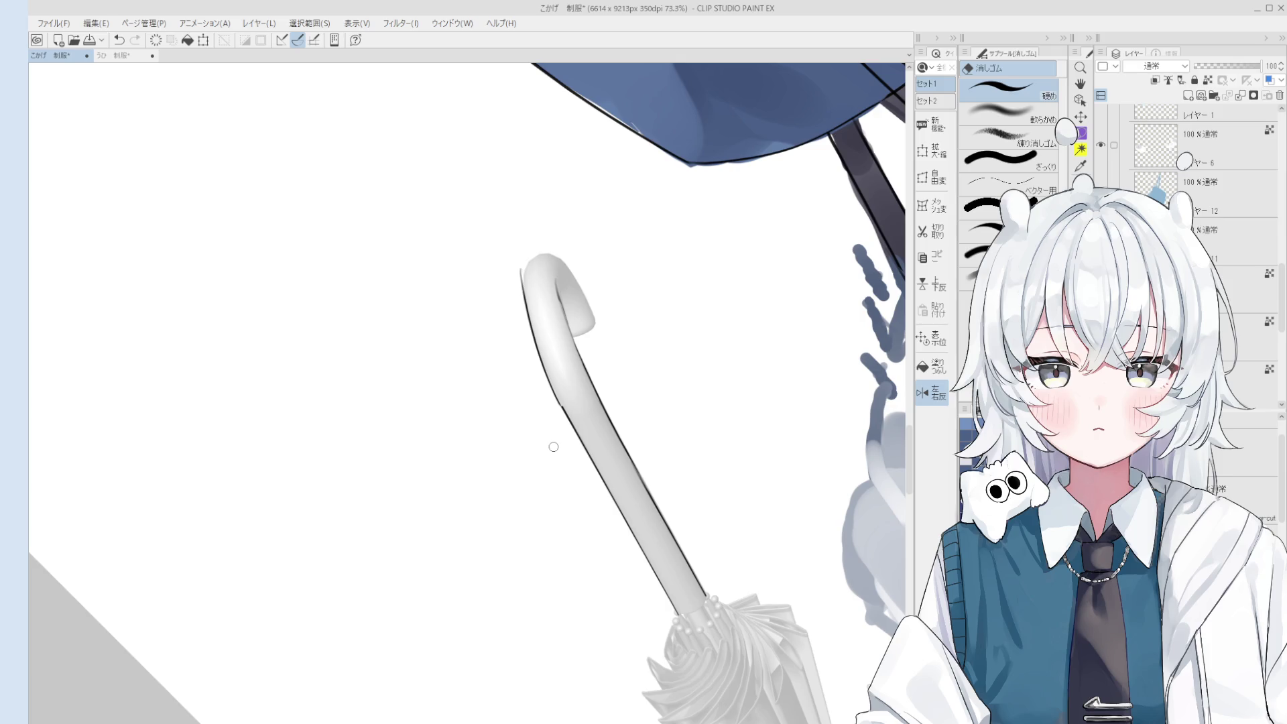
# Compare the handle's edge strokes by undoing and redoing them while alternating pen and eraser.
pyautogui.scroll(3, 554, 446)
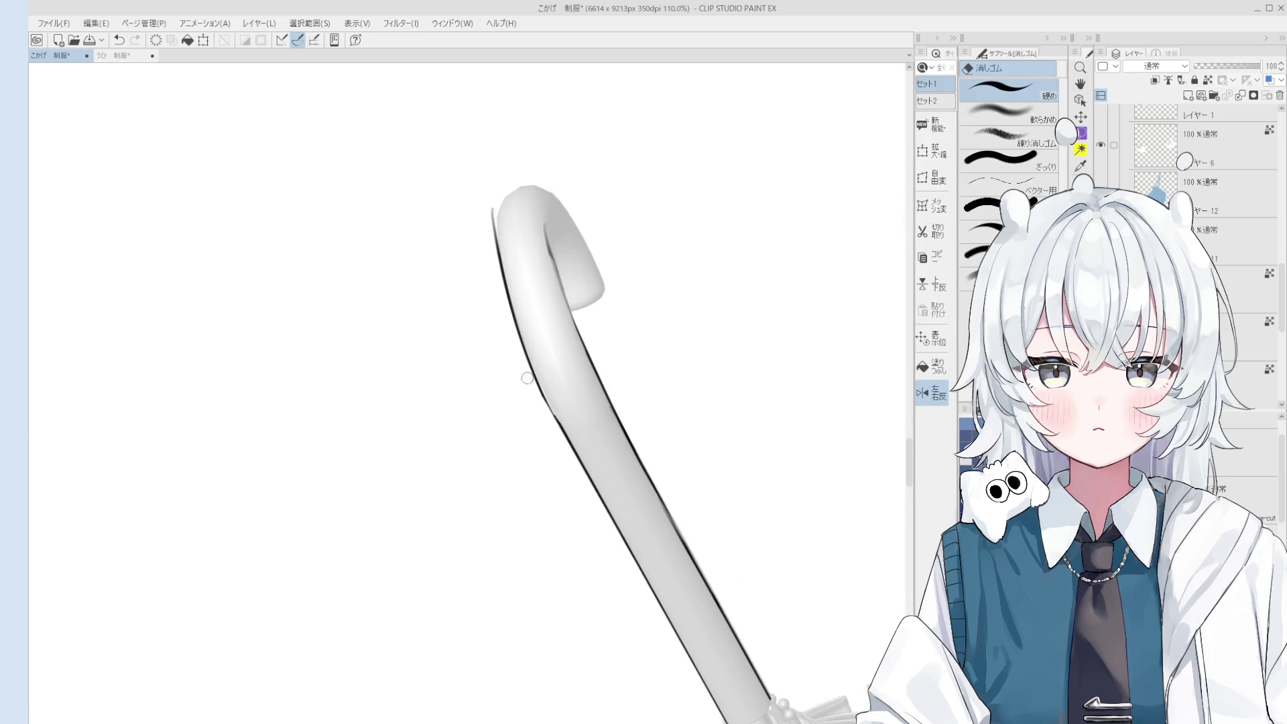
pyautogui.press('p')
pyautogui.hotkey('ctrl', 'z')
pyautogui.hotkey('ctrl', 'y')
pyautogui.hotkey('ctrl', 'z')
pyautogui.hotkey('ctrl', 'y')
pyautogui.press('e')
pyautogui.hotkey('ctrl', 'z')
pyautogui.press('p')
pyautogui.hotkey('ctrl', 'y')
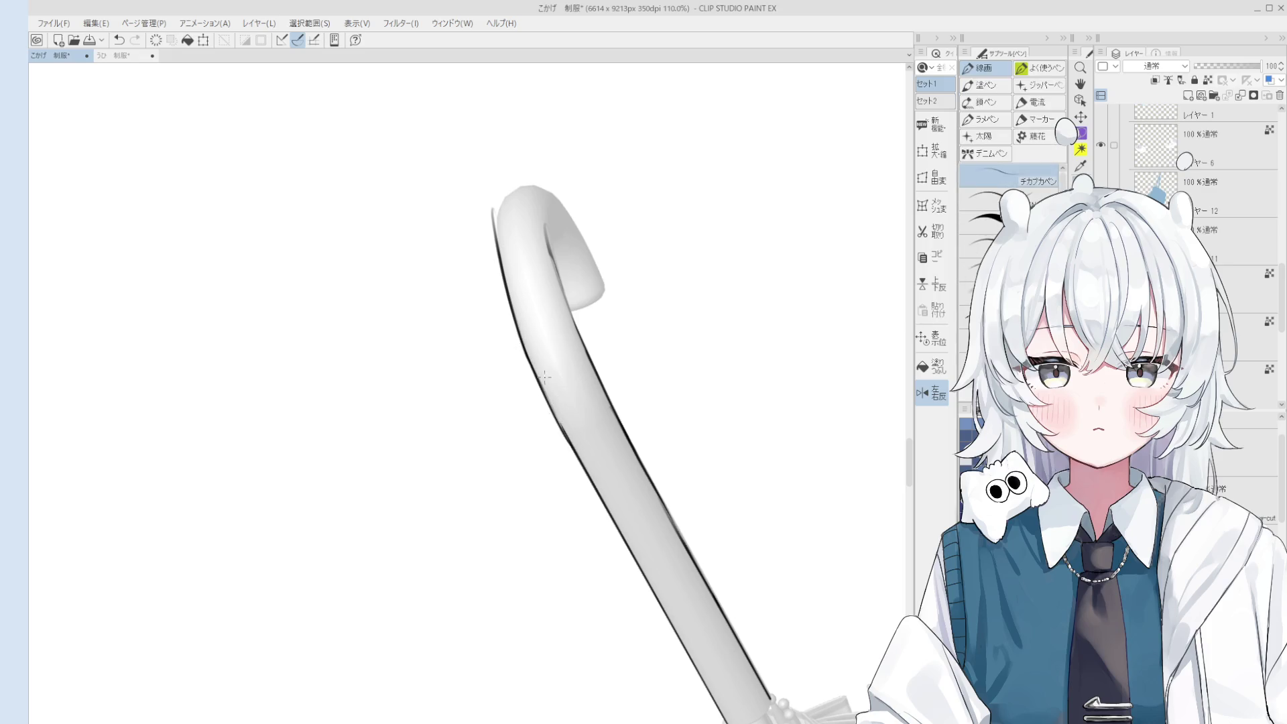
pyautogui.press('e')
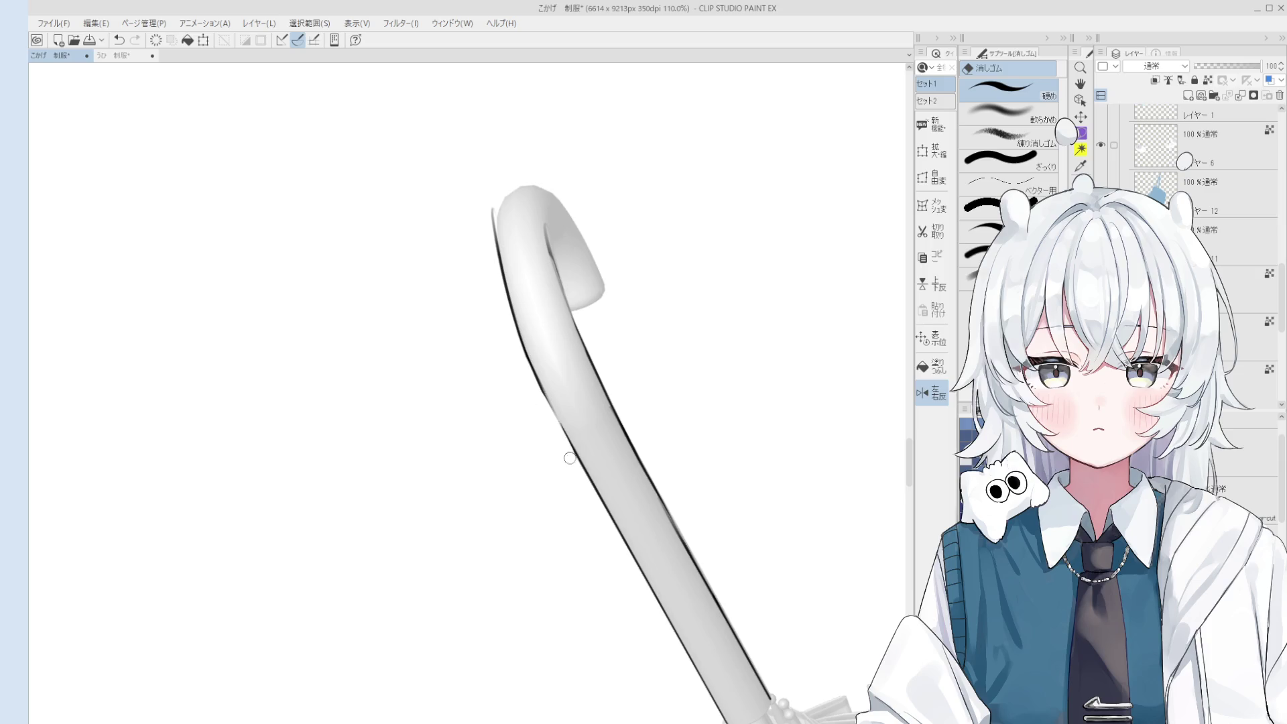
pyautogui.press('p')
pyautogui.hotkey('ctrl', 'z')
pyautogui.hotkey('ctrl', 'y')
pyautogui.scroll(-2, 548, 400)
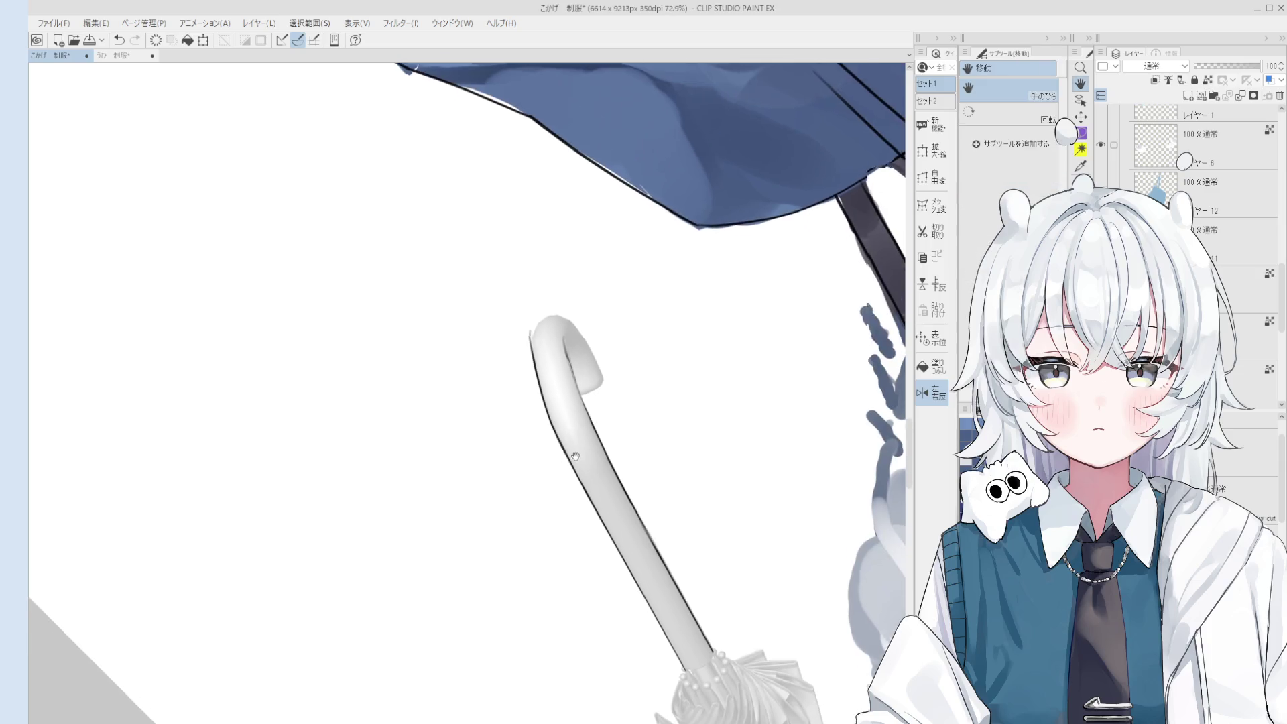
pyautogui.scroll(2, 534, 369)
pyautogui.press('e')
pyautogui.scroll(2, 533, 369)
pyautogui.press('p')
pyautogui.hotkey('ctrl', 'z')
pyautogui.hotkey('ctrl', 'y')
pyautogui.hotkey('ctrl', 'z')
pyautogui.hotkey('ctrl', 'y')
pyautogui.press('e')
pyautogui.scroll(1, 536, 382)
pyautogui.press('p')
pyautogui.scroll(1, 539, 395)
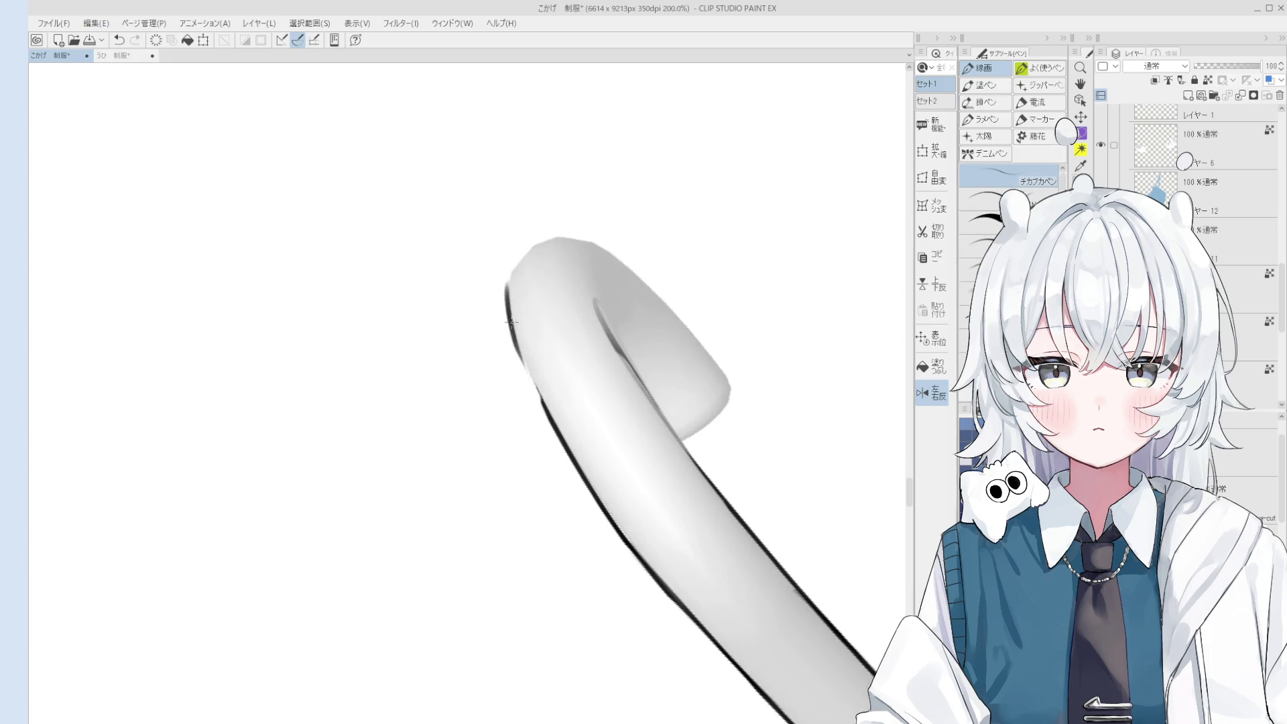
# Ink the top outline and inner edge of the handle's hook.
pyautogui.hotkey('ctrl', 'z')
pyautogui.moveTo(535, 316)
pyautogui.mouseDown()
pyautogui.moveTo(582, 287)
pyautogui.moveTo(655, 342)
pyautogui.mouseUp()
pyautogui.hotkey('ctrl', 'z')
pyautogui.press('e')
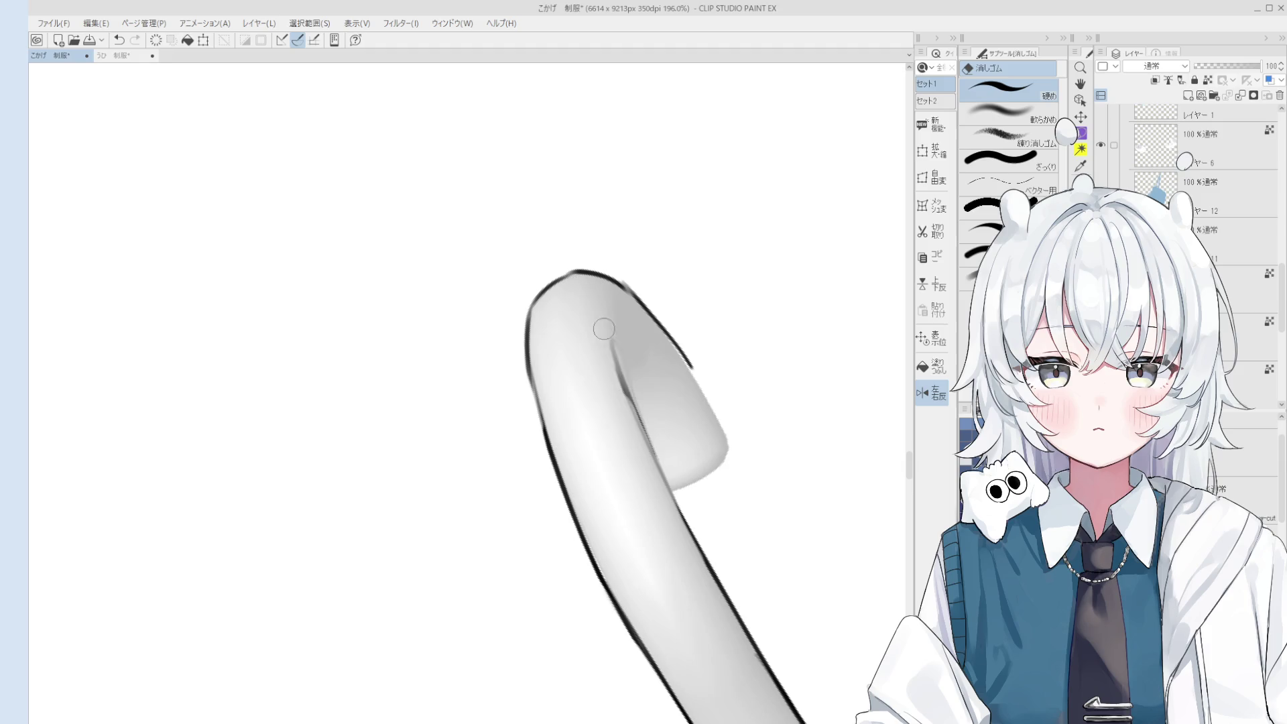
pyautogui.press('p')
pyautogui.moveTo(643, 388); pyautogui.dragTo(667, 485)
pyautogui.scroll(-2, 646, 424)
pyautogui.press('e')
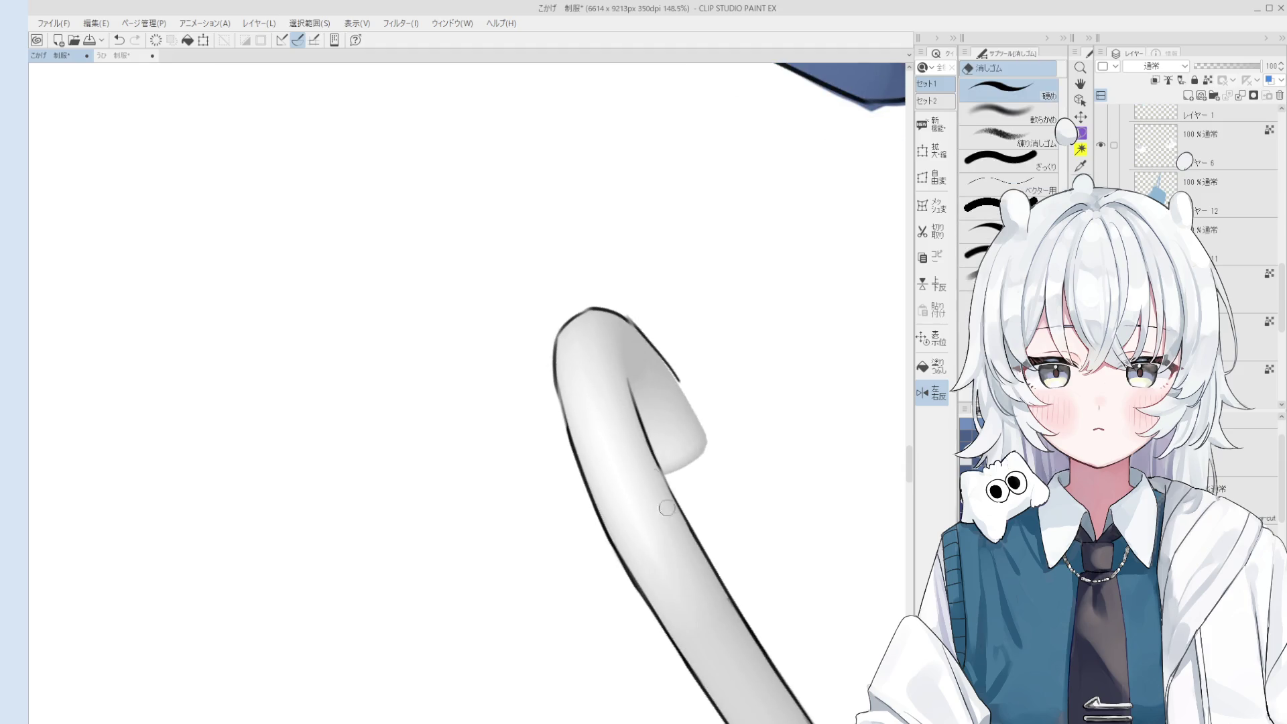
pyautogui.press('p')
# Build up the hook's left edge with short ink strokes, tilting the view to fit.
pyautogui.moveTo(552, 358); pyautogui.dragTo(581, 486)
pyautogui.hotkey('ctrl', 'z')
pyautogui.scroll(-2, 602, 477)
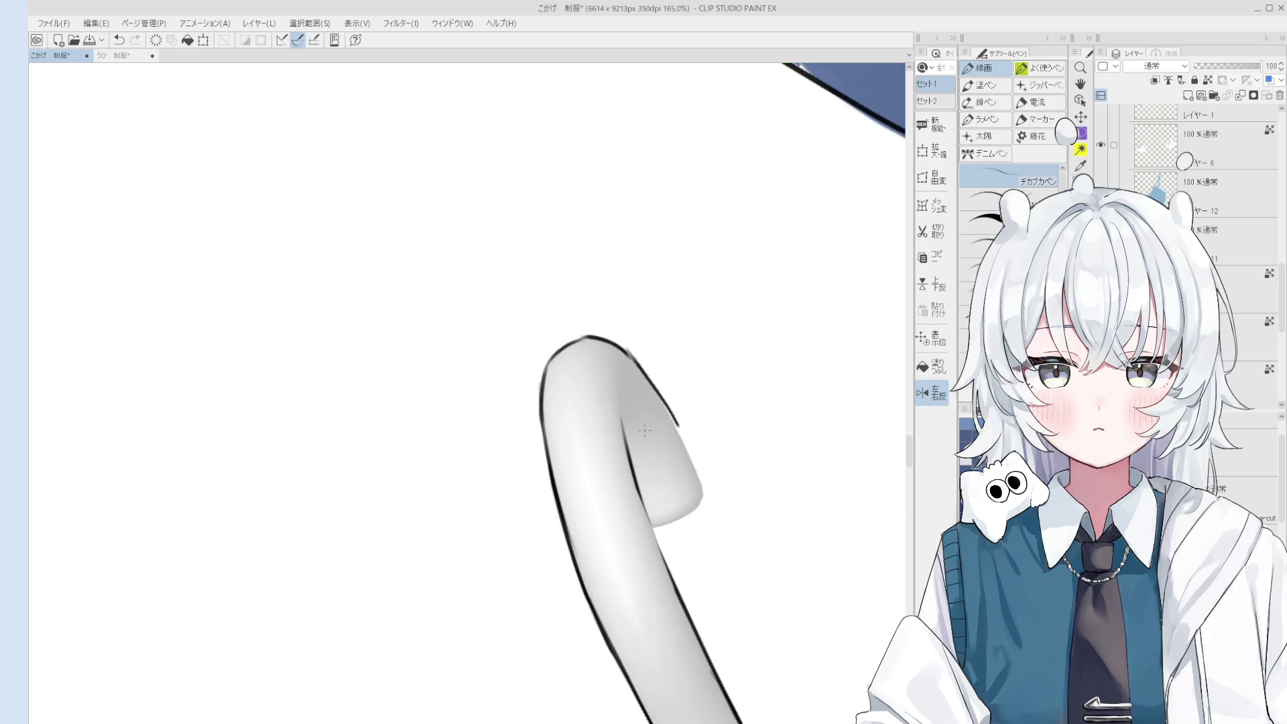
pyautogui.press('e')
pyautogui.scroll(3, 579, 388)
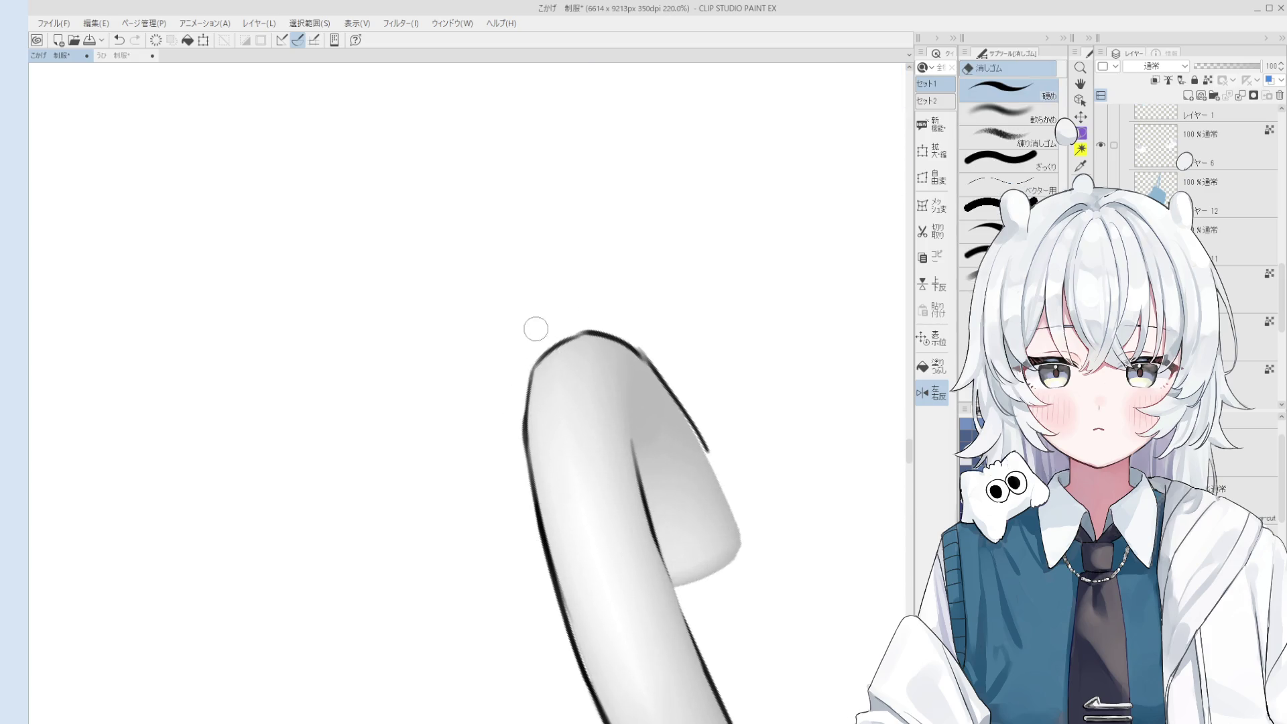
pyautogui.press('p')
pyautogui.hotkey('ctrl', 'z')
pyautogui.moveTo(536, 366); pyautogui.dragTo(533, 413)
pyautogui.press('-')
pyautogui.press('e')
pyautogui.press('p')
pyautogui.moveTo(516, 369)
pyautogui.mouseDown()
pyautogui.moveTo(530, 422)
pyautogui.moveTo(522, 379)
pyautogui.mouseUp()
pyautogui.hotkey('ctrl', 'z')
pyautogui.moveTo(522, 332); pyautogui.dragTo(546, 443)
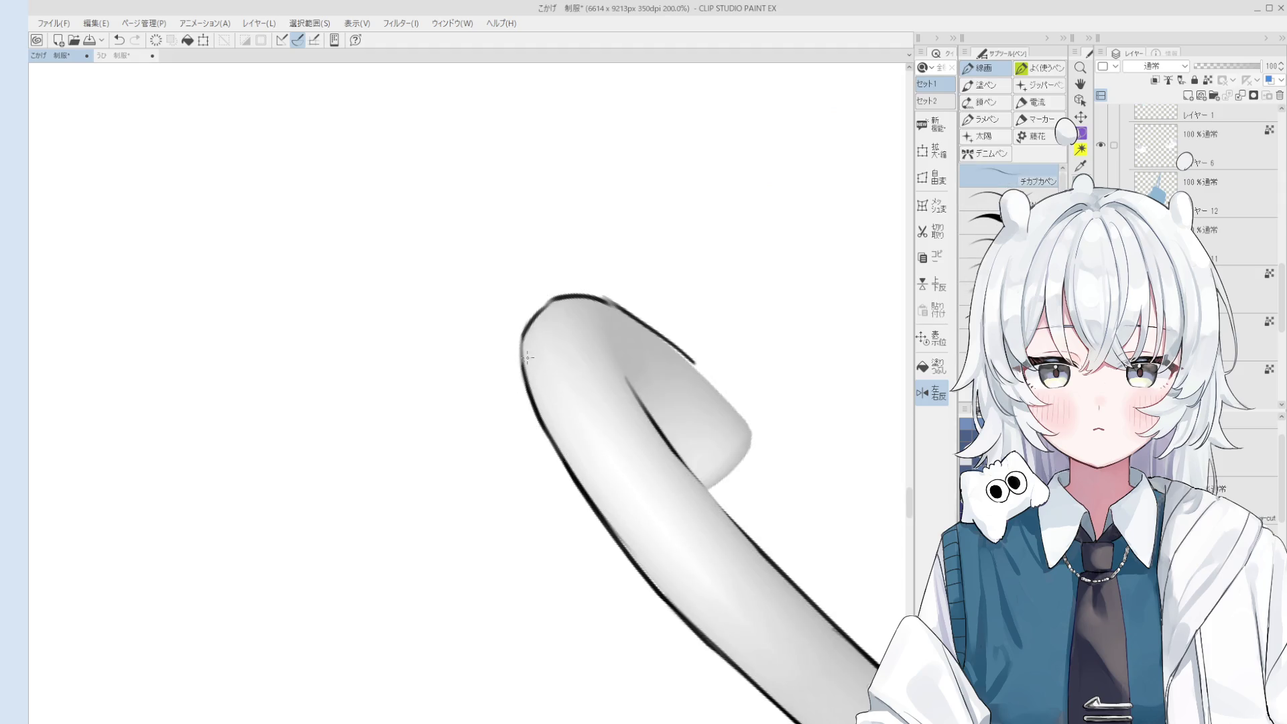
pyautogui.scroll(-2, 546, 442)
# Clean up the hook's right edge and try a thinner outline there.
pyautogui.press('e')
pyautogui.moveTo(621, 395)
pyautogui.mouseDown()
pyautogui.moveTo(590, 350)
pyautogui.moveTo(616, 435)
pyautogui.mouseUp()
pyautogui.press('p')
pyautogui.moveTo(590, 362); pyautogui.dragTo(640, 473)
pyautogui.hotkey('ctrl', 'z')
pyautogui.hotkey('ctrl', 'z')
pyautogui.moveTo(590, 362); pyautogui.dragTo(647, 489)
pyautogui.hotkey('ctrl', 'z')
# Restore the unmirrored view and ink the hook's tail edge, then reposition over the umbrella.
pyautogui.press('h')
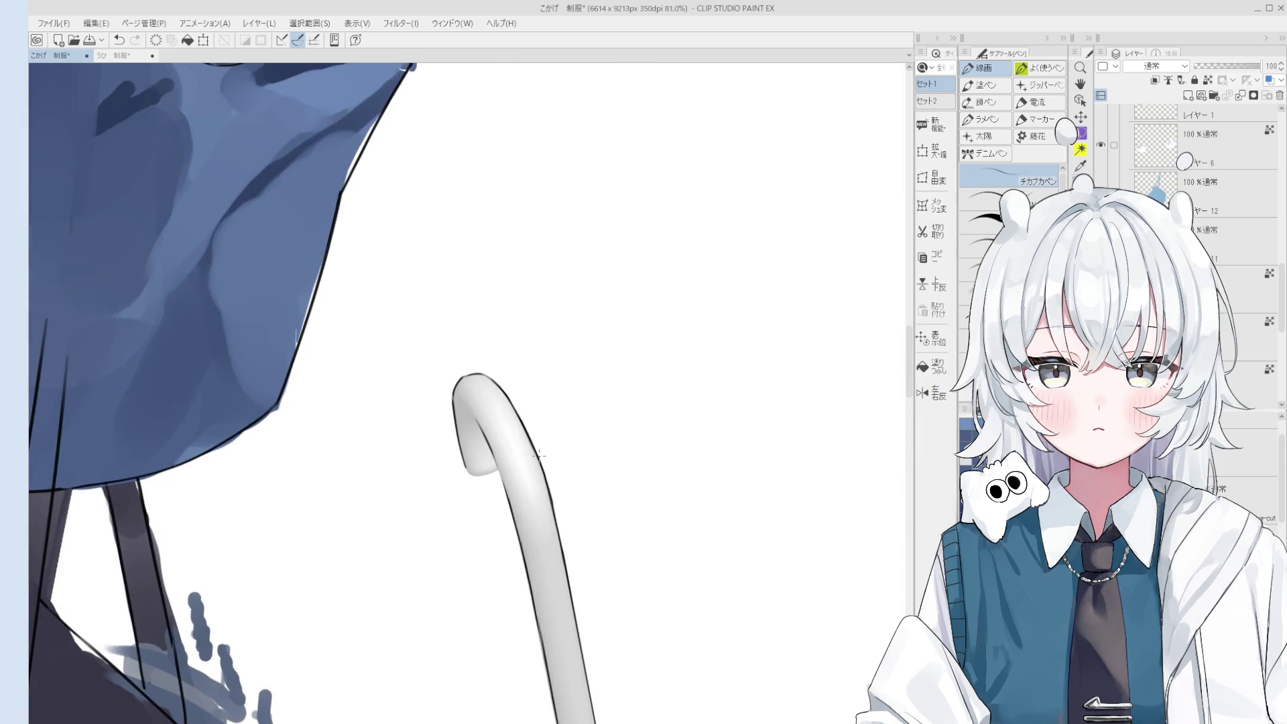
pyautogui.press('e')
pyautogui.press('p')
pyautogui.hotkey('ctrl', 'z')
pyautogui.moveTo(456, 461)
pyautogui.mouseDown()
pyautogui.moveTo(494, 528)
pyautogui.moveTo(547, 504)
pyautogui.moveTo(578, 551)
pyautogui.mouseUp()
pyautogui.scroll(2, 496, 526)
pyautogui.hotkey('ctrl', 'z')
pyautogui.scroll(-3, 547, 506)
pyautogui.scroll(2, 546, 506)
pyautogui.press('e')
pyautogui.press('p')
pyautogui.press('e')
pyautogui.scroll(-6, 577, 526)
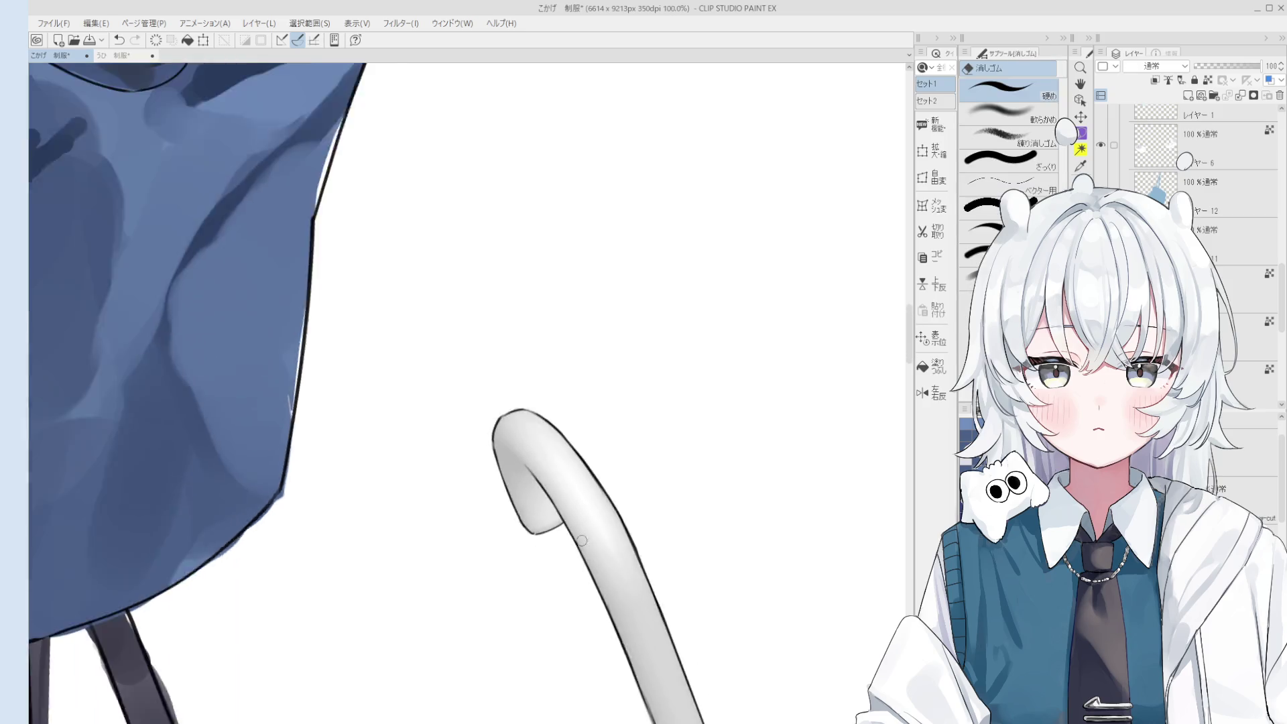
pyautogui.moveTo(591, 449)
pyautogui.mouseDown()
pyautogui.moveTo(582, 439)
pyautogui.moveTo(590, 496)
pyautogui.moveTo(573, 497)
pyautogui.mouseUp()
pyautogui.scroll(2, 589, 497)
pyautogui.scroll(5, 573, 497)
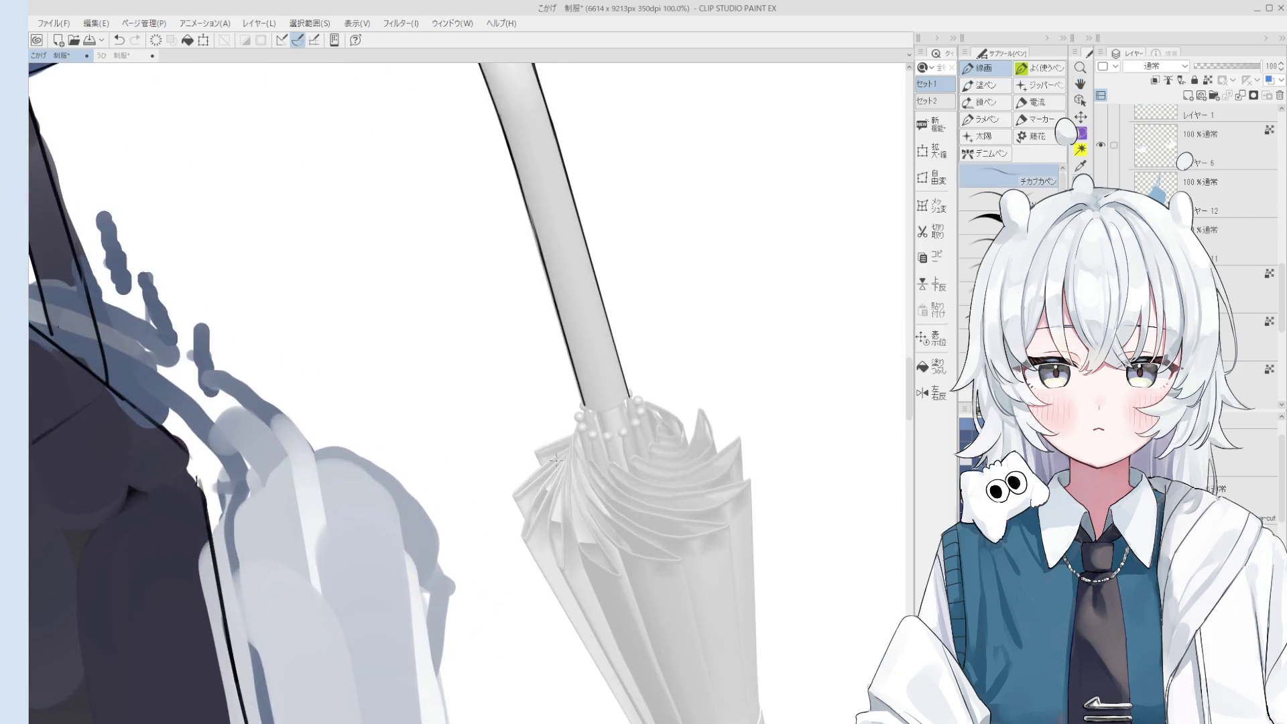
# Select the lineart layer and ink the bottom rim of the shaft with the 線画 pen.
pyautogui.keyDown('ctrl'); pyautogui.click(531, 462); pyautogui.keyUp('ctrl')
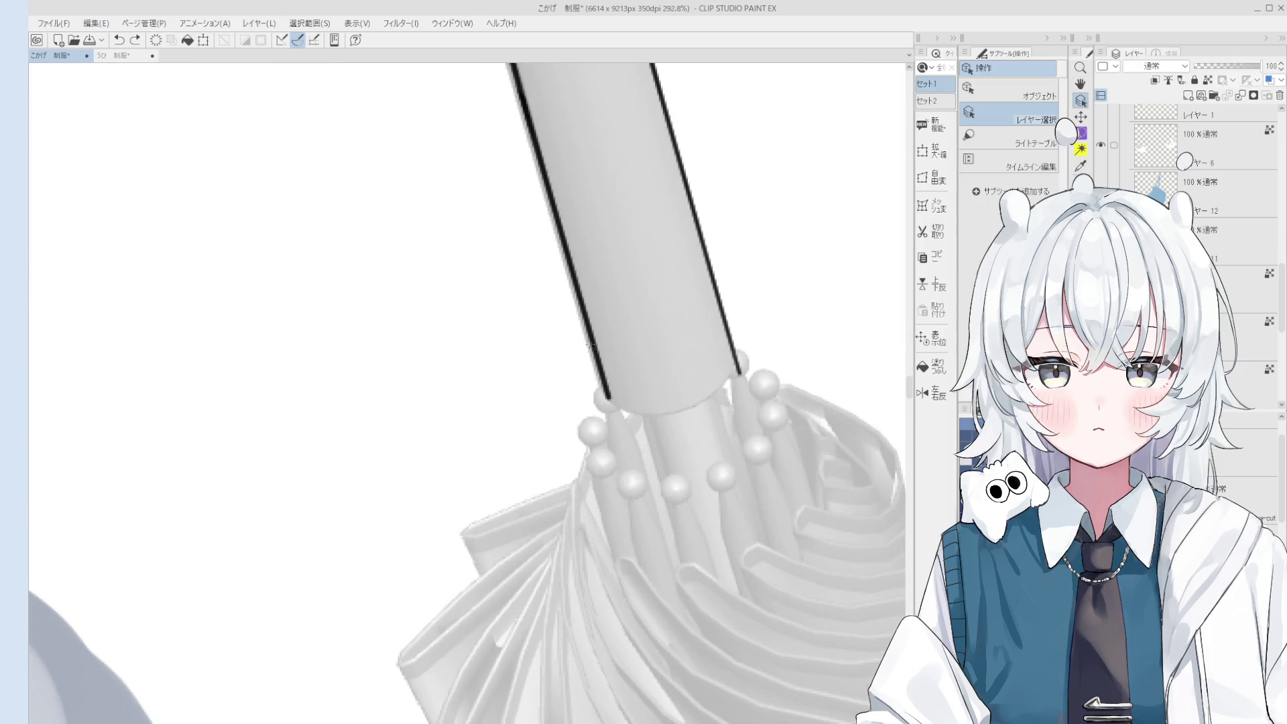
pyautogui.press('e')
pyautogui.scroll(3, 623, 447)
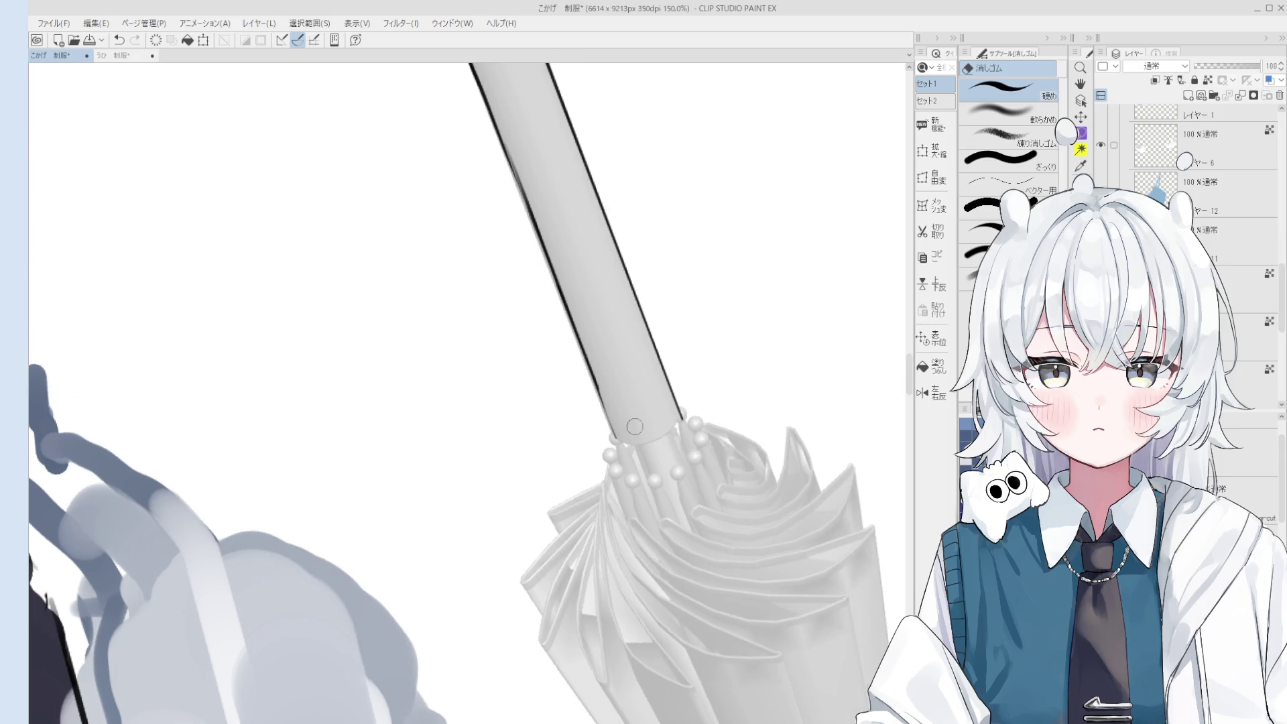
pyautogui.press('p')
pyautogui.hotkey('ctrl', 'z')
pyautogui.moveTo(593, 367)
pyautogui.mouseDown()
pyautogui.moveTo(623, 448)
pyautogui.moveTo(656, 453)
pyautogui.mouseUp()
# Redraw the shaft's bottom arc where it meets the canopy, undoing attempts until smooth.
pyautogui.scroll(1, 623, 448)
pyautogui.hotkey('ctrl', 'z')
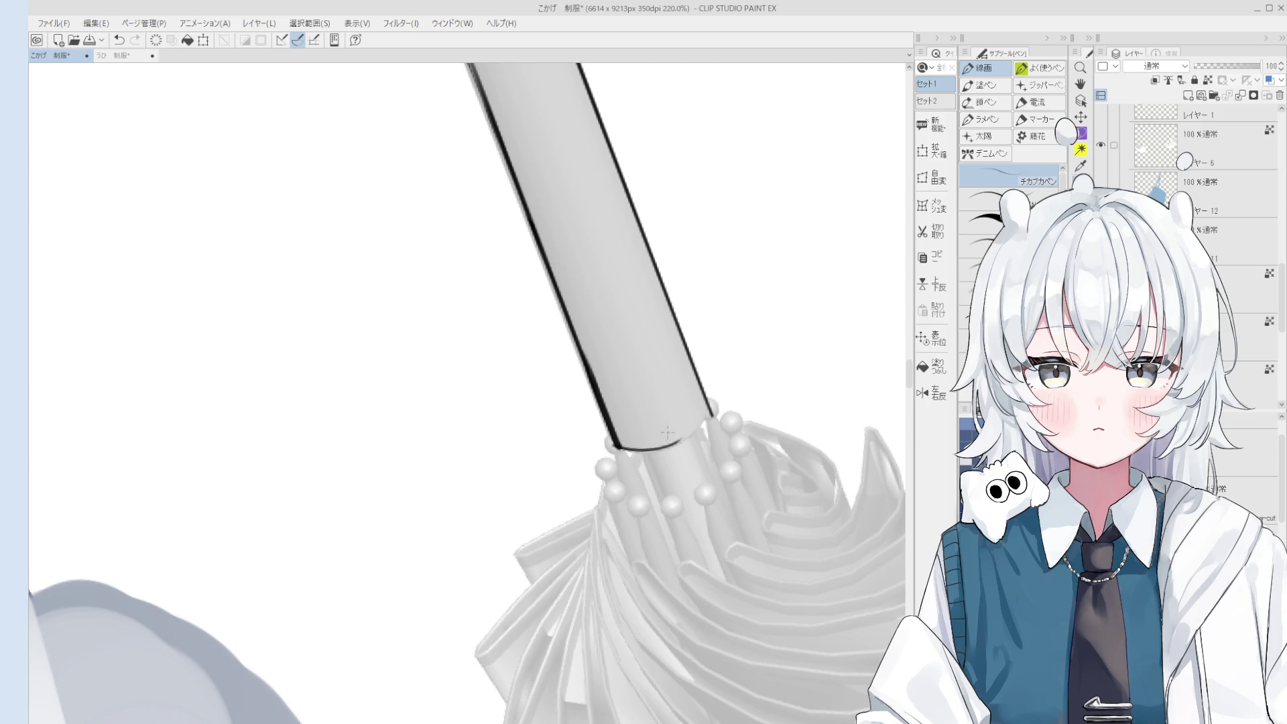
pyautogui.scroll(1, 671, 449)
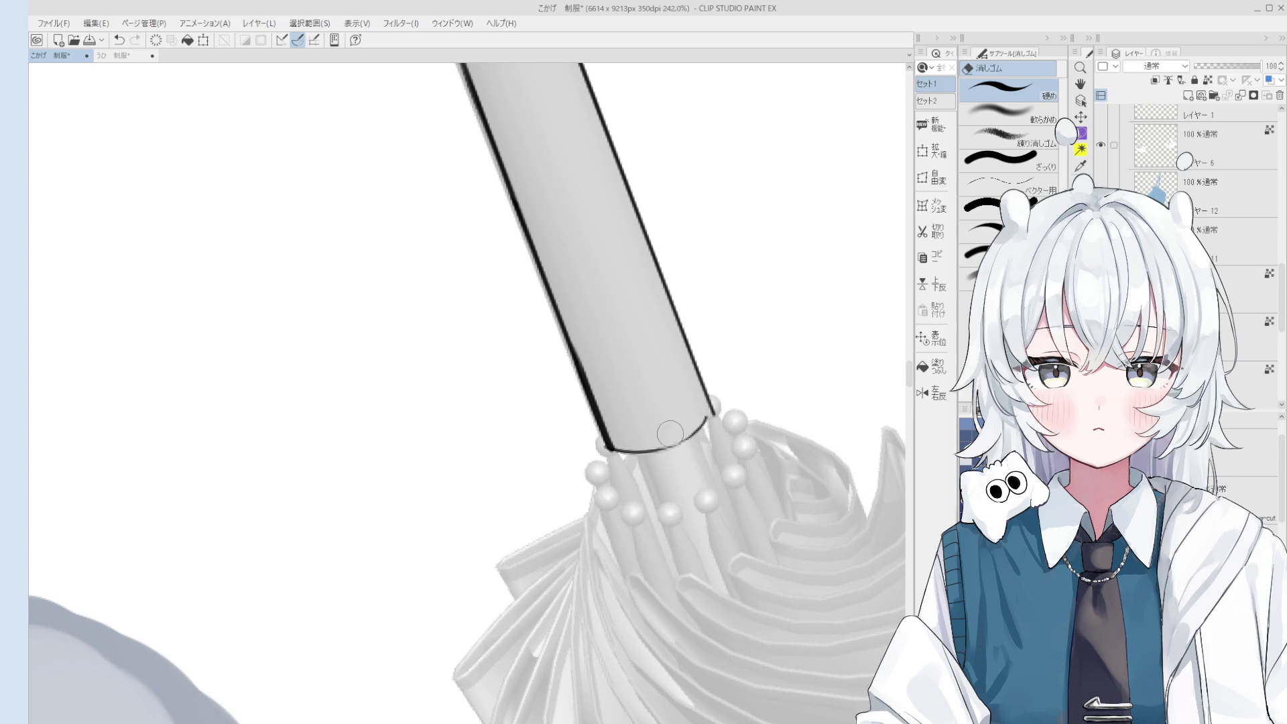
pyautogui.scroll(2, 700, 423)
pyautogui.hotkey('ctrl', 'z')
pyautogui.moveTo(649, 457); pyautogui.dragTo(705, 416)
pyautogui.hotkey('ctrl', 'z')
pyautogui.moveTo(651, 457); pyautogui.dragTo(707, 413)
pyautogui.hotkey('ctrl', 'z')
pyautogui.hotkey('ctrl', 'z')
# Clean up around the bottom arc with the eraser, then return to the pen.
pyautogui.scroll(-1, 707, 415)
pyautogui.press('e')
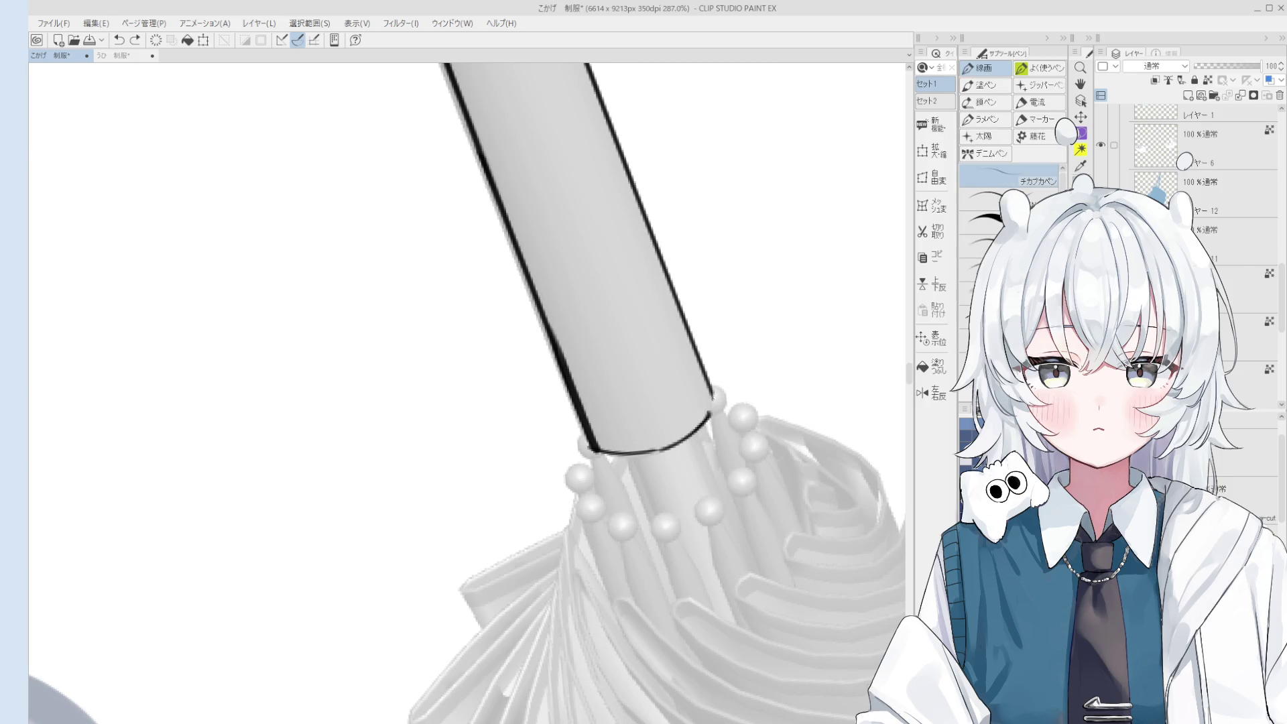
pyautogui.scroll(-3, 719, 427)
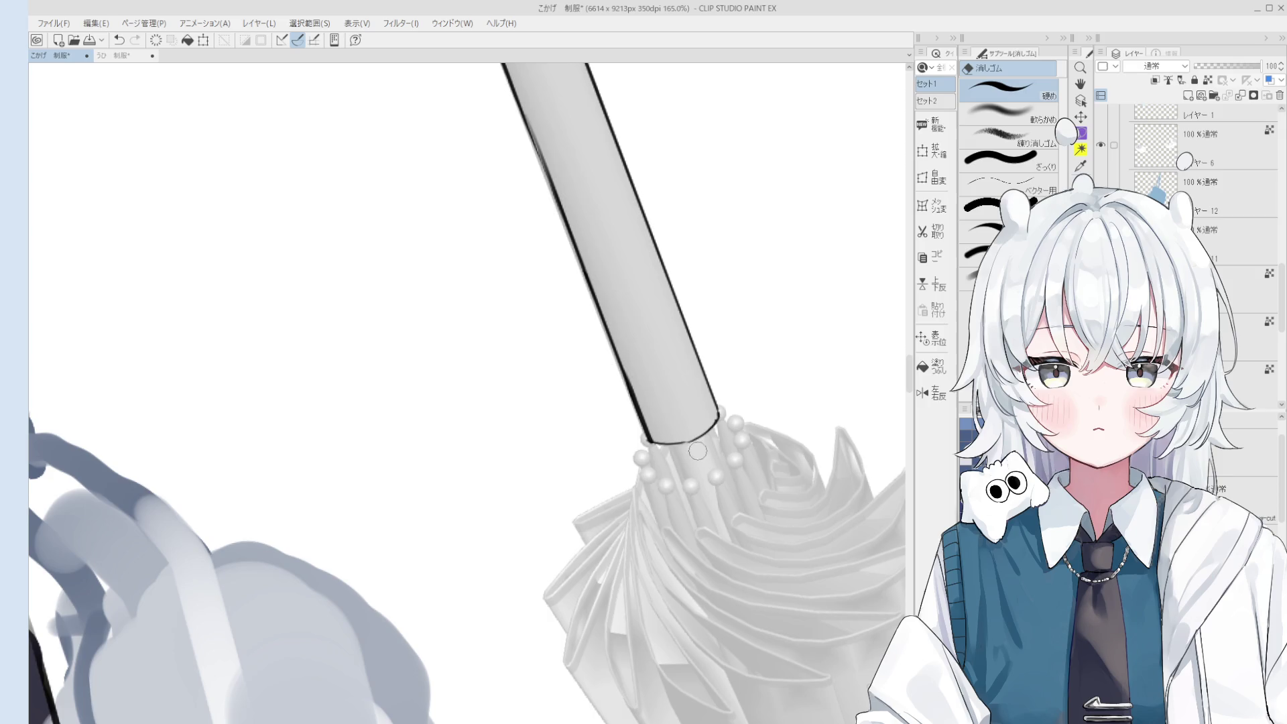
pyautogui.scroll(-2, 693, 453)
pyautogui.press('p')
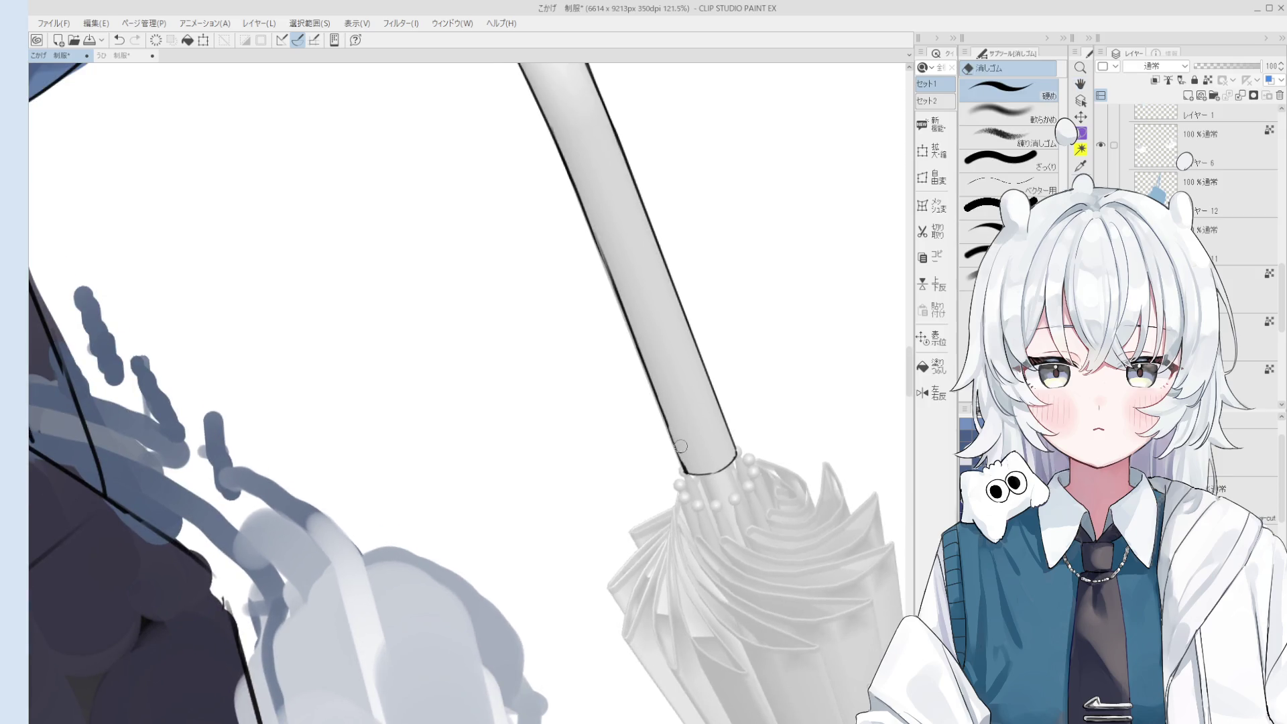
pyautogui.scroll(1, 671, 432)
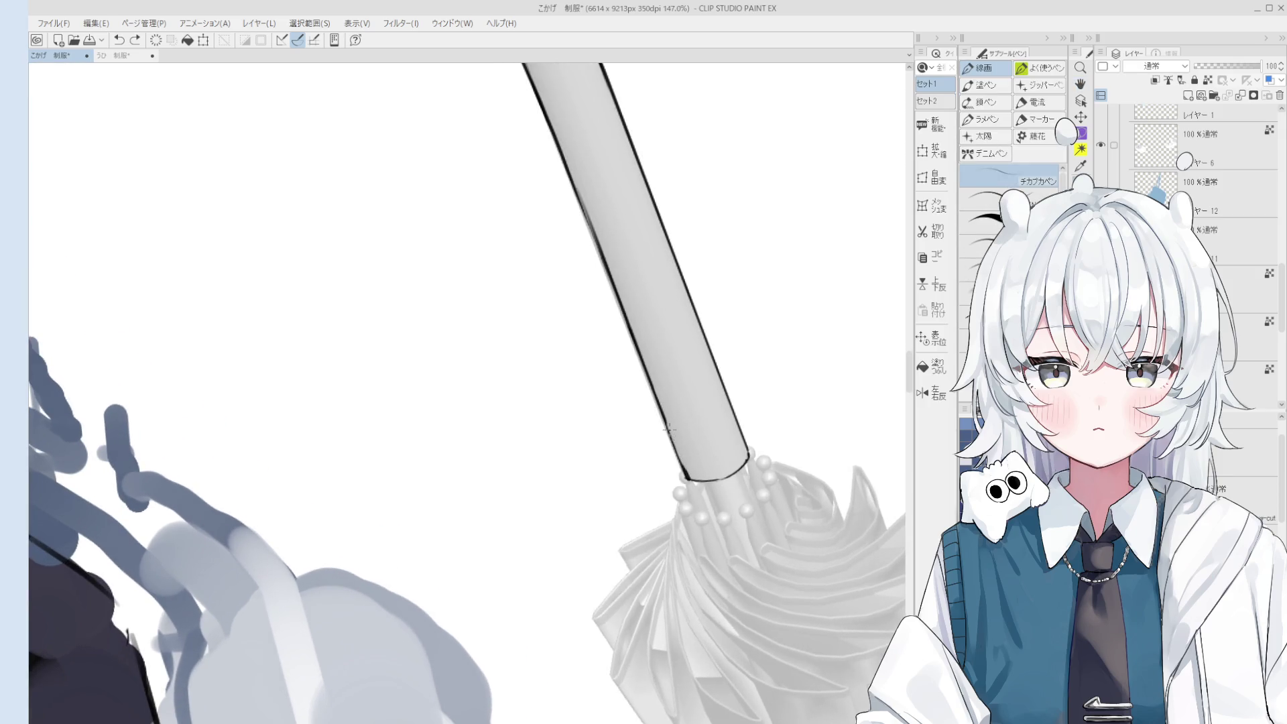
pyautogui.scroll(-2, 674, 437)
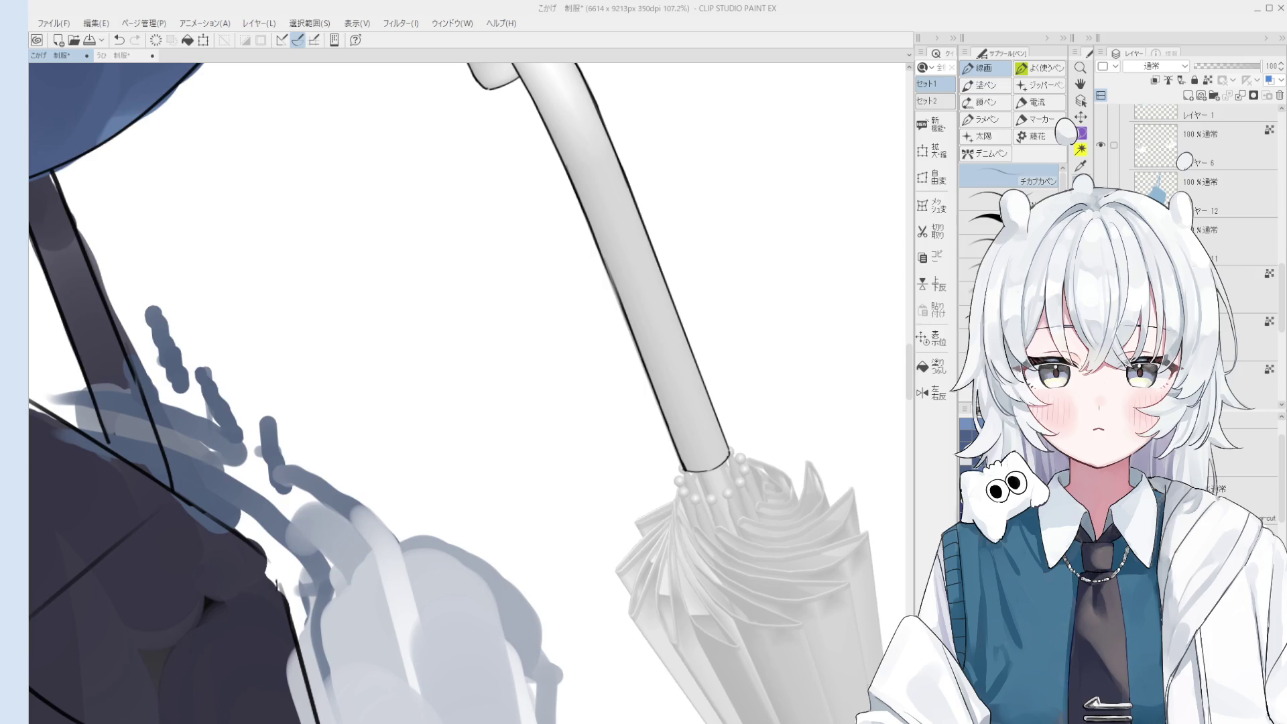
pyautogui.scroll(-2, 693, 443)
# Toggle between the eraser and 線画 pen while inspecting the shaft's ink line.
pyautogui.press('e')
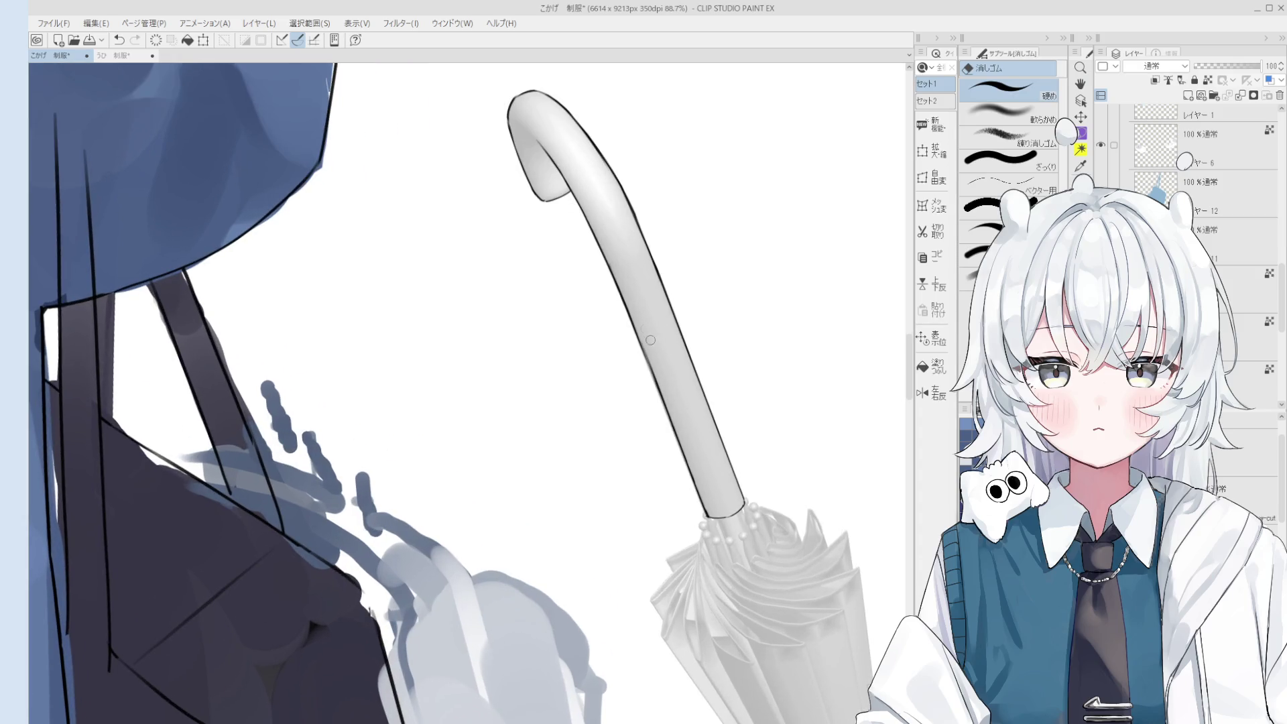
pyautogui.scroll(3, 693, 442)
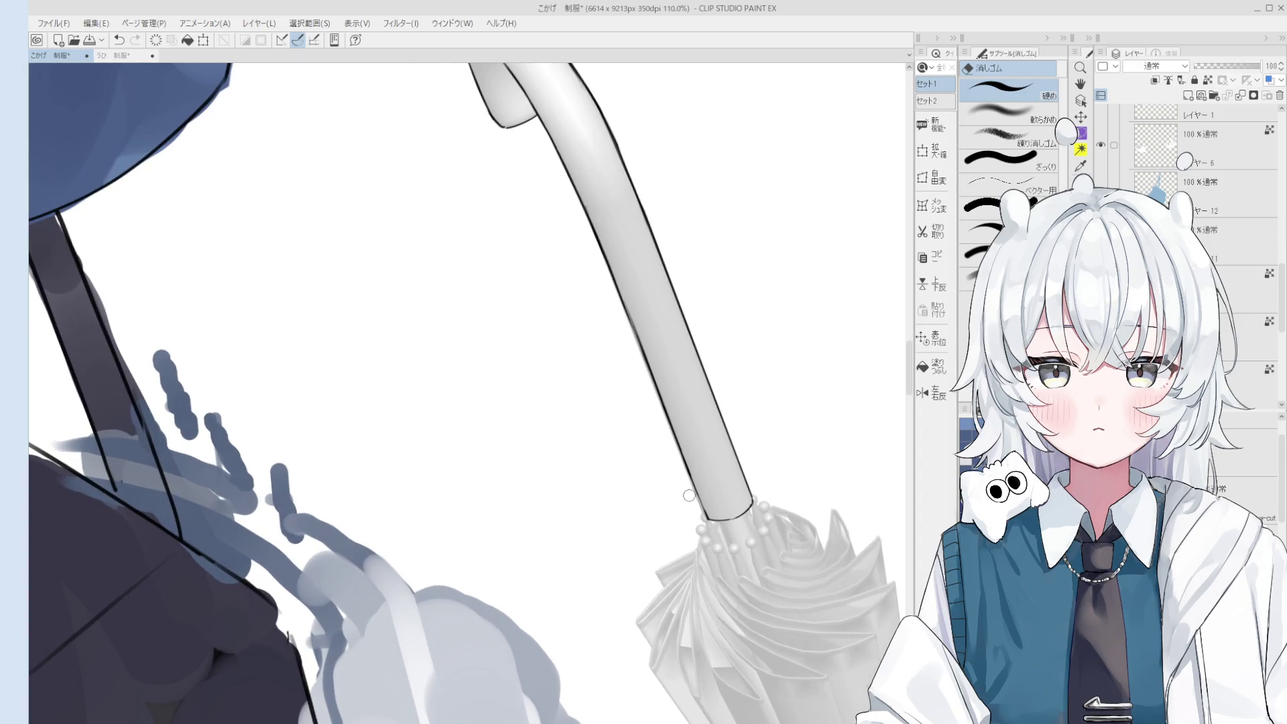
pyautogui.press('p')
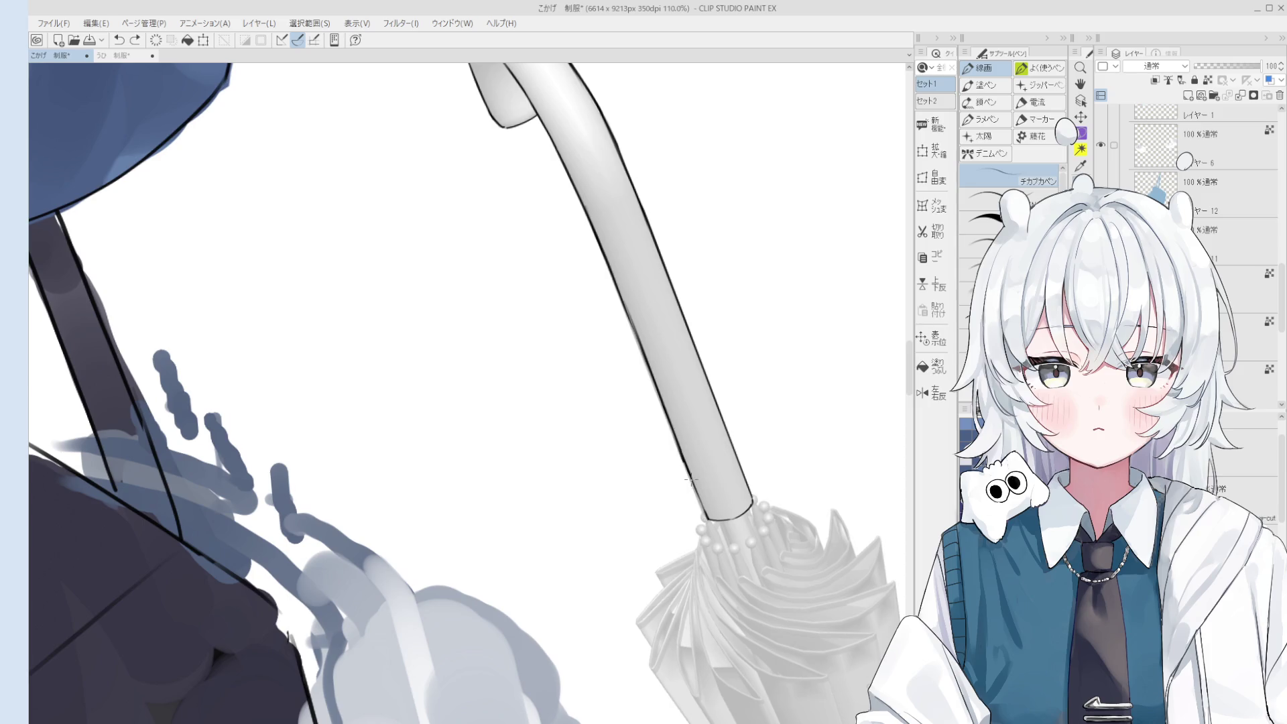
pyautogui.scroll(-3, 702, 511)
pyautogui.scroll(4, 699, 509)
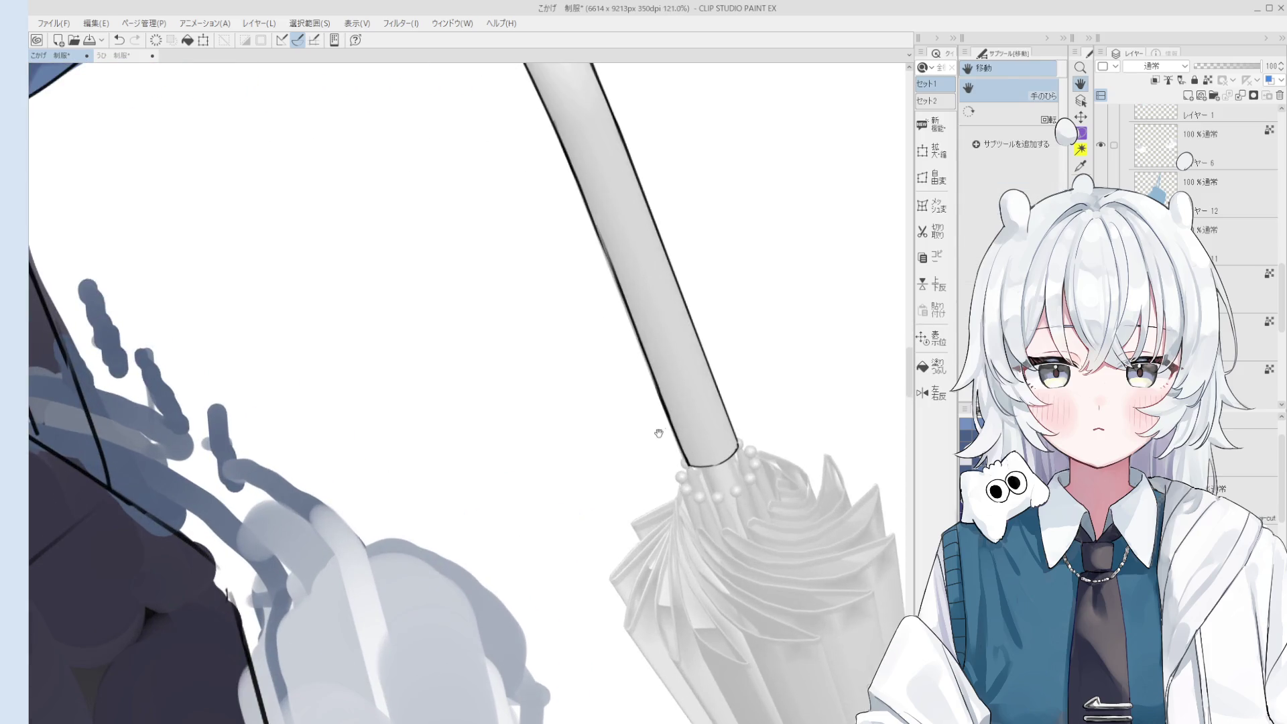
pyautogui.press('e')
pyautogui.press('p')
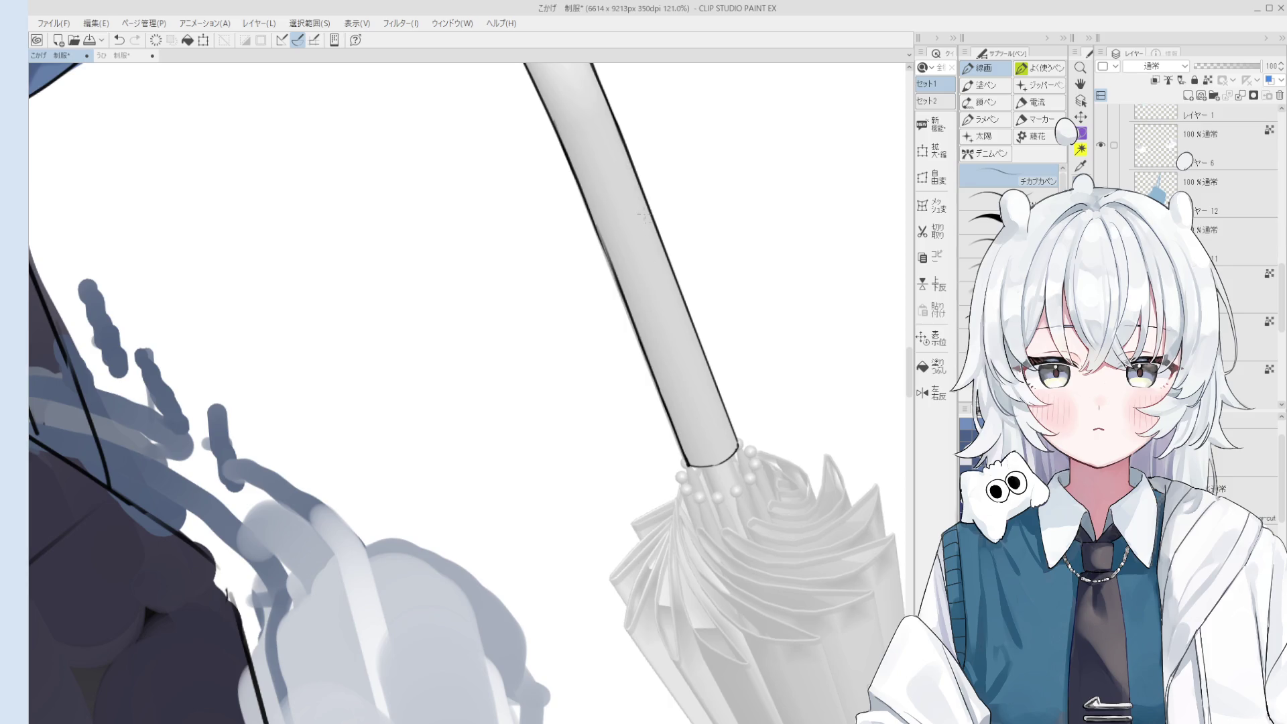
# Erase part of the shaft's dark edge line to thin it out.
pyautogui.press('e')
pyautogui.moveTo(580, 167); pyautogui.dragTo(687, 426)
pyautogui.scroll(-2, 683, 429)
pyautogui.press('p')
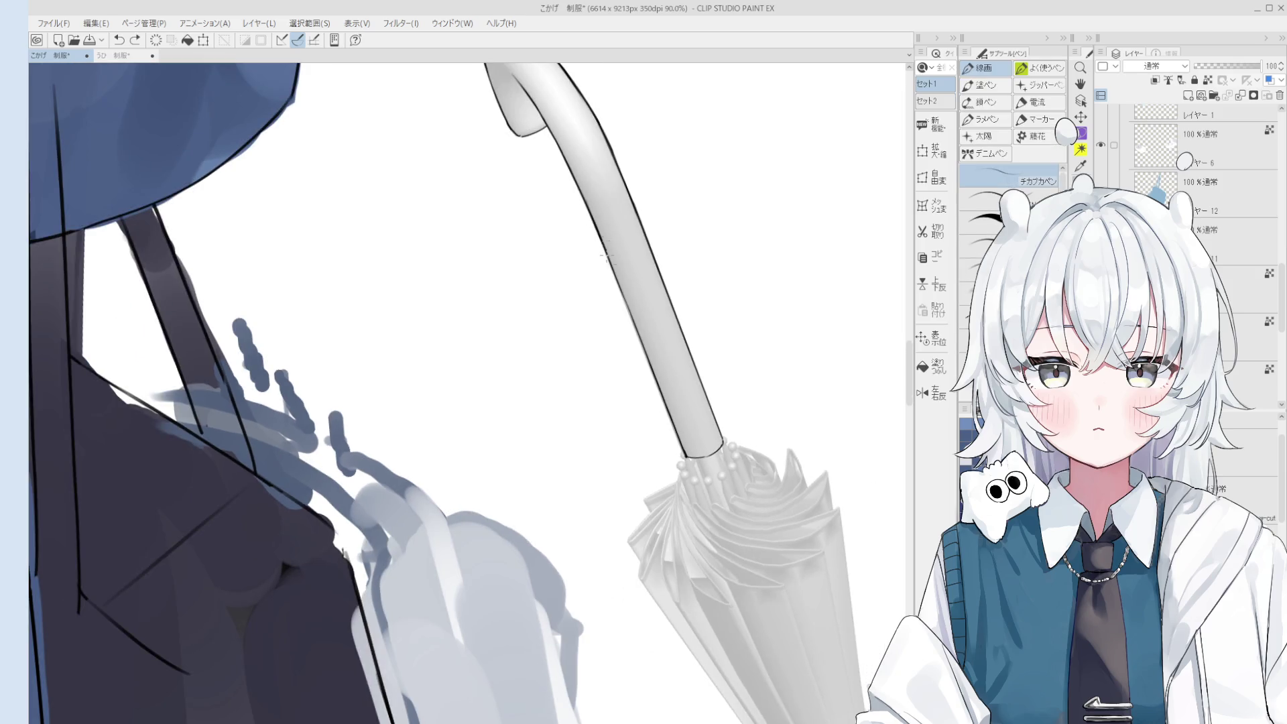
pyautogui.scroll(-1, 607, 258)
pyautogui.scroll(2, 647, 397)
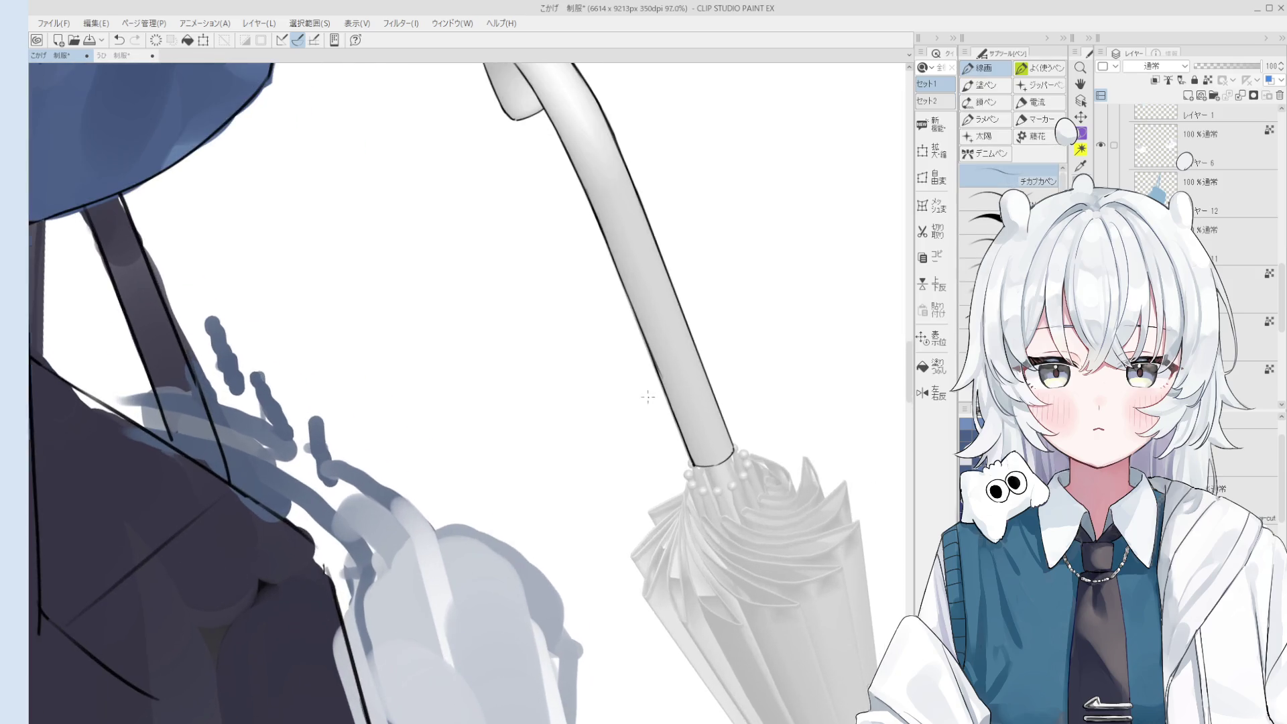
pyautogui.press('e')
pyautogui.scroll(1, 648, 397)
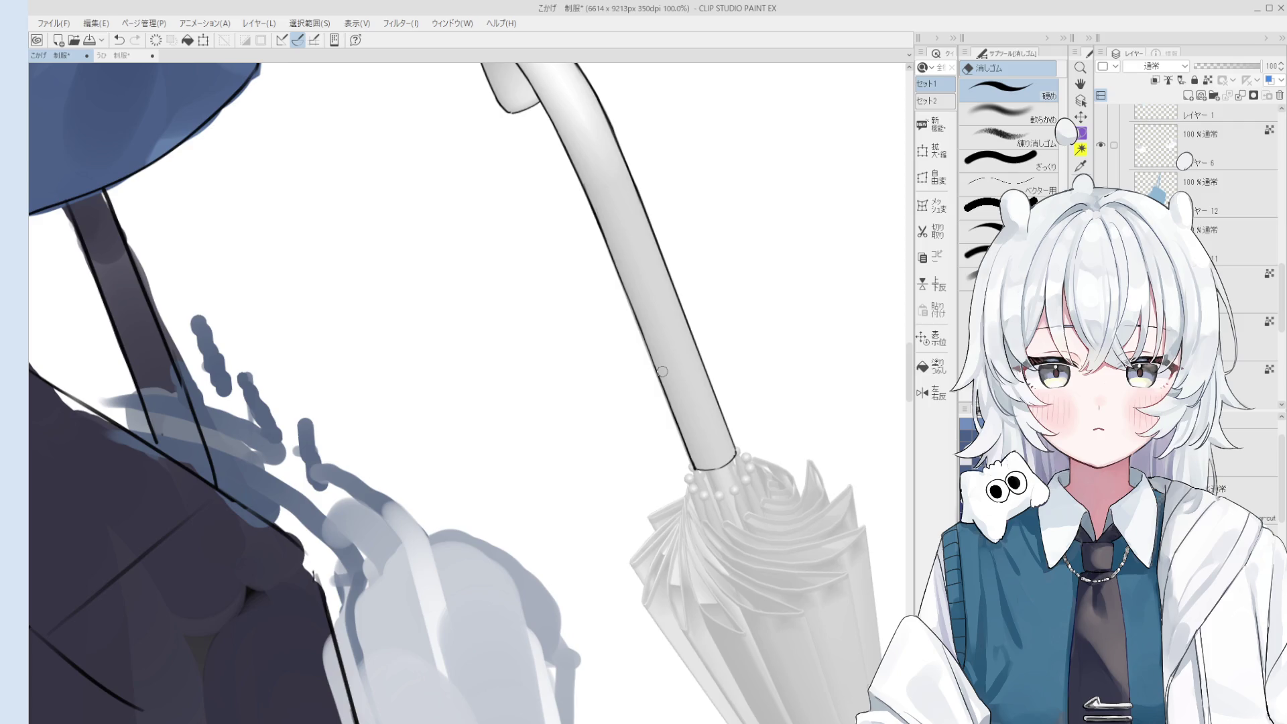
# Ink the umbrella's left edge where the shaft meets the closed canopy.
pyautogui.press('h')
pyautogui.scroll(-2, 662, 370)
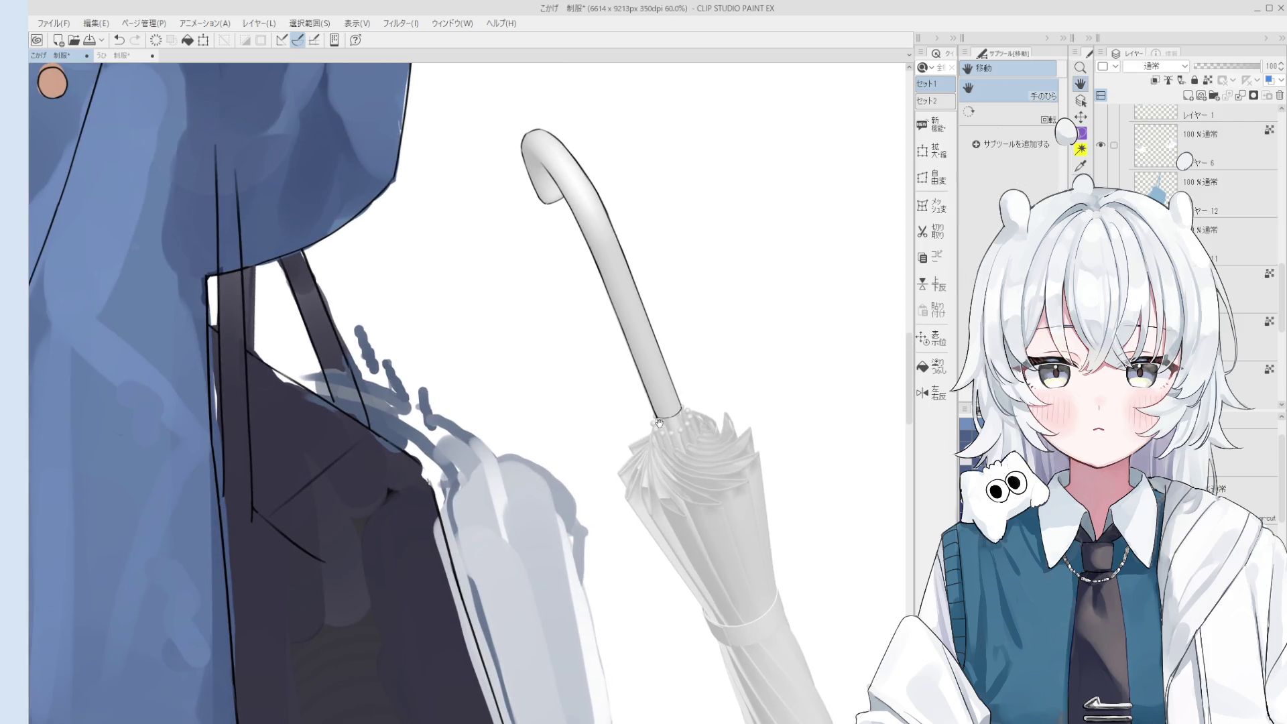
pyautogui.press('p')
pyautogui.scroll(2, 649, 516)
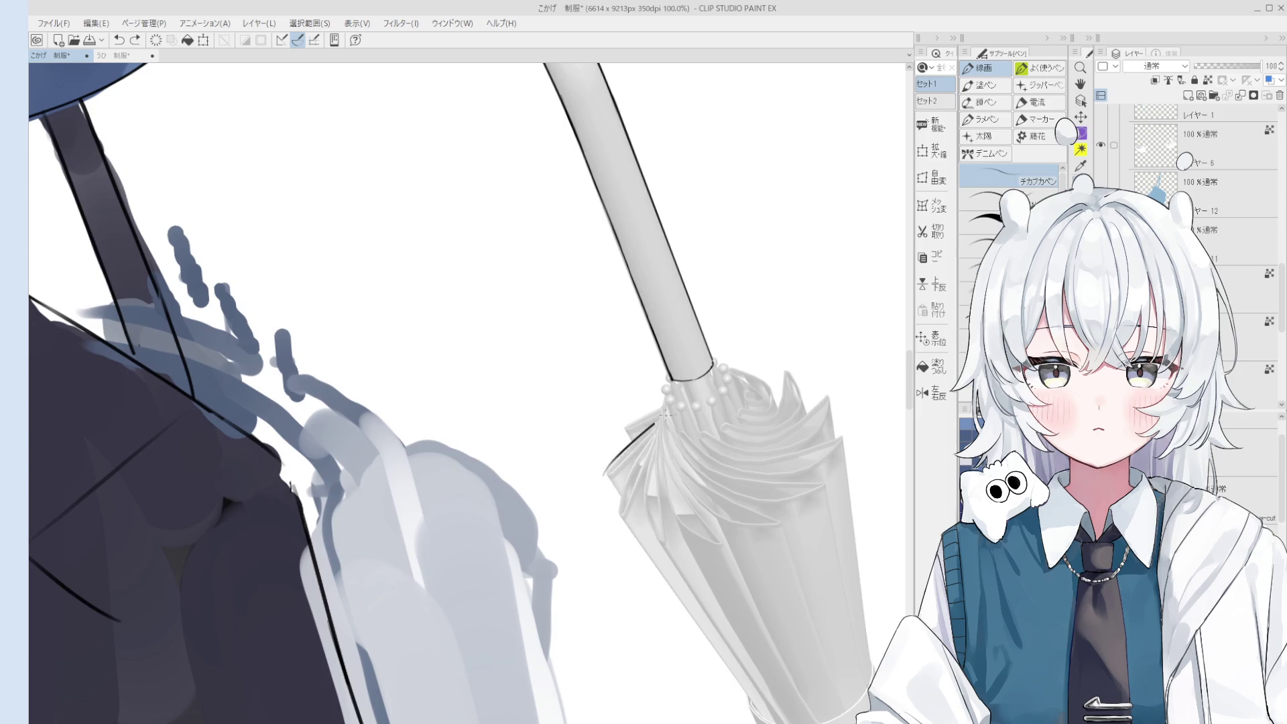
pyautogui.hotkey('ctrl', 'z')
pyautogui.moveTo(672, 413); pyautogui.dragTo(607, 472)
pyautogui.hotkey('ctrl', 'z')
pyautogui.moveTo(668, 414)
pyautogui.mouseDown()
pyautogui.moveTo(604, 476)
pyautogui.moveTo(621, 504)
pyautogui.moveTo(623, 414)
pyautogui.moveTo(676, 399)
pyautogui.moveTo(665, 350)
pyautogui.mouseUp()
# Rework the umbrella tip line, undoing attempts until the tip line is restored.
pyautogui.scroll(1, 603, 471)
pyautogui.hotkey('ctrl', 'z')
pyautogui.hotkey('ctrl', 'z')
pyautogui.scroll(-1, 613, 469)
pyautogui.hotkey('ctrl', 'z')
pyautogui.hotkey('ctrl', 'z')
pyautogui.hotkey('ctrl', 'z')
pyautogui.hotkey('ctrl', 'z')
pyautogui.hotkey('ctrl', 'z')
pyautogui.hotkey('ctrl', 'z')
pyautogui.scroll(4, 643, 402)
pyautogui.hotkey('ctrl', 'z')
# Redraw the left tip stroke slightly longer with the umbrella standing upright.
pyautogui.moveTo(615, 393); pyautogui.dragTo(671, 355)
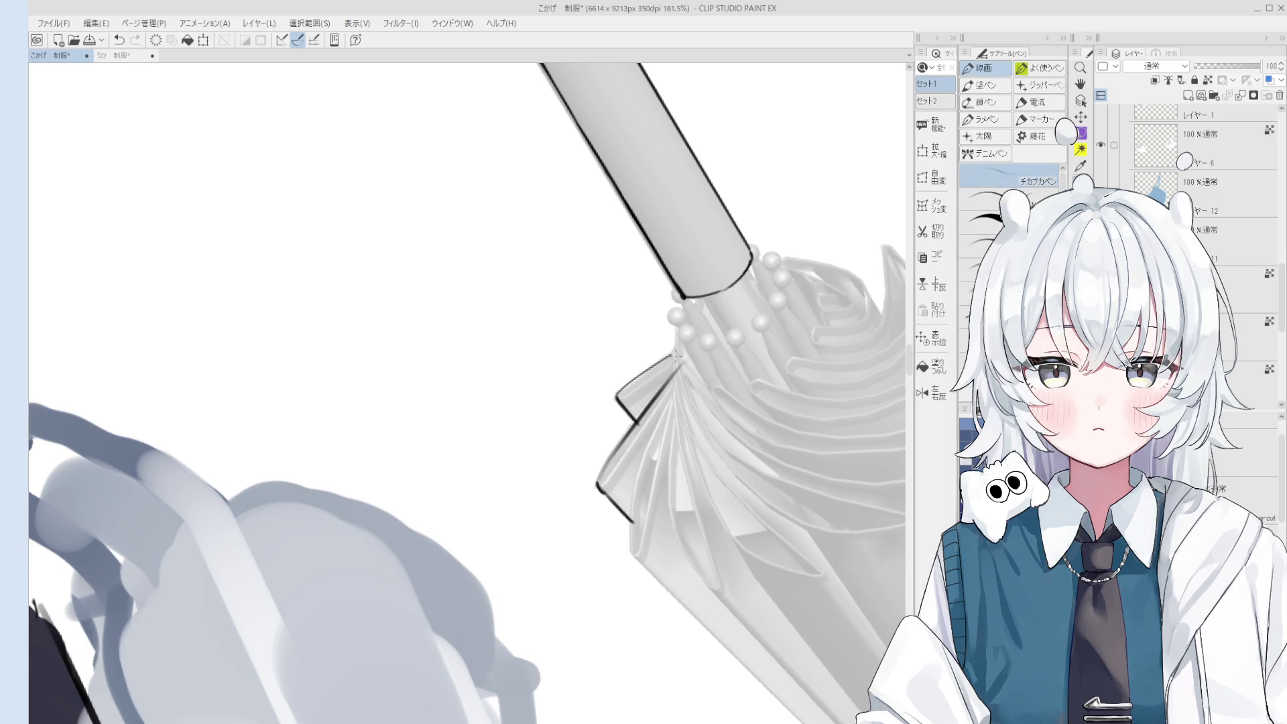
pyautogui.press('^')
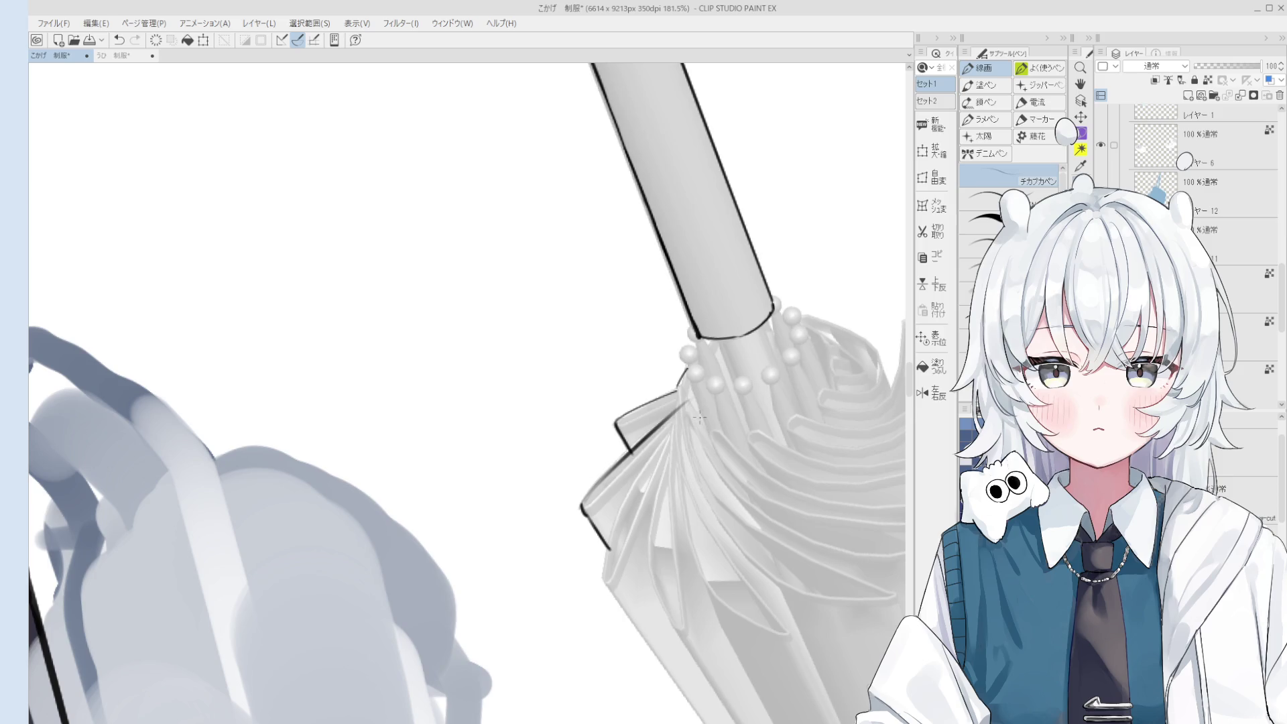
pyautogui.scroll(-4, 718, 463)
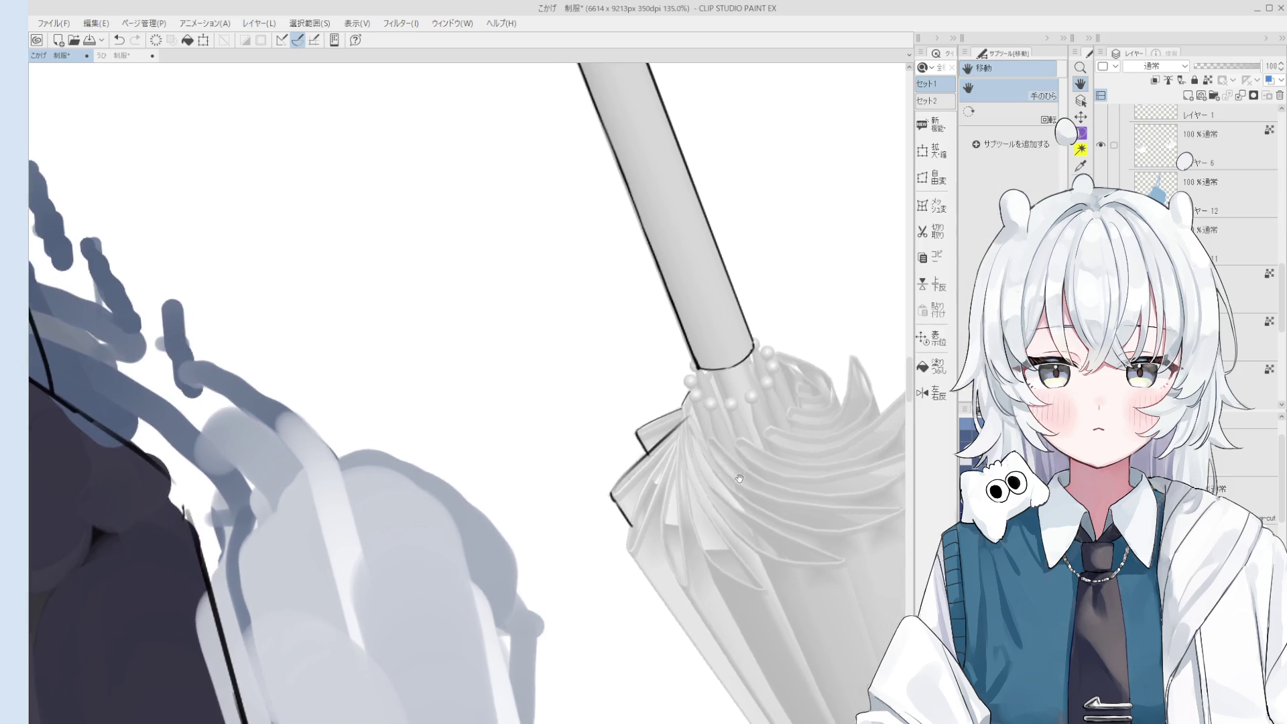
pyautogui.scroll(1, 717, 469)
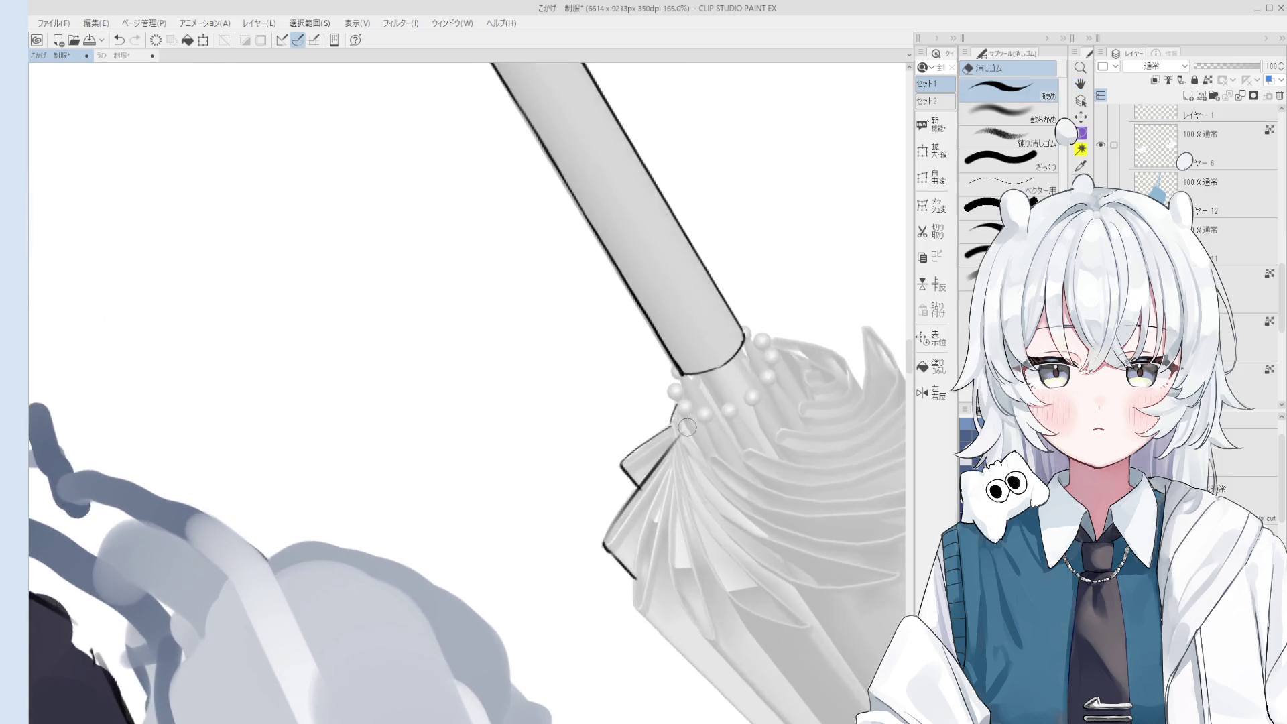
pyautogui.scroll(3, 697, 422)
# Ink a short line at the umbrella joint and a line along the rib, retrying each.
pyautogui.press('p')
pyautogui.hotkey('ctrl', 'z')
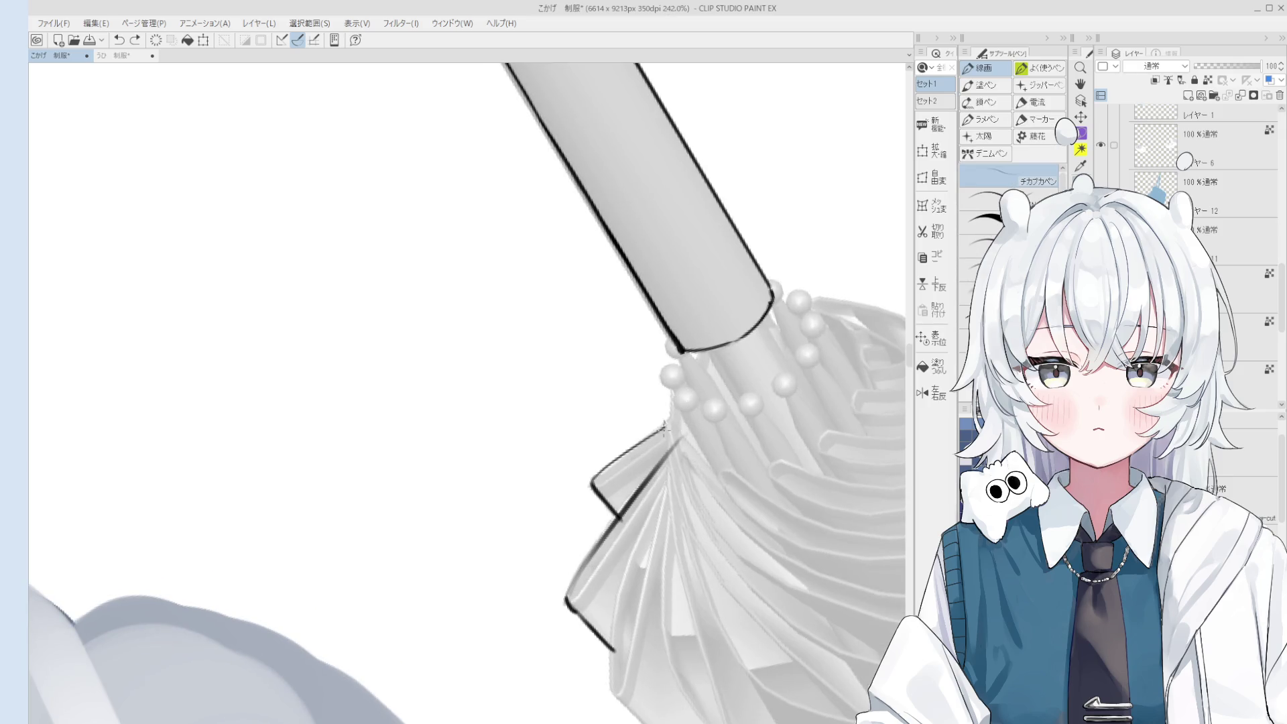
pyautogui.moveTo(668, 421); pyautogui.dragTo(675, 399)
pyautogui.hotkey('ctrl', 'z')
pyautogui.scroll(-6, 674, 402)
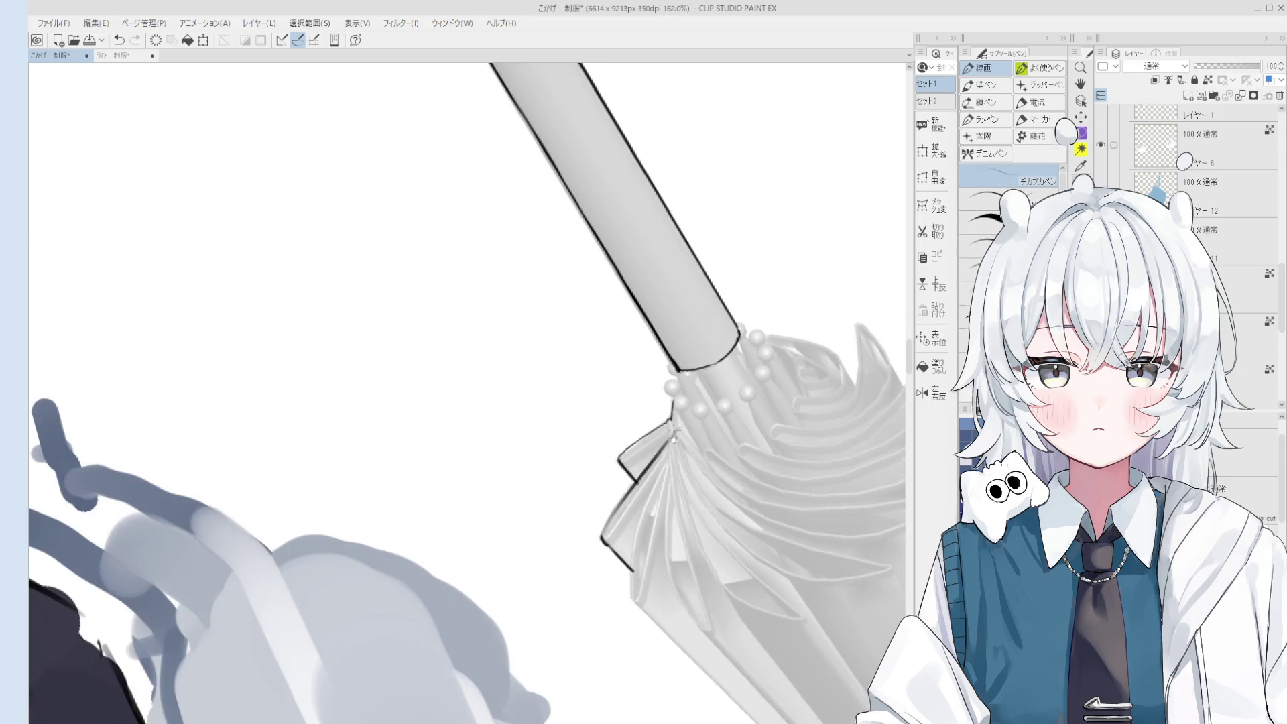
pyautogui.scroll(5, 700, 408)
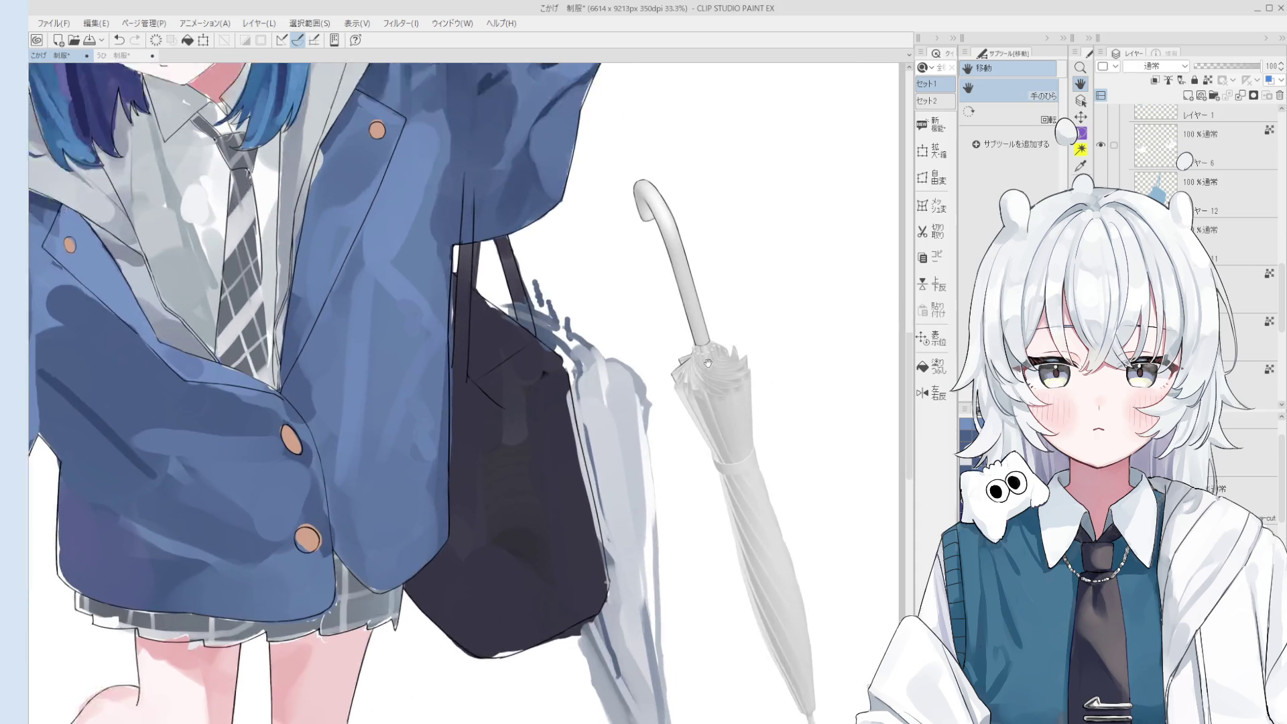
pyautogui.press('p')
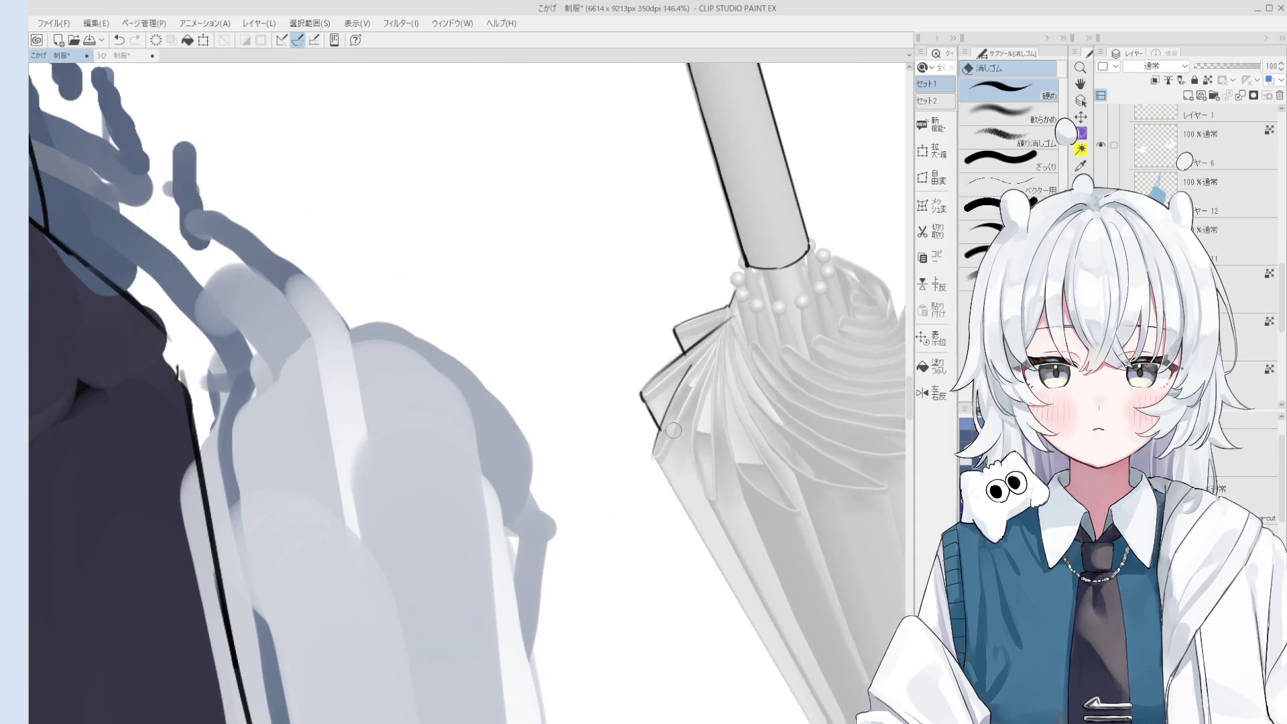
pyautogui.scroll(2, 690, 367)
pyautogui.hotkey('ctrl', 'z')
pyautogui.moveTo(670, 387); pyautogui.dragTo(727, 323)
pyautogui.hotkey('ctrl', 'z')
pyautogui.hotkey('ctrl', 'z')
pyautogui.hotkey('ctrl', 'z')
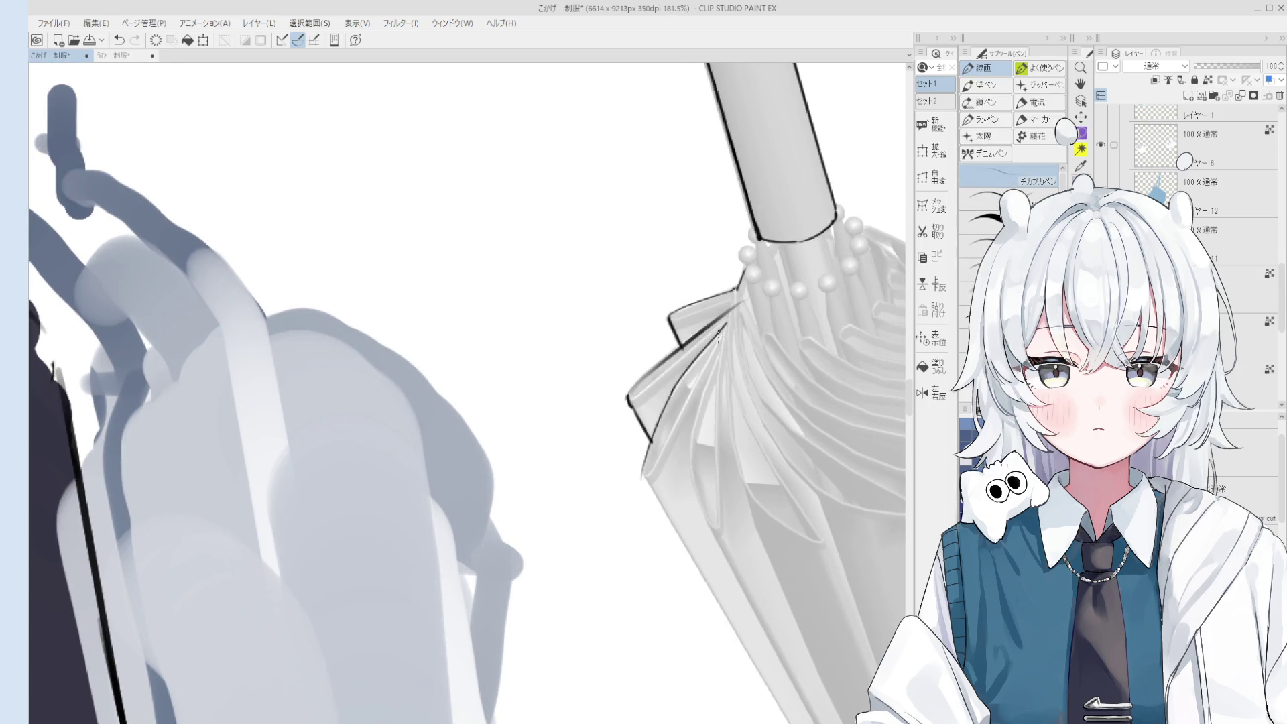
# Ink the canopy's right edge, checking it in a mirrored, zoomed-in view.
pyautogui.press('h')
pyautogui.hotkey('ctrl', '-')
pyautogui.press('p')
pyautogui.hotkey('ctrl', '+')
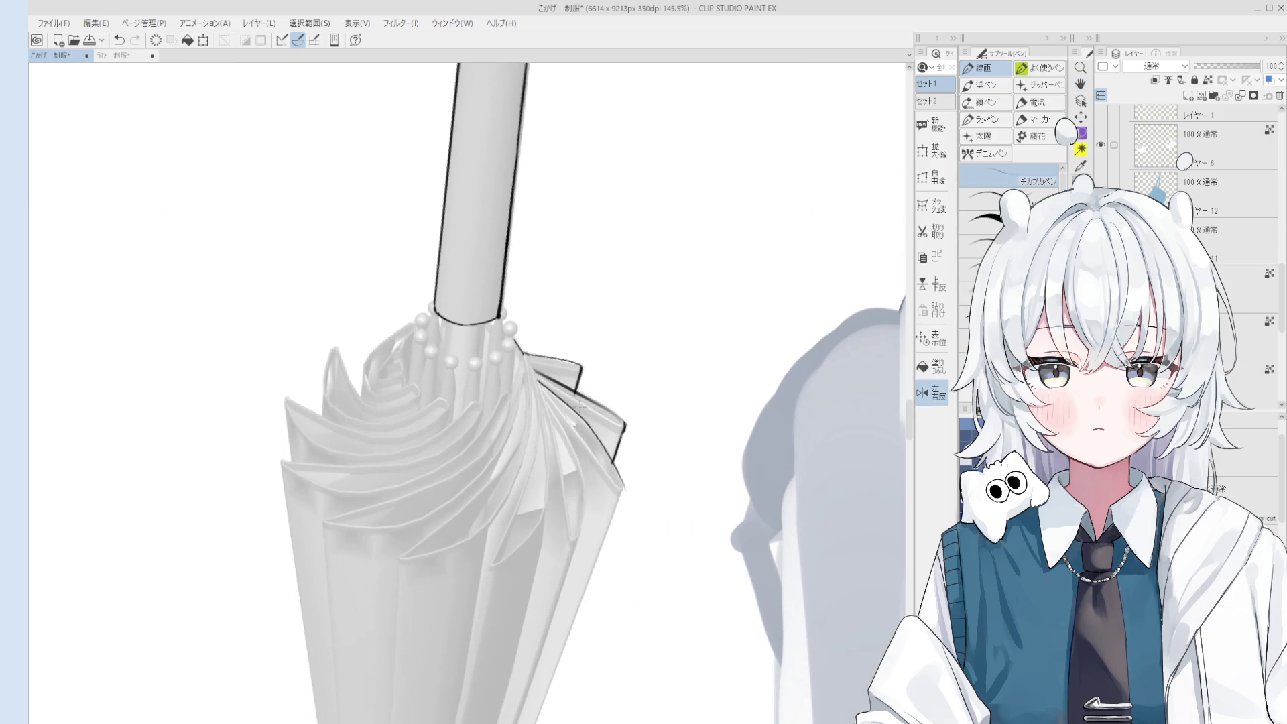
pyautogui.scroll(2, 564, 427)
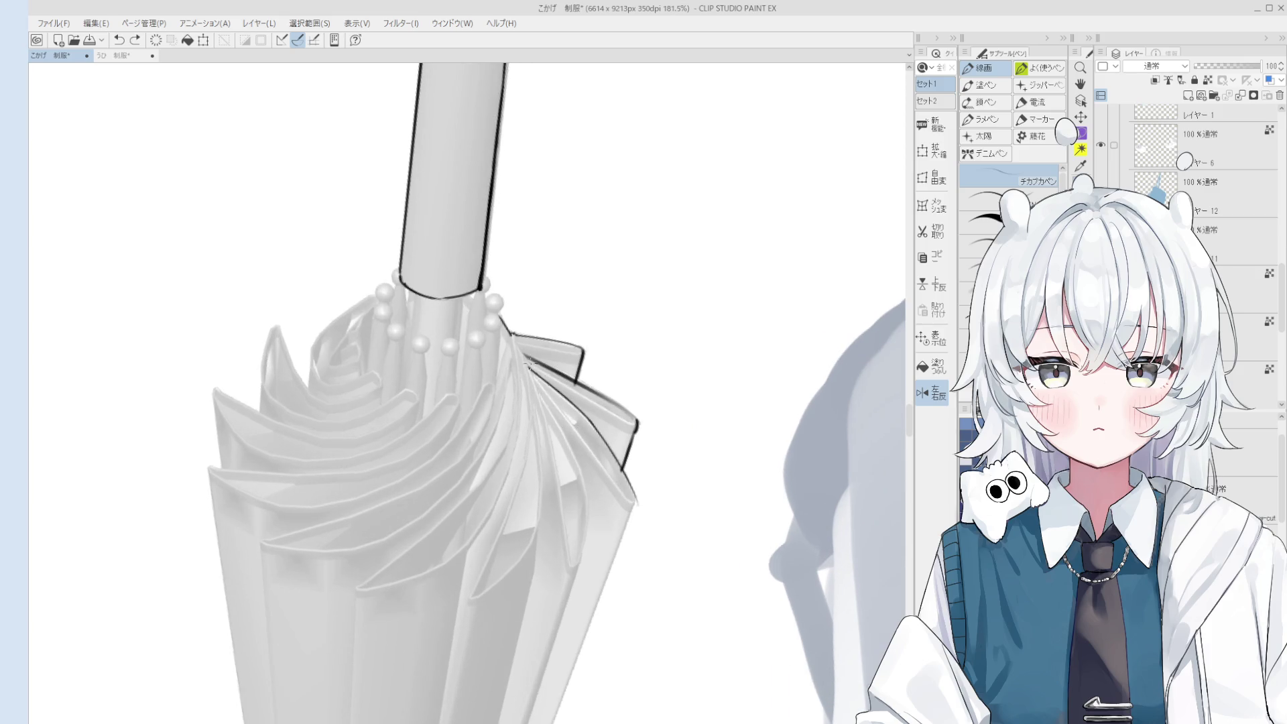
pyautogui.moveTo(530, 366); pyautogui.dragTo(633, 516)
pyautogui.hotkey('ctrl', 'z')
pyautogui.press('e')
pyautogui.scroll(3, 607, 467)
pyautogui.press('p')
pyautogui.hotkey('ctrl', 'z')
pyautogui.click(633, 516)
# Ink a line along the canopy's left edge with the view tilted.
pyautogui.press('h')
pyautogui.scroll(-3, 648, 525)
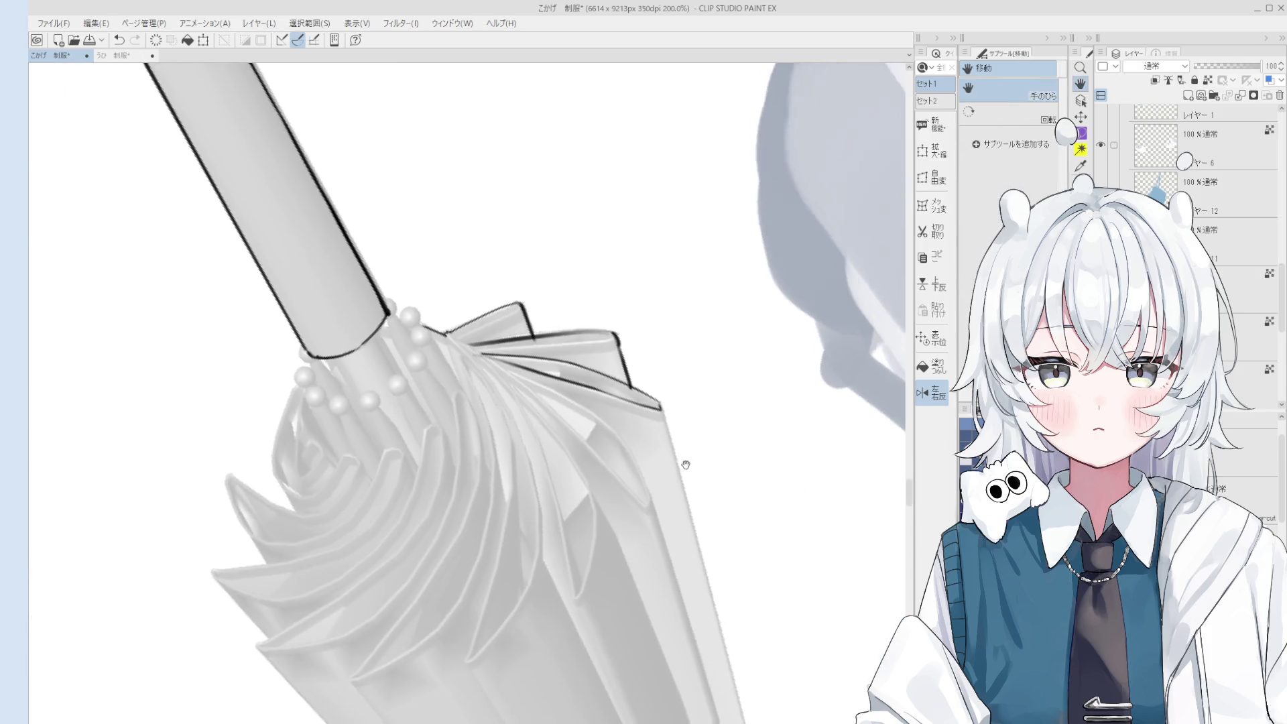
pyautogui.press('p')
pyautogui.moveTo(685, 431); pyautogui.dragTo(654, 321)
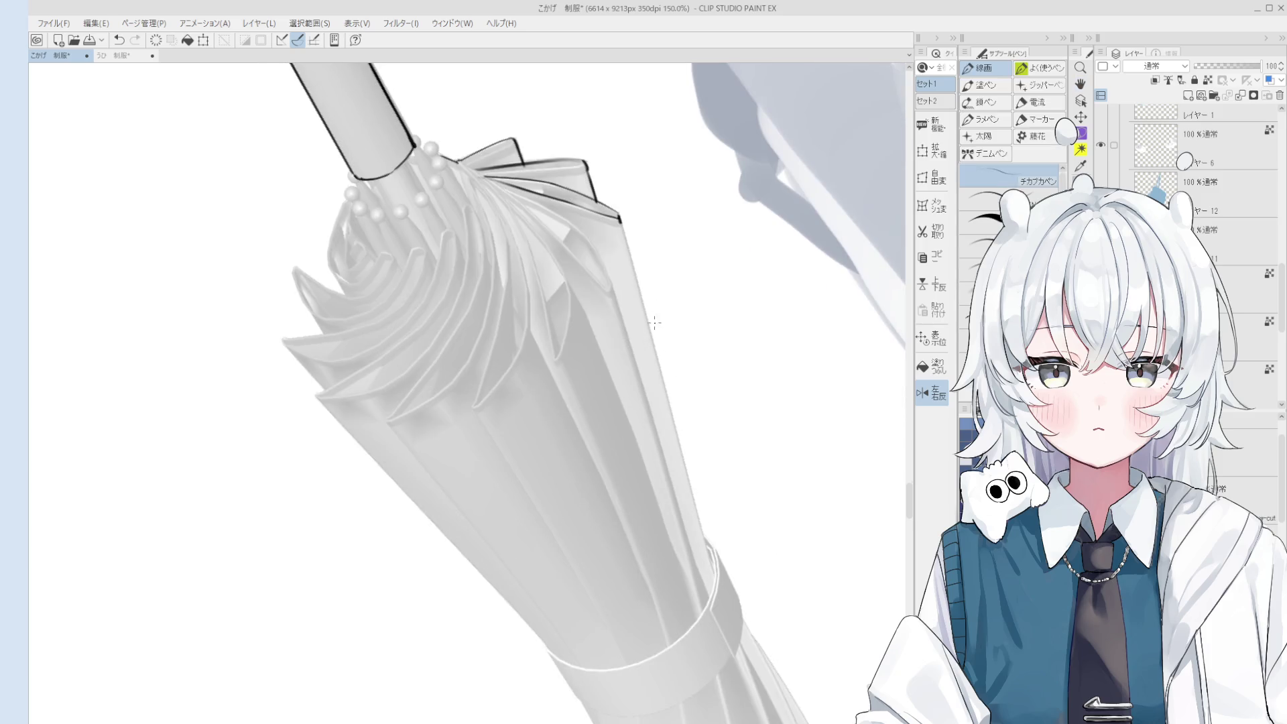
pyautogui.moveTo(606, 363); pyautogui.dragTo(467, 407)
pyautogui.press('h')
pyautogui.press('p')
pyautogui.scroll(-1, 529, 499)
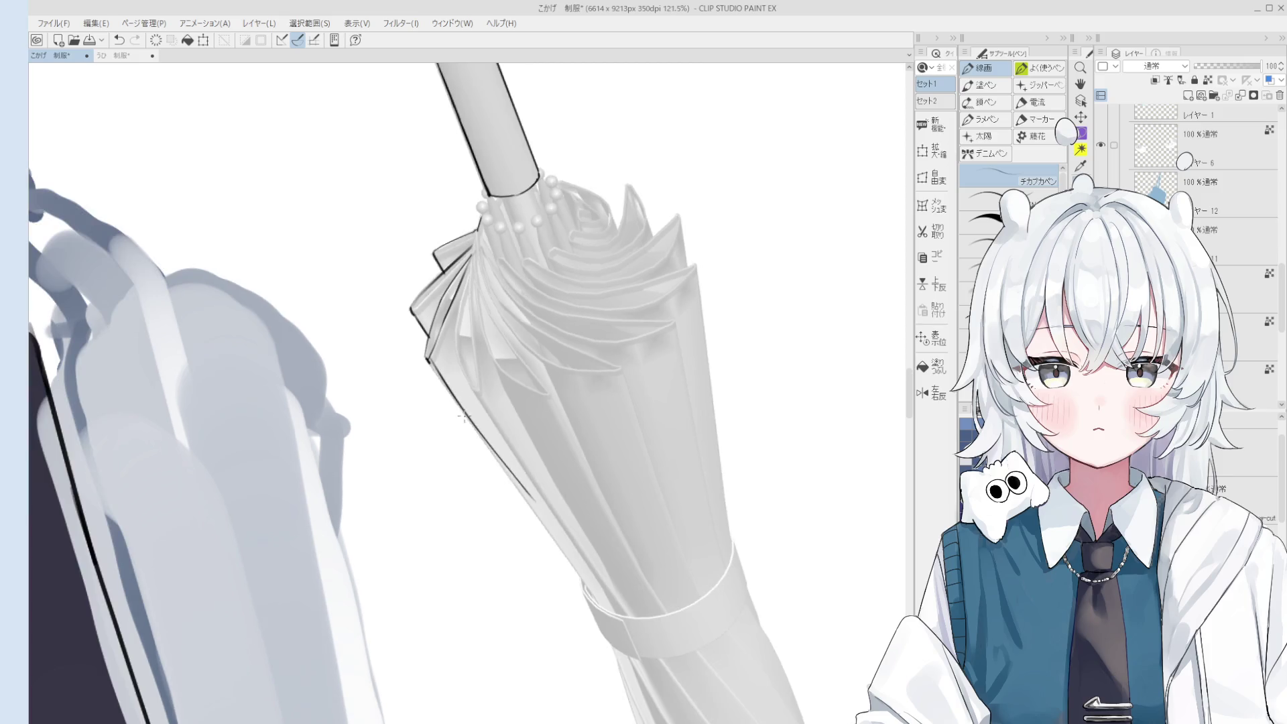
pyautogui.moveTo(529, 506); pyautogui.dragTo(516, 522)
pyautogui.press('space')
pyautogui.moveTo(574, 524); pyautogui.dragTo(581, 534)
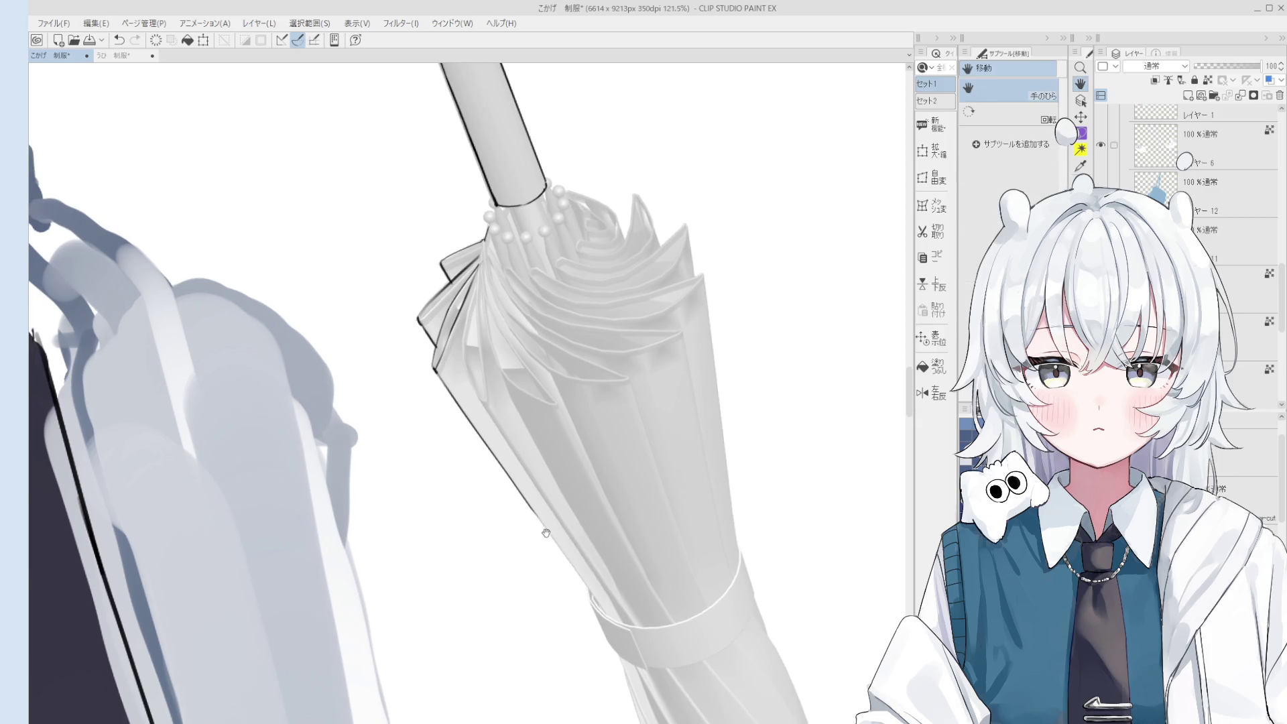
# Draw the diagonal canopy edge line, redoing it several times.
pyautogui.moveTo(542, 521); pyautogui.dragTo(606, 608)
pyautogui.hotkey('ctrl', 'z')
pyautogui.moveTo(526, 497); pyautogui.dragTo(600, 598)
pyautogui.hotkey('ctrl', 'z')
pyautogui.hotkey('ctrl', 'z')
pyautogui.moveTo(529, 502); pyautogui.dragTo(610, 611)
pyautogui.hotkey('ctrl', 'z')
pyautogui.press('e')
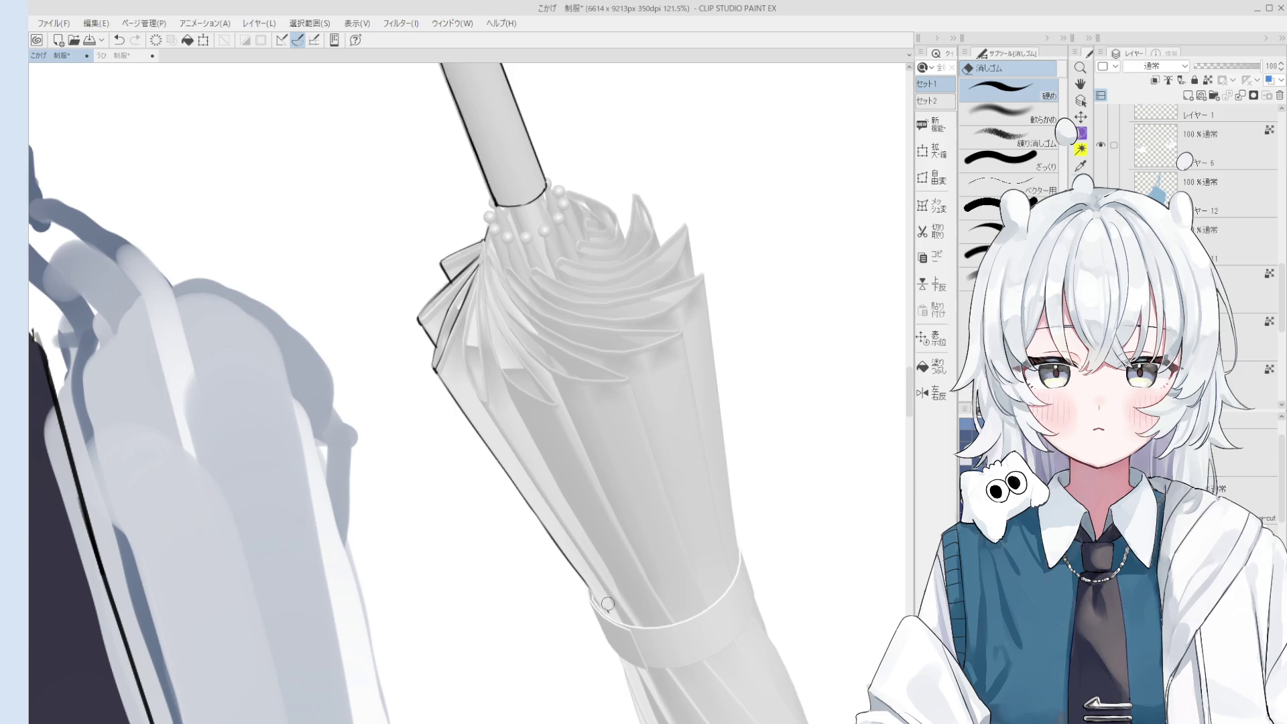
pyautogui.press('p')
# Erase the dark inner fold line on the canopy and redraw it.
pyautogui.scroll(-1, 549, 551)
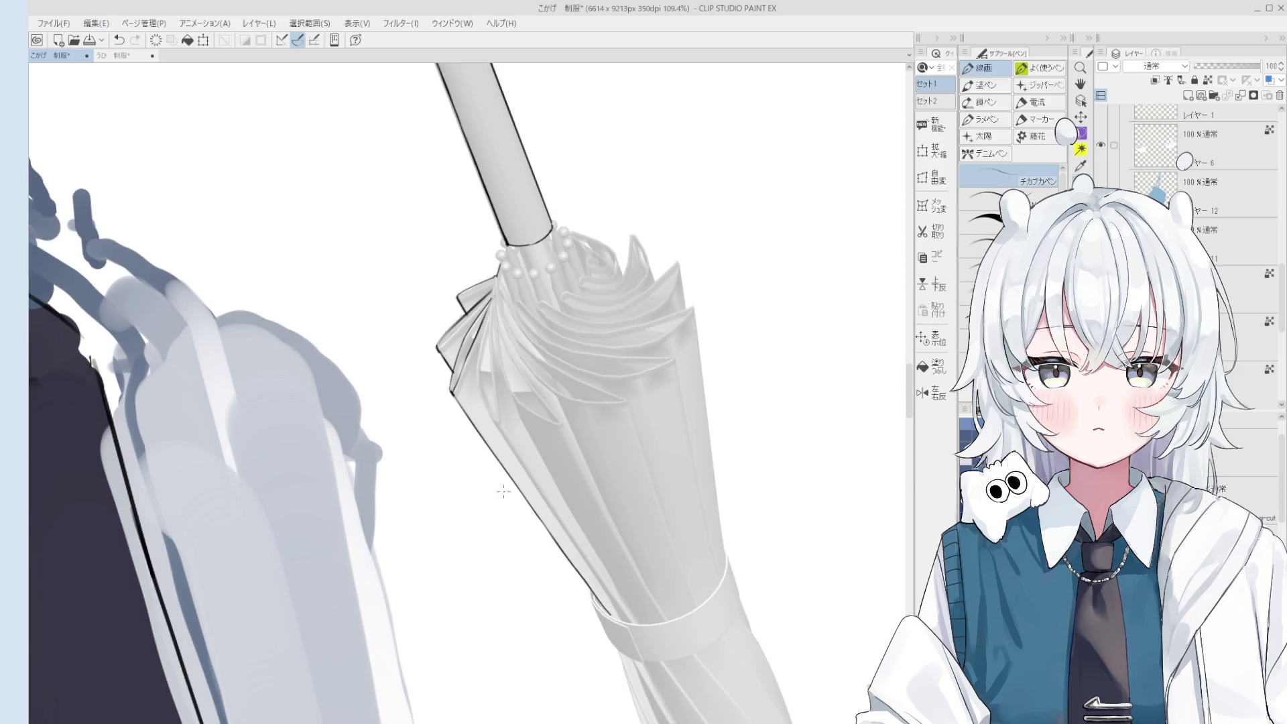
pyautogui.scroll(6, 543, 446)
pyautogui.press('e')
pyautogui.scroll(3, 547, 430)
pyautogui.moveTo(547, 430)
pyautogui.mouseDown()
pyautogui.moveTo(597, 364)
pyautogui.moveTo(496, 469)
pyautogui.mouseUp()
pyautogui.press('p')
pyautogui.hotkey('ctrl', 'z')
pyautogui.moveTo(603, 356); pyautogui.dragTo(493, 469)
pyautogui.hotkey('ctrl', 'z')
pyautogui.moveTo(603, 355); pyautogui.dragTo(492, 469)
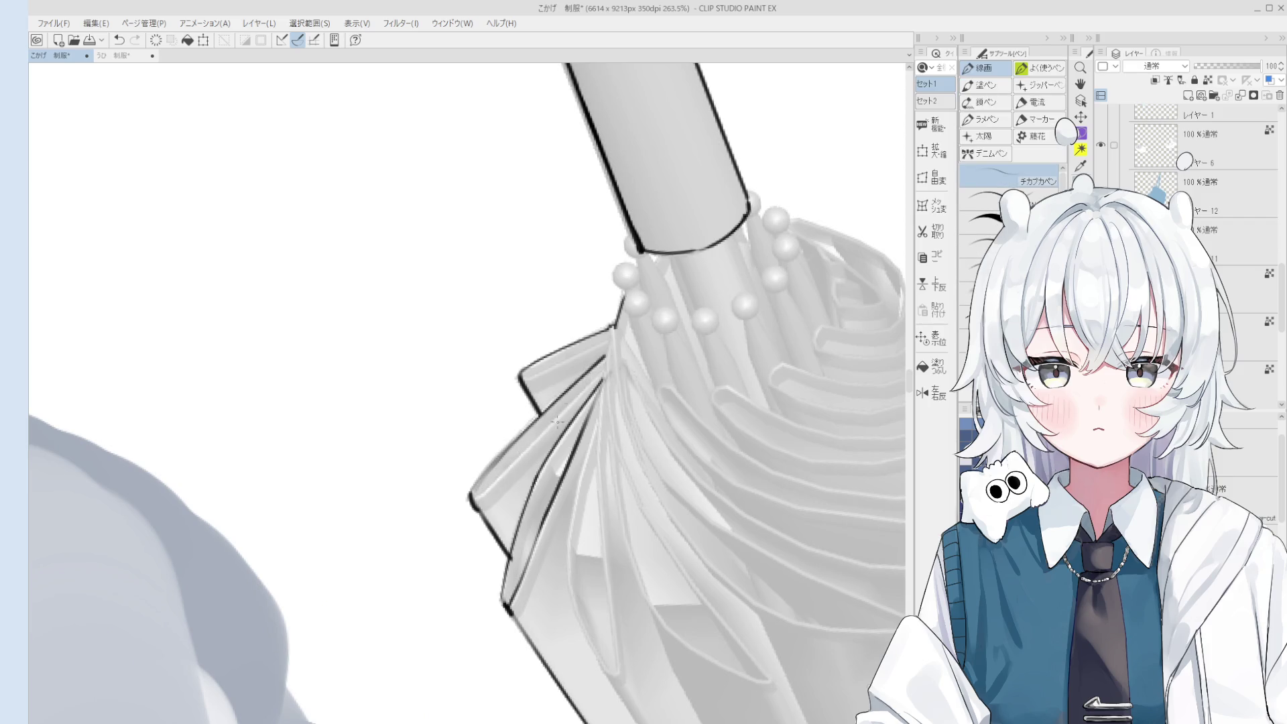
# Add a short fold line and mirror the view to check proportions.
pyautogui.press('e')
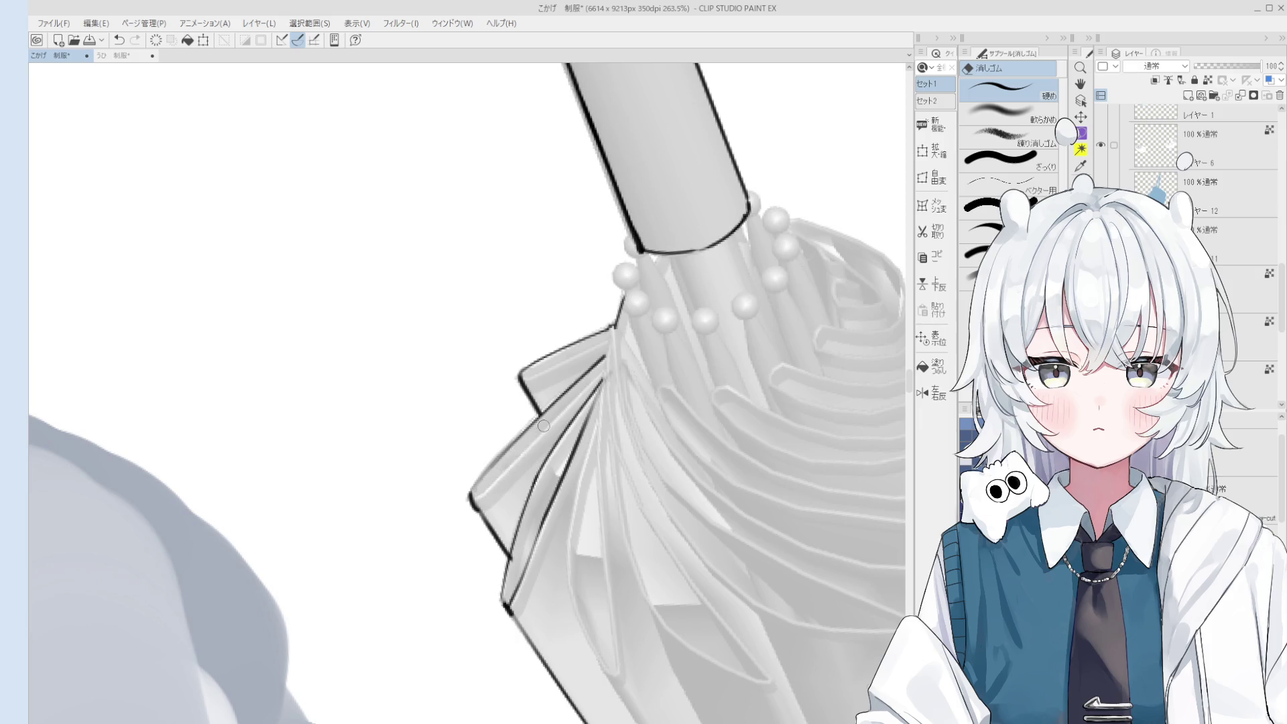
pyautogui.scroll(-2, 543, 425)
pyautogui.press('p')
pyautogui.moveTo(548, 424); pyautogui.dragTo(482, 486)
pyautogui.hotkey('ctrl', 'z')
pyautogui.hotkey('ctrl', 'z')
pyautogui.hotkey('ctrl', 'z')
pyautogui.moveTo(546, 427); pyautogui.dragTo(482, 488)
pyautogui.press('h')
pyautogui.scroll(-5, 499, 476)
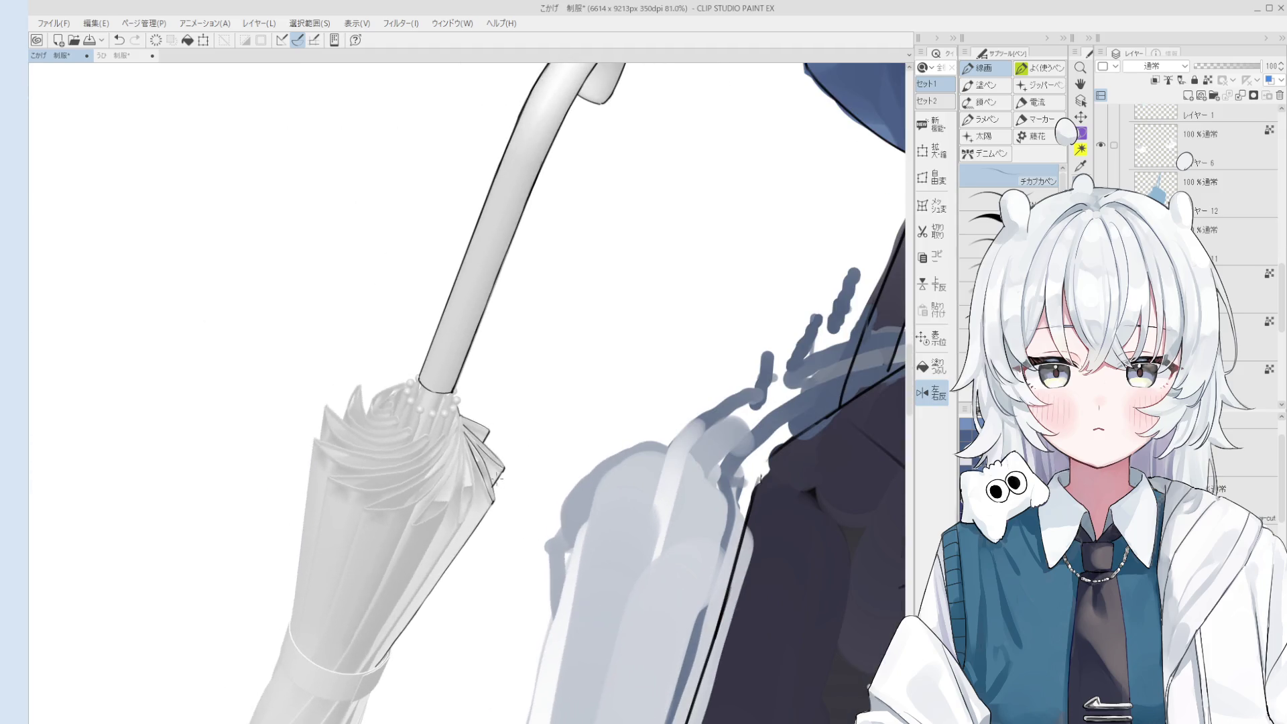
pyautogui.scroll(4, 498, 477)
# Ink short strokes along the canopy folds, undoing the trial strokes.
pyautogui.hotkey('ctrl', 'z')
pyautogui.moveTo(523, 533); pyautogui.dragTo(570, 588)
pyautogui.hotkey('ctrl', 'z')
pyautogui.hotkey('ctrl', 'z')
pyautogui.moveTo(523, 537); pyautogui.dragTo(599, 616)
pyautogui.hotkey('ctrl', 'z')
pyautogui.moveTo(509, 335); pyautogui.dragTo(469, 376)
pyautogui.hotkey('ctrl', 'z')
pyautogui.moveTo(604, 489); pyautogui.dragTo(661, 573)
pyautogui.hotkey('ctrl', 'z')
# Ink a thin fold line just below the beaded collar, retrying the stroke.
pyautogui.press('e')
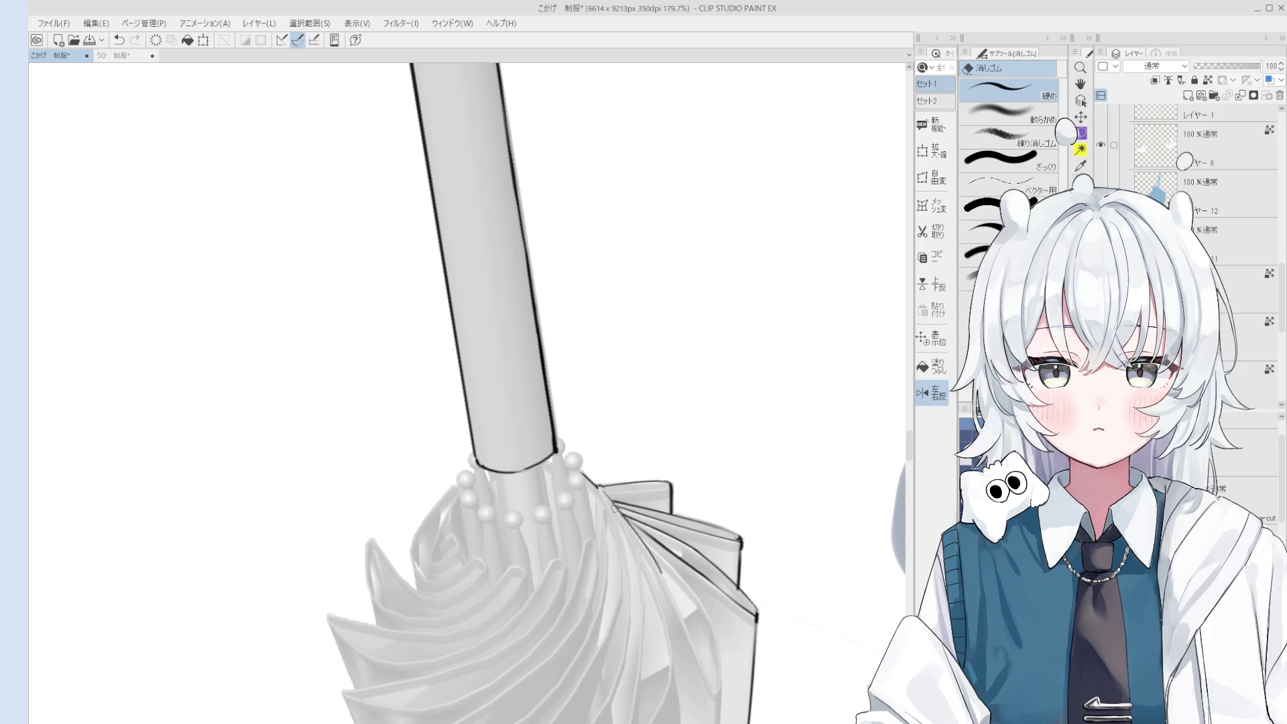
pyautogui.press('p')
pyautogui.moveTo(606, 503); pyautogui.dragTo(595, 494)
pyautogui.hotkey('ctrl', 'z')
pyautogui.hotkey('ctrl', 'z')
pyautogui.moveTo(587, 432)
pyautogui.mouseDown()
pyautogui.moveTo(603, 561)
pyautogui.moveTo(605, 517)
pyautogui.moveTo(579, 563)
pyautogui.mouseUp()
pyautogui.hotkey('ctrl', 'z')
pyautogui.hotkey('ctrl', 'z')
# Try a long fold line across the canopy, then ink a line along the umbrella fold.
pyautogui.press('e')
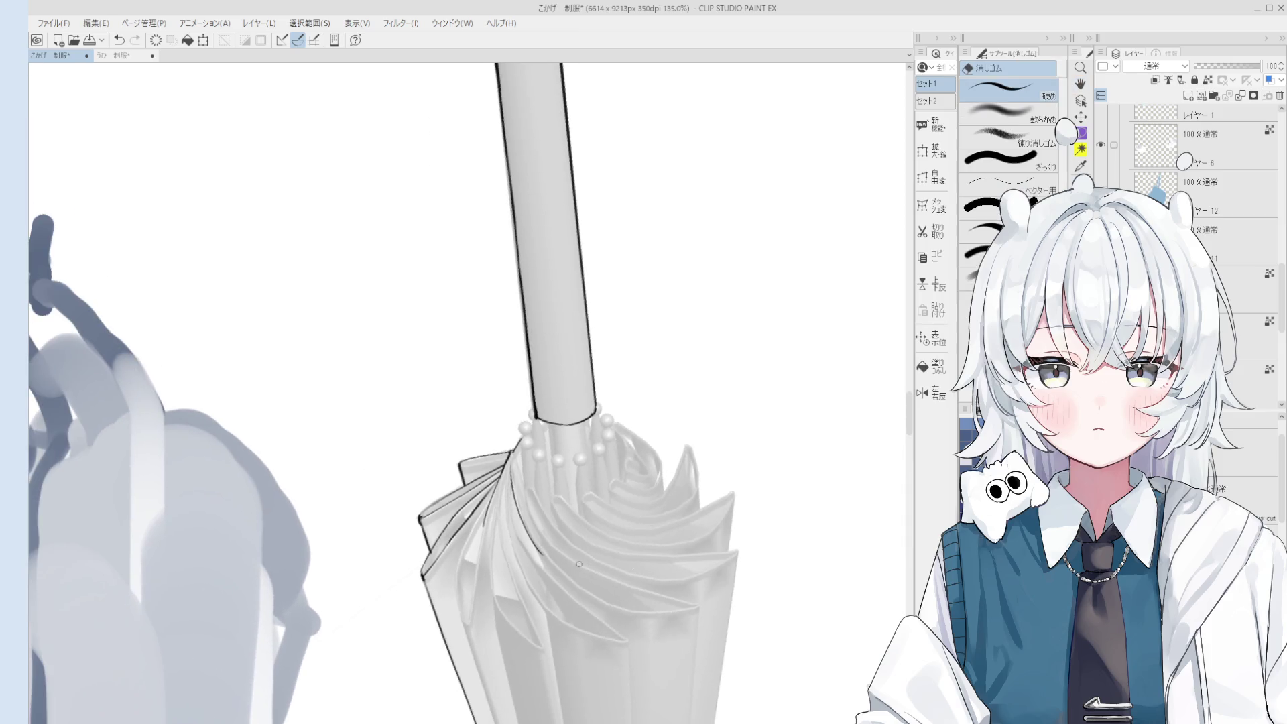
pyautogui.scroll(3, 578, 562)
pyautogui.press('p')
pyautogui.moveTo(493, 488); pyautogui.dragTo(604, 624)
pyautogui.hotkey('ctrl', 'z')
pyautogui.moveTo(531, 549); pyautogui.dragTo(620, 629)
pyautogui.hotkey('ctrl', 'z')
pyautogui.hotkey('ctrl', 'y')
pyautogui.scroll(-2, 526, 522)
# Tilt the view and ink a thin line along the umbrella fold.
pyautogui.press('e')
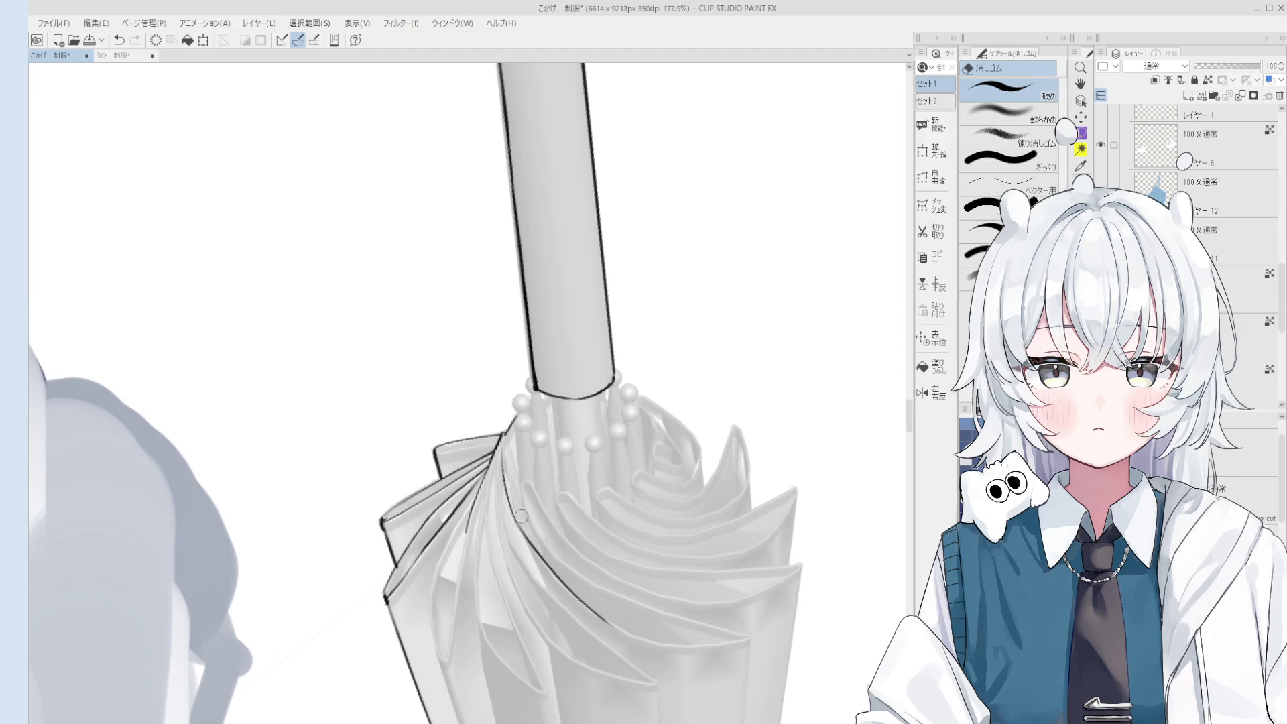
pyautogui.scroll(-3, 521, 516)
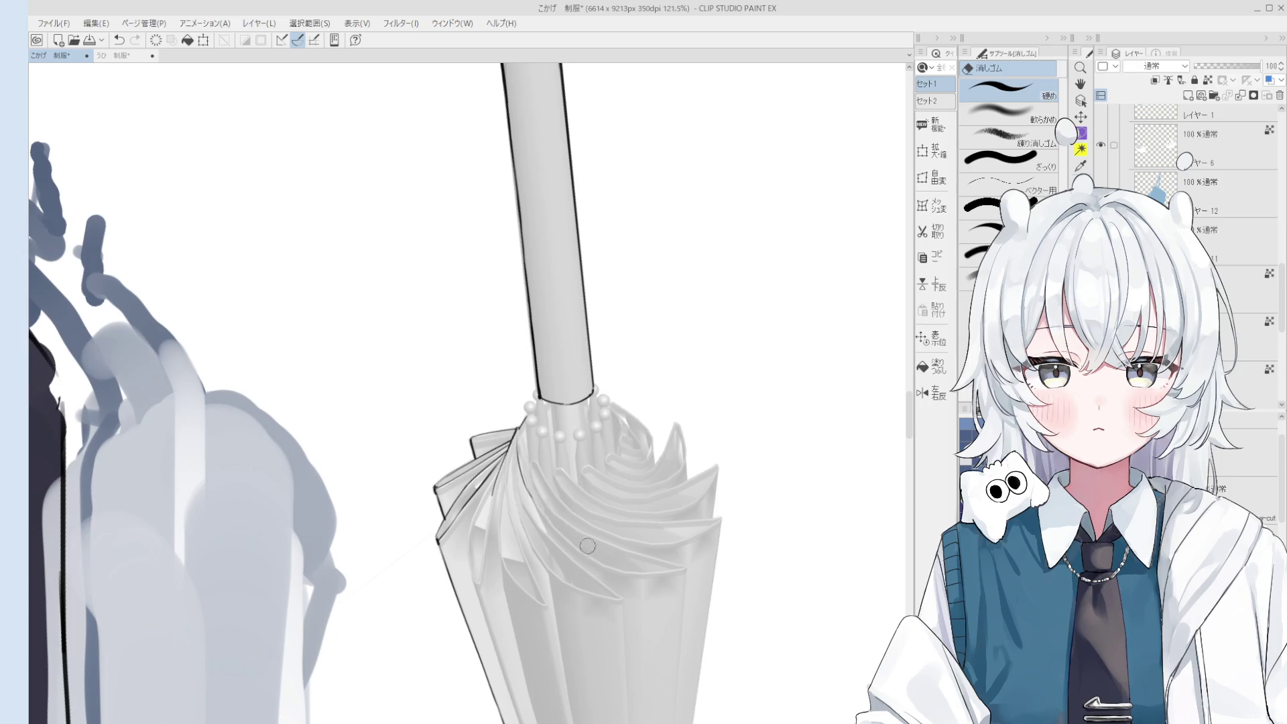
pyautogui.scroll(1, 587, 546)
pyautogui.press('p')
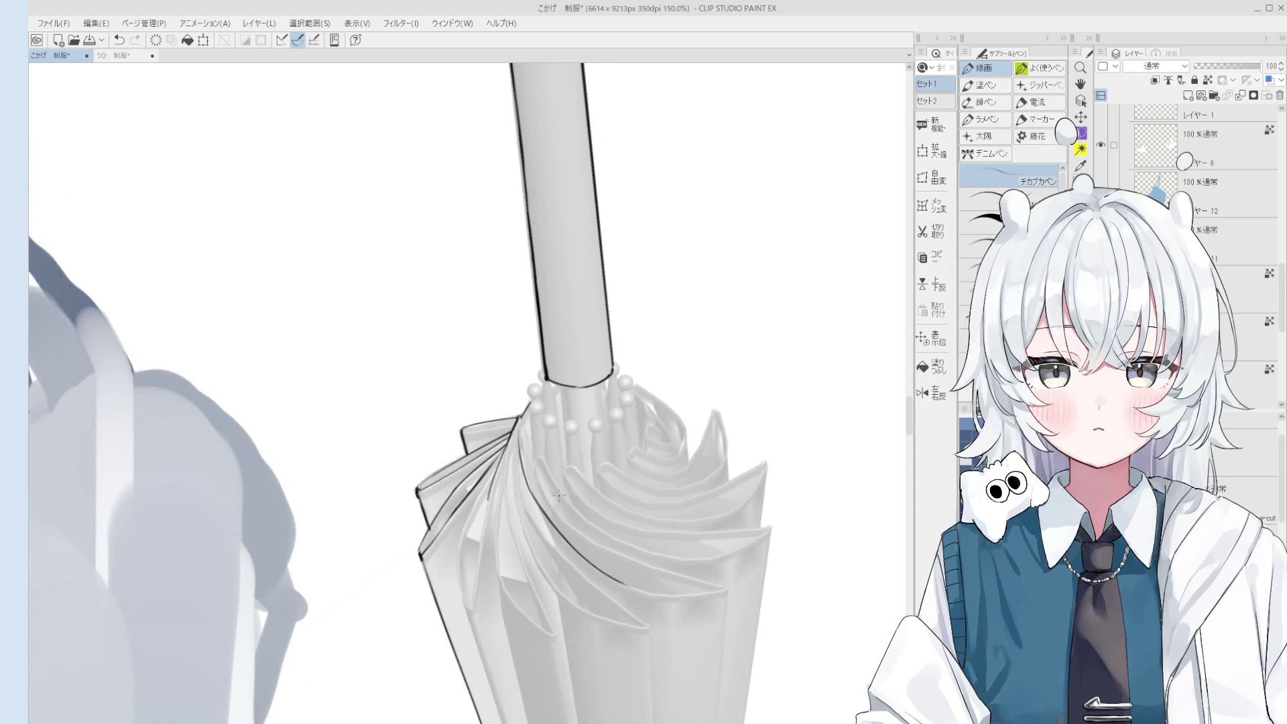
pyautogui.press('h')
pyautogui.scroll(-1, 553, 506)
pyautogui.scroll(1, 542, 488)
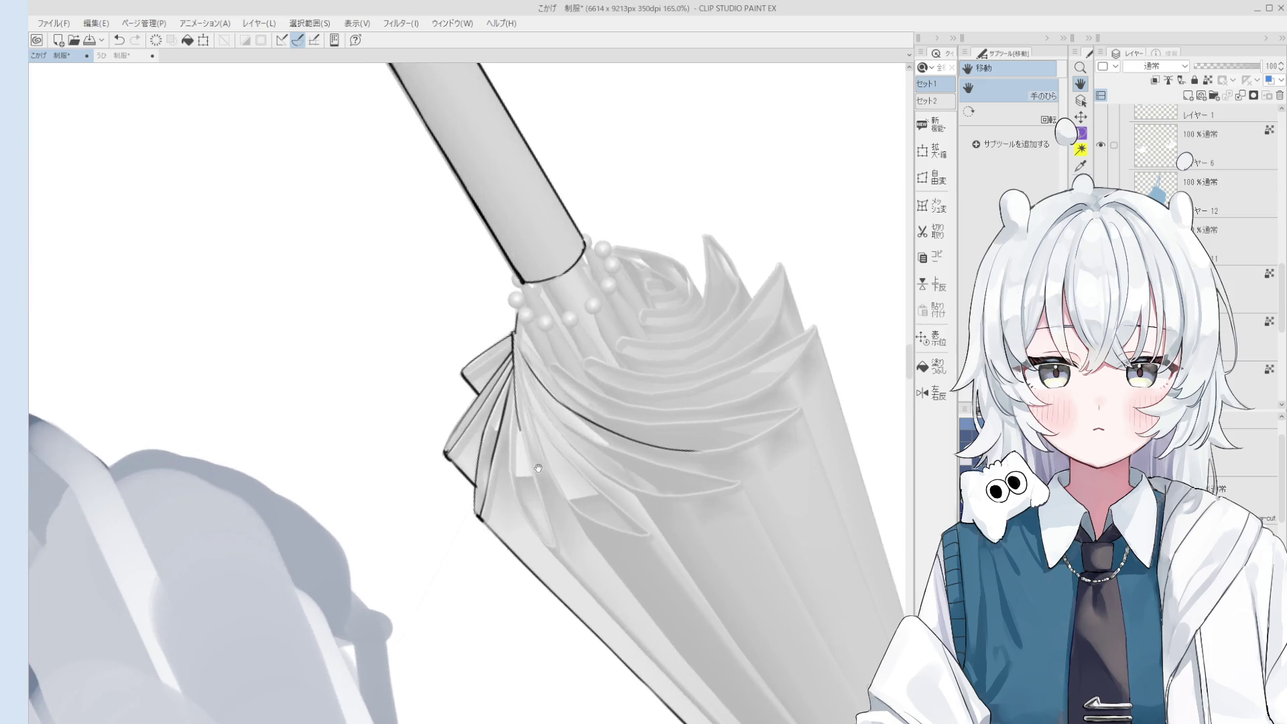
pyautogui.press('p')
pyautogui.moveTo(518, 426); pyautogui.dragTo(553, 544)
# Compare the new fold stroke by repeatedly undoing and redoing it, keeping it.
pyautogui.hotkey('ctrl', 'z')
pyautogui.hotkey('ctrl', 'y')
pyautogui.hotkey('ctrl', 'z')
pyautogui.hotkey('ctrl', 'y')
pyautogui.scroll(1, 524, 434)
pyautogui.hotkey('ctrl', 'z')
pyautogui.hotkey('ctrl', 'y')
pyautogui.hotkey('ctrl', 'z')
pyautogui.hotkey('ctrl', 'y')
pyautogui.hotkey('ctrl', 'z')
pyautogui.hotkey('ctrl', 'y')
pyautogui.hotkey('ctrl', 'z')
pyautogui.hotkey('ctrl', 'y')
pyautogui.scroll(1, 570, 560)
pyautogui.hotkey('ctrl', 'z')
pyautogui.hotkey('ctrl', 'y')
pyautogui.hotkey('ctrl', 'z')
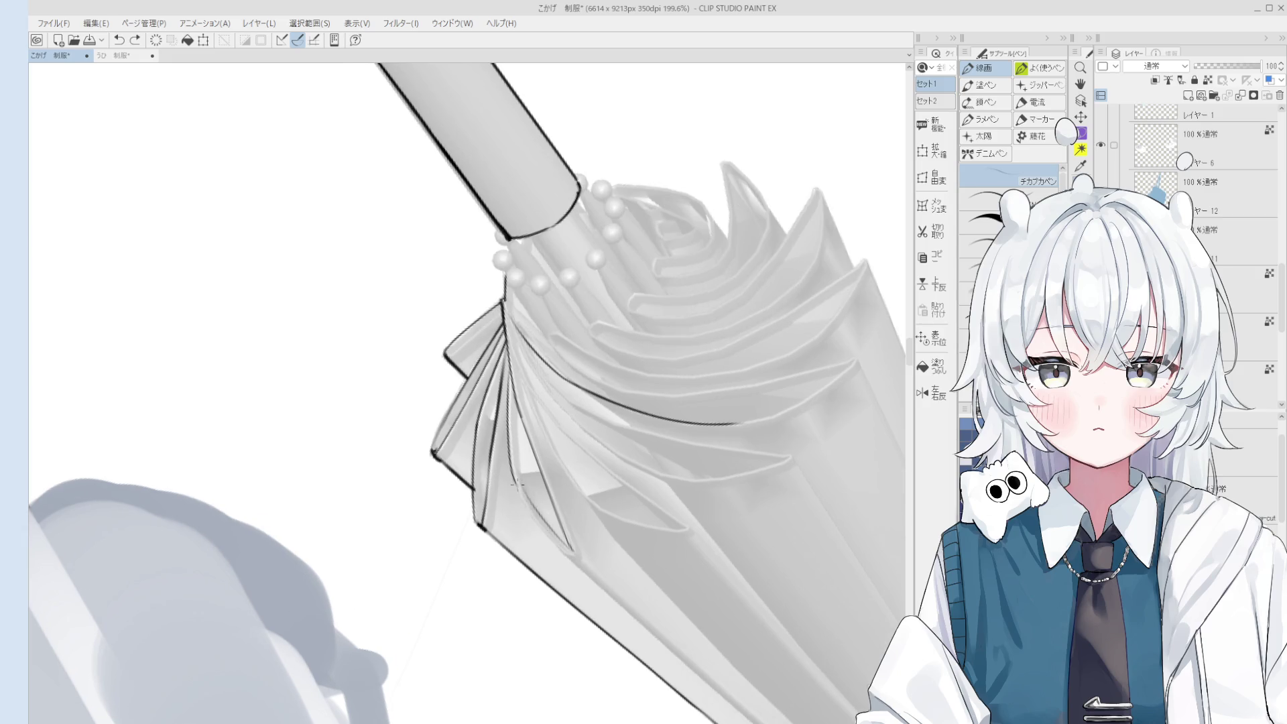
pyautogui.hotkey('ctrl', 'y')
# Alternate between eraser and inking pen while zooming over the folds, ending on the pen.
pyautogui.press('e')
pyautogui.scroll(3, 525, 483)
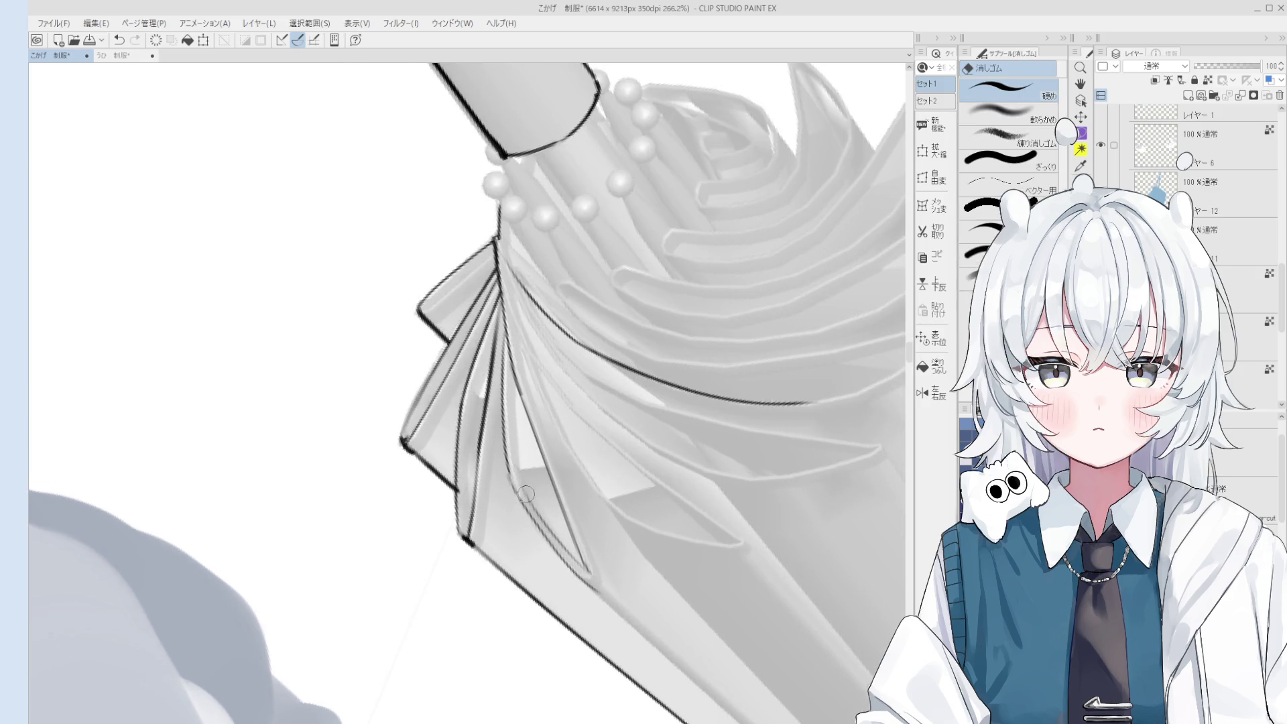
pyautogui.press('p')
pyautogui.scroll(-2, 510, 476)
pyautogui.press('e')
pyautogui.scroll(3, 509, 476)
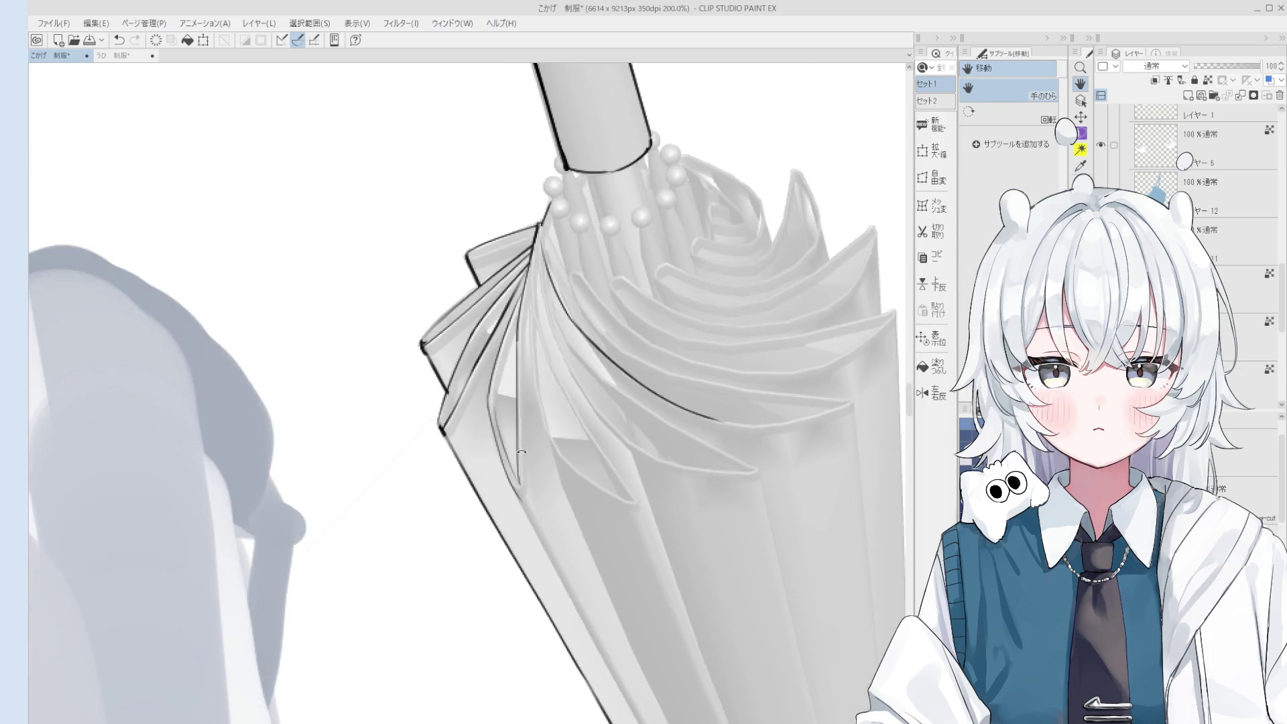
pyautogui.press('p')
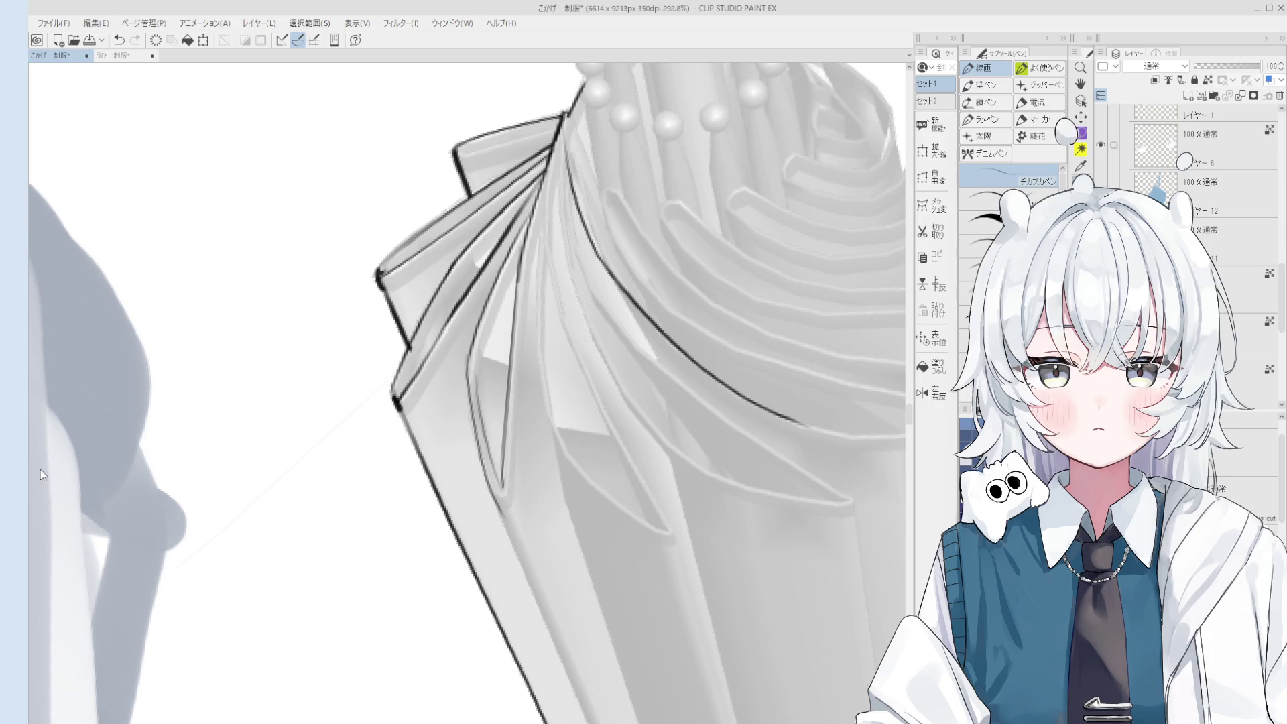
# Redraw the long line across the umbrella folds.
pyautogui.scroll(-5, 592, 427)
pyautogui.scroll(2, 593, 428)
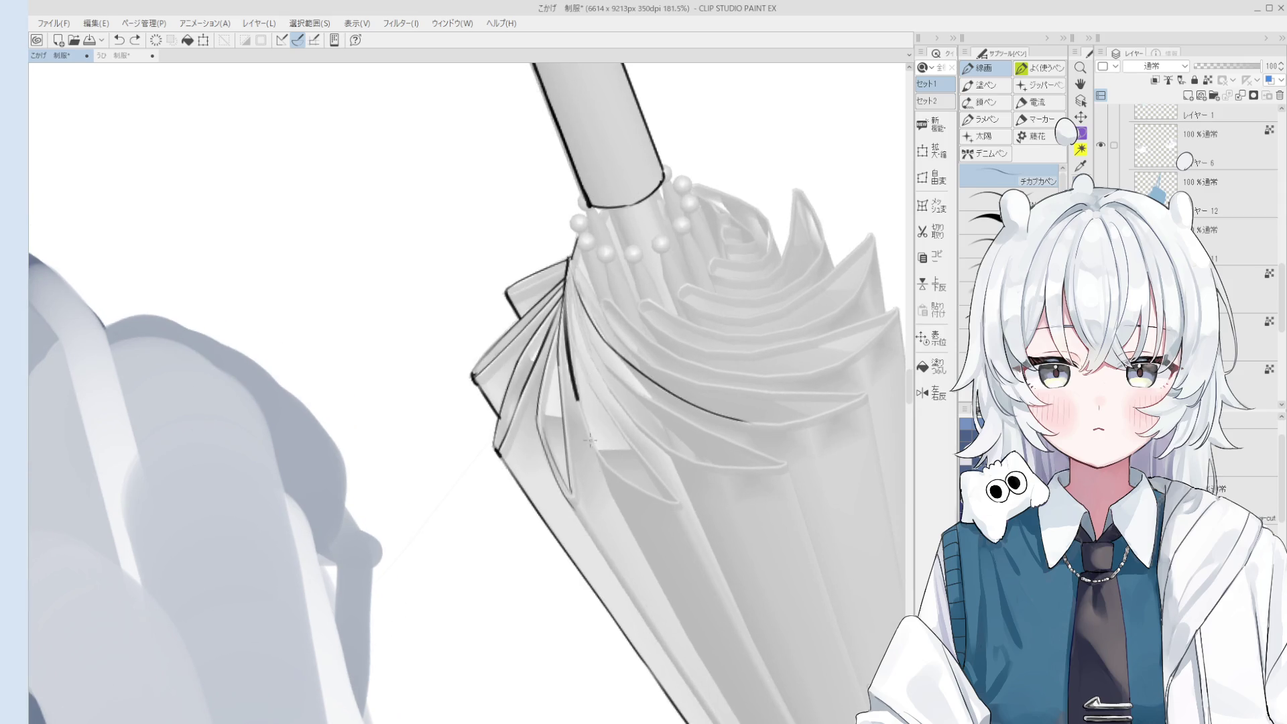
pyautogui.scroll(1, 579, 280)
pyautogui.hotkey('ctrl', 'z')
pyautogui.moveTo(555, 248); pyautogui.dragTo(606, 488)
pyautogui.hotkey('ctrl', 'z')
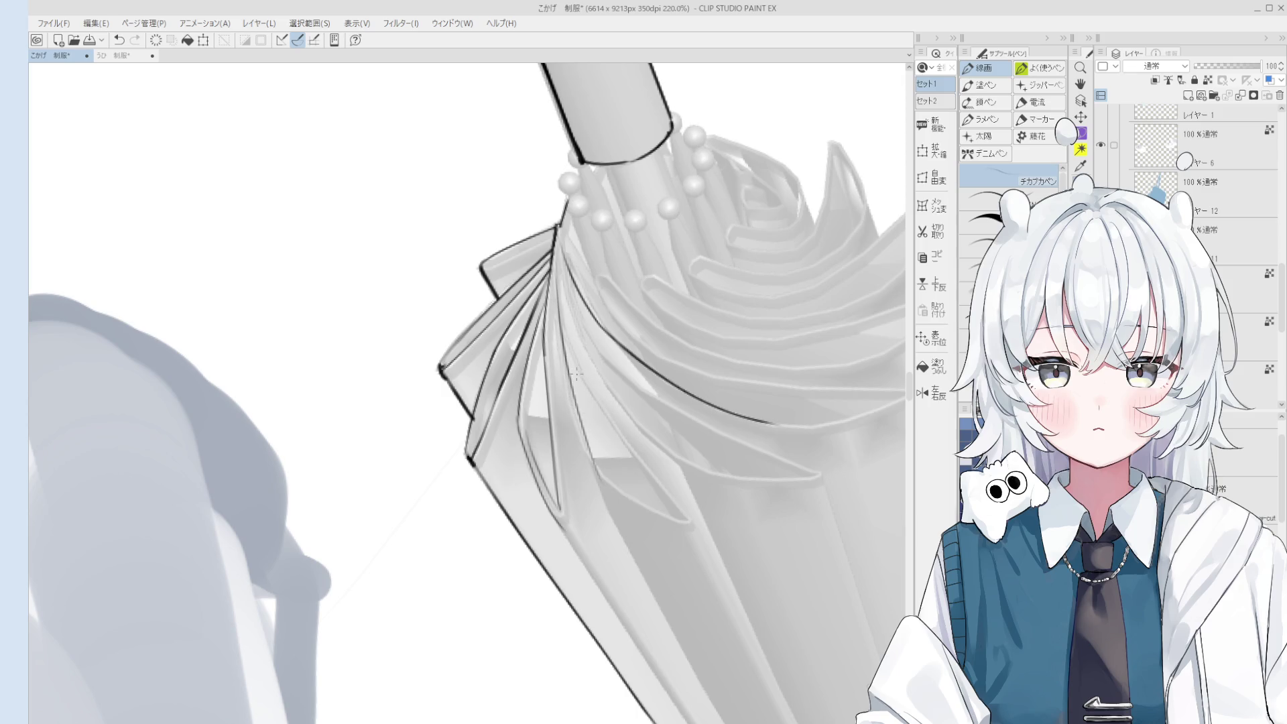
# Erase most of the long fold line, then restore it and return to the pen.
pyautogui.press('e')
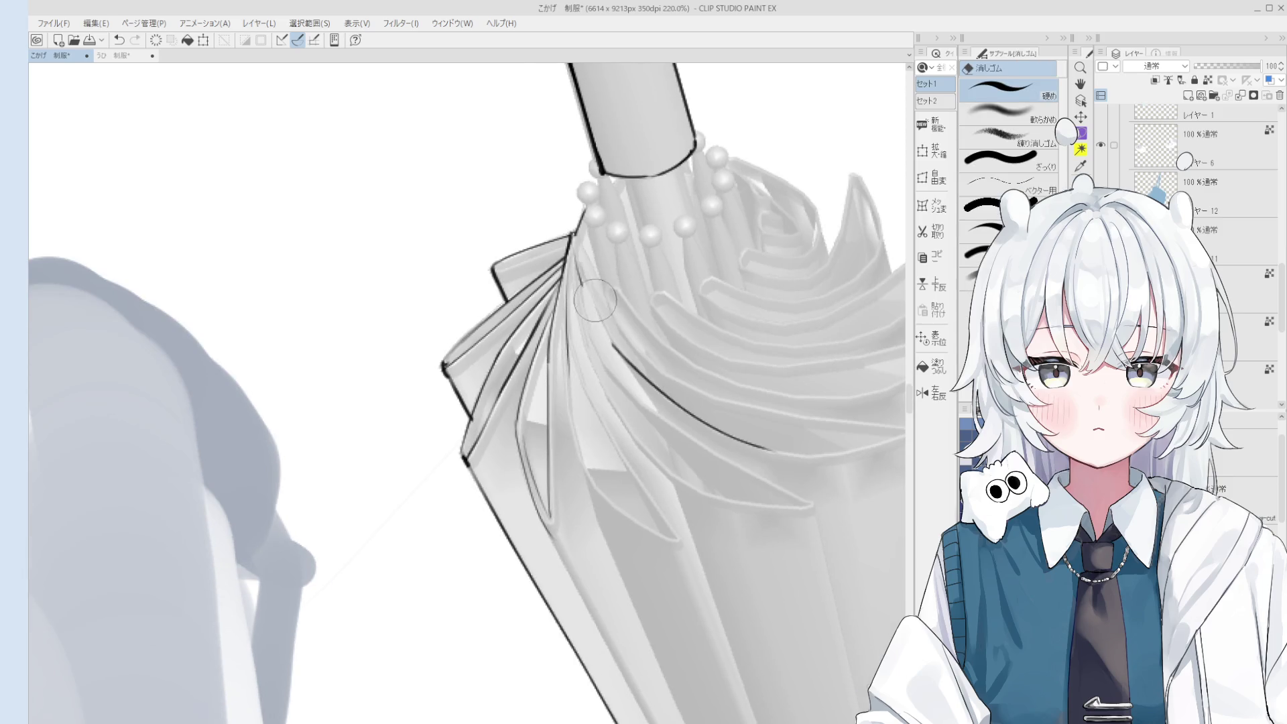
pyautogui.moveTo(630, 335)
pyautogui.mouseDown()
pyautogui.moveTo(741, 410)
pyautogui.moveTo(714, 415)
pyautogui.mouseUp()
pyautogui.hotkey('ctrl', 'z')
pyautogui.scroll(3, 569, 364)
pyautogui.press('p')
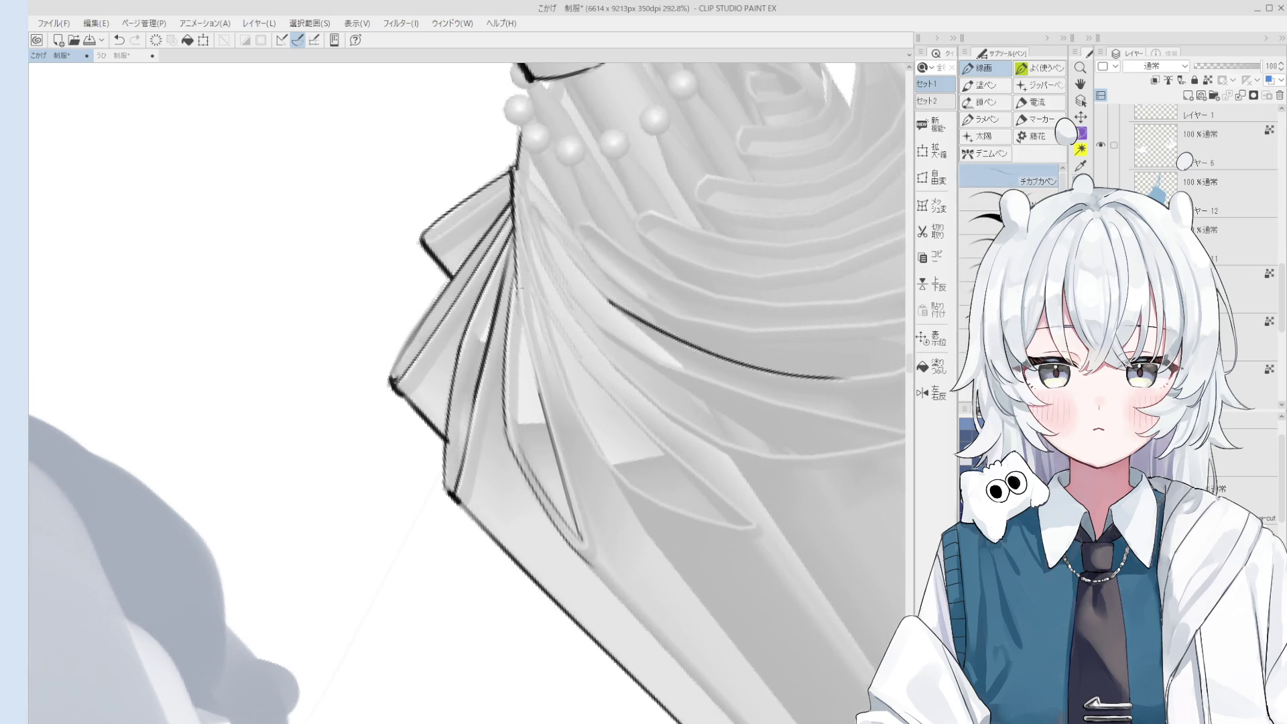
# Rotate the umbrella upright and ink a short line along the left fold edge.
pyautogui.scroll(-2, 519, 288)
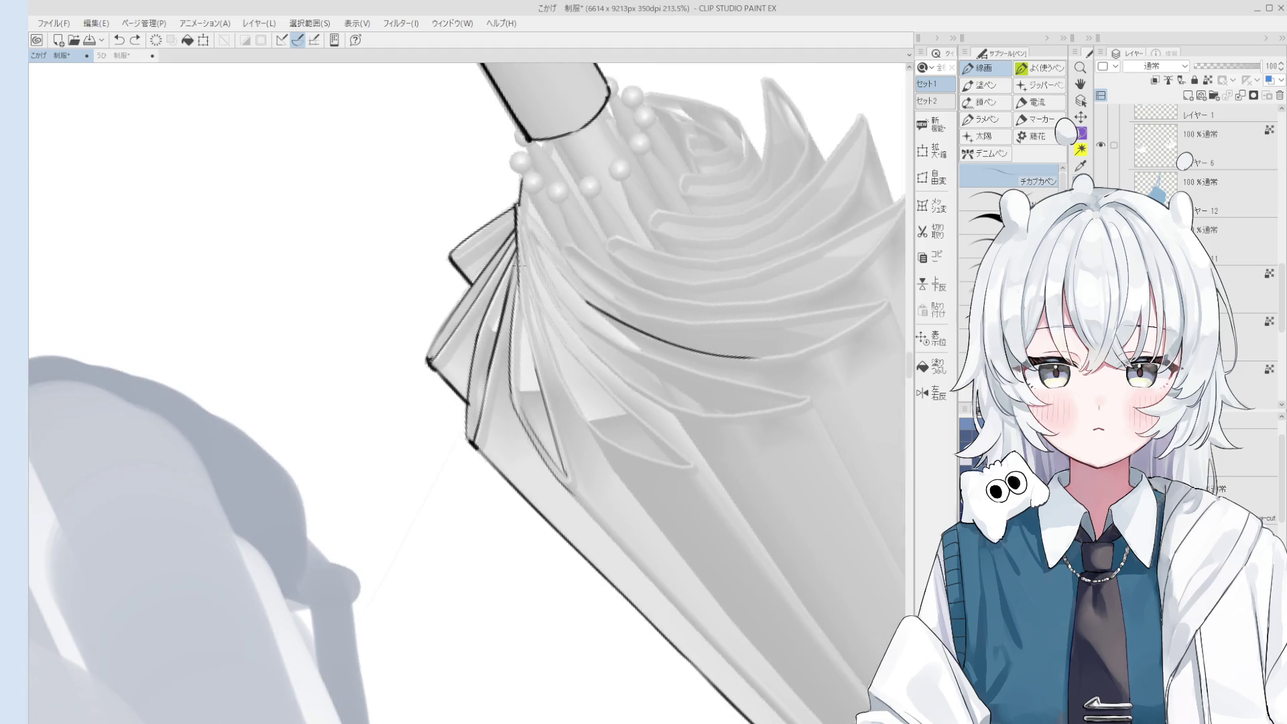
pyautogui.scroll(-2, 536, 380)
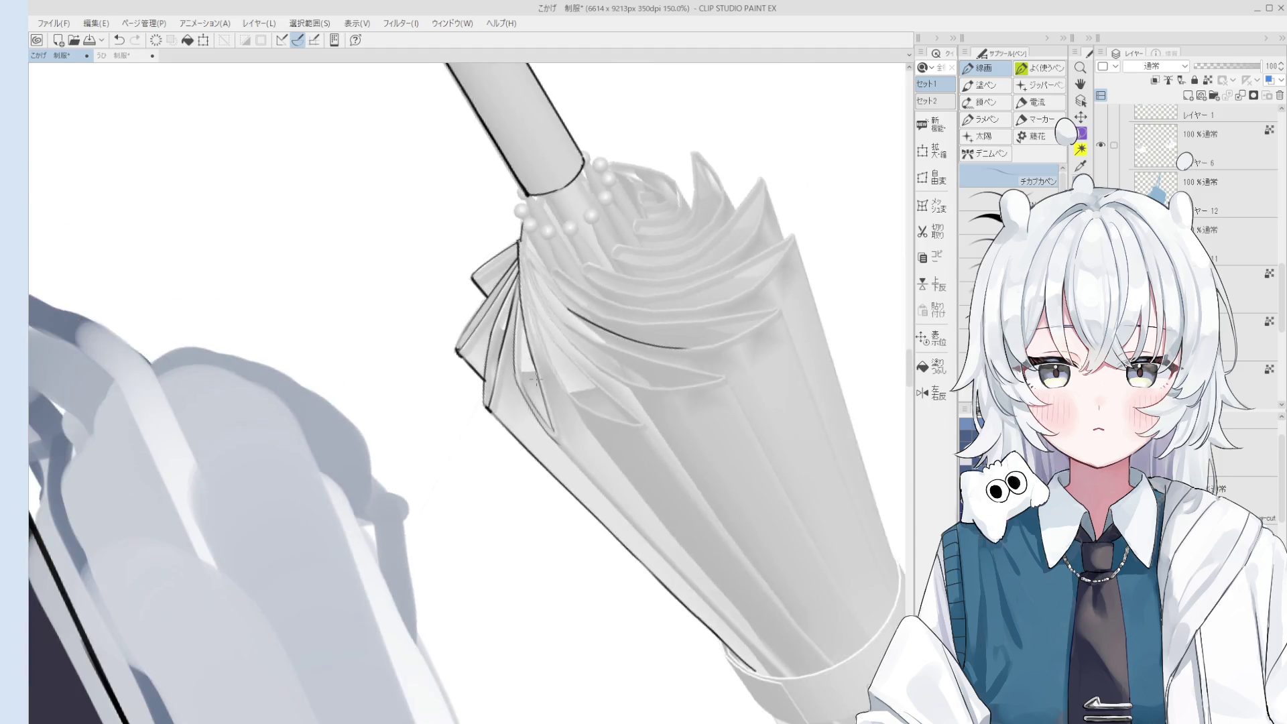
pyautogui.press('^')
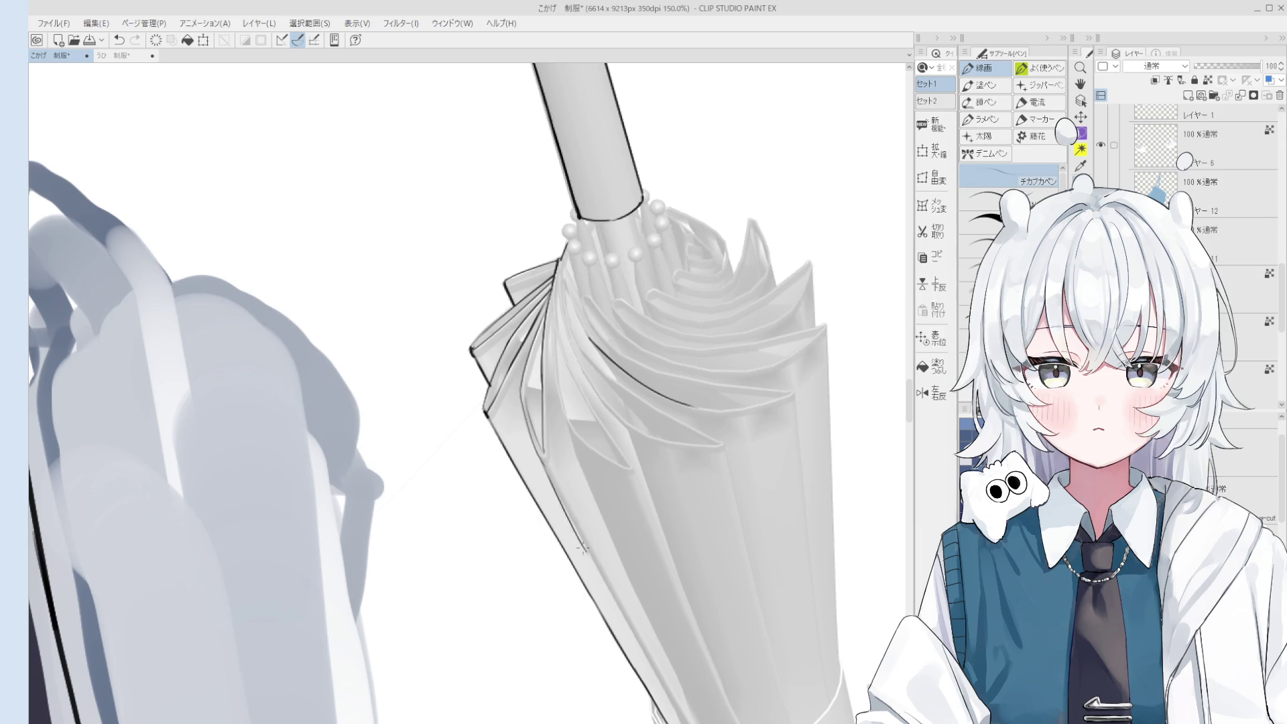
pyautogui.scroll(-1, 543, 460)
pyautogui.hotkey('ctrl', 'z')
pyautogui.moveTo(542, 459)
pyautogui.mouseDown()
pyautogui.moveTo(595, 563)
pyautogui.moveTo(577, 541)
pyautogui.mouseUp()
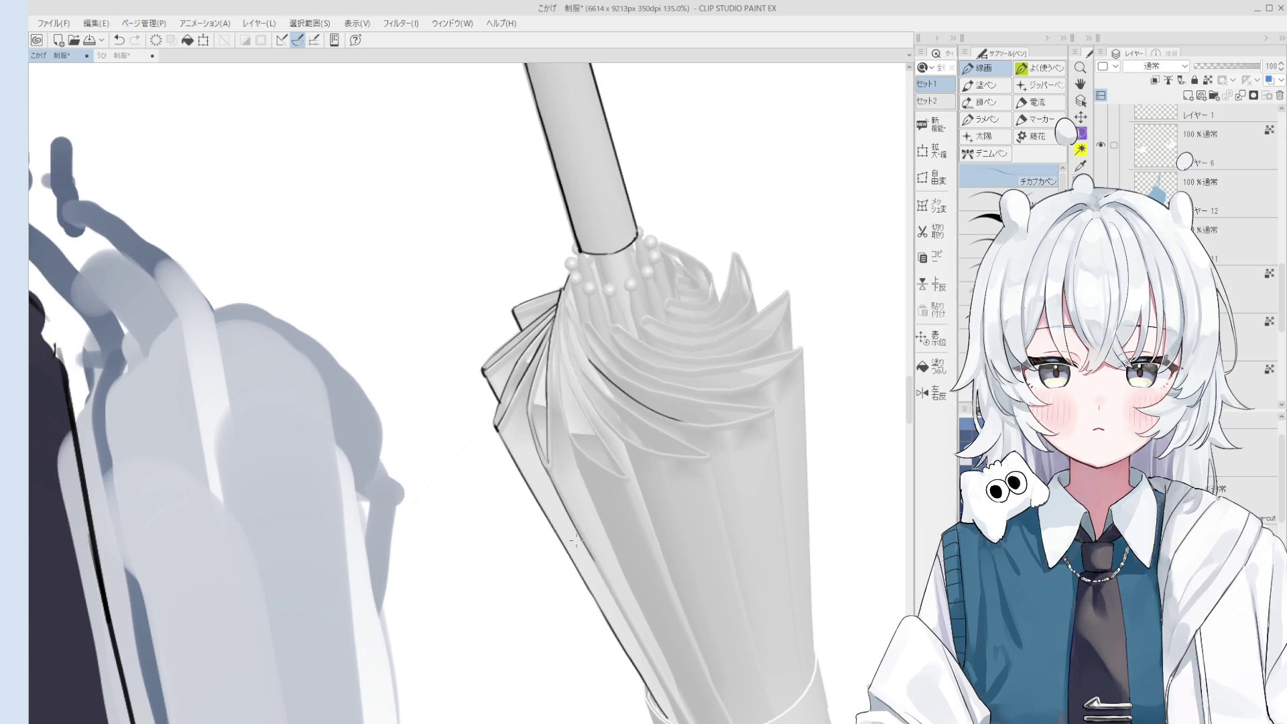
# Ink a long line down the fold's left edge, then undo the strokes.
pyautogui.press('e')
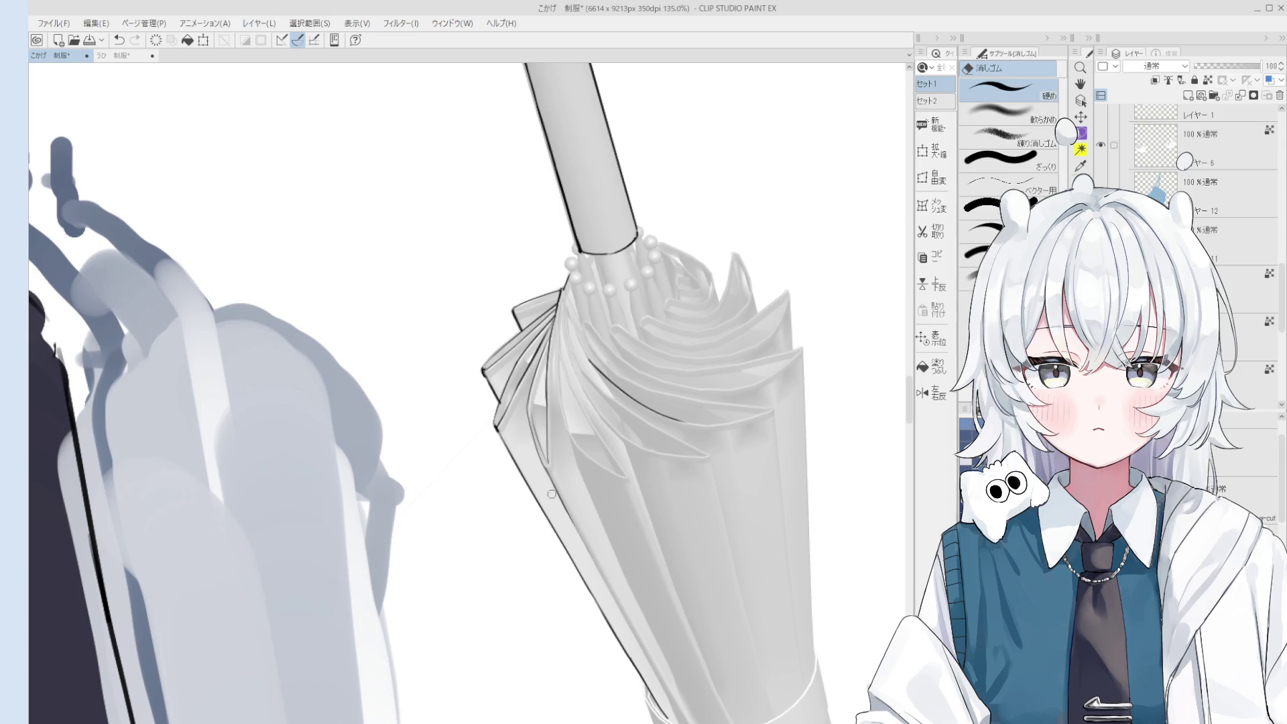
pyautogui.scroll(4, 615, 602)
pyautogui.press('p')
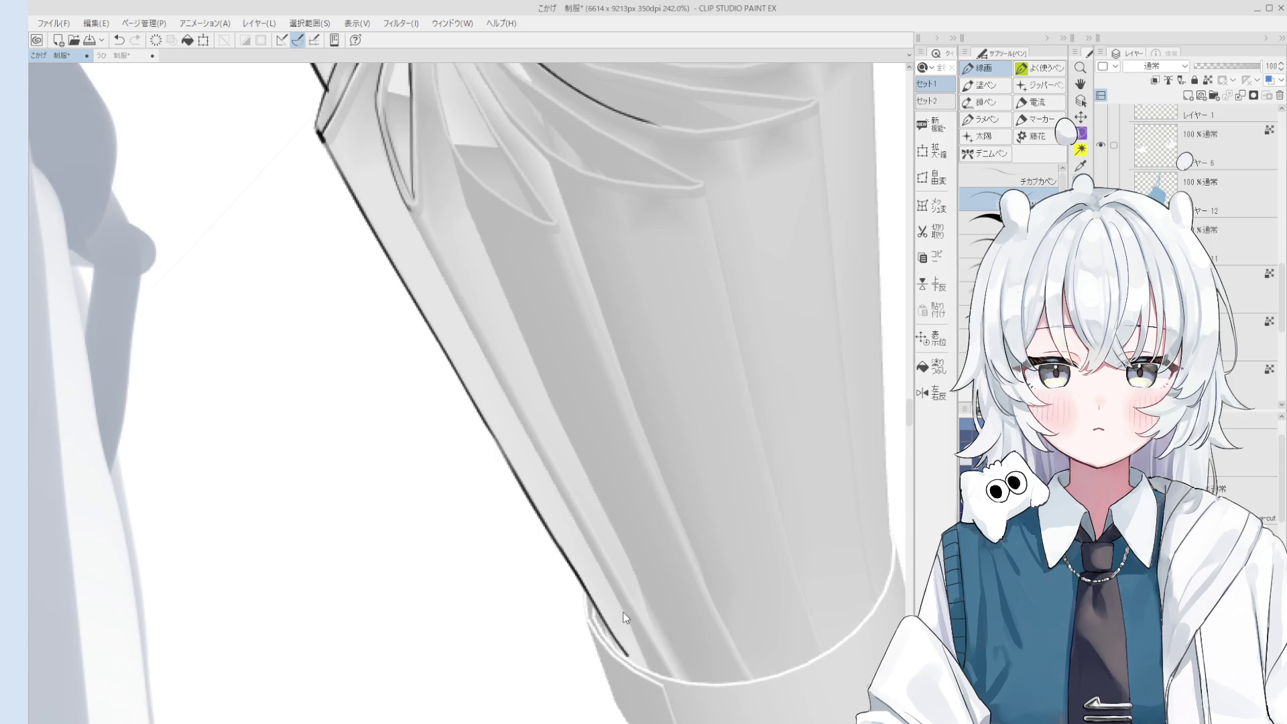
pyautogui.moveTo(408, 210)
pyautogui.mouseDown()
pyautogui.moveTo(625, 603)
pyautogui.moveTo(645, 679)
pyautogui.mouseUp()
pyautogui.scroll(-3, 633, 642)
pyautogui.scroll(3, 633, 642)
pyautogui.hotkey('ctrl', 'z')
pyautogui.hotkey('ctrl', 'z')
pyautogui.scroll(-2, 675, 702)
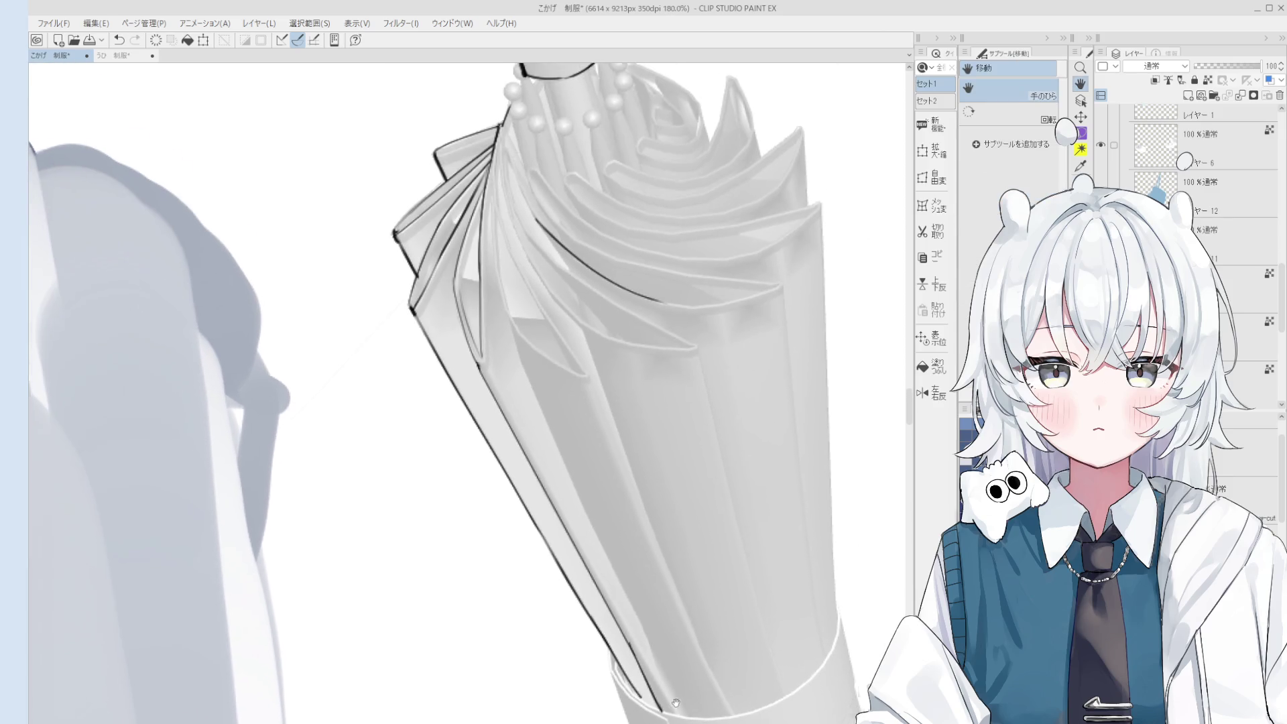
pyautogui.scroll(-2, 676, 702)
pyautogui.scroll(1, 524, 304)
# Retry the fold line from the collar down the umbrella's left side several times.
pyautogui.hotkey('ctrl', 'z')
pyautogui.moveTo(526, 279)
pyautogui.mouseDown()
pyautogui.moveTo(549, 439)
pyautogui.moveTo(647, 670)
pyautogui.mouseUp()
pyautogui.hotkey('ctrl', 'z')
pyautogui.hotkey('ctrl', 'z')
pyautogui.moveTo(526, 278); pyautogui.dragTo(560, 451)
pyautogui.hotkey('ctrl', 'z')
pyautogui.hotkey('ctrl', 'z')
pyautogui.moveTo(528, 279); pyautogui.dragTo(562, 457)
pyautogui.hotkey('ctrl', 'z')
# Settle the fold line and add another line down the umbrella's left edge.
pyautogui.hotkey('ctrl', 'z')
pyautogui.moveTo(527, 270); pyautogui.dragTo(560, 447)
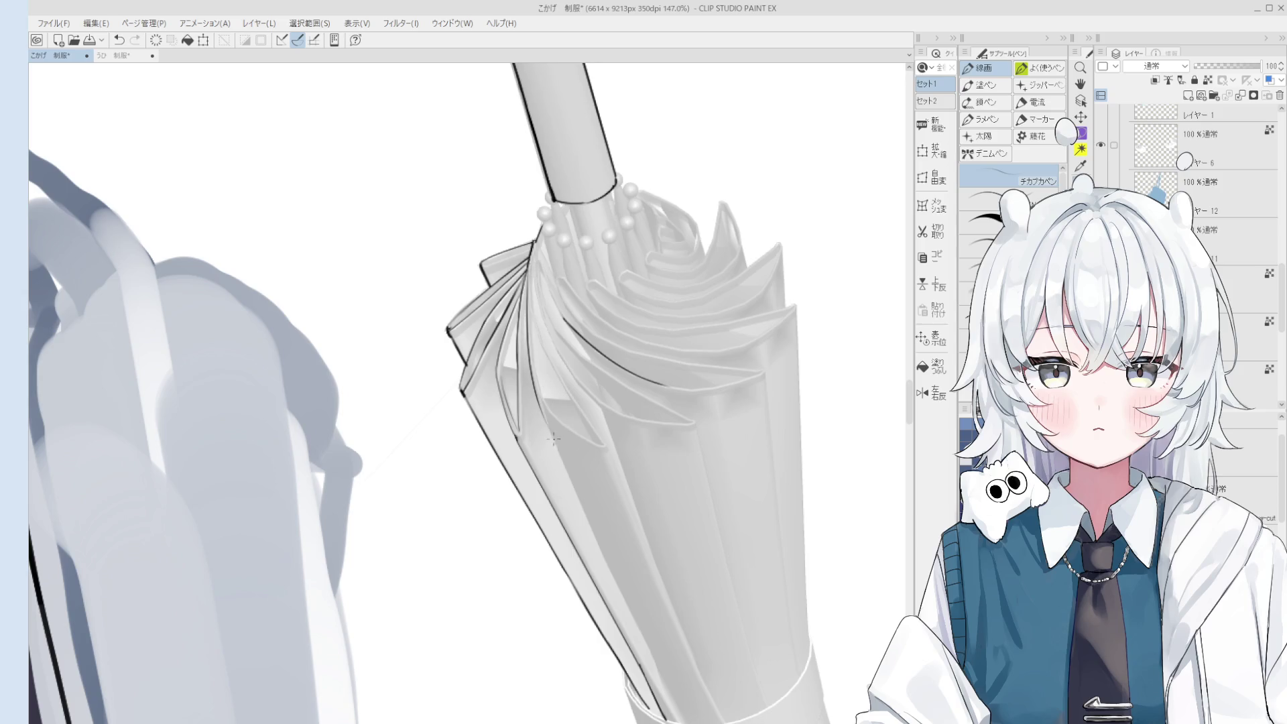
pyautogui.scroll(1, 553, 439)
pyautogui.hotkey('ctrl', 'z')
pyautogui.moveTo(528, 280); pyautogui.dragTo(559, 452)
pyautogui.hotkey('ctrl', 'z')
pyautogui.hotkey('ctrl', 'z')
pyautogui.hotkey('ctrl', 'z')
pyautogui.moveTo(540, 404); pyautogui.dragTo(563, 463)
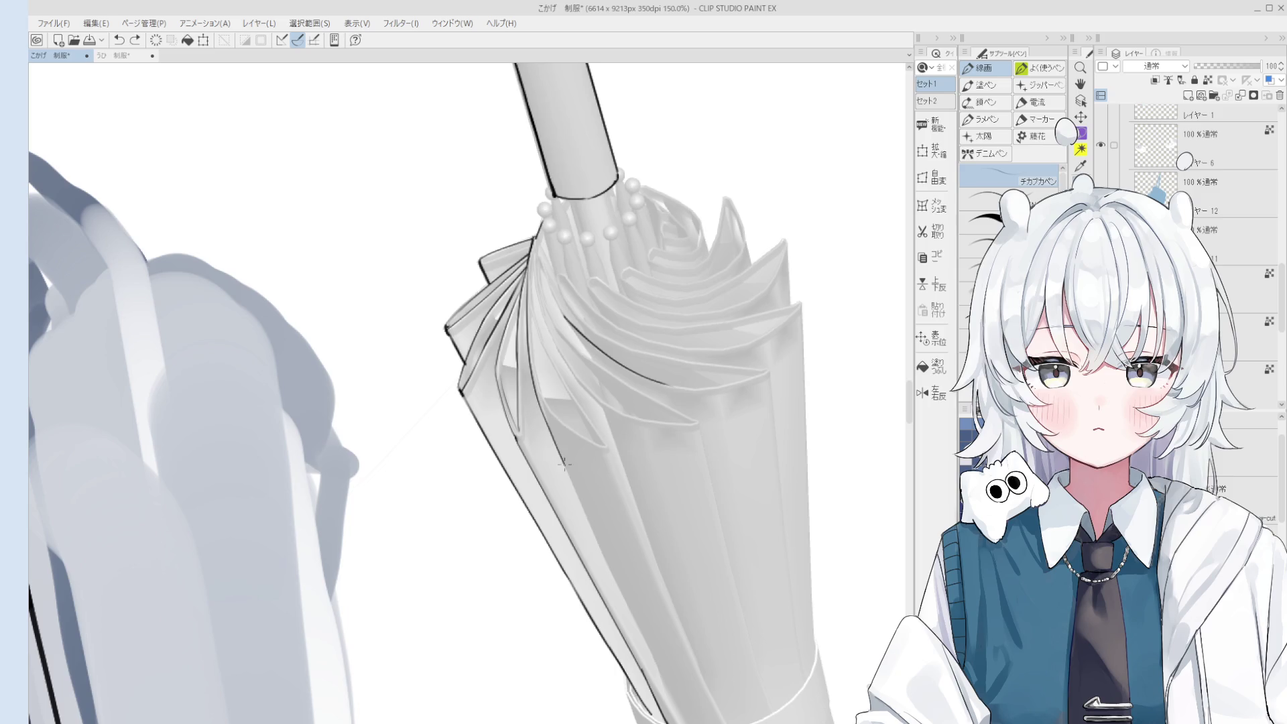
pyautogui.moveTo(594, 509); pyautogui.dragTo(568, 436)
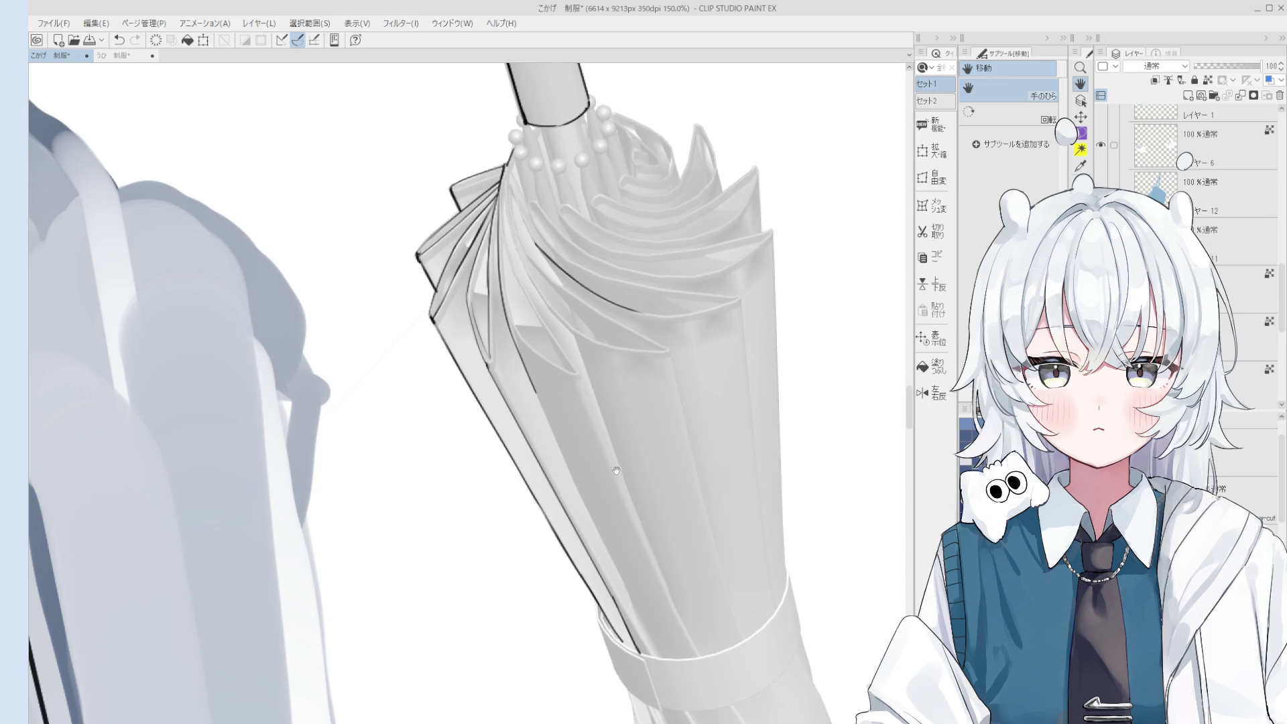
# Ink a line along the umbrella's left panel edge, undoing and restoring it to compare.
pyautogui.press('e')
pyautogui.scroll(1, 507, 340)
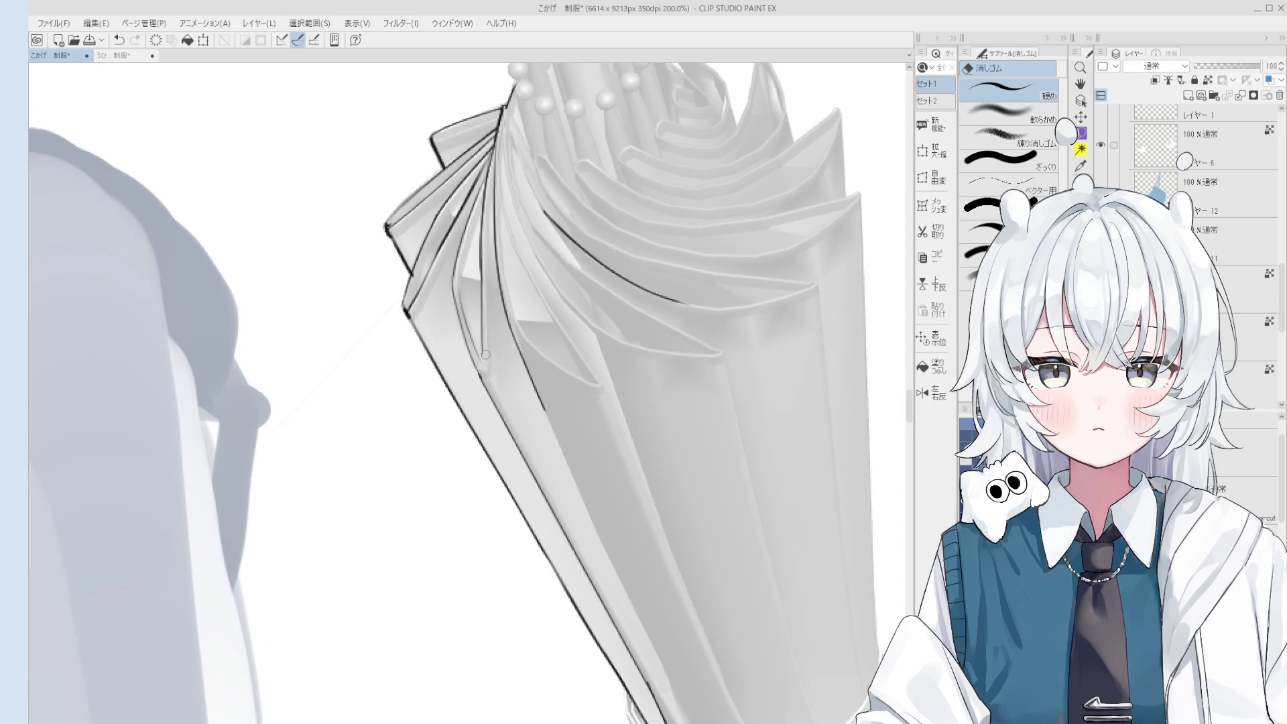
pyautogui.scroll(-1, 485, 355)
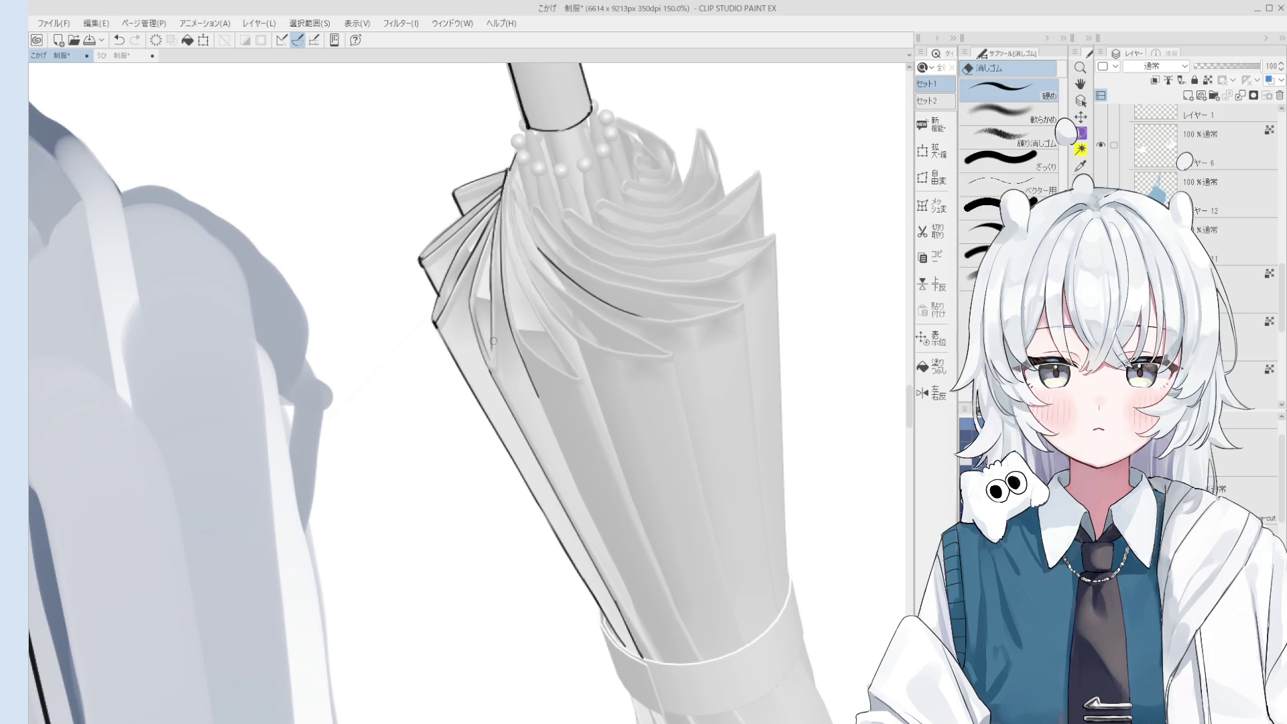
pyautogui.press('p')
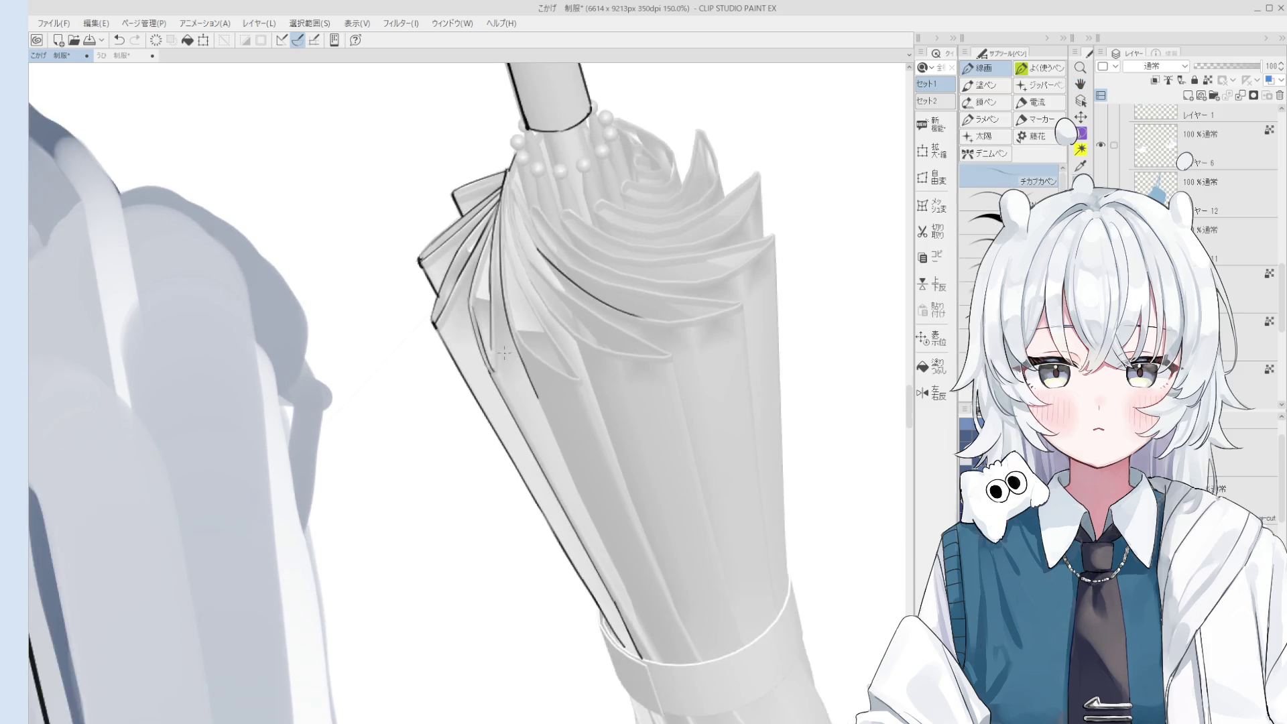
pyautogui.scroll(1, 504, 354)
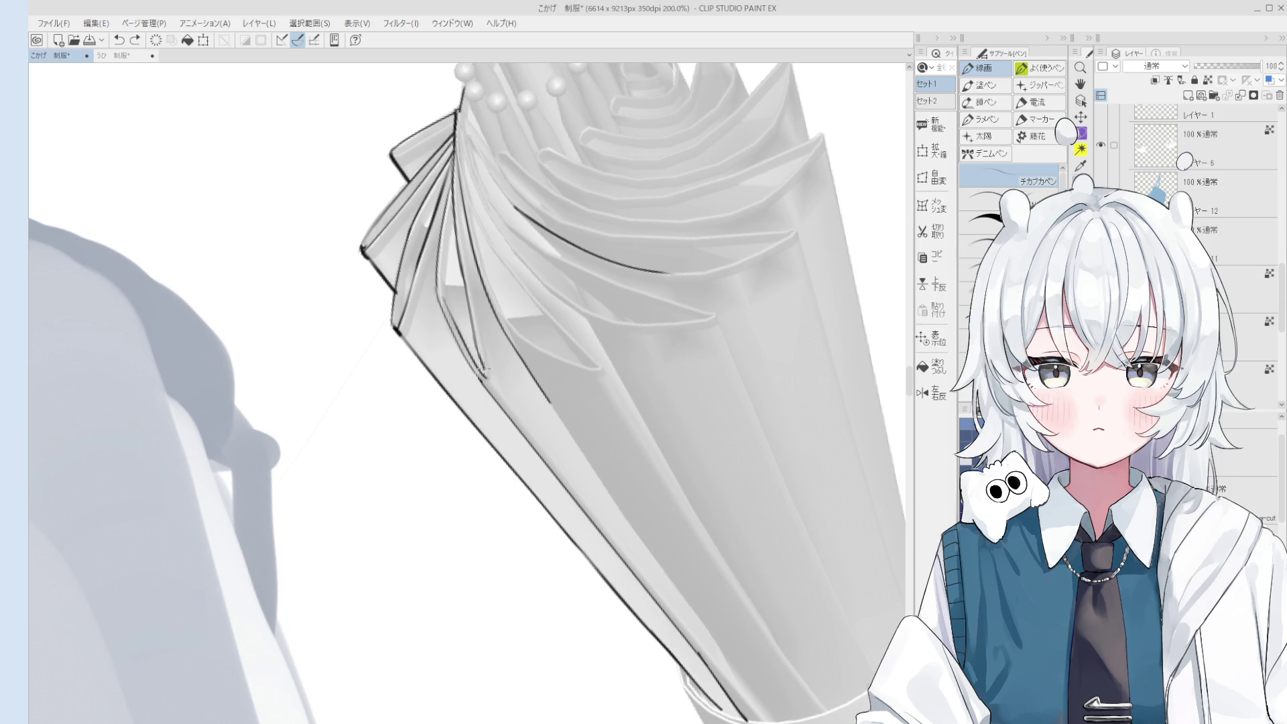
pyautogui.press('e')
pyautogui.scroll(-1, 496, 375)
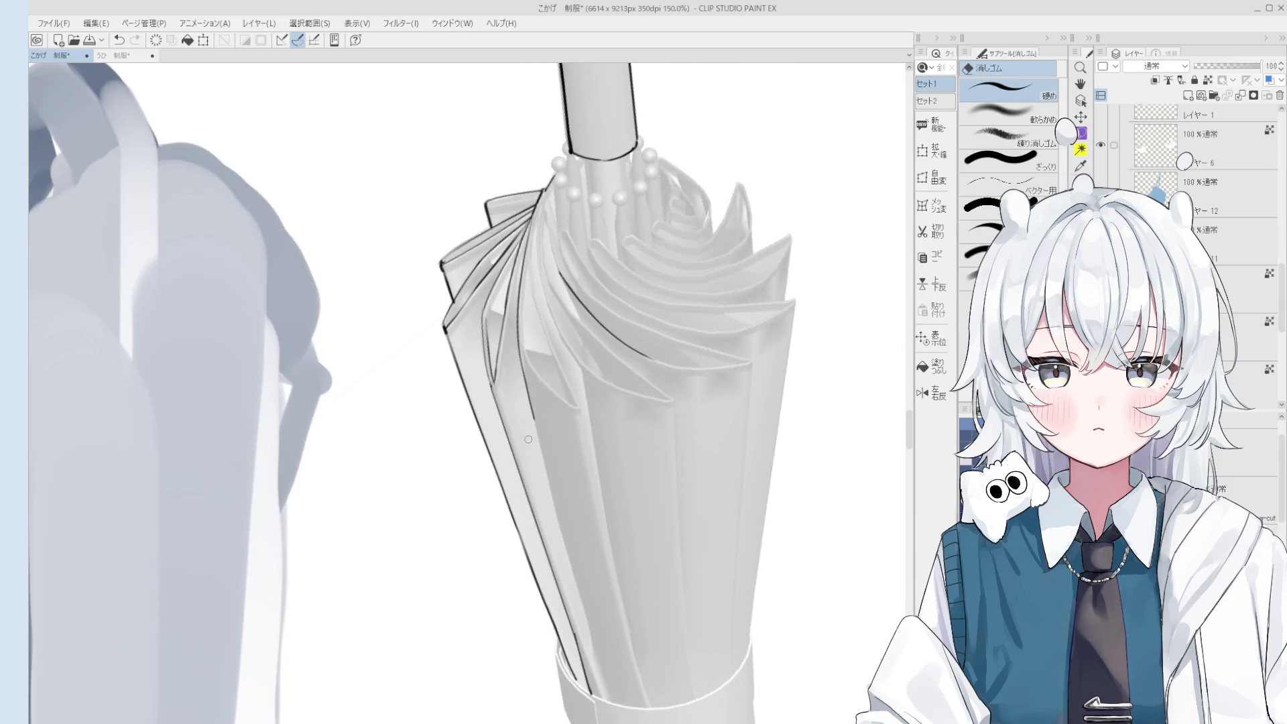
pyautogui.scroll(-1, 528, 439)
pyautogui.press('p')
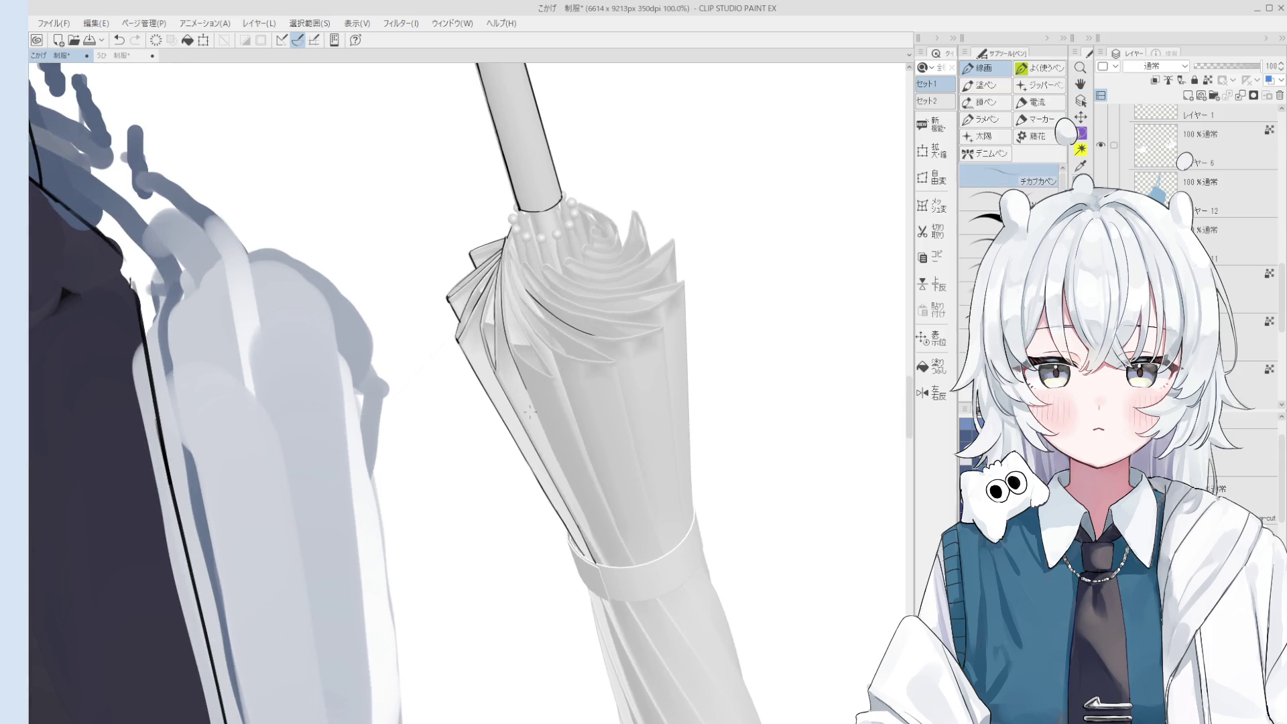
pyautogui.hotkey('ctrl', 'z')
pyautogui.hotkey('ctrl', 'z')
pyautogui.moveTo(514, 360); pyautogui.dragTo(591, 527)
pyautogui.hotkey('ctrl', 'z')
pyautogui.hotkey('ctrl', 'y')
pyautogui.hotkey('ctrl', 'z')
pyautogui.hotkey('ctrl', 'y')
# Erase stray ink around the umbrella edge and undo the last stroke.
pyautogui.press('e')
pyautogui.scroll(1, 579, 465)
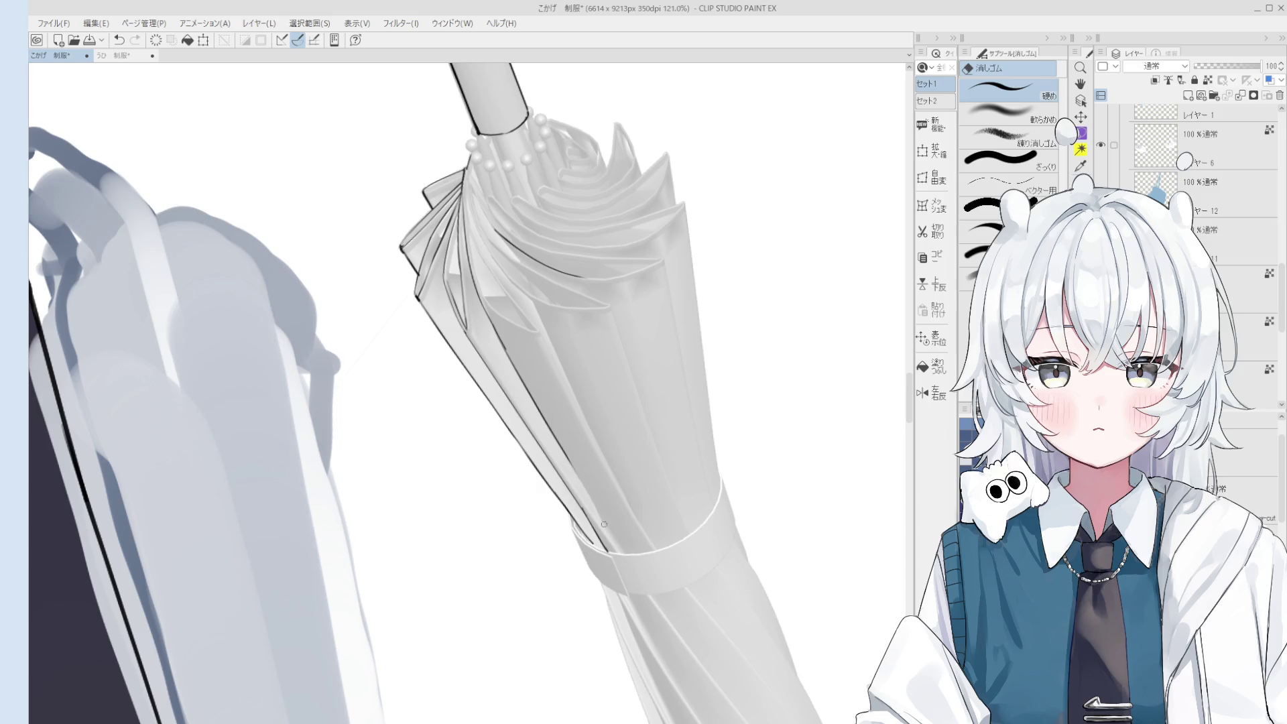
pyautogui.scroll(1, 513, 359)
pyautogui.scroll(-1, 512, 359)
pyautogui.press('p')
pyautogui.hotkey('ctrl', 'z')
pyautogui.hotkey('ctrl', 'y')
pyautogui.hotkey('ctrl', 'z')
pyautogui.scroll(-2, 509, 362)
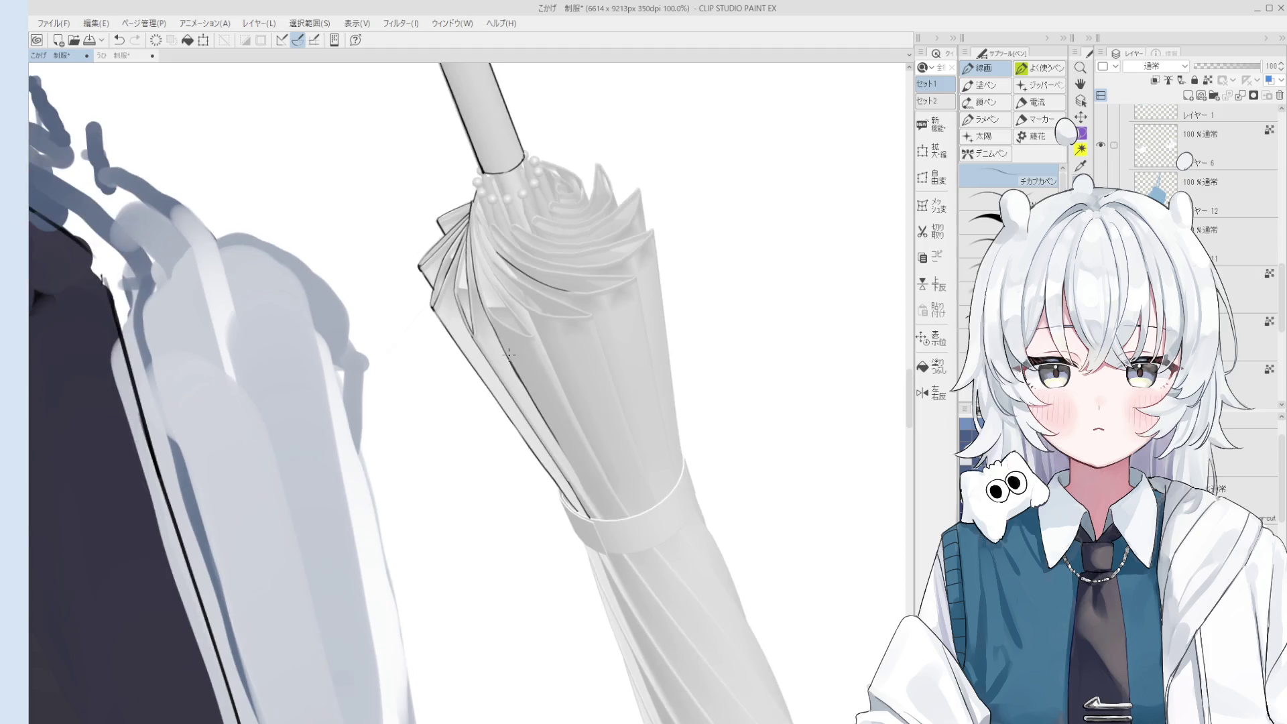
pyautogui.scroll(1, 496, 338)
pyautogui.scroll(-1, 508, 365)
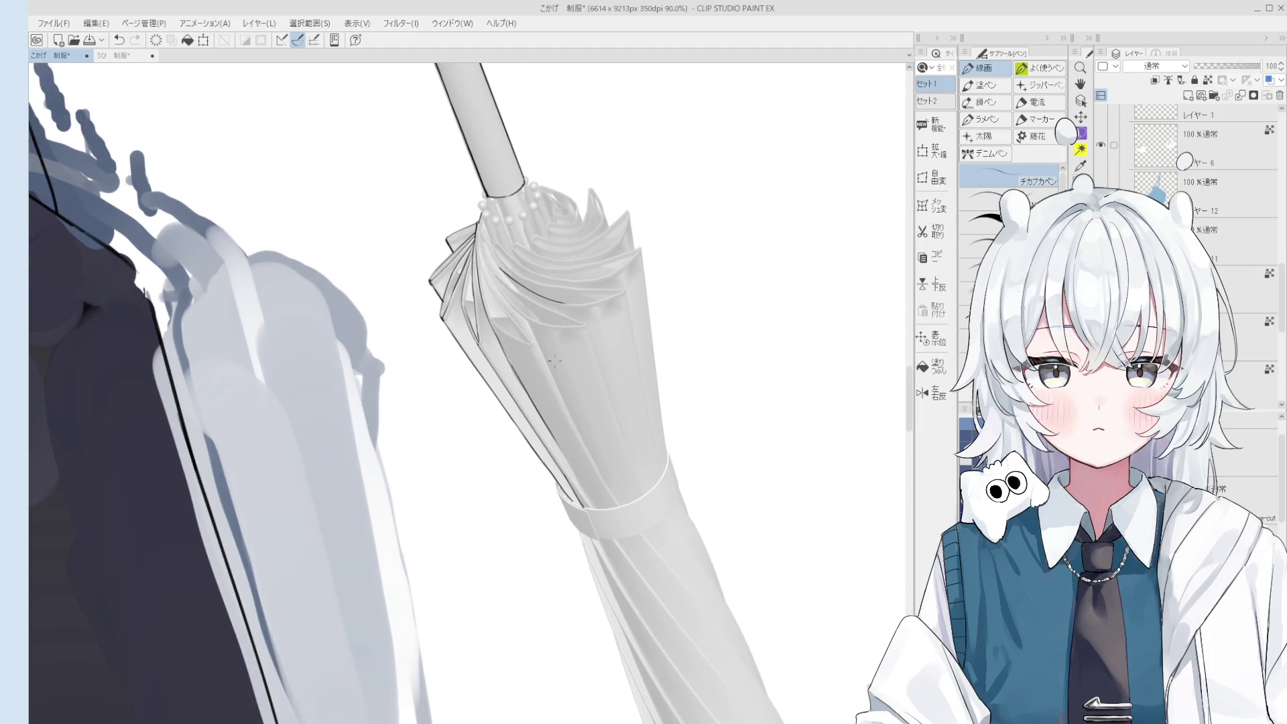
pyautogui.scroll(1, 554, 361)
# Retrace the umbrella's upper left edge, undoing the rough attempts.
pyautogui.hotkey('ctrl', 'z')
pyautogui.press('e')
pyautogui.scroll(3, 505, 385)
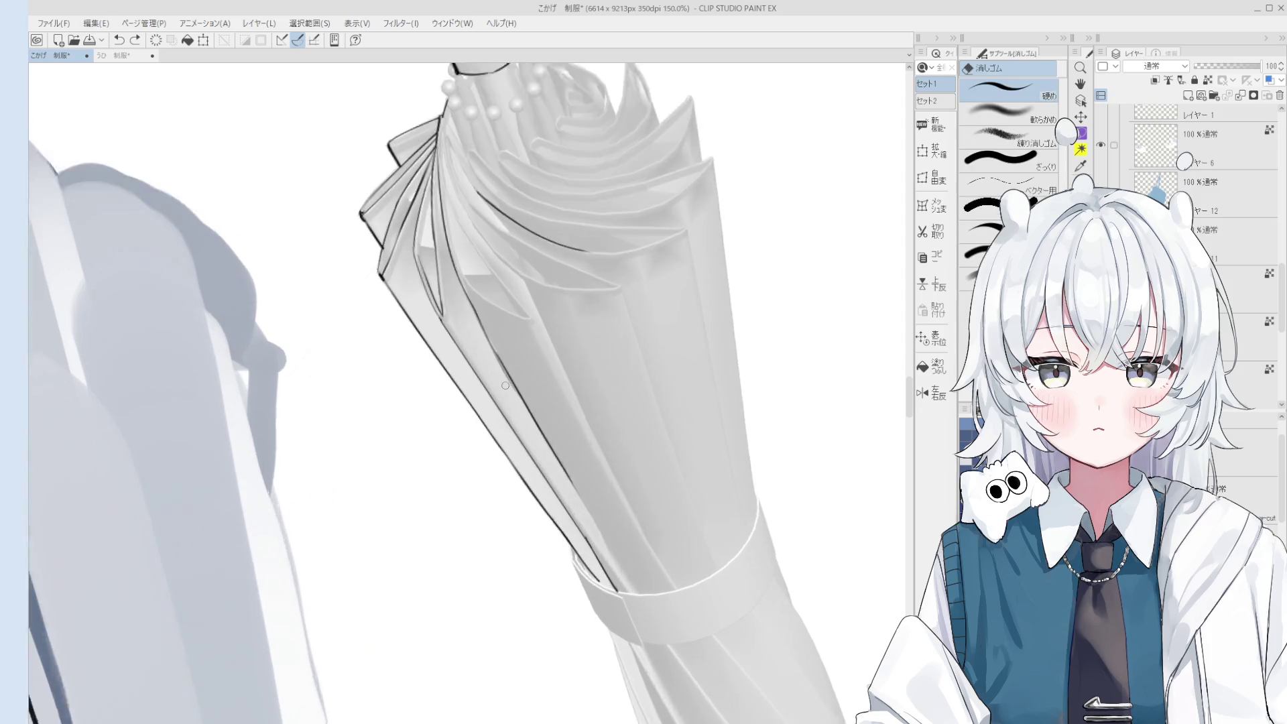
pyautogui.scroll(1, 505, 386)
pyautogui.moveTo(486, 335); pyautogui.dragTo(516, 399)
pyautogui.press('p')
pyautogui.moveTo(464, 291); pyautogui.dragTo(523, 401)
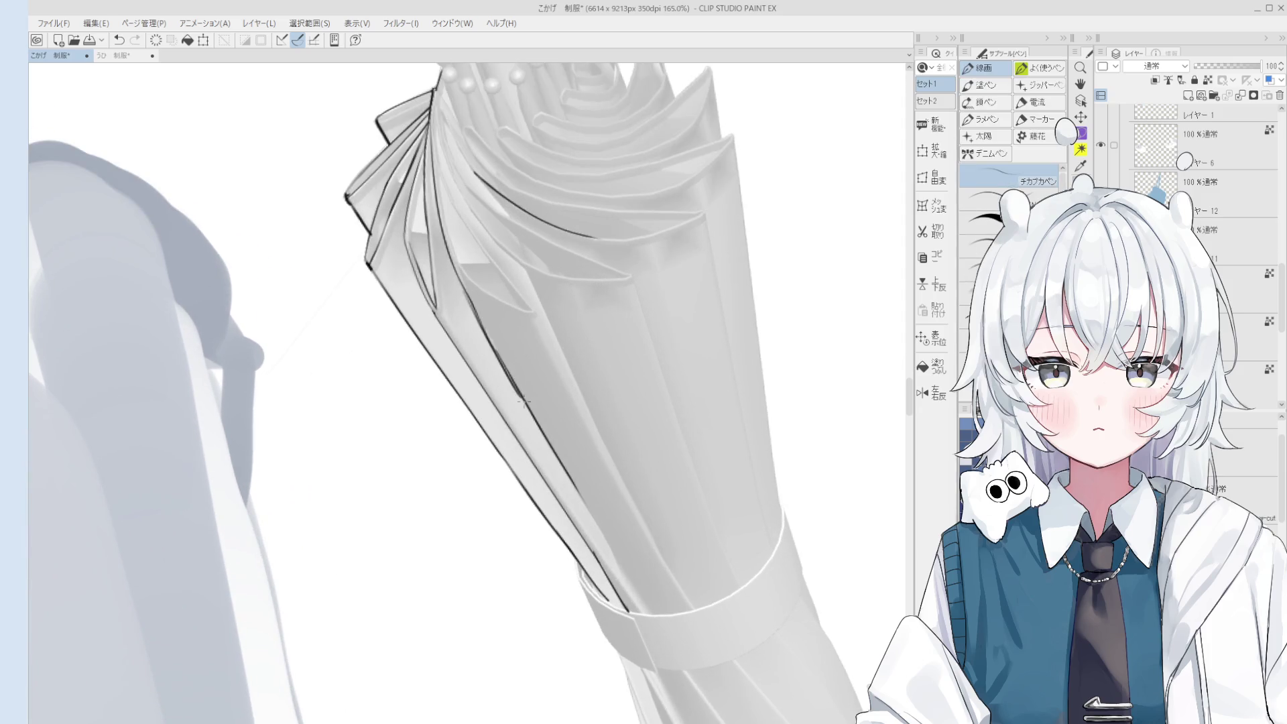
pyautogui.hotkey('ctrl', 'z')
pyautogui.scroll(-3, 530, 409)
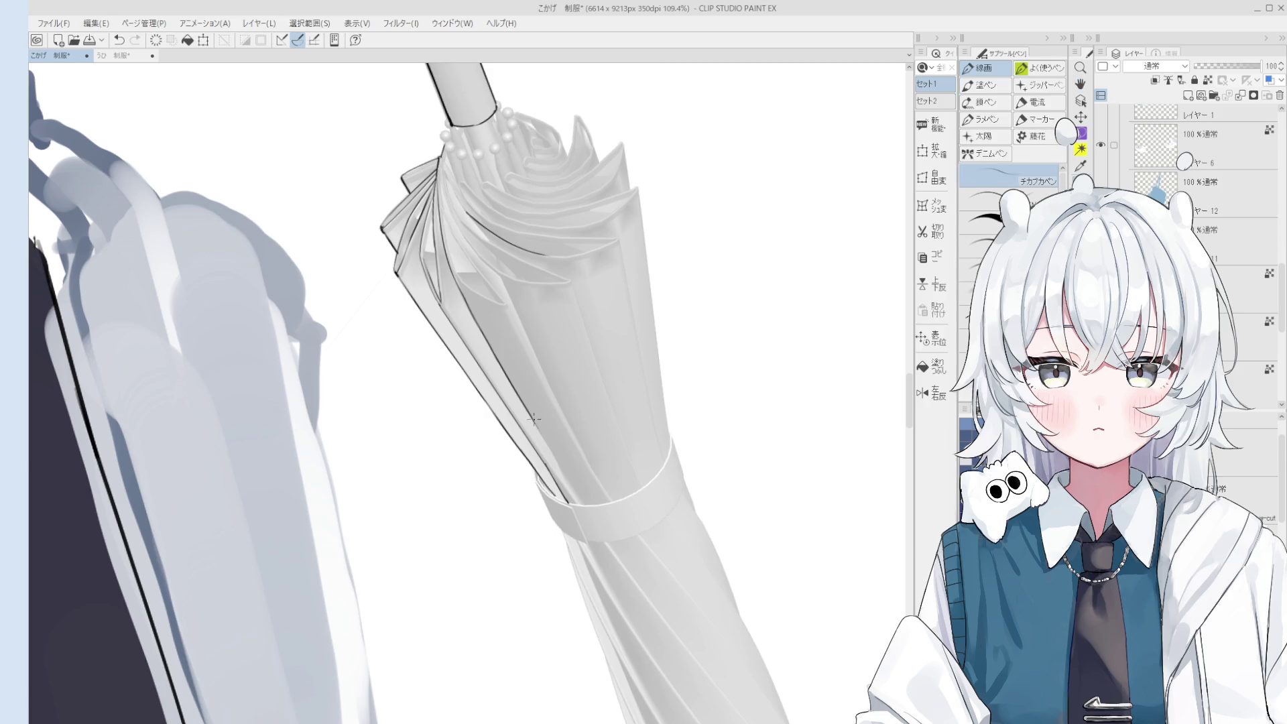
pyautogui.scroll(2, 550, 444)
# Ink the umbrella's left edge down toward the strap, retrying the stroke.
pyautogui.moveTo(529, 413); pyautogui.dragTo(573, 491)
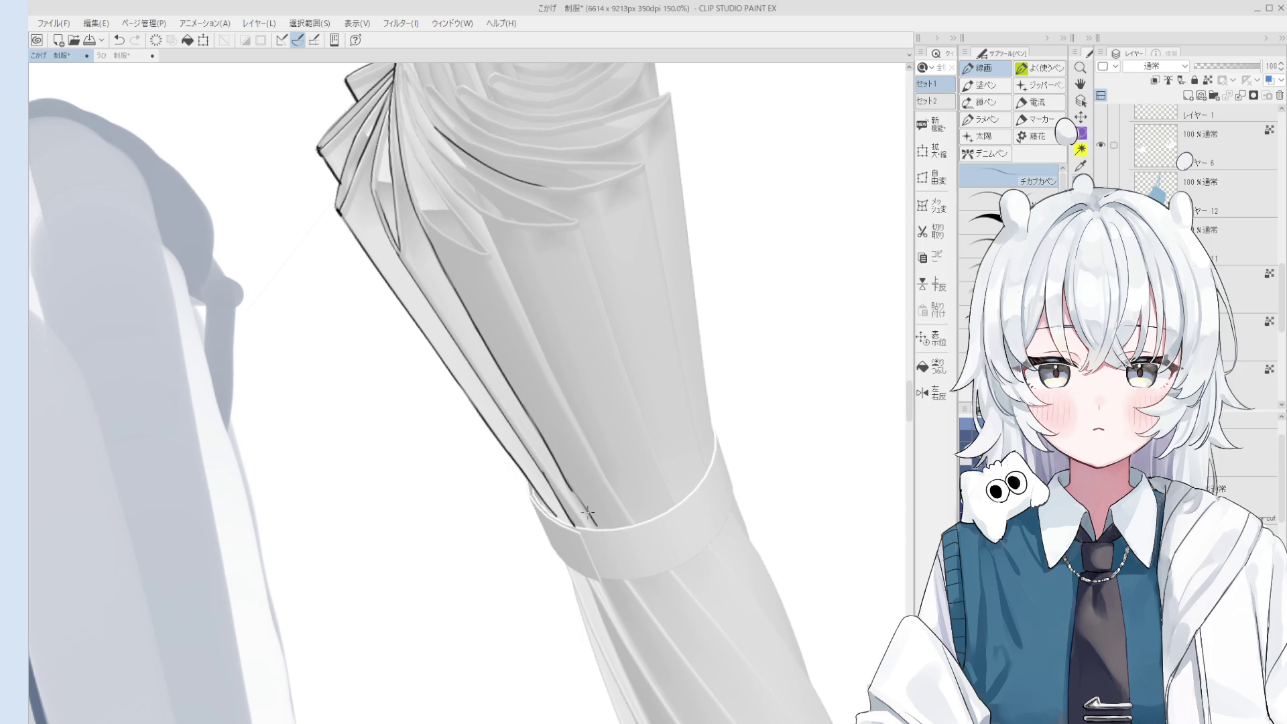
pyautogui.scroll(-2, 592, 500)
pyautogui.press('space')
pyautogui.moveTo(595, 477); pyautogui.dragTo(594, 465)
pyautogui.hotkey('ctrl', 'z')
pyautogui.moveTo(508, 315)
pyautogui.mouseDown()
pyautogui.moveTo(563, 435)
pyautogui.moveTo(570, 425)
pyautogui.mouseUp()
pyautogui.hotkey('ctrl', 'z')
# Draw and redraw the line along the umbrella's upper fold until it sits cleanly.
pyautogui.hotkey('ctrl', 'z')
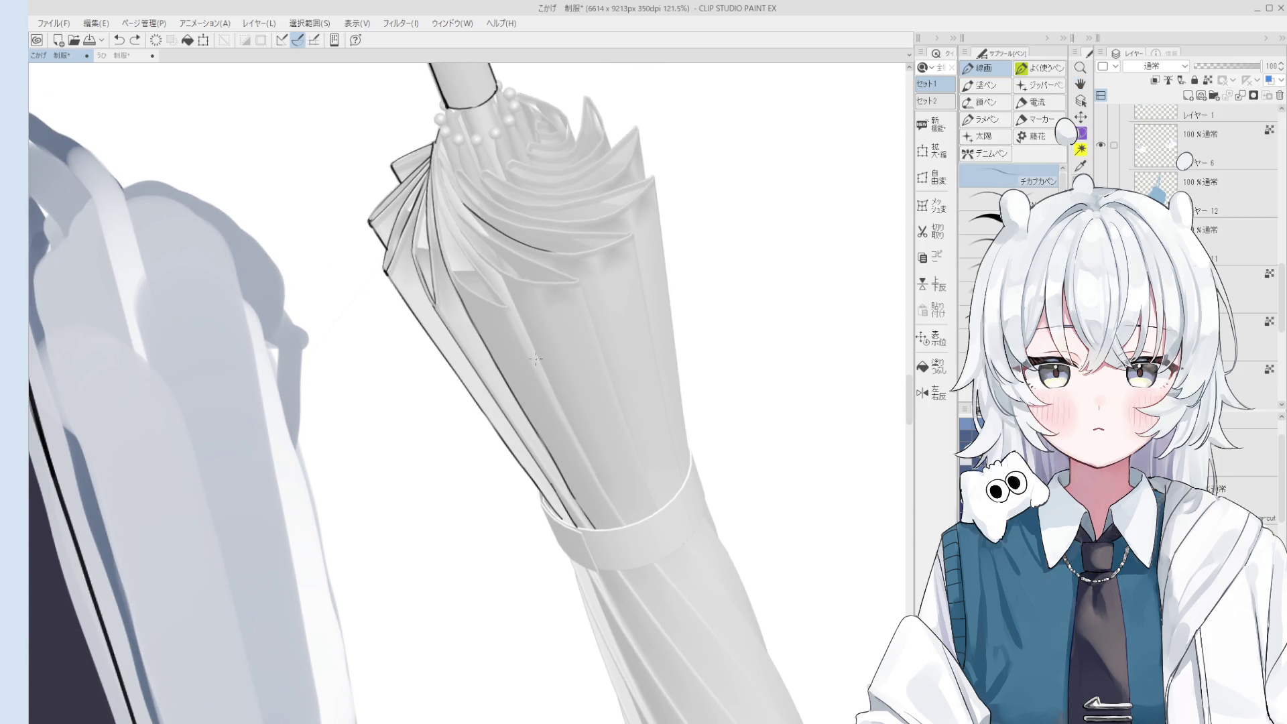
pyautogui.moveTo(508, 310); pyautogui.dragTo(612, 489)
pyautogui.hotkey('ctrl', 'z')
pyautogui.hotkey('ctrl', 'z')
pyautogui.hotkey('ctrl', 'z')
pyautogui.scroll(-2, 557, 406)
pyautogui.hotkey('ctrl', 'z')
pyautogui.moveTo(557, 408); pyautogui.dragTo(611, 497)
pyautogui.scroll(2, 589, 468)
pyautogui.hotkey('ctrl', 'z')
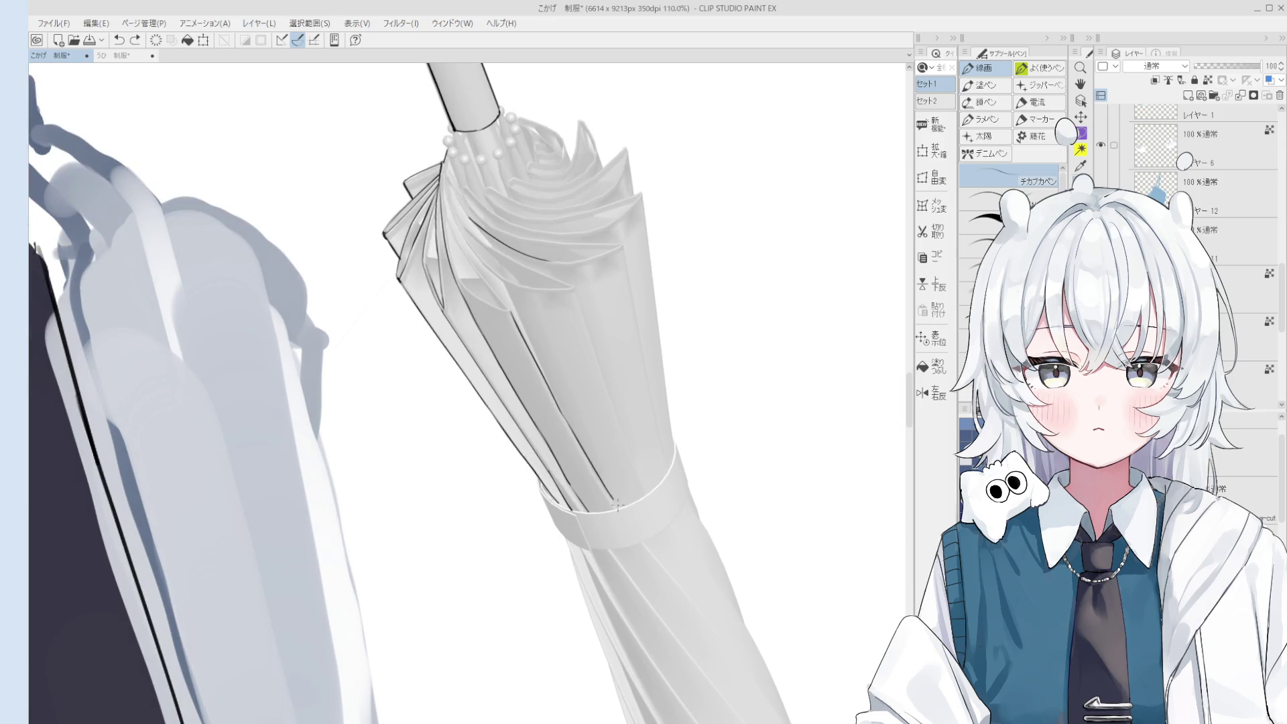
pyautogui.moveTo(561, 412); pyautogui.dragTo(613, 501)
pyautogui.scroll(-5, 566, 442)
pyautogui.scroll(-3, 566, 443)
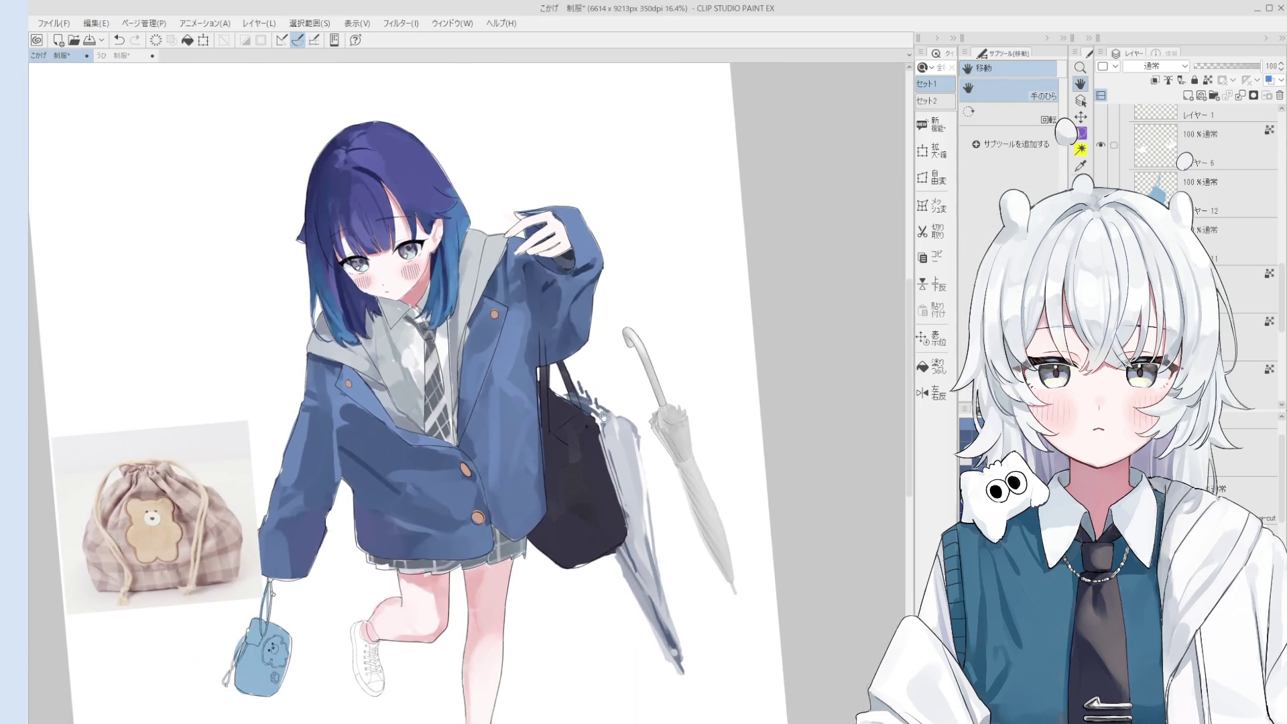
# Select the girl's figure layer and lower its opacity to 28%.
pyautogui.scroll(4, 596, 416)
pyautogui.moveTo(594, 329)
pyautogui.mouseDown()
pyautogui.moveTo(479, 277)
pyautogui.moveTo(447, 292)
pyautogui.moveTo(460, 280)
pyautogui.mouseUp()
pyautogui.click(1220, 181)
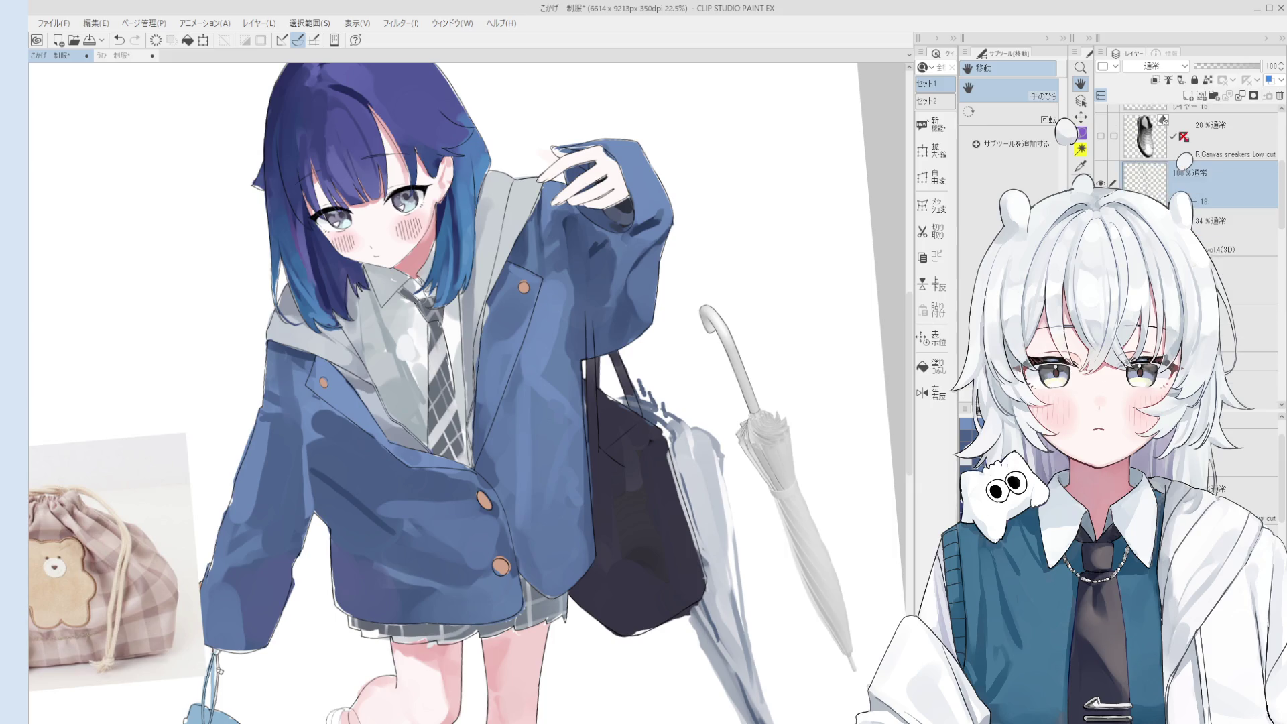
pyautogui.click(1247, 362)
pyautogui.moveTo(1206, 69)
pyautogui.mouseDown()
pyautogui.moveTo(1225, 69)
pyautogui.moveTo(1213, 69)
pyautogui.mouseUp()
# Pick the umbrella's layer from the canvas and return to the inking pen.
pyautogui.scroll(5, 728, 402)
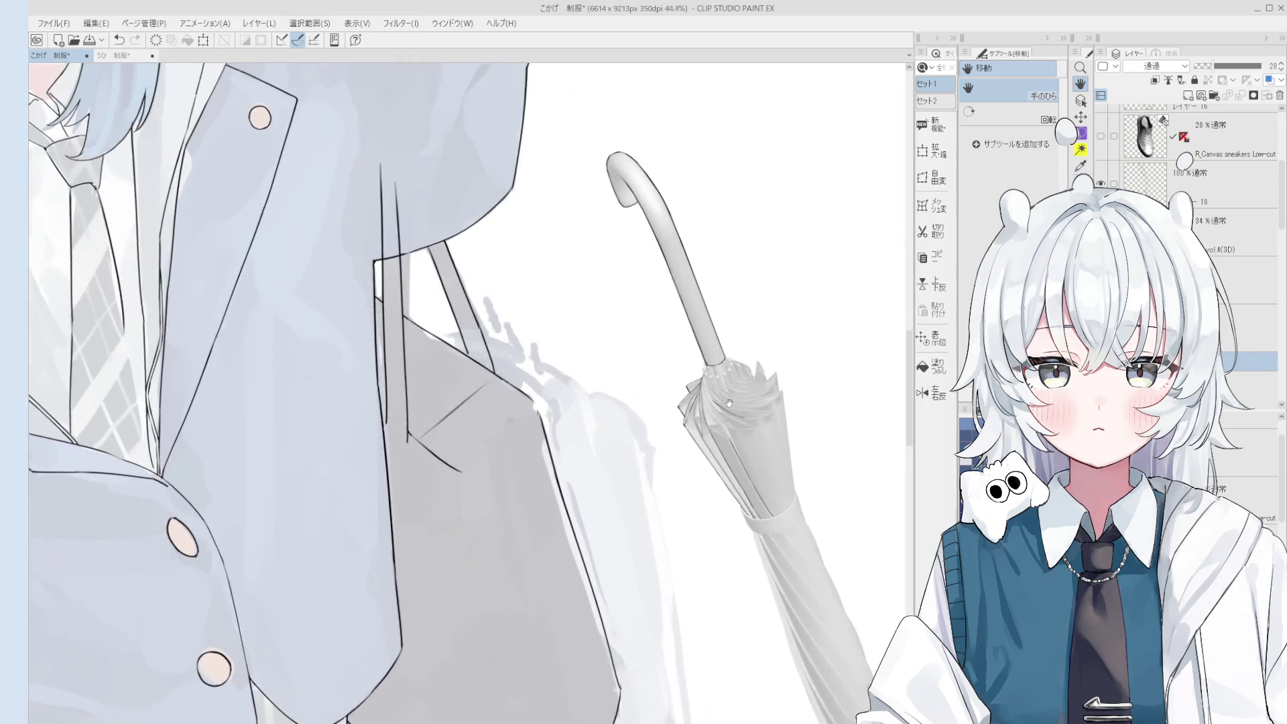
pyautogui.scroll(5, 728, 402)
pyautogui.press('o')
pyautogui.click(674, 469)
pyautogui.press('p')
pyautogui.scroll(1, 596, 380)
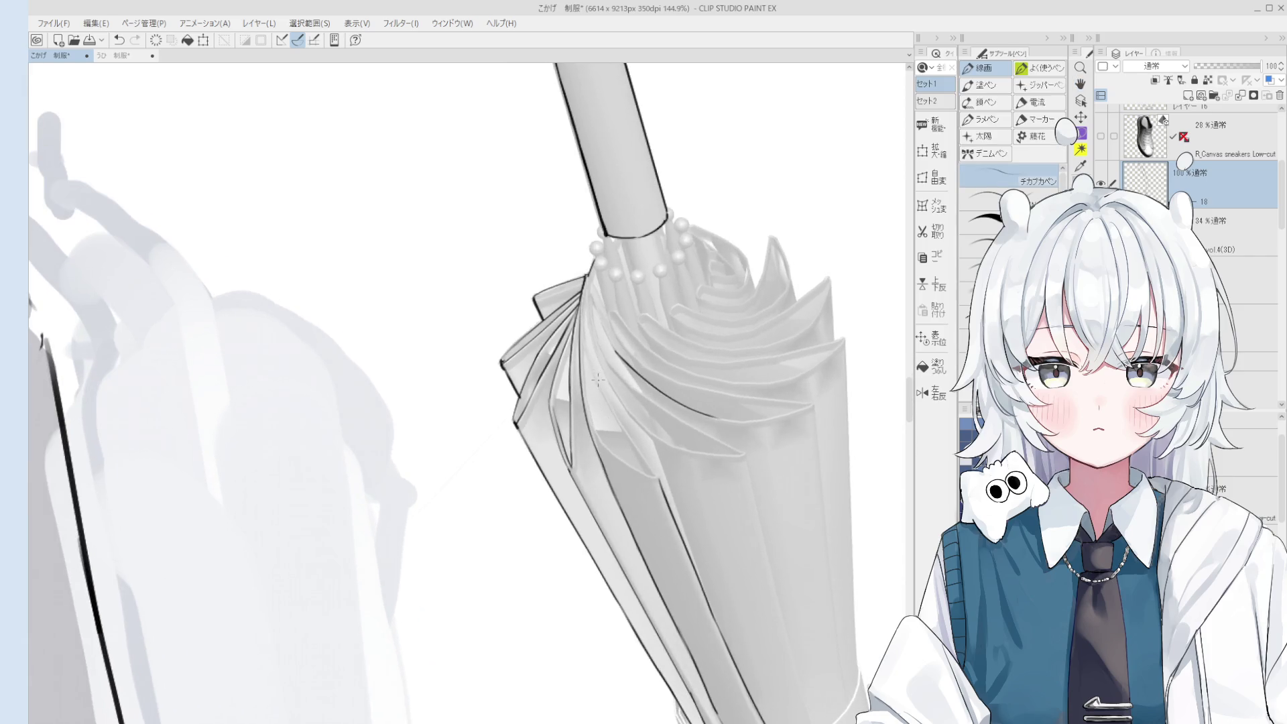
# Ink a fold line on the canopy below the beaded collar, briefly toggling the eraser.
pyautogui.moveTo(582, 330); pyautogui.dragTo(642, 457)
pyautogui.press('e')
pyautogui.press('p')
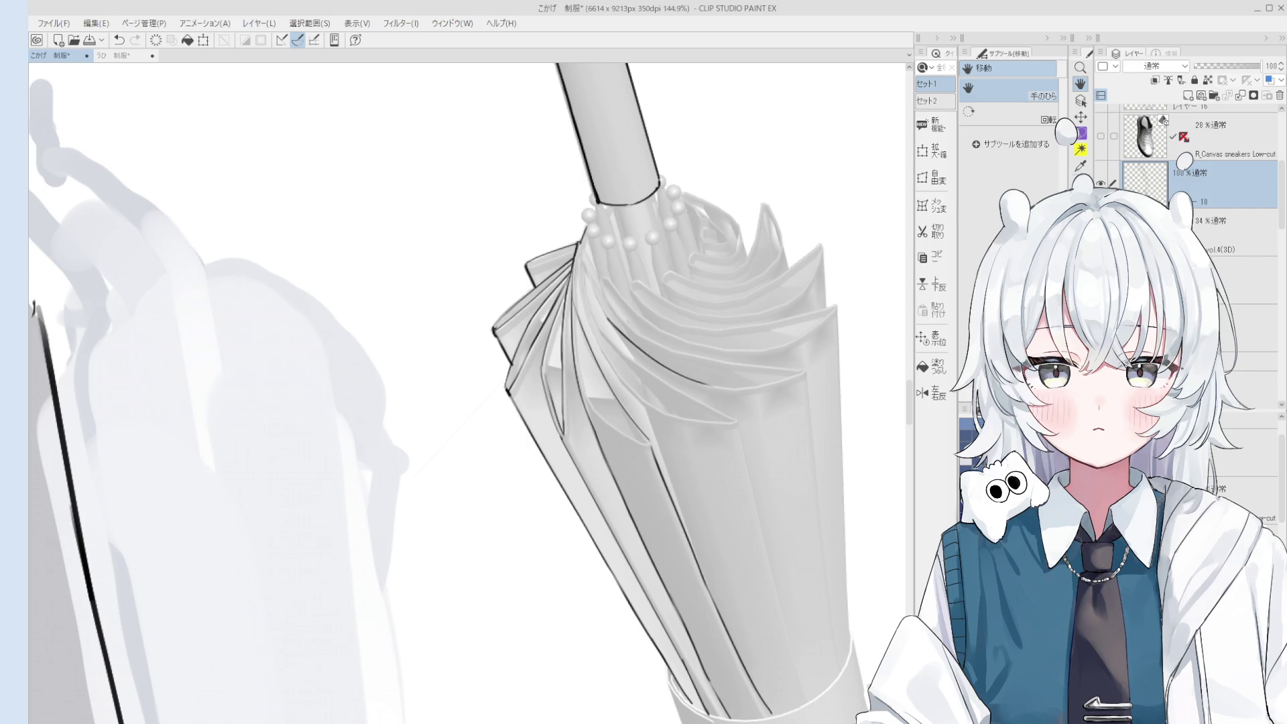
# Rotate and zoom onto the umbrella and ink a short fold-edge line.
pyautogui.moveTo(690, 474); pyautogui.dragTo(635, 482)
pyautogui.scroll(3, 634, 482)
pyautogui.scroll(-1, 617, 432)
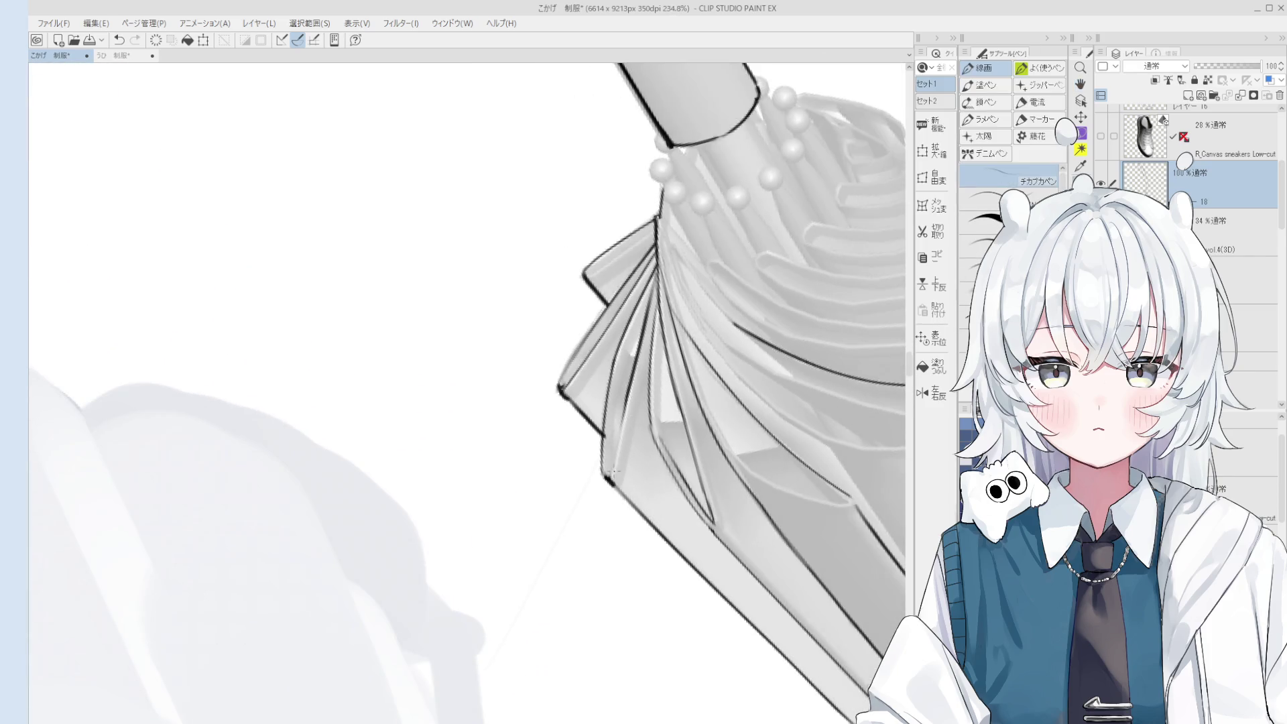
pyautogui.scroll(-5, 618, 432)
pyautogui.press('e')
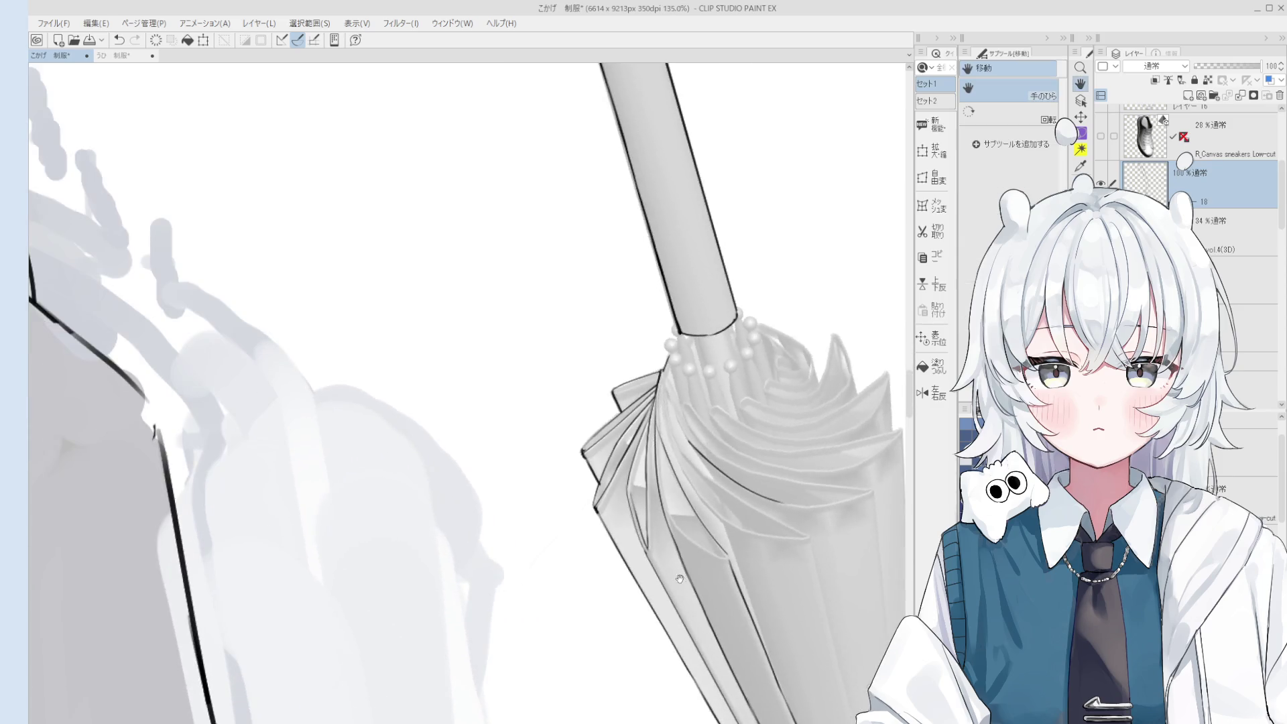
pyautogui.press('p')
pyautogui.scroll(1, 543, 416)
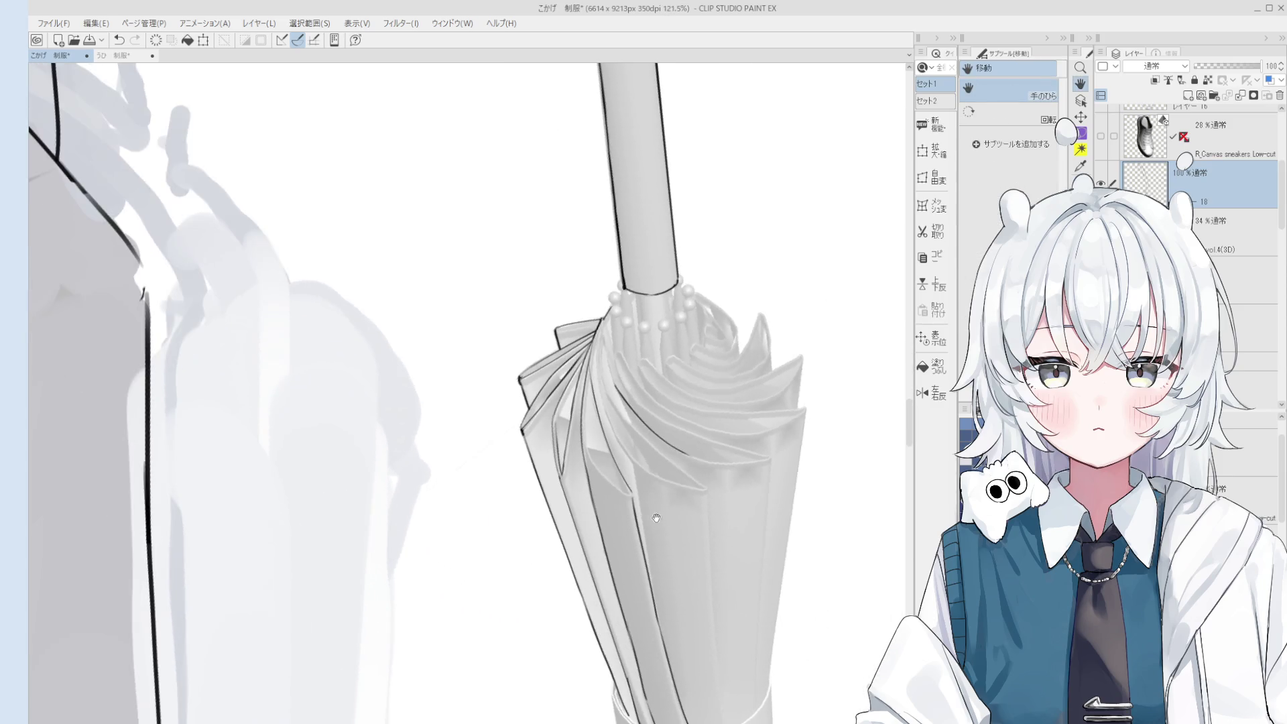
pyautogui.scroll(2, 596, 341)
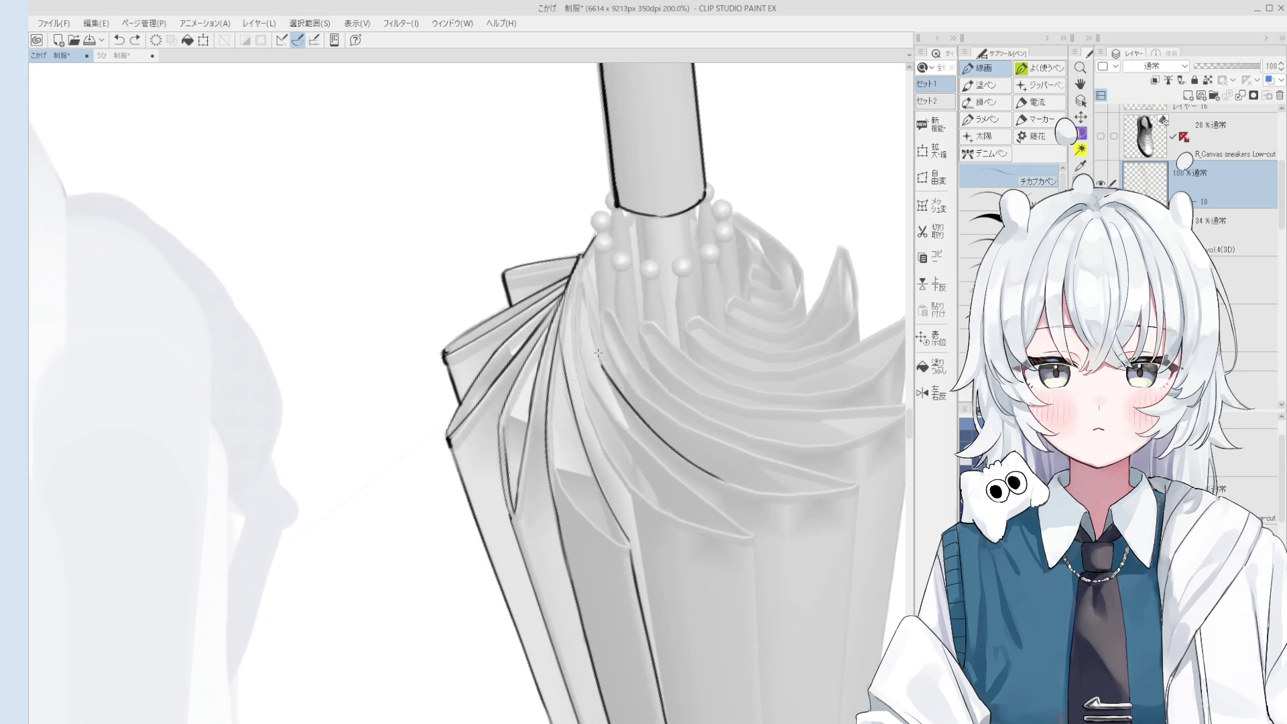
pyautogui.moveTo(580, 271); pyautogui.dragTo(600, 349)
pyautogui.press('h')
pyautogui.moveTo(589, 297); pyautogui.dragTo(568, 265)
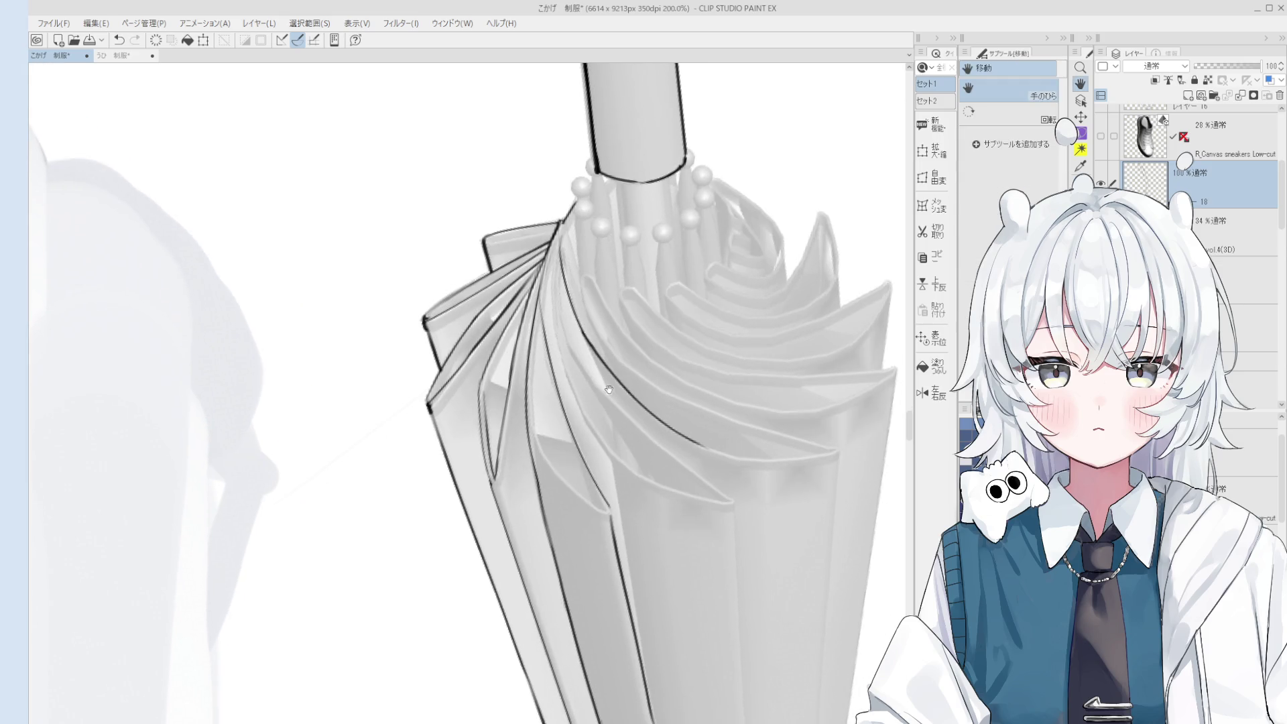
pyautogui.moveTo(621, 410); pyautogui.dragTo(638, 429)
pyautogui.press('p')
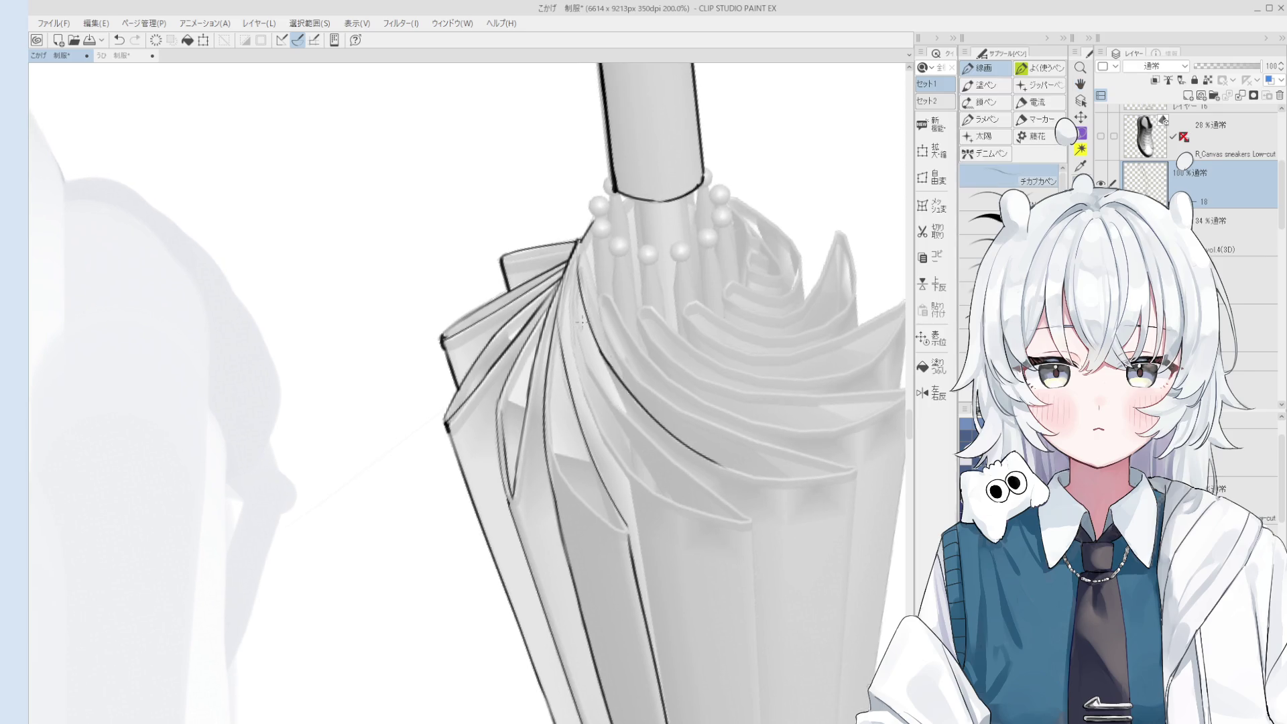
# Ink a long line down the umbrella fold, redrawing it several times.
pyautogui.moveTo(570, 238)
pyautogui.mouseDown()
pyautogui.moveTo(588, 351)
pyautogui.moveTo(616, 417)
pyautogui.mouseUp()
pyautogui.hotkey('ctrl', 'z')
pyautogui.hotkey('ctrl', 'z')
pyautogui.moveTo(595, 320); pyautogui.dragTo(615, 368)
pyautogui.hotkey('ctrl', 'z')
pyautogui.moveTo(579, 285); pyautogui.dragTo(617, 404)
pyautogui.hotkey('ctrl', 'z')
pyautogui.moveTo(577, 258)
pyautogui.mouseDown()
pyautogui.moveTo(615, 403)
pyautogui.moveTo(581, 327)
pyautogui.moveTo(611, 393)
pyautogui.moveTo(678, 472)
pyautogui.mouseUp()
pyautogui.hotkey('ctrl', 'z')
pyautogui.hotkey('ctrl', 'z')
pyautogui.moveTo(592, 373); pyautogui.dragTo(751, 520)
pyautogui.hotkey('ctrl', 'z')
pyautogui.hotkey('ctrl', 'z')
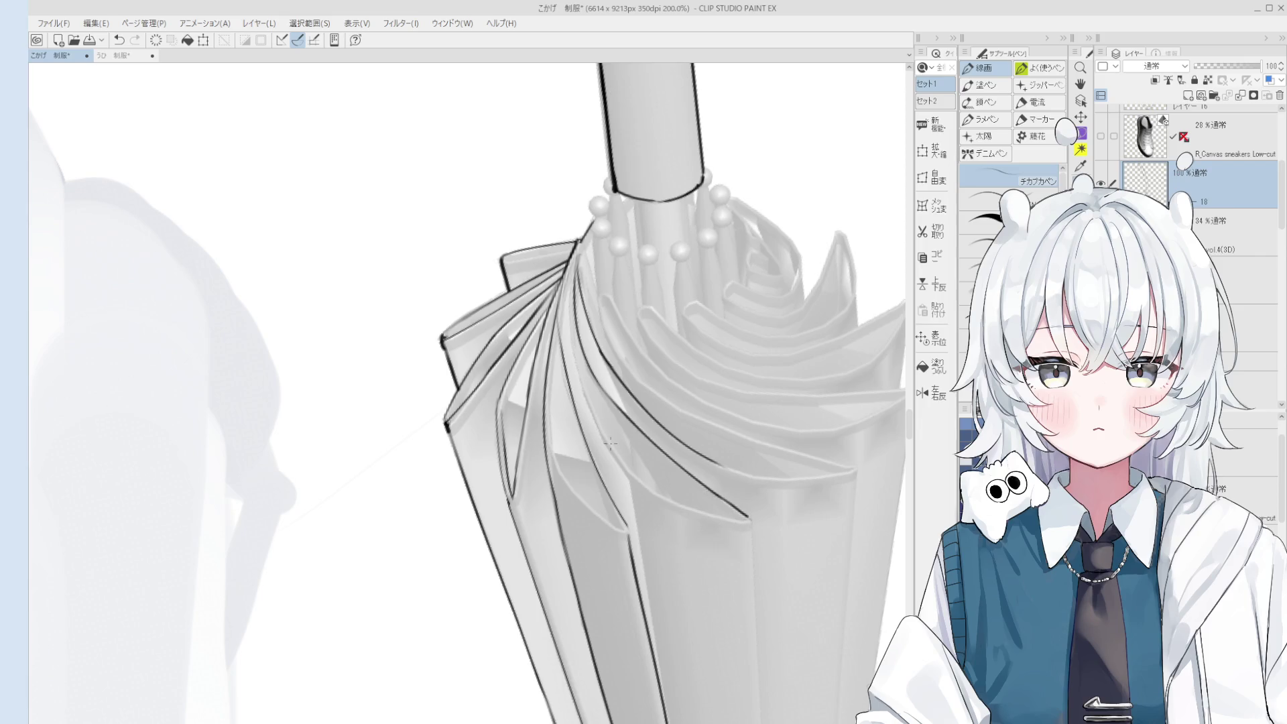
# Rotate the view to follow the umbrella downward and undo the previous stroke.
pyautogui.press('h')
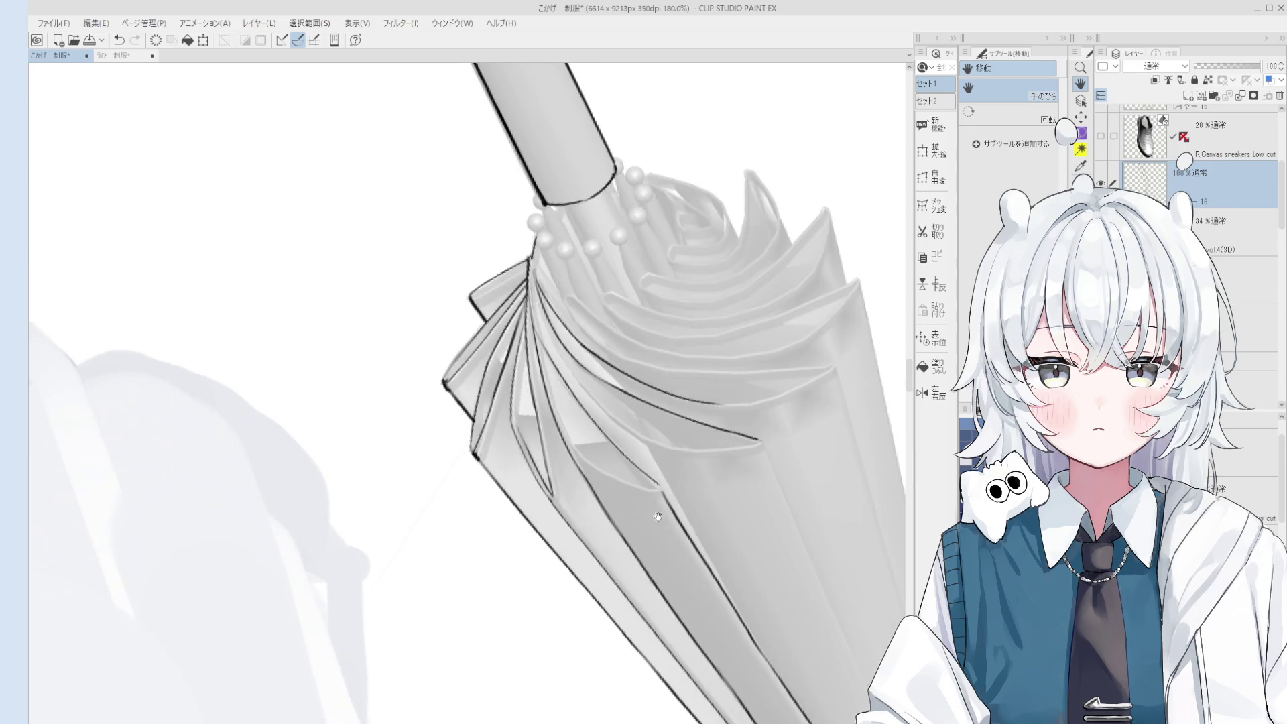
pyautogui.scroll(2, 694, 544)
pyautogui.press('p')
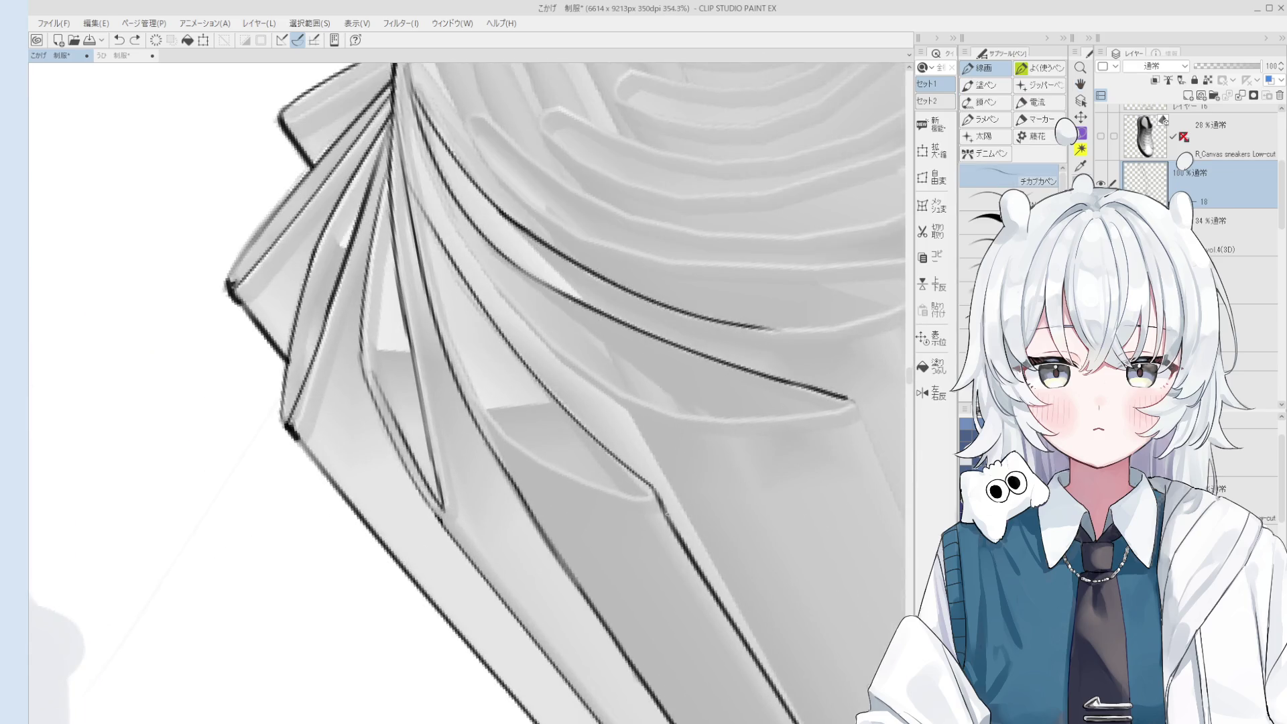
pyautogui.scroll(-3, 672, 496)
pyautogui.moveTo(672, 495); pyautogui.dragTo(733, 420)
pyautogui.hotkey('ctrl', 'z')
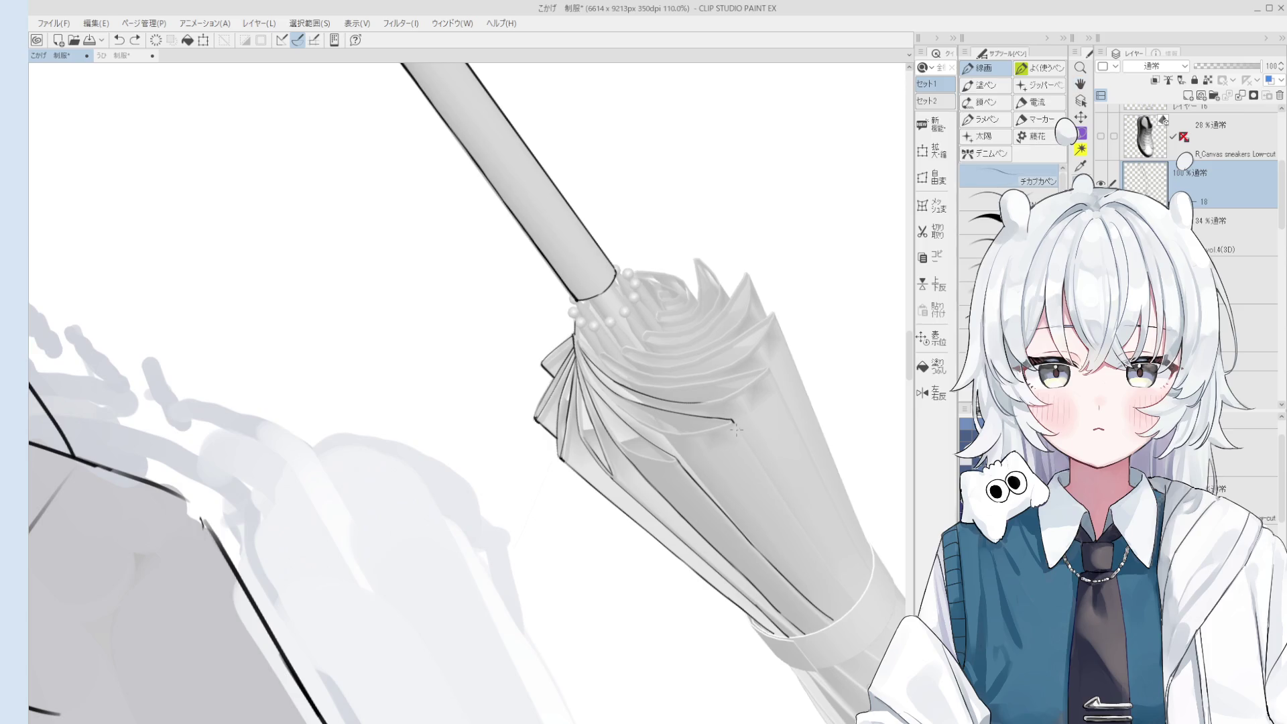
pyautogui.press('space')
pyautogui.scroll(1, 781, 515)
pyautogui.scroll(1, 783, 513)
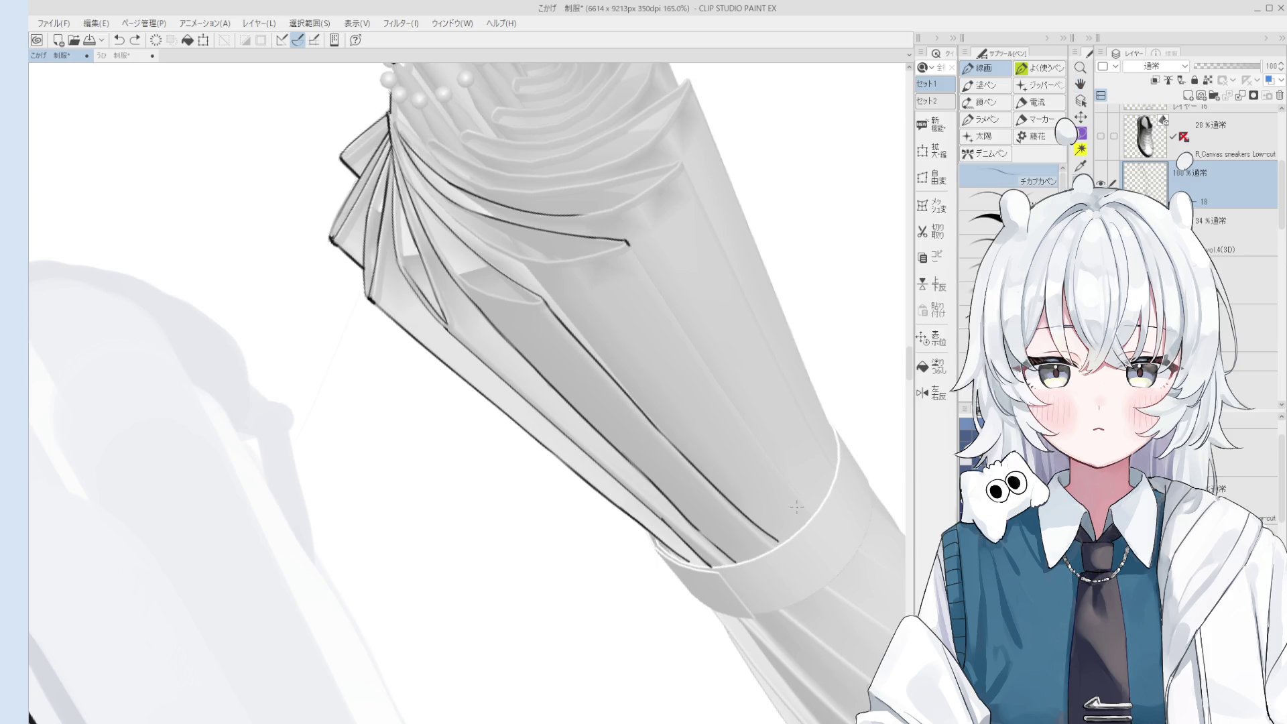
pyautogui.scroll(-2, 684, 318)
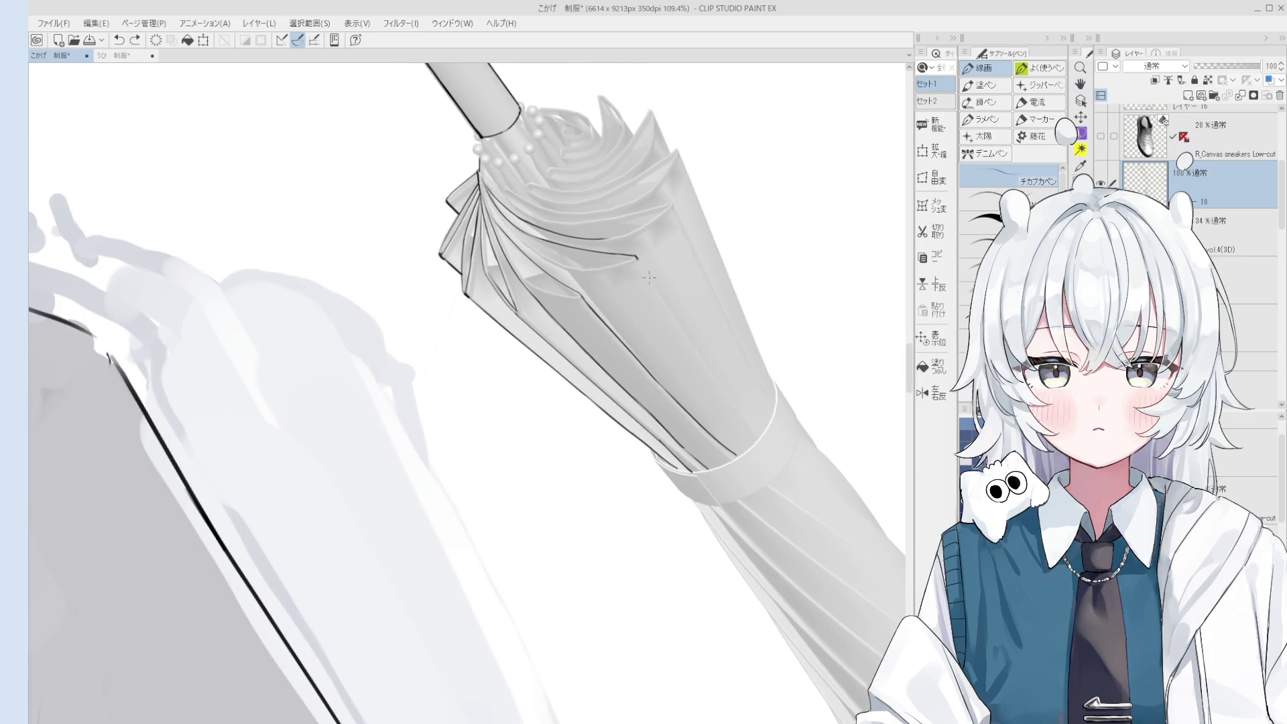
pyautogui.hotkey('ctrl', 'z')
# Draw a longer fold line toward the strap, undoing and redrawing until clean.
pyautogui.moveTo(638, 260); pyautogui.dragTo(745, 417)
pyautogui.hotkey('ctrl', 'z')
pyautogui.hotkey('ctrl', 'z')
pyautogui.moveTo(694, 346); pyautogui.dragTo(746, 417)
pyautogui.hotkey('ctrl', 'z')
pyautogui.hotkey('ctrl', 'z')
pyautogui.moveTo(698, 351)
pyautogui.mouseDown()
pyautogui.moveTo(761, 439)
pyautogui.moveTo(750, 422)
pyautogui.moveTo(760, 435)
pyautogui.moveTo(638, 470)
pyautogui.mouseUp()
pyautogui.hotkey('ctrl', 'z')
pyautogui.scroll(-1, 762, 434)
pyautogui.scroll(2, 762, 435)
pyautogui.hotkey('ctrl', 'z')
pyautogui.hotkey('ctrl', 'z')
pyautogui.scroll(5, 638, 470)
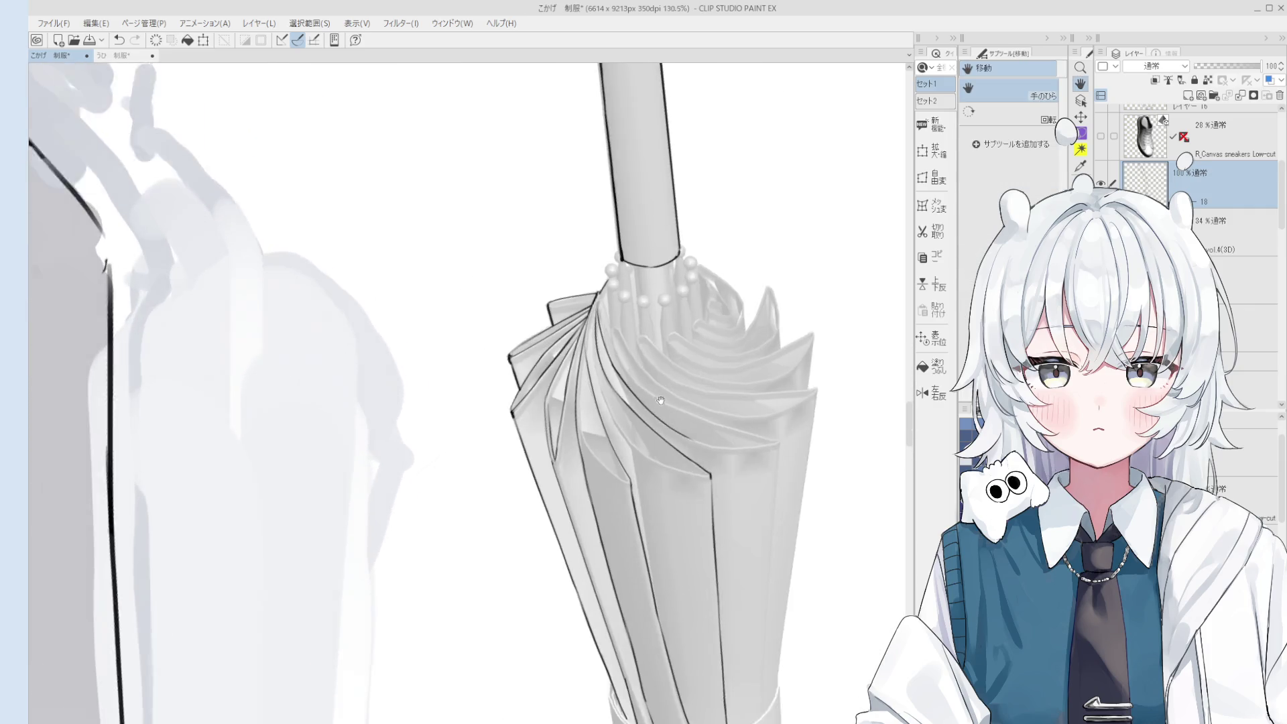
# Erase stray ink and add a short line along the fold edge.
pyautogui.press('e')
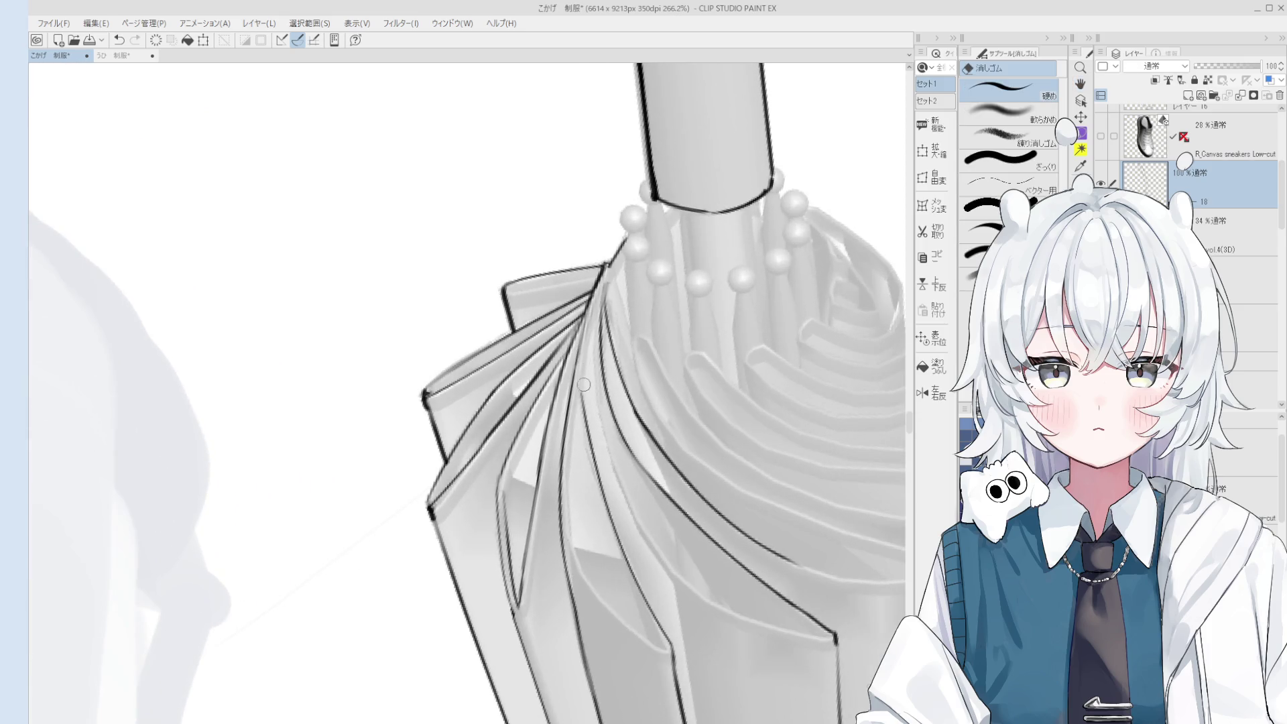
pyautogui.scroll(-1, 583, 375)
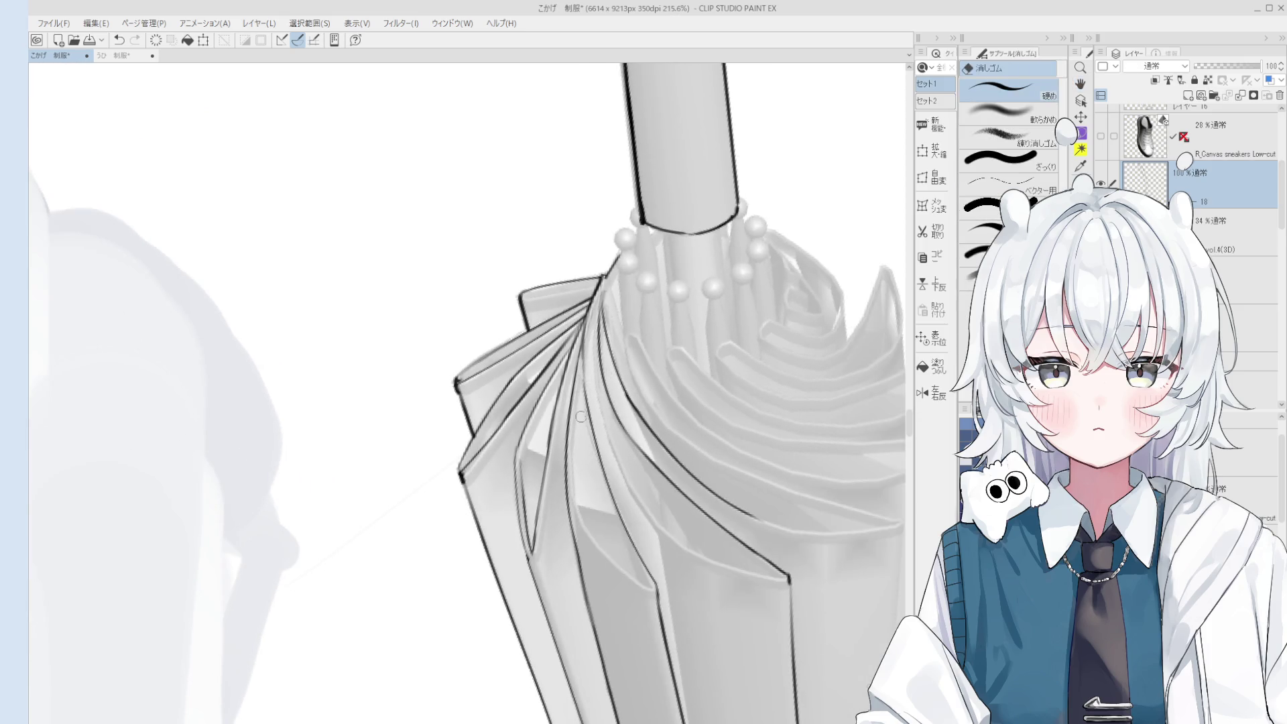
pyautogui.press('p')
pyautogui.scroll(-1, 592, 401)
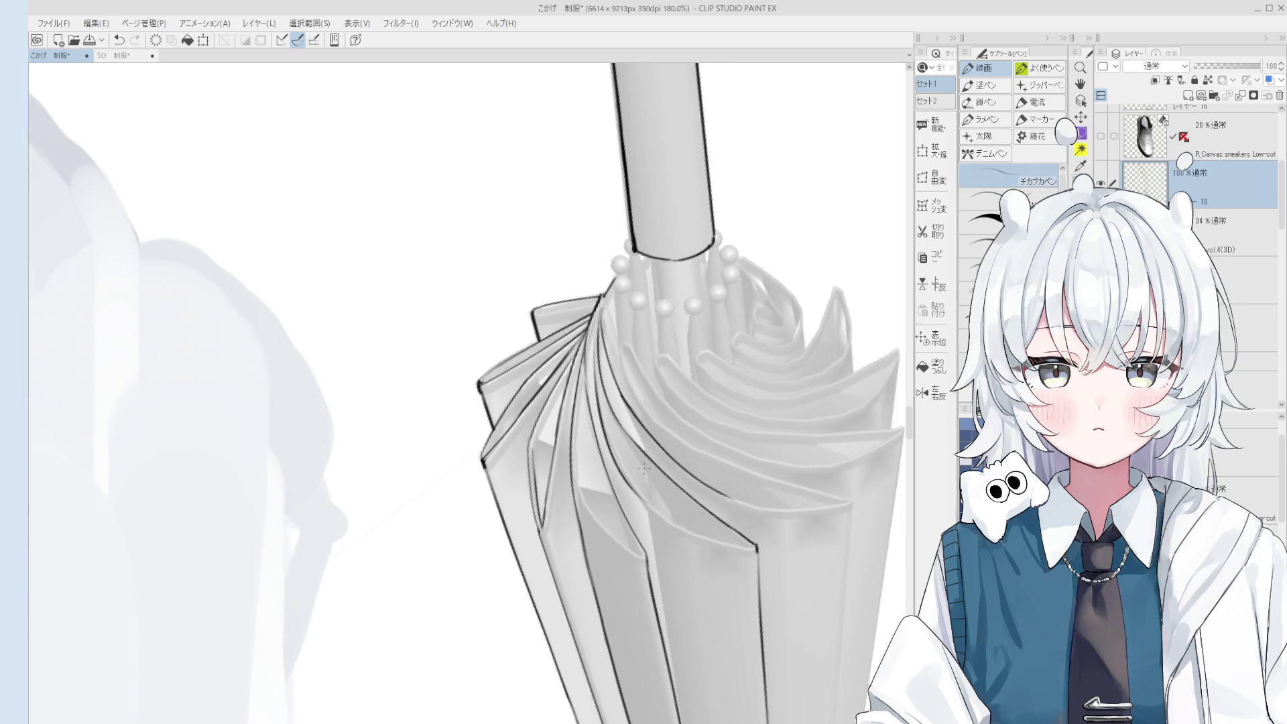
pyautogui.press('e')
pyautogui.press('p')
pyautogui.moveTo(621, 475); pyautogui.dragTo(699, 545)
# Ink the next fold-edge line and redraw it once for a cleaner stroke.
pyautogui.press('e')
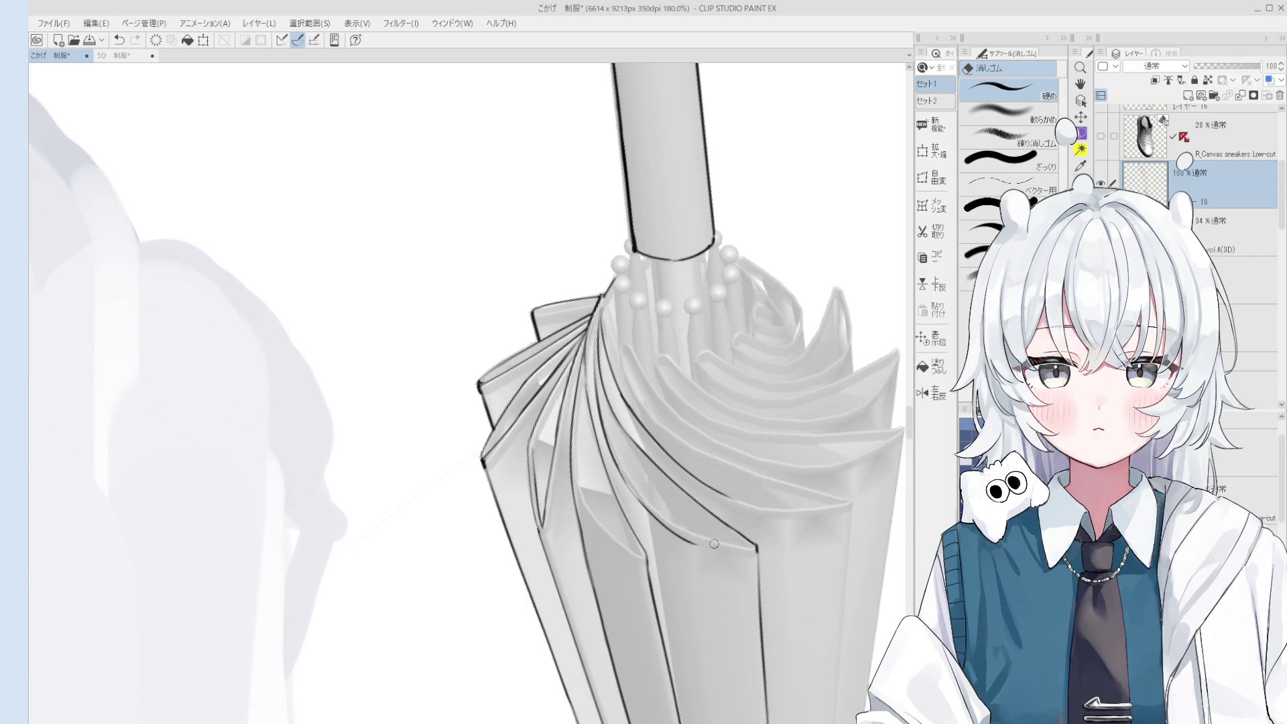
pyautogui.scroll(2, 711, 545)
pyautogui.press('p')
pyautogui.moveTo(673, 536); pyautogui.dragTo(778, 565)
pyautogui.scroll(-1, 681, 516)
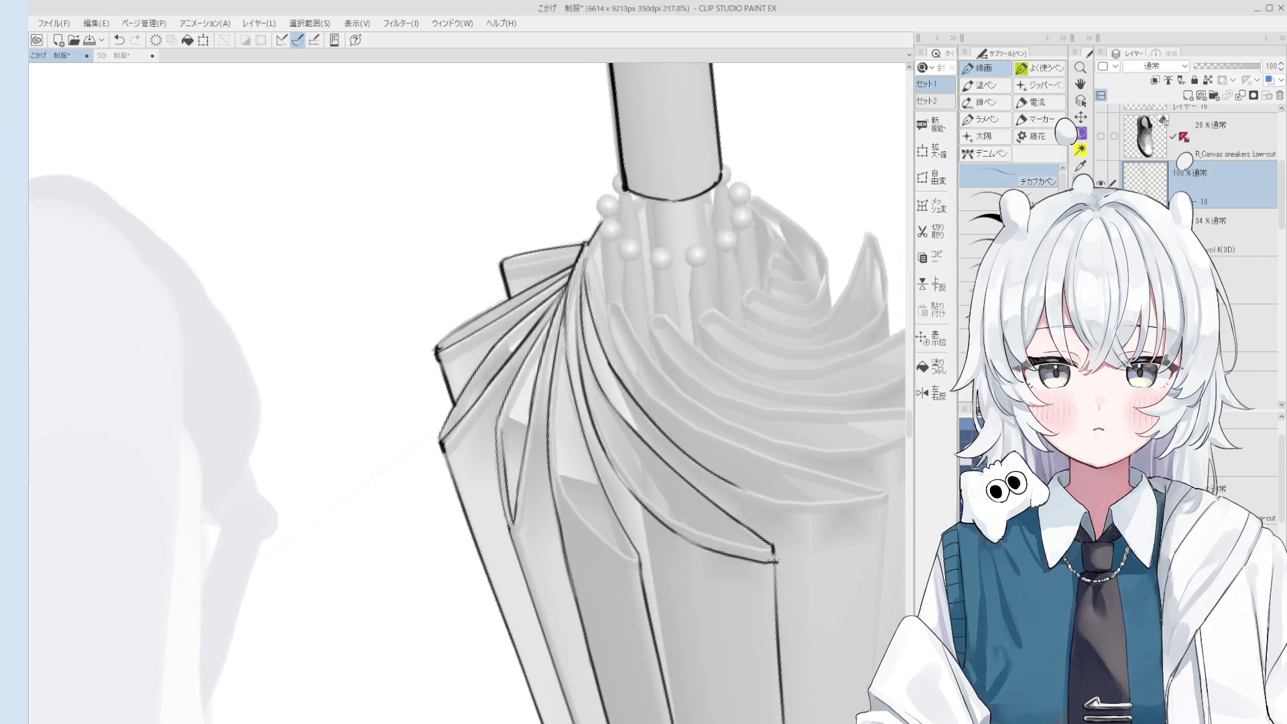
pyautogui.hotkey('ctrl', 'z')
pyautogui.moveTo(681, 516); pyautogui.dragTo(772, 557)
# Erase more stray ink and redraw the front-pleat fold line.
pyautogui.press('e')
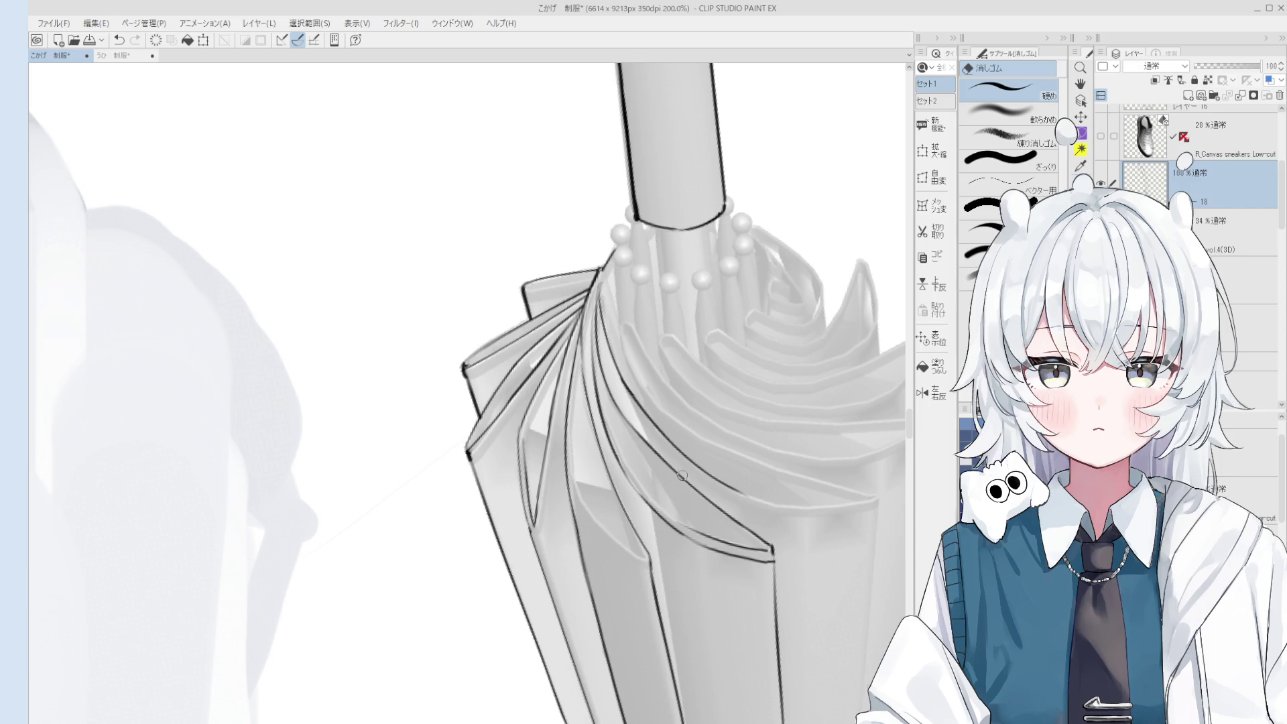
pyautogui.press('p')
pyautogui.hotkey('ctrl', 'z')
pyautogui.moveTo(571, 362); pyautogui.dragTo(590, 480)
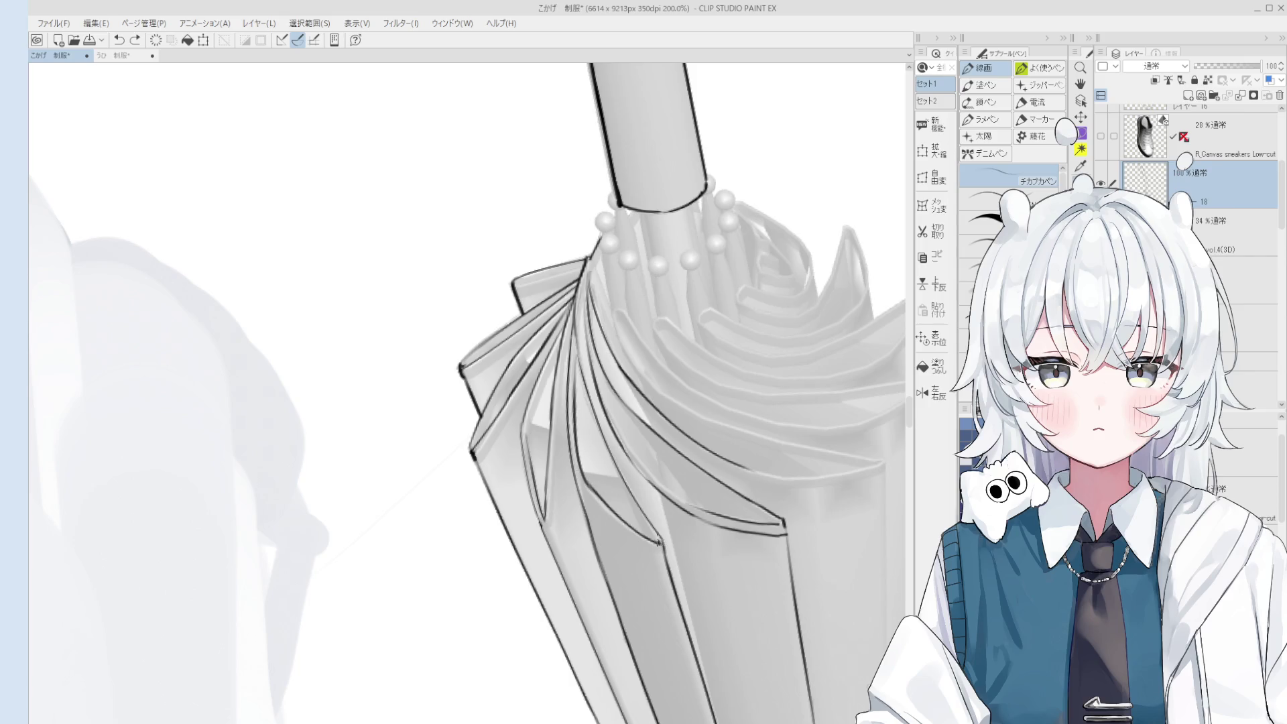
# Redraw the fold line across the lower umbrella canopy.
pyautogui.scroll(-5, 671, 536)
pyautogui.scroll(3, 705, 540)
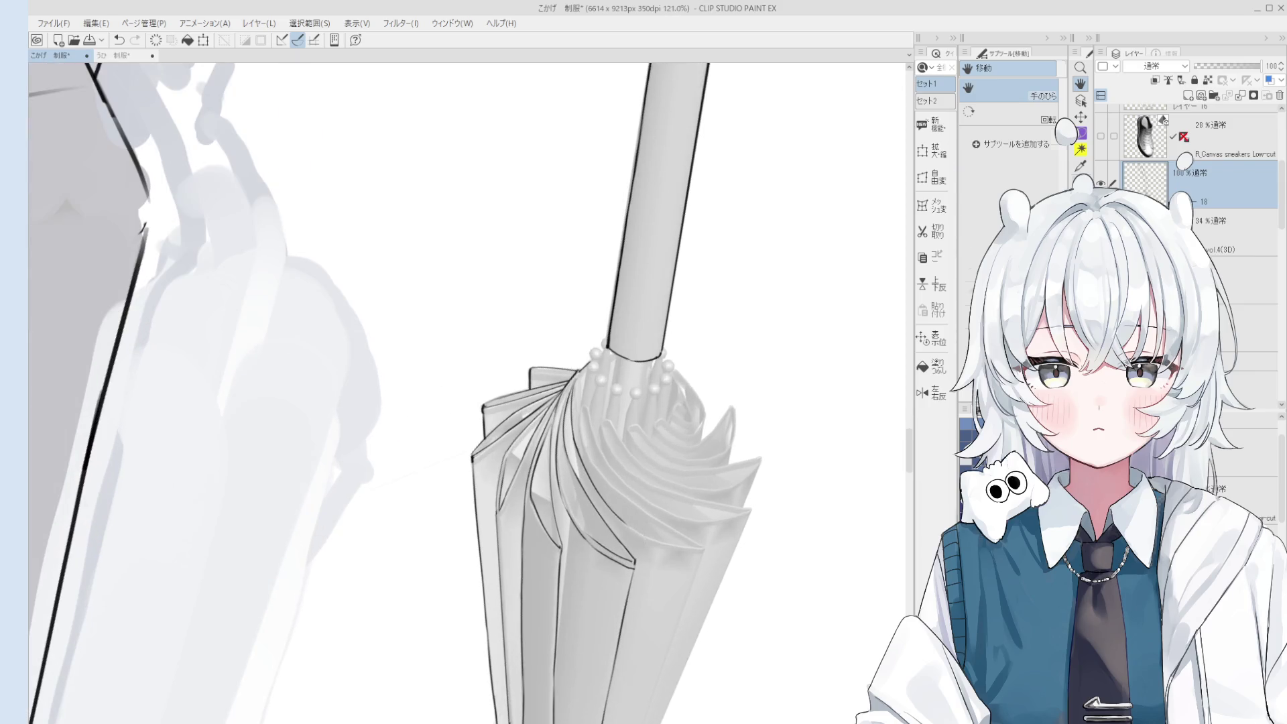
pyautogui.hotkey('ctrl', 'z')
pyautogui.moveTo(626, 529); pyautogui.dragTo(694, 547)
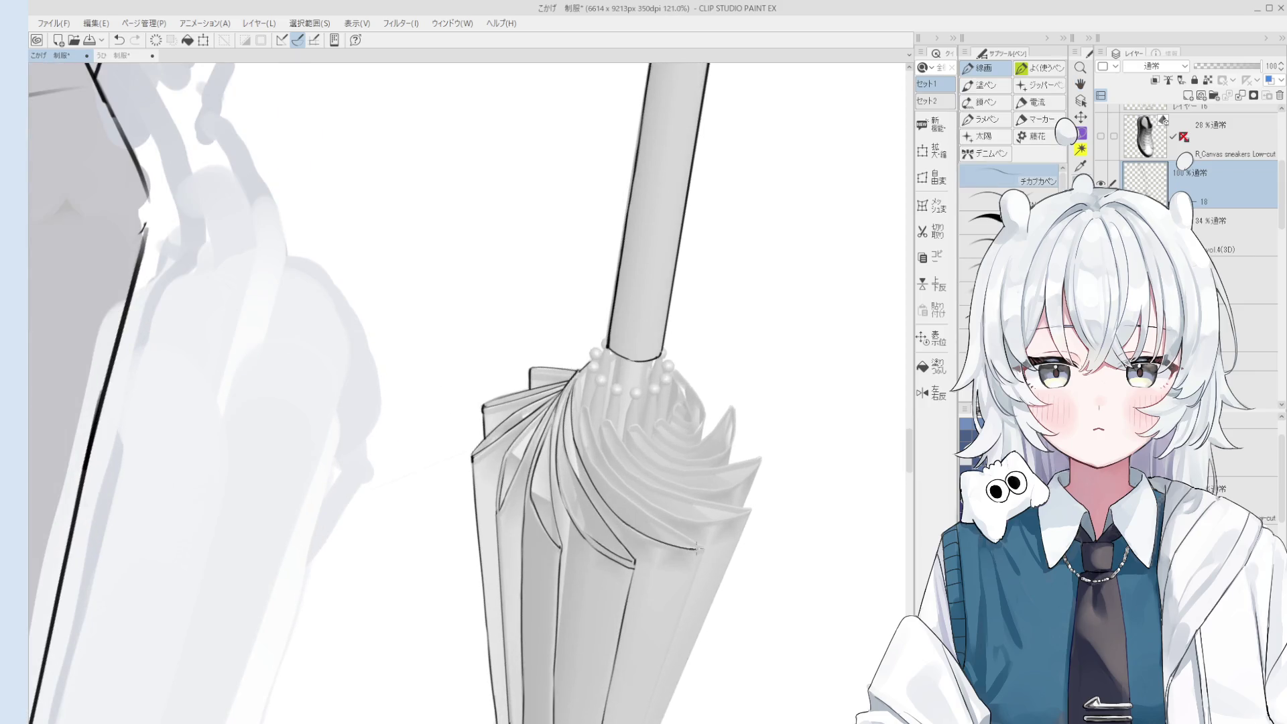
pyautogui.press('-')
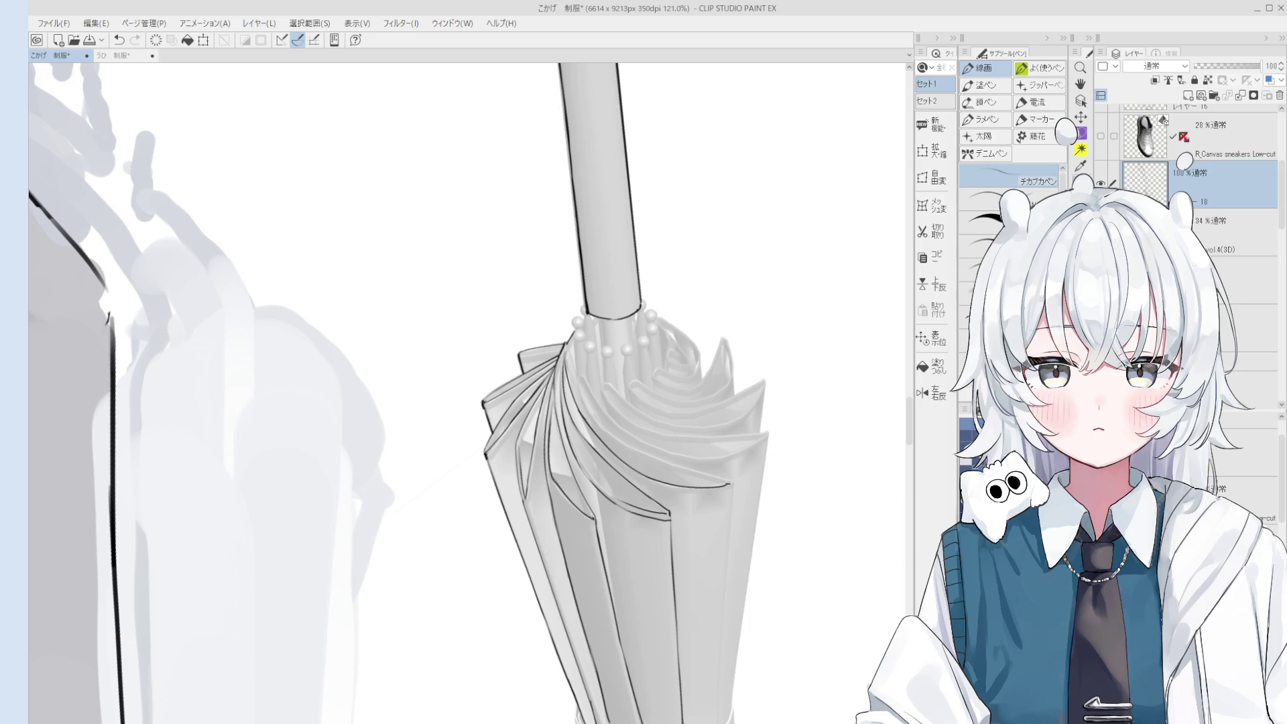
# Zoom in and ink a long line down the umbrella's right-side fold, redrawing it once.
pyautogui.press('-')
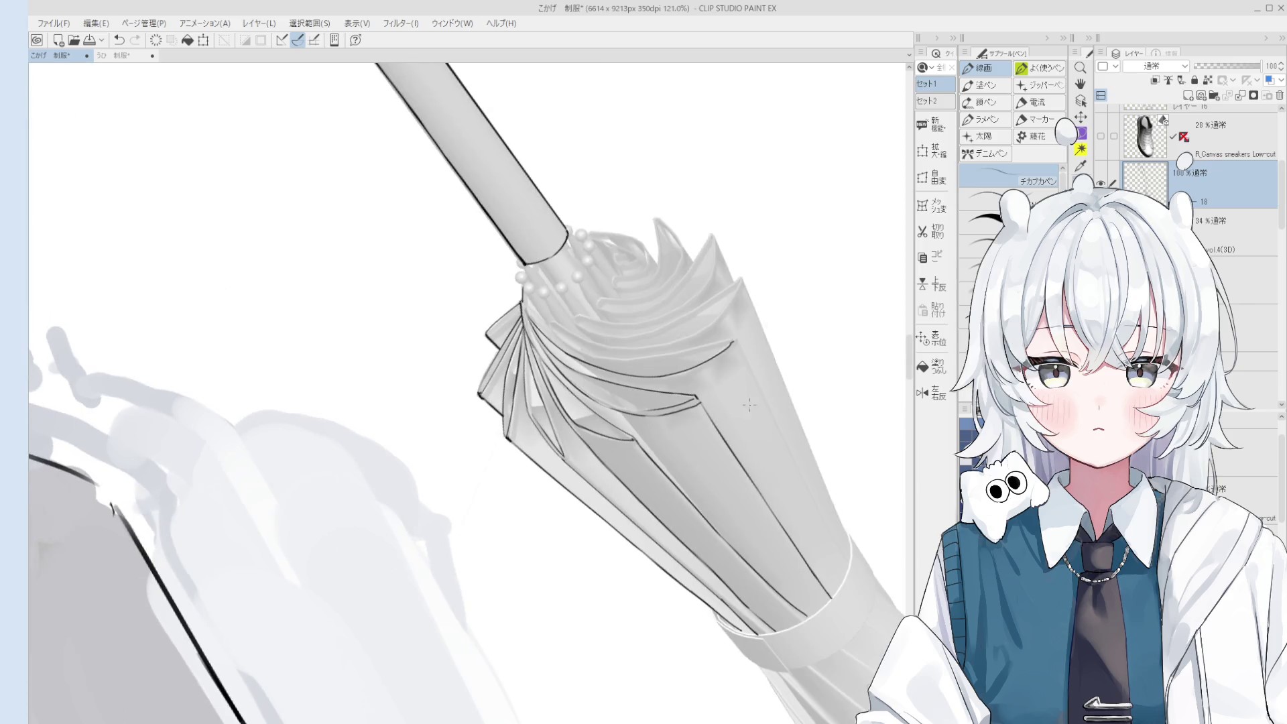
pyautogui.press('e')
pyautogui.hotkey('ctrl', '+')
pyautogui.press('p')
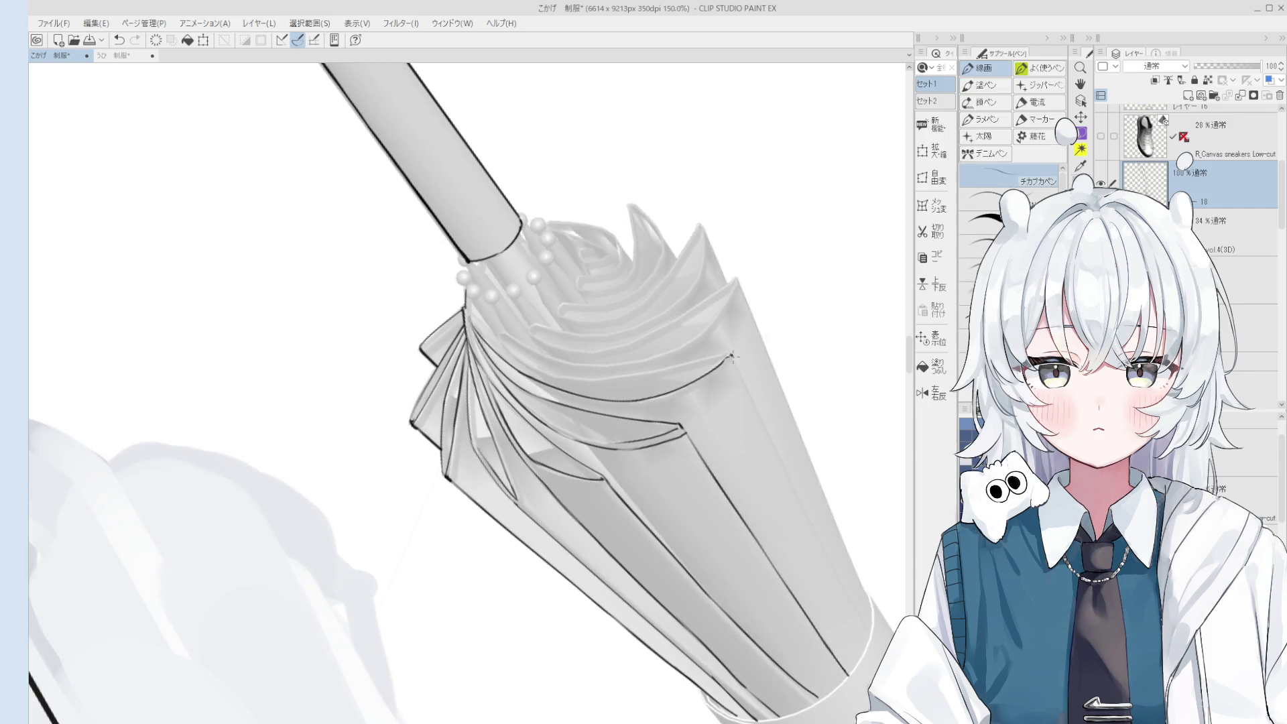
pyautogui.scroll(-2, 730, 361)
pyautogui.moveTo(731, 358); pyautogui.dragTo(835, 560)
pyautogui.hotkey('ctrl', 'z')
# Retry a short stroke along the right pleat and reposition the view of the umbrella.
pyautogui.hotkey('ctrl', 'z')
pyautogui.moveTo(782, 468); pyautogui.dragTo(835, 566)
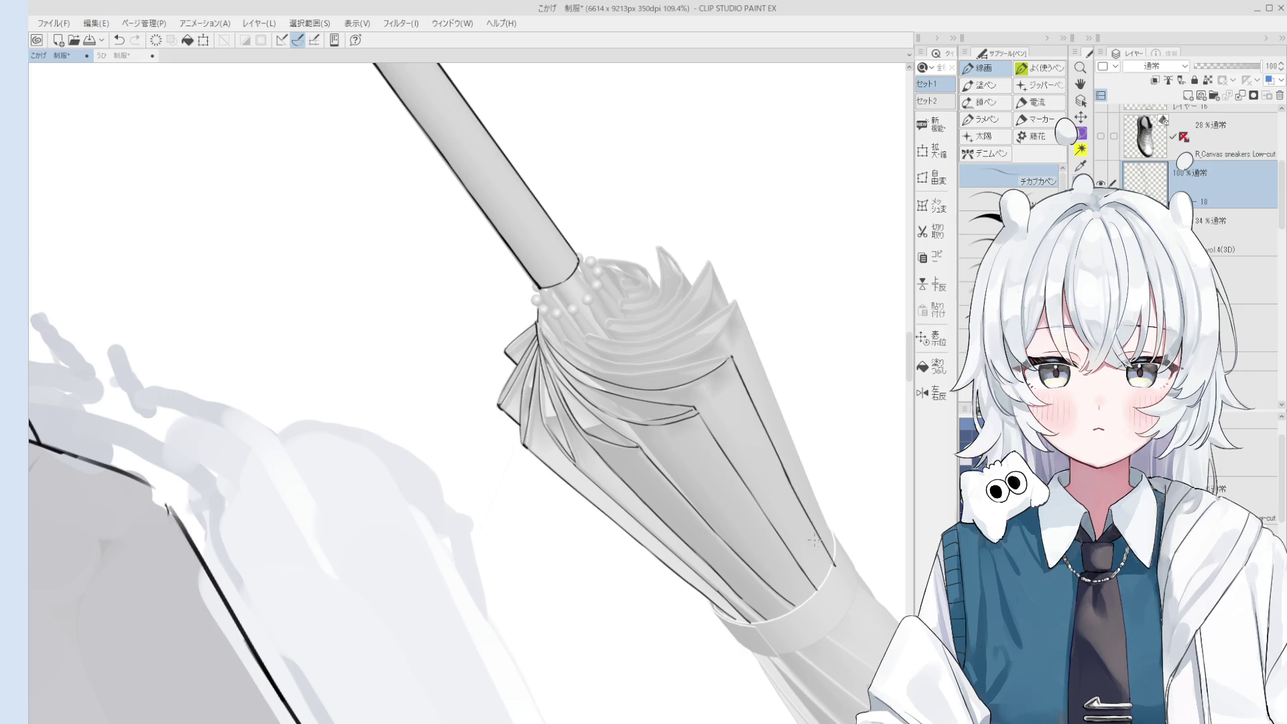
pyautogui.scroll(-1, 785, 471)
pyautogui.hotkey('ctrl', 'z')
pyautogui.moveTo(788, 476)
pyautogui.mouseDown()
pyautogui.moveTo(824, 565)
pyautogui.moveTo(796, 444)
pyautogui.mouseUp()
pyautogui.press('space')
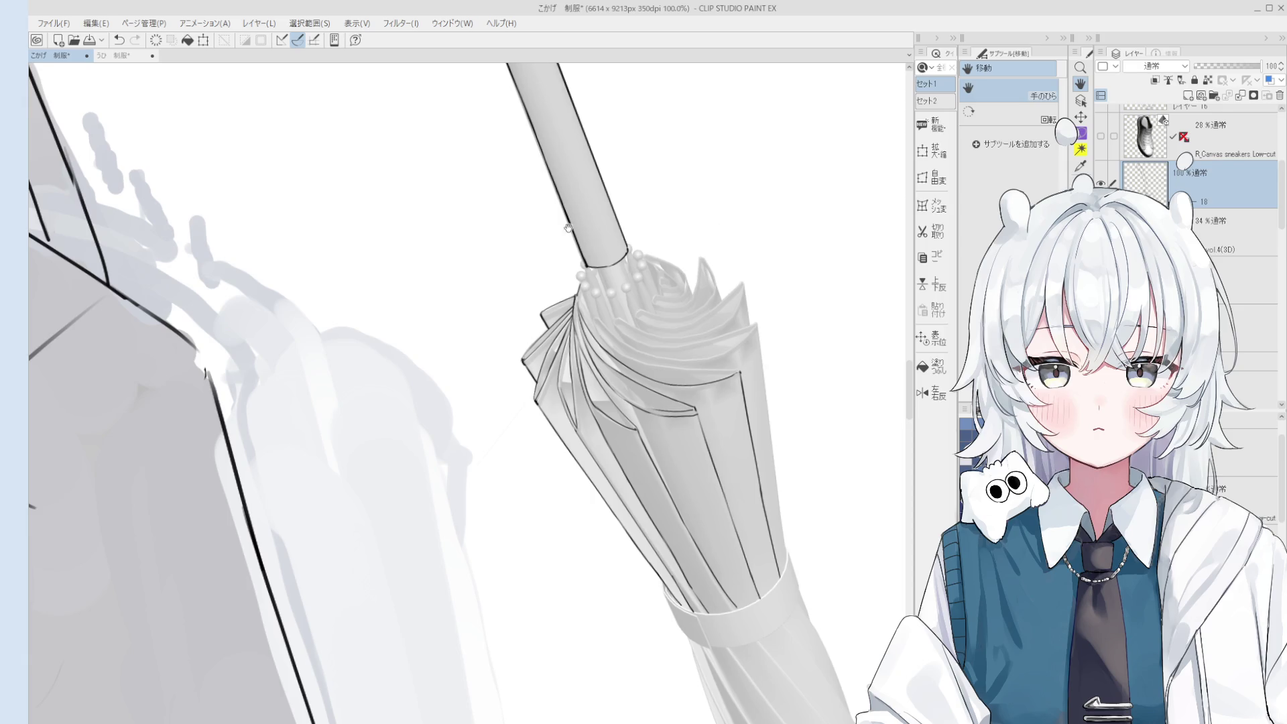
pyautogui.moveTo(744, 375); pyautogui.dragTo(762, 339)
# Stand the umbrella upright in the view and redraw the misplaced fold line.
pyautogui.press('p')
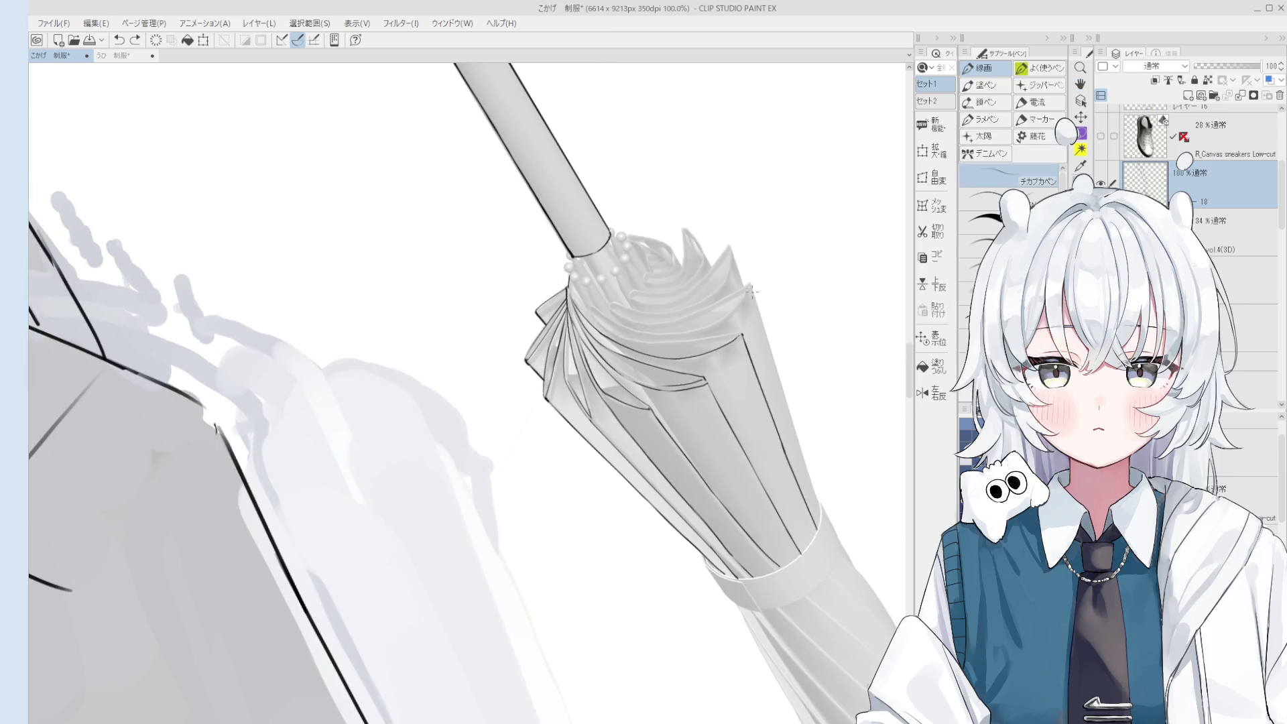
pyautogui.scroll(5, 750, 284)
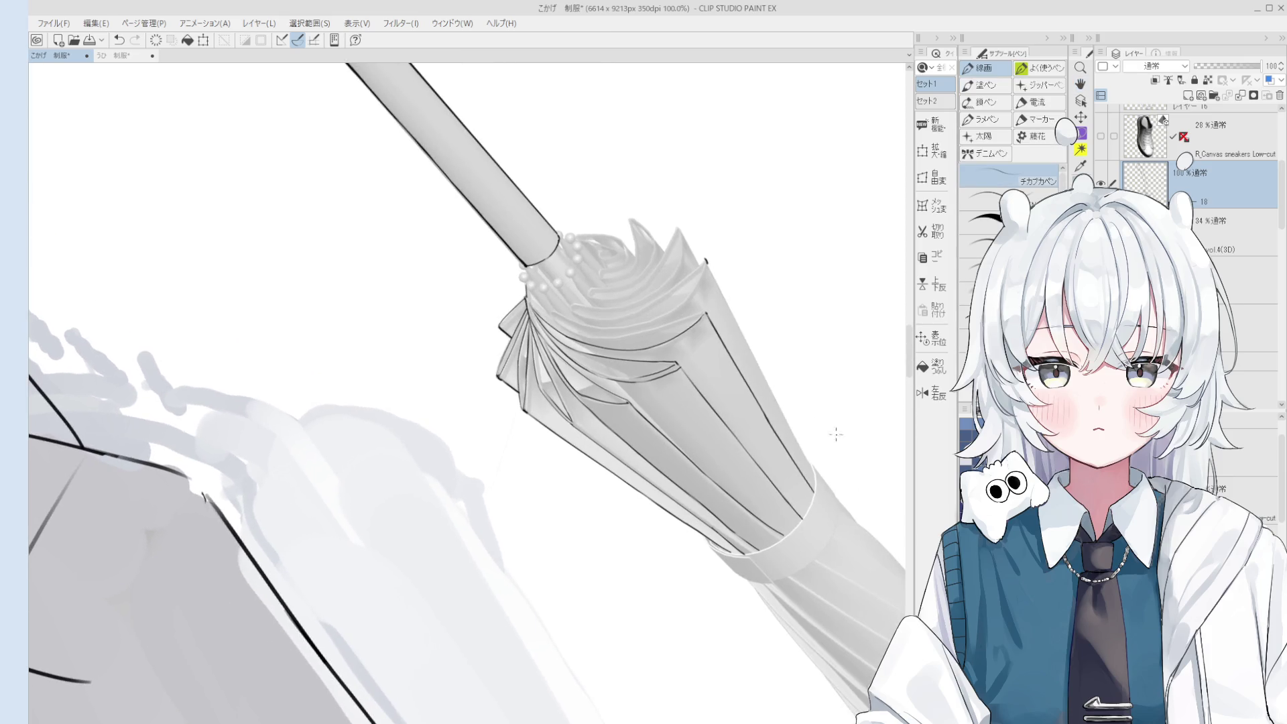
pyautogui.scroll(-2, 801, 461)
pyautogui.scroll(1, 802, 461)
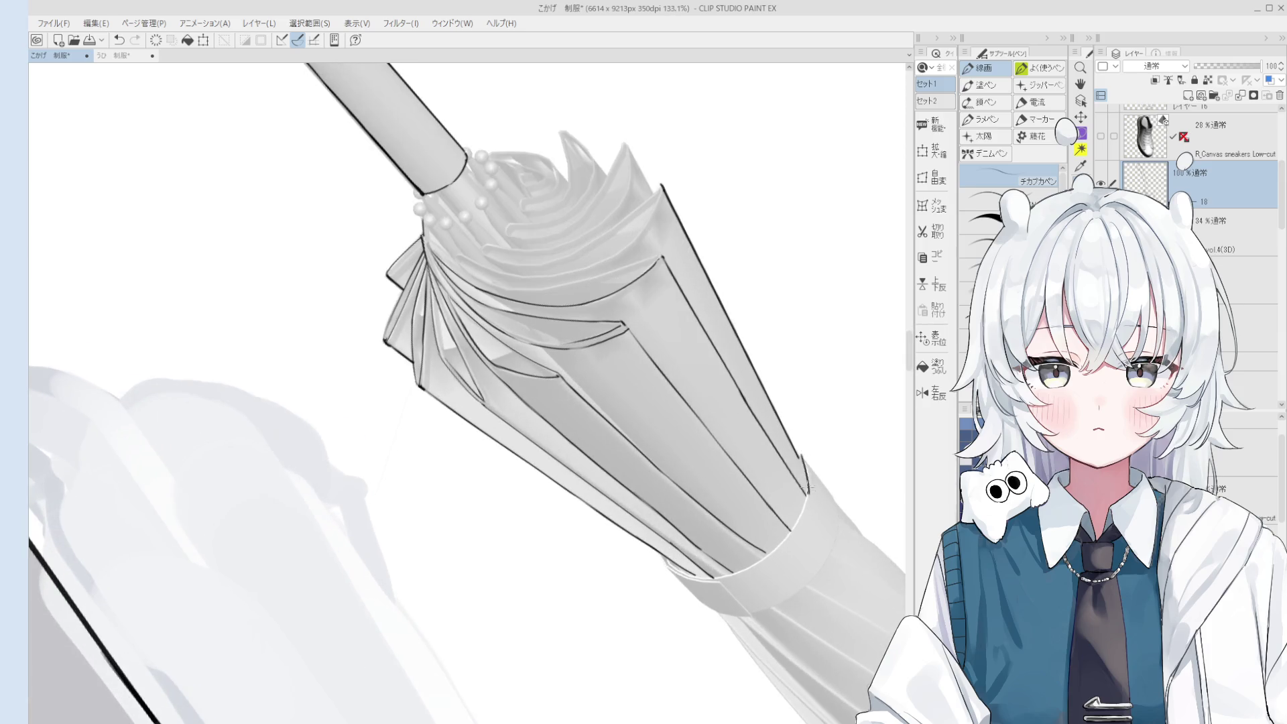
pyautogui.moveTo(802, 488)
pyautogui.mouseDown()
pyautogui.moveTo(581, 424)
pyautogui.moveTo(592, 494)
pyautogui.mouseUp()
pyautogui.scroll(-1, 565, 399)
pyautogui.hotkey('ctrl', 'z')
pyautogui.moveTo(565, 402); pyautogui.dragTo(592, 494)
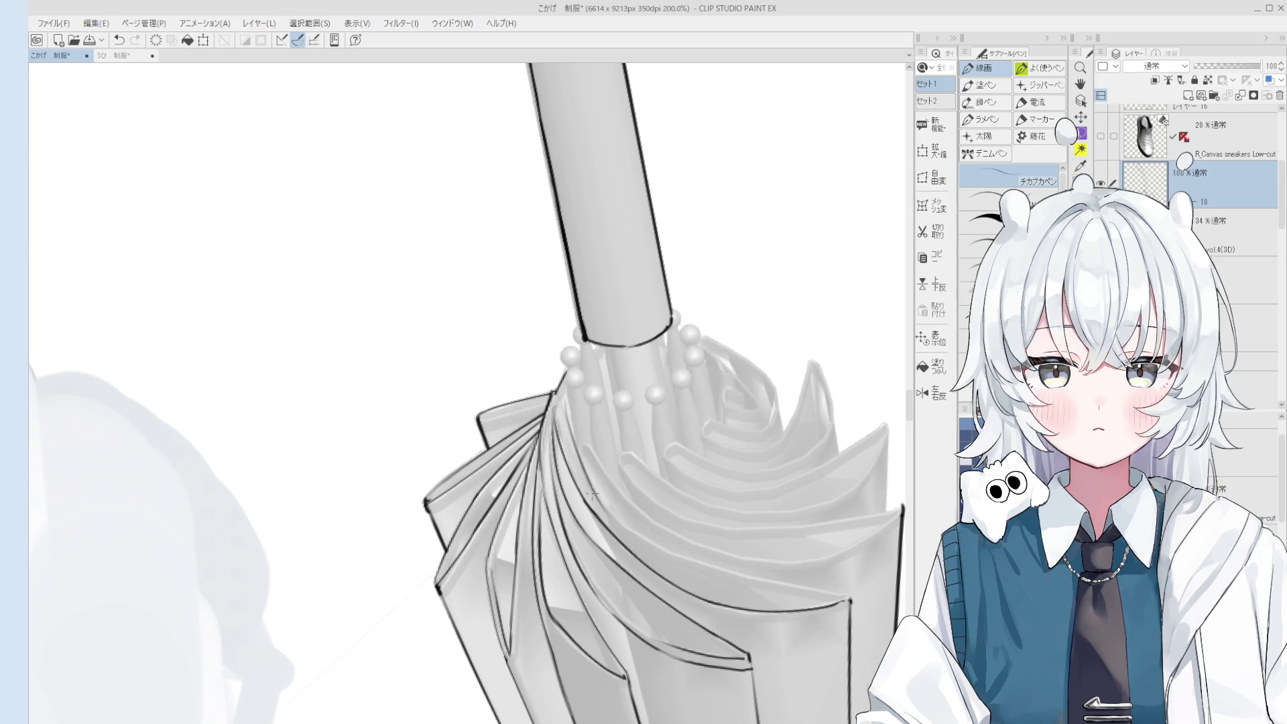
# Ink a fold line on the umbrella tip, retrying it several times until it sits cleanly.
pyautogui.moveTo(571, 364)
pyautogui.mouseDown()
pyautogui.moveTo(571, 296)
pyautogui.moveTo(559, 350)
pyautogui.moveTo(554, 339)
pyautogui.mouseUp()
pyautogui.moveTo(593, 435)
pyautogui.mouseDown()
pyautogui.moveTo(628, 575)
pyautogui.moveTo(649, 581)
pyautogui.mouseUp()
pyautogui.hotkey('ctrl', 'z')
pyautogui.moveTo(570, 477); pyautogui.dragTo(683, 603)
pyautogui.moveTo(544, 410); pyautogui.dragTo(575, 535)
pyautogui.hotkey('ctrl', 'z')
pyautogui.moveTo(543, 451); pyautogui.dragTo(629, 581)
pyautogui.hotkey('ctrl', 'z')
# Add more fold strokes, flip the canvas horizontally and save the illustration.
pyautogui.hotkey('ctrl', 'z')
pyautogui.moveTo(541, 443); pyautogui.dragTo(607, 566)
pyautogui.moveTo(566, 513); pyautogui.dragTo(715, 661)
pyautogui.hotkey('ctrl', 'z')
pyautogui.scroll(-8, 561, 496)
pyautogui.hotkey('ctrl', 'shift', 'h')
pyautogui.hotkey('ctrl', 's')
pyautogui.moveTo(539, 491); pyautogui.dragTo(600, 492)
# Ink longer fold strokes where the panels gather near the tip, redoing them as needed.
pyautogui.hotkey('ctrl', 'z')
pyautogui.scroll(4, 561, 497)
pyautogui.hotkey('ctrl', 'z')
pyautogui.moveTo(520, 530); pyautogui.dragTo(605, 485)
pyautogui.hotkey('ctrl', 'z')
pyautogui.hotkey('ctrl', 'z')
pyautogui.hotkey('ctrl', 'z')
pyautogui.moveTo(557, 520); pyautogui.dragTo(660, 440)
pyautogui.hotkey('ctrl', 'z')
pyautogui.scroll(1, 631, 469)
pyautogui.hotkey('ctrl', 'z')
pyautogui.moveTo(611, 485); pyautogui.dragTo(656, 447)
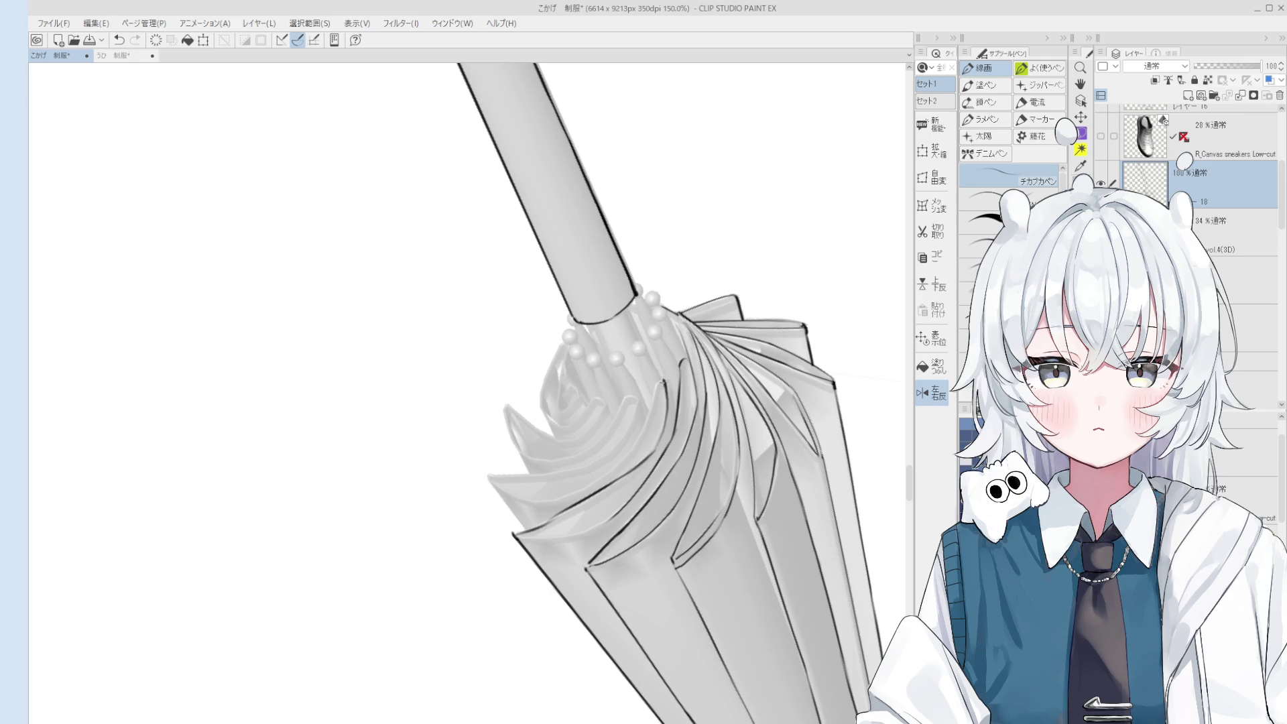
# Turn the umbrella vertical and add a short black stroke on a fold.
pyautogui.moveTo(664, 402); pyautogui.dragTo(539, 504)
pyautogui.scroll(3, 509, 536)
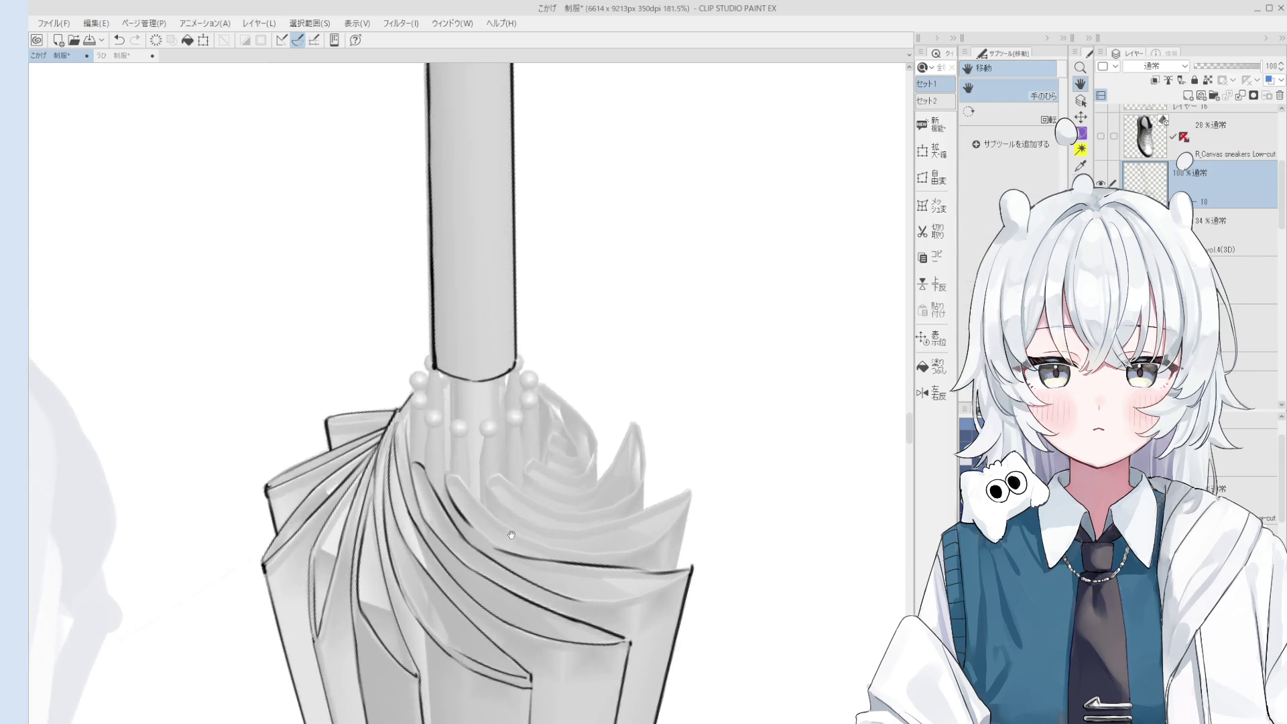
pyautogui.scroll(-2, 516, 555)
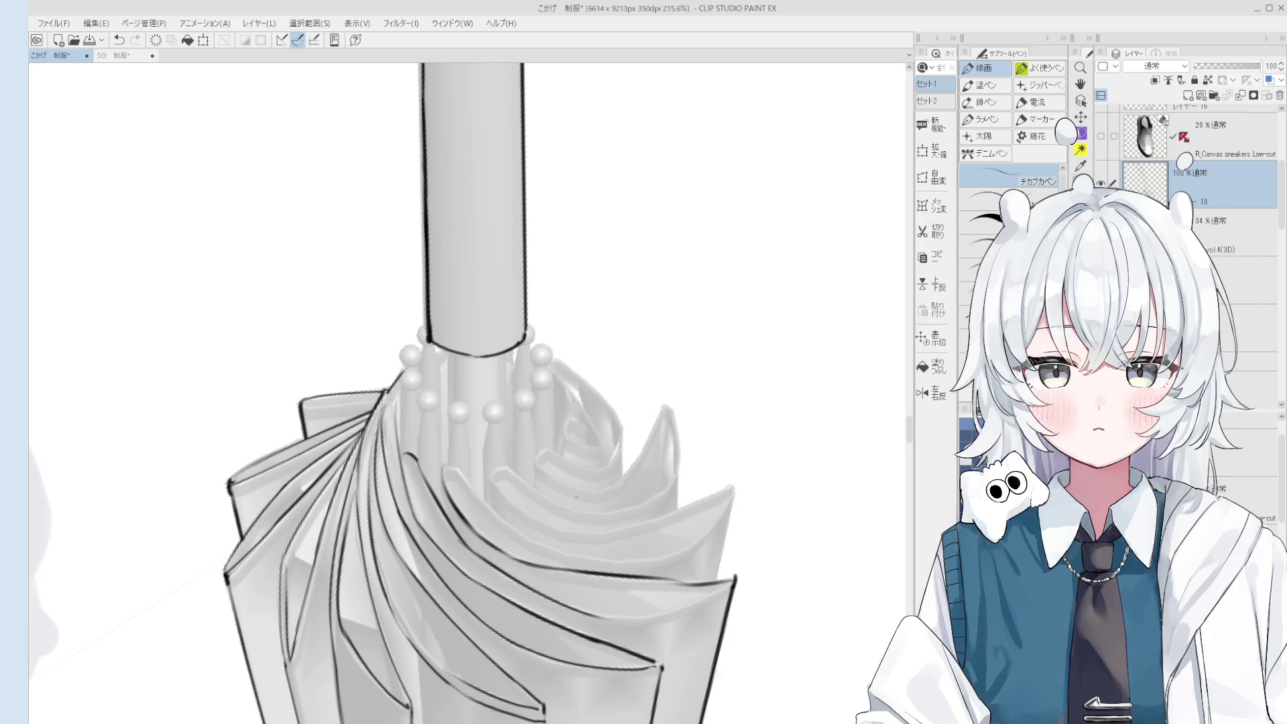
pyautogui.press('e')
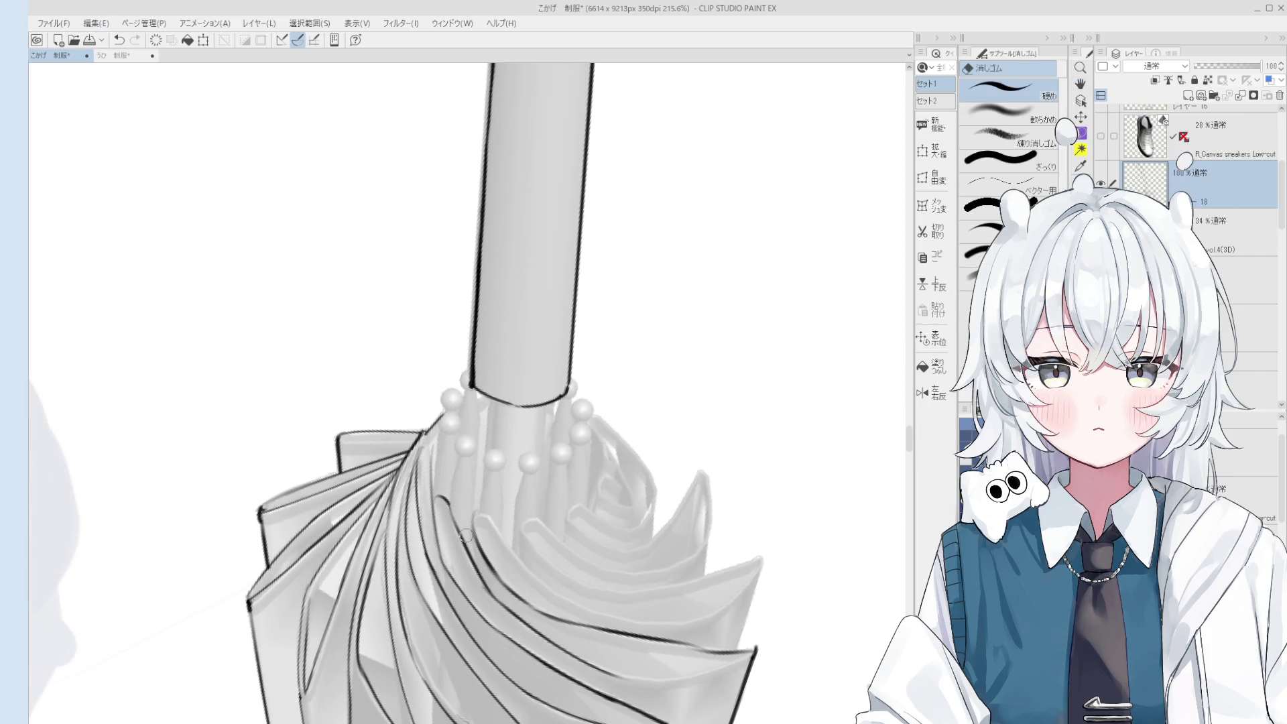
pyautogui.press('p')
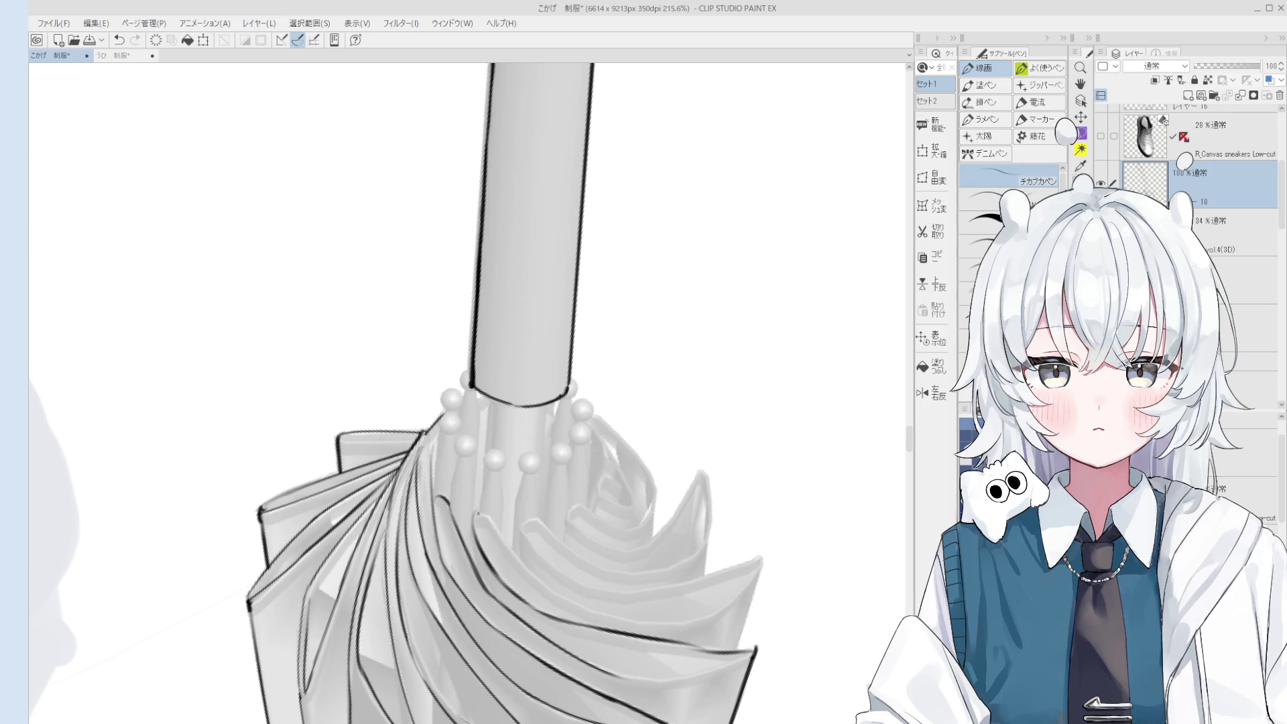
pyautogui.press('e')
pyautogui.moveTo(478, 513); pyautogui.dragTo(568, 588)
pyautogui.press('p')
pyautogui.hotkey('ctrl', 'z')
pyautogui.scroll(-2, 488, 517)
# Rotate the view counterclockwise and ink a line along the umbrella's right fold edge.
pyautogui.press('h')
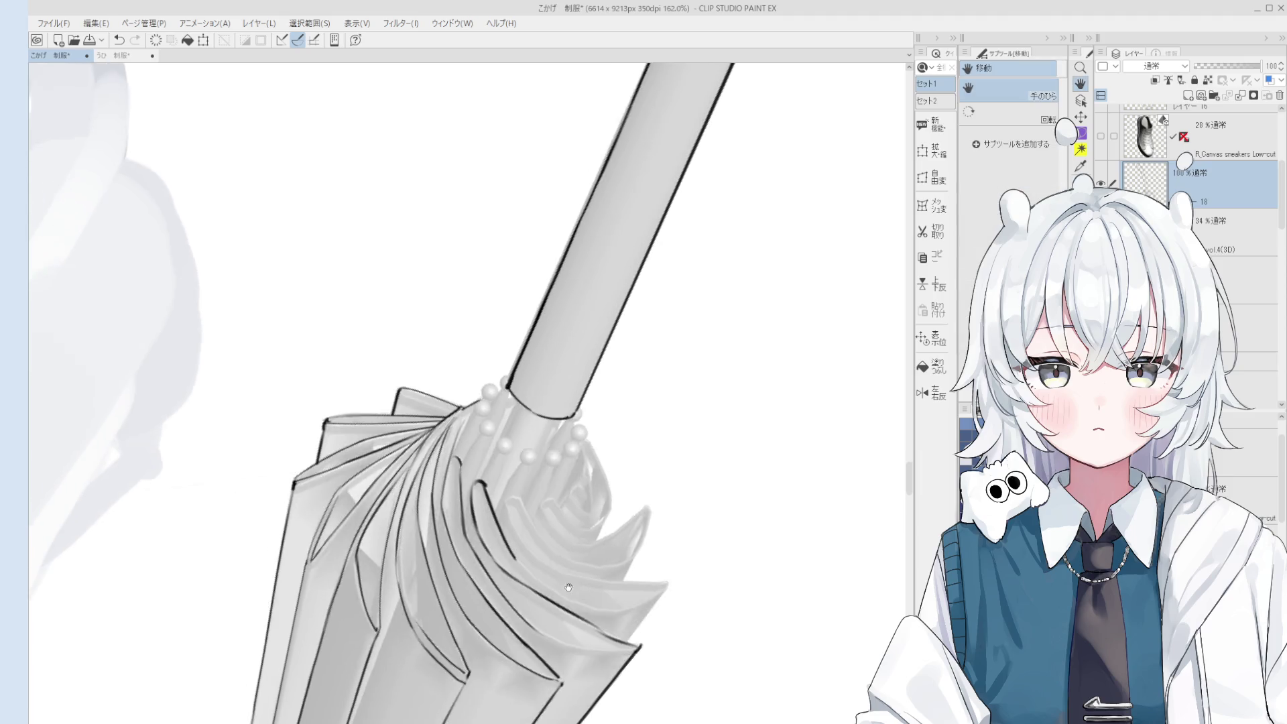
pyautogui.scroll(1, 569, 587)
pyautogui.press('p')
pyautogui.scroll(1, 540, 641)
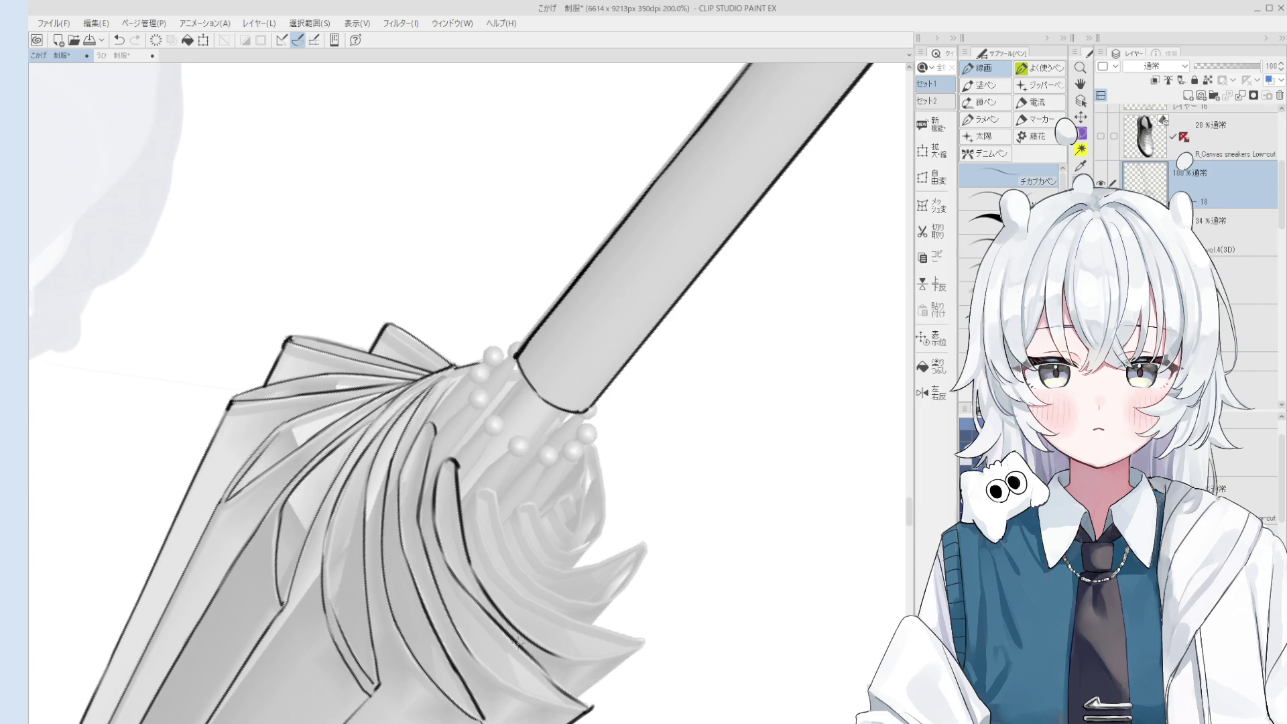
pyautogui.press('e')
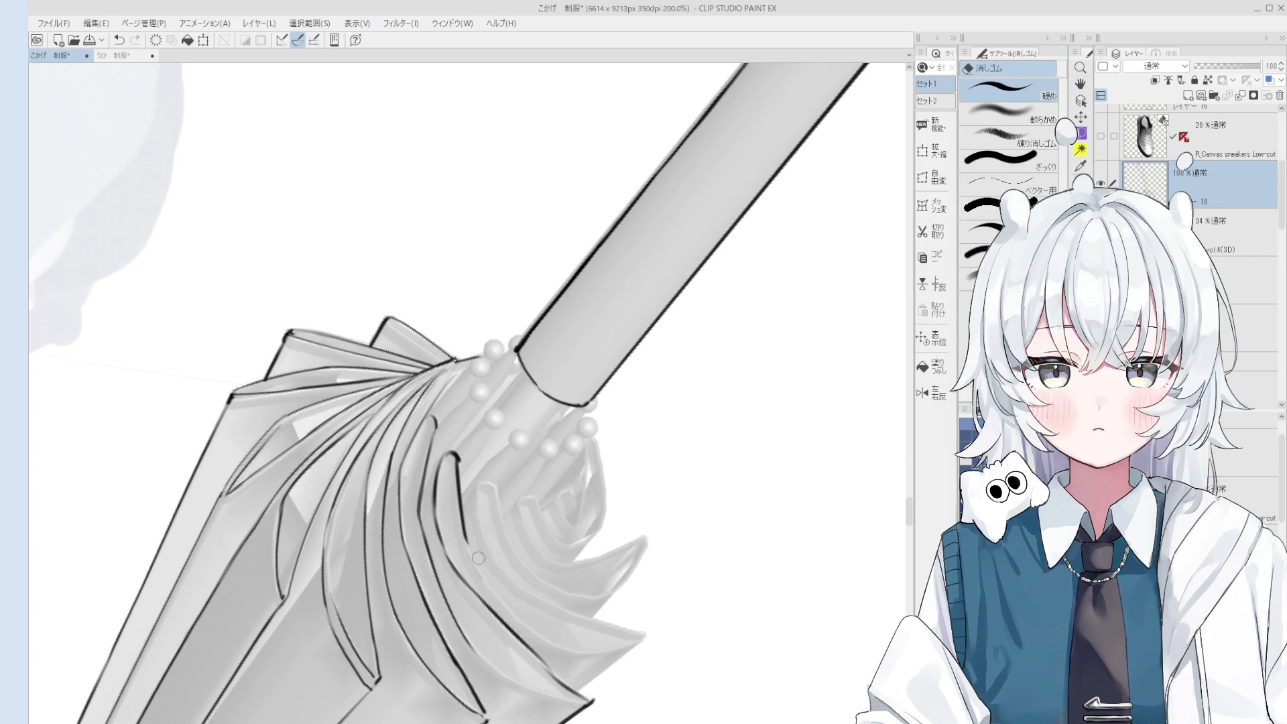
pyautogui.press('p')
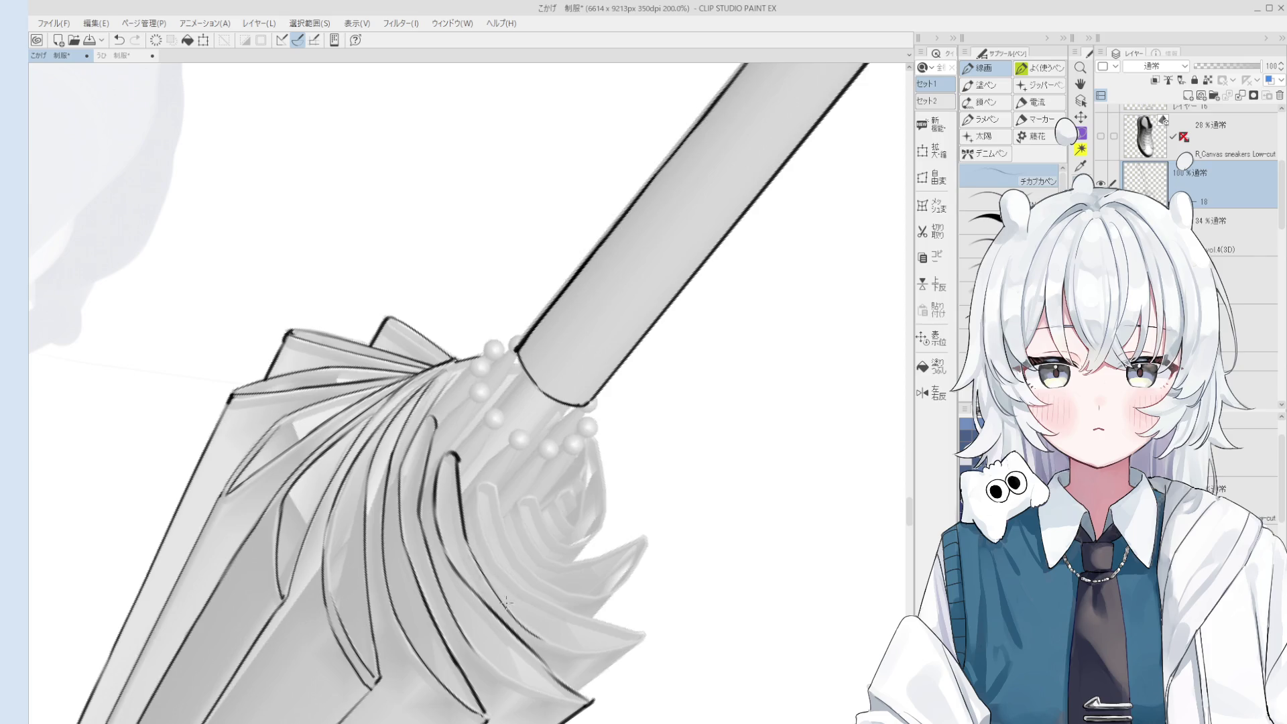
pyautogui.press('e')
pyautogui.press('-')
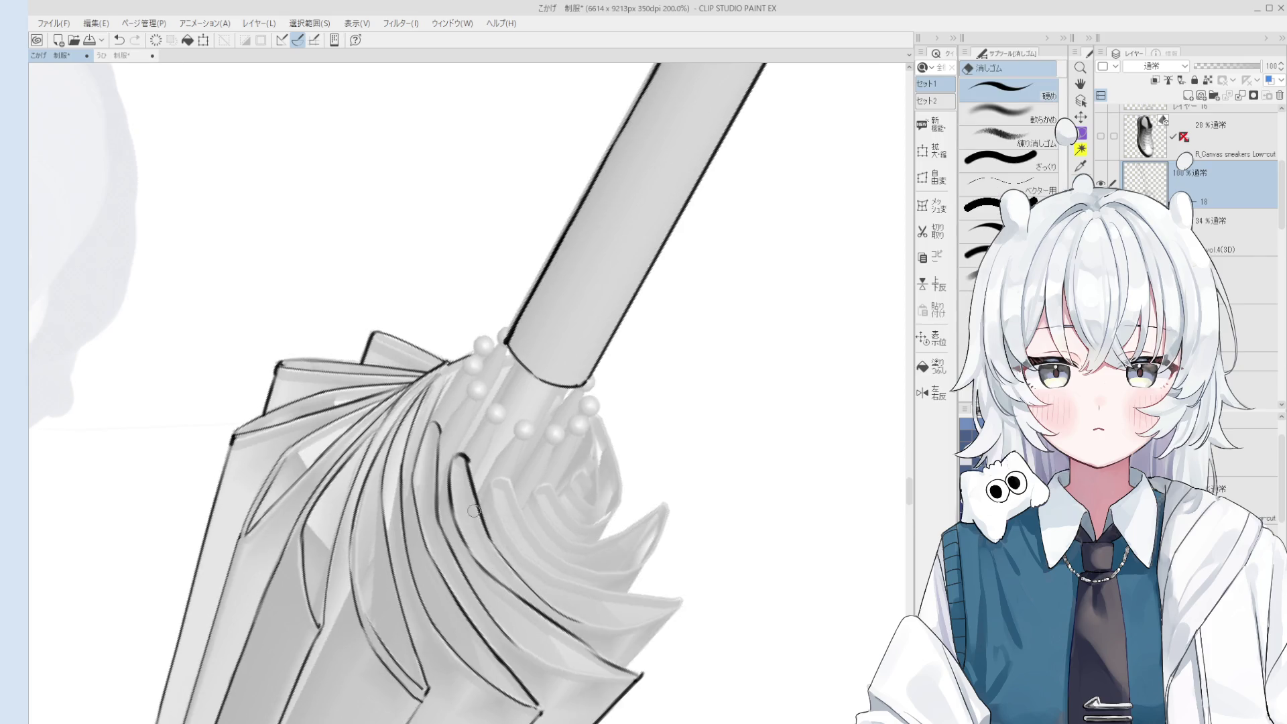
pyautogui.press('-')
pyautogui.press('-')
pyautogui.press('-')
pyautogui.press('p')
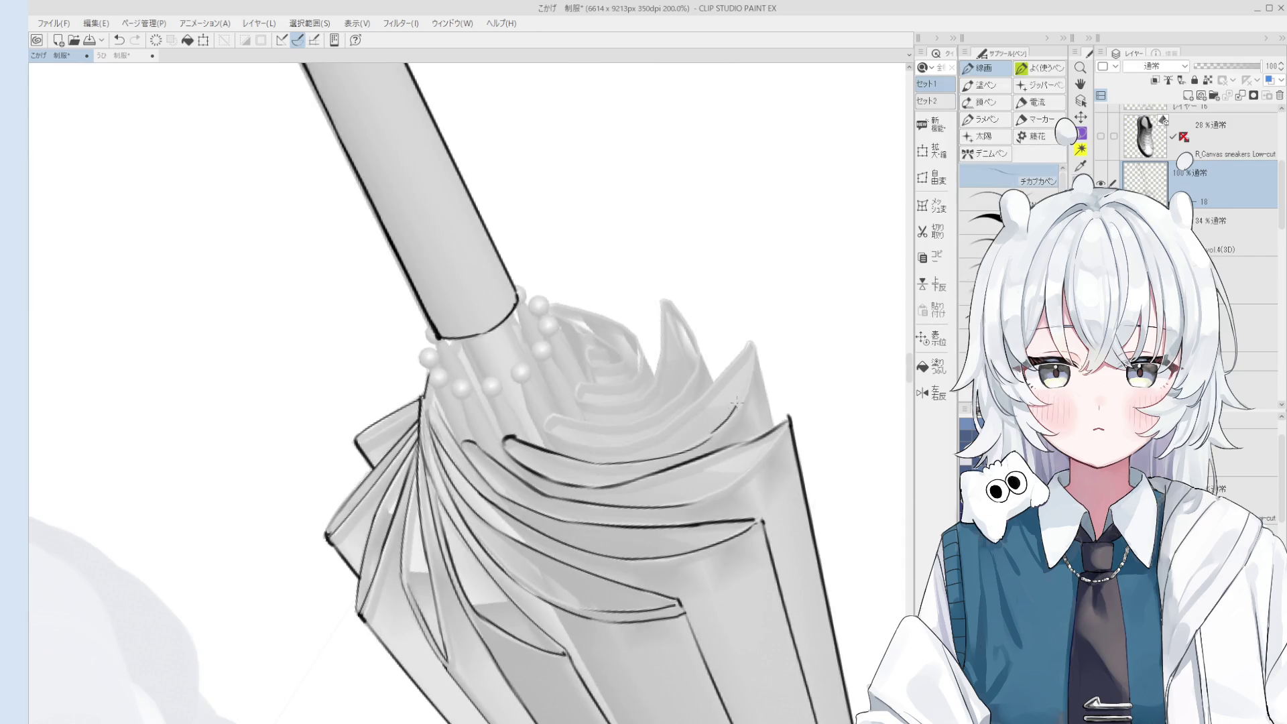
pyautogui.moveTo(751, 339); pyautogui.dragTo(768, 418)
# Refine the end of the right-edge stroke, toggling undo/redo and pen/eraser.
pyautogui.scroll(-1, 769, 420)
pyautogui.press('e')
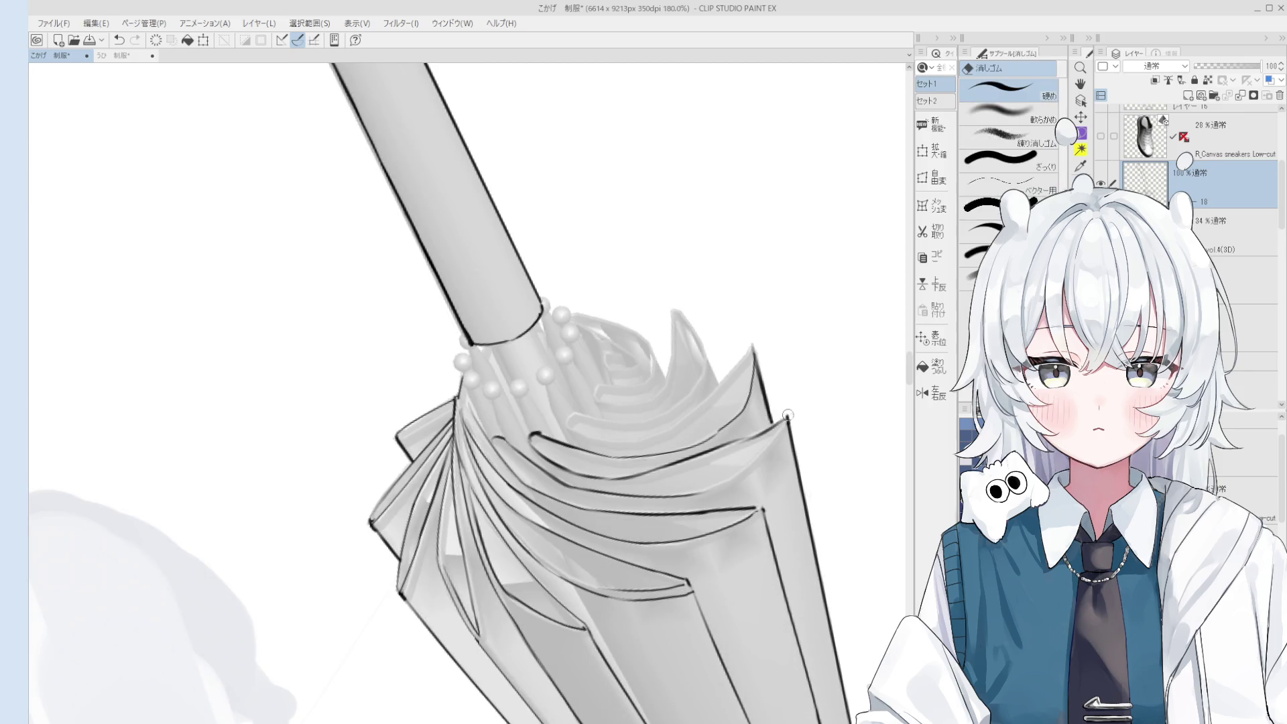
pyautogui.press('p')
pyautogui.scroll(-2, 767, 428)
pyautogui.hotkey('ctrl', 'z')
pyautogui.hotkey('ctrl', 'y')
pyautogui.press('e')
pyautogui.hotkey('ctrl', 'z')
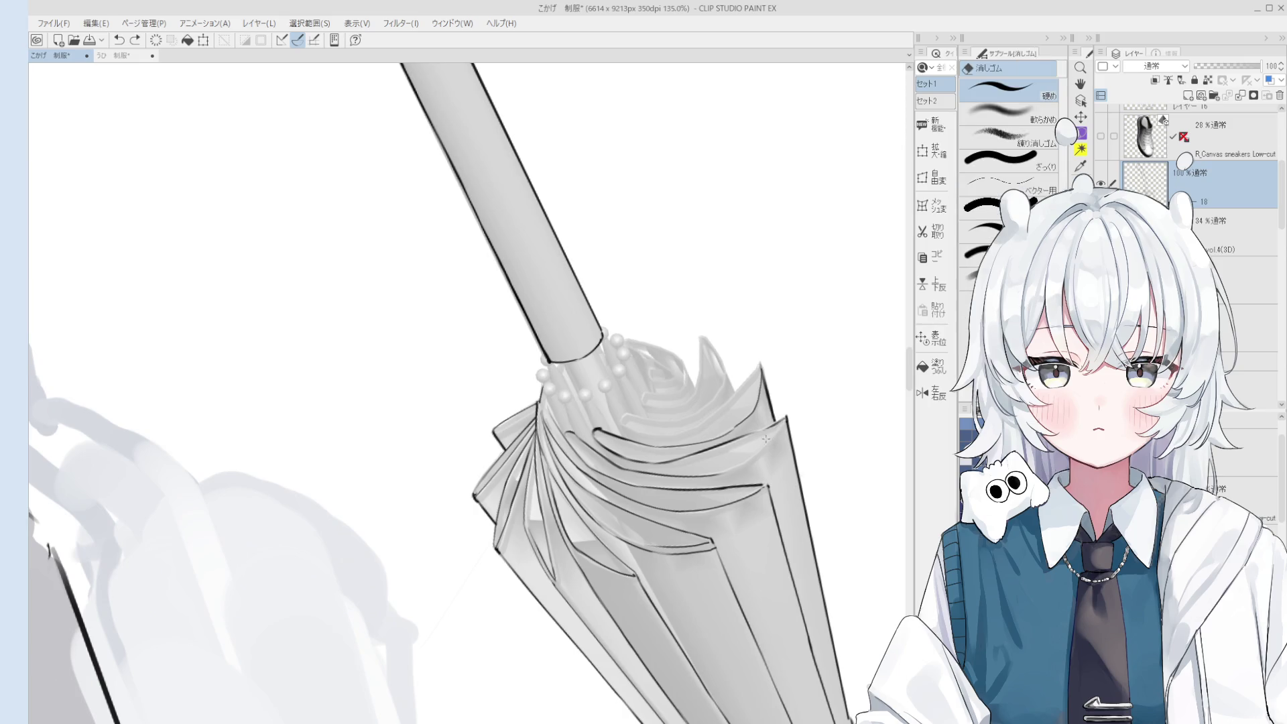
pyautogui.hotkey('ctrl', 'y')
pyautogui.press('p')
pyautogui.hotkey('ctrl', 'z')
pyautogui.hotkey('ctrl', 'y')
pyautogui.press('e')
# Undo a stray eraser stroke and clean up a bit near the umbrella fold.
pyautogui.moveTo(597, 447); pyautogui.dragTo(573, 509)
pyautogui.scroll(1, 573, 509)
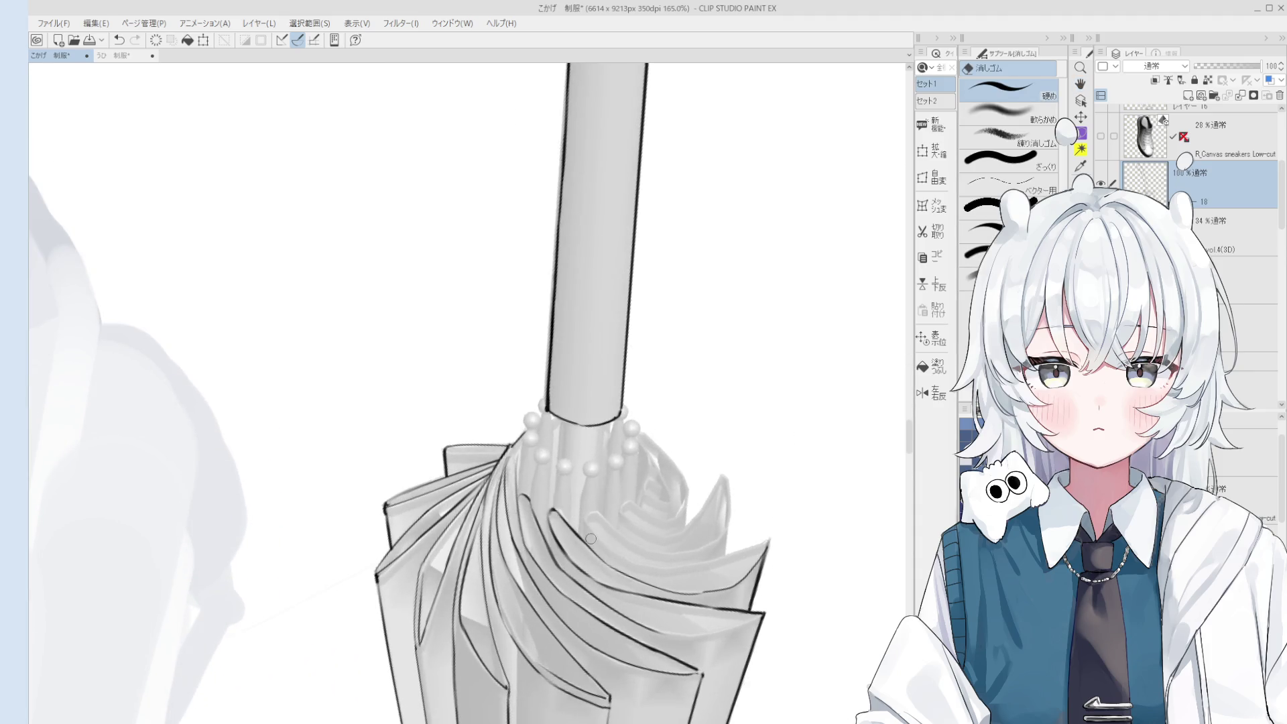
pyautogui.scroll(2, 571, 544)
pyautogui.hotkey('ctrl', 'z')
pyautogui.moveTo(573, 563)
pyautogui.mouseDown()
pyautogui.moveTo(551, 528)
pyautogui.moveTo(557, 499)
pyautogui.mouseUp()
pyautogui.press('p')
pyautogui.hotkey('ctrl', 'z')
pyautogui.scroll(-2, 650, 463)
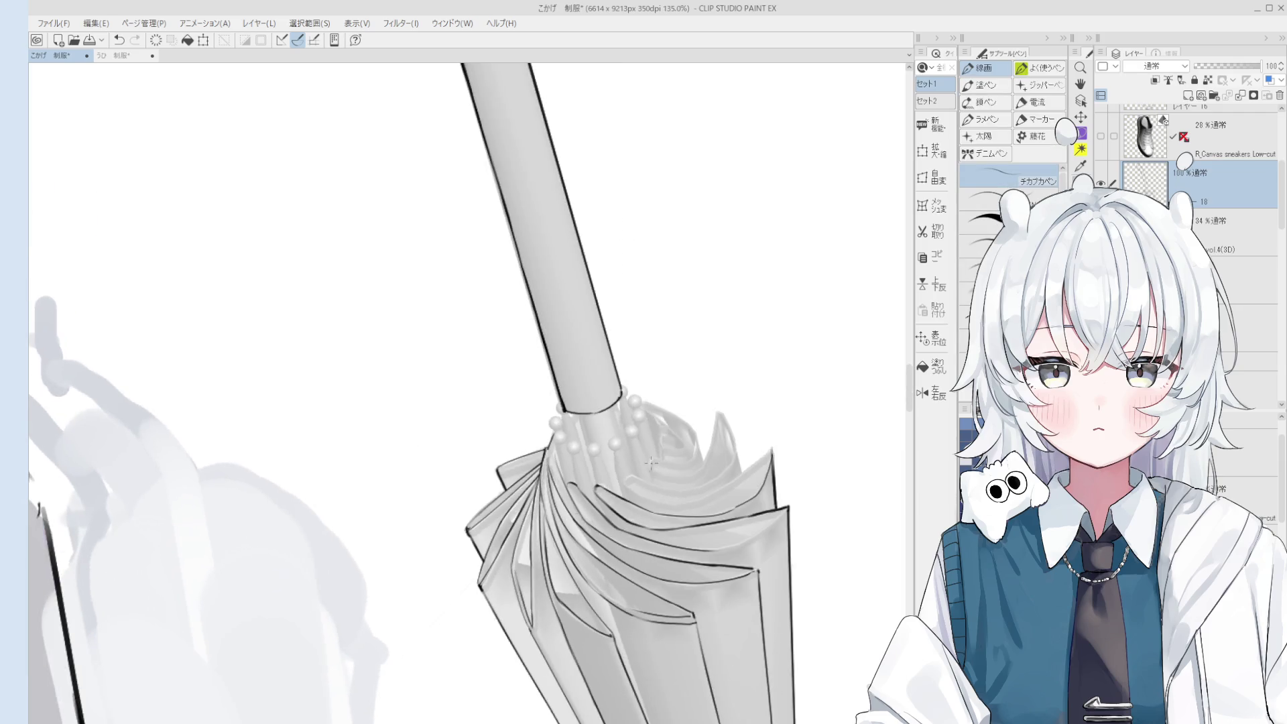
# Draw a short fold stroke on the canopy, redrawing it until it fits.
pyautogui.moveTo(651, 462); pyautogui.dragTo(583, 543)
pyautogui.scroll(3, 559, 569)
pyautogui.moveTo(616, 620); pyautogui.dragTo(546, 542)
pyautogui.hotkey('ctrl', 'z')
pyautogui.hotkey('ctrl', 'z')
pyautogui.moveTo(620, 623); pyautogui.dragTo(546, 536)
pyautogui.hotkey('ctrl', 'z')
pyautogui.hotkey('ctrl', 'z')
pyautogui.moveTo(613, 593); pyautogui.dragTo(556, 536)
pyautogui.scroll(-2, 561, 536)
pyautogui.moveTo(560, 536); pyautogui.dragTo(627, 537)
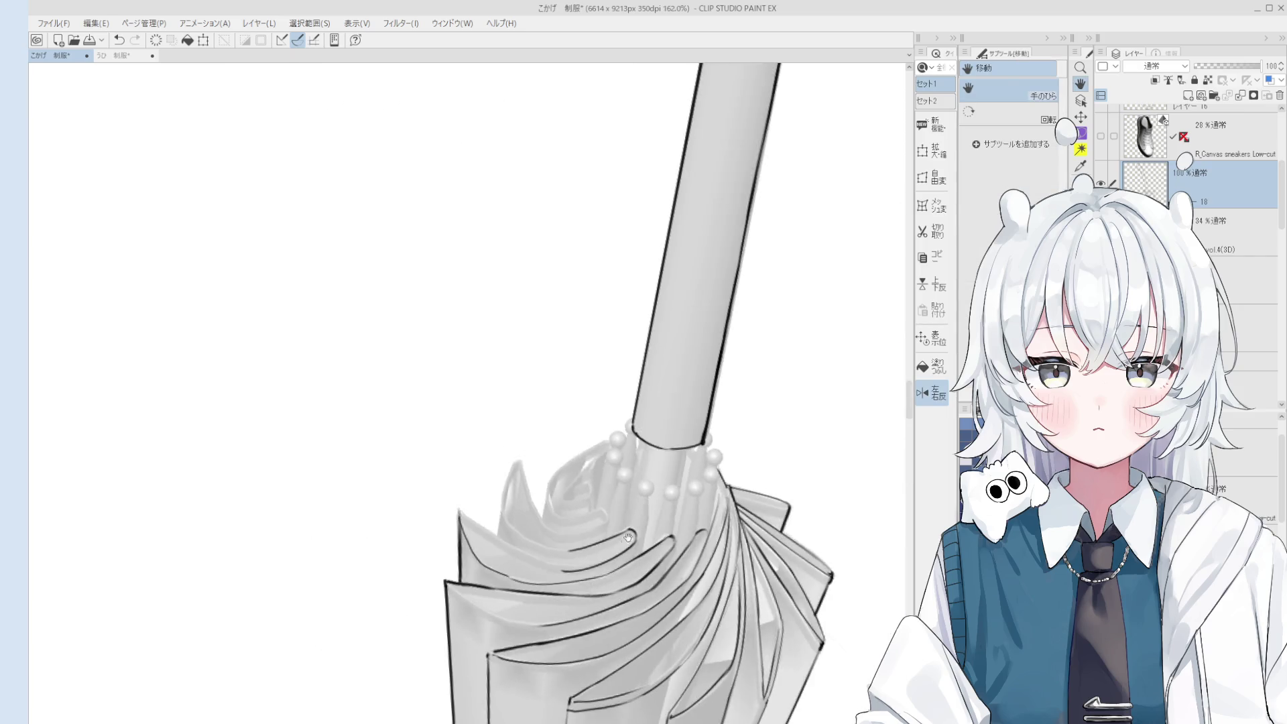
pyautogui.scroll(2, 570, 523)
# Ink new fold lines on the canopy, including a curved fold line.
pyautogui.press('e')
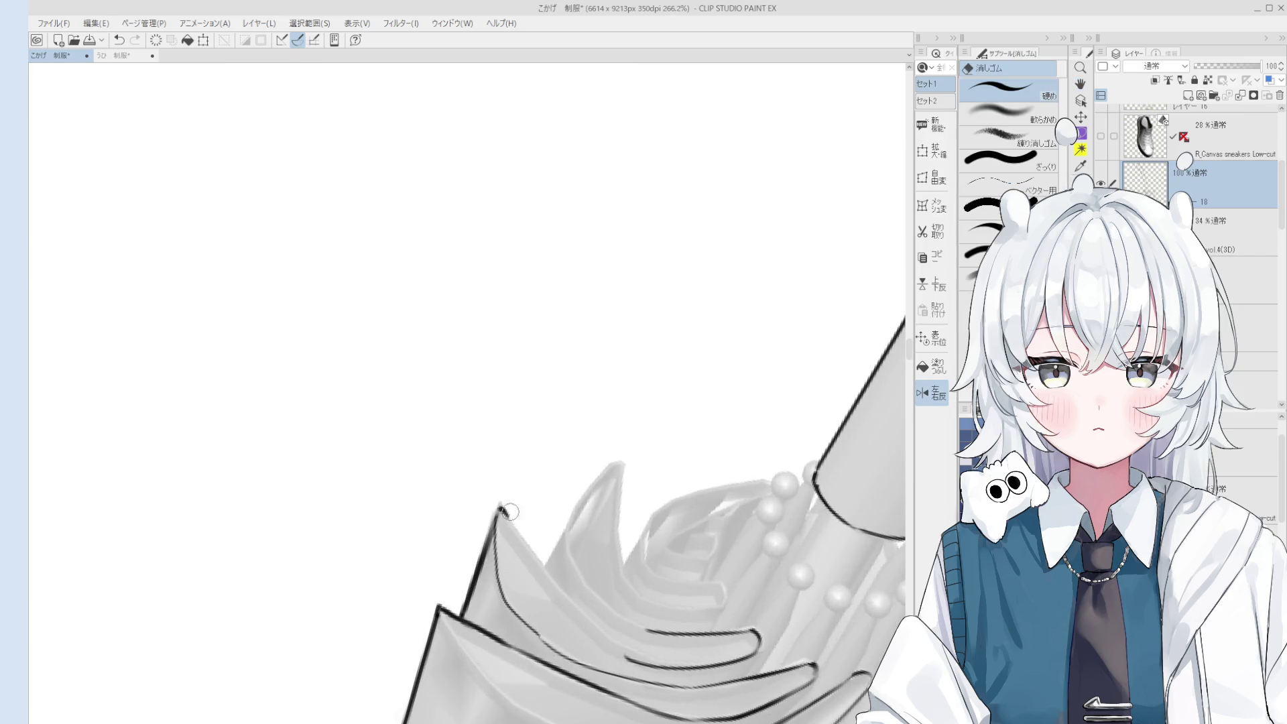
pyautogui.press('p')
pyautogui.scroll(1, 570, 522)
pyautogui.moveTo(576, 461); pyautogui.dragTo(647, 516)
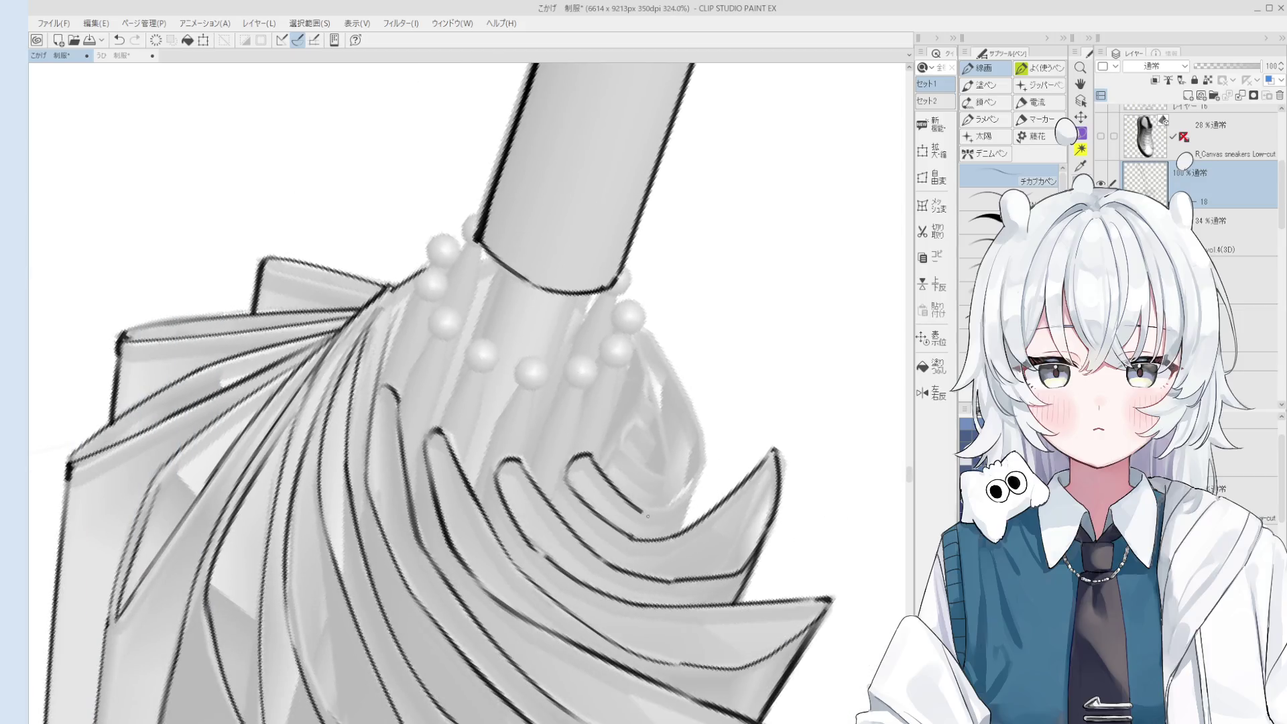
pyautogui.scroll(-3, 647, 516)
pyautogui.press('h')
pyautogui.moveTo(520, 283)
pyautogui.mouseDown()
pyautogui.moveTo(681, 368)
pyautogui.moveTo(703, 405)
pyautogui.mouseUp()
pyautogui.press('p')
pyautogui.hotkey('ctrl', 'z')
pyautogui.moveTo(646, 337)
pyautogui.mouseDown()
pyautogui.moveTo(697, 385)
pyautogui.moveTo(715, 512)
pyautogui.moveTo(674, 434)
pyautogui.moveTo(704, 440)
pyautogui.moveTo(675, 469)
pyautogui.moveTo(710, 439)
pyautogui.mouseUp()
# Add a short stroke near the fold hook under the tip.
pyautogui.press('h')
pyautogui.press('p')
pyautogui.scroll(3, 699, 470)
pyautogui.hotkey('ctrl', 'z')
pyautogui.hotkey('ctrl', 'z')
pyautogui.moveTo(673, 371)
pyautogui.mouseDown()
pyautogui.moveTo(694, 393)
pyautogui.moveTo(700, 379)
pyautogui.moveTo(679, 357)
pyautogui.mouseUp()
pyautogui.scroll(-2, 699, 383)
pyautogui.scroll(-1, 679, 357)
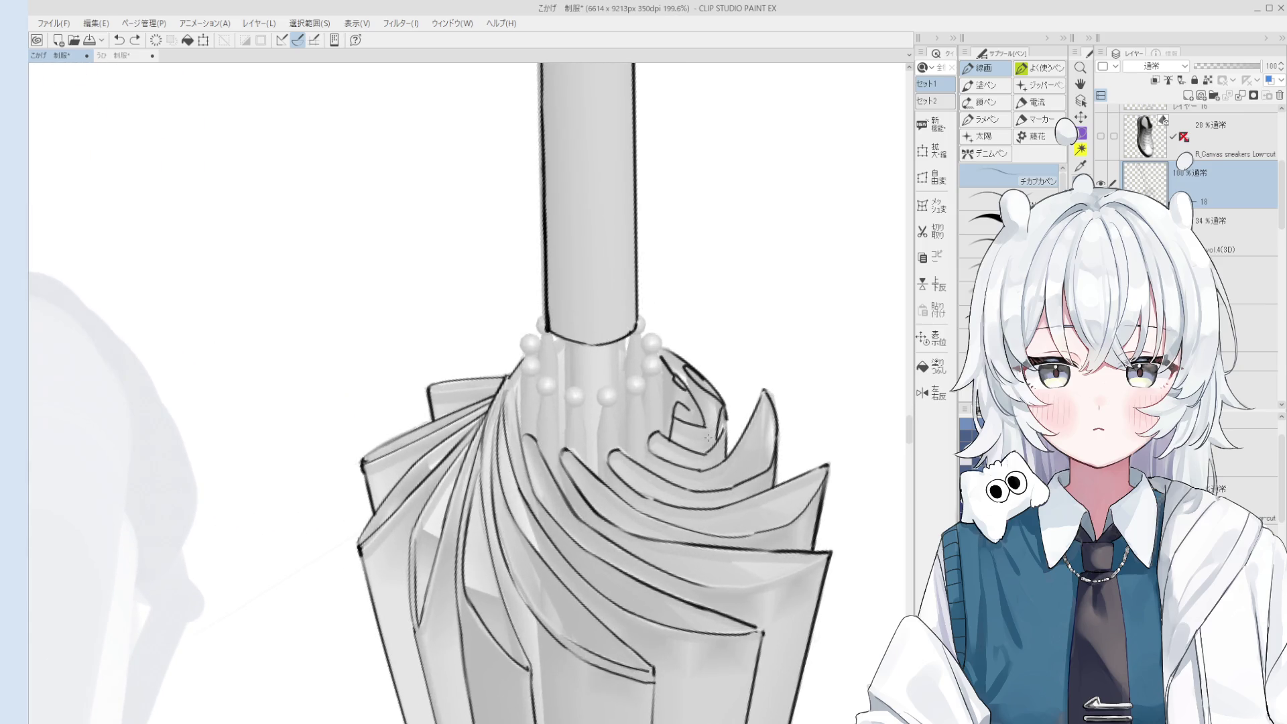
pyautogui.scroll(-3, 704, 423)
pyautogui.scroll(2, 690, 422)
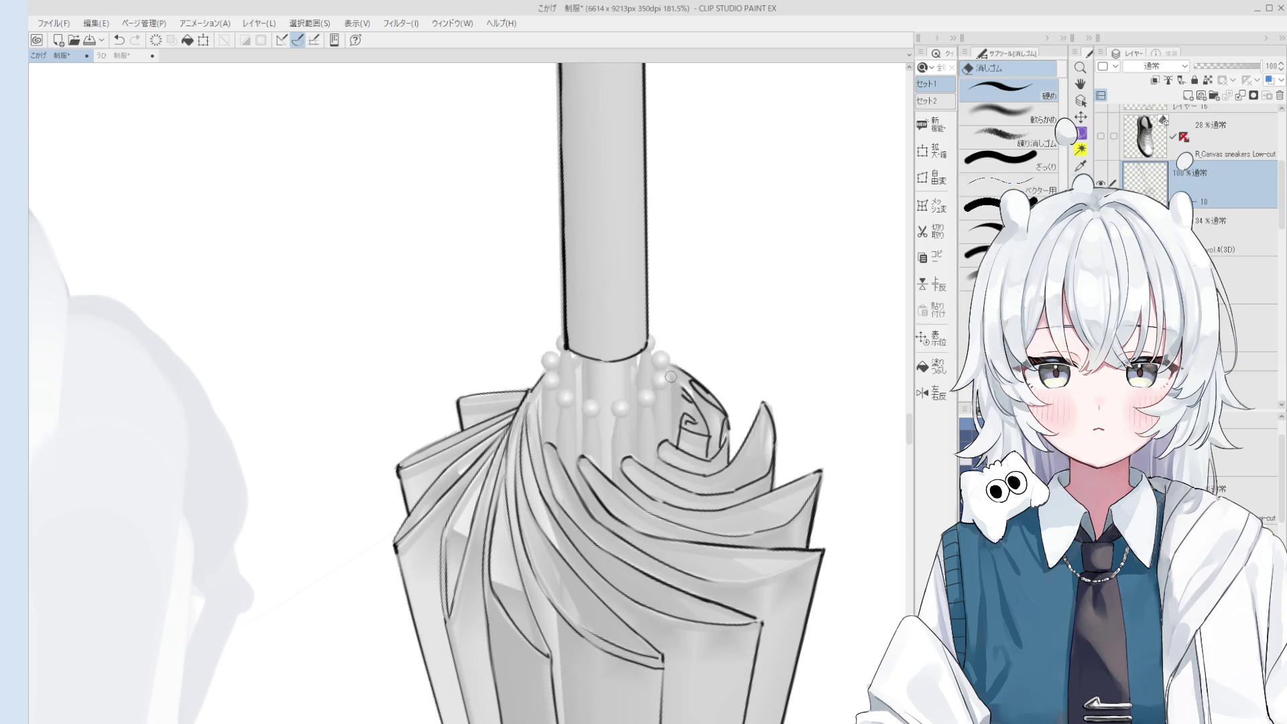
pyautogui.scroll(5, 677, 389)
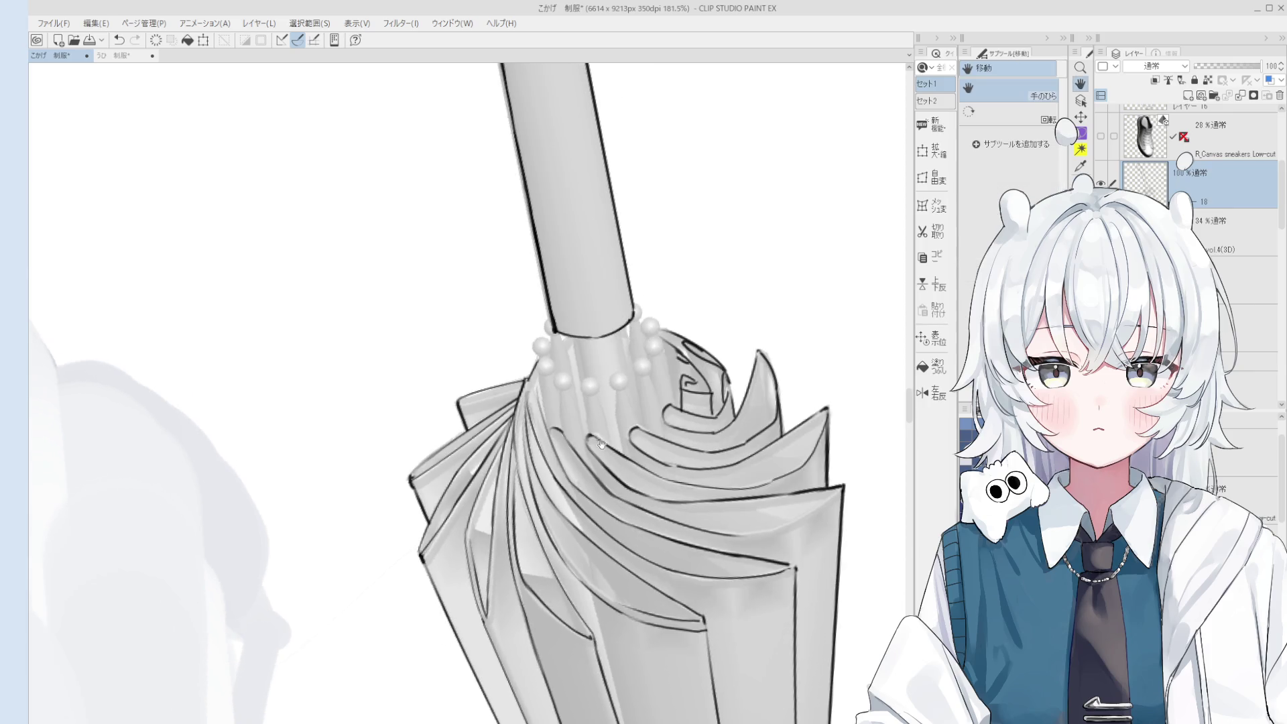
# Try a short vertical line below the beads, then outline a bead in ink.
pyautogui.hotkey('ctrl', 'z')
pyautogui.moveTo(627, 499); pyautogui.dragTo(624, 430)
pyautogui.hotkey('ctrl', 'z')
pyautogui.hotkey('ctrl', 'z')
pyautogui.moveTo(628, 499)
pyautogui.mouseDown()
pyautogui.moveTo(623, 430)
pyautogui.moveTo(644, 396)
pyautogui.moveTo(628, 427)
pyautogui.moveTo(628, 499)
pyautogui.mouseUp()
pyautogui.hotkey('ctrl', 'z')
pyautogui.moveTo(640, 424); pyautogui.dragTo(668, 516)
# Redraw the bead outlines as two small bold inked rings and select the umbrella's 3D layer.
pyautogui.press('e')
pyautogui.moveTo(636, 402)
pyautogui.mouseDown()
pyautogui.moveTo(627, 419)
pyautogui.moveTo(617, 402)
pyautogui.moveTo(633, 399)
pyautogui.mouseUp()
pyautogui.scroll(-2, 627, 408)
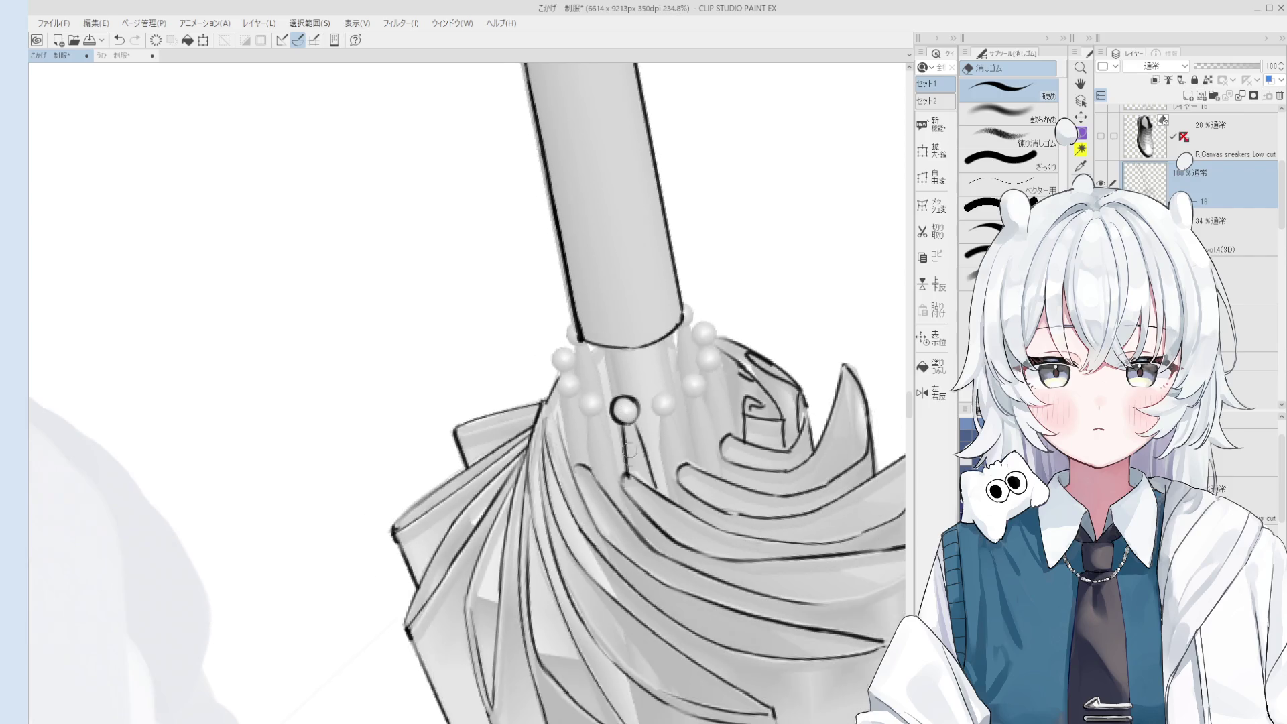
pyautogui.scroll(-3, 630, 478)
pyautogui.press('p')
pyautogui.scroll(2, 643, 455)
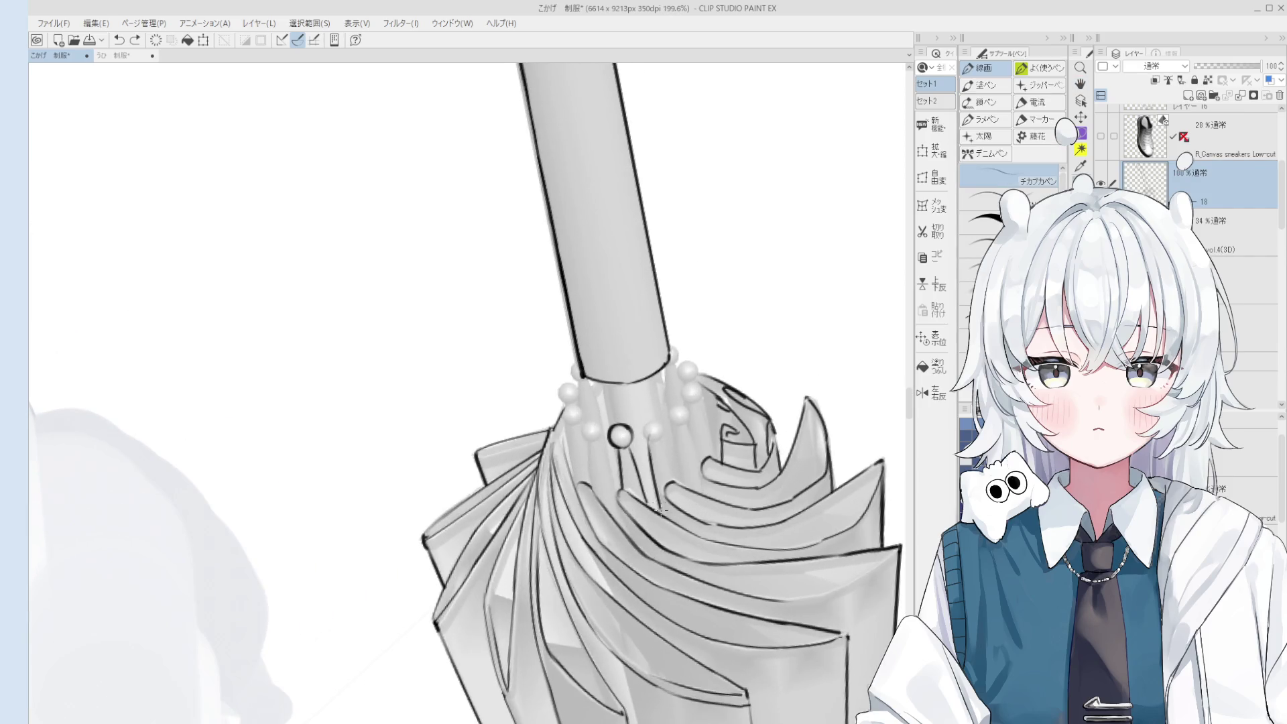
pyautogui.moveTo(652, 435); pyautogui.dragTo(642, 427)
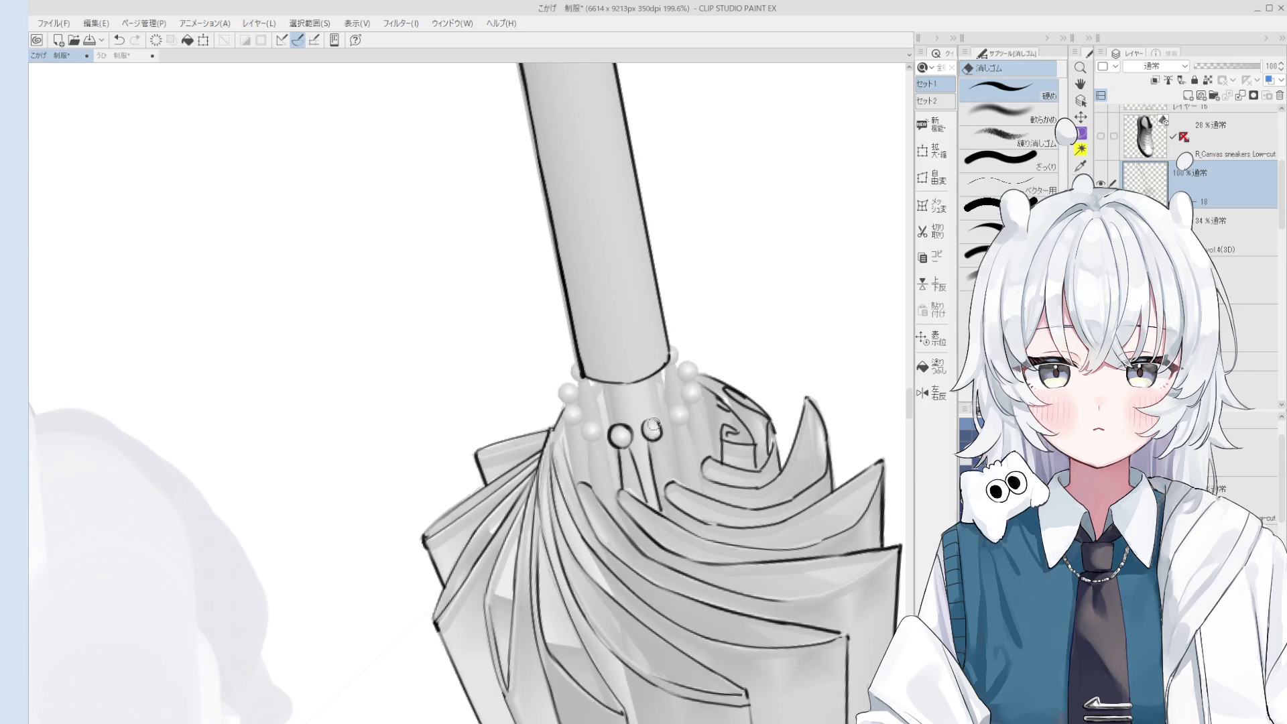
pyautogui.hotkey('ctrl', 'z')
pyautogui.moveTo(646, 421)
pyautogui.mouseDown()
pyautogui.moveTo(667, 435)
pyautogui.moveTo(673, 483)
pyautogui.mouseUp()
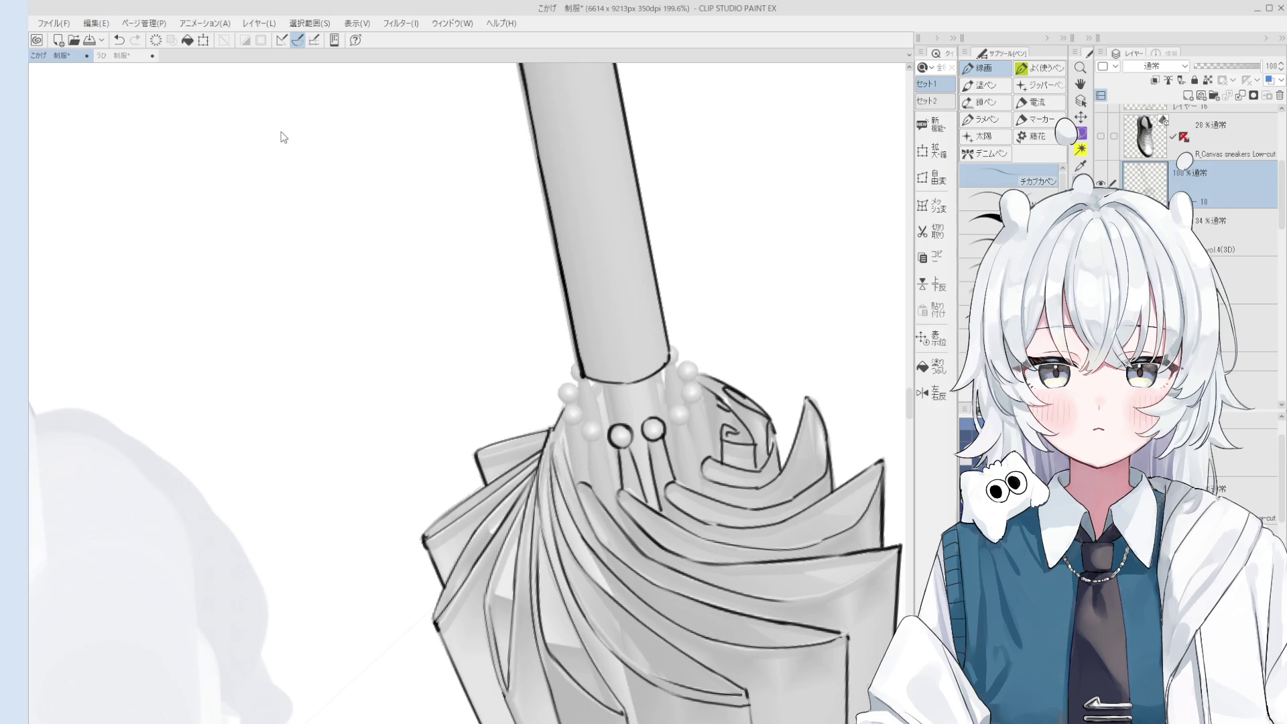
pyautogui.press('o')
pyautogui.click(660, 369)
# Zoom and tilt the view to inspect the navy umbrella's handle, then reset rotation upright.
pyautogui.scroll(-5, 660, 368)
pyautogui.scroll(-5, 660, 366)
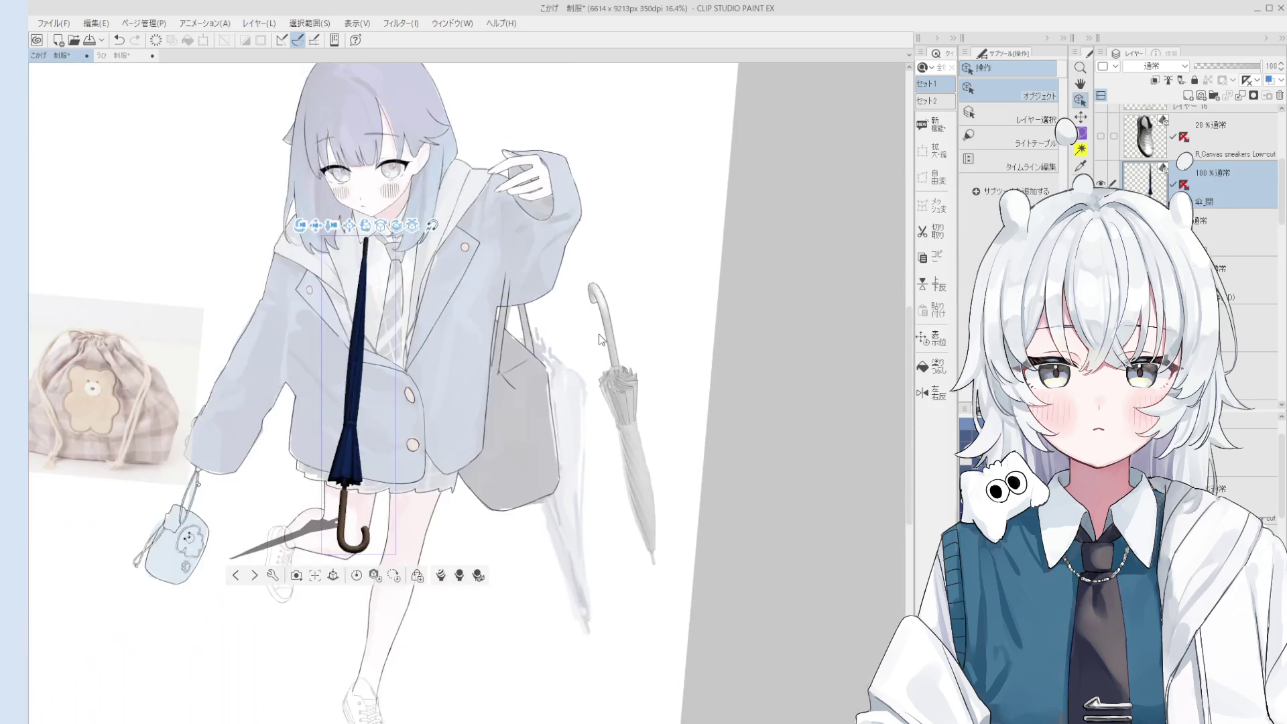
pyautogui.moveTo(660, 366); pyautogui.dragTo(537, 402)
pyautogui.scroll(3, 470, 439)
pyautogui.scroll(5, 470, 439)
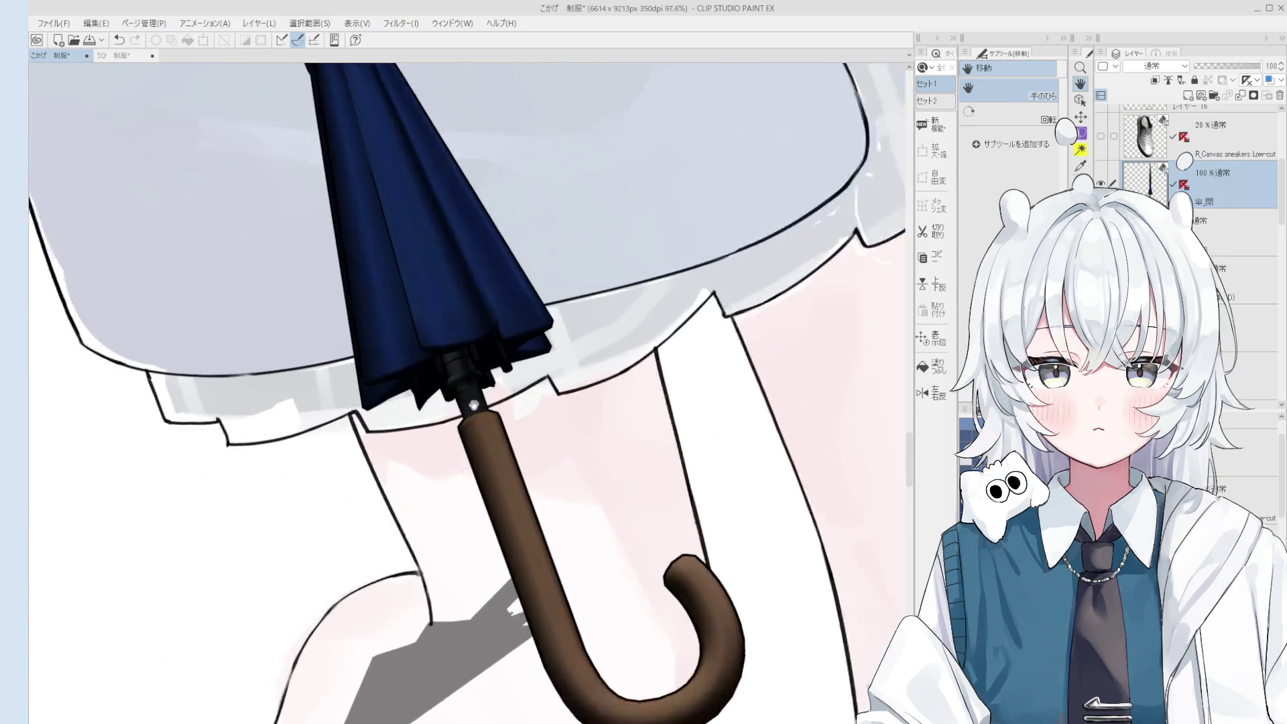
pyautogui.moveTo(513, 315); pyautogui.dragTo(560, 313)
pyautogui.hotkey('ctrl', '@')
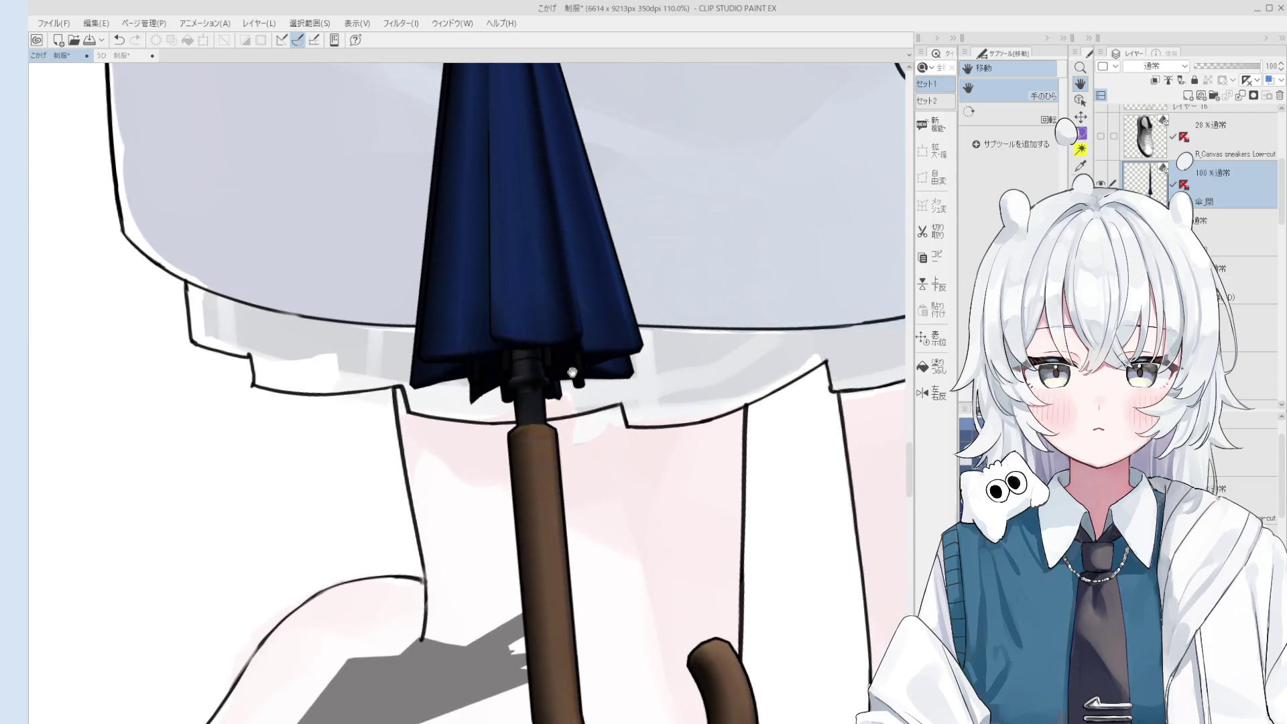
# Remove the navy umbrella so only the grey umbrella remains, returning to the Object tool.
pyautogui.scroll(-4, 563, 301)
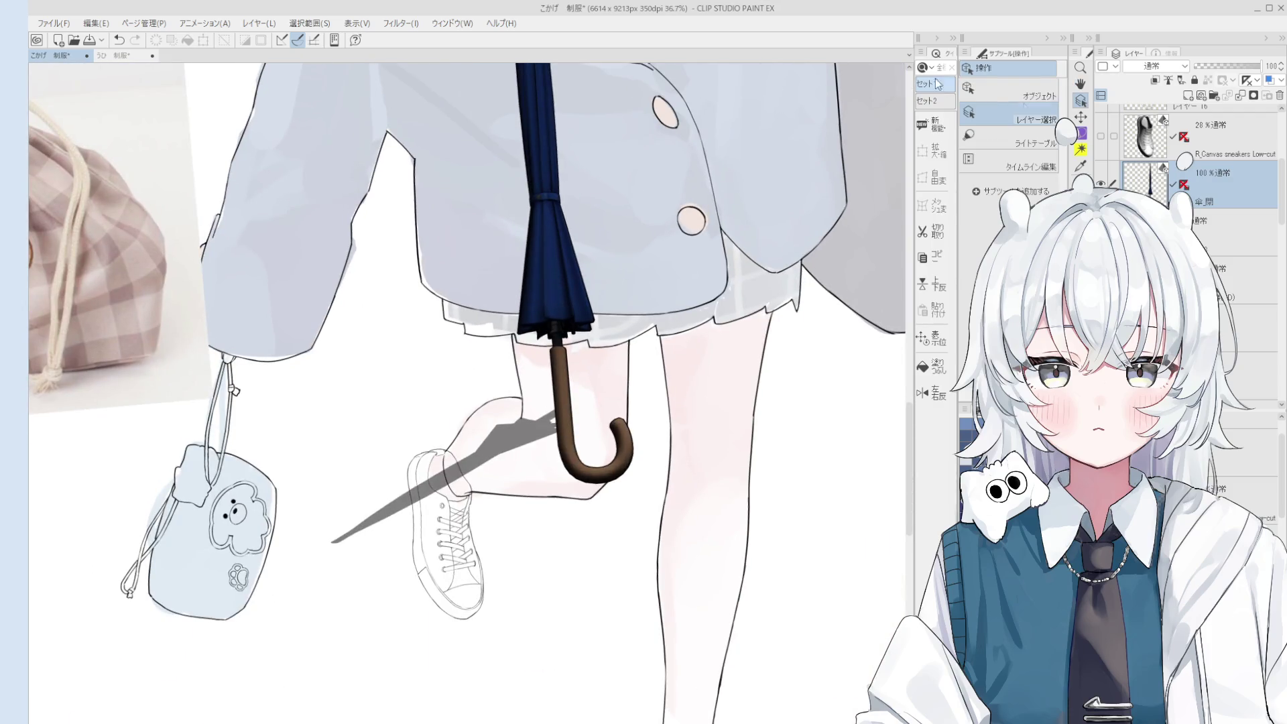
pyautogui.scroll(3, 490, 264)
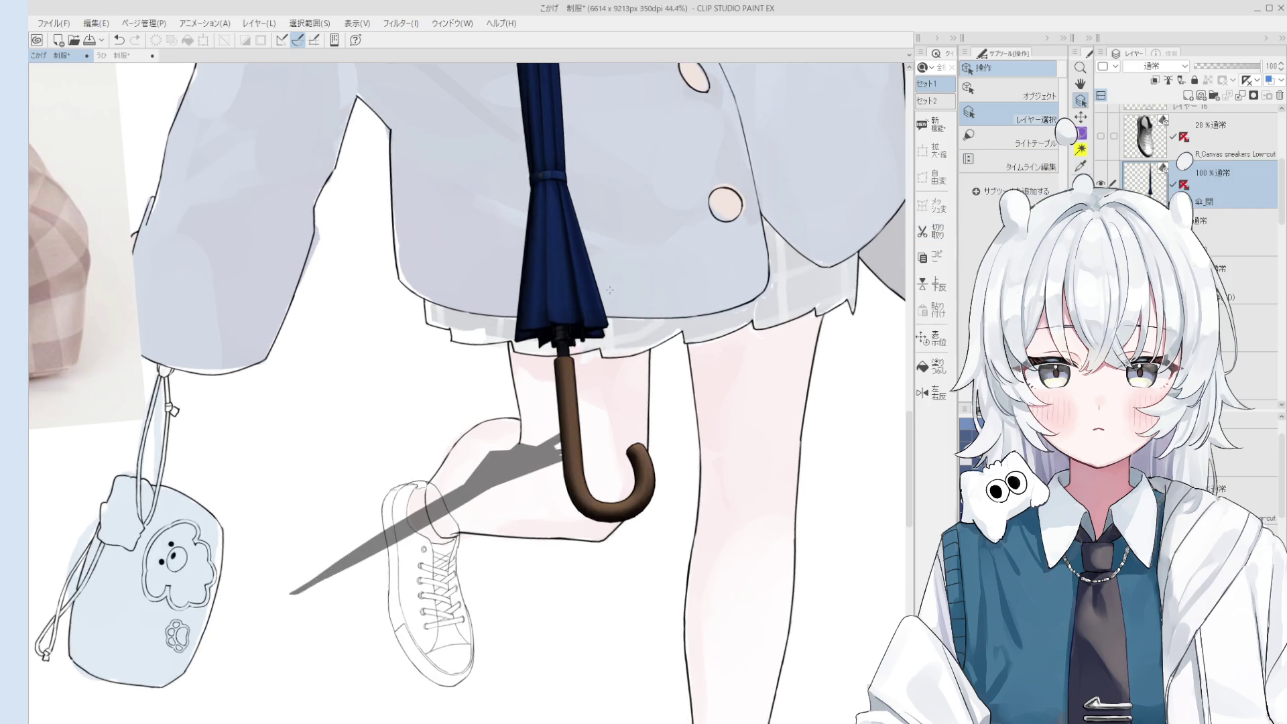
pyautogui.scroll(1, 582, 322)
pyautogui.scroll(-6, 590, 335)
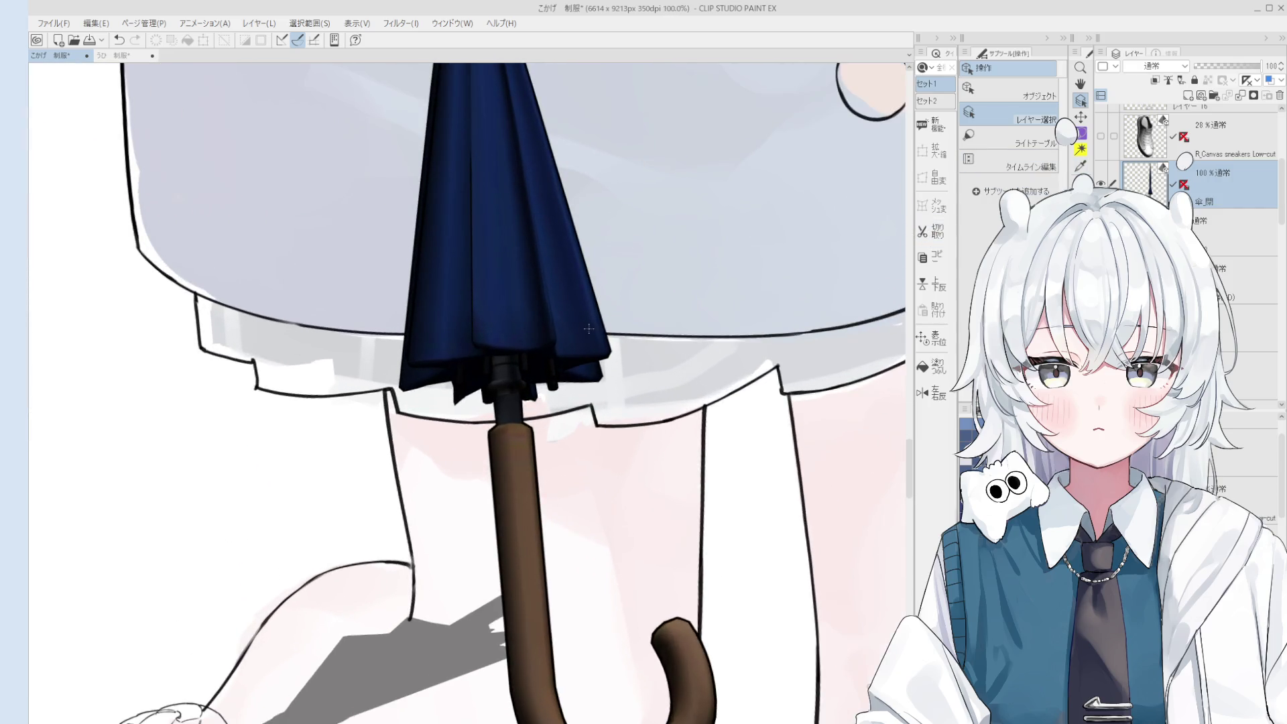
pyautogui.press('space')
pyautogui.hotkey('ctrl', 'z')
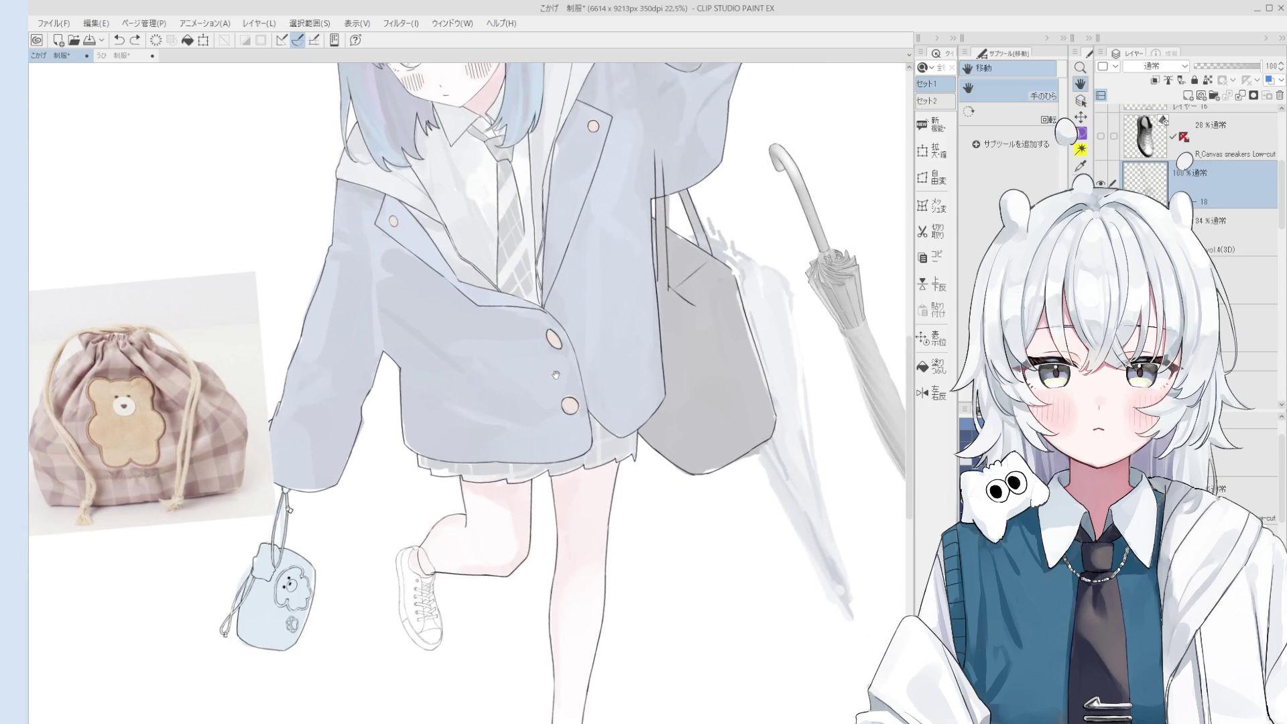
pyautogui.press('o')
pyautogui.scroll(2, 657, 353)
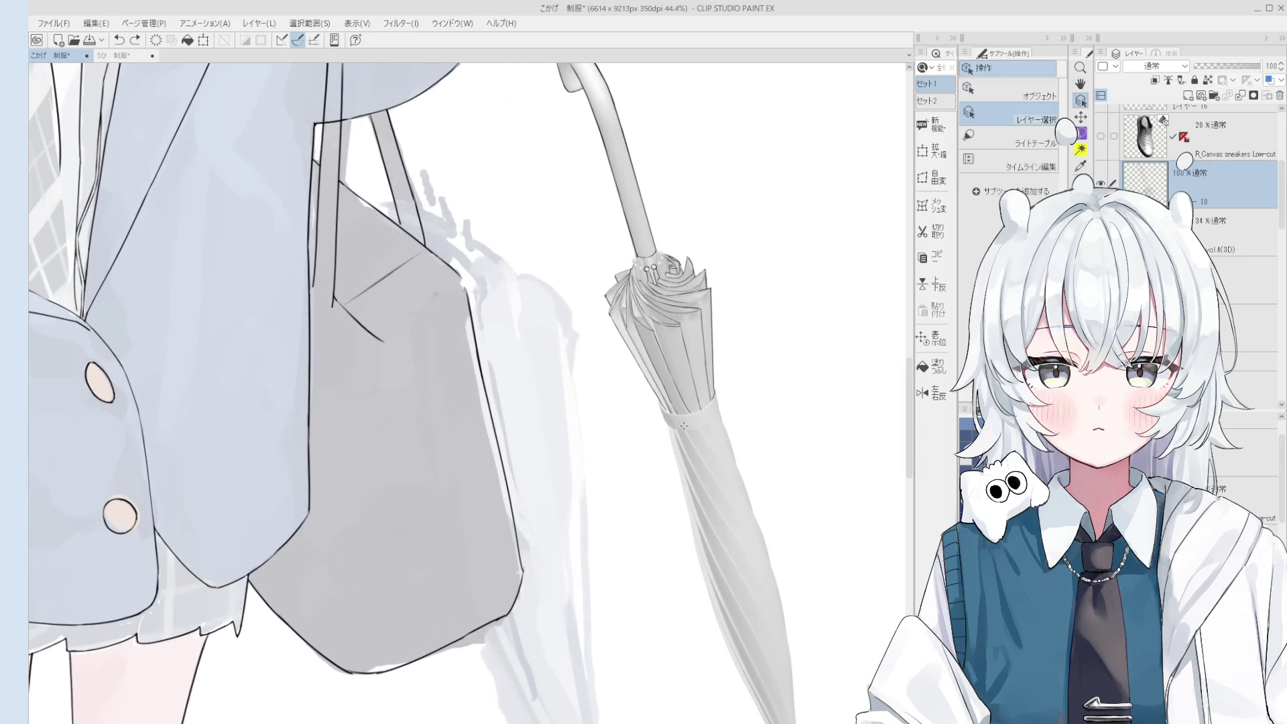
# Ink the strap band's top edge with the pen, redoing the curved stroke twice.
pyautogui.scroll(5, 694, 392)
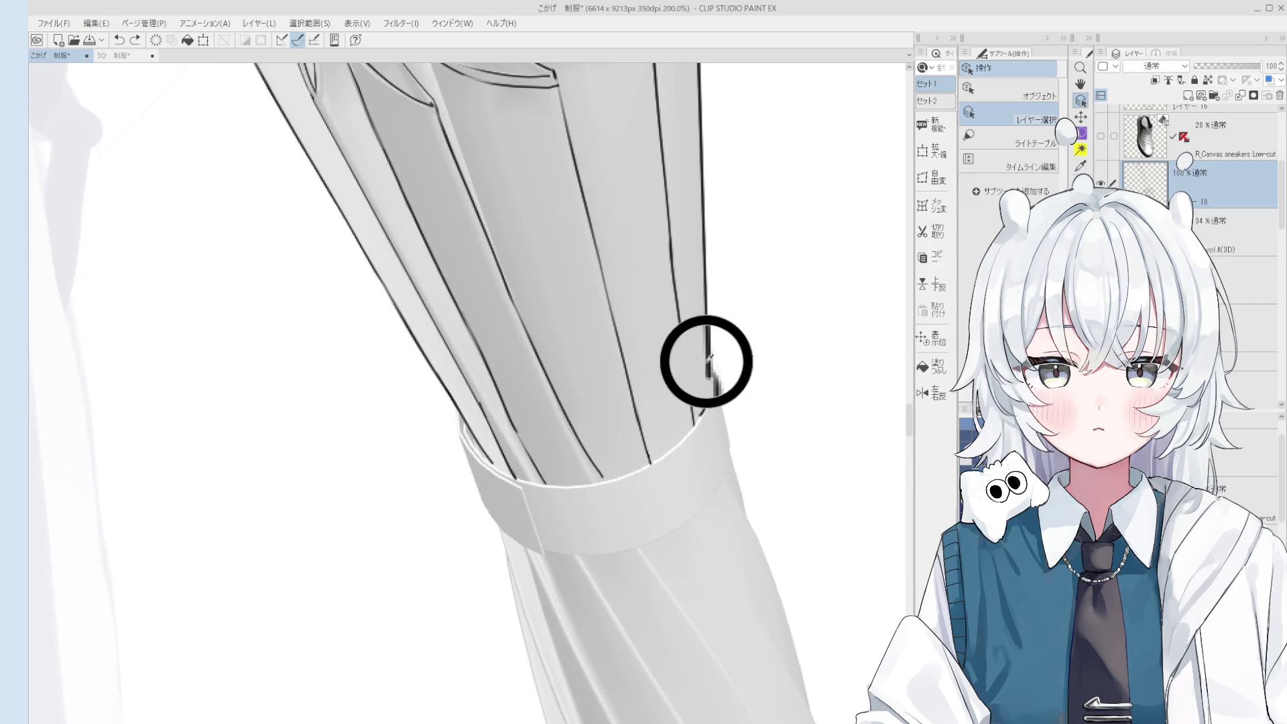
pyautogui.scroll(2, 658, 473)
pyautogui.press('p')
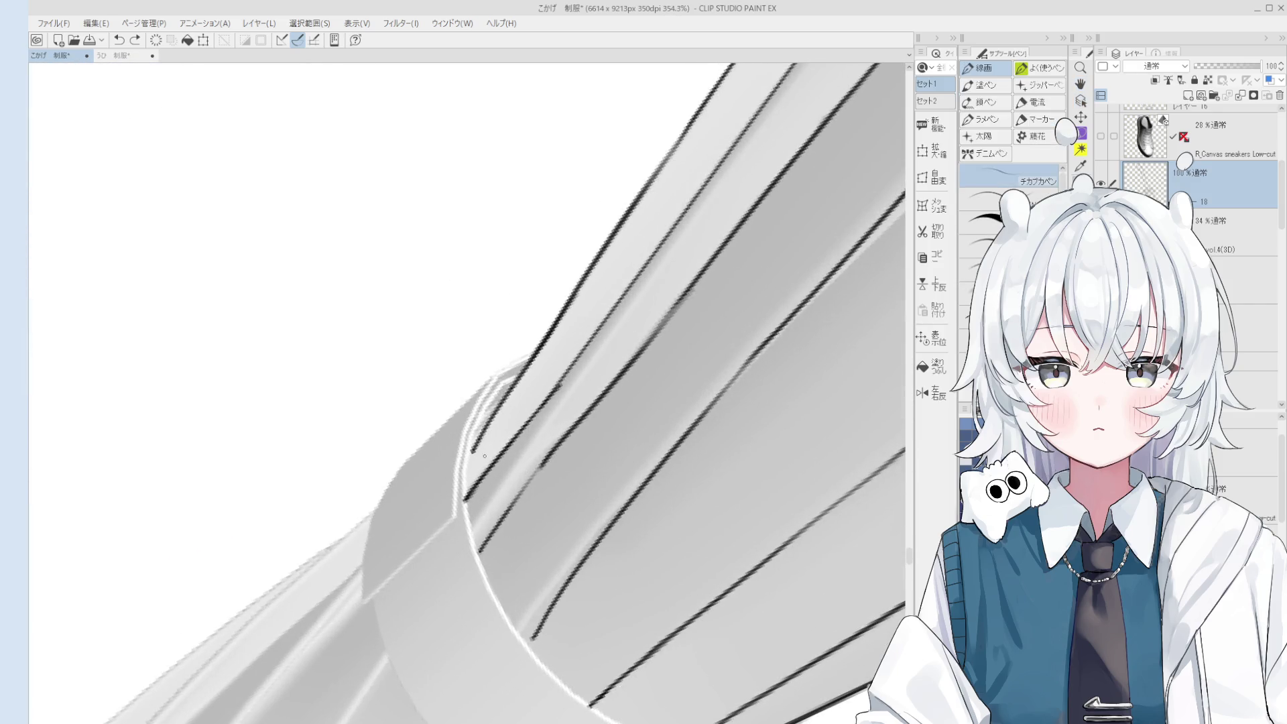
pyautogui.moveTo(519, 409); pyautogui.dragTo(530, 630)
pyautogui.scroll(-1, 489, 529)
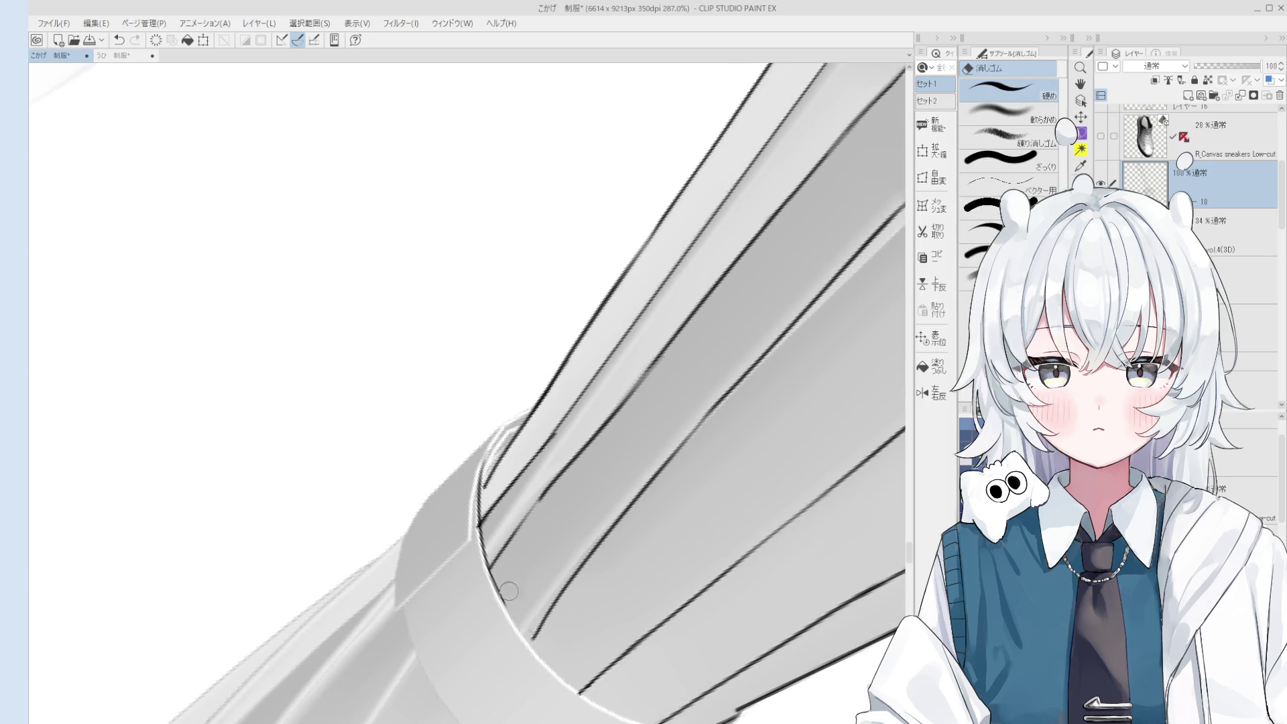
pyautogui.hotkey('ctrl', 'z')
pyautogui.moveTo(485, 543); pyautogui.dragTo(580, 691)
pyautogui.hotkey('ctrl', 'z')
pyautogui.moveTo(489, 567)
pyautogui.mouseDown()
pyautogui.moveTo(581, 693)
pyautogui.moveTo(555, 573)
pyautogui.mouseUp()
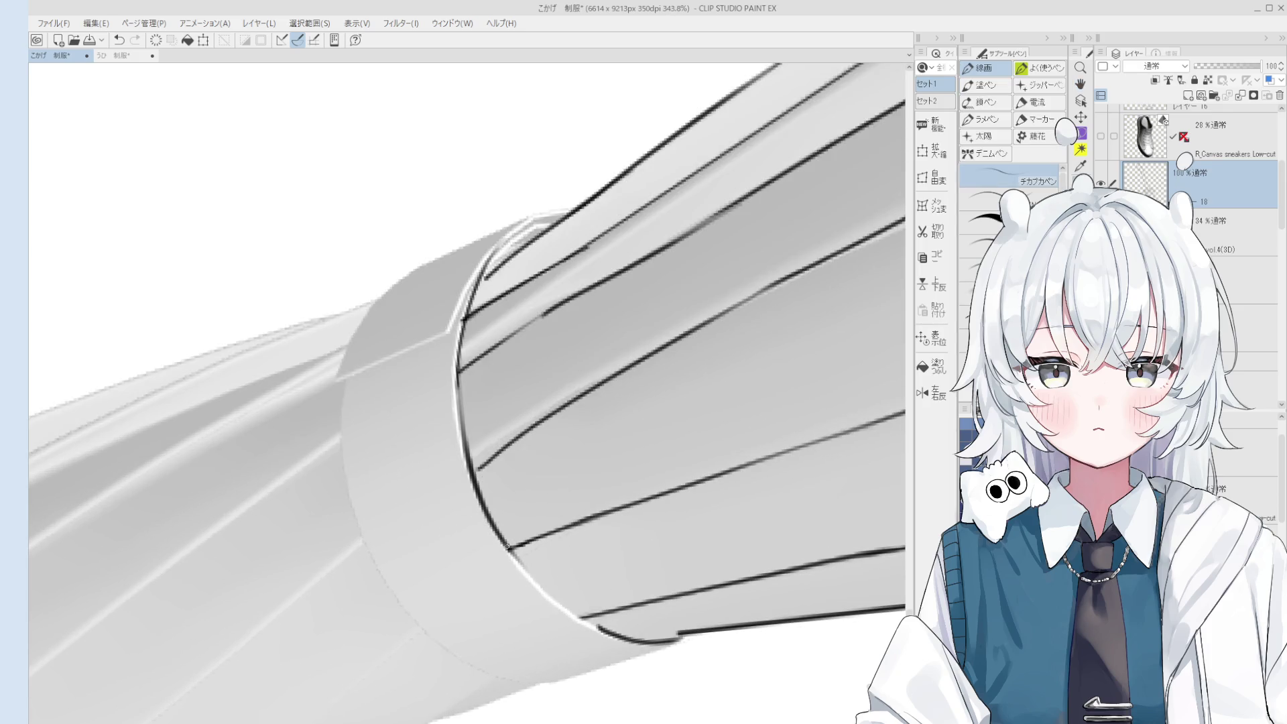
pyautogui.scroll(-2, 539, 501)
pyautogui.scroll(2, 540, 501)
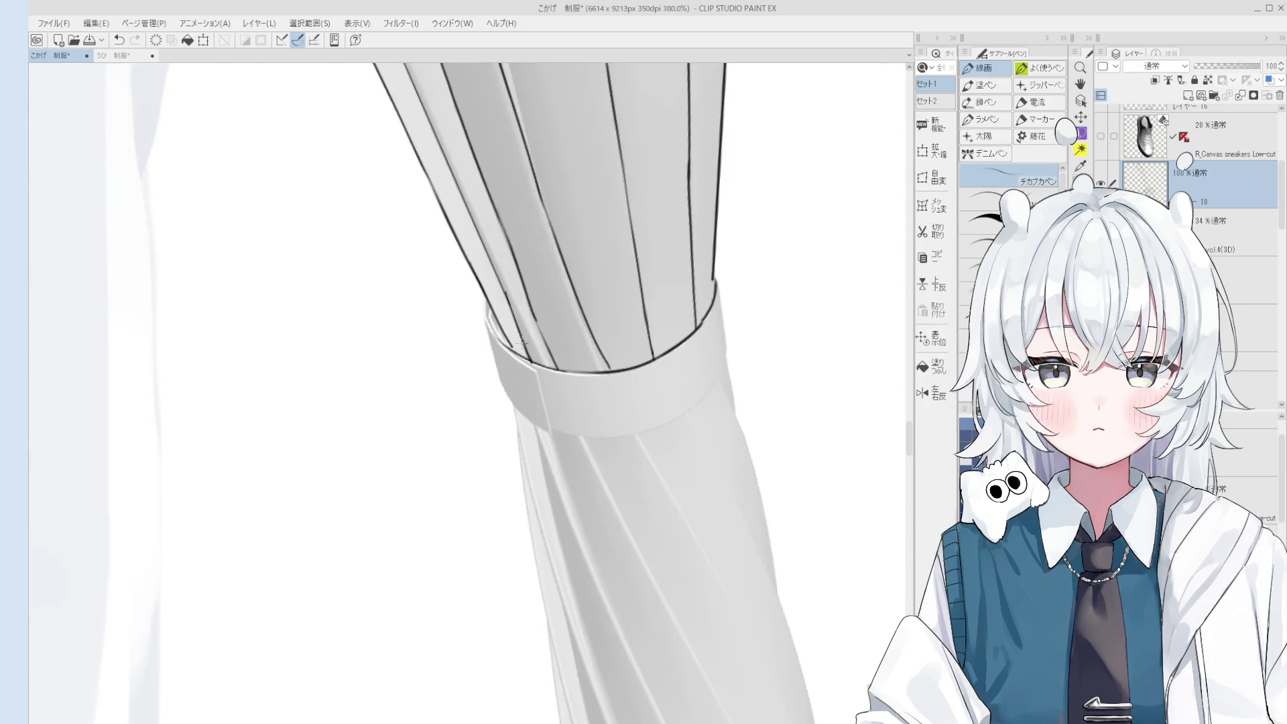
# Trace the band's left edge, rotating the view and retrying the stroke several times.
pyautogui.moveTo(477, 337)
pyautogui.mouseDown()
pyautogui.moveTo(546, 394)
pyautogui.moveTo(540, 384)
pyautogui.moveTo(585, 471)
pyautogui.mouseUp()
pyautogui.hotkey('ctrl', 'z')
pyautogui.press('-')
pyautogui.press('^')
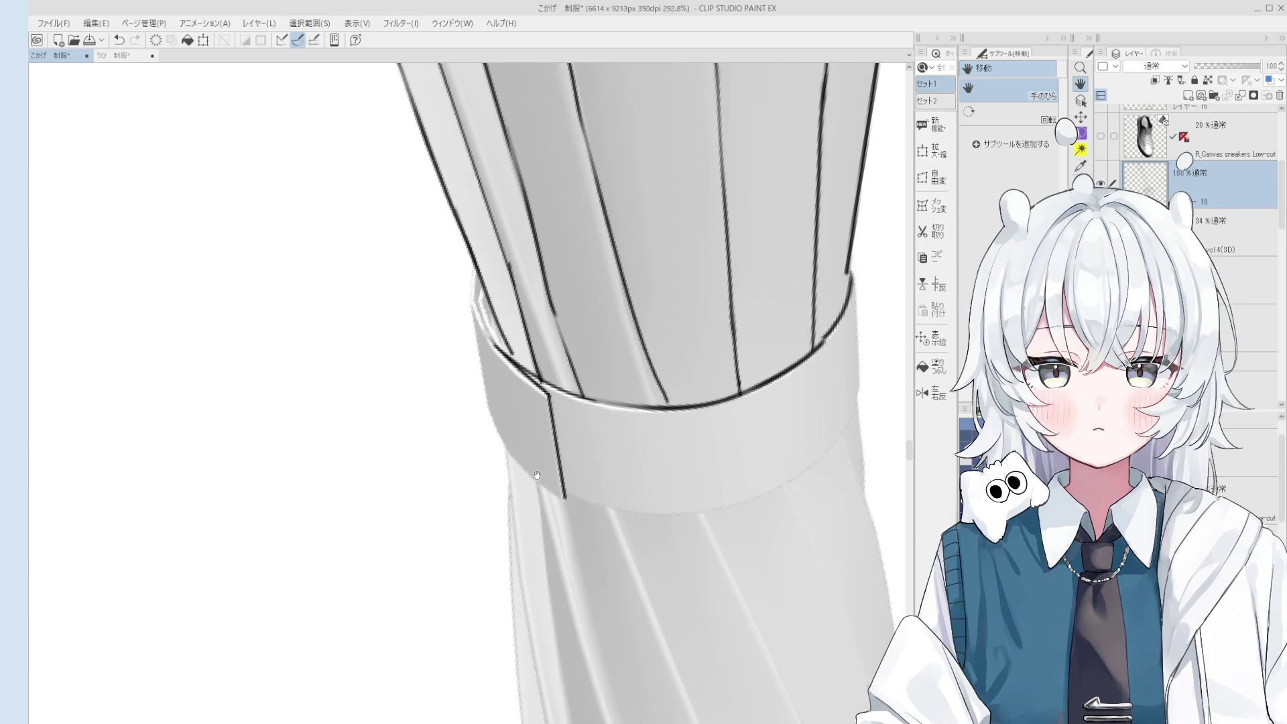
pyautogui.moveTo(534, 474); pyautogui.dragTo(528, 394)
pyautogui.moveTo(499, 342)
pyautogui.mouseDown()
pyautogui.moveTo(489, 296)
pyautogui.moveTo(491, 339)
pyautogui.mouseUp()
pyautogui.hotkey('ctrl', 'z')
pyautogui.hotkey('ctrl', 'z')
pyautogui.moveTo(486, 294); pyautogui.dragTo(519, 447)
pyautogui.hotkey('ctrl', 'z')
pyautogui.hotkey('ctrl', 'z')
pyautogui.moveTo(485, 327); pyautogui.dragTo(519, 448)
# Ink the band's lower edge and a short edge stroke, then flip the view to check.
pyautogui.hotkey('ctrl', 'z')
pyautogui.hotkey('ctrl', 'z')
pyautogui.moveTo(484, 328)
pyautogui.mouseDown()
pyautogui.moveTo(520, 449)
pyautogui.moveTo(556, 511)
pyautogui.mouseUp()
pyautogui.scroll(2, 536, 435)
pyautogui.hotkey('ctrl', 'z')
pyautogui.moveTo(504, 444); pyautogui.dragTo(556, 511)
pyautogui.hotkey('ctrl', 'z')
pyautogui.moveTo(504, 444)
pyautogui.mouseDown()
pyautogui.moveTo(580, 538)
pyautogui.moveTo(524, 482)
pyautogui.mouseUp()
pyautogui.hotkey('ctrl', 'z')
pyautogui.hotkey('ctrl', 'z')
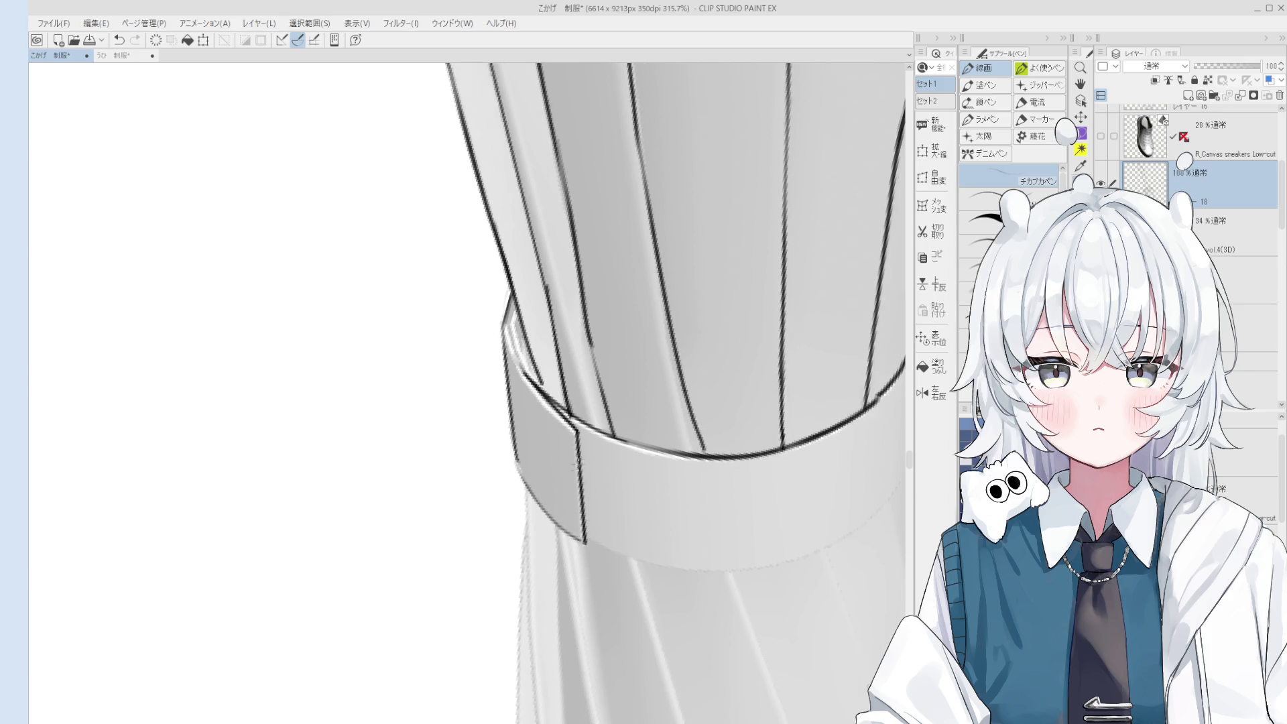
pyautogui.scroll(-2, 546, 469)
pyautogui.moveTo(554, 421)
pyautogui.mouseDown()
pyautogui.moveTo(571, 465)
pyautogui.moveTo(554, 406)
pyautogui.moveTo(587, 477)
pyautogui.moveTo(563, 421)
pyautogui.moveTo(578, 462)
pyautogui.moveTo(509, 471)
pyautogui.moveTo(550, 462)
pyautogui.moveTo(481, 459)
pyautogui.mouseUp()
pyautogui.hotkey('ctrl', 'z')
pyautogui.hotkey('ctrl', 'z')
pyautogui.hotkey('ctrl', 'z')
pyautogui.hotkey('ctrl', 'z')
pyautogui.press('h')
pyautogui.hotkey('ctrl', '0')
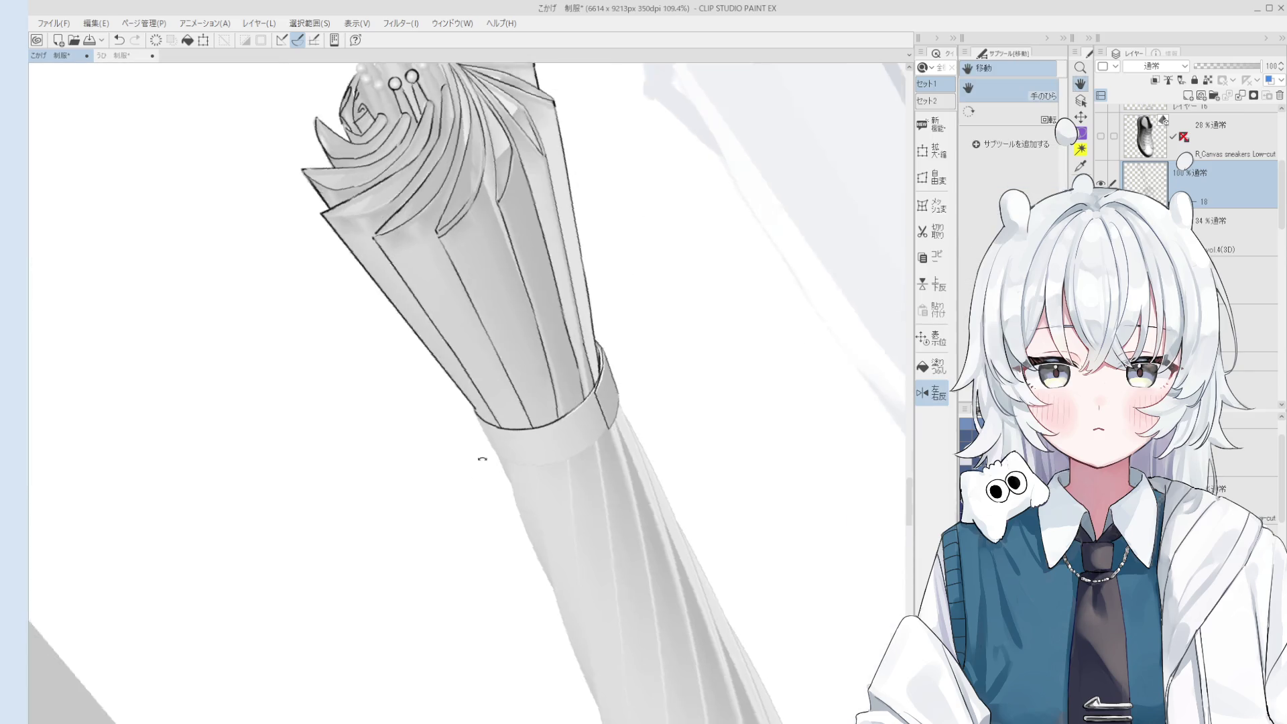
# Redraw the band's left edge line with the pen, undoing unsatisfying attempts.
pyautogui.press('p')
pyautogui.scroll(3, 482, 459)
pyautogui.hotkey('ctrl', 'z')
pyautogui.moveTo(461, 401); pyautogui.dragTo(510, 477)
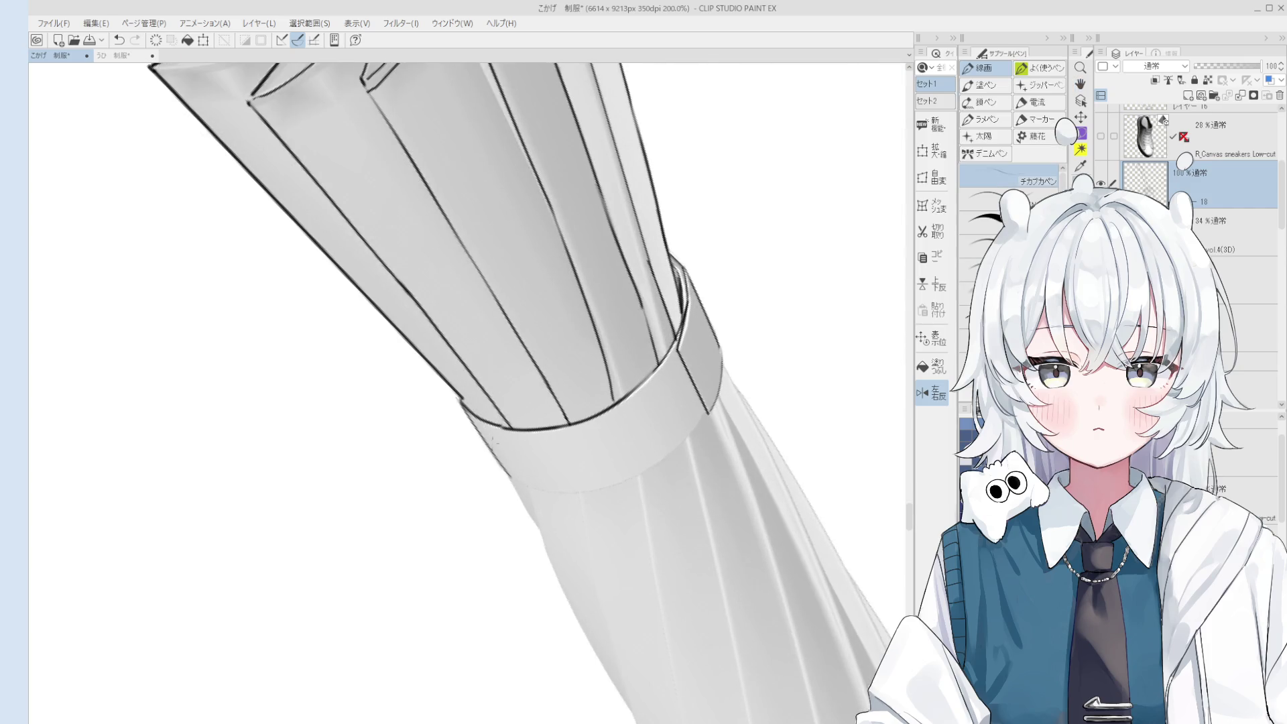
pyautogui.scroll(2, 459, 401)
pyautogui.moveTo(461, 410)
pyautogui.mouseDown()
pyautogui.moveTo(522, 501)
pyautogui.moveTo(570, 509)
pyautogui.mouseUp()
pyautogui.scroll(-3, 522, 501)
pyautogui.hotkey('ctrl', 'z')
pyautogui.scroll(2, 509, 480)
pyautogui.hotkey('ctrl', 'z')
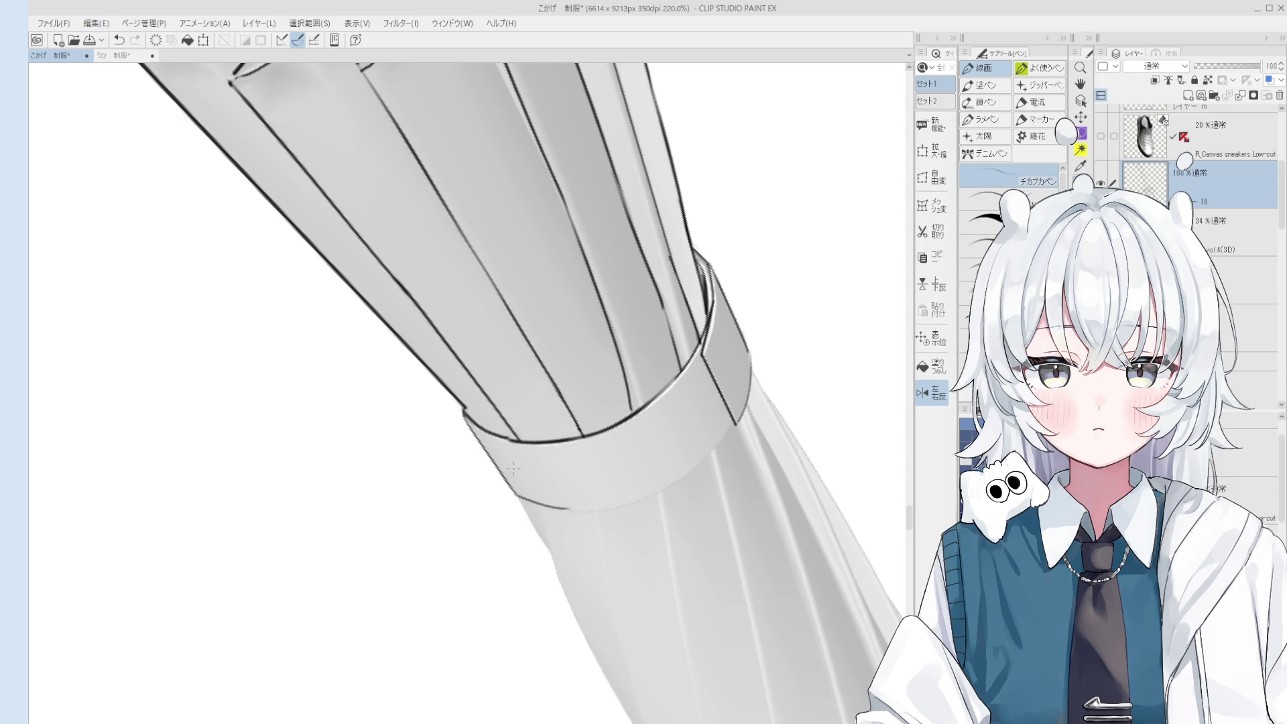
# Ink the strap band's bottom edge, retrying the stroke until it fits.
pyautogui.scroll(-3, 584, 370)
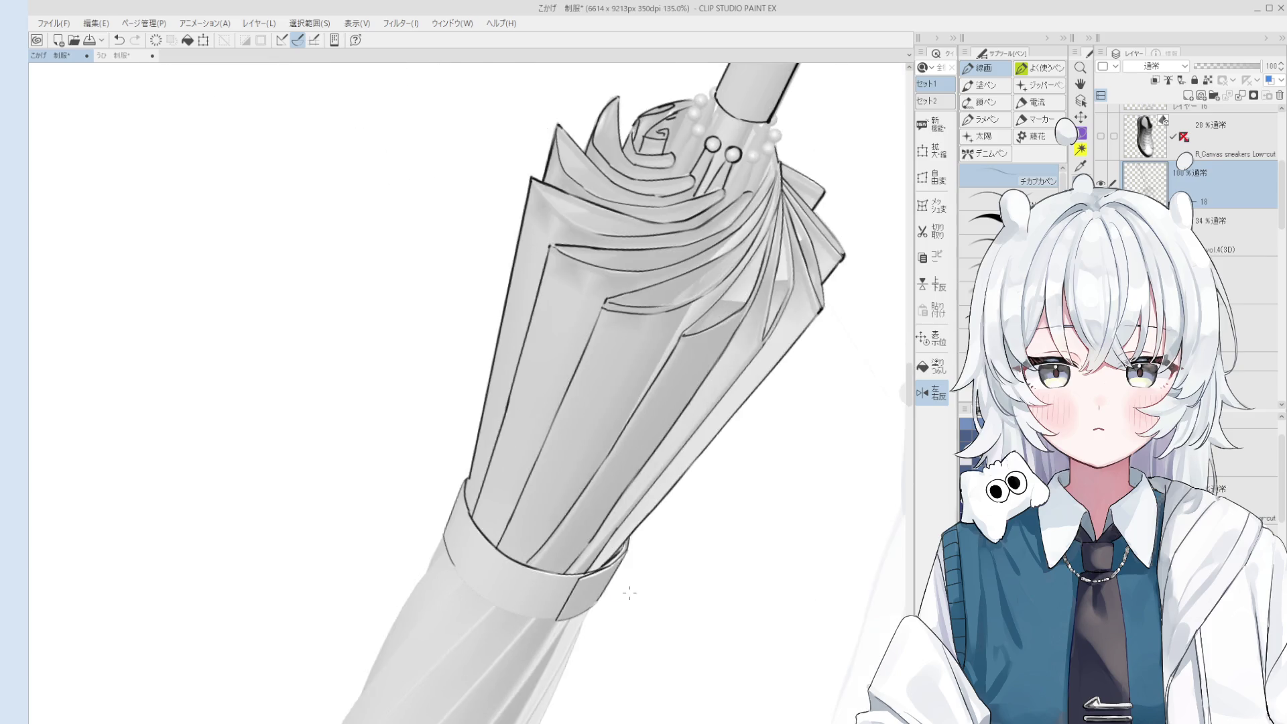
pyautogui.scroll(3, 462, 529)
pyautogui.scroll(1, 463, 529)
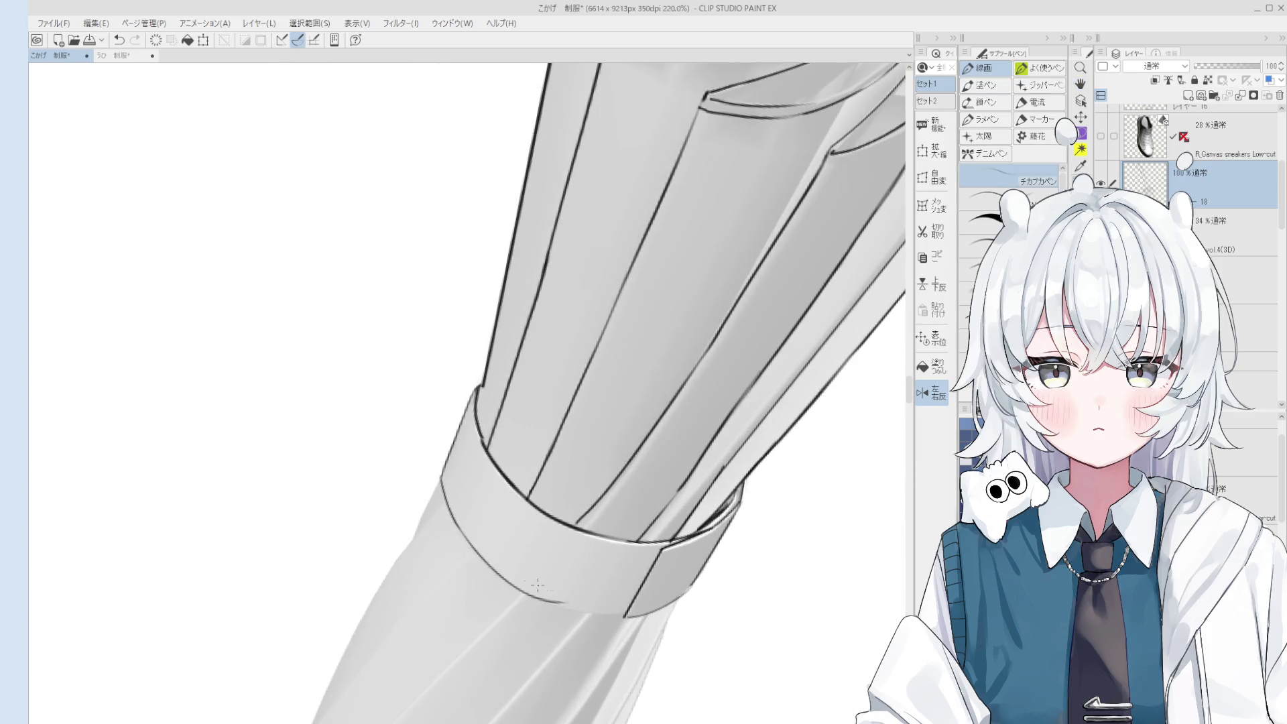
pyautogui.press('e')
pyautogui.press('p')
pyautogui.hotkey('ctrl', 'z')
pyautogui.moveTo(506, 578); pyautogui.dragTo(605, 611)
pyautogui.hotkey('ctrl', 'z')
pyautogui.hotkey('ctrl', 'z')
pyautogui.hotkey('ctrl', 'z')
pyautogui.moveTo(498, 572); pyautogui.dragTo(582, 603)
pyautogui.scroll(-4, 578, 358)
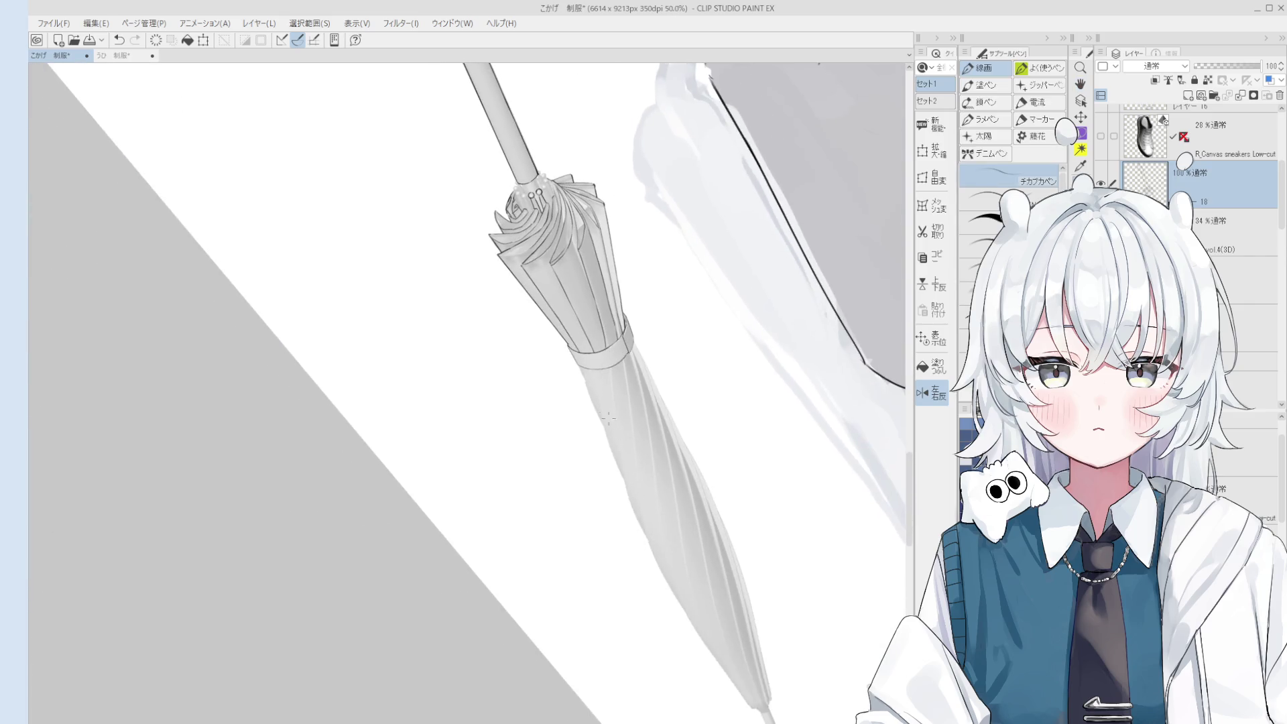
pyautogui.scroll(3, 578, 359)
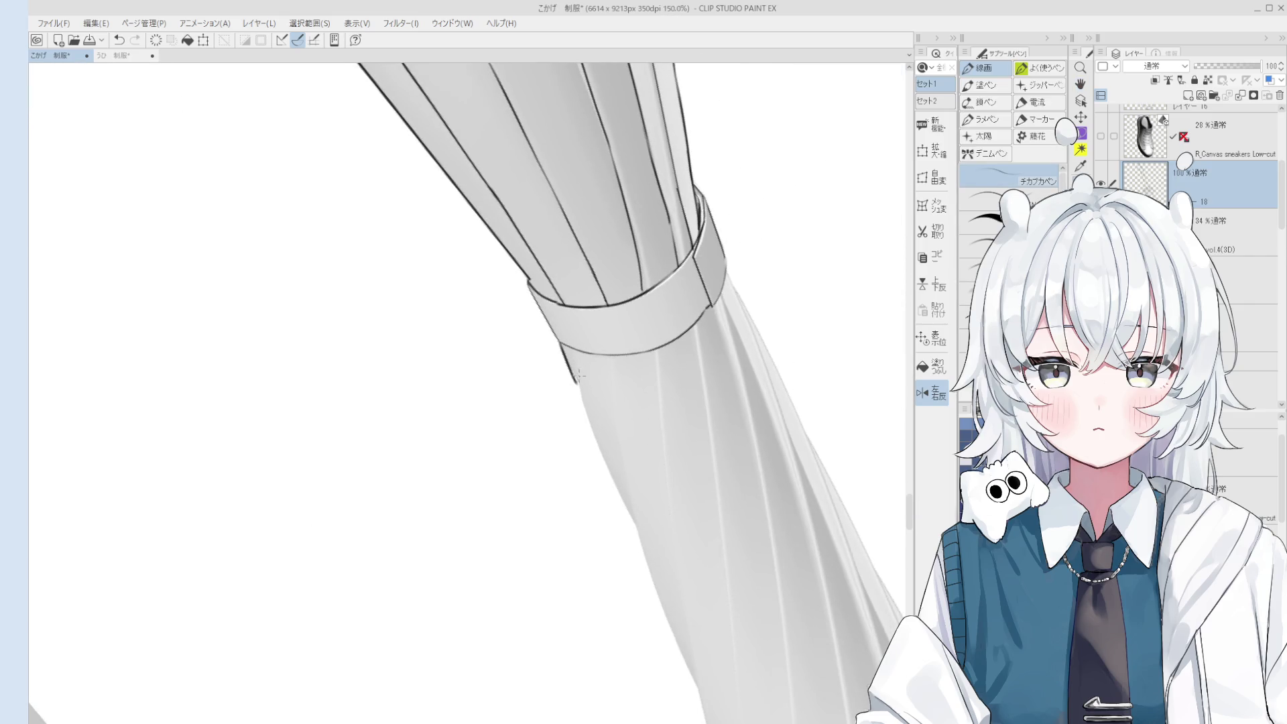
# Start the umbrella's left contour below the band, erasing the stroke's lower part.
pyautogui.moveTo(566, 360)
pyautogui.mouseDown()
pyautogui.moveTo(592, 425)
pyautogui.moveTo(586, 415)
pyautogui.mouseUp()
pyautogui.hotkey('ctrl', 'z')
pyautogui.moveTo(652, 526); pyautogui.dragTo(644, 508)
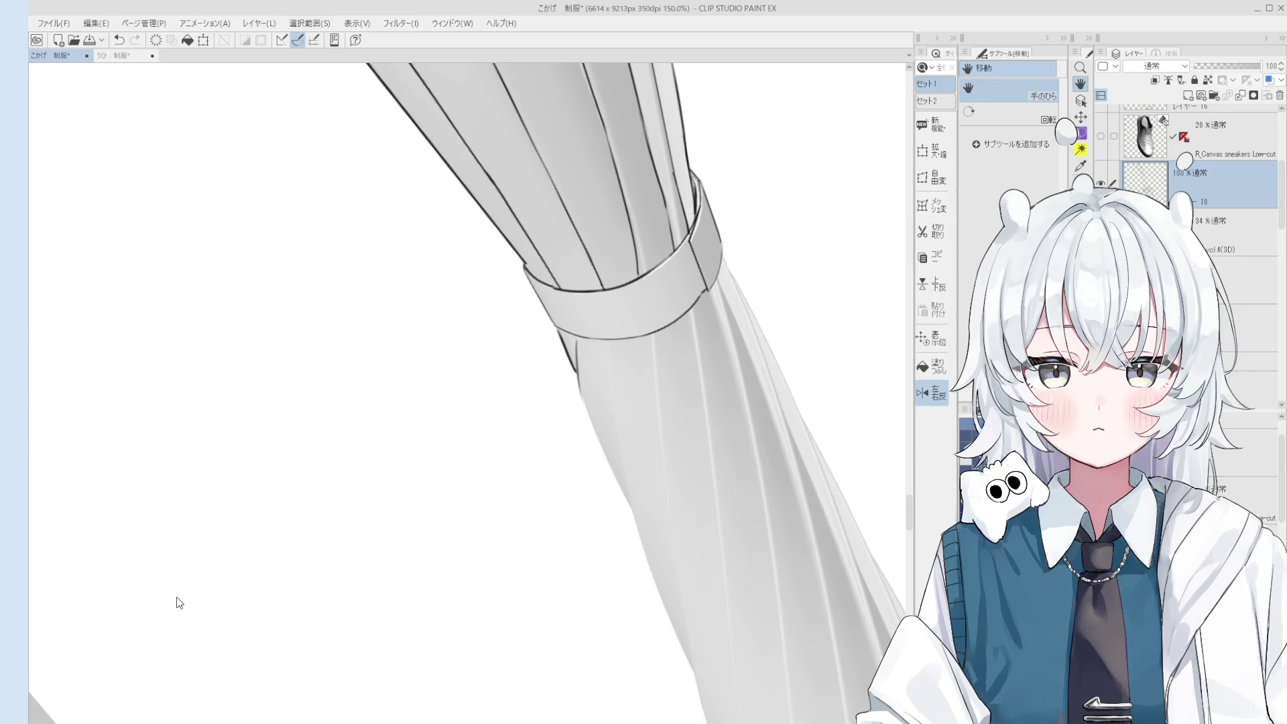
pyautogui.moveTo(608, 405); pyautogui.dragTo(642, 516)
pyautogui.press('e')
pyautogui.moveTo(603, 416); pyautogui.dragTo(646, 531)
pyautogui.press('p')
pyautogui.hotkey('ctrl', 'z')
# Trace the left edge line down the canopy, retrying the stroke several times.
pyautogui.scroll(-1, 626, 478)
pyautogui.moveTo(613, 462); pyautogui.dragTo(664, 569)
pyautogui.hotkey('ctrl', 'z')
pyautogui.hotkey('ctrl', 'z')
pyautogui.scroll(-1, 630, 496)
pyautogui.hotkey('ctrl', 'z')
pyautogui.moveTo(624, 475); pyautogui.dragTo(660, 566)
pyautogui.hotkey('ctrl', 'z')
pyautogui.moveTo(621, 474); pyautogui.dragTo(660, 571)
# Extend the left edge line further toward the umbrella's lower part.
pyautogui.hotkey('ctrl', 'z')
pyautogui.moveTo(637, 524); pyautogui.dragTo(664, 587)
pyautogui.hotkey('ctrl', 'z')
pyautogui.hotkey('ctrl', 'z')
pyautogui.scroll(-1, 663, 587)
pyautogui.moveTo(644, 524); pyautogui.dragTo(690, 628)
pyautogui.hotkey('ctrl', 'z')
pyautogui.hotkey('ctrl', 'z')
pyautogui.moveTo(651, 547)
pyautogui.mouseDown()
pyautogui.moveTo(687, 623)
pyautogui.moveTo(647, 541)
pyautogui.mouseUp()
pyautogui.hotkey('ctrl', 'z')
pyautogui.scroll(-2, 653, 546)
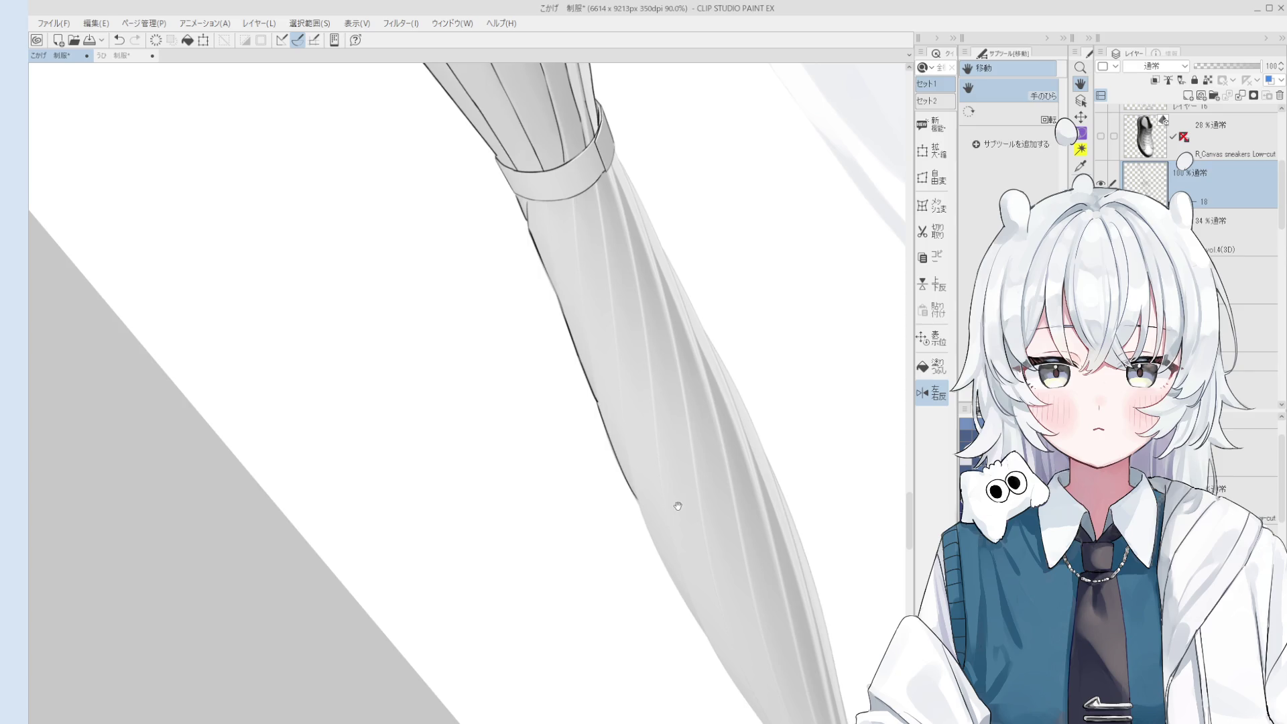
pyautogui.scroll(-2, 678, 506)
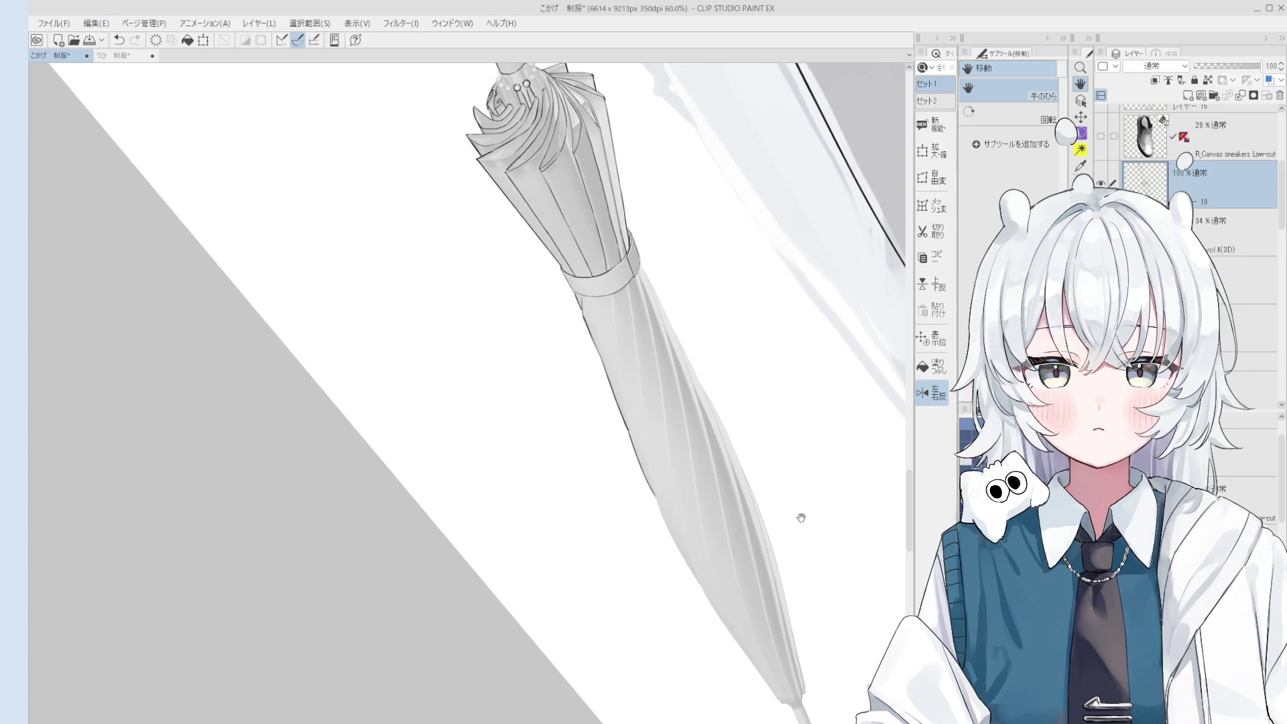
# Trim the left edge line's end and redraw the umbrella's lower-left edge line.
pyautogui.press('p')
pyautogui.scroll(3, 684, 563)
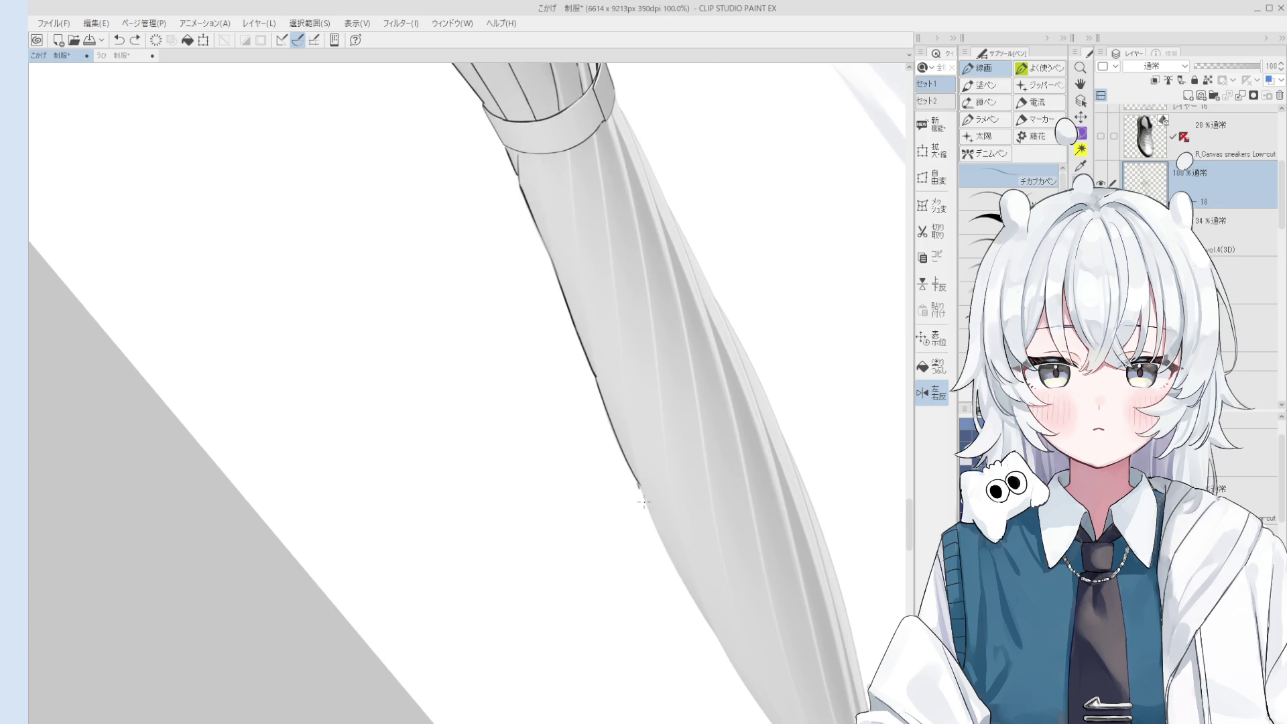
pyautogui.scroll(-3, 685, 584)
pyautogui.scroll(3, 685, 583)
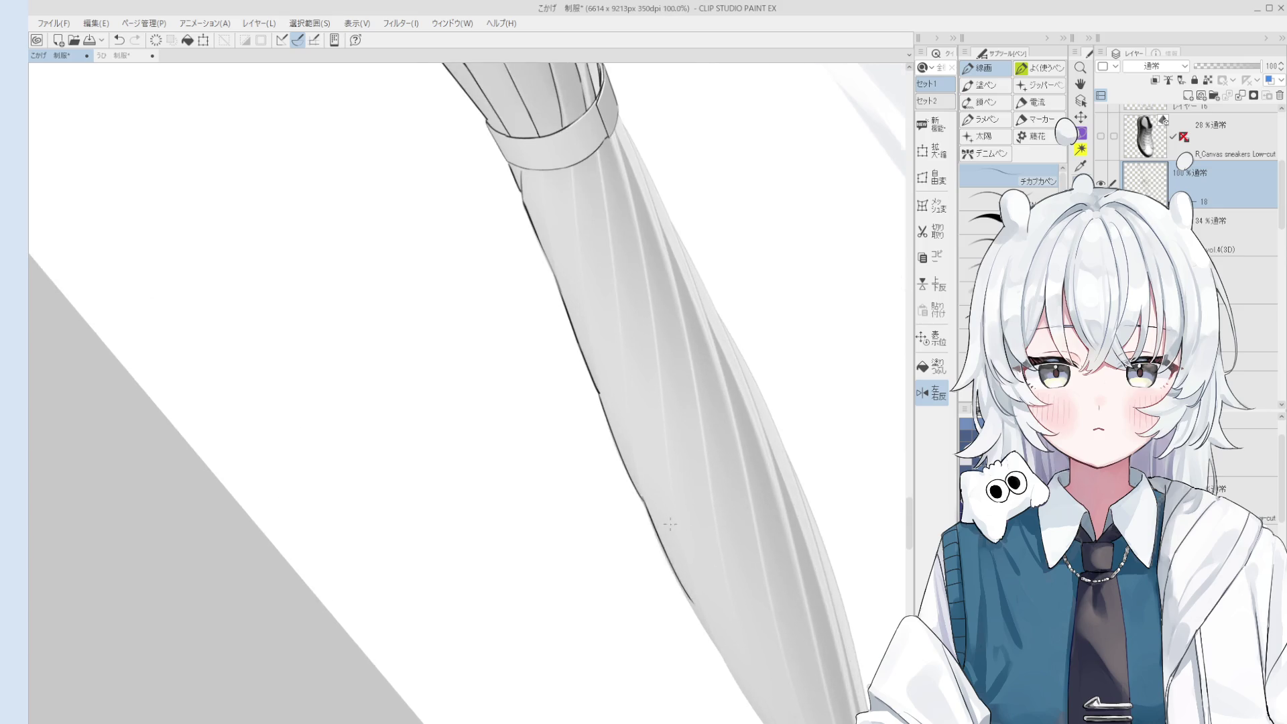
pyautogui.press('e')
pyautogui.moveTo(661, 547); pyautogui.dragTo(655, 513)
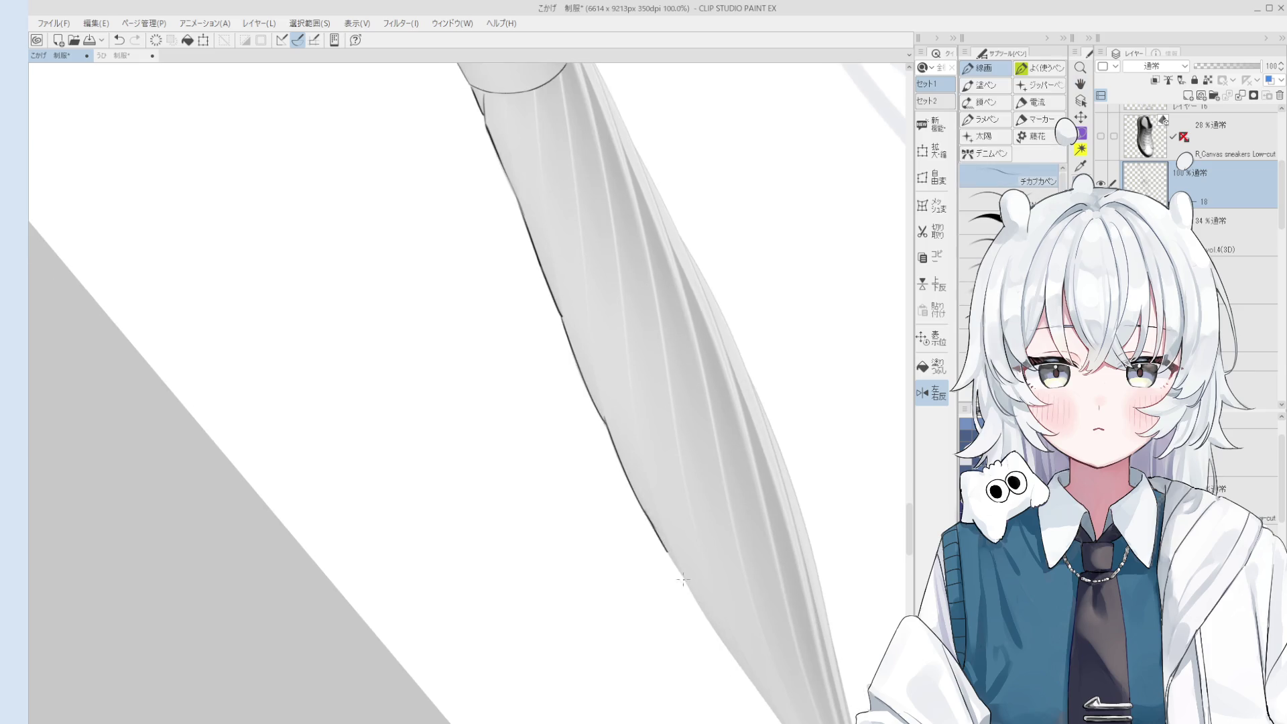
pyautogui.press('p')
pyautogui.scroll(-2, 691, 583)
pyautogui.hotkey('ctrl', 'z')
pyautogui.moveTo(671, 556); pyautogui.dragTo(723, 638)
pyautogui.hotkey('ctrl', 'z')
pyautogui.moveTo(670, 554); pyautogui.dragTo(731, 642)
# Extend the outline further down the umbrella's edge toward the stick.
pyautogui.press('e')
pyautogui.scroll(5, 660, 559)
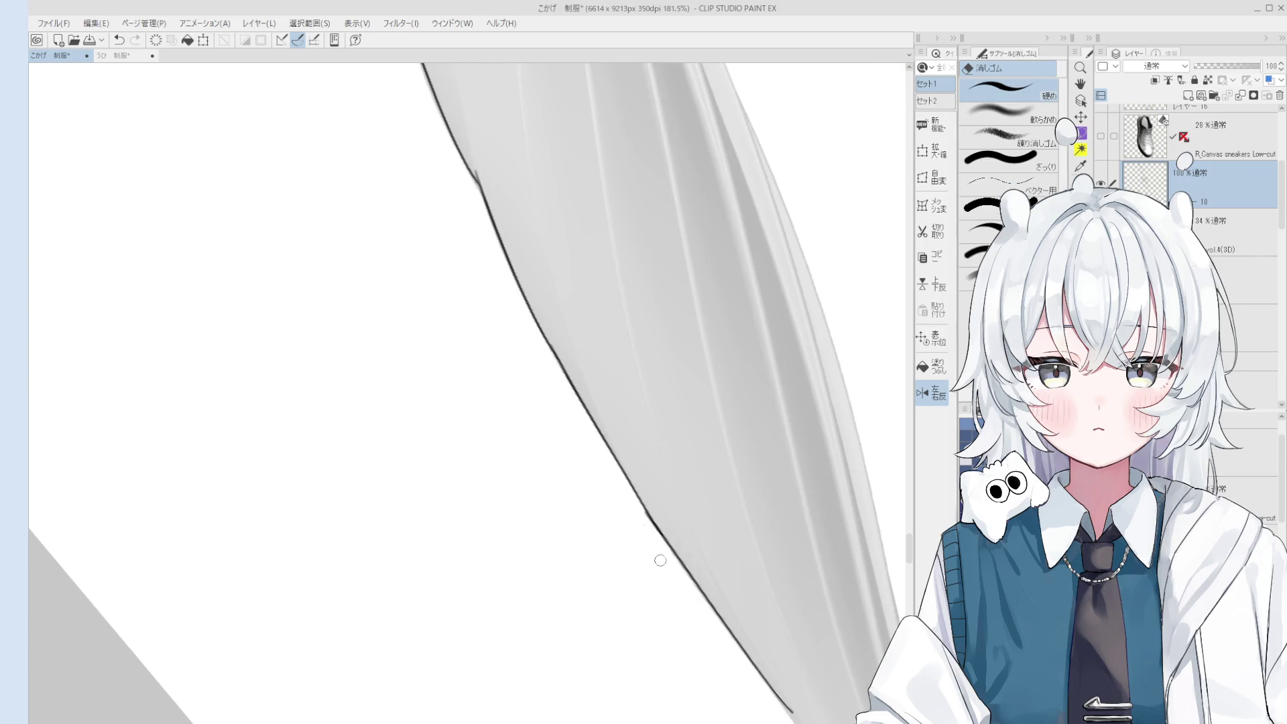
pyautogui.scroll(-4, 657, 549)
pyautogui.press('space')
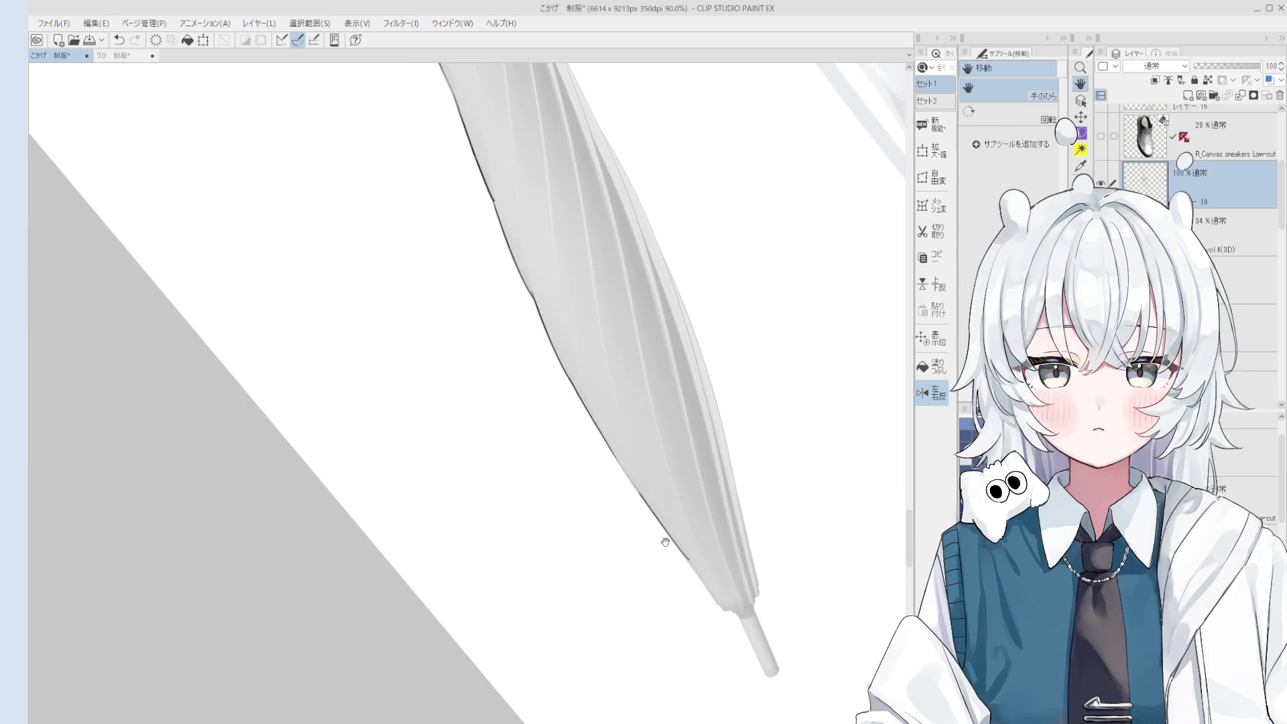
pyautogui.scroll(4, 665, 541)
pyautogui.scroll(-2, 713, 608)
pyautogui.scroll(2, 712, 608)
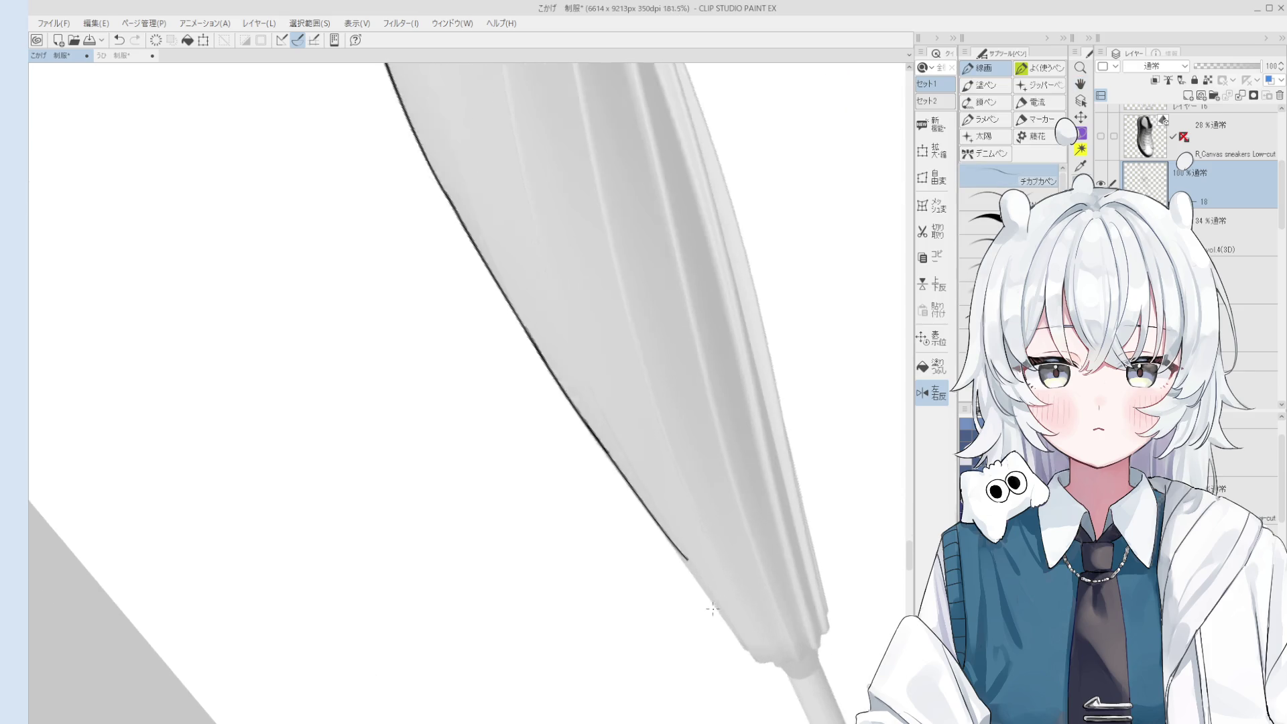
pyautogui.scroll(1, 712, 608)
pyautogui.scroll(-2, 724, 615)
pyautogui.moveTo(736, 619); pyautogui.dragTo(755, 653)
pyautogui.hotkey('ctrl', 'z')
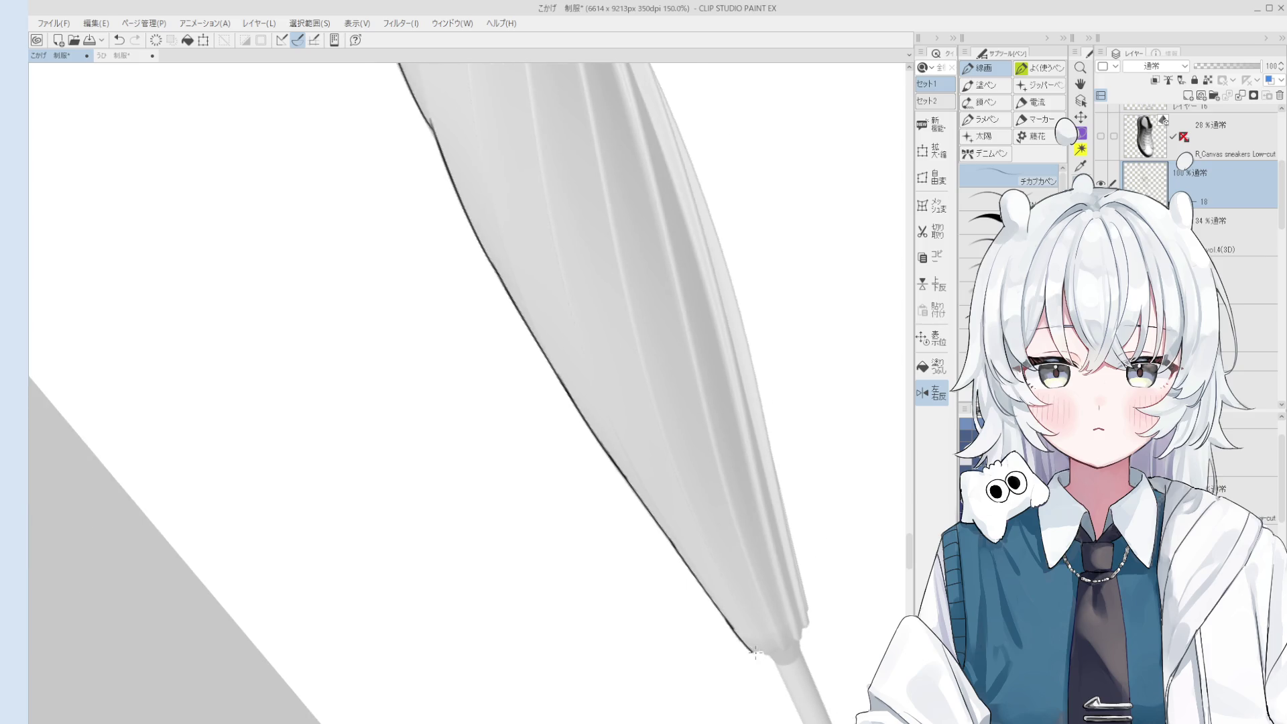
pyautogui.scroll(-1, 764, 660)
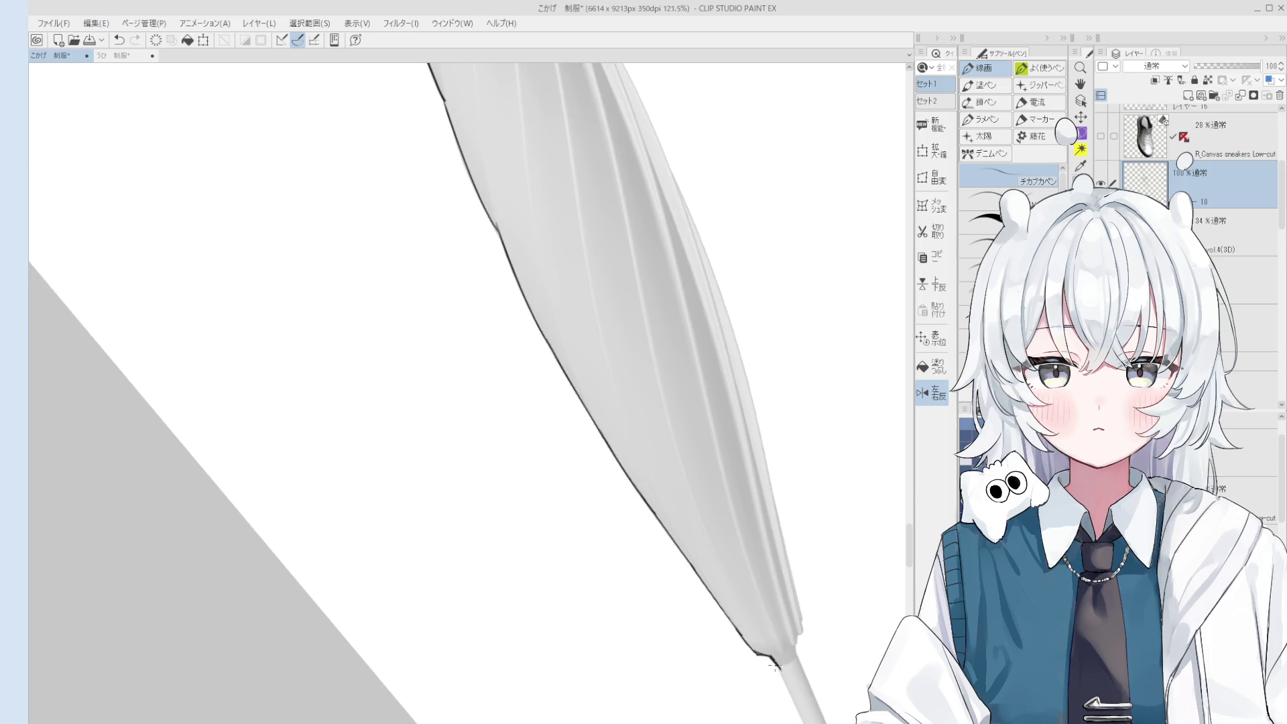
pyautogui.scroll(-2, 739, 578)
# Ink the stick's left edge down to the tip, retrying the stroke twice.
pyautogui.press('e')
pyautogui.press('p')
pyautogui.moveTo(742, 598); pyautogui.dragTo(764, 637)
pyautogui.hotkey('ctrl', 'z')
pyautogui.moveTo(737, 583); pyautogui.dragTo(760, 633)
pyautogui.hotkey('ctrl', 'z')
pyautogui.moveTo(737, 586); pyautogui.dragTo(772, 647)
# Ink the stick's right edge down to the tip, undoing the final attempts.
pyautogui.press('e')
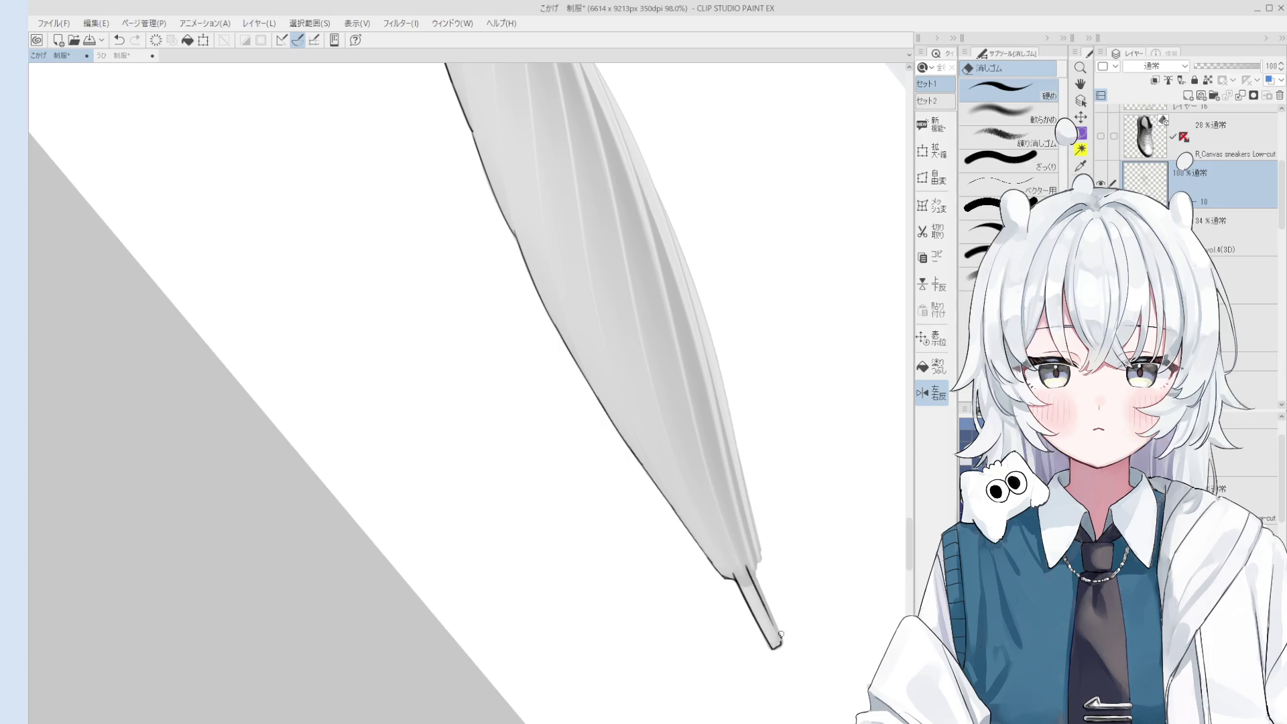
pyautogui.scroll(2, 777, 628)
pyautogui.scroll(1, 779, 628)
pyautogui.press('p')
pyautogui.moveTo(750, 556); pyautogui.dragTo(778, 643)
pyautogui.hotkey('ctrl', 'z')
pyautogui.hotkey('ctrl', 'z')
pyautogui.moveTo(747, 555); pyautogui.dragTo(788, 654)
pyautogui.hotkey('ctrl', 'z')
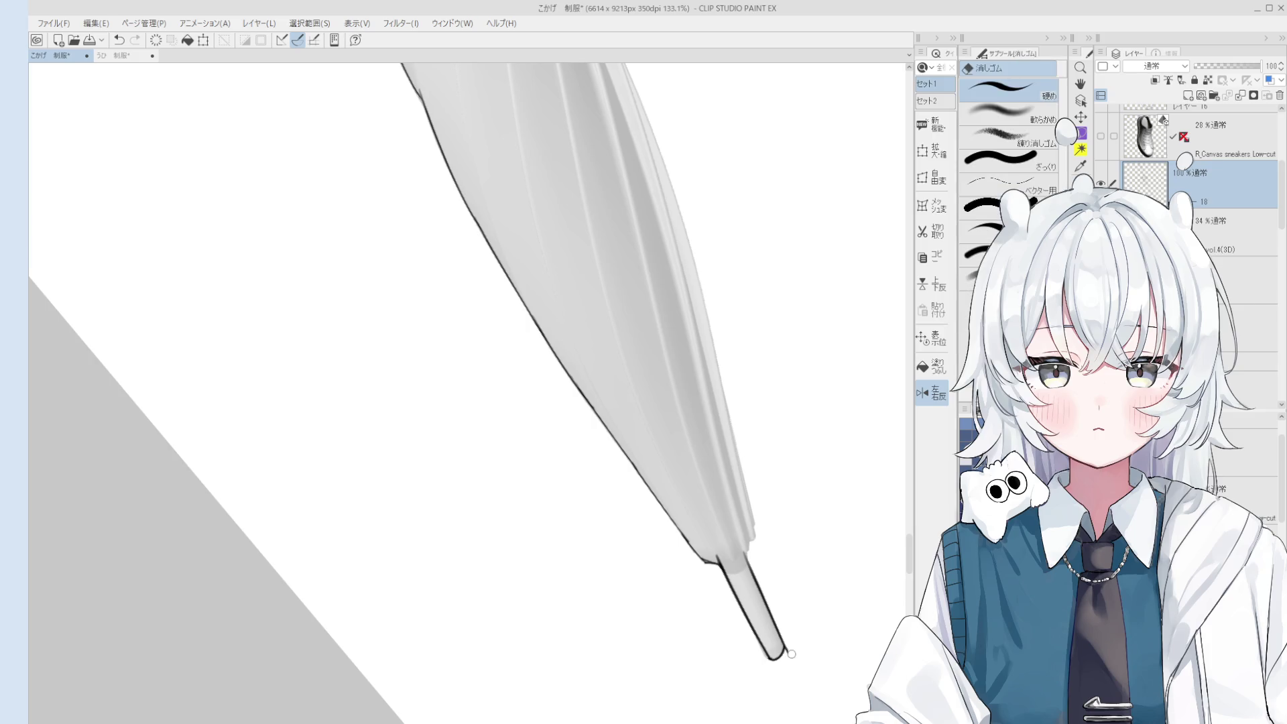
pyautogui.hotkey('ctrl', 'z')
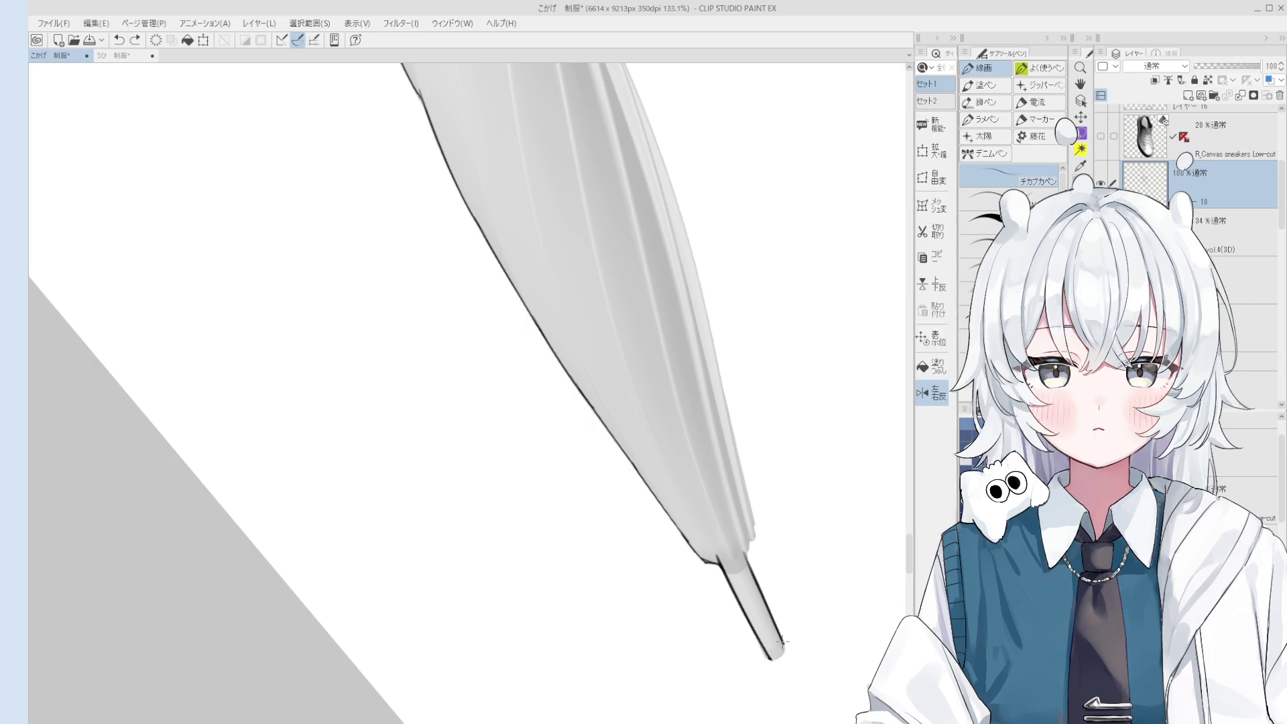
pyautogui.scroll(-4, 781, 657)
# Ink a short first stroke along the umbrella, undoing and redoing it to compare.
pyautogui.press('e')
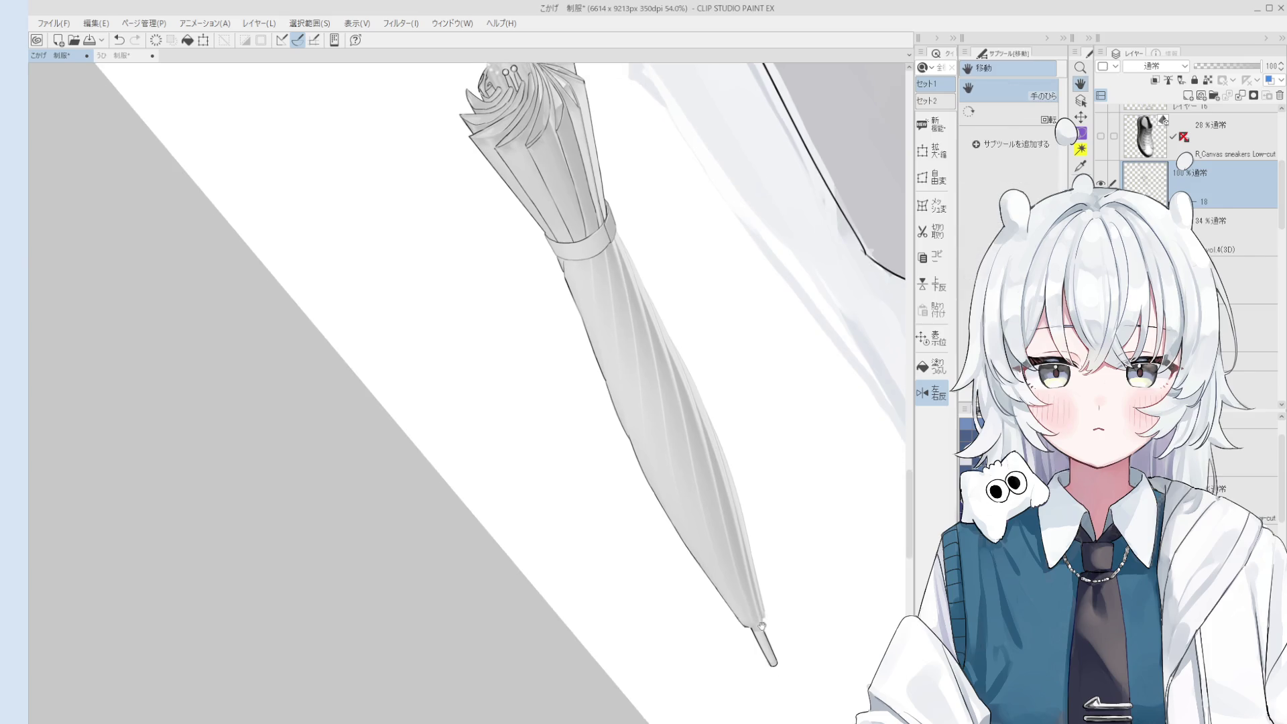
pyautogui.scroll(-2, 749, 620)
pyautogui.scroll(4, 705, 507)
pyautogui.scroll(1, 700, 489)
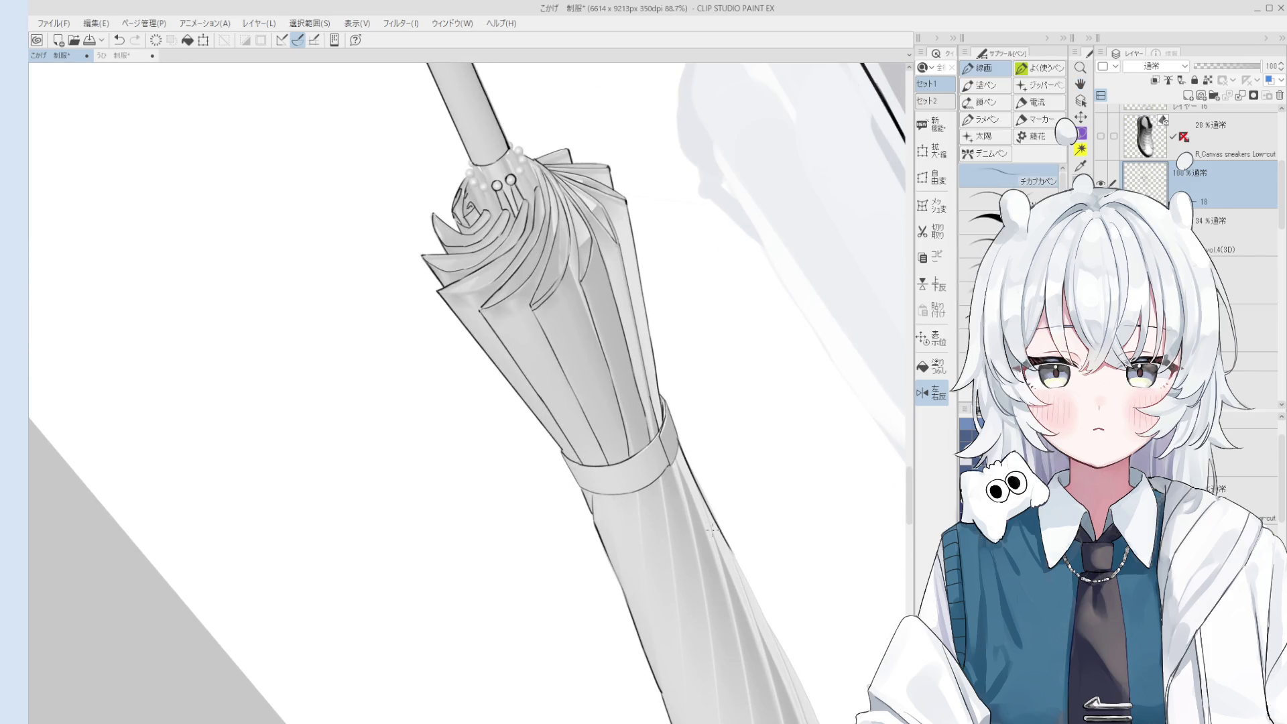
pyautogui.scroll(-1, 697, 476)
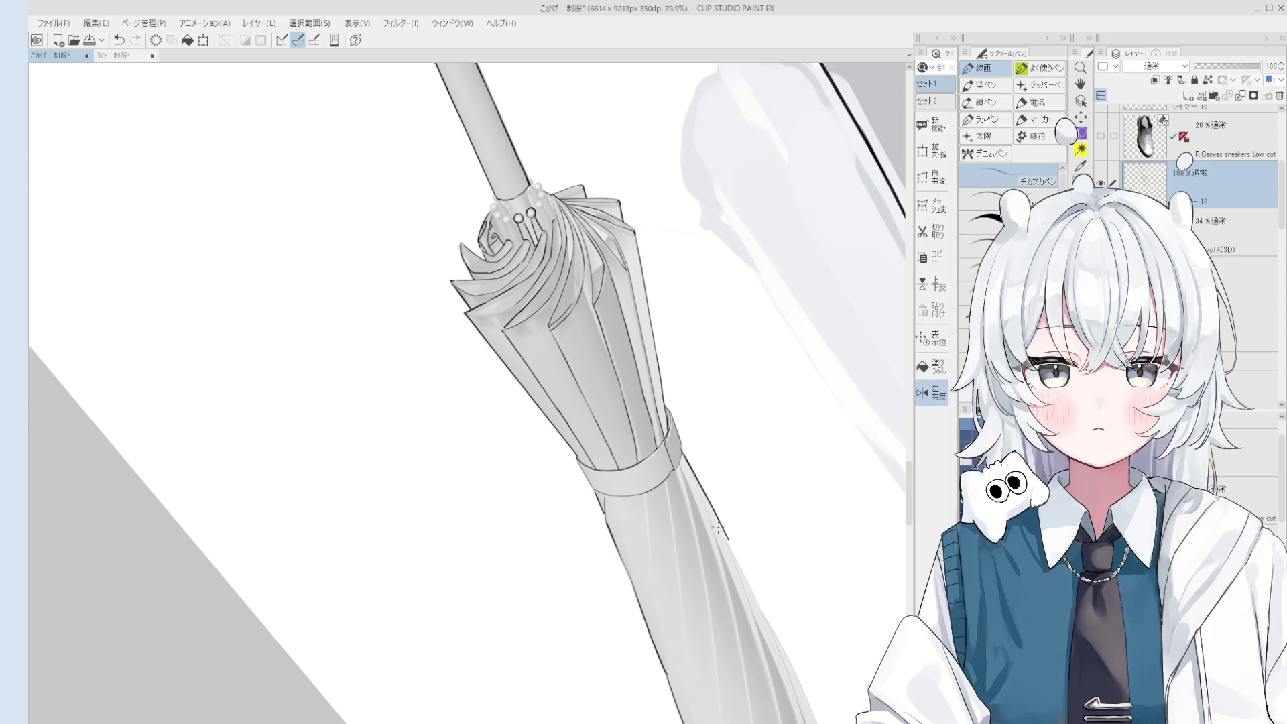
pyautogui.press('h')
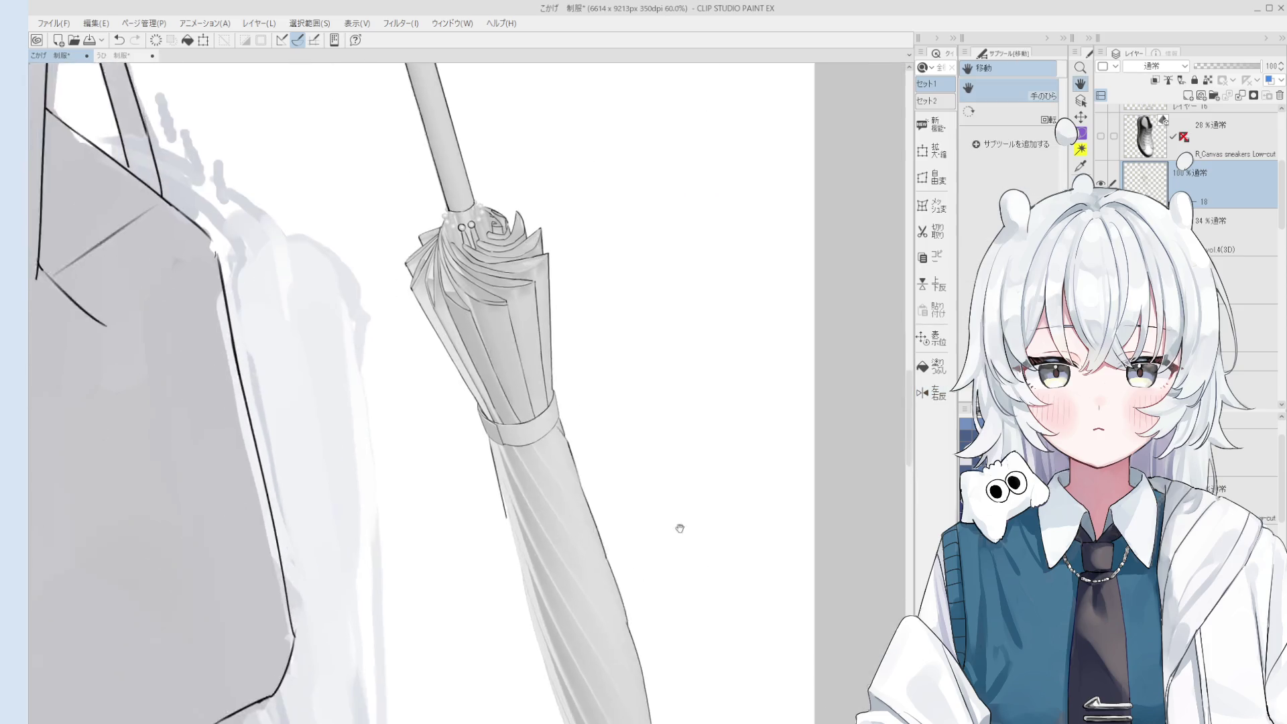
pyautogui.press('e')
pyautogui.press('p')
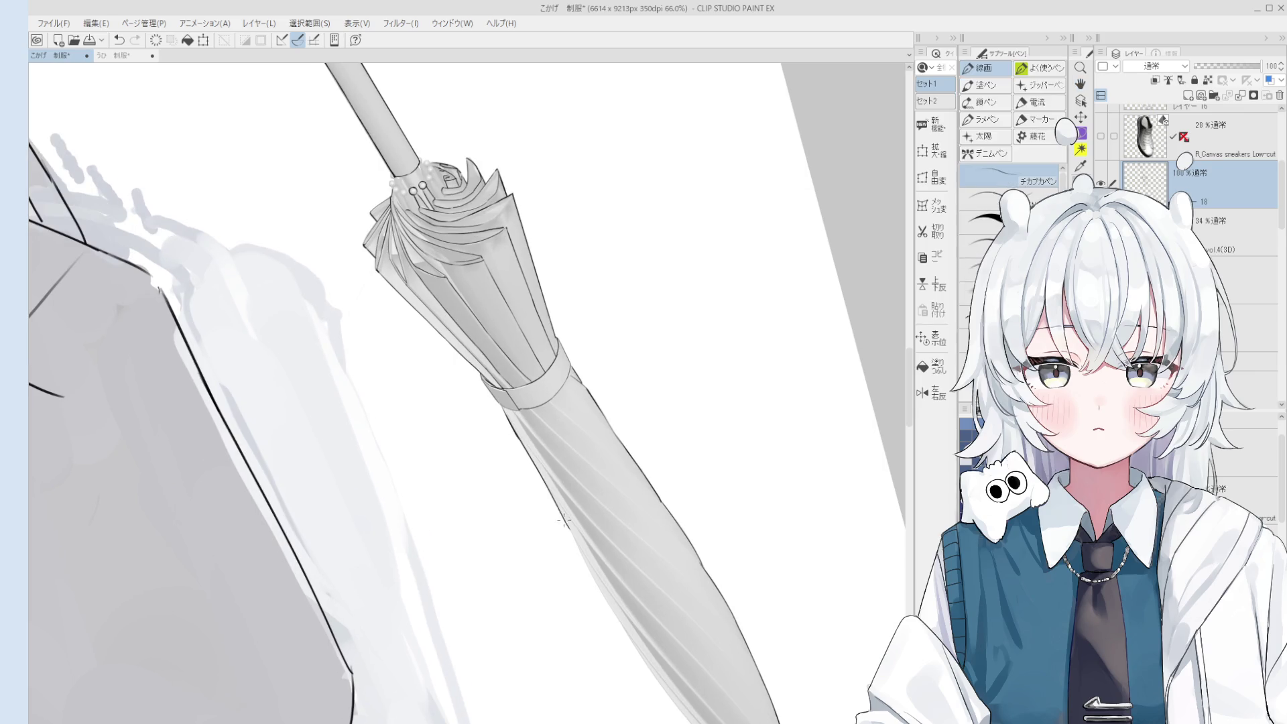
pyautogui.scroll(-3, 541, 471)
pyautogui.moveTo(546, 442); pyautogui.dragTo(610, 563)
pyautogui.hotkey('ctrl', 'z')
pyautogui.hotkey('ctrl', 'y')
pyautogui.hotkey('ctrl', 'z')
pyautogui.hotkey('ctrl', 'y')
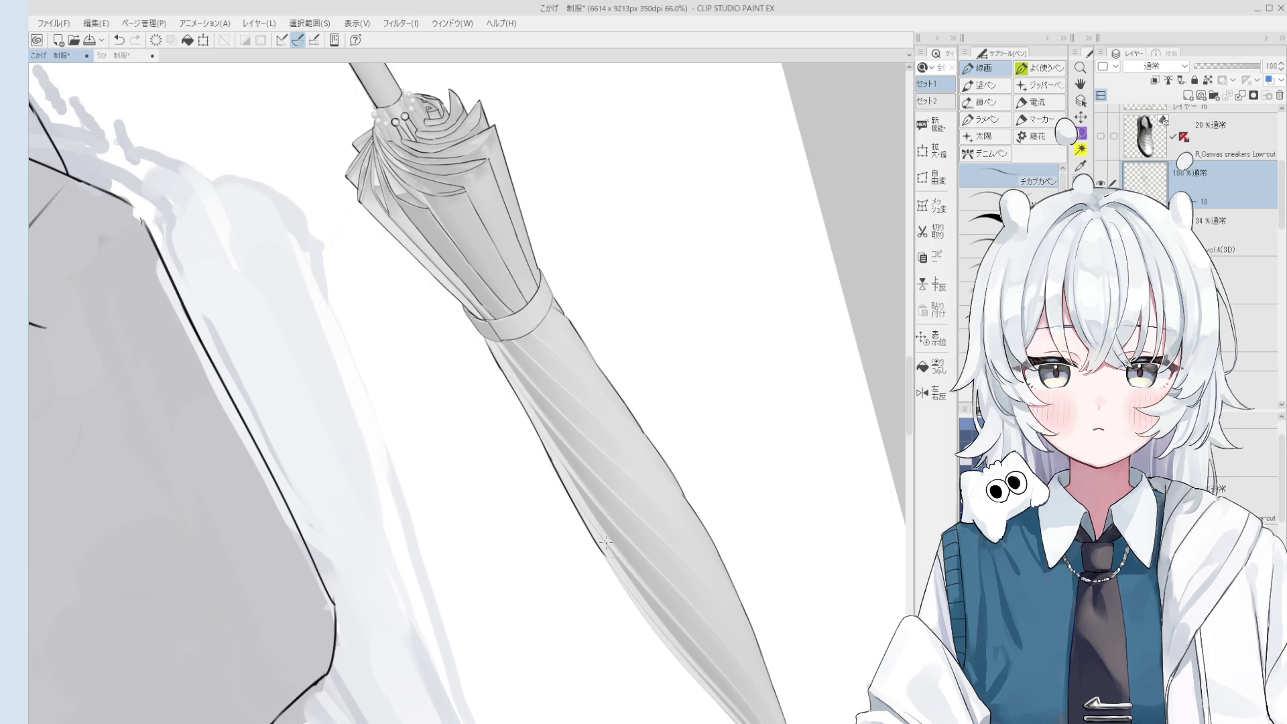
# Ink the umbrella's lower-left edge, retrying the stroke until it sits cleanly.
pyautogui.press('e')
pyautogui.scroll(-2, 557, 459)
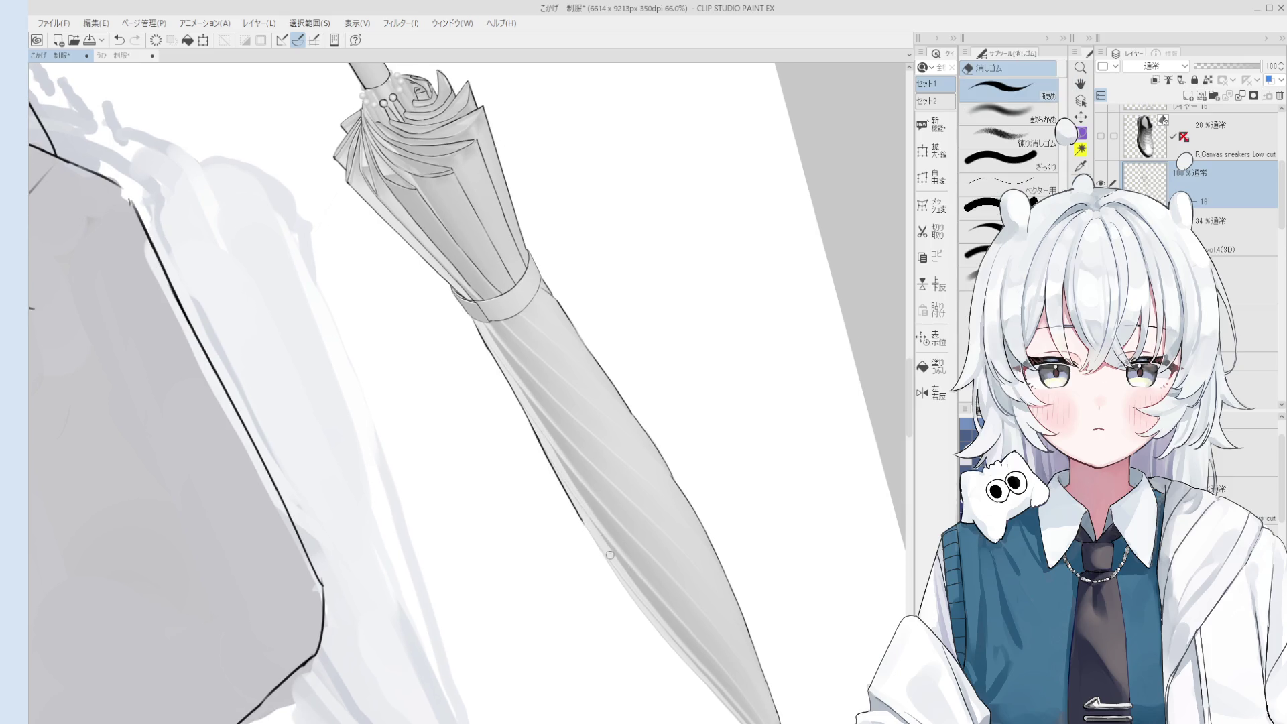
pyautogui.press('p')
pyautogui.hotkey('ctrl', 'z')
pyautogui.moveTo(590, 537); pyautogui.dragTo(665, 633)
pyautogui.press('e')
pyautogui.scroll(-2, 620, 568)
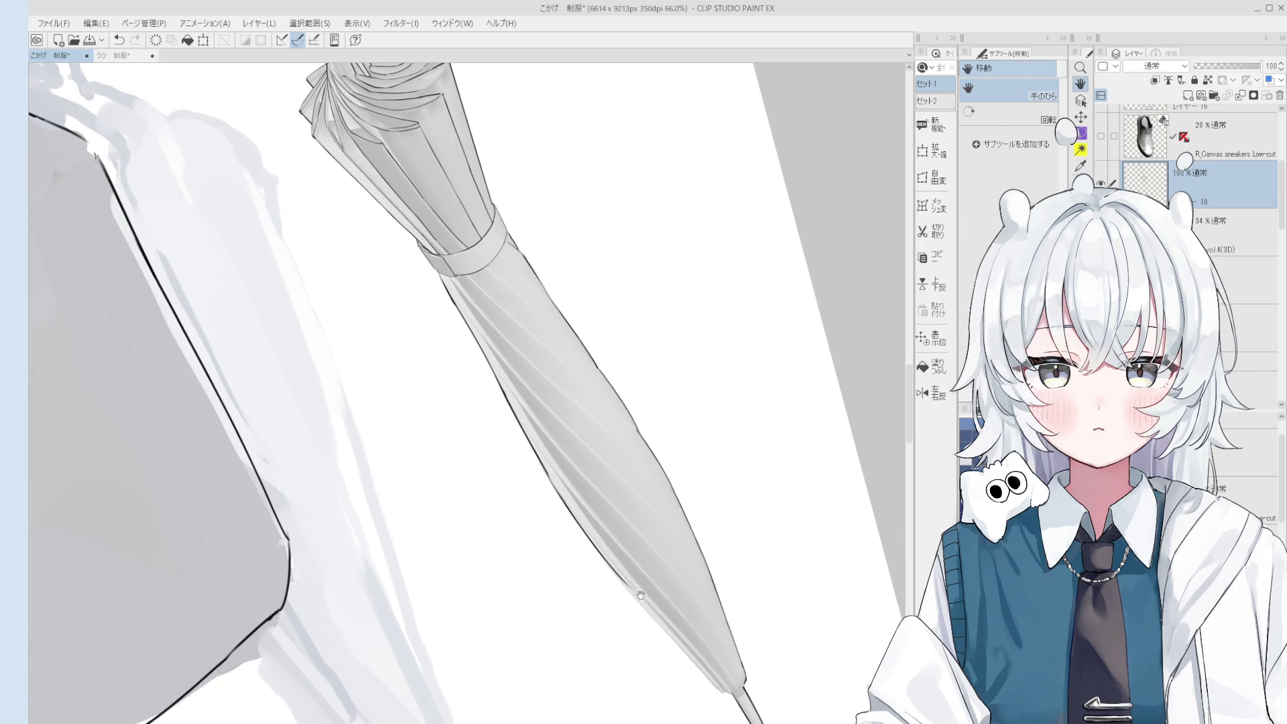
pyautogui.press('p')
pyautogui.hotkey('ctrl', 'z')
pyautogui.moveTo(594, 547); pyautogui.dragTo(690, 663)
# Redraw the lower-left edge and carry the line down to the umbrella's tip.
pyautogui.hotkey('ctrl', 'z')
pyautogui.moveTo(587, 535); pyautogui.dragTo(679, 646)
pyautogui.hotkey('ctrl', 'z')
pyautogui.moveTo(606, 560); pyautogui.dragTo(731, 705)
pyautogui.hotkey('ctrl', 'z')
pyautogui.moveTo(664, 632); pyautogui.dragTo(725, 685)
pyautogui.scroll(3, 724, 685)
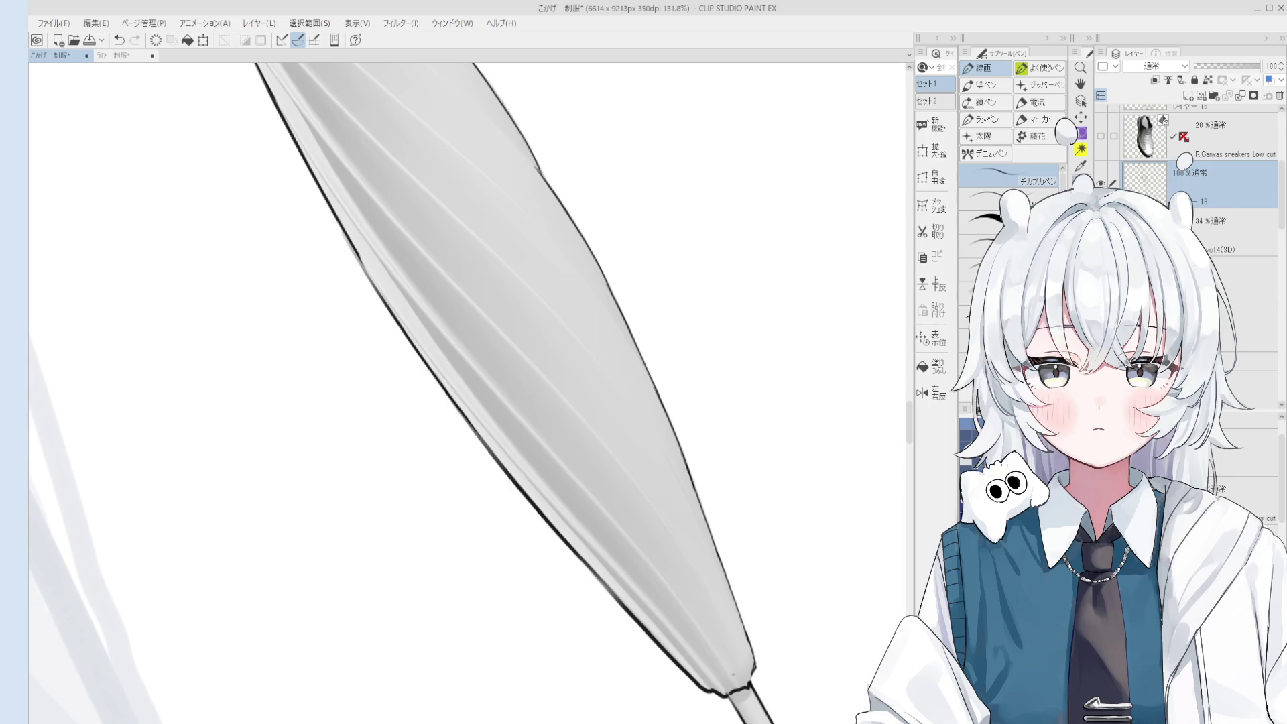
pyautogui.scroll(-3, 731, 251)
# Draw a rough head circle above the girl's head, cleaning up its top-right arc.
pyautogui.moveTo(753, 422); pyautogui.dragTo(693, 475)
pyautogui.scroll(-8, 692, 475)
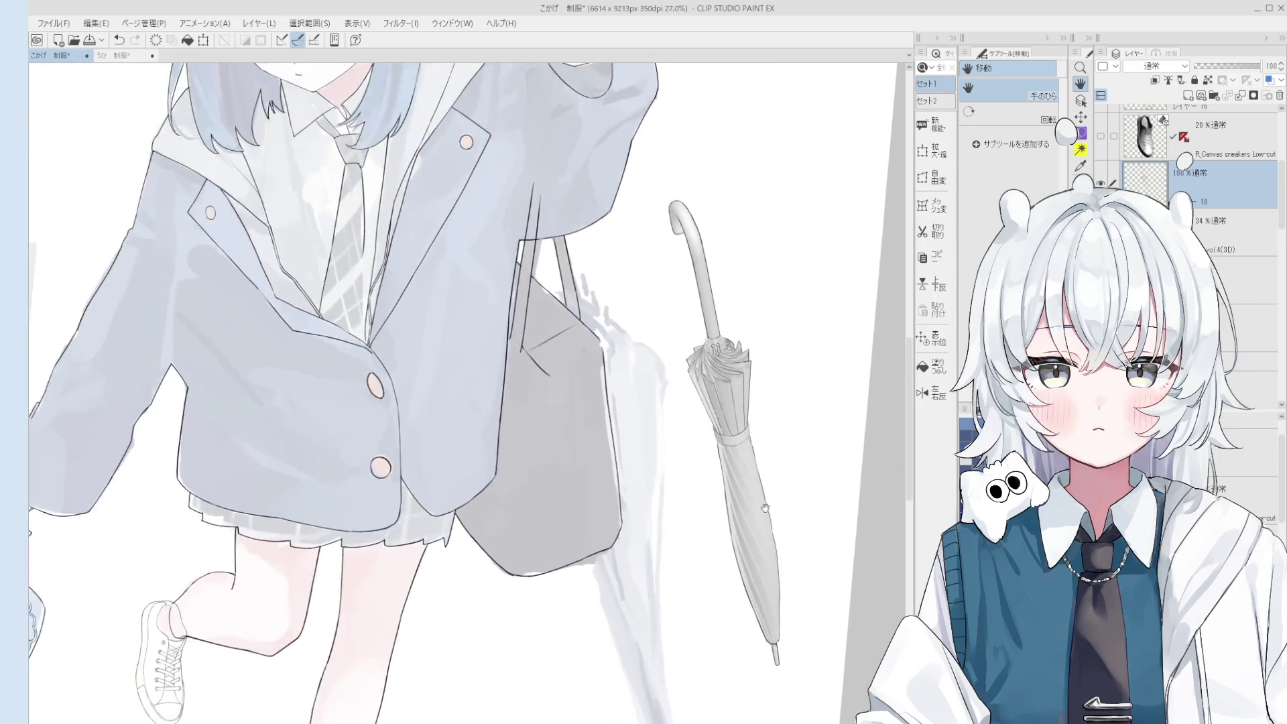
pyautogui.scroll(6, 563, 357)
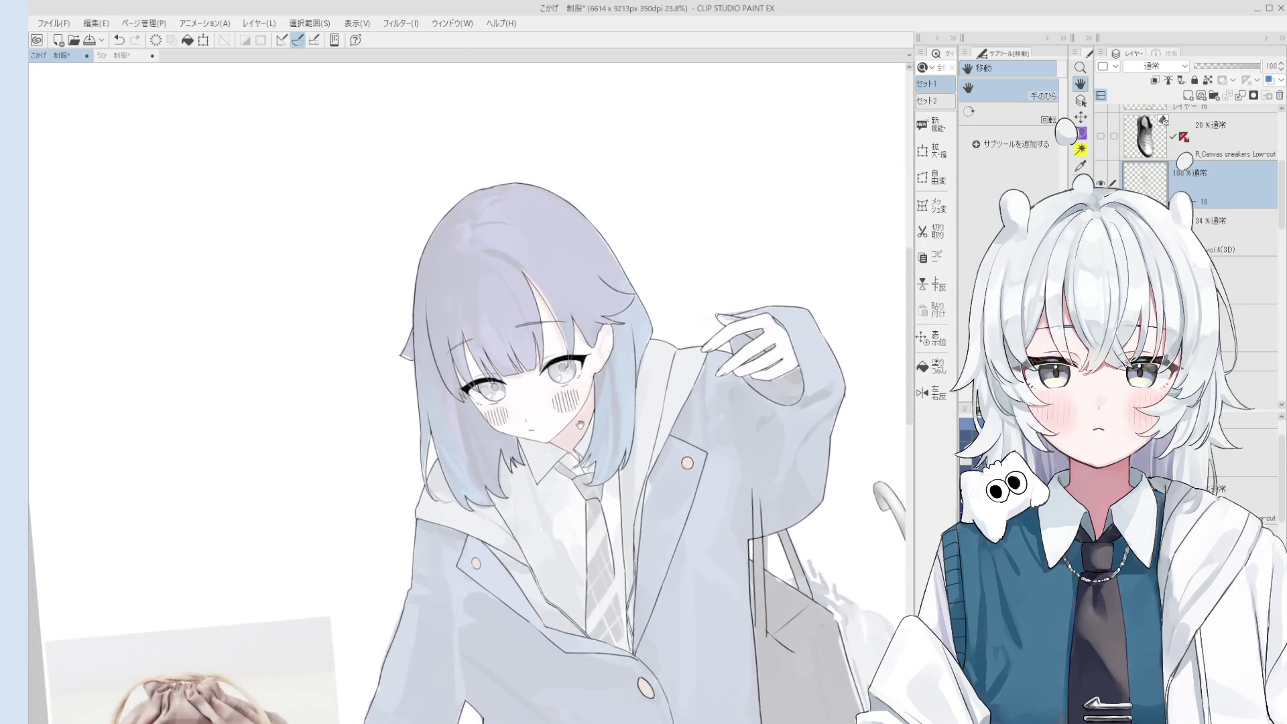
pyautogui.press('p')
pyautogui.scroll(-3, 542, 463)
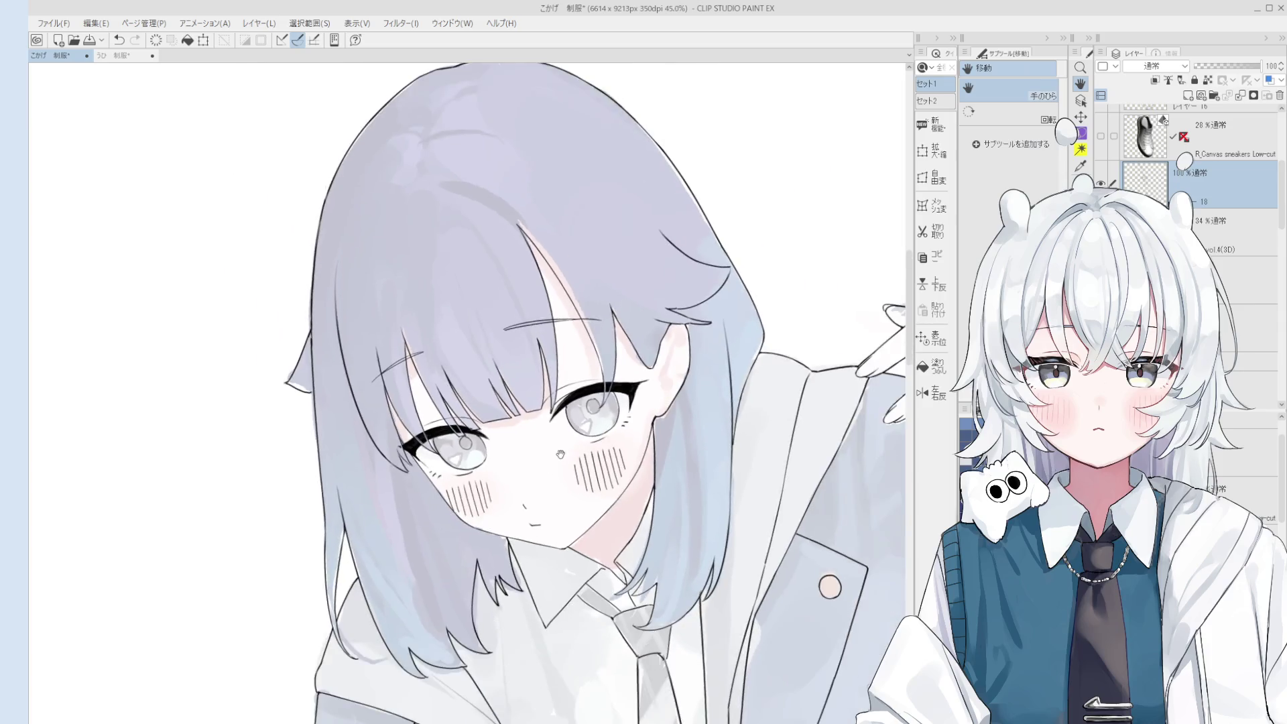
pyautogui.moveTo(720, 313)
pyautogui.mouseDown()
pyautogui.moveTo(667, 297)
pyautogui.moveTo(775, 207)
pyautogui.moveTo(712, 314)
pyautogui.mouseUp()
pyautogui.scroll(1, 766, 218)
pyautogui.press('e')
pyautogui.moveTo(766, 218)
pyautogui.mouseDown()
pyautogui.moveTo(740, 195)
pyautogui.moveTo(778, 258)
pyautogui.mouseUp()
pyautogui.press('p')
pyautogui.hotkey('ctrl', 'z')
pyautogui.moveTo(734, 177); pyautogui.dragTo(779, 256)
# Add horizontal and vertical guide lines across the head circle, lengthening the vertical one.
pyautogui.press('h')
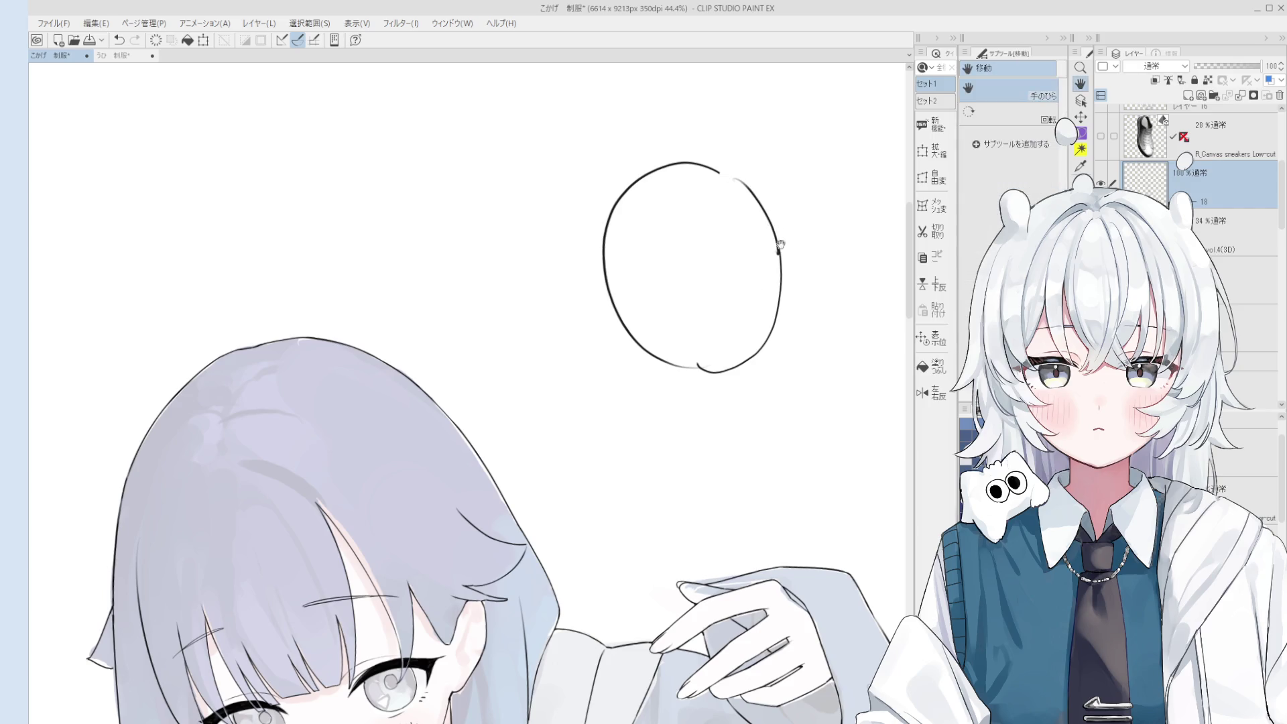
pyautogui.moveTo(796, 302); pyautogui.dragTo(766, 264)
pyautogui.press('p')
pyautogui.scroll(-1, 621, 262)
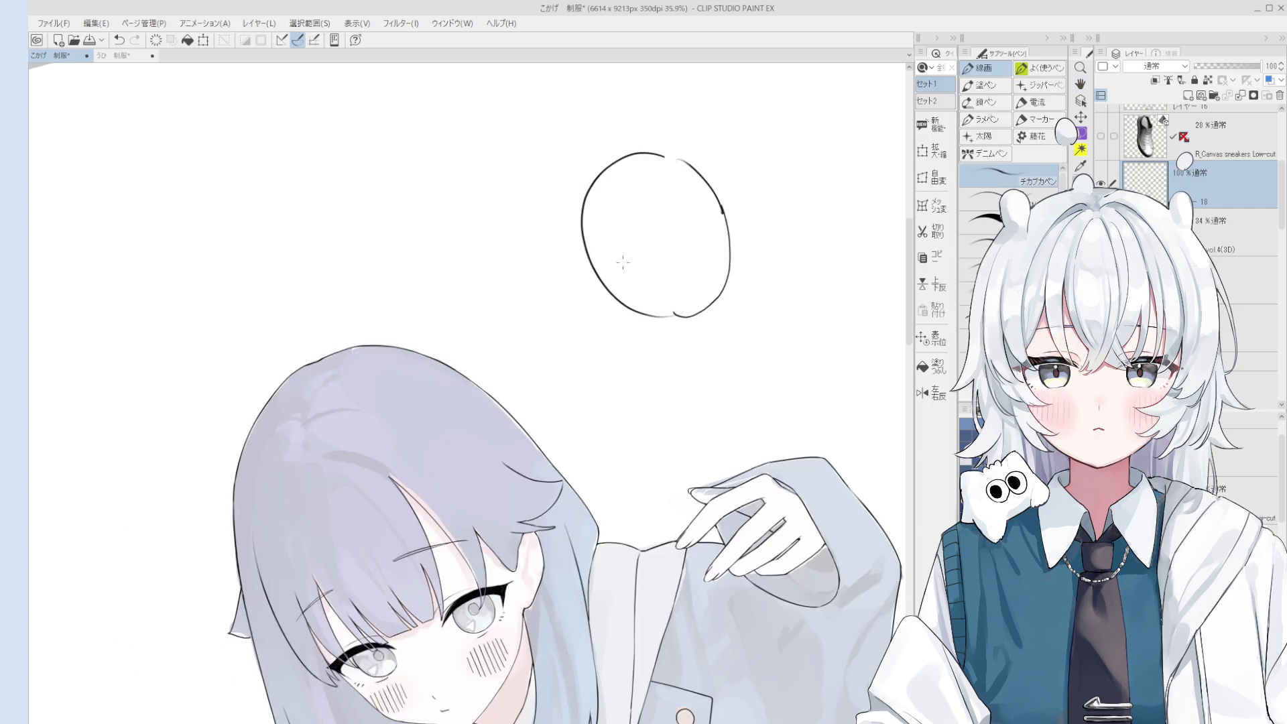
pyautogui.moveTo(596, 265)
pyautogui.mouseDown()
pyautogui.moveTo(711, 245)
pyautogui.moveTo(667, 238)
pyautogui.moveTo(706, 302)
pyautogui.mouseUp()
pyautogui.hotkey('ctrl', 'z')
pyautogui.scroll(-1, 668, 232)
pyautogui.scroll(1, 705, 302)
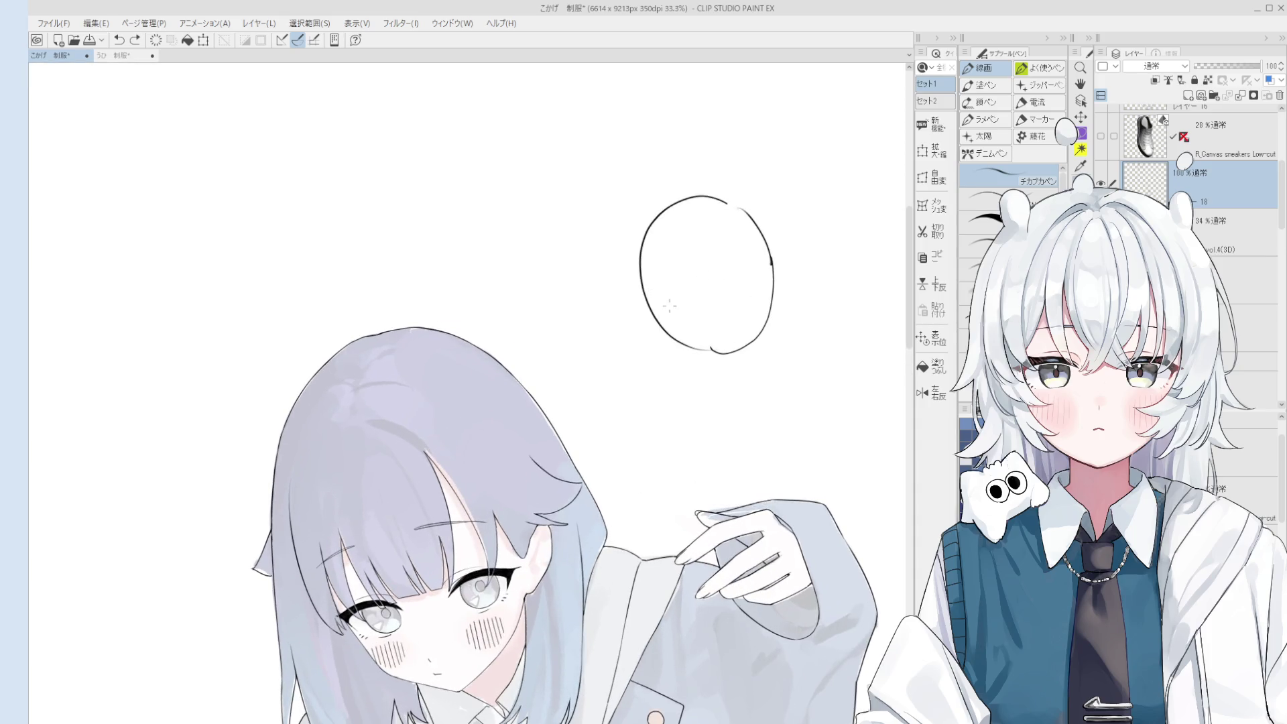
pyautogui.moveTo(683, 231); pyautogui.dragTo(700, 308)
pyautogui.hotkey('ctrl', 'z')
pyautogui.moveTo(681, 229); pyautogui.dragTo(708, 356)
# Sketch a short diagonal stroke below the head circle.
pyautogui.scroll(2, 739, 313)
pyautogui.scroll(-1, 740, 319)
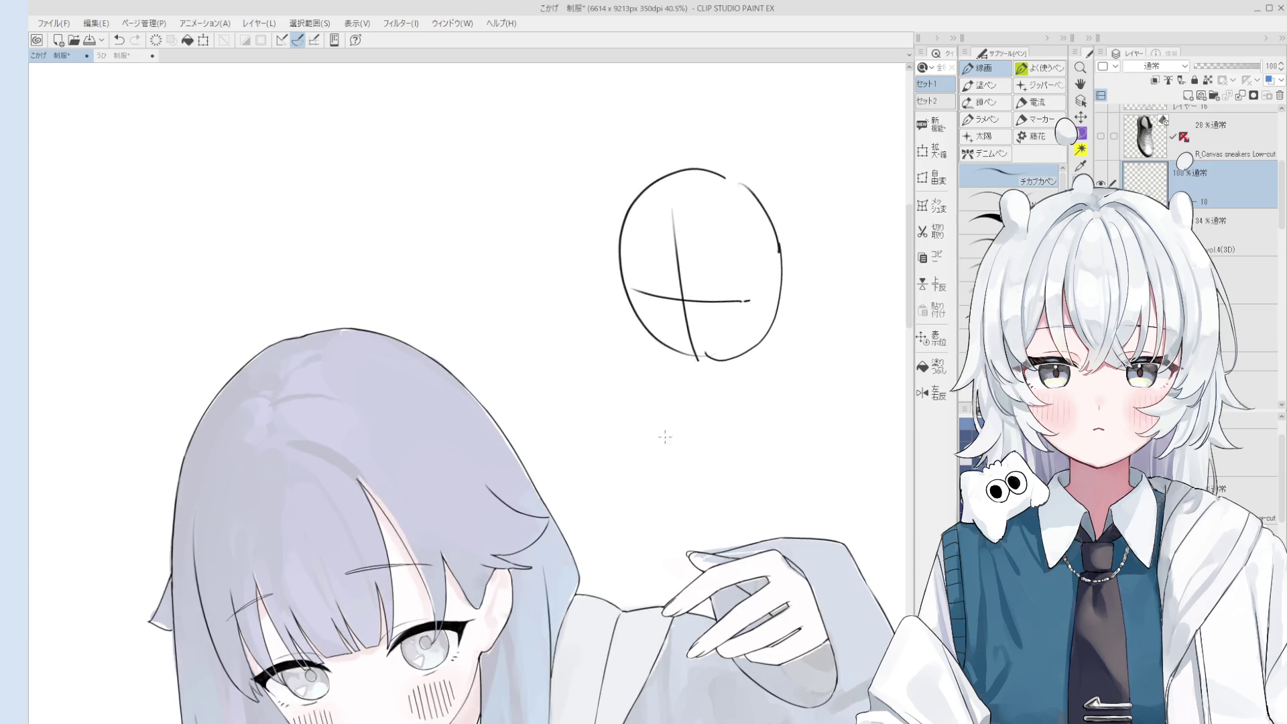
pyautogui.scroll(1, 694, 408)
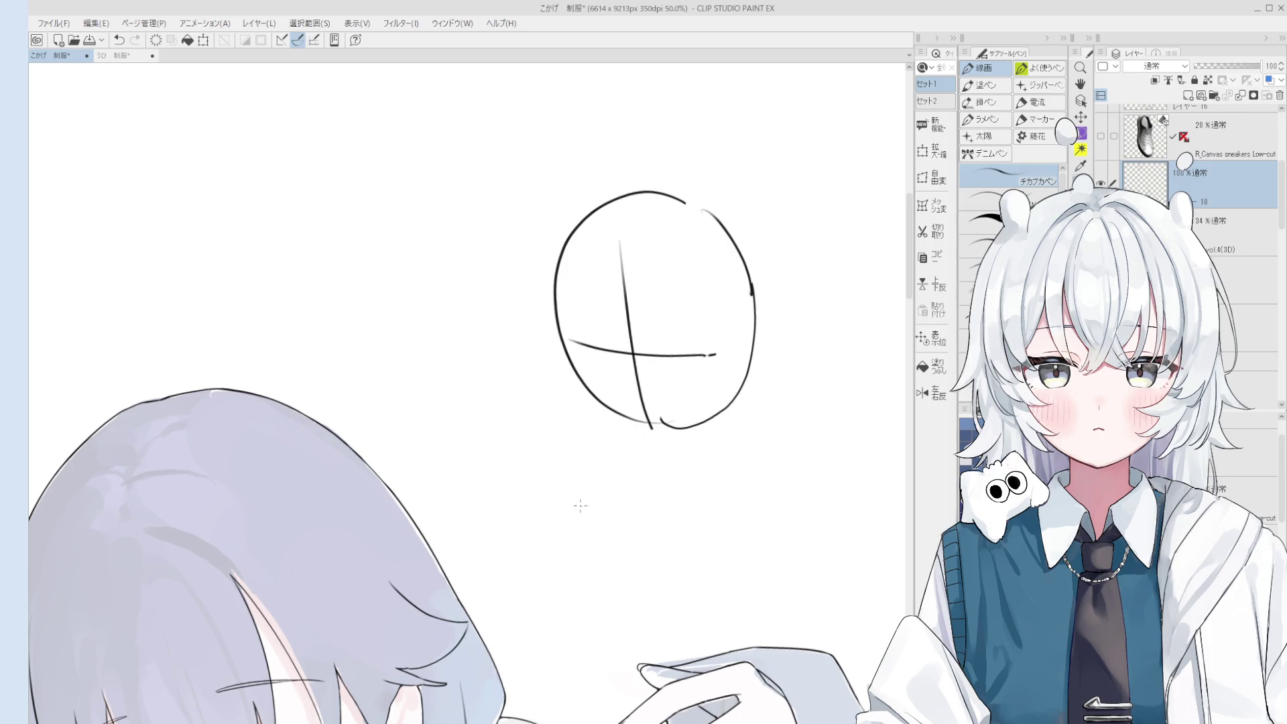
pyautogui.moveTo(540, 512); pyautogui.dragTo(585, 463)
# Trim the cross line's right half and ink the head's right-side contour.
pyautogui.hotkey('ctrl', 'z')
pyautogui.press('e')
pyautogui.moveTo(710, 355)
pyautogui.mouseDown()
pyautogui.moveTo(719, 347)
pyautogui.moveTo(703, 355)
pyautogui.mouseUp()
pyautogui.press('p')
pyautogui.hotkey('ctrl', 'z')
pyautogui.hotkey('ctrl', 'z')
pyautogui.moveTo(700, 201)
pyautogui.mouseDown()
pyautogui.moveTo(763, 349)
pyautogui.moveTo(748, 389)
pyautogui.mouseUp()
# Draw a diagonal arrow with an arrowhead below the head circle, retrying the stroke.
pyautogui.hotkey('ctrl', 'z')
pyautogui.moveTo(590, 472)
pyautogui.mouseDown()
pyautogui.moveTo(550, 517)
pyautogui.moveTo(580, 473)
pyautogui.moveTo(557, 509)
pyautogui.mouseUp()
pyautogui.hotkey('ctrl', 'z')
pyautogui.moveTo(559, 496)
pyautogui.mouseDown()
pyautogui.moveTo(567, 511)
pyautogui.moveTo(582, 504)
pyautogui.mouseUp()
pyautogui.hotkey('ctrl', 'z')
pyautogui.moveTo(594, 453)
pyautogui.mouseDown()
pyautogui.moveTo(557, 510)
pyautogui.moveTo(648, 487)
pyautogui.moveTo(629, 494)
pyautogui.moveTo(697, 356)
pyautogui.moveTo(684, 422)
pyautogui.mouseUp()
pyautogui.hotkey('ctrl', 'z')
pyautogui.press('space')
pyautogui.press('space')
pyautogui.scroll(1, 690, 392)
pyautogui.scroll(-1, 598, 394)
# Add eye tick marks at the cross line's left end, discarding a trial eye oval.
pyautogui.moveTo(595, 382)
pyautogui.mouseDown()
pyautogui.moveTo(607, 413)
pyautogui.moveTo(675, 405)
pyautogui.moveTo(684, 422)
pyautogui.mouseUp()
pyautogui.press('e')
pyautogui.press('p')
pyautogui.moveTo(587, 377); pyautogui.dragTo(678, 389)
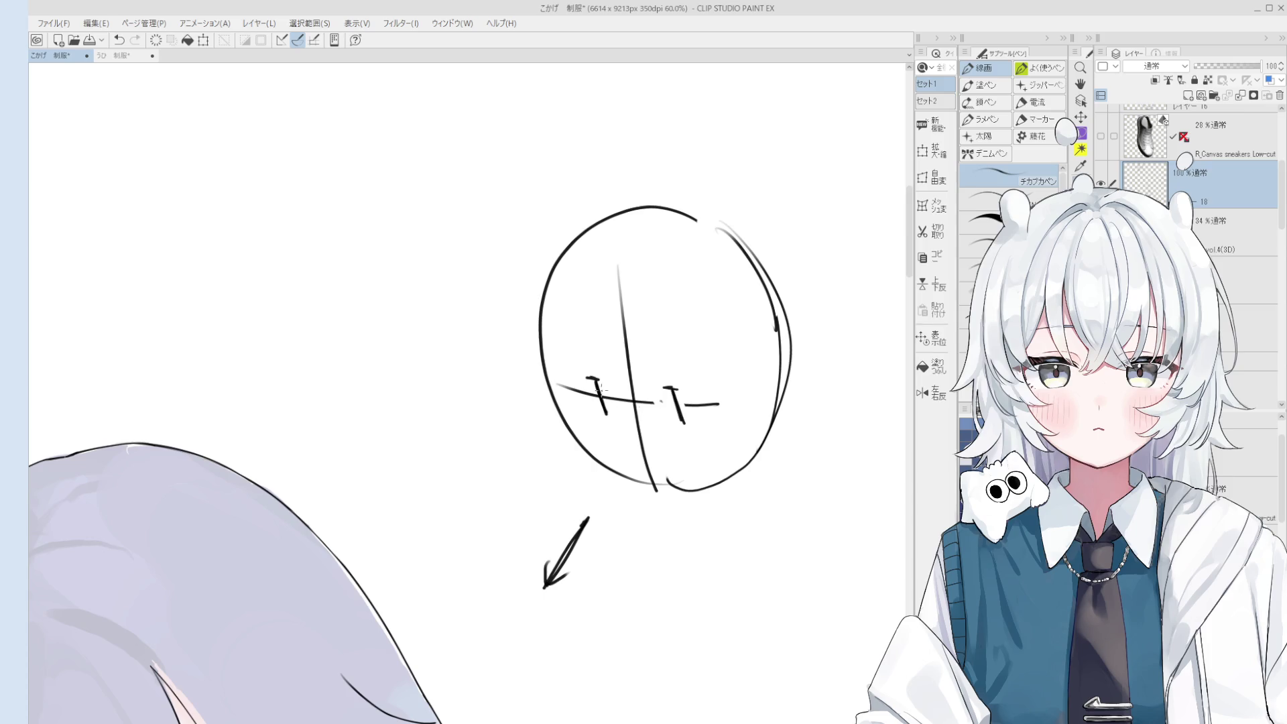
pyautogui.moveTo(611, 419)
pyautogui.mouseDown()
pyautogui.moveTo(603, 370)
pyautogui.moveTo(626, 422)
pyautogui.mouseUp()
pyautogui.scroll(-1, 640, 400)
pyautogui.hotkey('ctrl', 'z')
pyautogui.scroll(1, 623, 390)
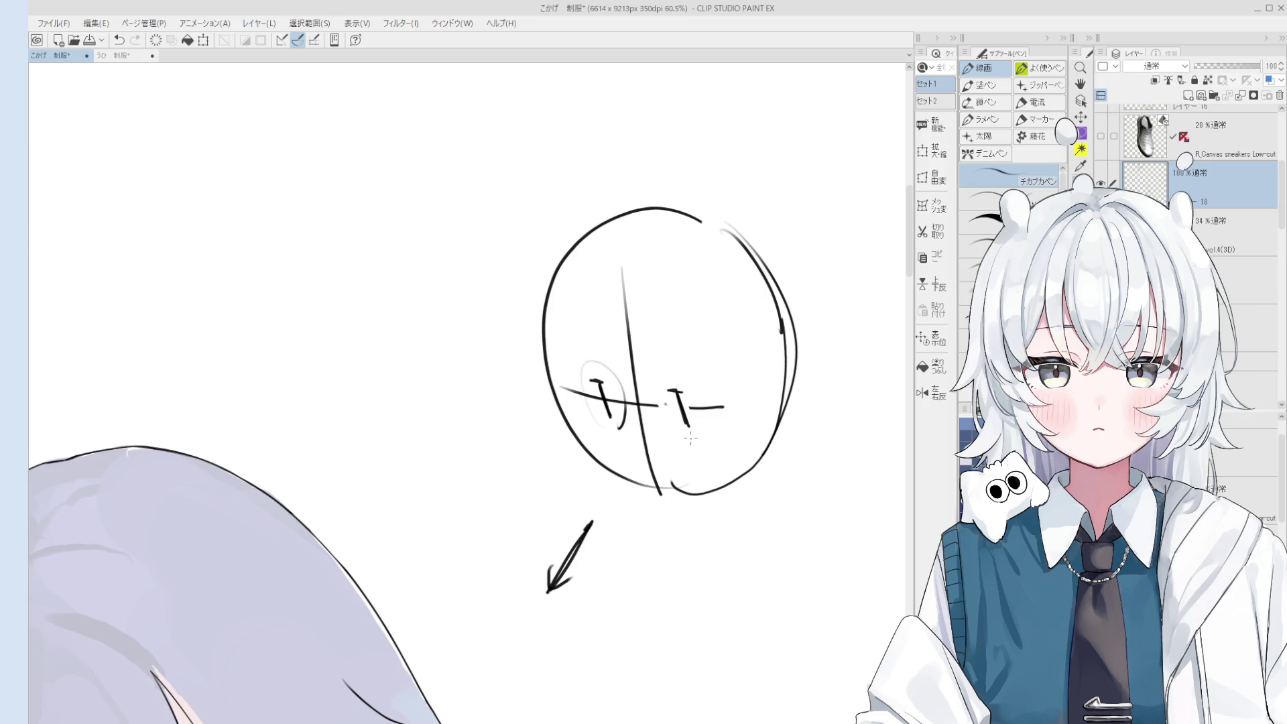
pyautogui.scroll(-2, 691, 439)
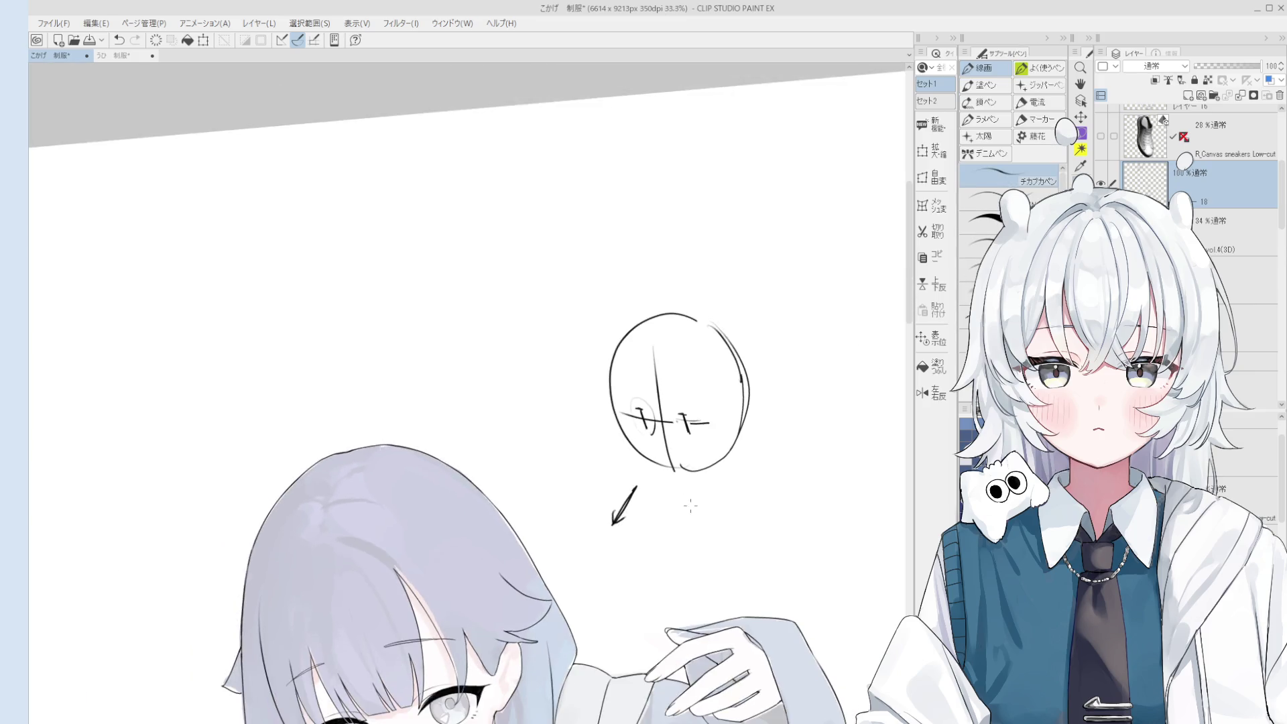
pyautogui.scroll(-1, 690, 506)
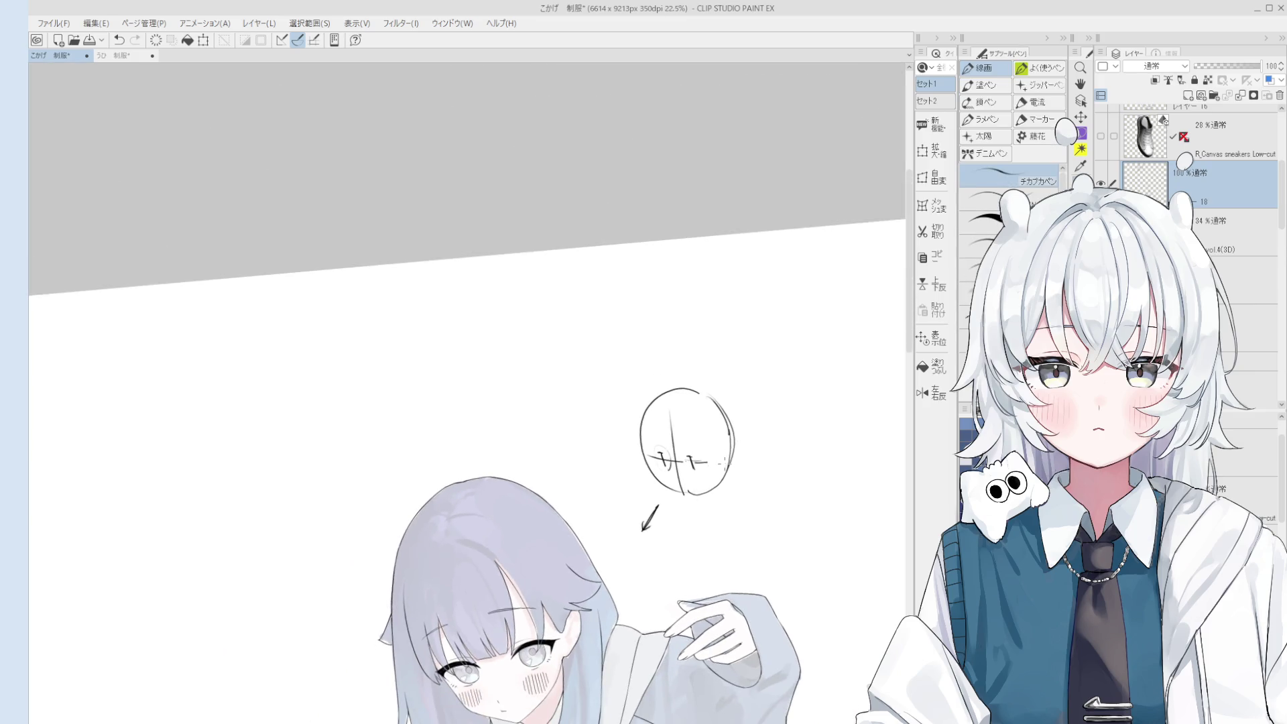
pyautogui.scroll(2, 644, 456)
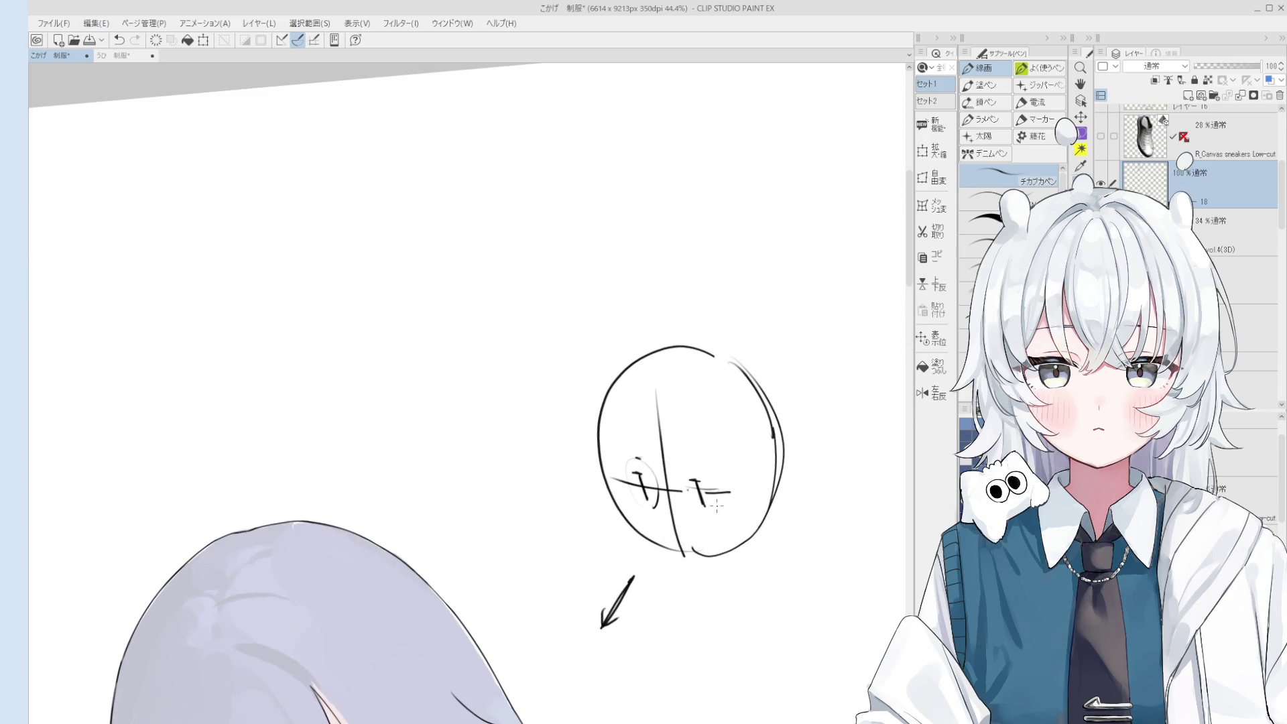
# Lighten the strokes on the face's right side with the eraser.
pyautogui.press('e')
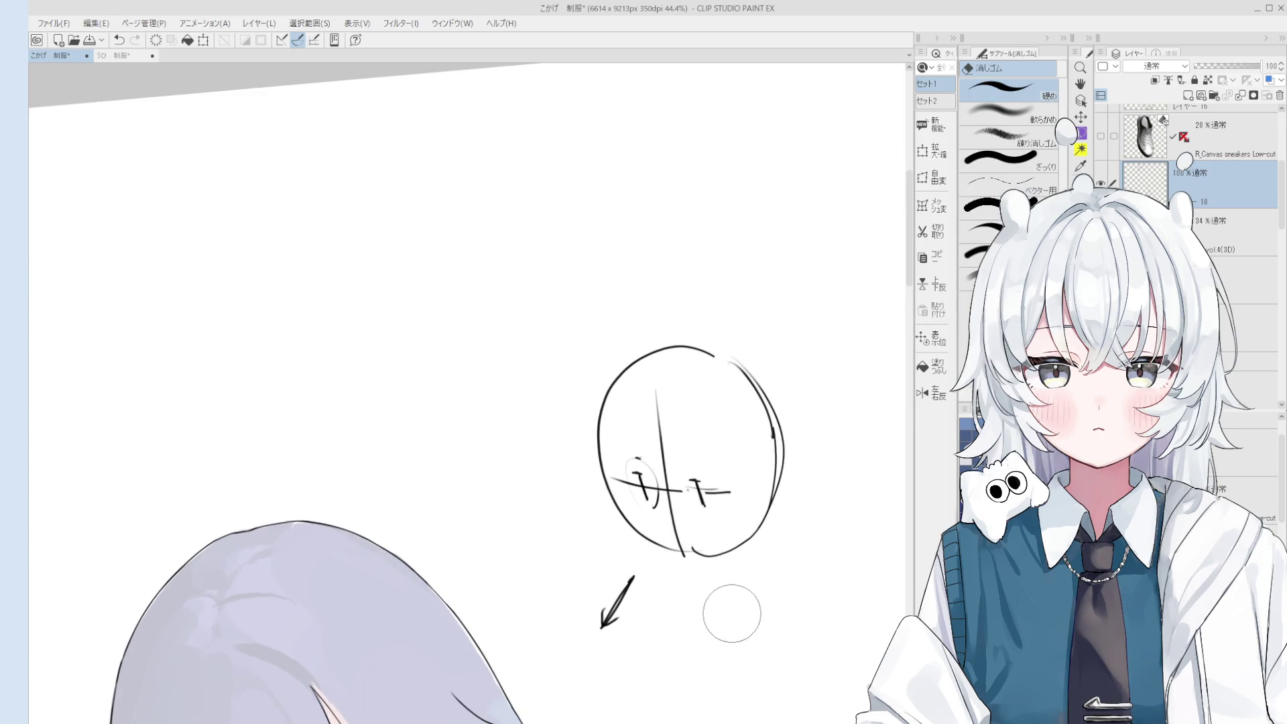
pyautogui.moveTo(742, 482); pyautogui.dragTo(733, 517)
pyautogui.moveTo(707, 574); pyautogui.dragTo(707, 487)
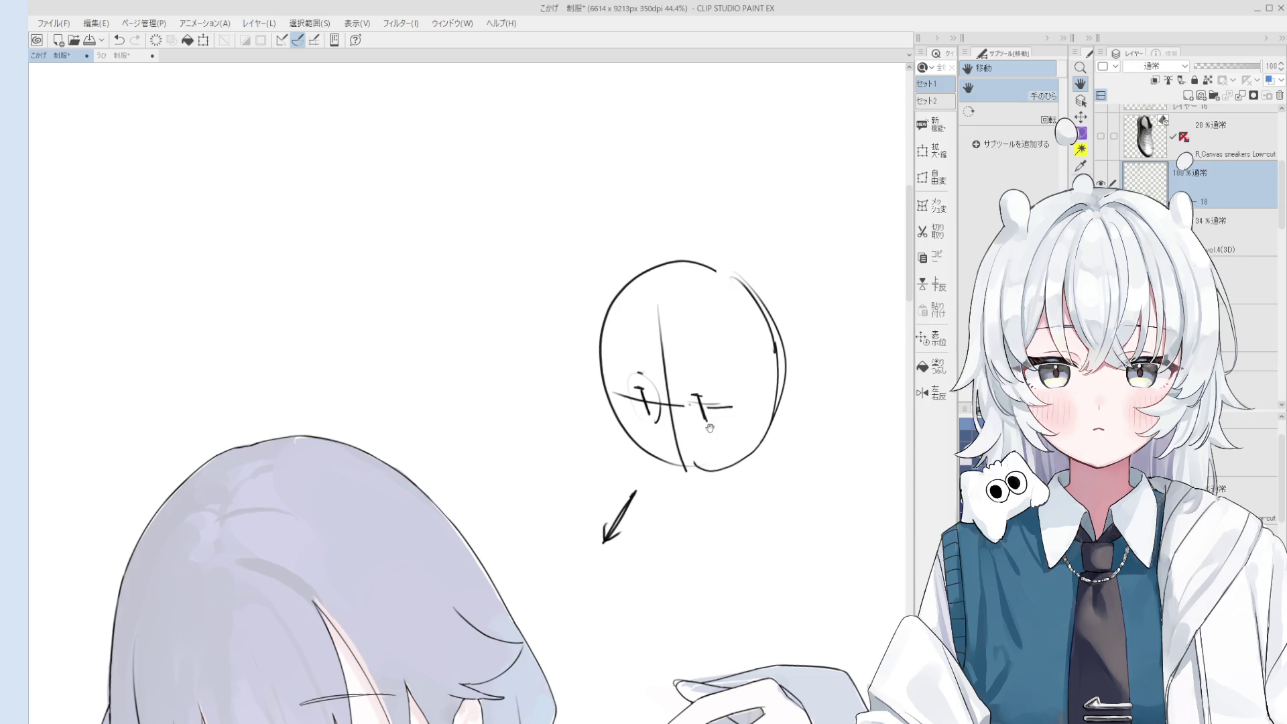
# Zoom out from the head sketch and pan over to the whole schoolgirl figure.
pyautogui.scroll(-3, 709, 429)
pyautogui.press('e')
pyautogui.moveTo(709, 480); pyautogui.dragTo(721, 364)
pyautogui.scroll(-3, 721, 364)
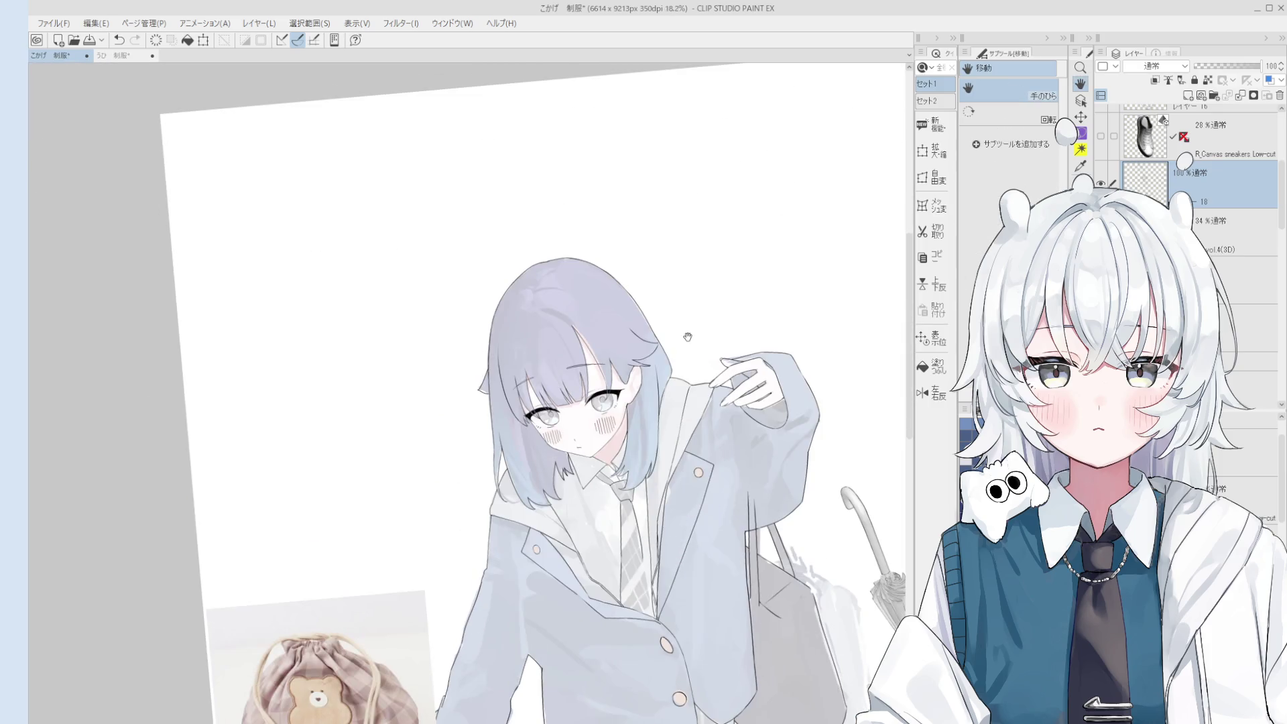
pyautogui.scroll(2, 730, 494)
pyautogui.scroll(-3, 730, 494)
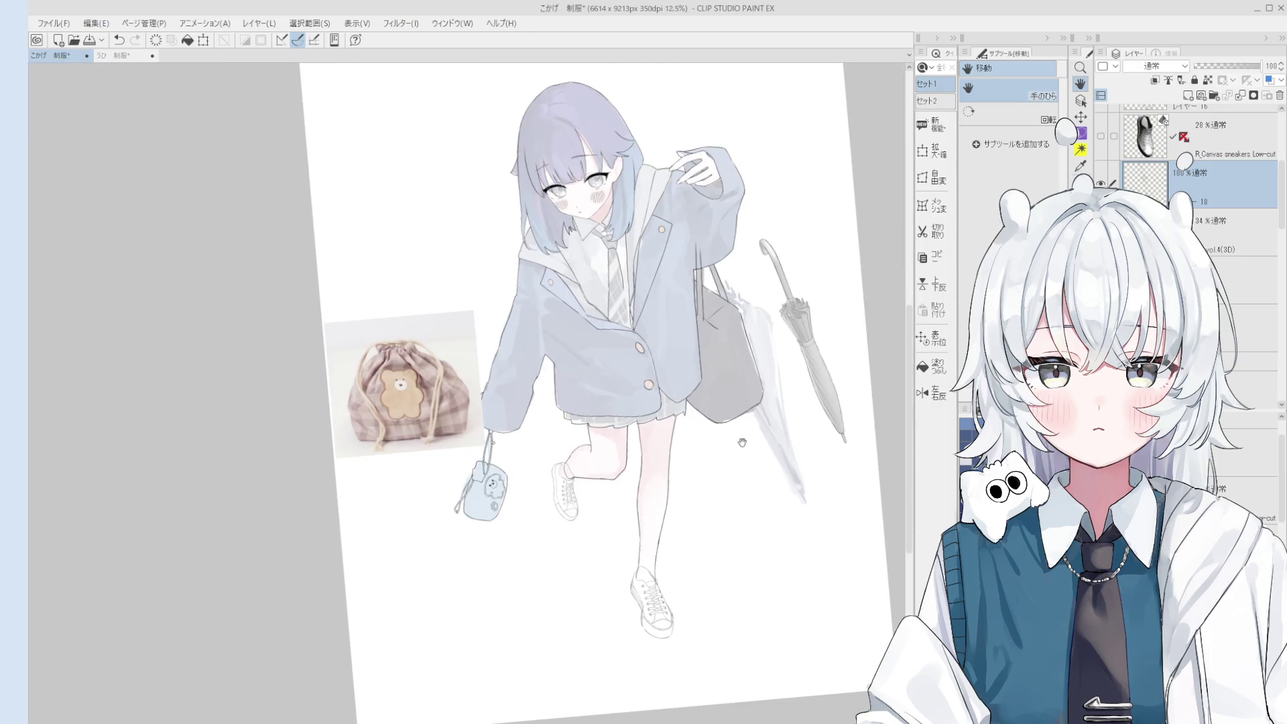
# Zoom in close on the umbrella's ferrule and beaded collar with the pen ready.
pyautogui.press('o')
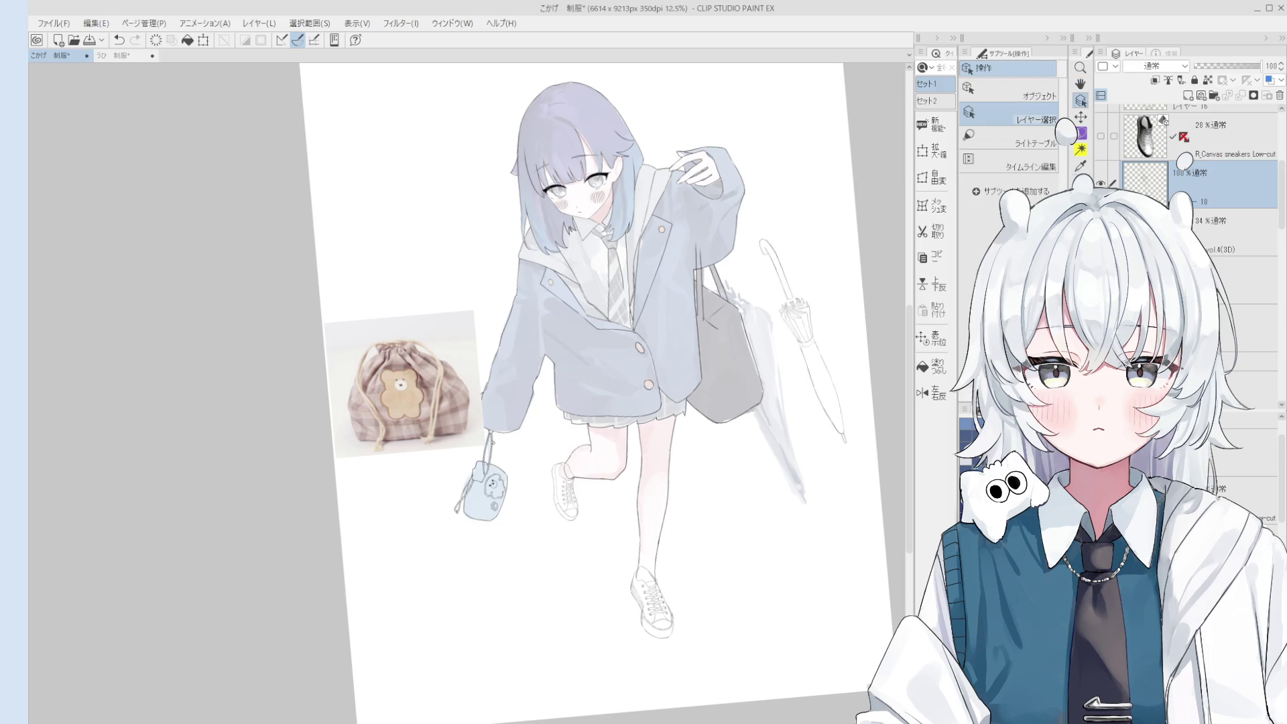
pyautogui.scroll(3, 742, 289)
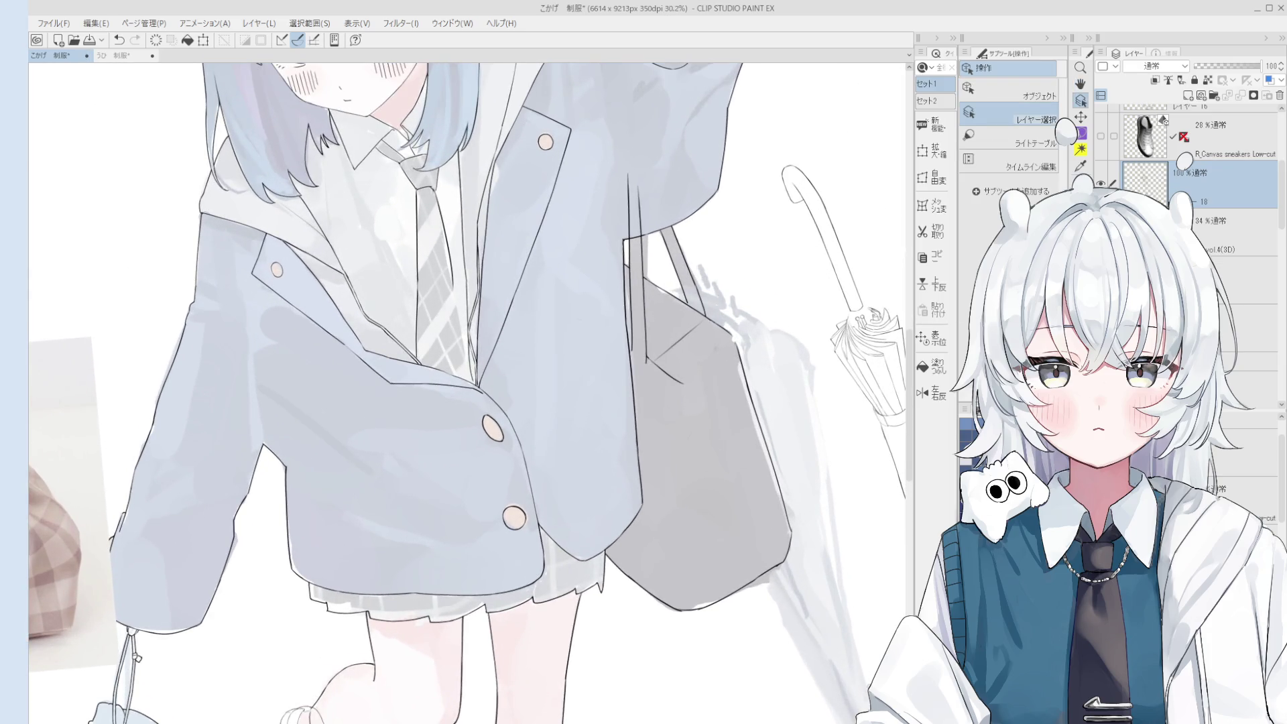
pyautogui.scroll(10, 871, 314)
pyautogui.press('p')
pyautogui.scroll(2, 695, 375)
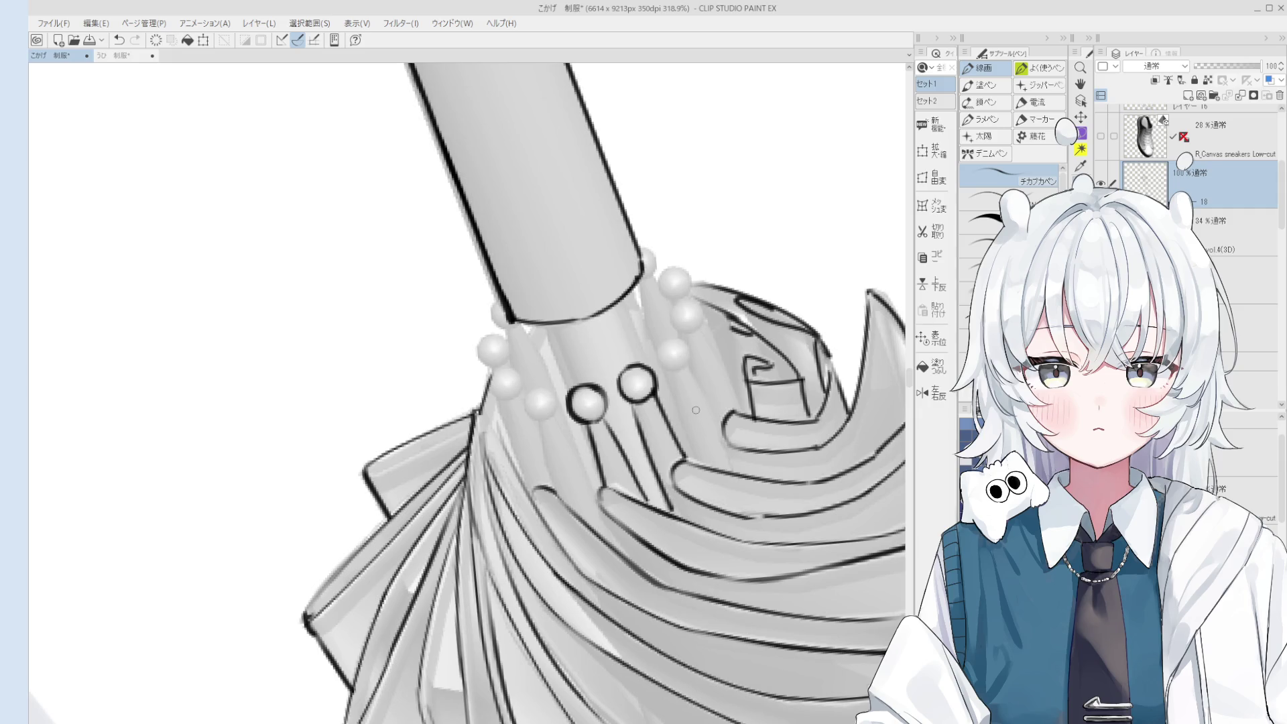
# Ink a thin strand line down from the collar, retrying it, and attempt a bead outline.
pyautogui.scroll(3, 691, 412)
pyautogui.scroll(-2, 681, 425)
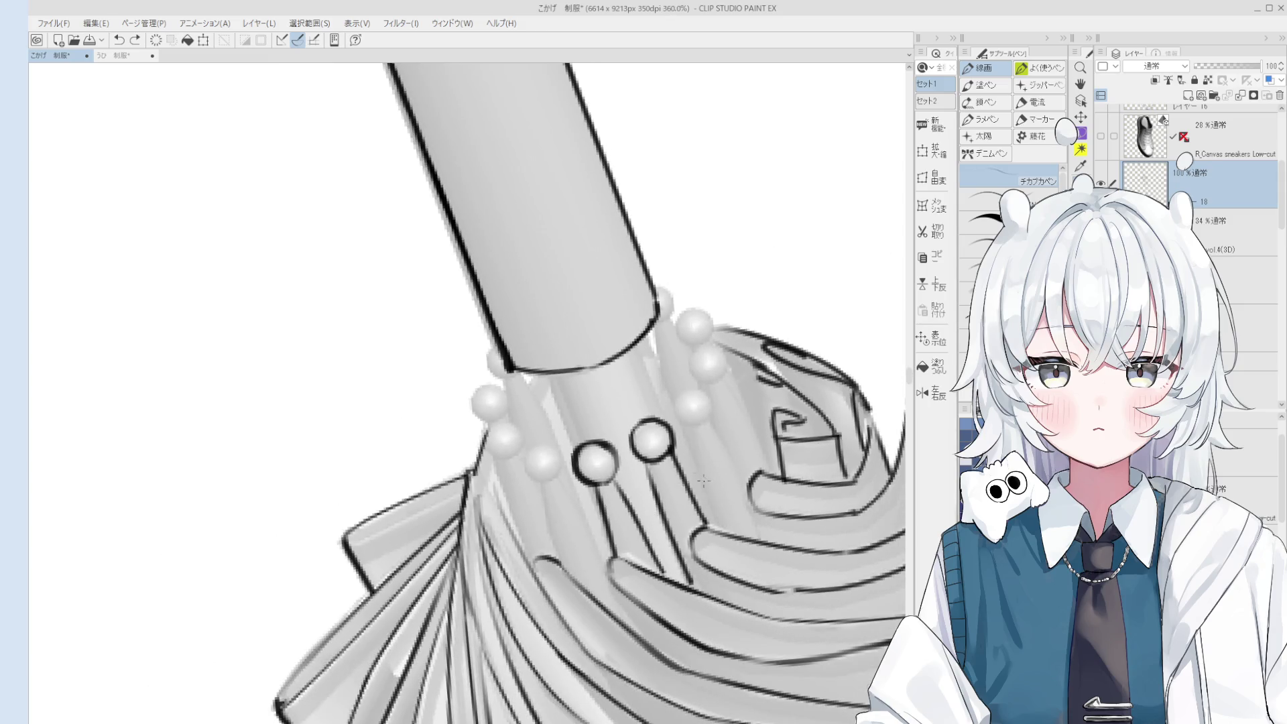
pyautogui.moveTo(690, 436); pyautogui.dragTo(718, 529)
pyautogui.hotkey('ctrl', 'z')
pyautogui.moveTo(712, 422); pyautogui.dragTo(749, 496)
pyautogui.moveTo(698, 427)
pyautogui.mouseDown()
pyautogui.moveTo(712, 398)
pyautogui.moveTo(719, 420)
pyautogui.mouseUp()
pyautogui.hotkey('ctrl', 'z')
# Redraw the strand line running downward from the bead, discarding a stray short stroke.
pyautogui.scroll(-2, 719, 419)
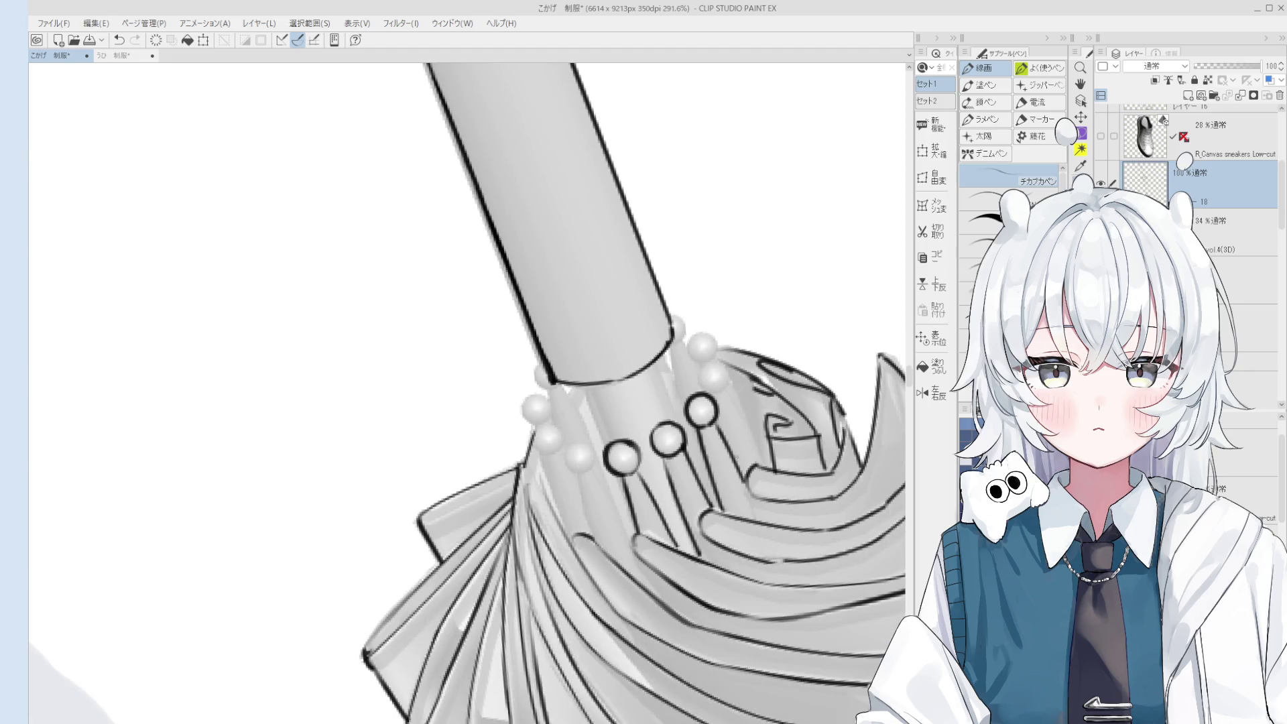
pyautogui.press('e')
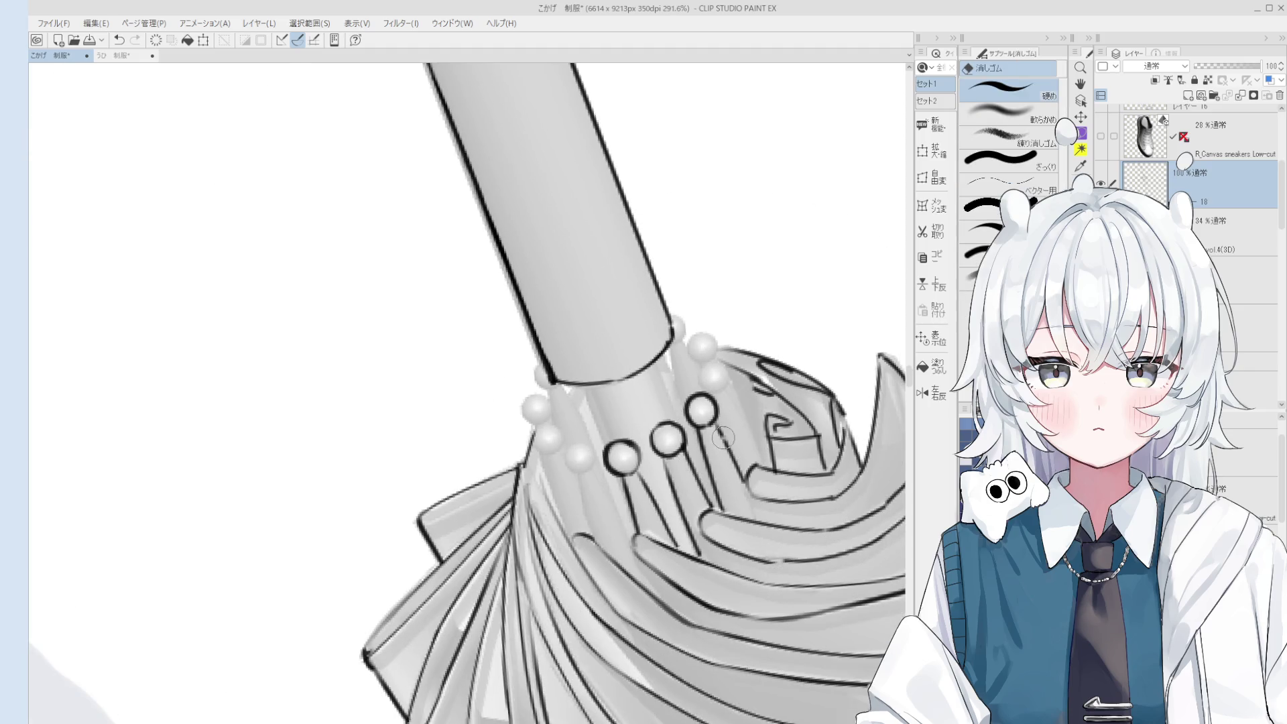
pyautogui.press('p')
pyautogui.hotkey('ctrl', 'z')
pyautogui.moveTo(714, 423); pyautogui.dragTo(744, 481)
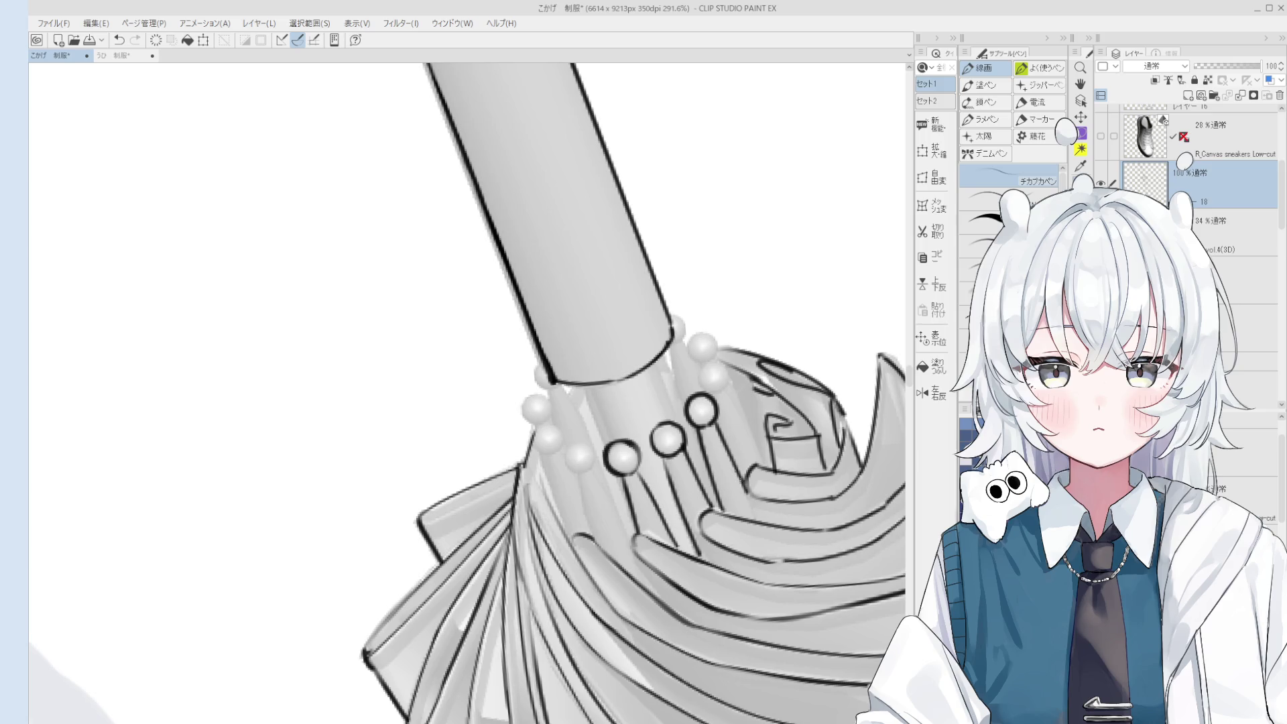
pyautogui.hotkey('ctrl', 'z')
pyautogui.moveTo(727, 389); pyautogui.dragTo(762, 463)
pyautogui.moveTo(714, 370)
pyautogui.mouseDown()
pyautogui.moveTo(725, 396)
pyautogui.moveTo(709, 361)
pyautogui.moveTo(717, 393)
pyautogui.mouseUp()
pyautogui.hotkey('ctrl', 'z')
# Try and discard short strokes beside the bead, then reposition the view for the left beads.
pyautogui.hotkey('ctrl', 'z')
pyautogui.scroll(-1, 693, 356)
pyautogui.moveTo(712, 339)
pyautogui.mouseDown()
pyautogui.moveTo(689, 372)
pyautogui.moveTo(712, 388)
pyautogui.moveTo(689, 375)
pyautogui.moveTo(713, 391)
pyautogui.mouseUp()
pyautogui.hotkey('ctrl', 'z')
pyautogui.scroll(3, 693, 312)
pyautogui.hotkey('ctrl', 'z')
pyautogui.hotkey('ctrl', 'z')
pyautogui.hotkey('ctrl', 'z')
pyautogui.scroll(-1, 697, 396)
pyautogui.scroll(2, 693, 402)
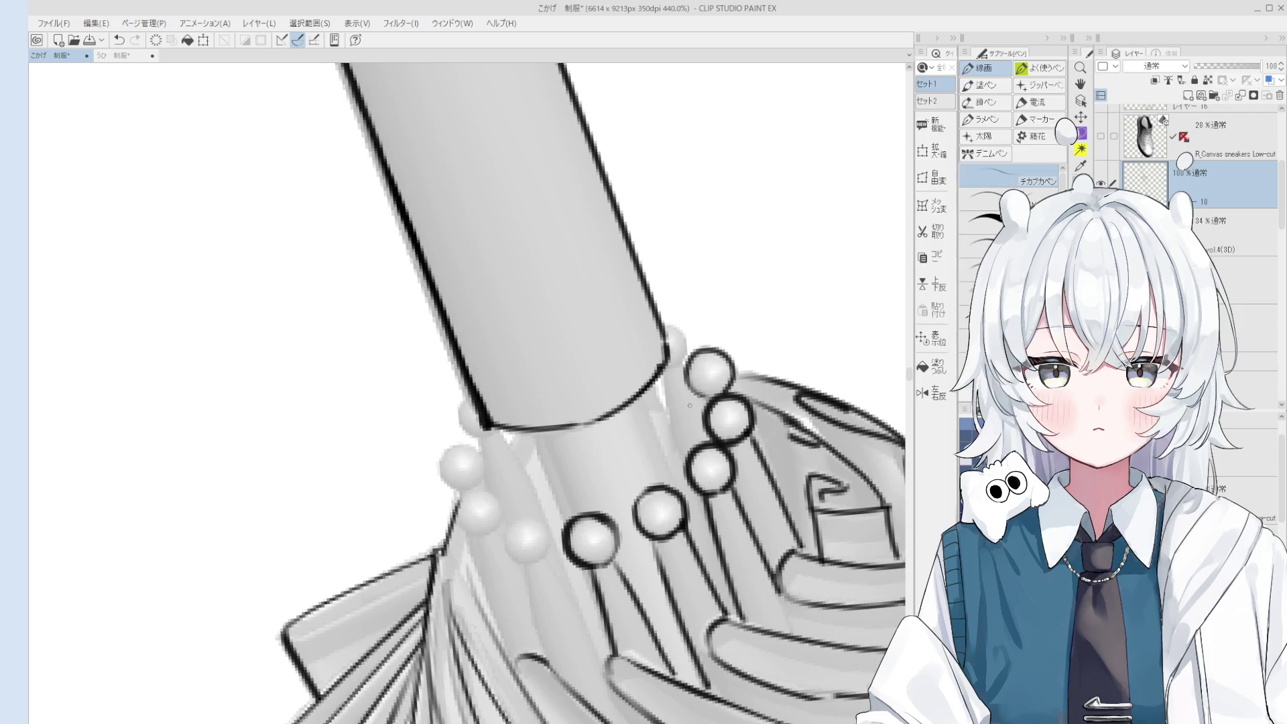
pyautogui.scroll(-4, 690, 405)
pyautogui.press('h')
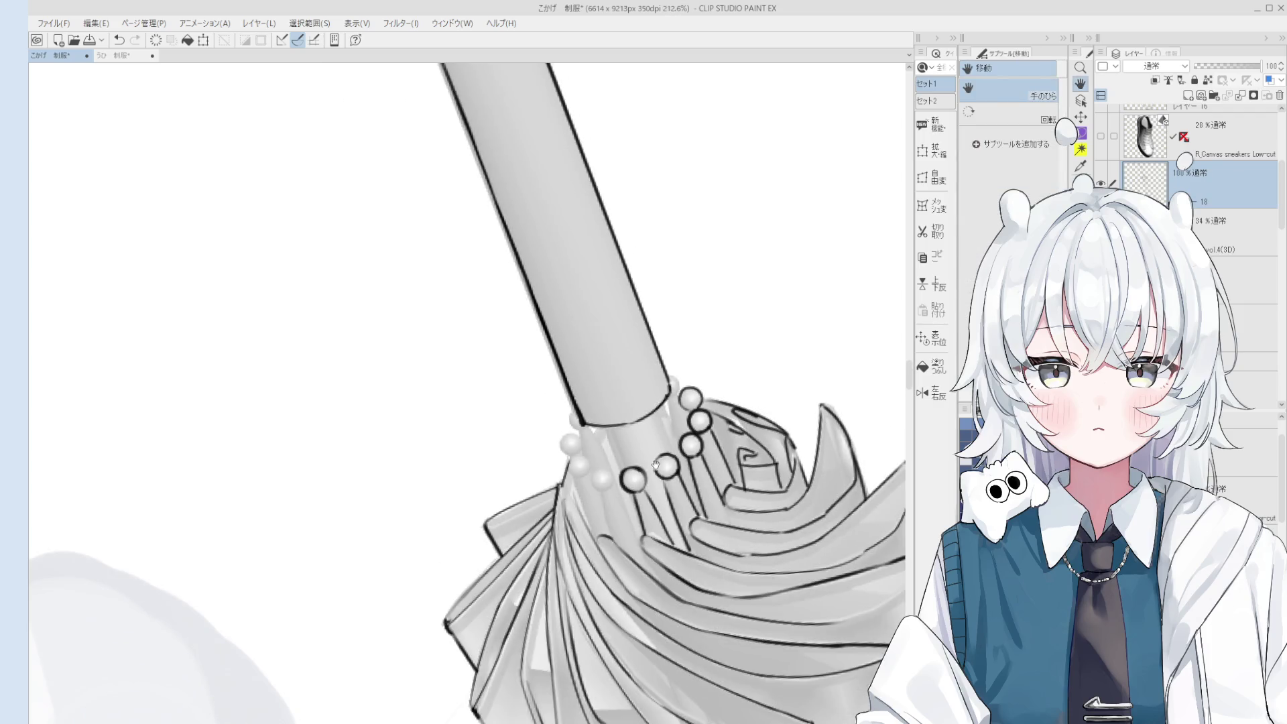
pyautogui.press('p')
pyautogui.scroll(3, 629, 458)
# Repeatedly ink and retry the strand line running down to the beads.
pyautogui.moveTo(607, 419); pyautogui.dragTo(624, 479)
pyautogui.hotkey('ctrl', 'z')
pyautogui.moveTo(596, 408); pyautogui.dragTo(615, 453)
pyautogui.scroll(-1, 624, 461)
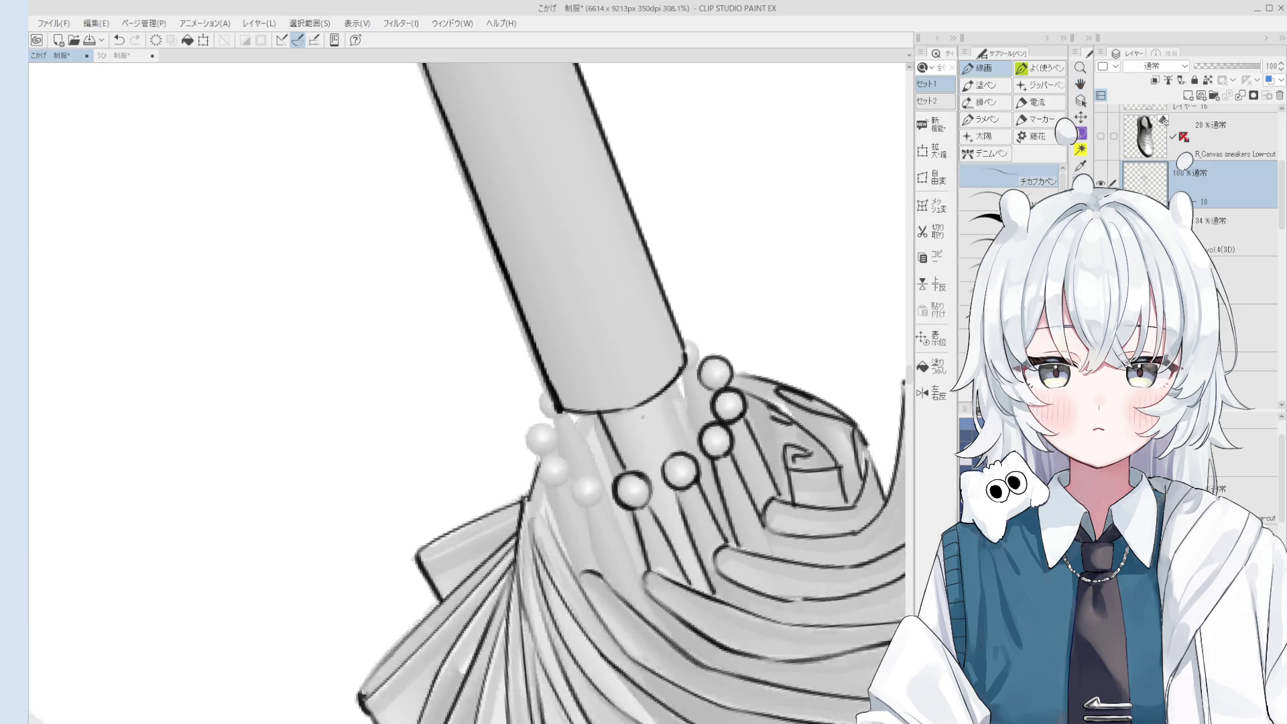
pyautogui.hotkey('ctrl', 'z')
pyautogui.moveTo(670, 385); pyautogui.dragTo(696, 456)
pyautogui.hotkey('ctrl', 'z')
pyautogui.moveTo(600, 416)
pyautogui.mouseDown()
pyautogui.moveTo(628, 476)
pyautogui.moveTo(707, 517)
pyautogui.mouseUp()
pyautogui.hotkey('ctrl', 'z')
pyautogui.scroll(-2, 628, 477)
# Attempt a short line below the top bead, the top bead's outline, and a strand below.
pyautogui.moveTo(678, 388); pyautogui.dragTo(668, 453)
pyautogui.hotkey('ctrl', 'z')
pyautogui.moveTo(669, 362); pyautogui.dragTo(678, 394)
pyautogui.hotkey('ctrl', 'z')
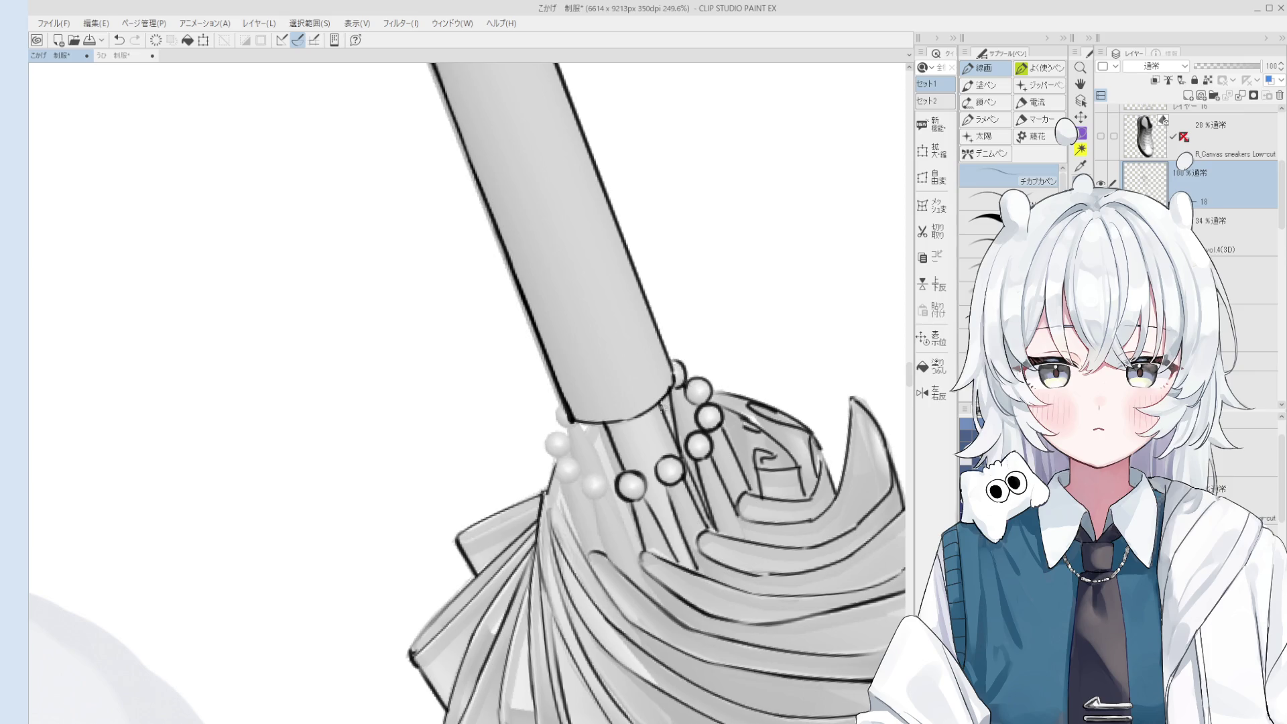
pyautogui.moveTo(598, 426); pyautogui.dragTo(624, 485)
pyautogui.hotkey('ctrl', 'z')
# Redraw the strand line with a short stroke and outline the collar's left bead.
pyautogui.moveTo(597, 423)
pyautogui.mouseDown()
pyautogui.moveTo(618, 479)
pyautogui.moveTo(594, 445)
pyautogui.moveTo(609, 476)
pyautogui.moveTo(544, 445)
pyautogui.mouseUp()
pyautogui.hotkey('ctrl', 'z')
pyautogui.hotkey('ctrl', 'y')
pyautogui.moveTo(544, 442); pyautogui.dragTo(568, 433)
pyautogui.press('e')
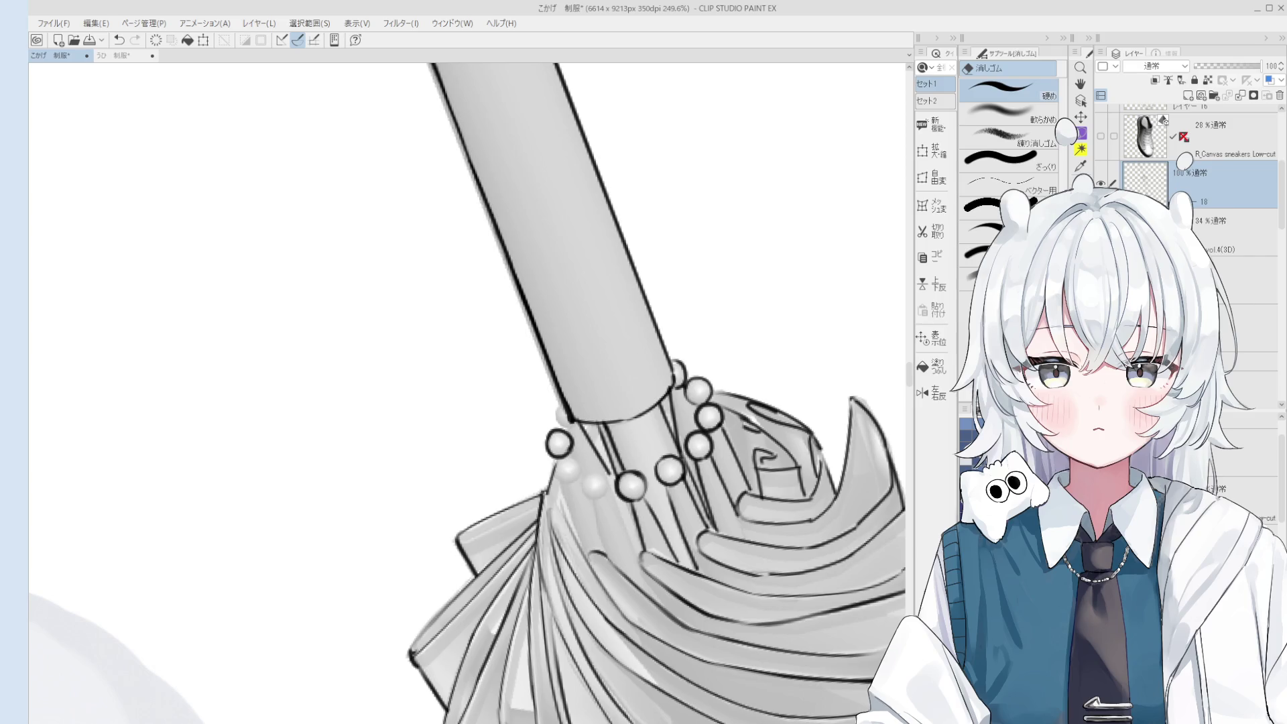
pyautogui.scroll(2, 562, 441)
# Outline the faint bead on the collar's left side, then clean up with the eraser.
pyautogui.press('p')
pyautogui.scroll(2, 561, 441)
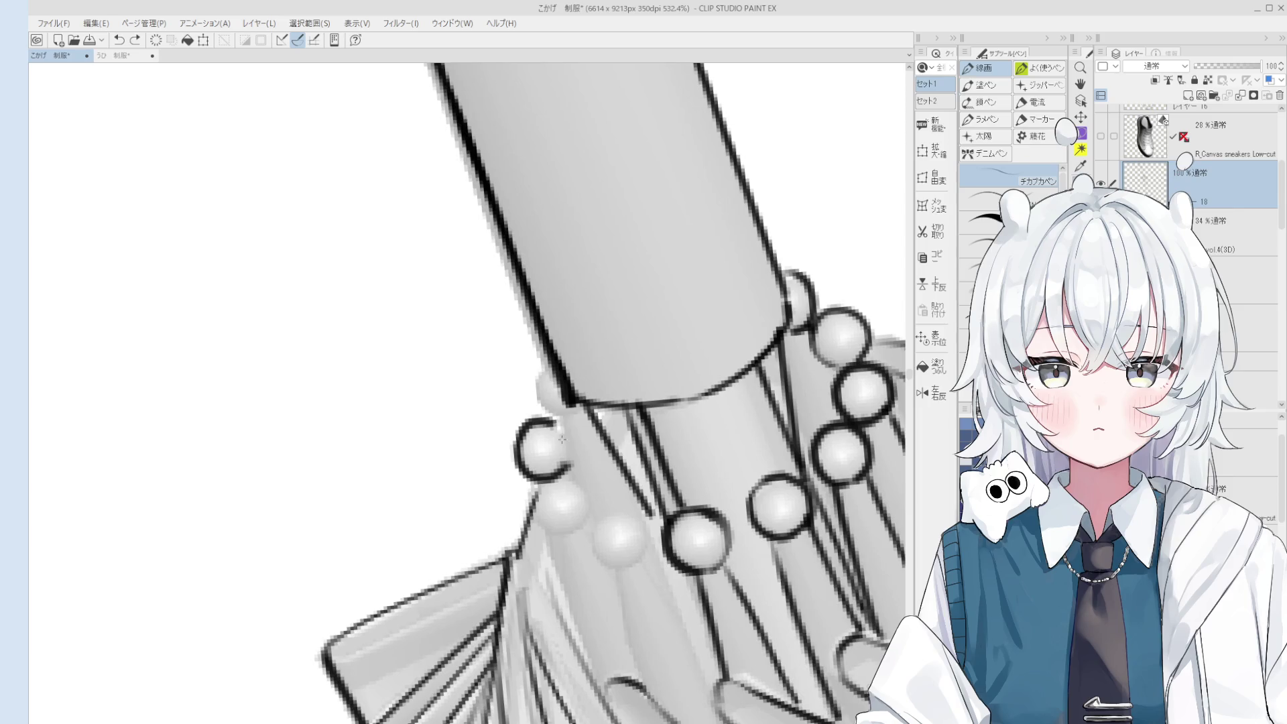
pyautogui.scroll(-1, 562, 439)
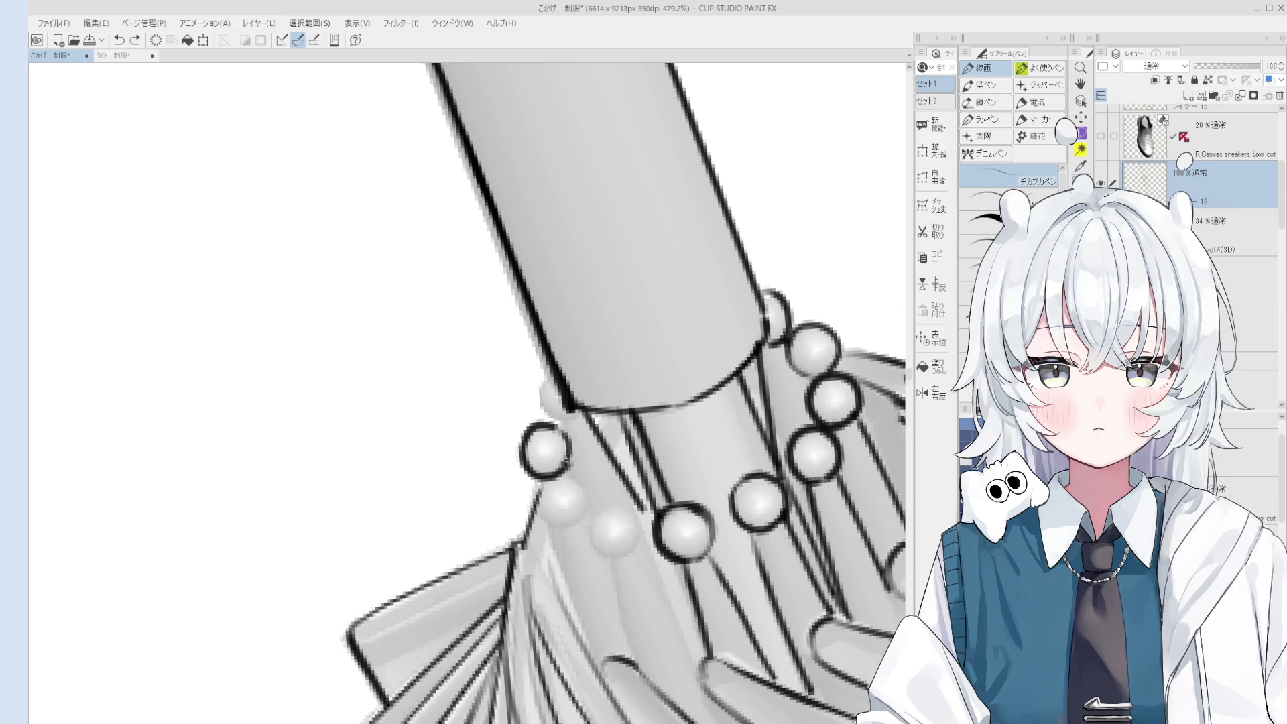
pyautogui.scroll(-1, 566, 459)
pyautogui.moveTo(556, 397)
pyautogui.mouseDown()
pyautogui.moveTo(570, 425)
pyautogui.moveTo(538, 402)
pyautogui.moveTo(555, 383)
pyautogui.mouseUp()
pyautogui.press('e')
pyautogui.scroll(-1, 561, 414)
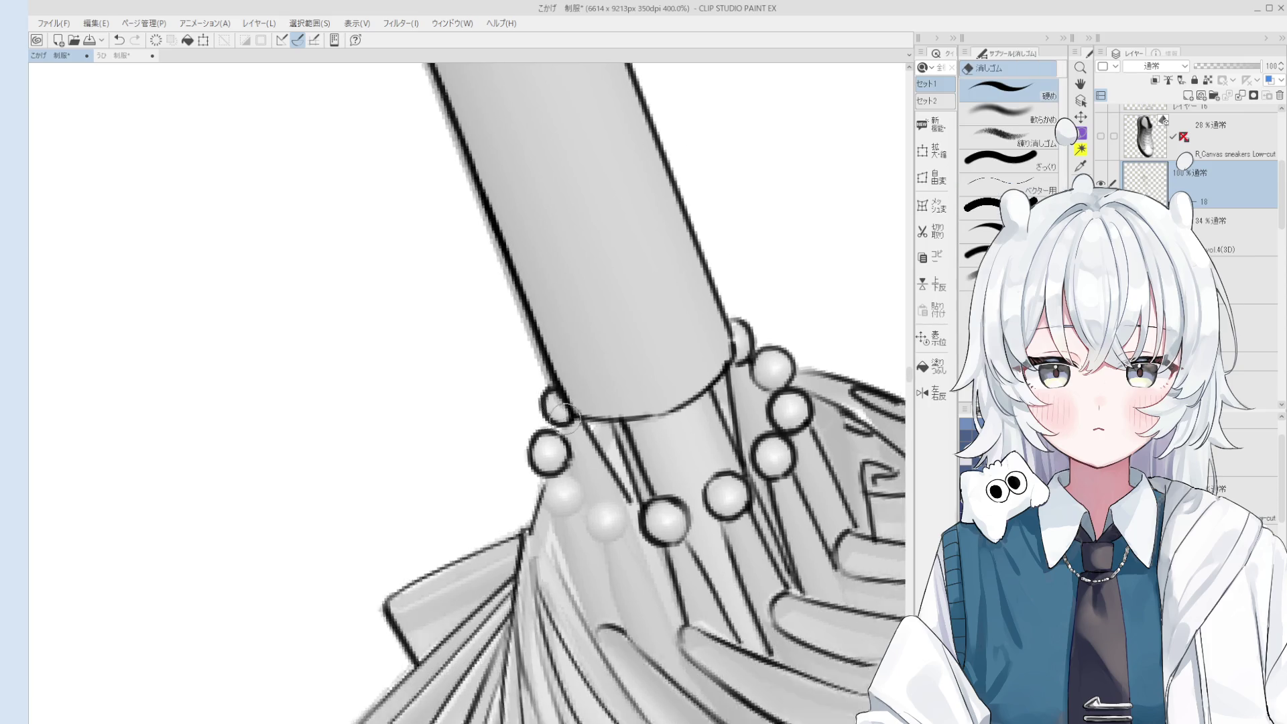
pyautogui.scroll(2, 566, 417)
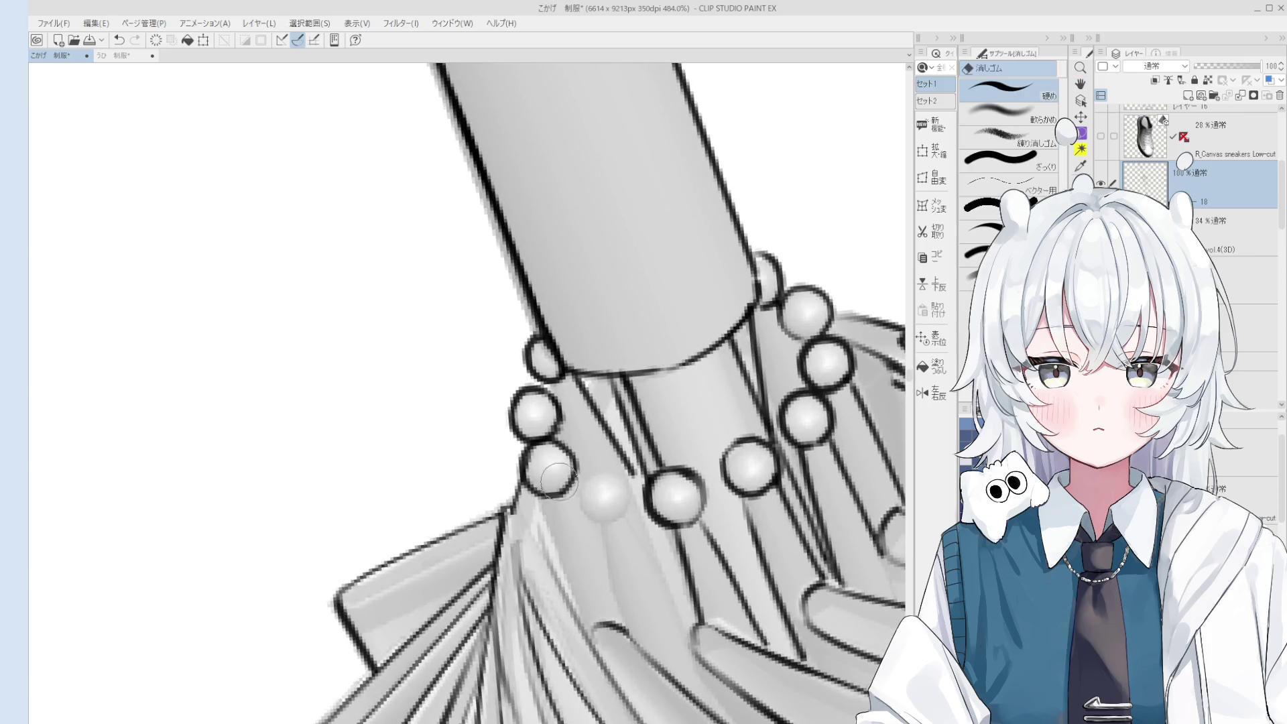
# Outline another faint bead lower on the left, undoing it to redo the line.
pyautogui.press('p')
pyautogui.moveTo(601, 521)
pyautogui.mouseDown()
pyautogui.moveTo(585, 474)
pyautogui.moveTo(632, 499)
pyautogui.moveTo(602, 526)
pyautogui.moveTo(578, 481)
pyautogui.moveTo(578, 502)
pyautogui.moveTo(607, 526)
pyautogui.mouseUp()
pyautogui.hotkey('ctrl', 'z')
pyautogui.scroll(-2, 601, 502)
pyautogui.press('e')
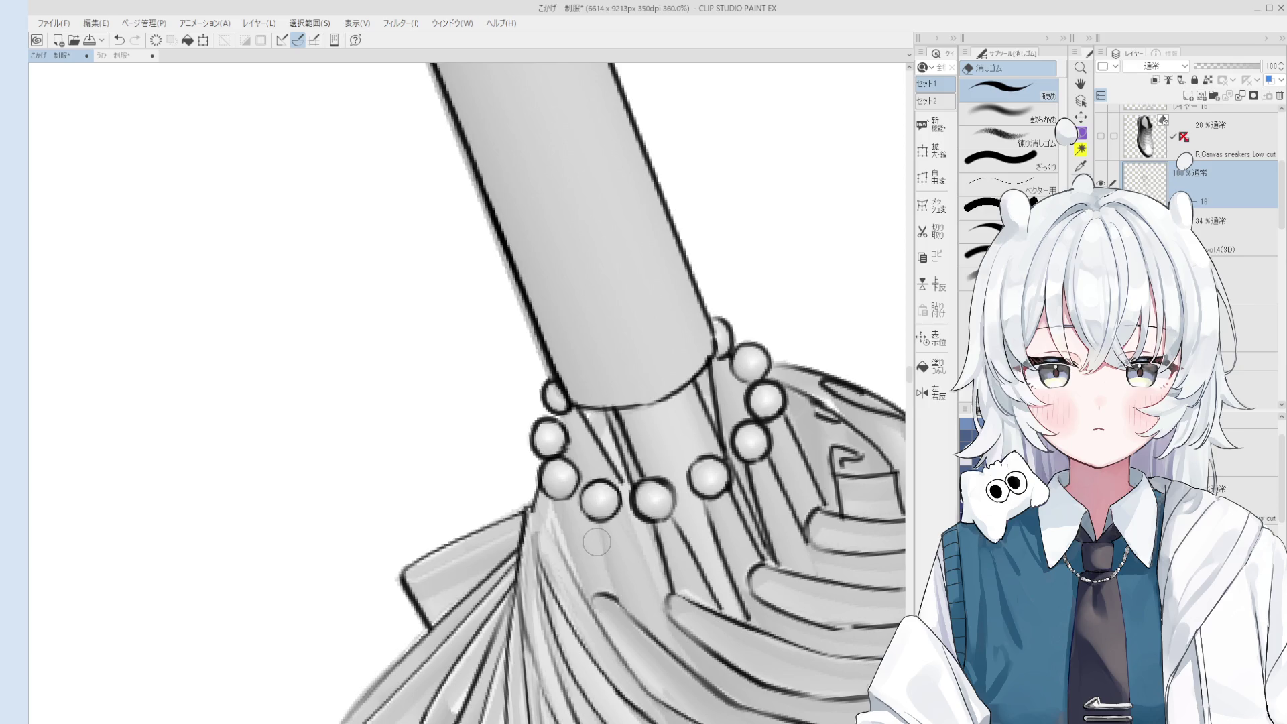
pyautogui.scroll(3, 577, 401)
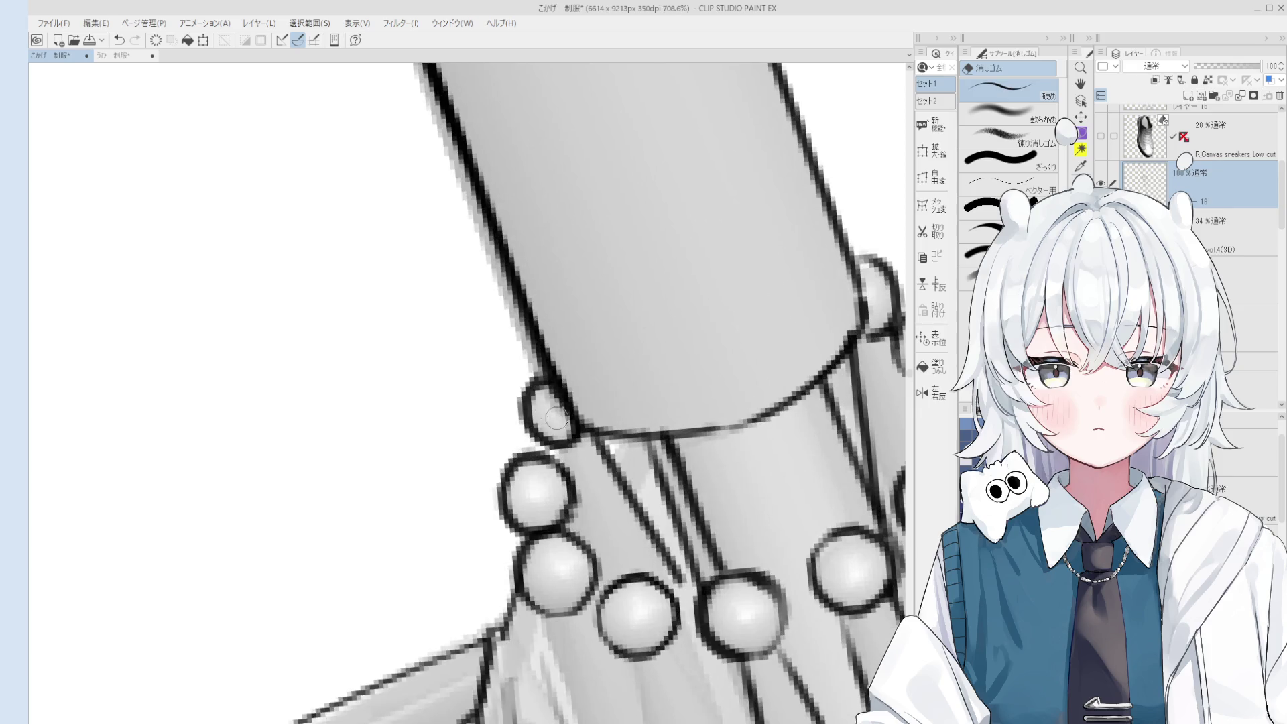
# Adjust the zoom around the beaded collar while alternating between pen and eraser.
pyautogui.press('p')
pyautogui.scroll(-3, 567, 436)
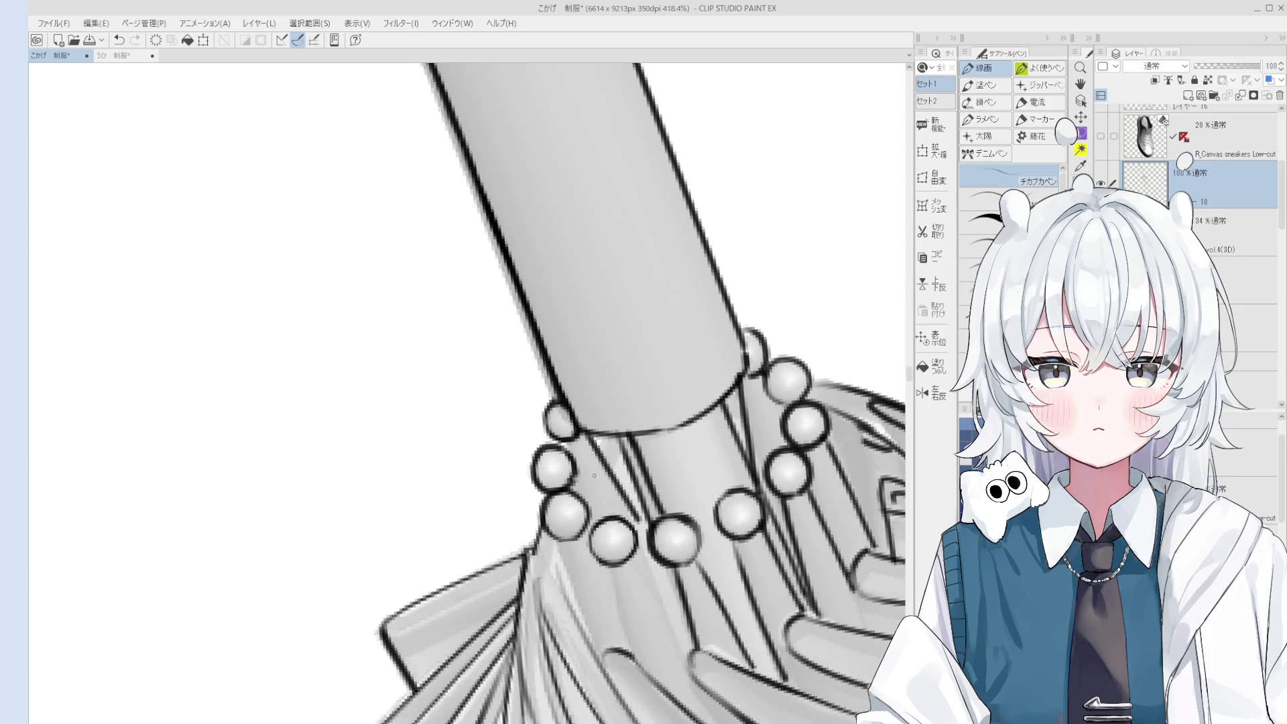
pyautogui.scroll(-2, 580, 473)
pyautogui.scroll(2, 583, 473)
pyautogui.scroll(-2, 589, 474)
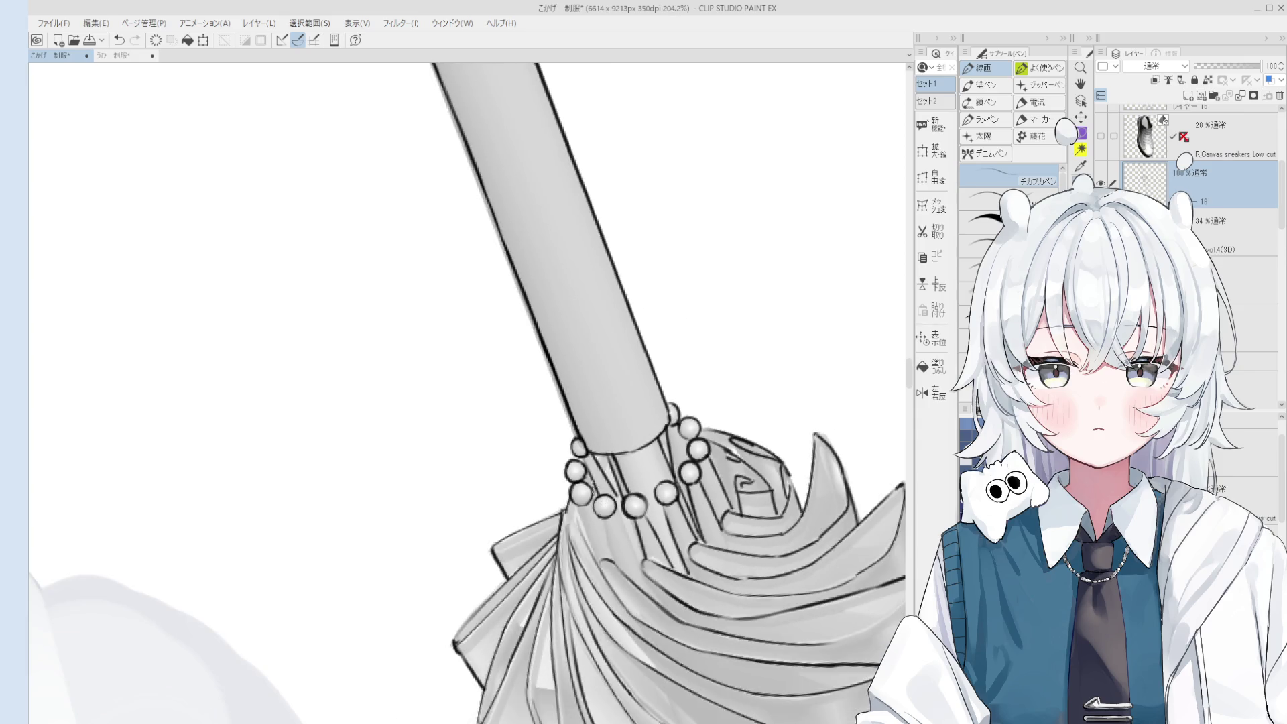
pyautogui.scroll(1, 590, 475)
pyautogui.scroll(1, 590, 475)
pyautogui.press('e')
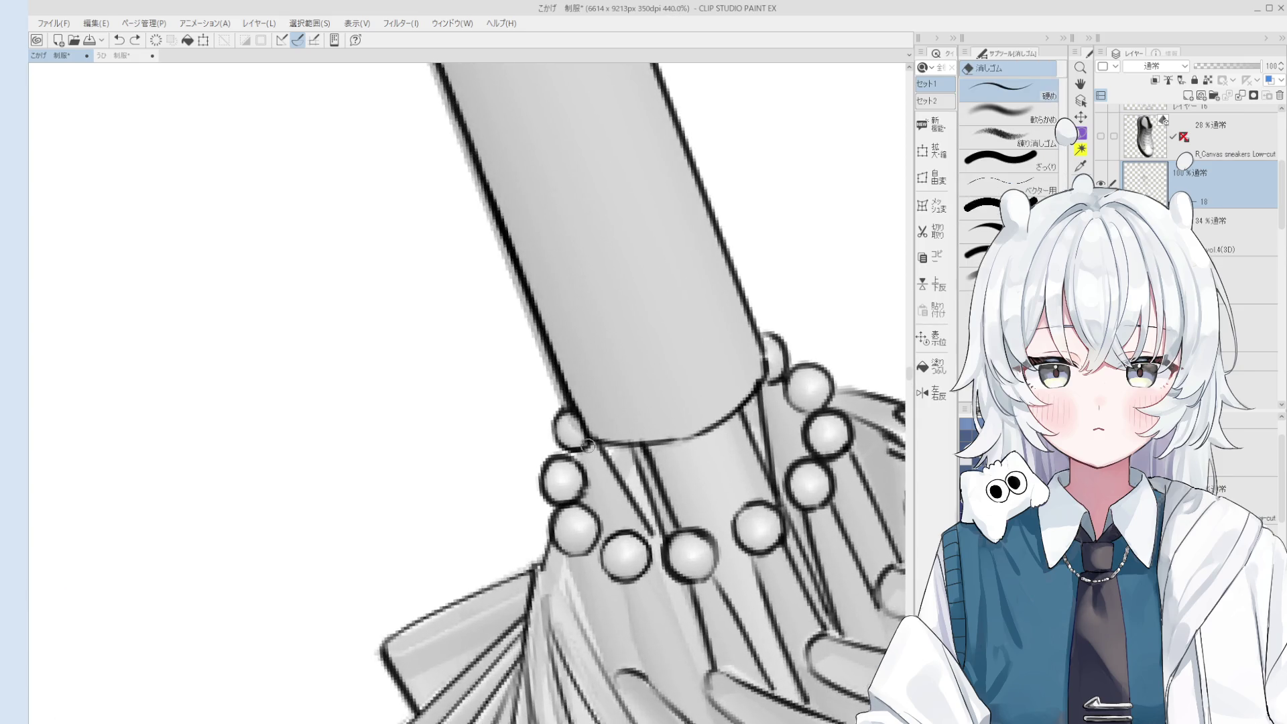
pyautogui.press('p')
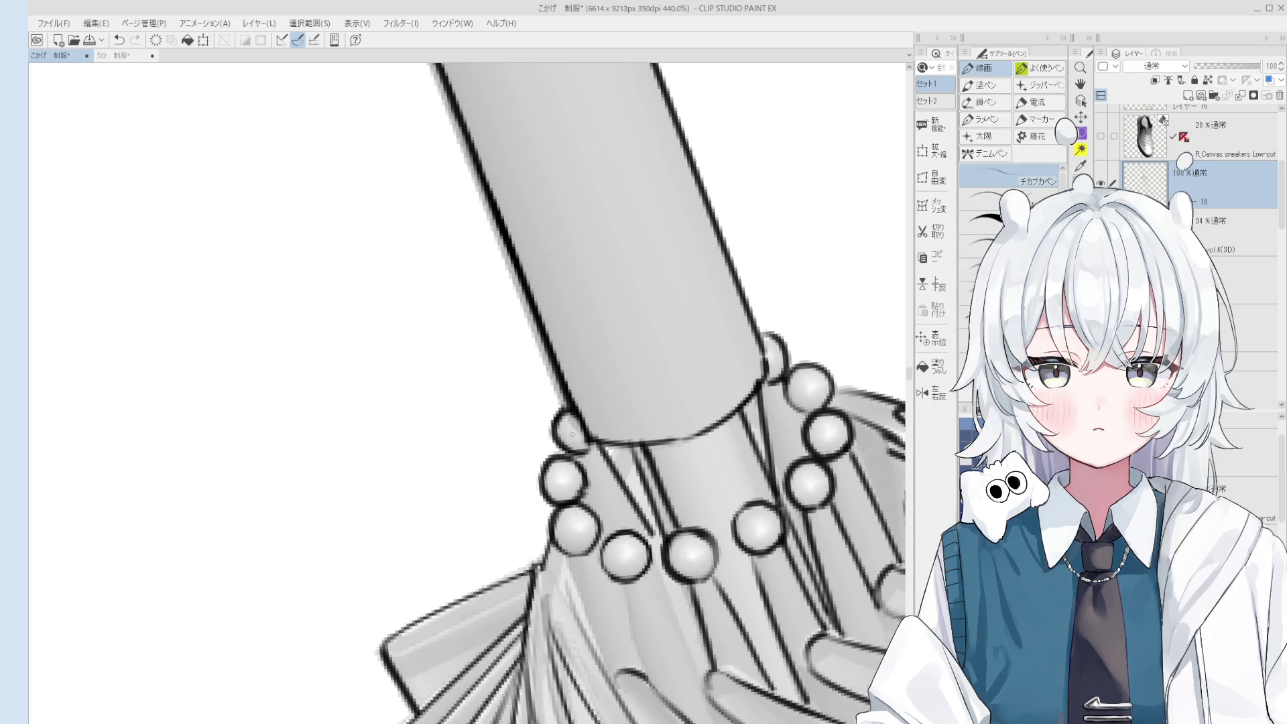
pyautogui.press('e')
pyautogui.press('p')
# Rotate the canvas so the umbrella shaft stands upright and the handle tilts further.
pyautogui.scroll(-4, 593, 449)
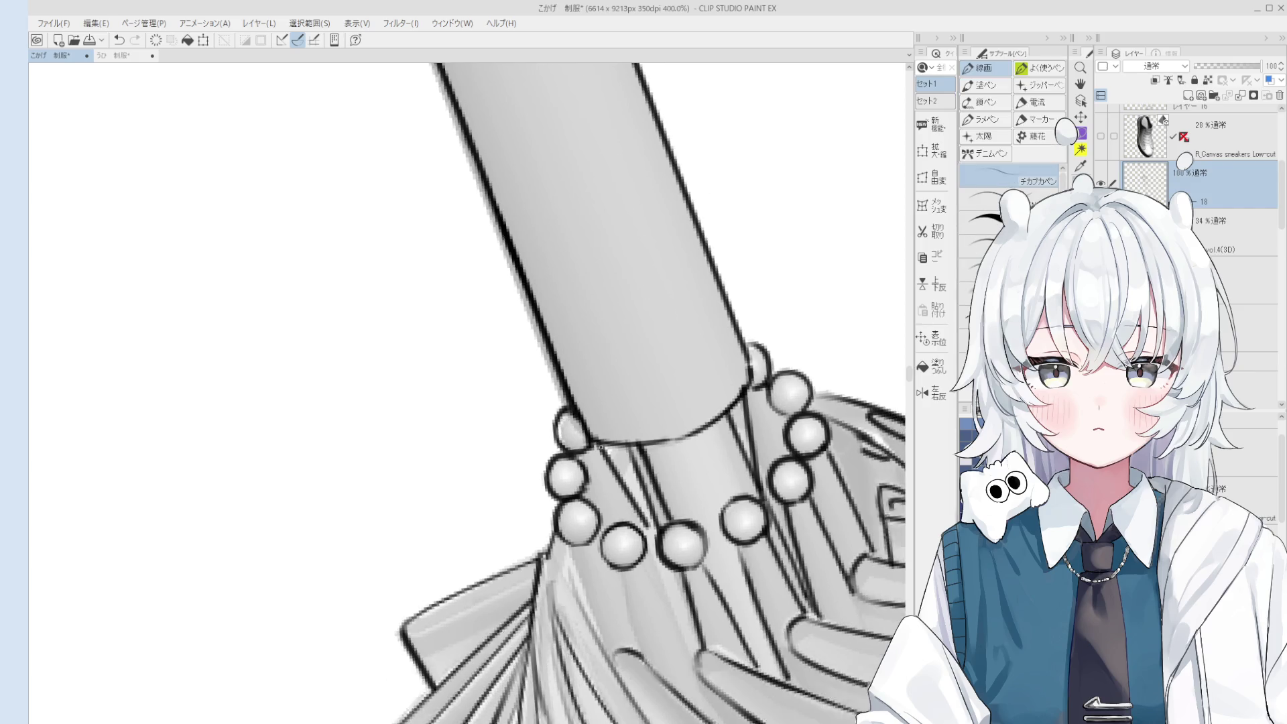
pyautogui.scroll(4, 657, 437)
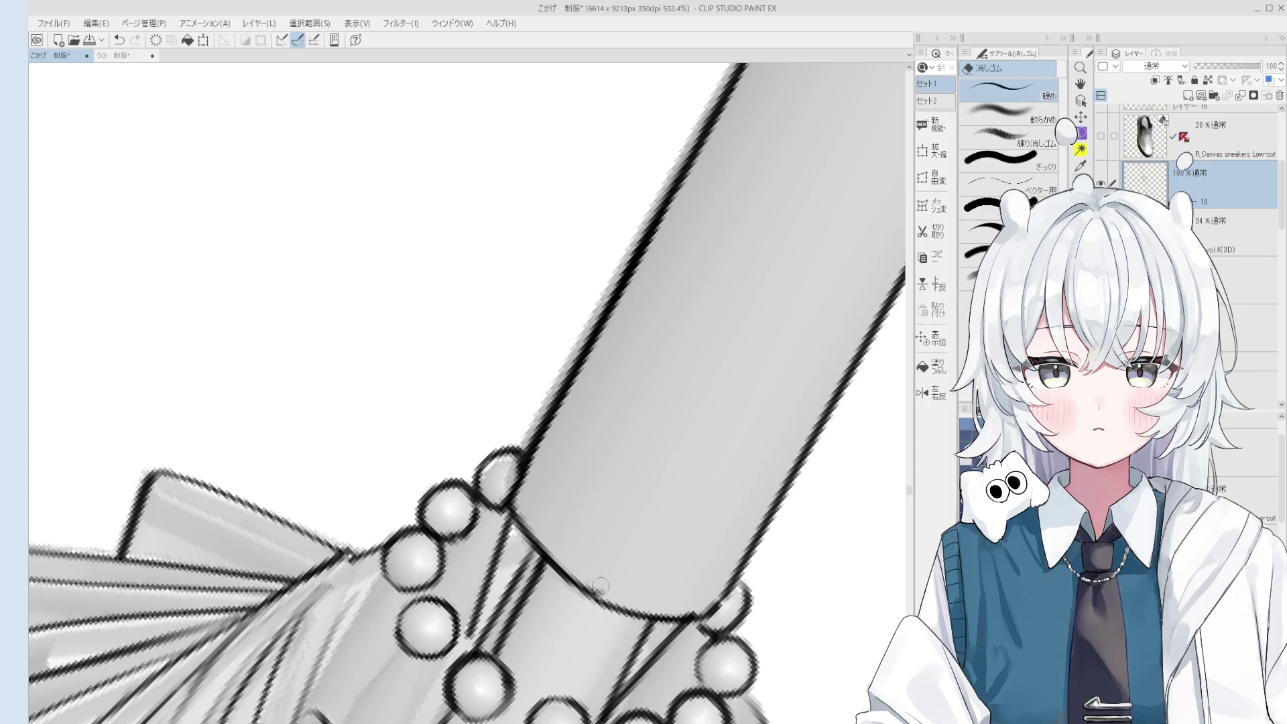
pyautogui.scroll(-2, 607, 599)
pyautogui.moveTo(606, 599); pyautogui.dragTo(643, 469)
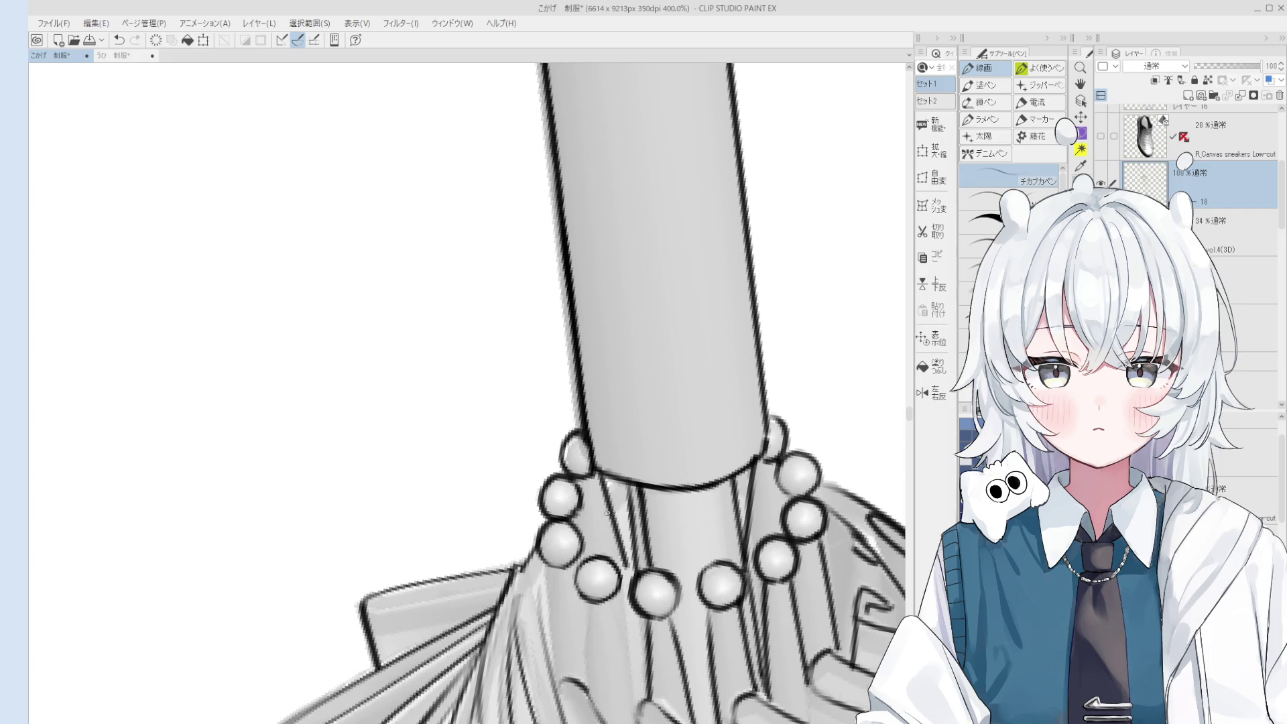
pyautogui.moveTo(609, 508); pyautogui.dragTo(738, 572)
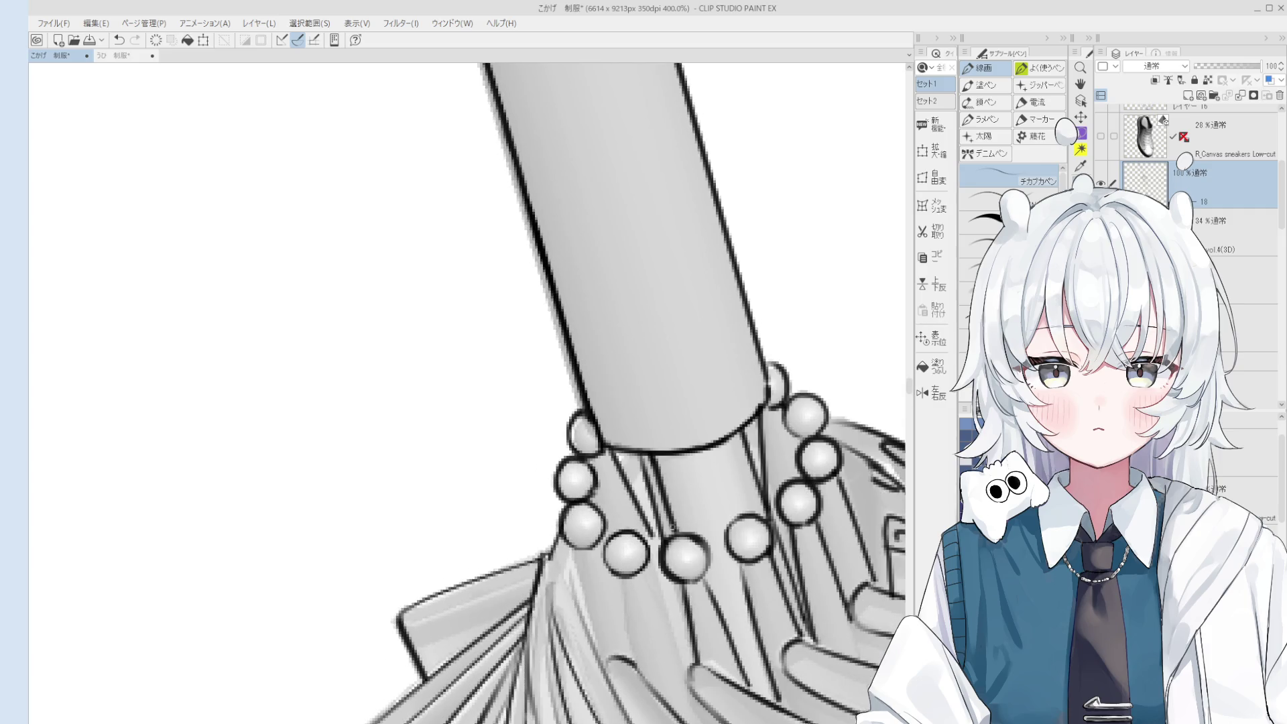
pyautogui.press('e')
pyautogui.press('-')
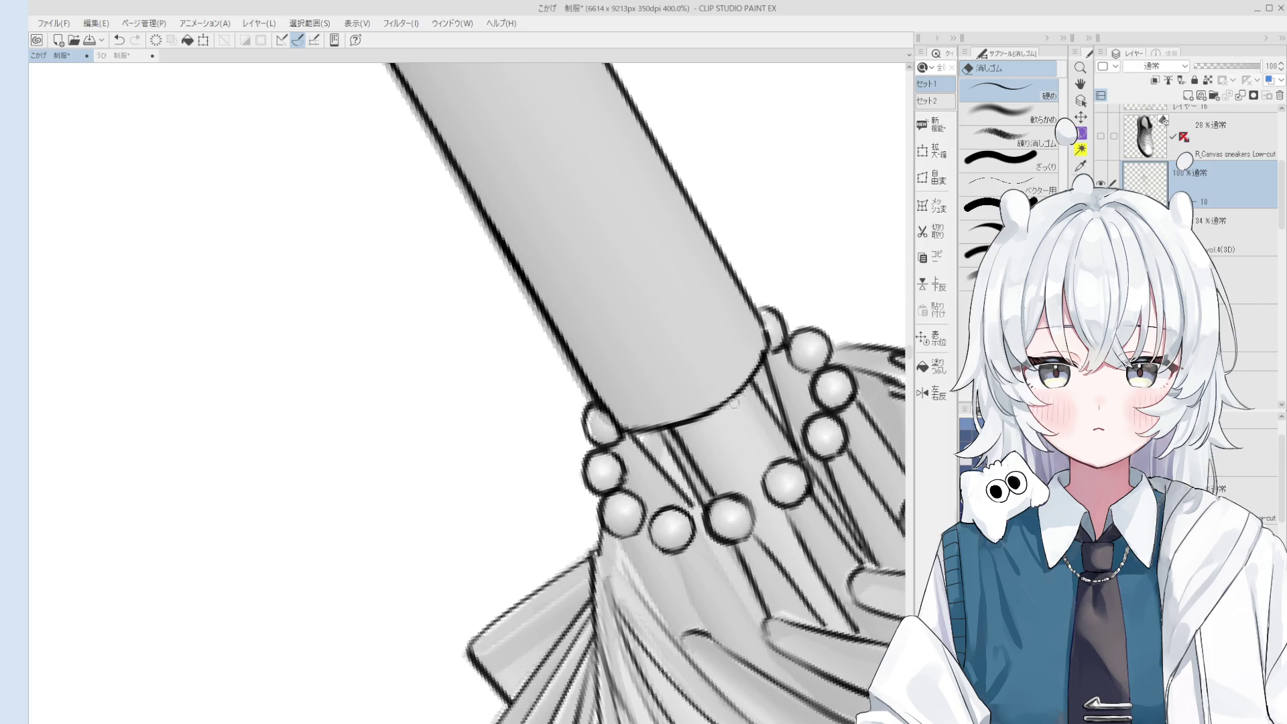
pyautogui.press('p')
# Try and undo short ink lines beside the collar beads.
pyautogui.hotkey('ctrl', 'z')
pyautogui.moveTo(704, 423); pyautogui.dragTo(743, 387)
pyautogui.hotkey('ctrl', 'z')
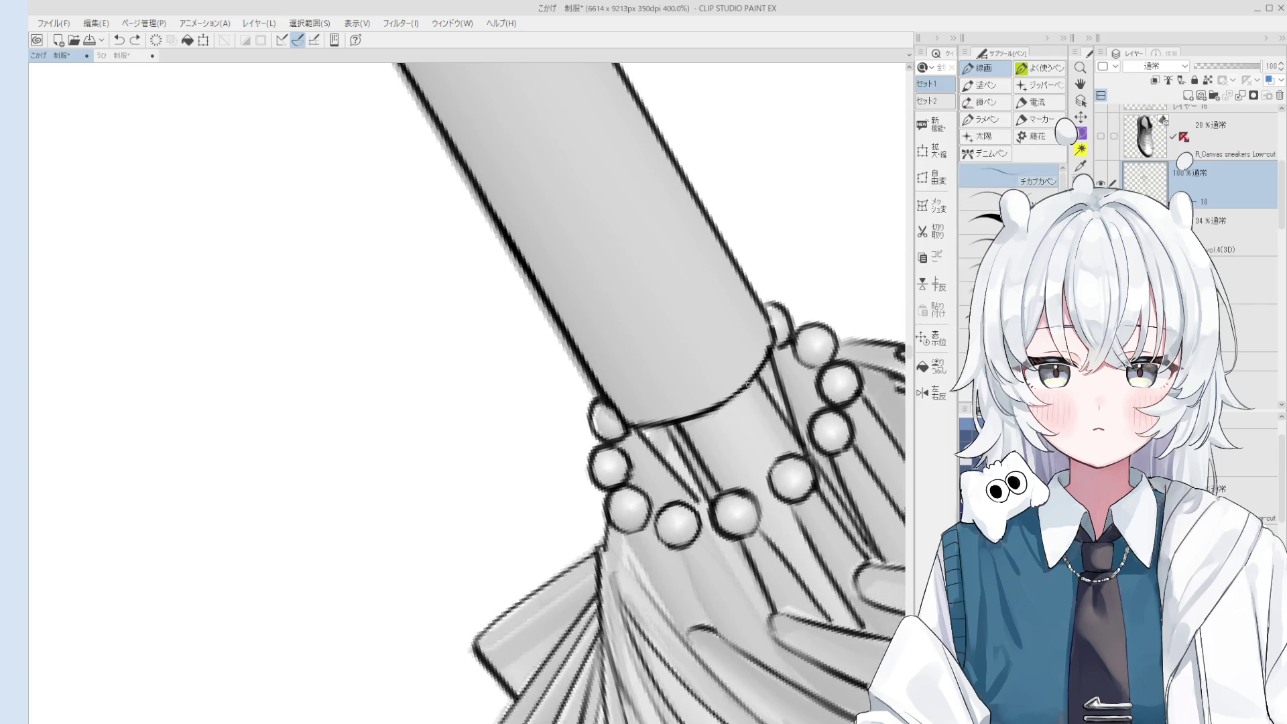
pyautogui.scroll(-2, 770, 347)
pyautogui.press('e')
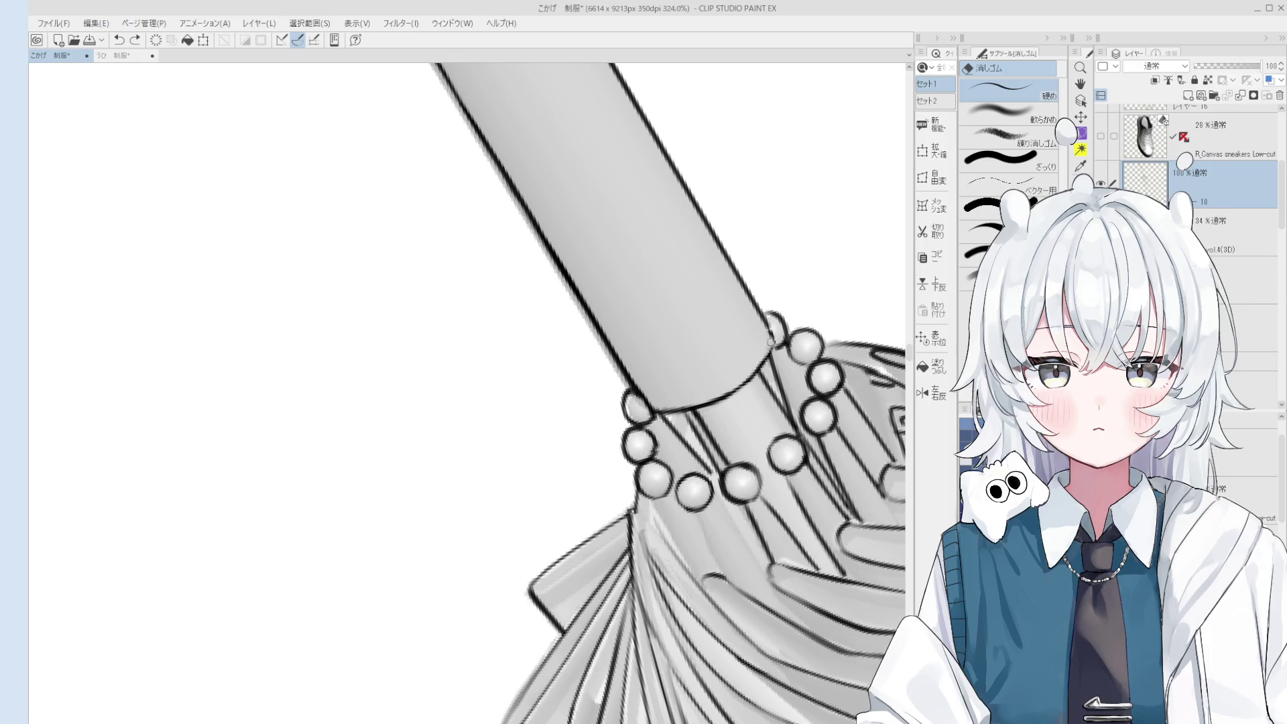
pyautogui.press('p')
pyautogui.moveTo(771, 340); pyautogui.dragTo(758, 314)
pyautogui.hotkey('ctrl', 'z')
pyautogui.scroll(-1, 772, 343)
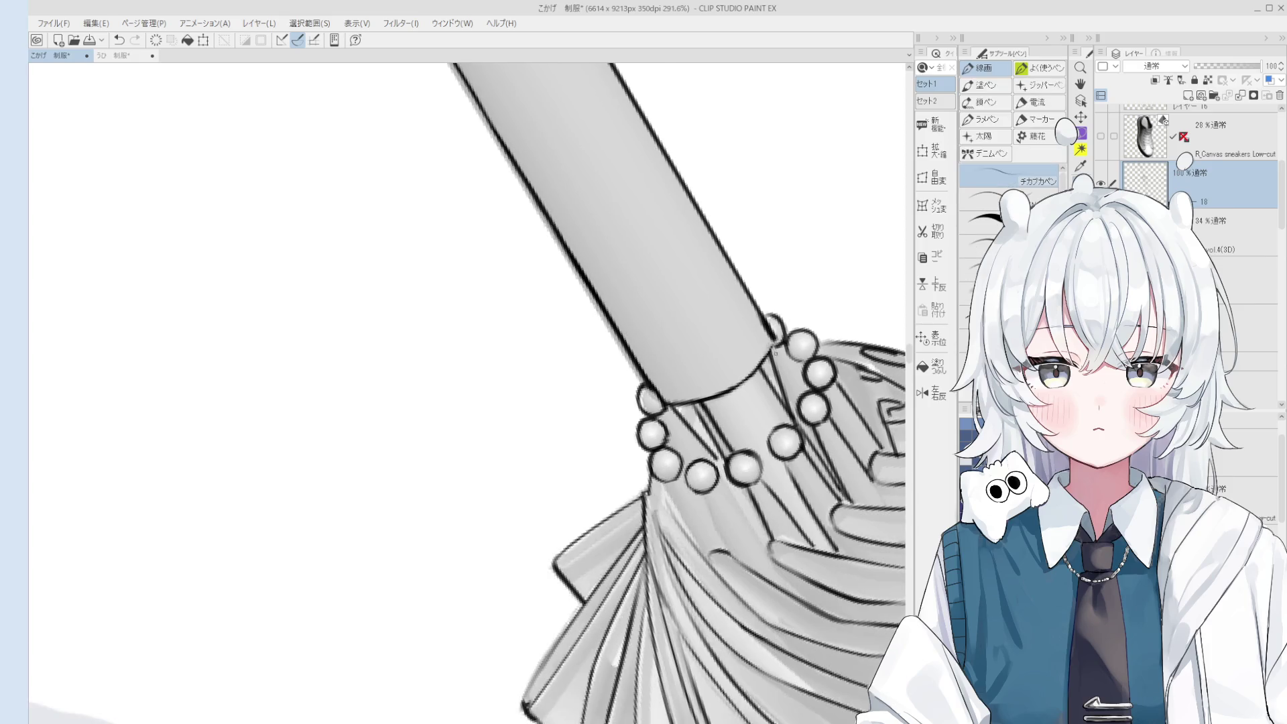
# Rotate the view so the handle stands more upright and reposition the zoomed canvas.
pyautogui.press('^')
pyautogui.press('e')
pyautogui.press('p')
pyautogui.scroll(-2, 780, 420)
pyautogui.scroll(4, 780, 410)
pyautogui.press('h')
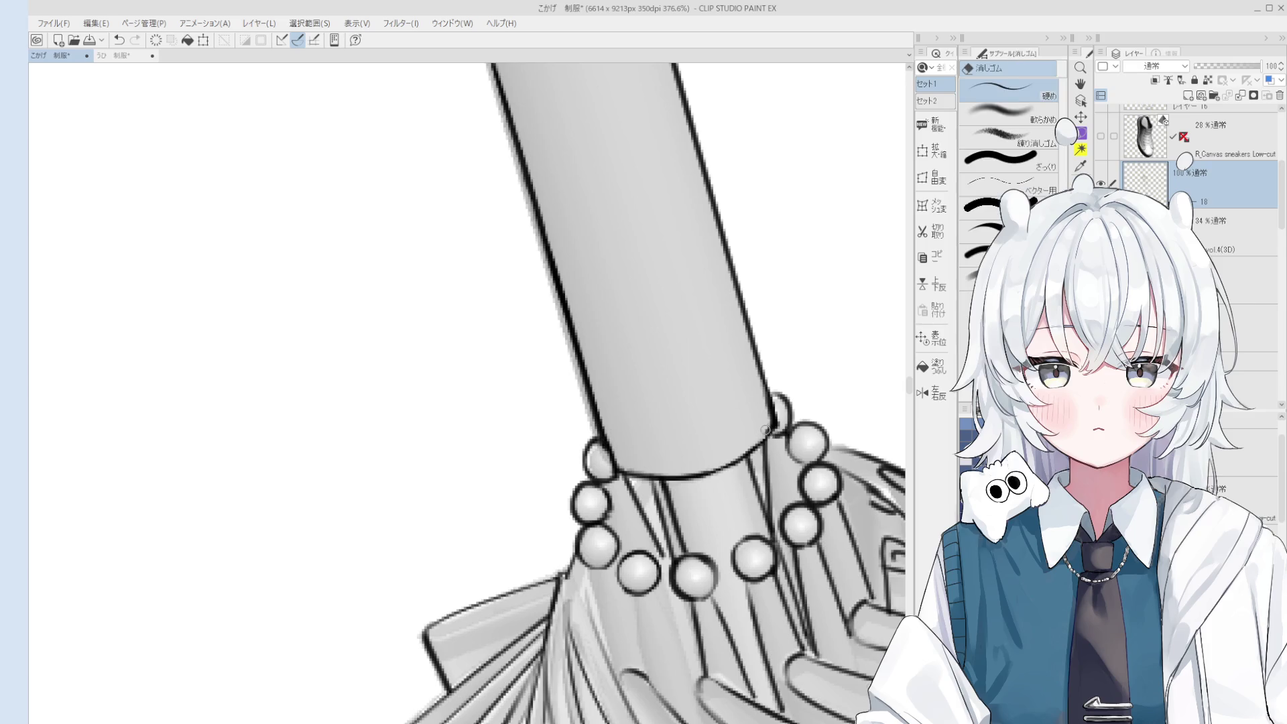
pyautogui.scroll(-5, 763, 420)
pyautogui.scroll(2, 763, 420)
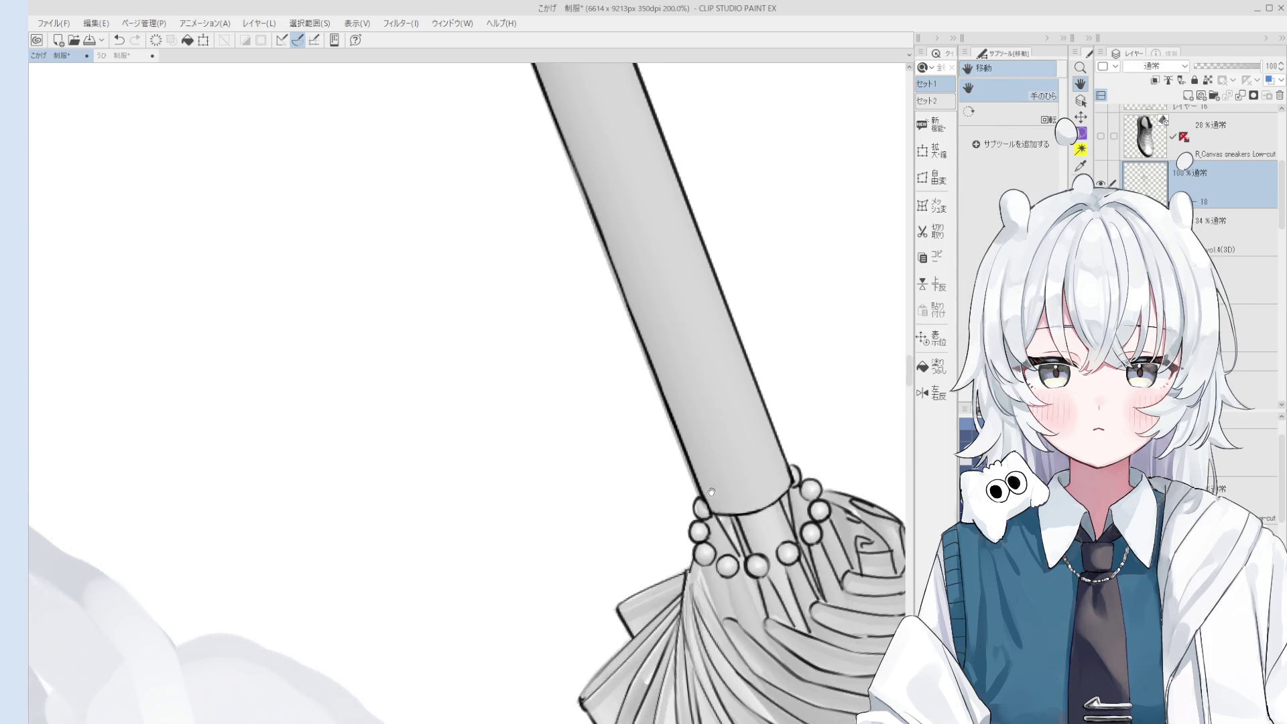
# Try short 線画 pen strokes beside the beaded collar, undoing each attempt.
pyautogui.press('p')
pyautogui.press('h')
pyautogui.scroll(-5, 732, 451)
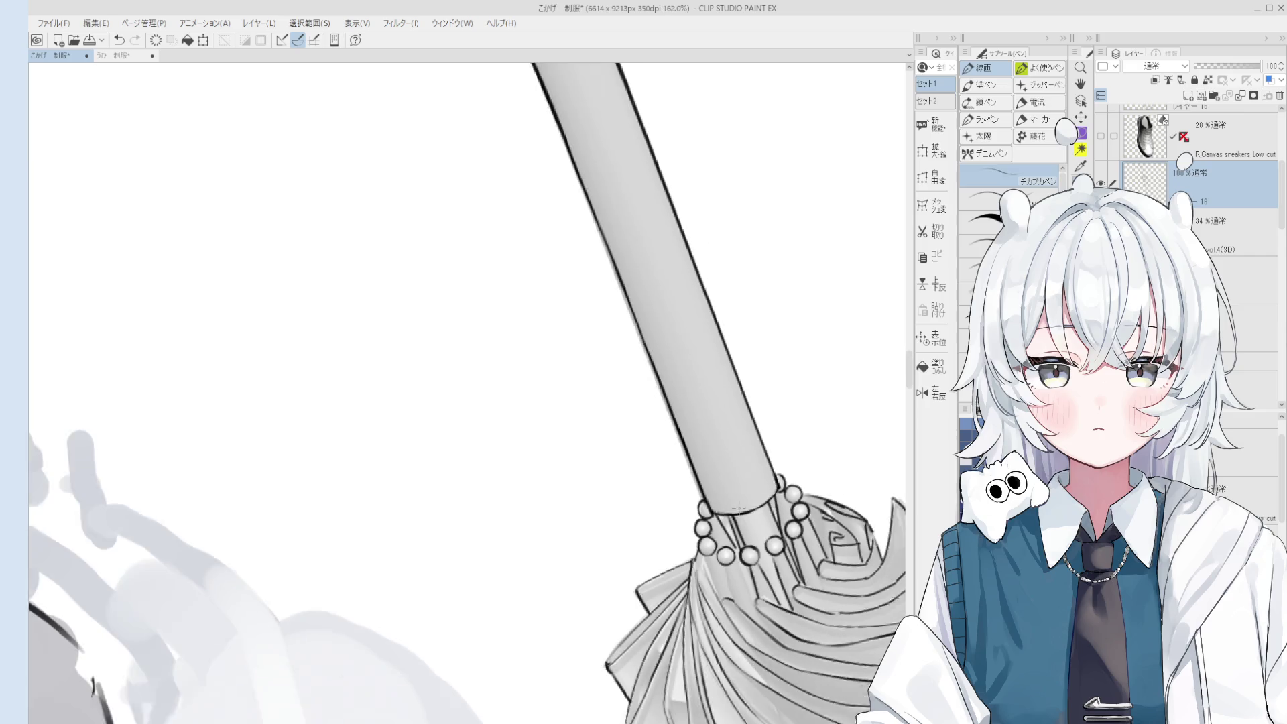
pyautogui.scroll(5, 731, 451)
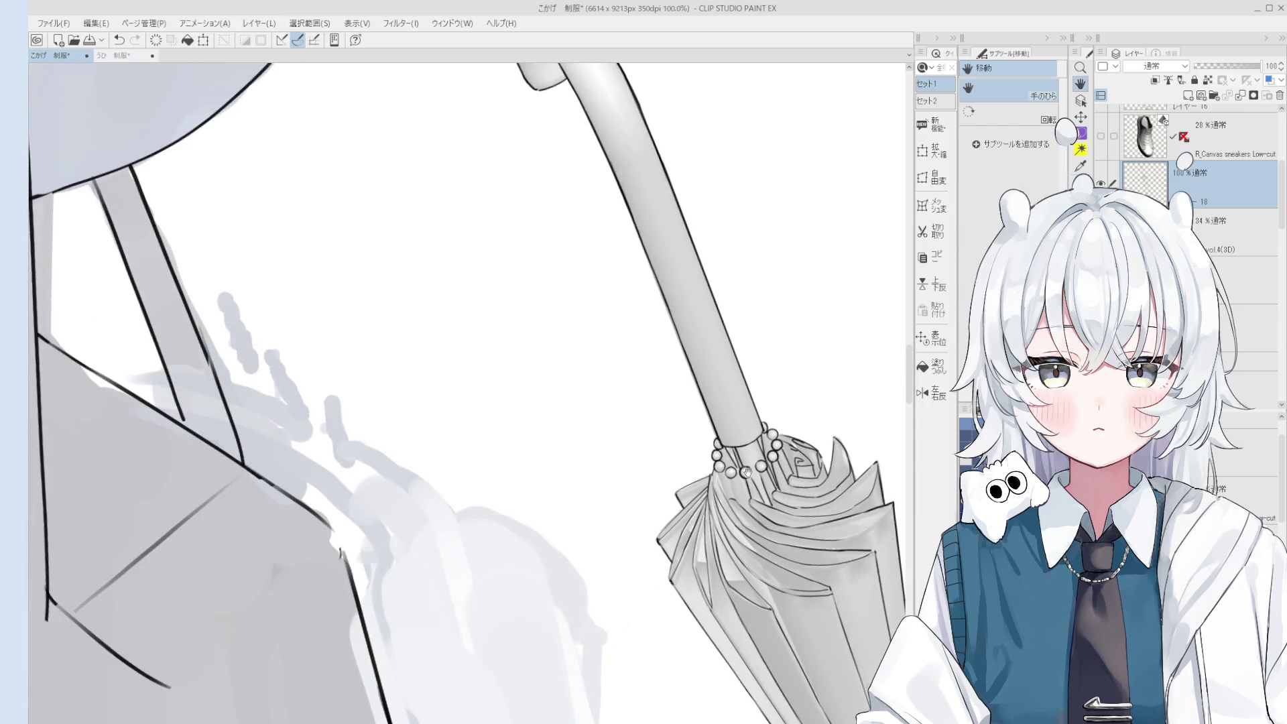
pyautogui.press('p')
pyautogui.hotkey('ctrl', 'z')
pyautogui.moveTo(694, 439); pyautogui.dragTo(711, 481)
pyautogui.hotkey('ctrl', 'z')
pyautogui.hotkey('ctrl', 'z')
pyautogui.moveTo(685, 436)
pyautogui.mouseDown()
pyautogui.moveTo(711, 484)
pyautogui.moveTo(707, 560)
pyautogui.mouseUp()
# Redraw the short ink line below the beads, retrying with Ctrl+Z until it sits right.
pyautogui.hotkey('ctrl', 'z')
pyautogui.hotkey('ctrl', 'z')
pyautogui.moveTo(690, 500)
pyautogui.mouseDown()
pyautogui.moveTo(707, 559)
pyautogui.moveTo(703, 500)
pyautogui.moveTo(737, 577)
pyautogui.mouseUp()
pyautogui.hotkey('ctrl', 'z')
pyautogui.scroll(1, 749, 512)
pyautogui.hotkey('ctrl', 'z')
pyautogui.moveTo(717, 516)
pyautogui.mouseDown()
pyautogui.moveTo(737, 580)
pyautogui.moveTo(760, 558)
pyautogui.moveTo(771, 571)
pyautogui.mouseUp()
pyautogui.hotkey('ctrl', 'z')
pyautogui.hotkey('ctrl', 'z')
pyautogui.scroll(-1, 746, 526)
pyautogui.hotkey('ctrl', 'z')
pyautogui.moveTo(732, 501); pyautogui.dragTo(771, 573)
# Zoom out and rotate the view so the umbrella handle stands upright.
pyautogui.scroll(-1, 759, 533)
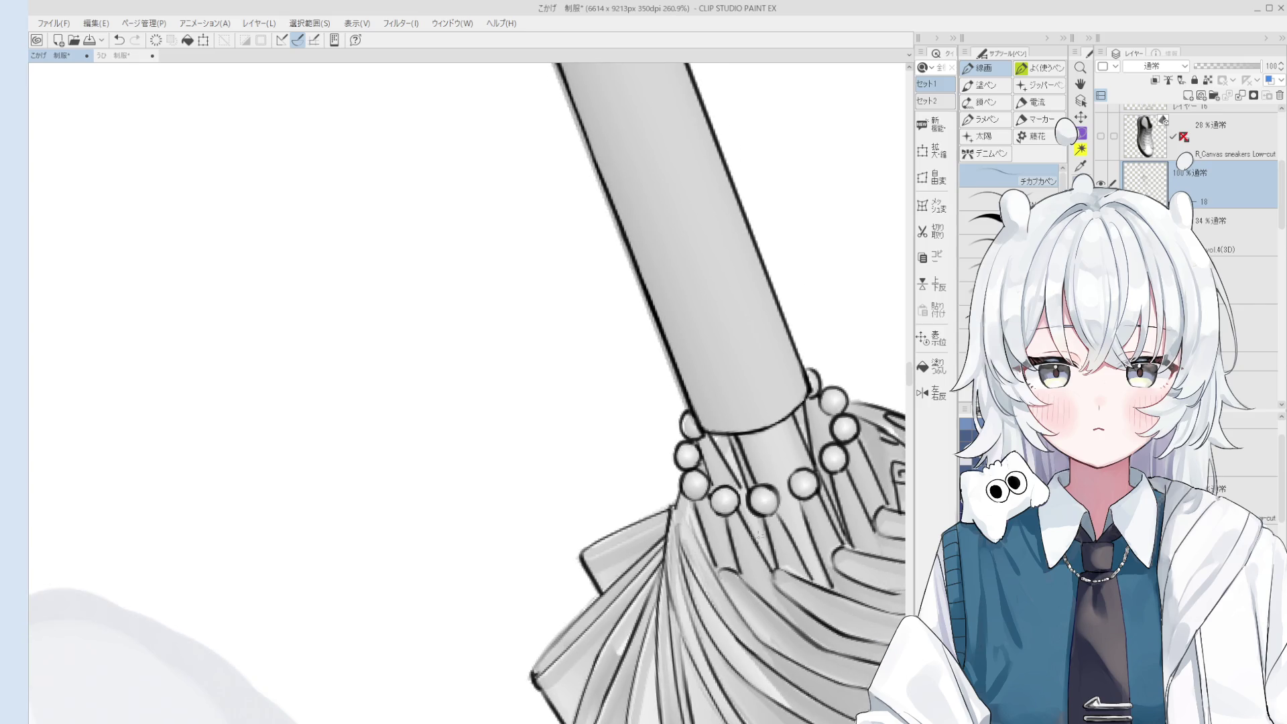
pyautogui.scroll(1, 743, 493)
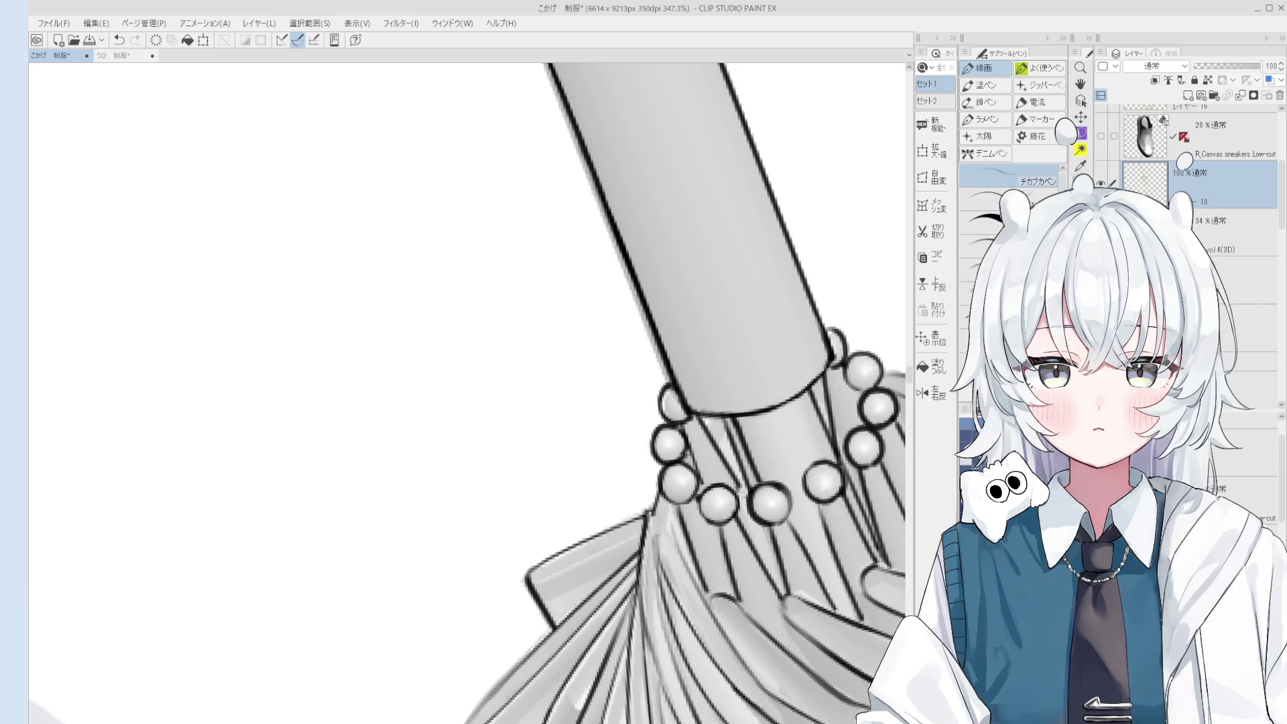
pyautogui.scroll(-2, 740, 513)
pyautogui.scroll(1, 738, 516)
pyautogui.scroll(-1, 741, 515)
pyautogui.scroll(3, 770, 536)
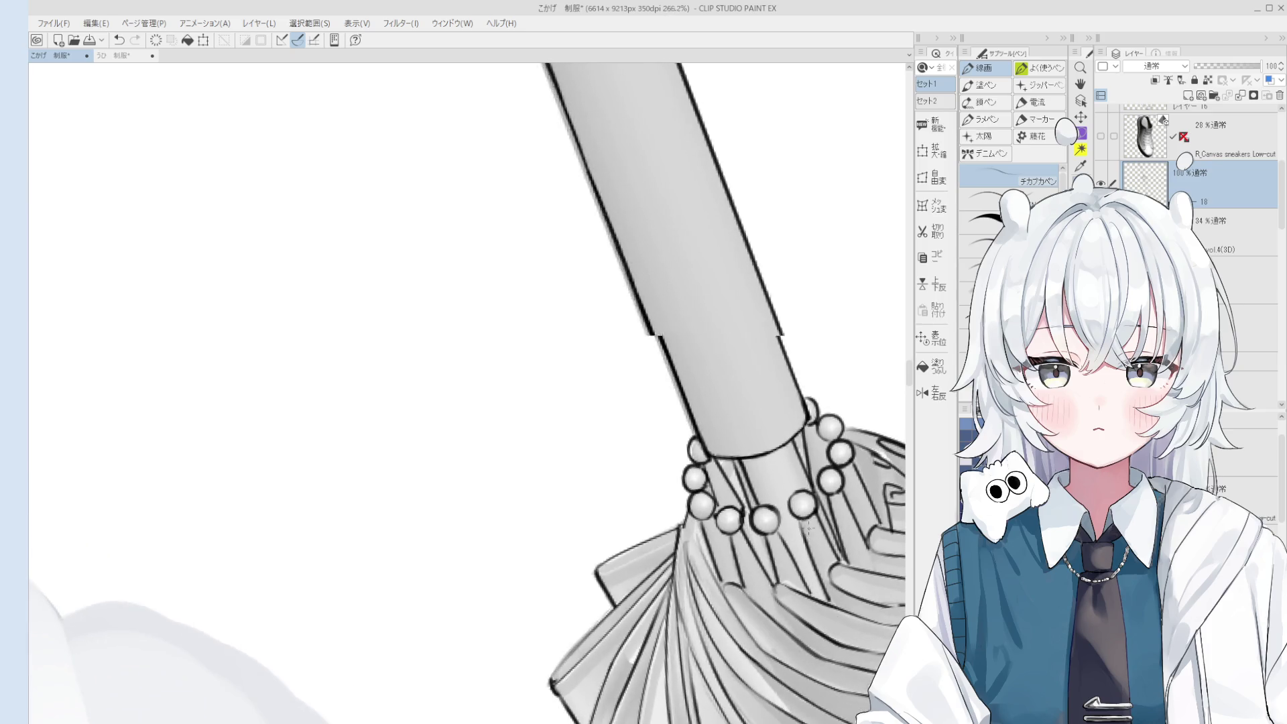
pyautogui.press('e')
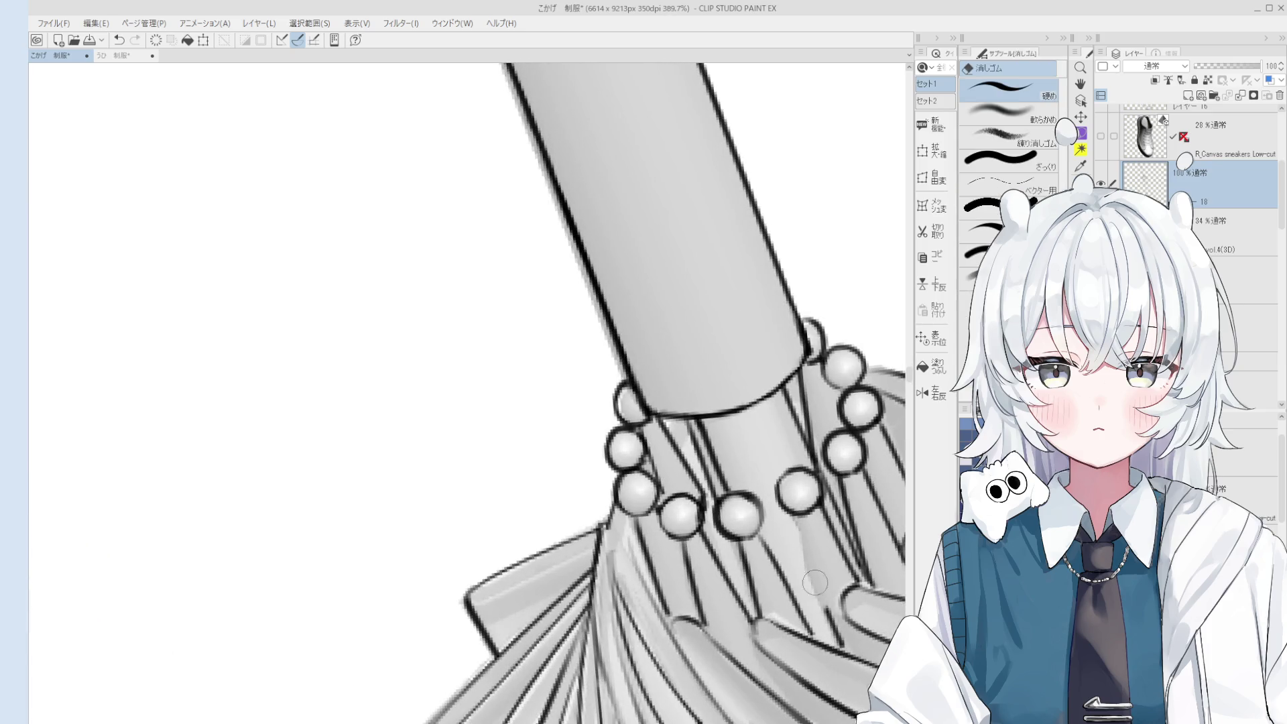
pyautogui.press('p')
pyautogui.scroll(-2, 817, 572)
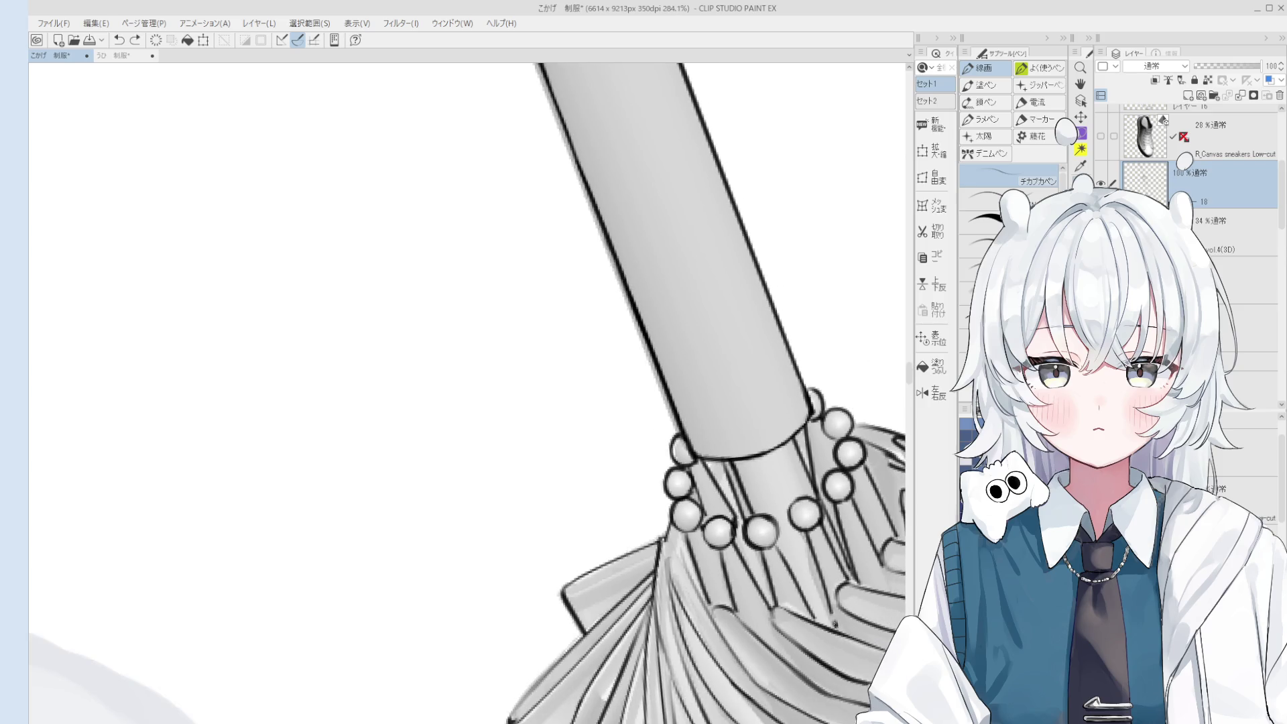
pyautogui.scroll(-1, 834, 620)
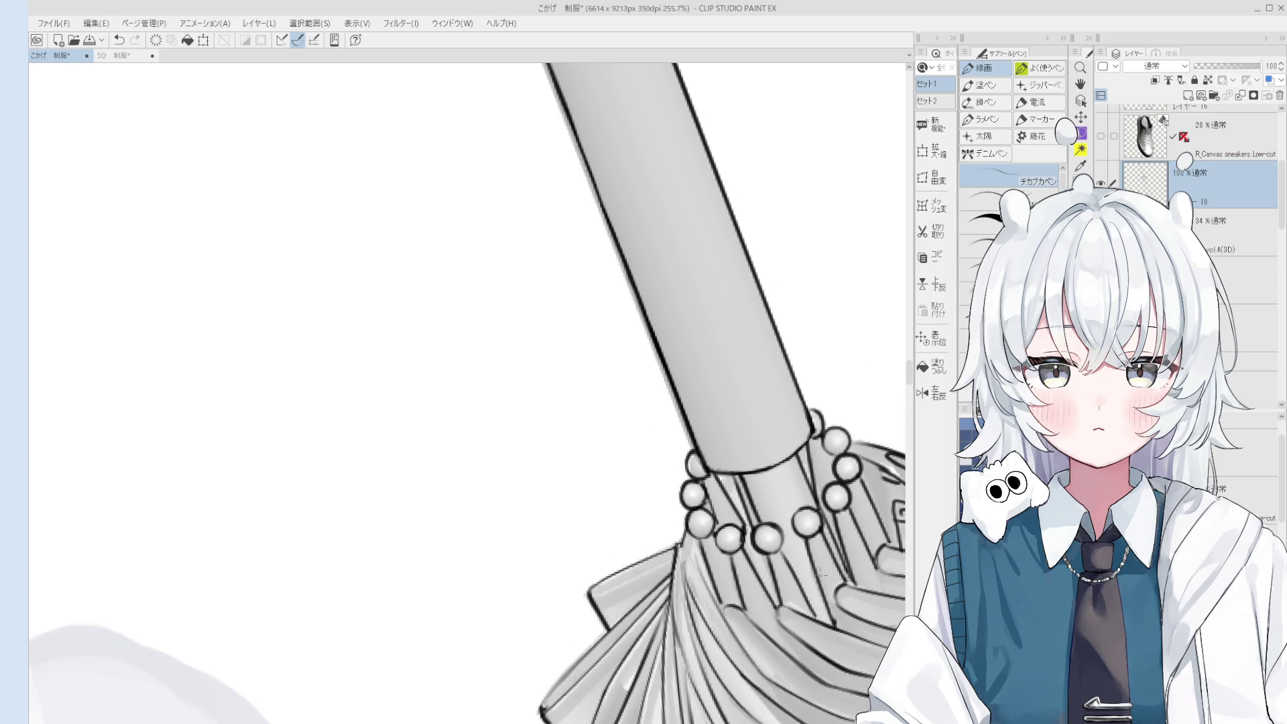
pyautogui.scroll(-1, 834, 617)
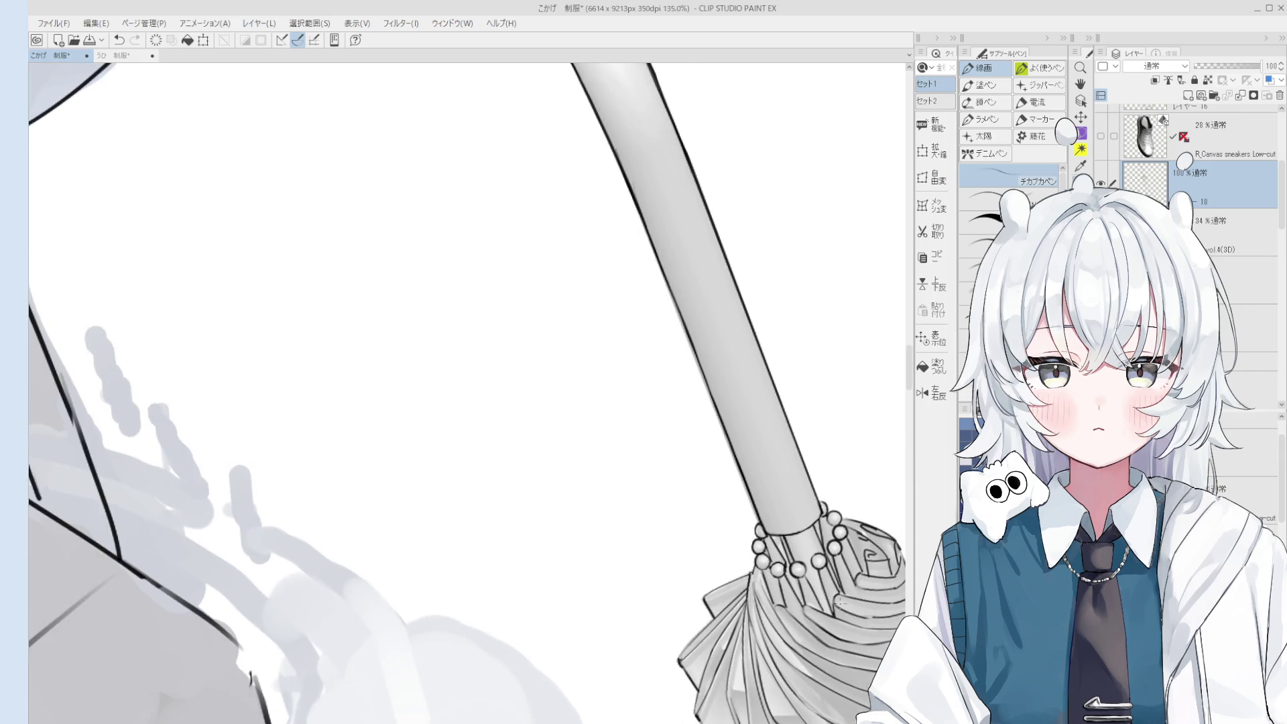
pyautogui.scroll(-1, 834, 613)
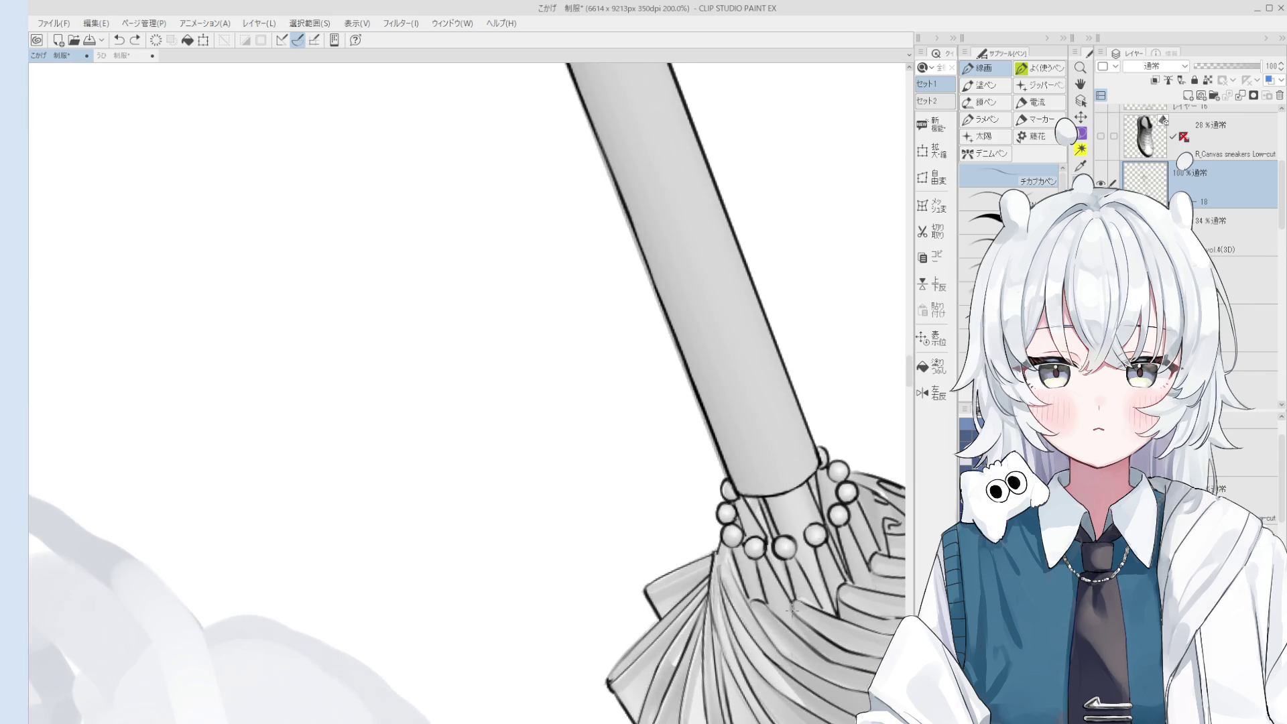
pyautogui.scroll(-3, 791, 611)
pyautogui.moveTo(798, 611)
pyautogui.mouseDown()
pyautogui.moveTo(777, 626)
pyautogui.moveTo(794, 637)
pyautogui.mouseUp()
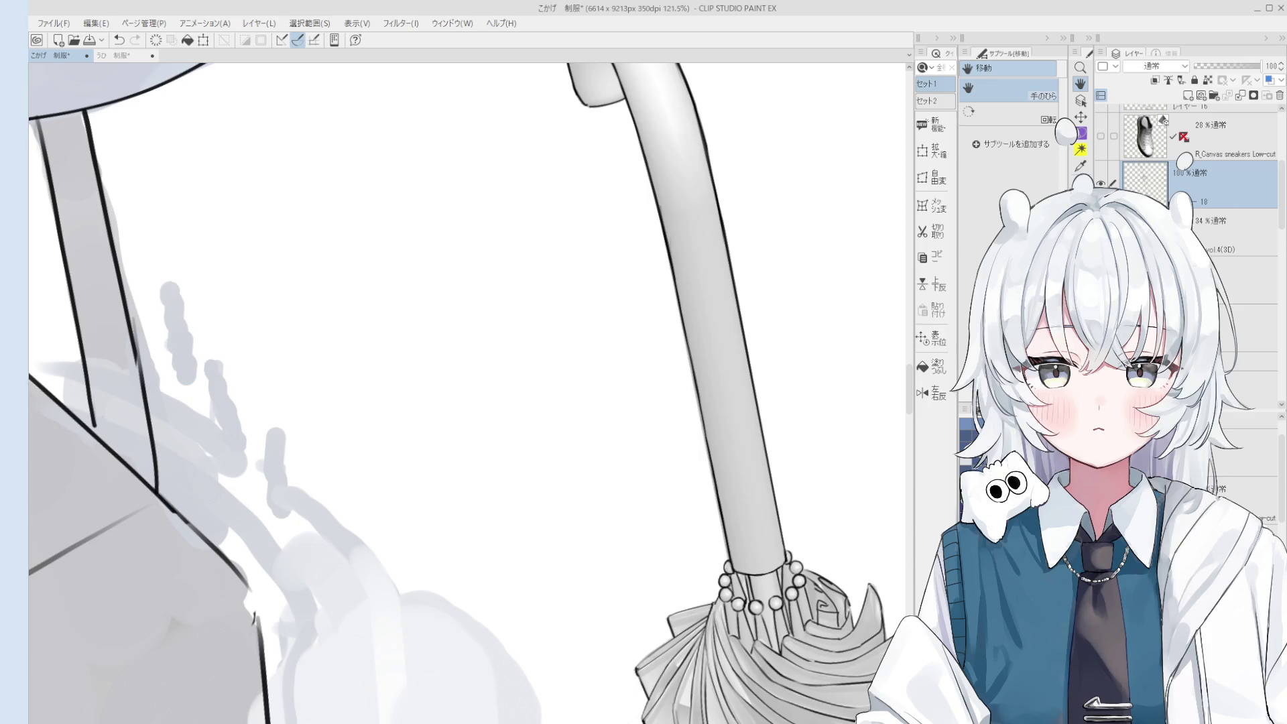
# Save the illustration with Ctrl+S.
pyautogui.scroll(-5, 669, 287)
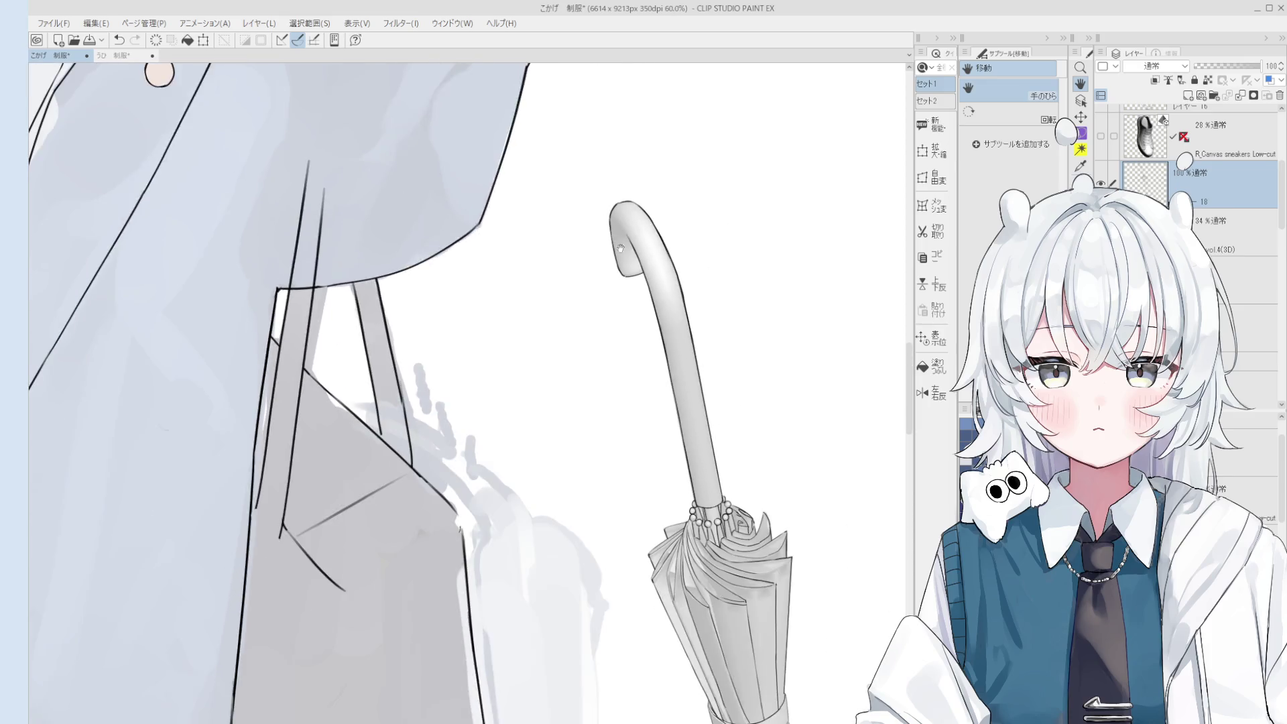
pyautogui.press('p')
pyautogui.scroll(6, 672, 367)
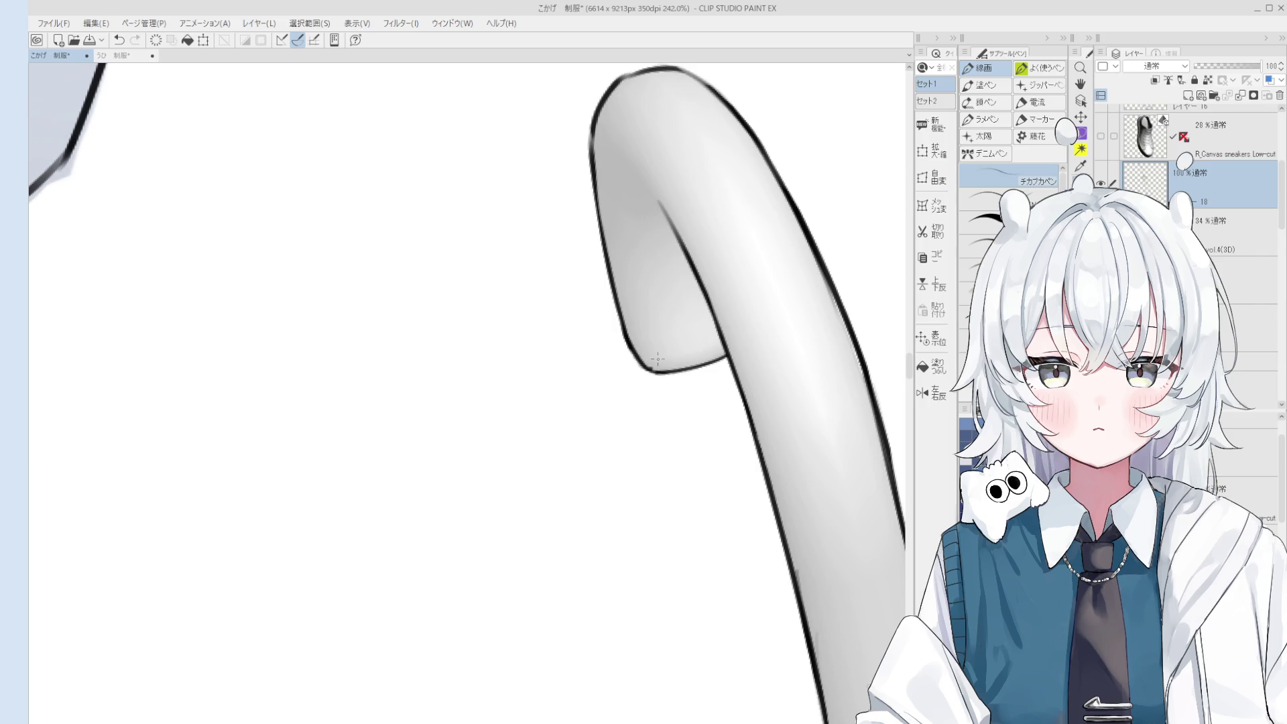
pyautogui.hotkey('ctrl', 's')
pyautogui.click(653, 561)
# Mirror and tilt the view, erase the hook's left outline, and redraw it with the pen.
pyautogui.scroll(-4, 684, 503)
pyautogui.press('e')
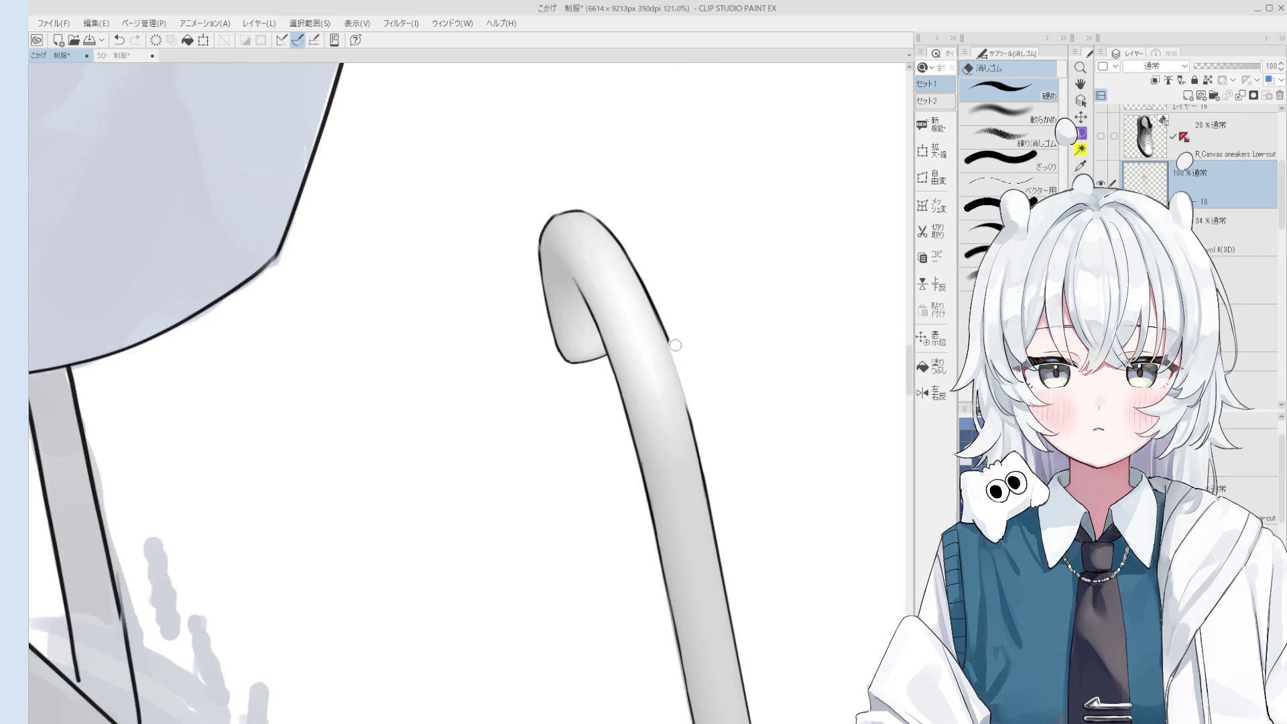
pyautogui.press('h')
pyautogui.moveTo(680, 422)
pyautogui.mouseDown()
pyautogui.moveTo(755, 536)
pyautogui.moveTo(551, 421)
pyautogui.mouseUp()
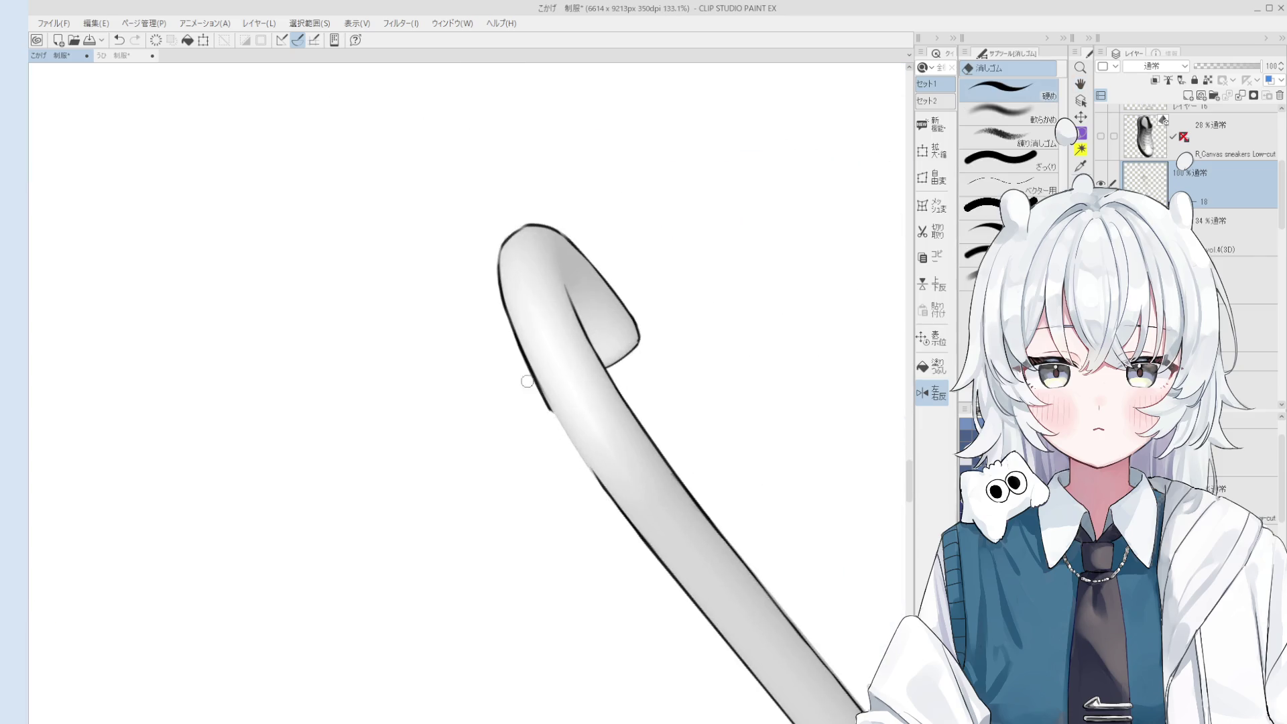
pyautogui.moveTo(541, 360)
pyautogui.mouseDown()
pyautogui.moveTo(552, 391)
pyautogui.moveTo(524, 352)
pyautogui.mouseUp()
pyautogui.scroll(-2, 551, 391)
pyautogui.press('p')
pyautogui.moveTo(603, 477); pyautogui.dragTo(527, 352)
# Rotate the view back to straighten the umbrella.
pyautogui.scroll(-3, 596, 464)
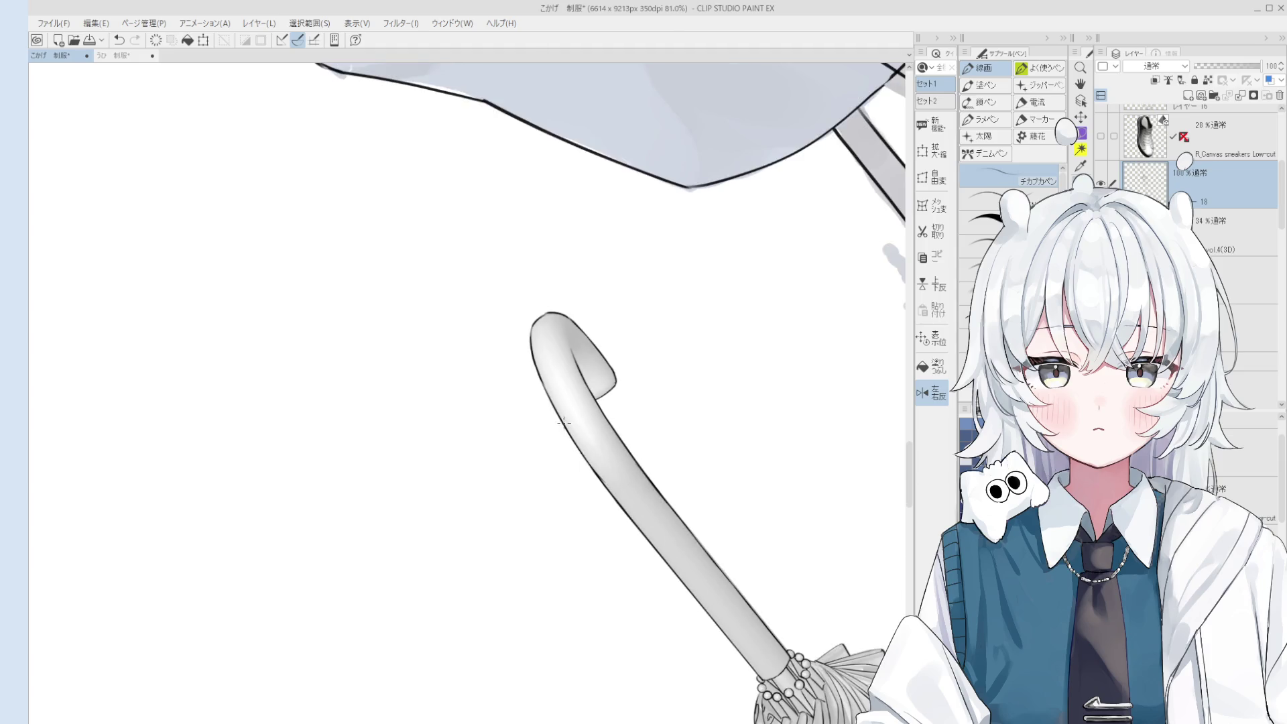
pyautogui.press('e')
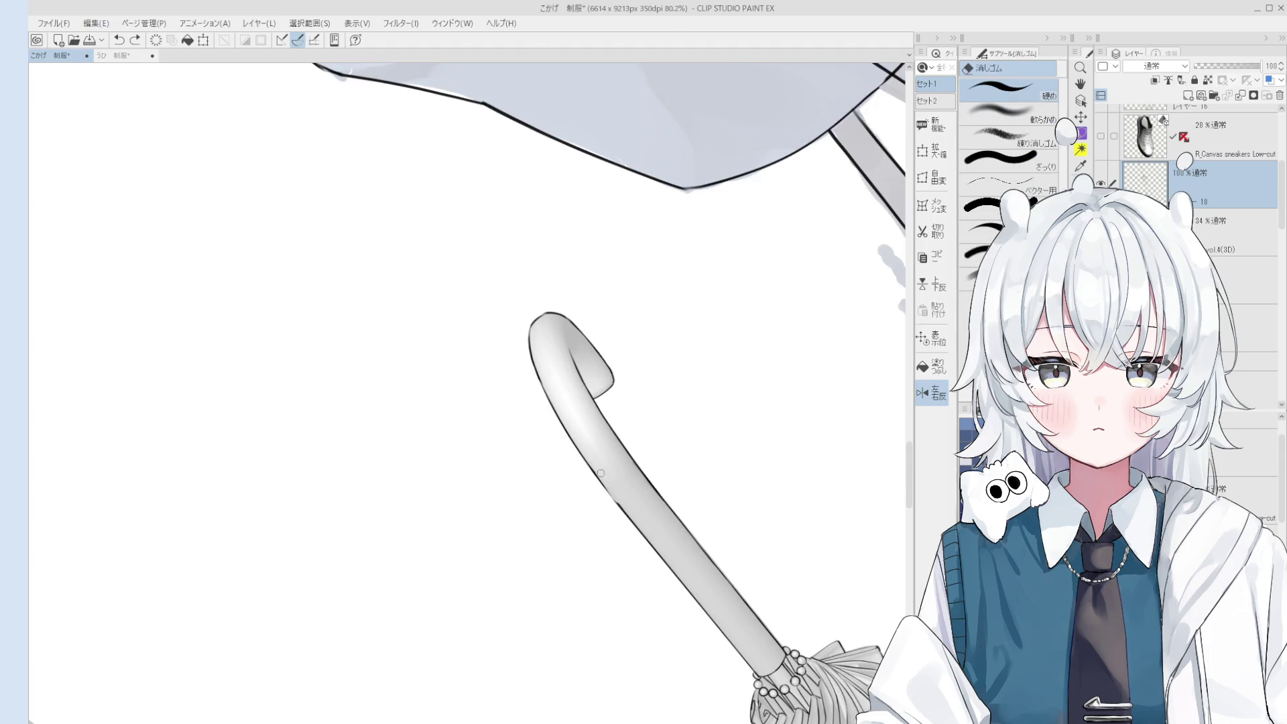
pyautogui.press('p')
pyautogui.scroll(-1, 596, 481)
pyautogui.press('h')
pyautogui.moveTo(596, 481); pyautogui.dragTo(598, 510)
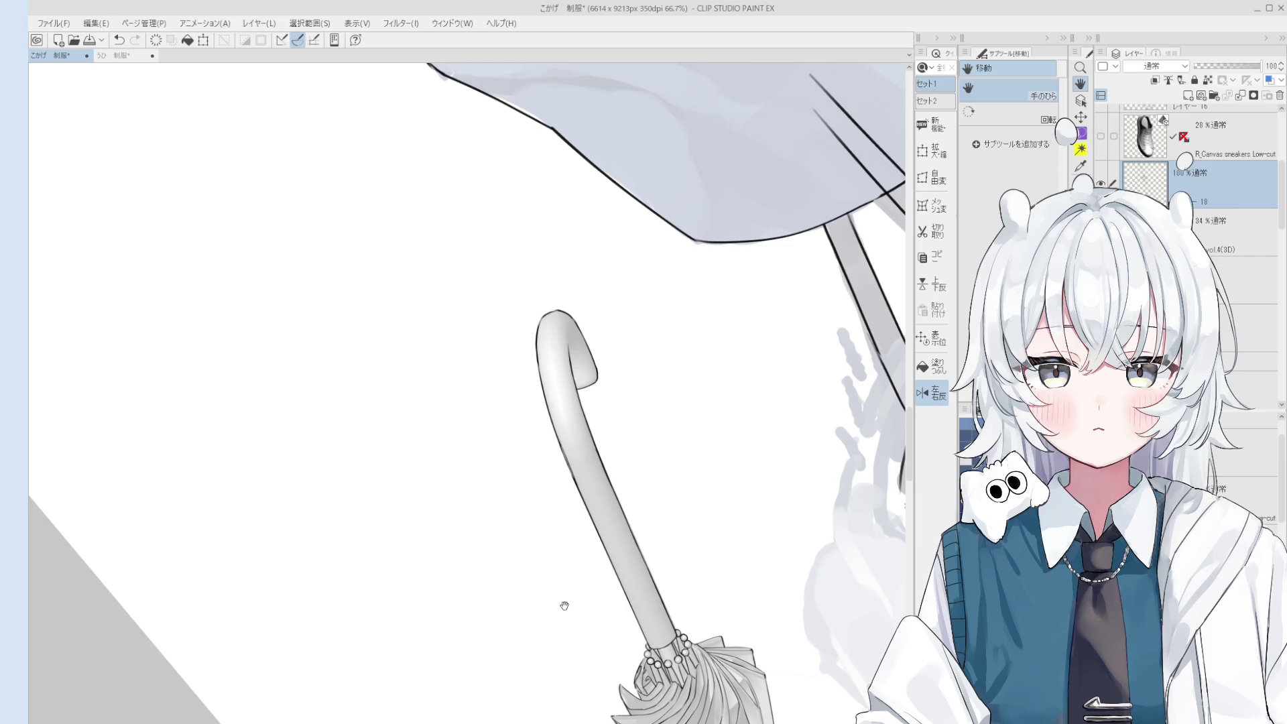
# Redraw the dark outline stroke along the handle's curved hook.
pyautogui.press('e')
pyautogui.scroll(5, 570, 456)
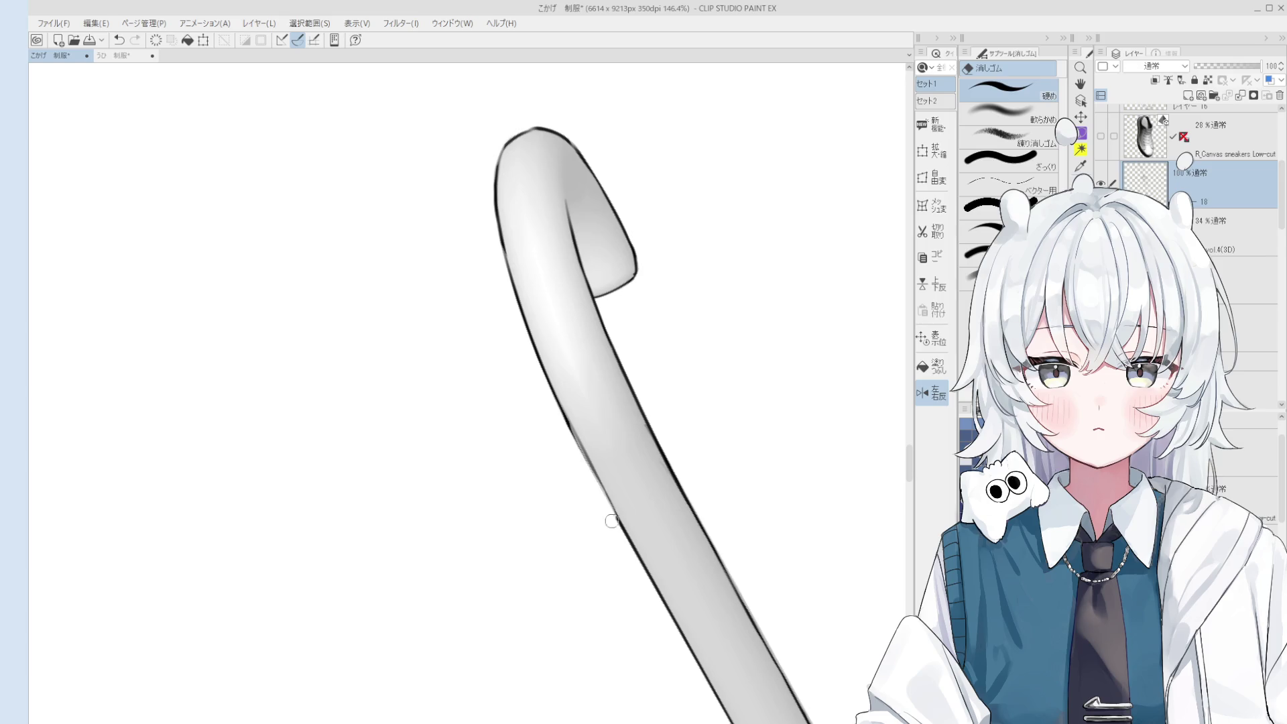
pyautogui.scroll(-2, 603, 489)
pyautogui.press('p')
pyautogui.moveTo(637, 509)
pyautogui.mouseDown()
pyautogui.moveTo(590, 429)
pyautogui.moveTo(638, 501)
pyautogui.mouseUp()
pyautogui.hotkey('ctrl', 'z')
pyautogui.hotkey('ctrl', 'z')
pyautogui.moveTo(582, 426); pyautogui.dragTo(640, 502)
# Compare the hook stroke with undo and redo, keep it, and zoom out.
pyautogui.scroll(-3, 645, 424)
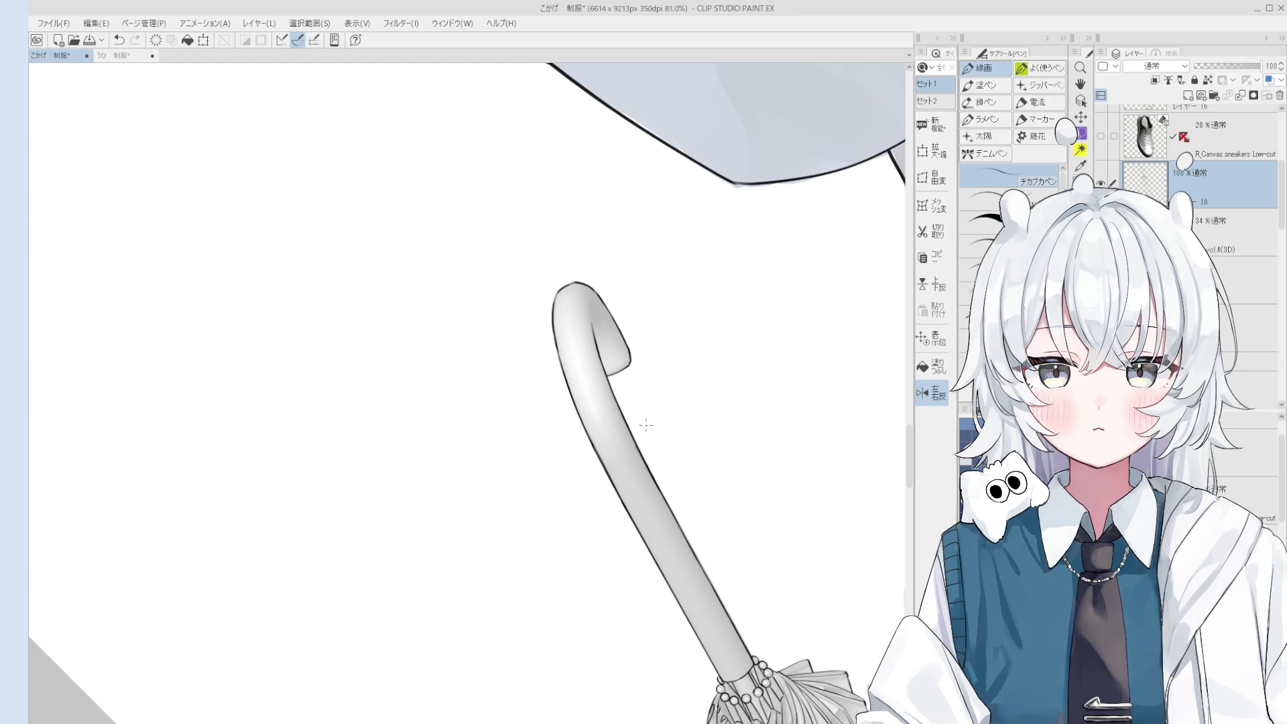
pyautogui.hotkey('ctrl', 'z')
pyautogui.hotkey('ctrl', 'y')
pyautogui.hotkey('ctrl', 'z')
pyautogui.hotkey('ctrl', 'y')
pyautogui.scroll(1, 608, 340)
pyautogui.scroll(1, 673, 476)
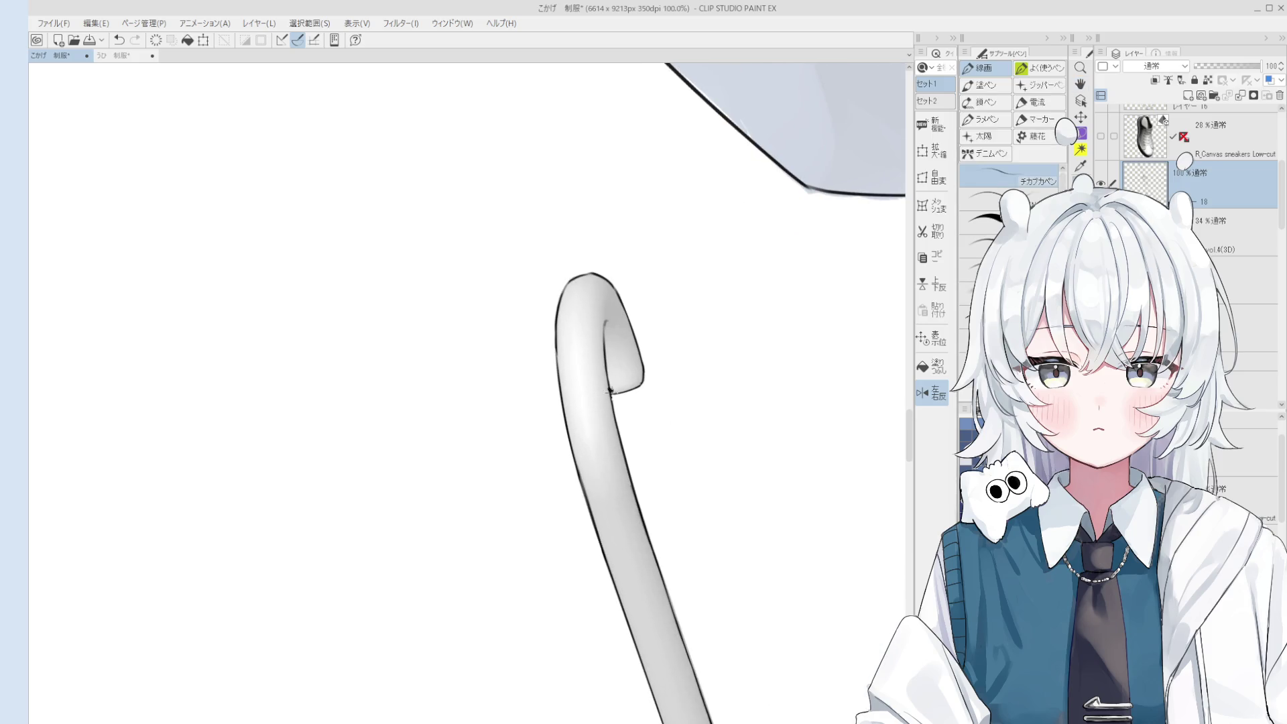
pyautogui.scroll(-3, 610, 391)
pyautogui.press('space')
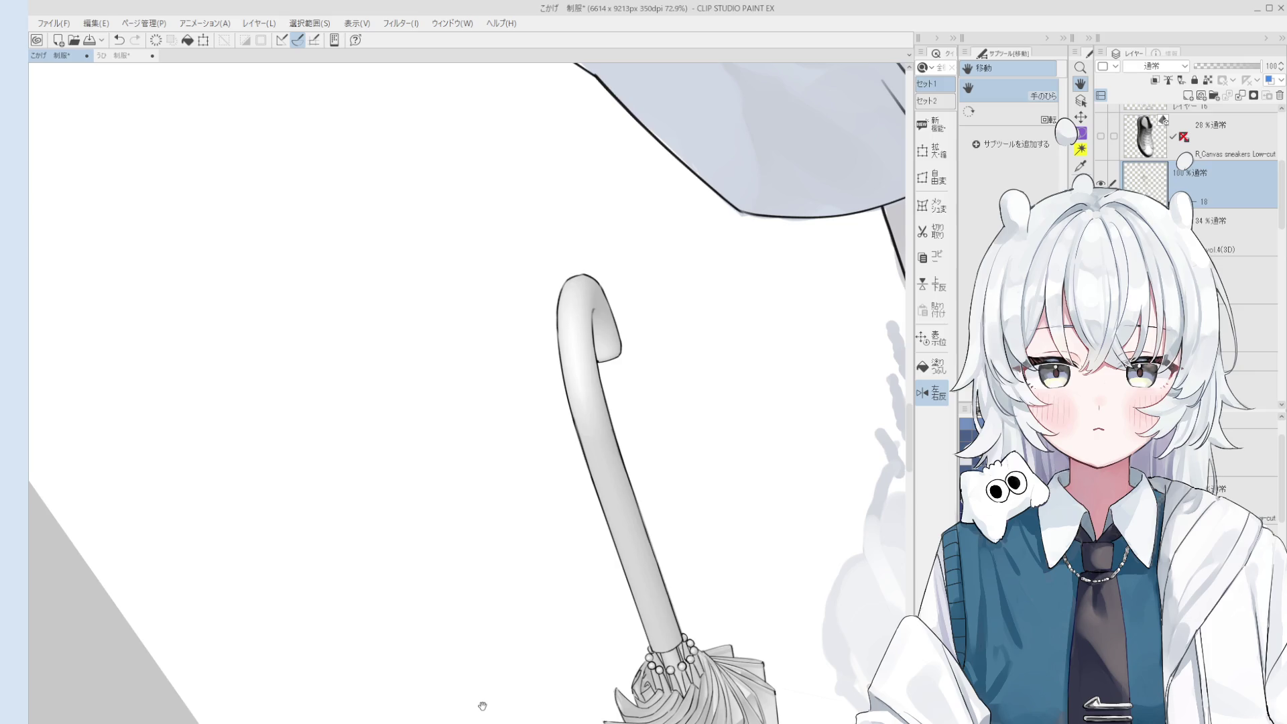
# Zoom onto the collar and ink a short stroke near it, replacing the faint one.
pyautogui.press('e')
pyautogui.scroll(5, 676, 673)
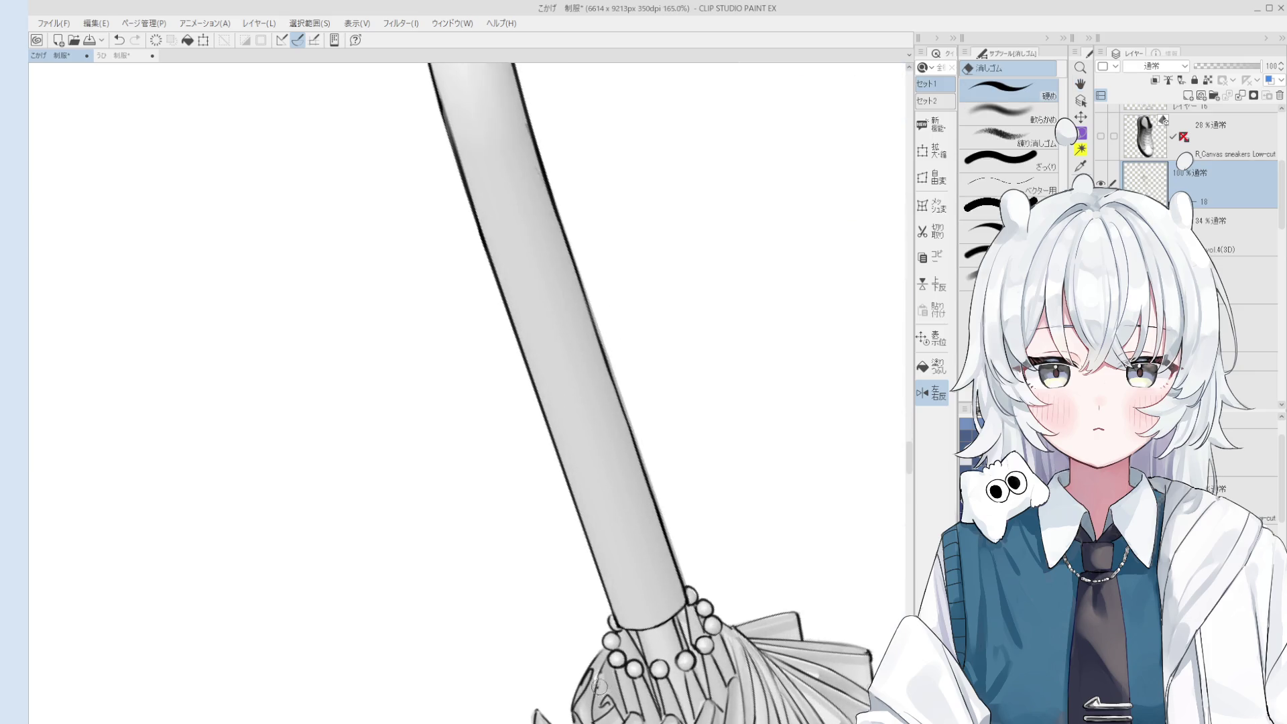
pyautogui.press('p')
pyautogui.scroll(2, 598, 684)
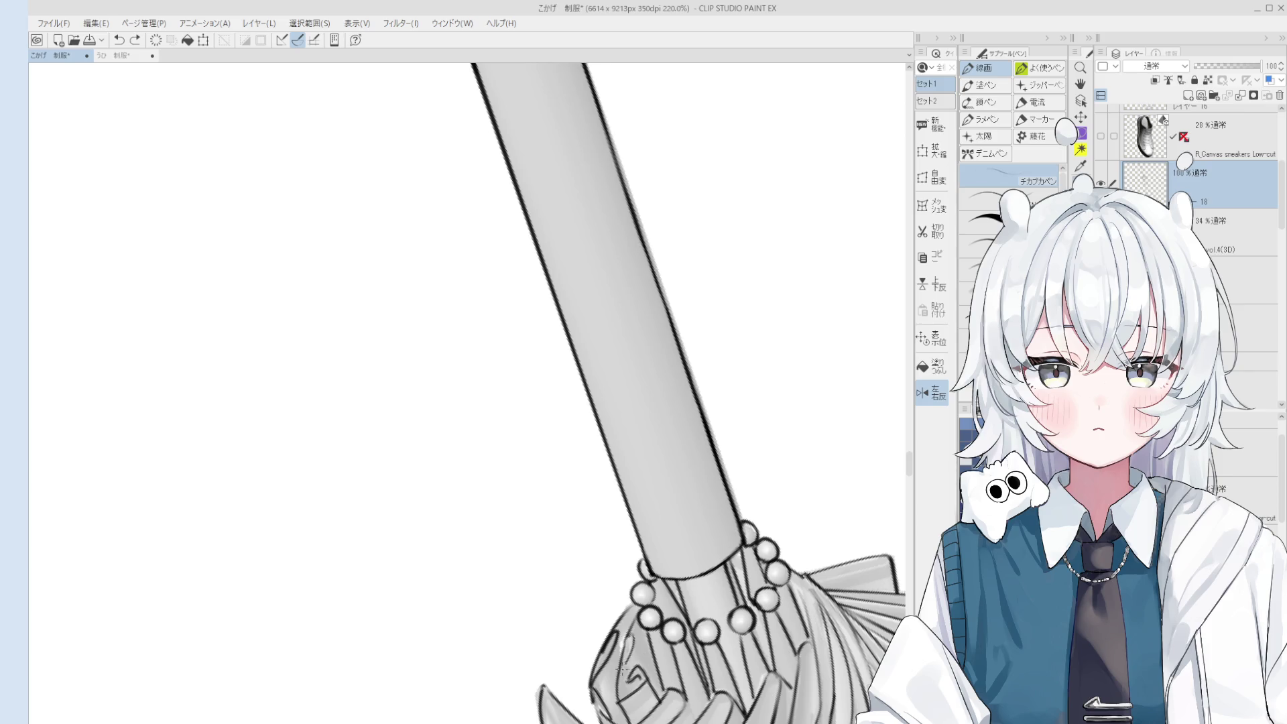
pyautogui.scroll(2, 624, 669)
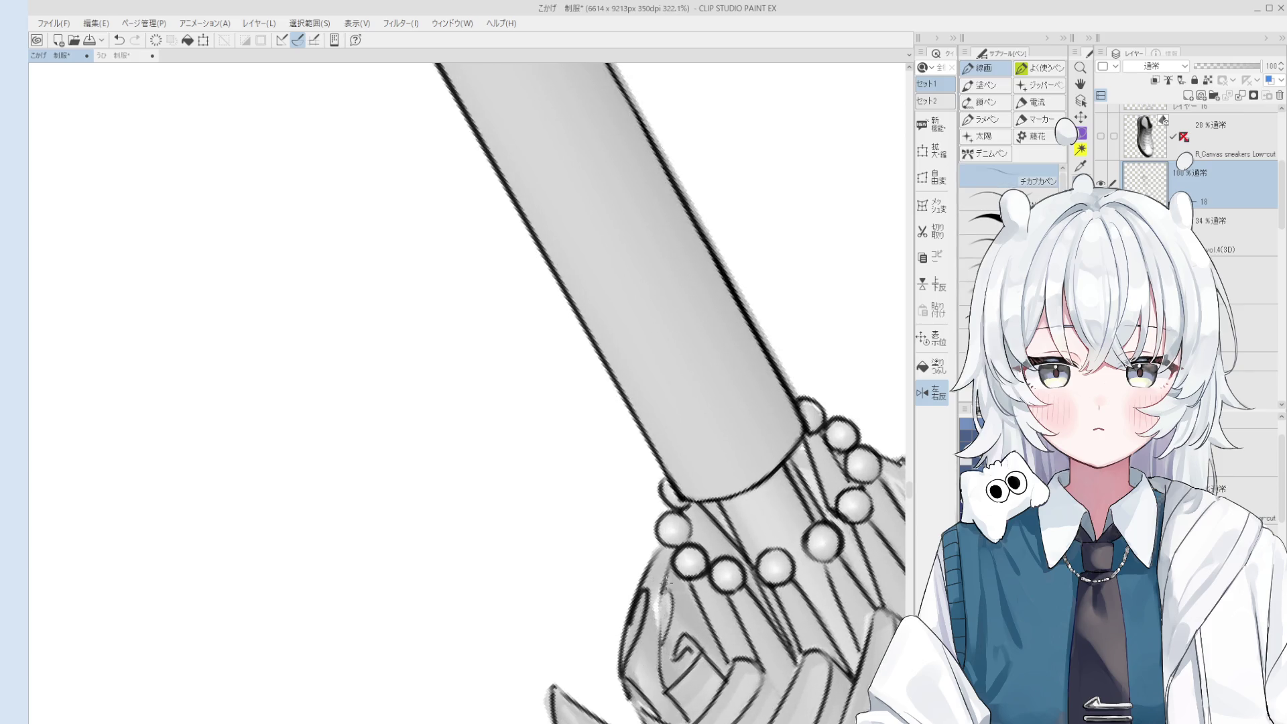
pyautogui.scroll(-1, 664, 590)
pyautogui.moveTo(664, 603); pyautogui.dragTo(666, 671)
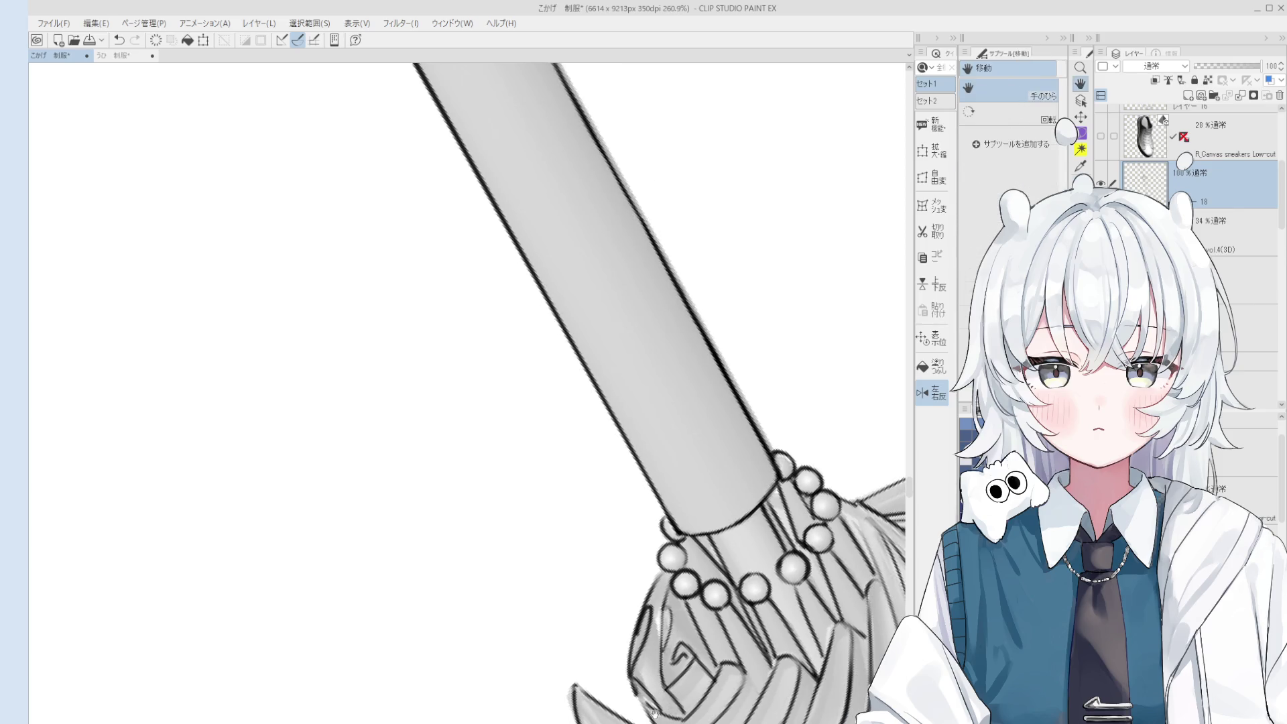
pyautogui.hotkey('ctrl', 'z')
pyautogui.moveTo(634, 682); pyautogui.dragTo(646, 711)
# Refine the beaded collar's line art, alternating between pen and eraser.
pyautogui.press('e')
pyautogui.scroll(3, 612, 557)
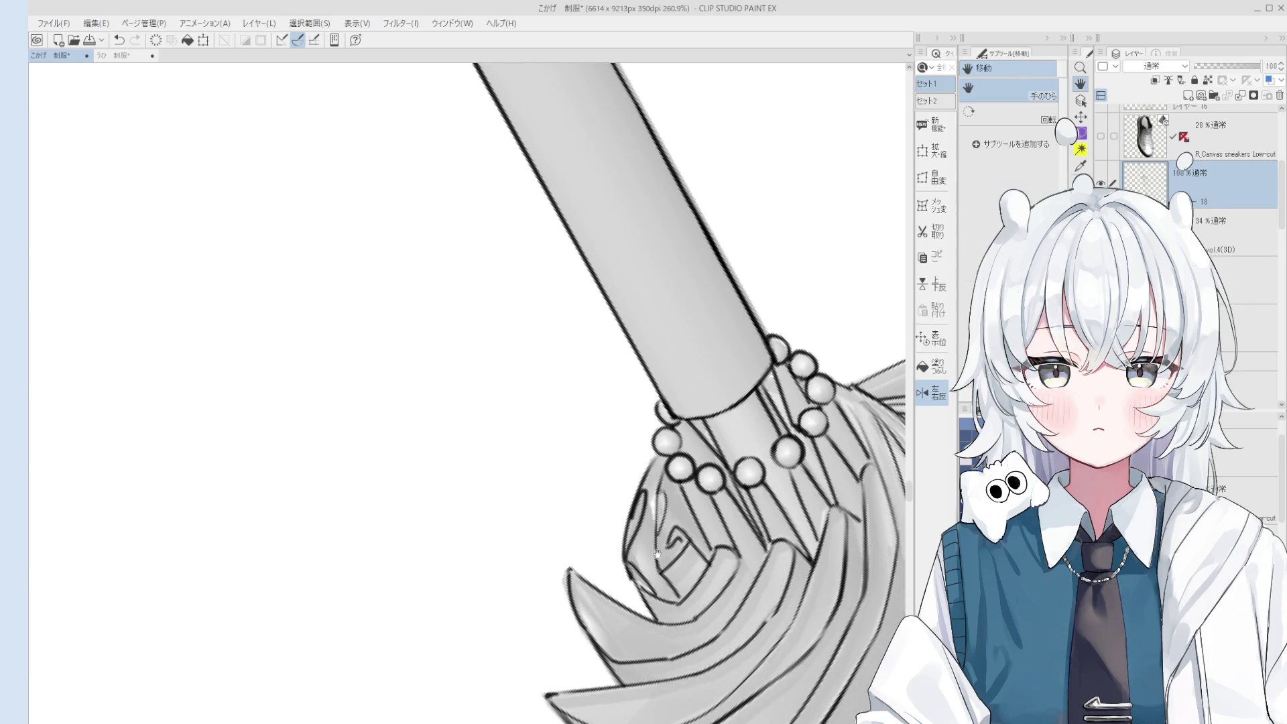
pyautogui.press('h')
pyautogui.scroll(-6, 693, 537)
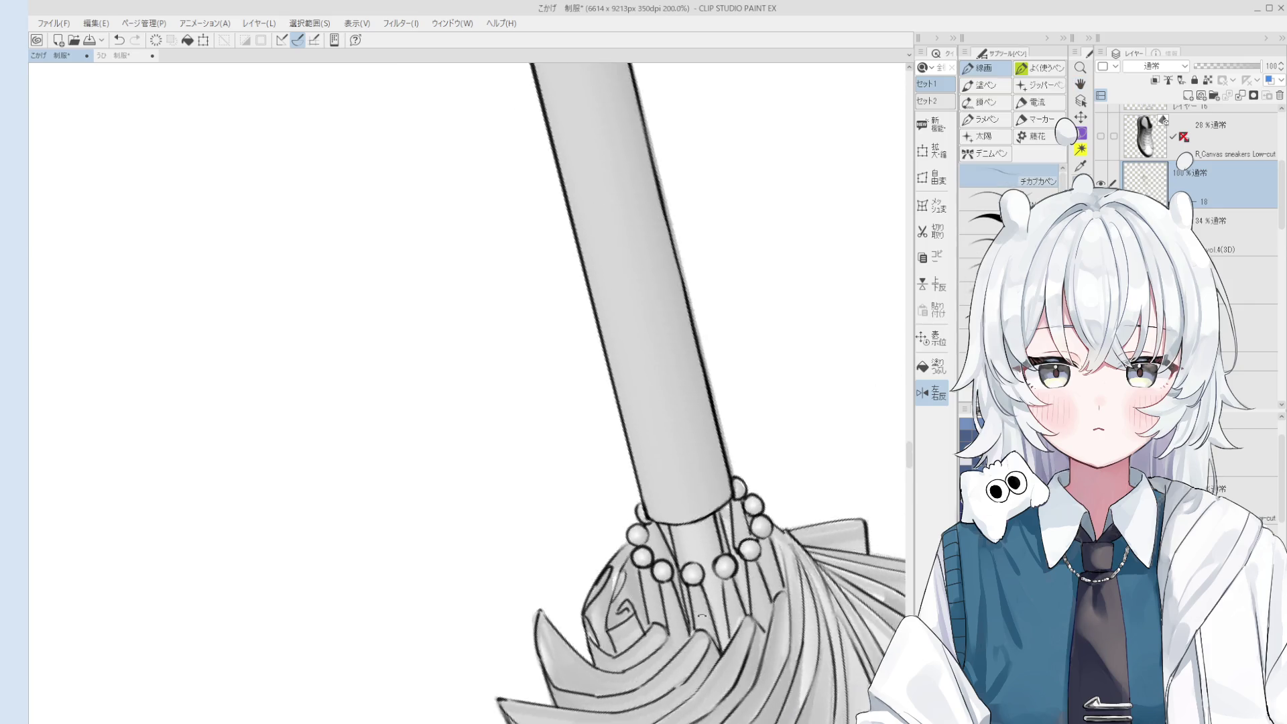
pyautogui.scroll(5, 694, 536)
pyautogui.press('p')
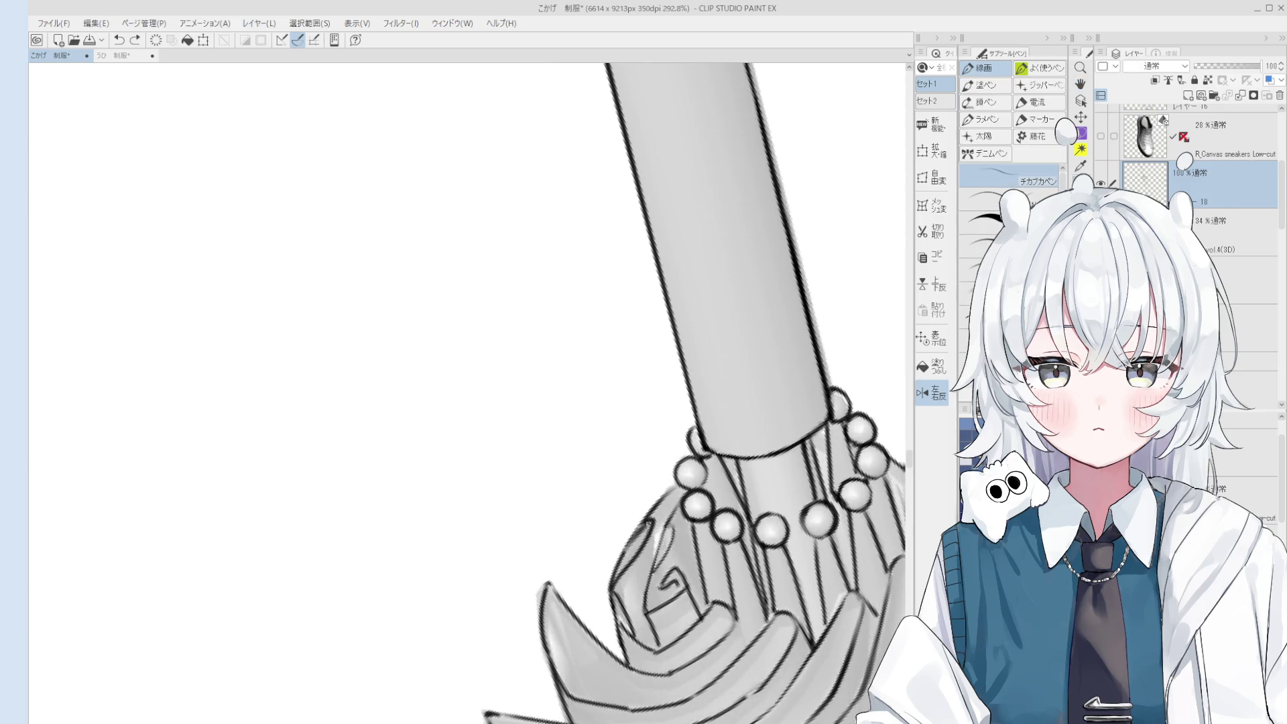
pyautogui.scroll(-2, 660, 529)
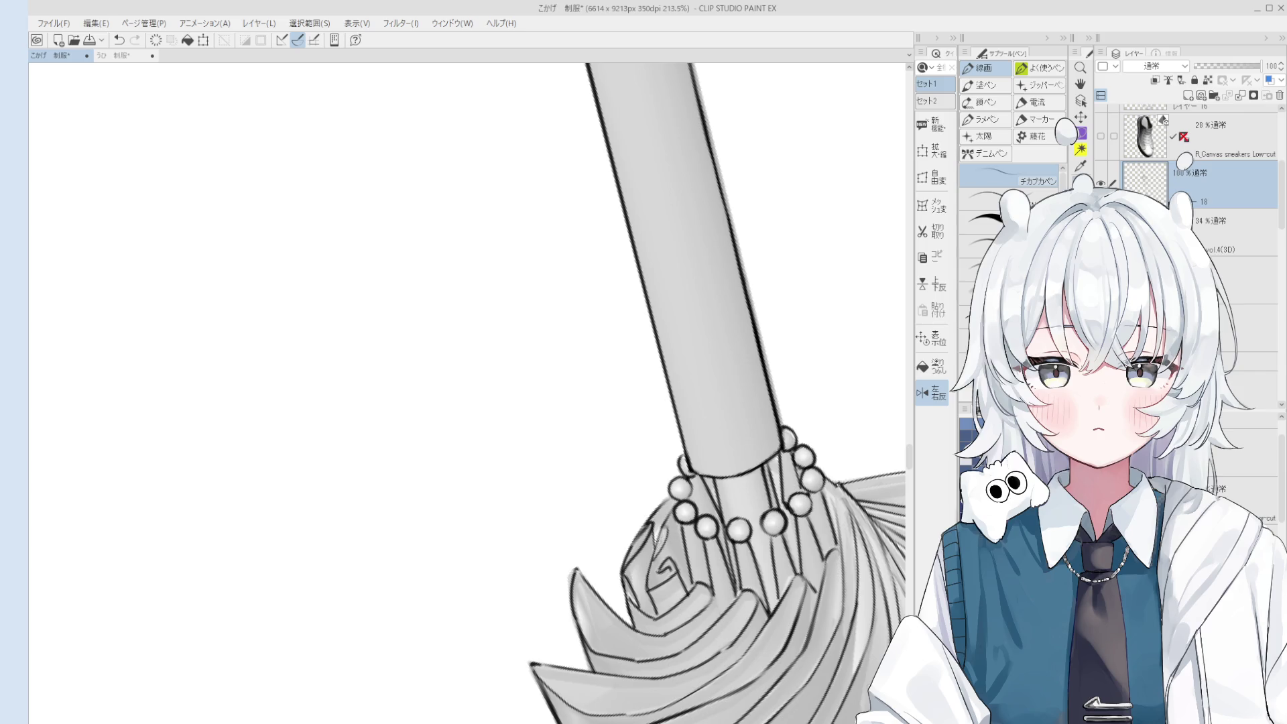
pyautogui.scroll(1, 655, 538)
pyautogui.scroll(-3, 655, 548)
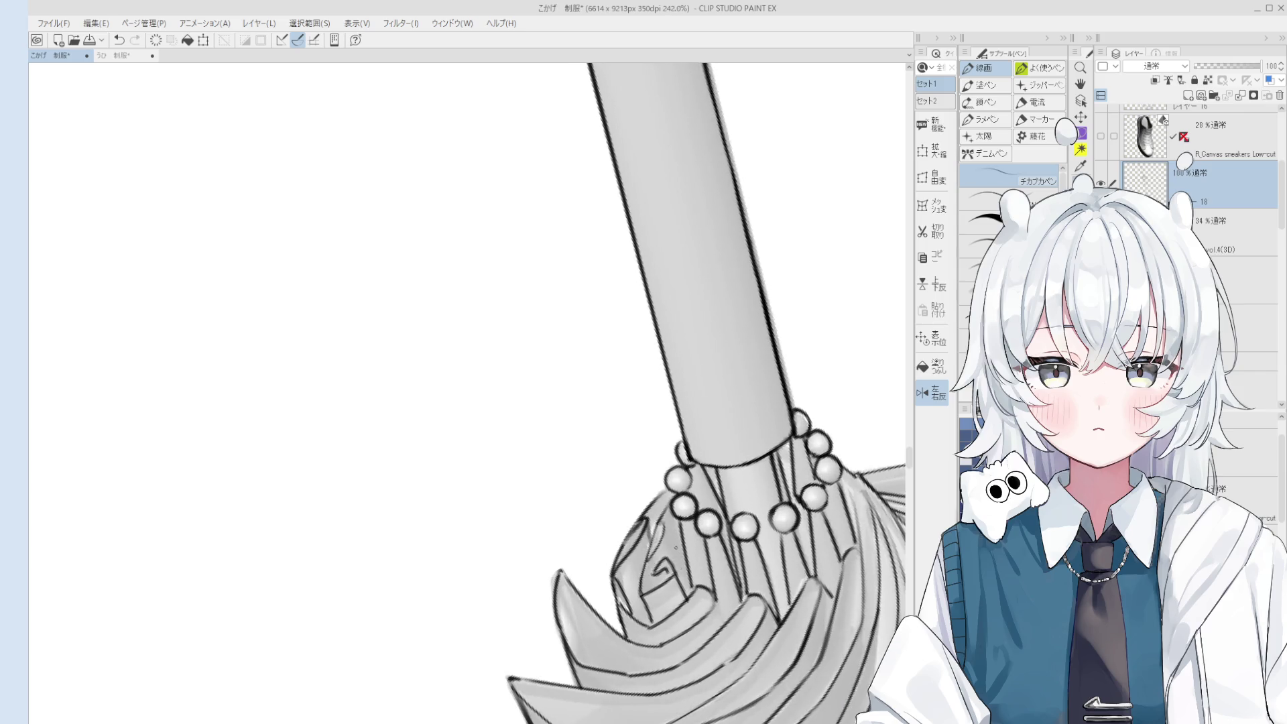
pyautogui.scroll(3, 660, 556)
pyautogui.press('e')
pyautogui.press('p')
pyautogui.press('e')
pyautogui.press('p')
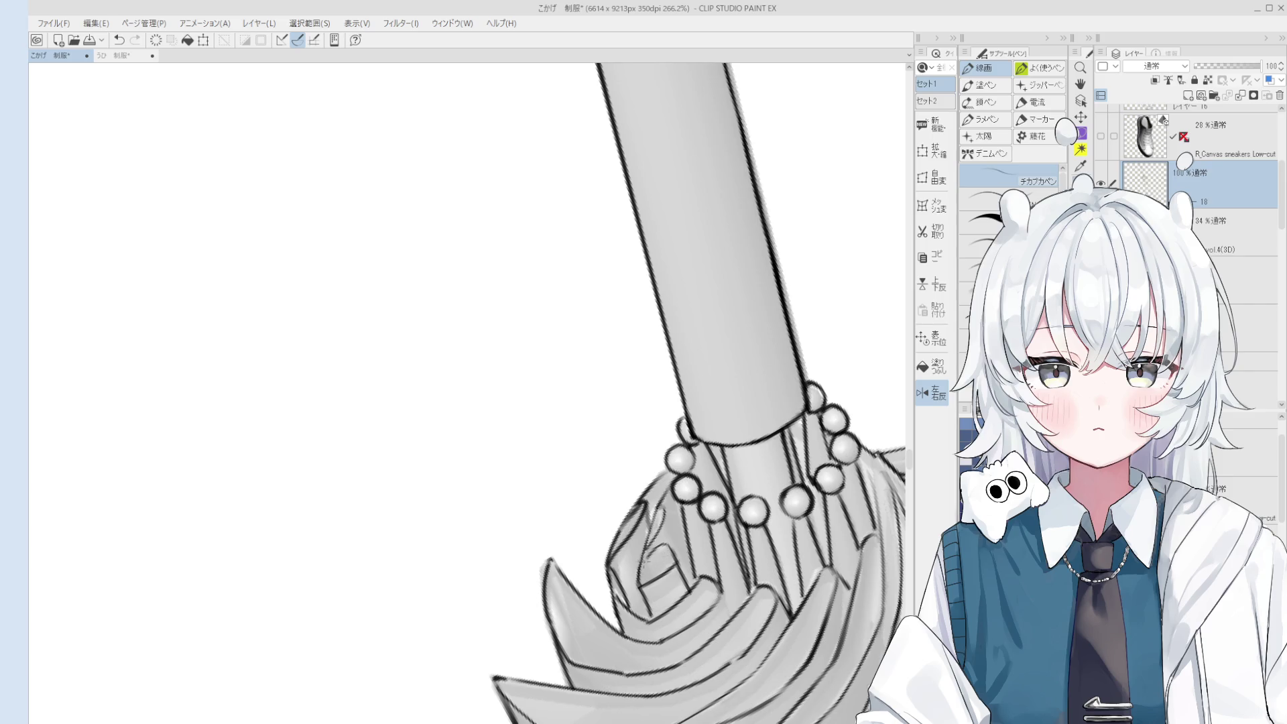
# Ink the top edge of the small box in the folds and pan to show the whole umbrella.
pyautogui.scroll(2, 664, 559)
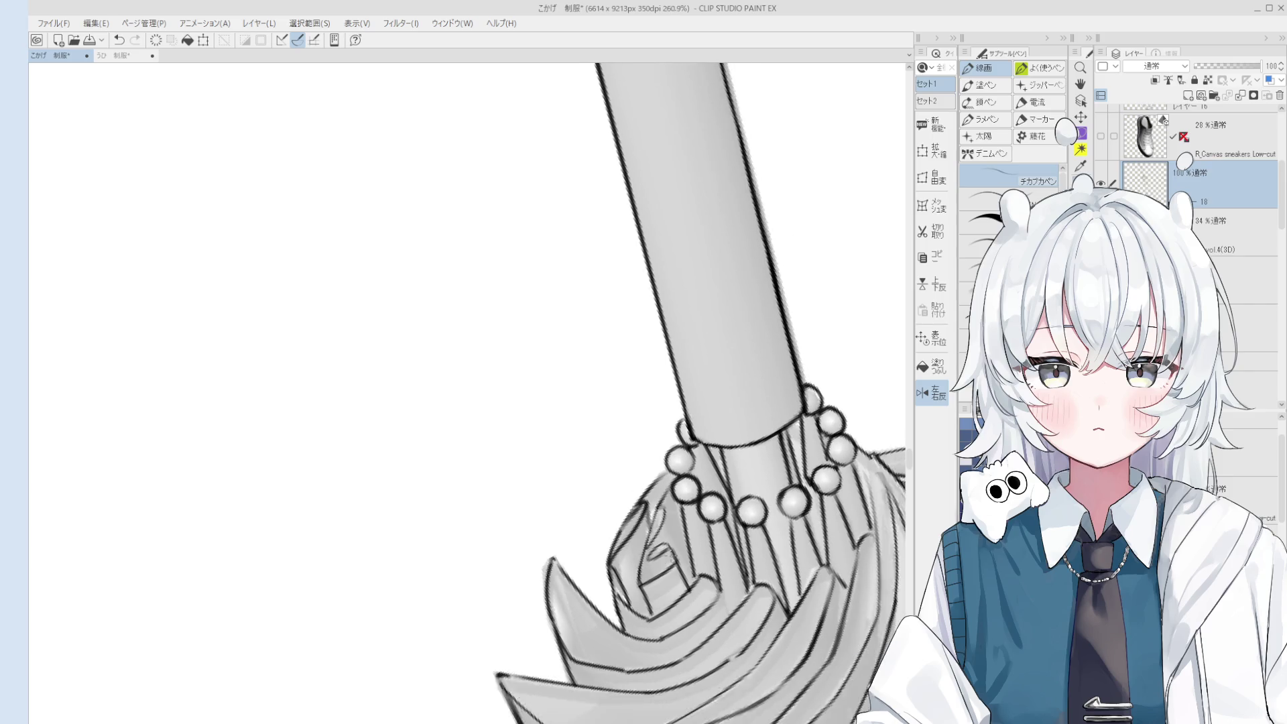
pyautogui.moveTo(648, 554); pyautogui.dragTo(666, 542)
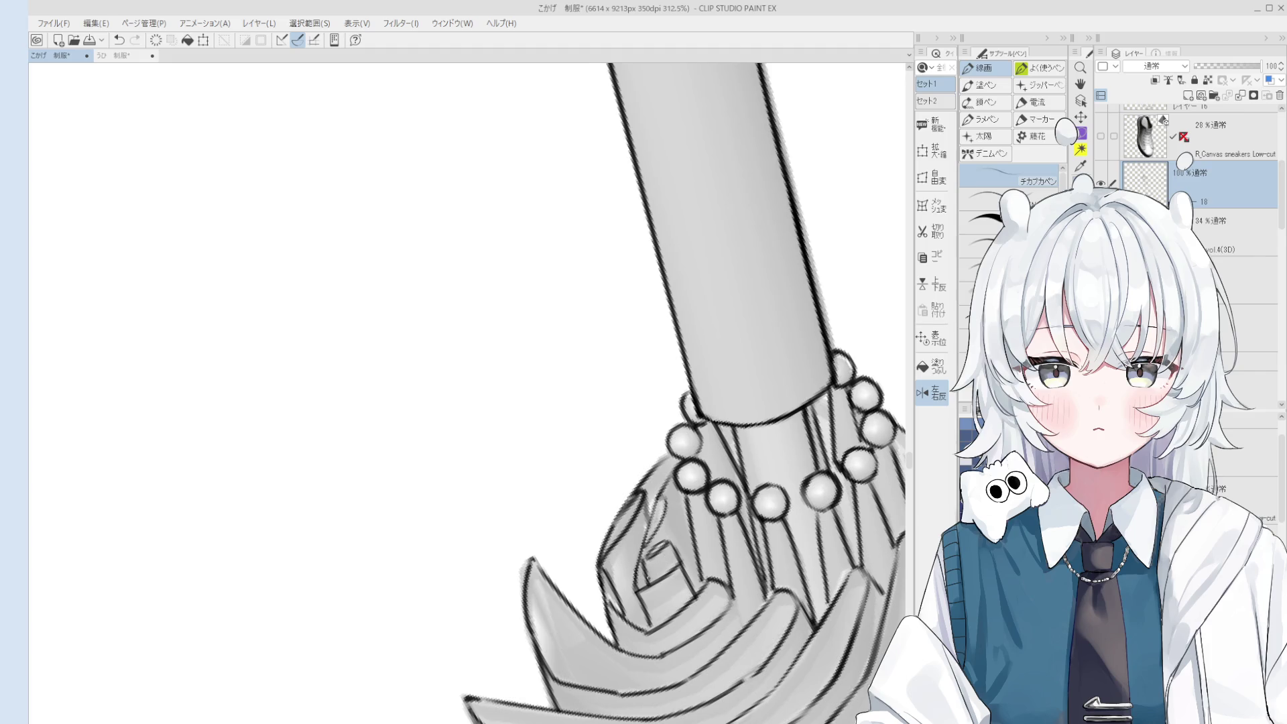
pyautogui.scroll(-5, 647, 577)
pyautogui.moveTo(892, 620); pyautogui.dragTo(633, 620)
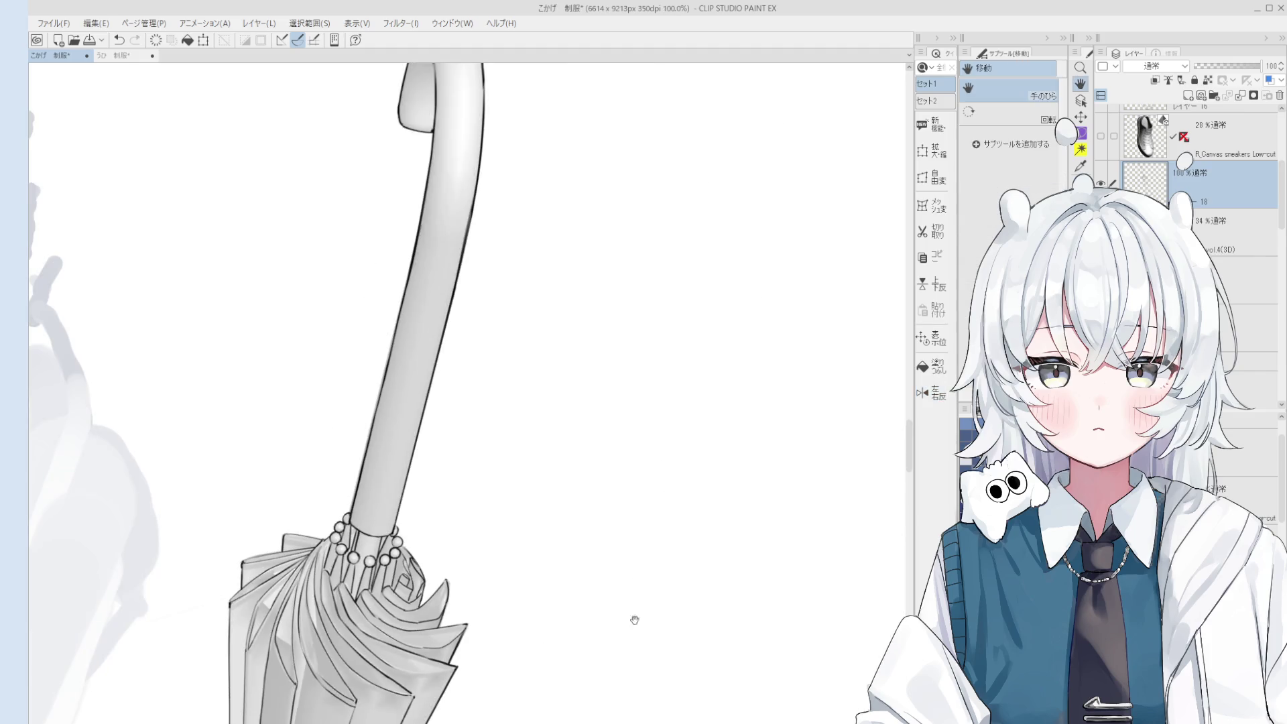
# Try a pen stroke along the umbrella folds, then undo it.
pyautogui.scroll(-3, 633, 620)
pyautogui.scroll(3, 602, 578)
pyautogui.press('e')
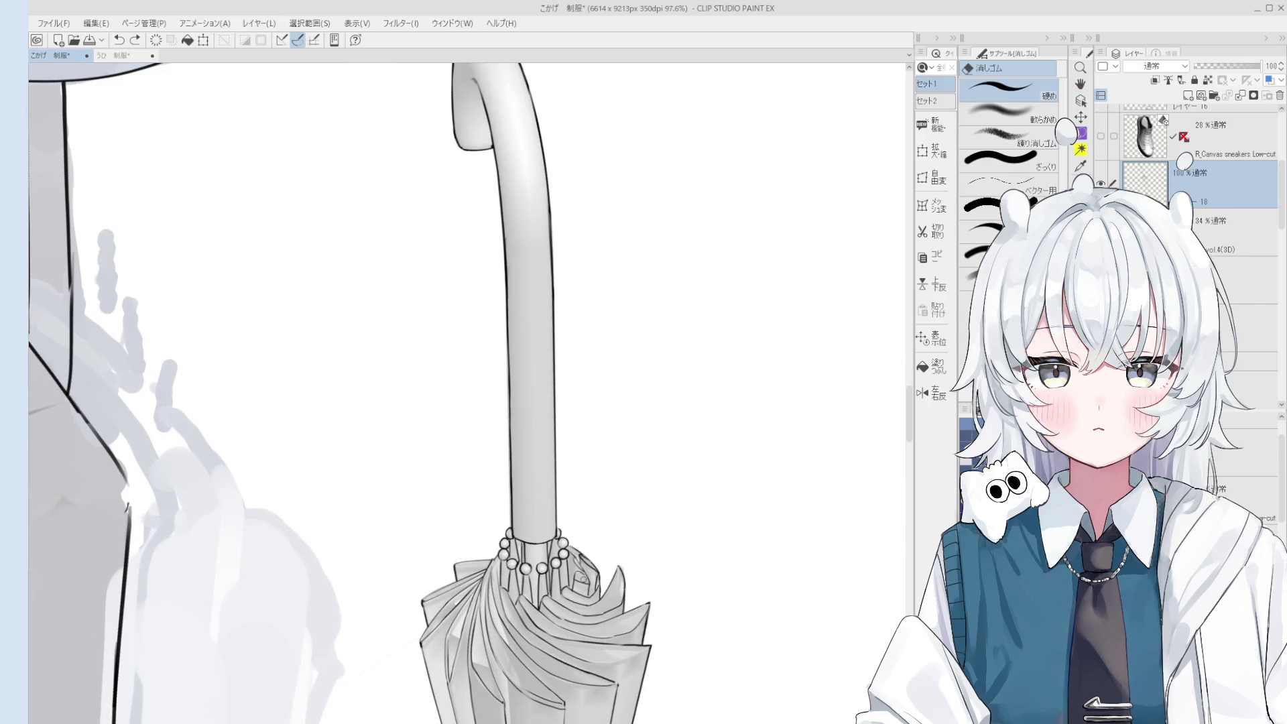
pyautogui.scroll(2, 584, 581)
pyautogui.press('p')
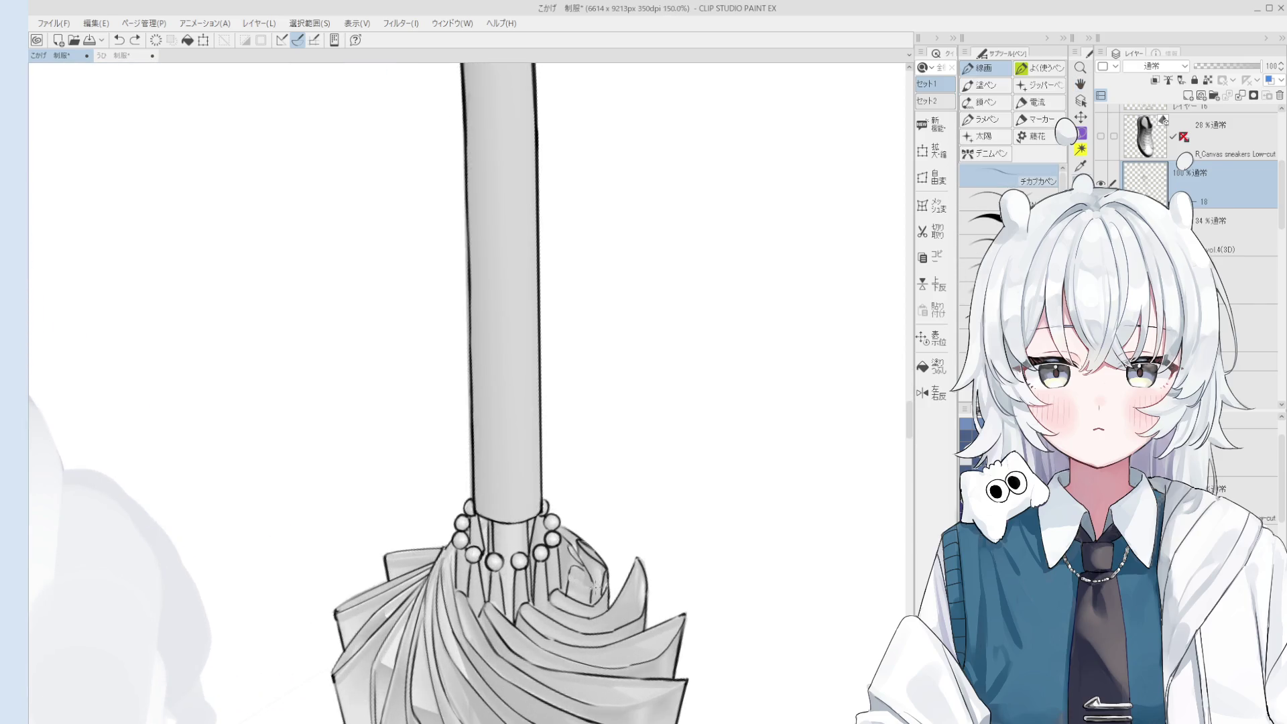
pyautogui.moveTo(570, 567); pyautogui.dragTo(575, 588)
pyautogui.hotkey('ctrl', 'z')
# Zoom in on the collar beads with the eraser selected.
pyautogui.scroll(3, 544, 667)
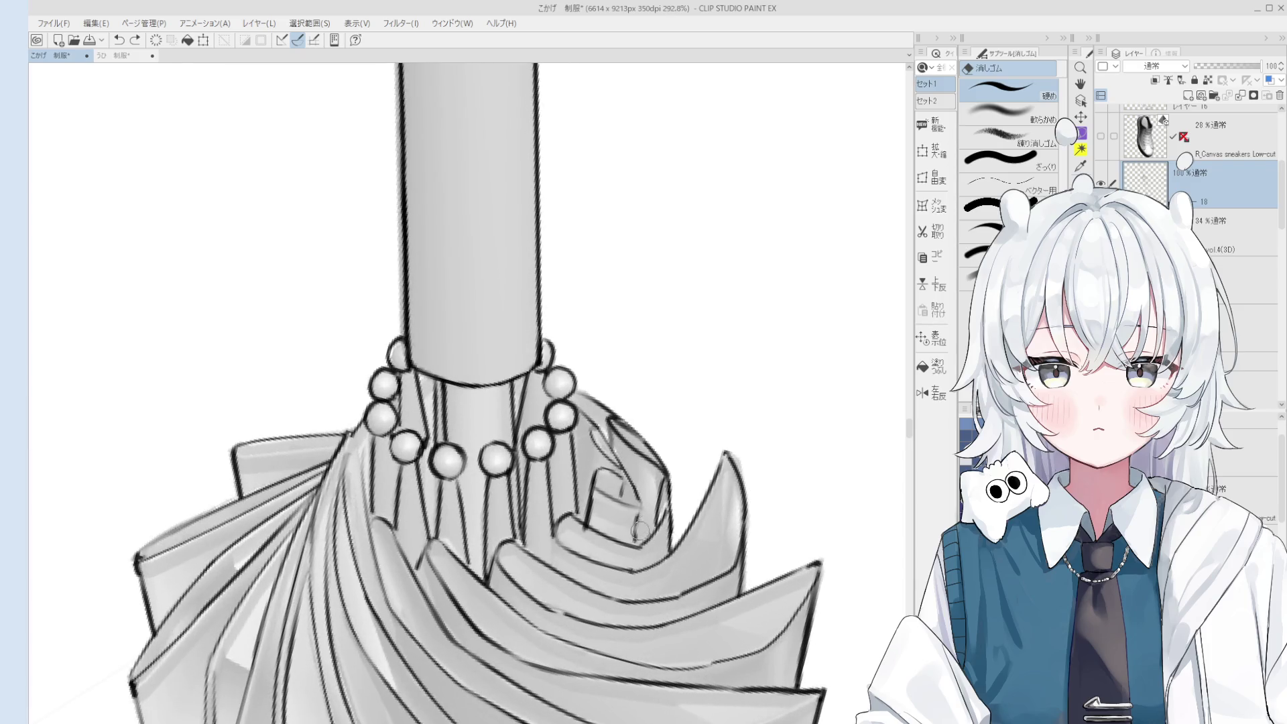
pyautogui.scroll(-2, 669, 517)
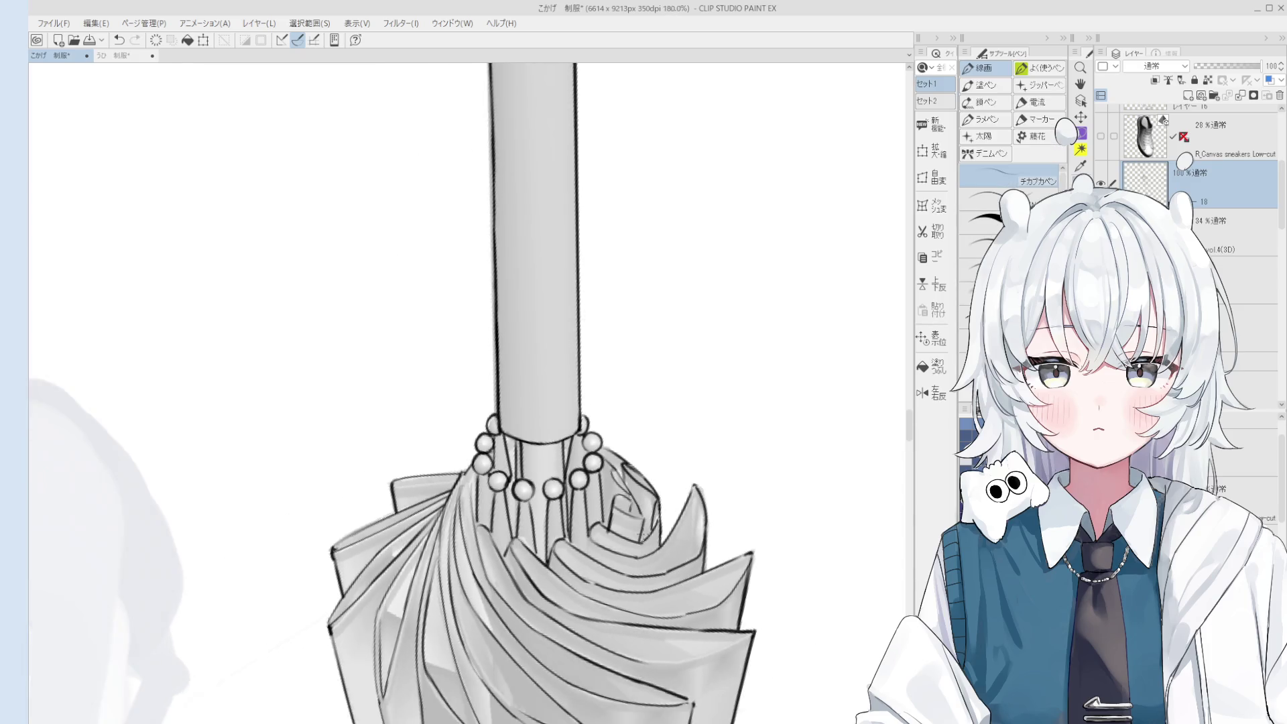
pyautogui.press('e')
pyautogui.scroll(2, 662, 515)
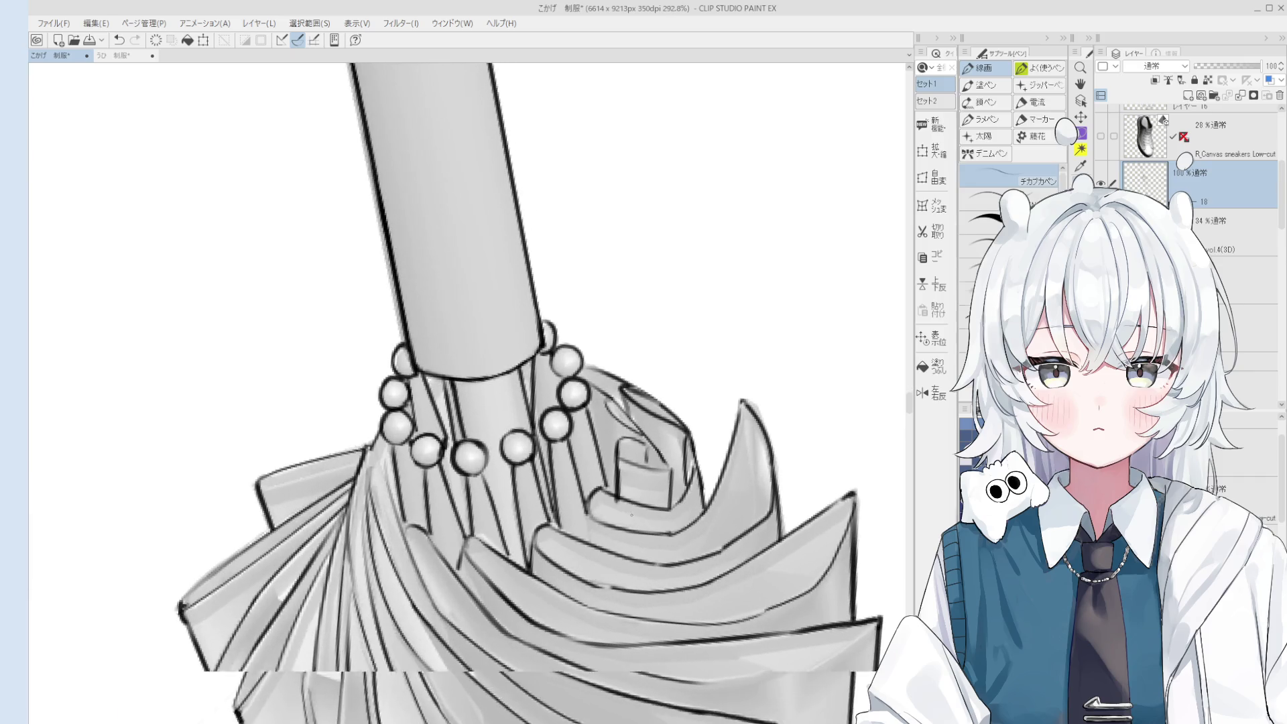
pyautogui.press('e')
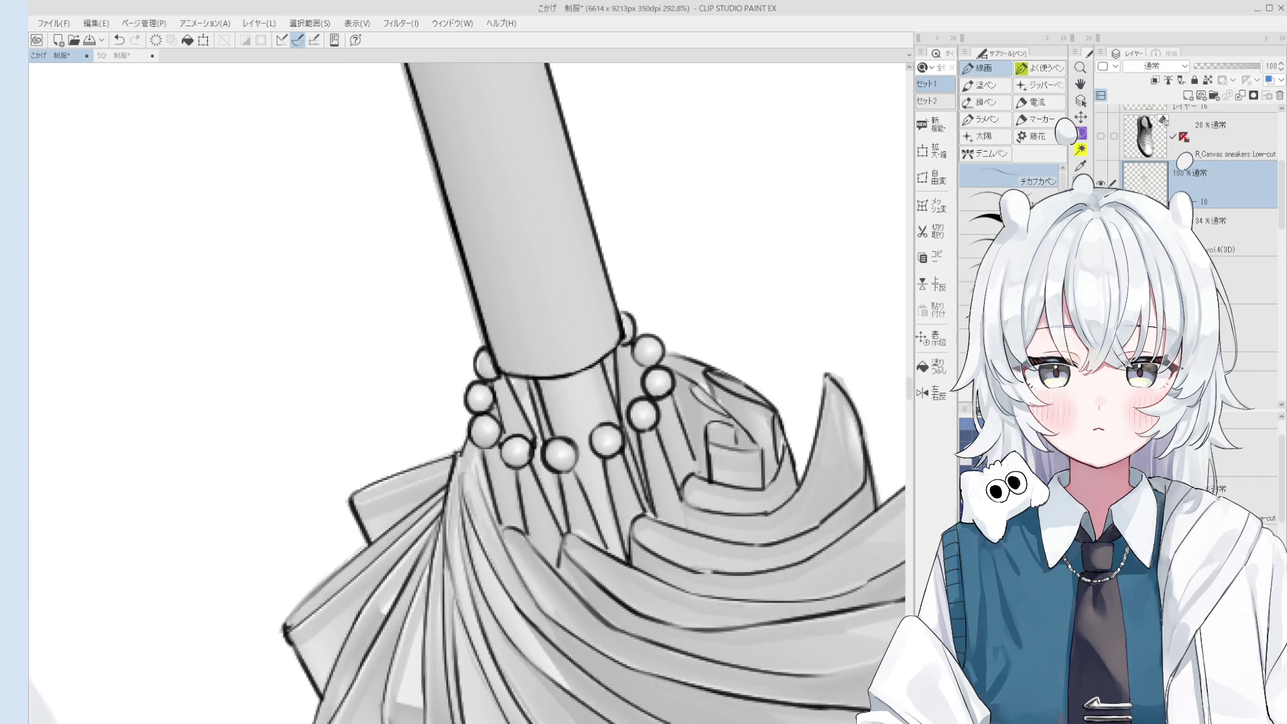
pyautogui.scroll(-3, 677, 429)
pyautogui.scroll(2, 689, 462)
pyautogui.scroll(5, 690, 463)
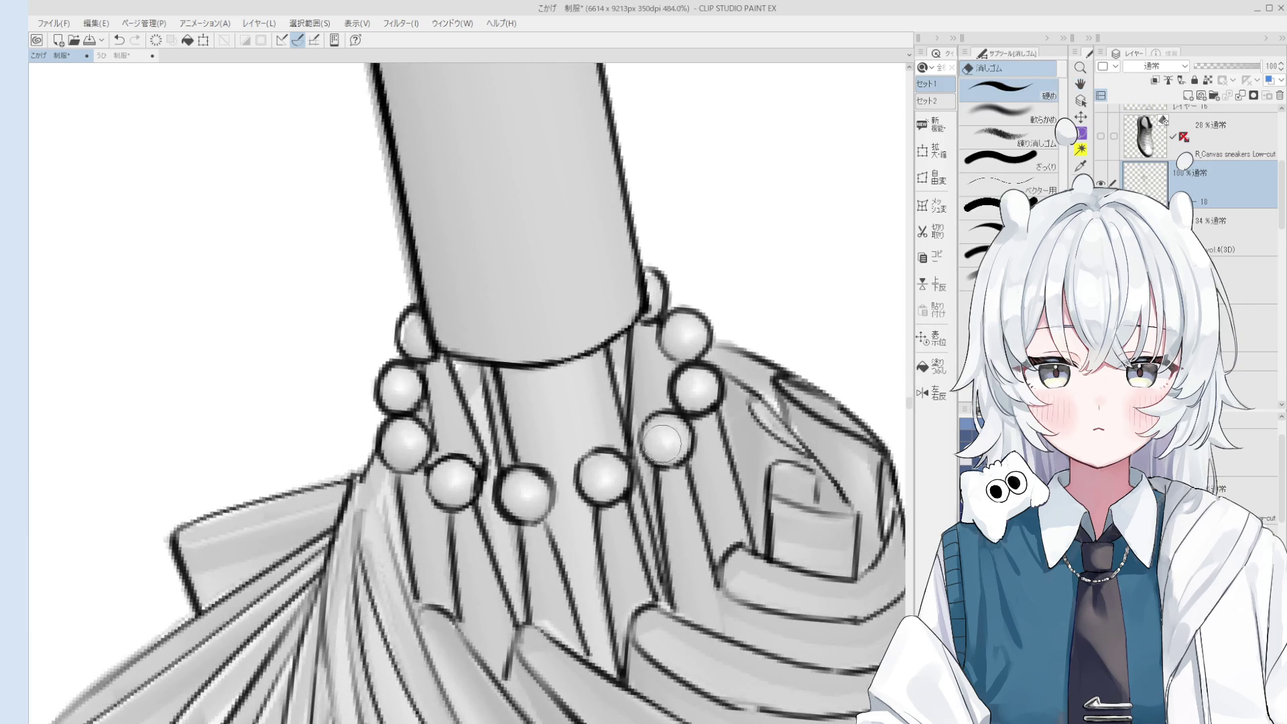
pyautogui.press('h')
pyautogui.scroll(-5, 671, 438)
pyautogui.press('e')
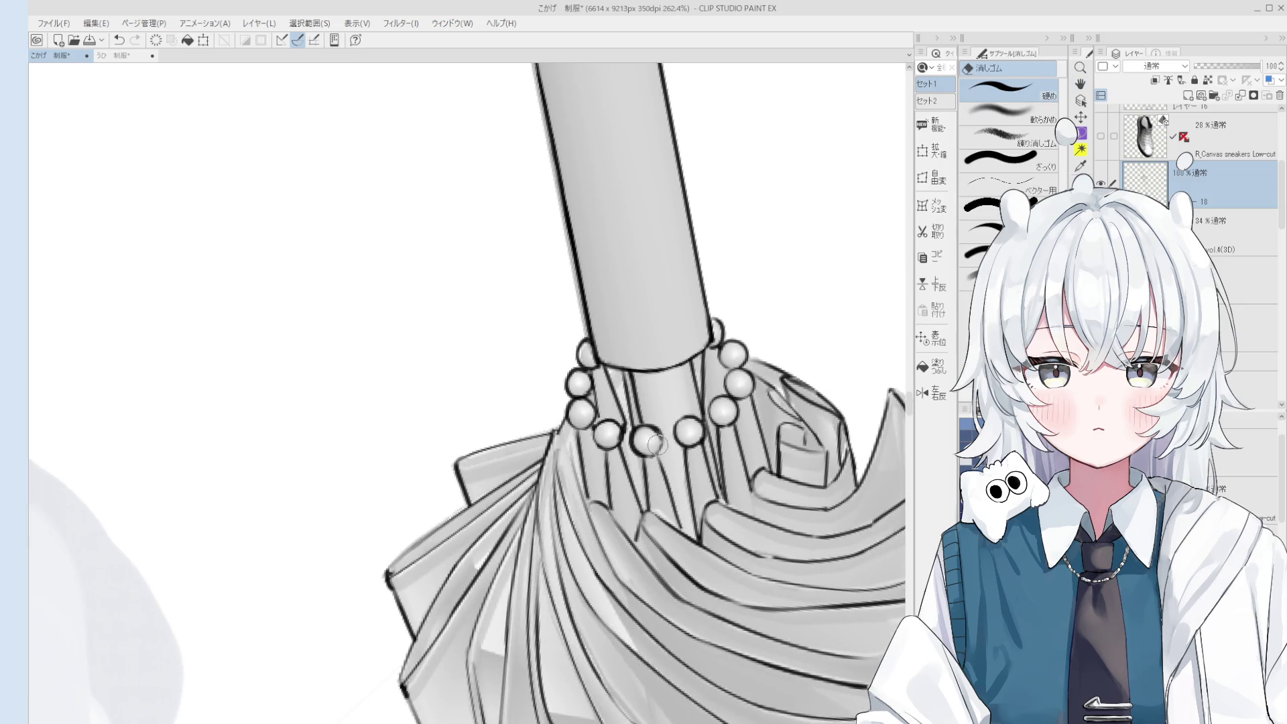
pyautogui.scroll(3, 647, 439)
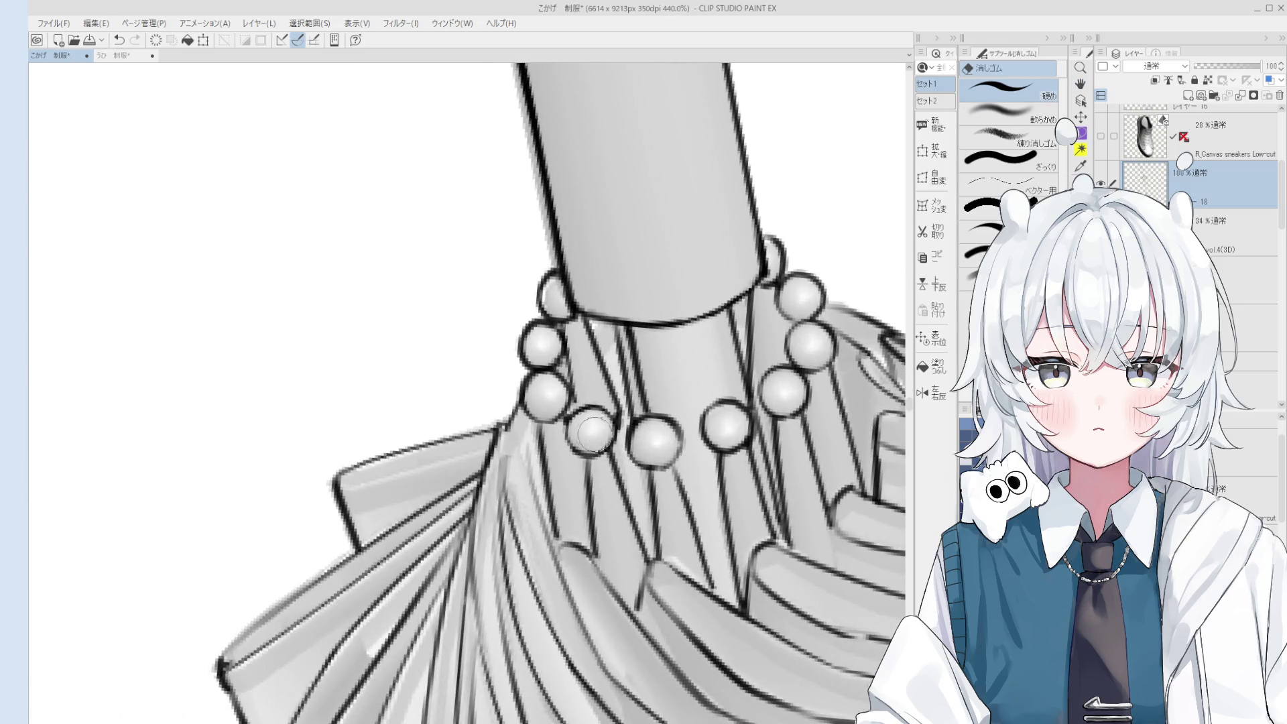
# Erase part of the right bead's outline, then pan to the folded canopy.
pyautogui.moveTo(711, 421); pyautogui.dragTo(721, 429)
pyautogui.press('h')
pyautogui.scroll(-6, 737, 432)
pyautogui.moveTo(753, 489); pyautogui.dragTo(744, 425)
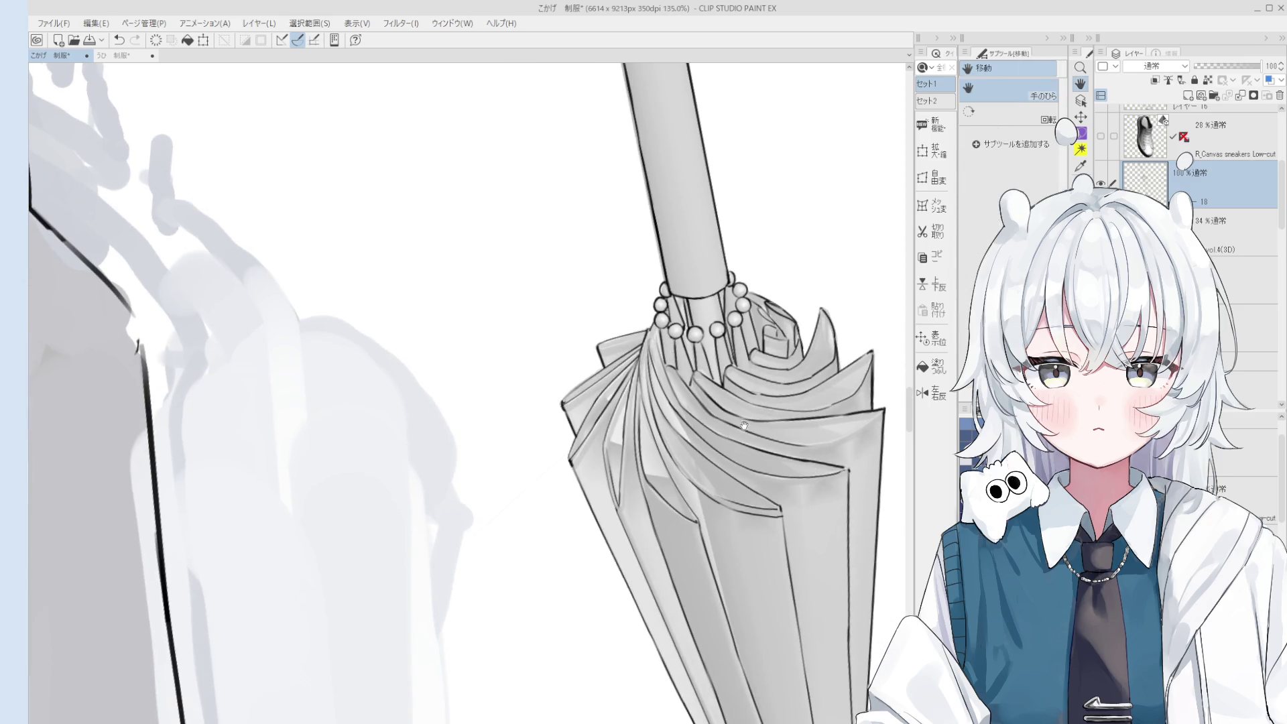